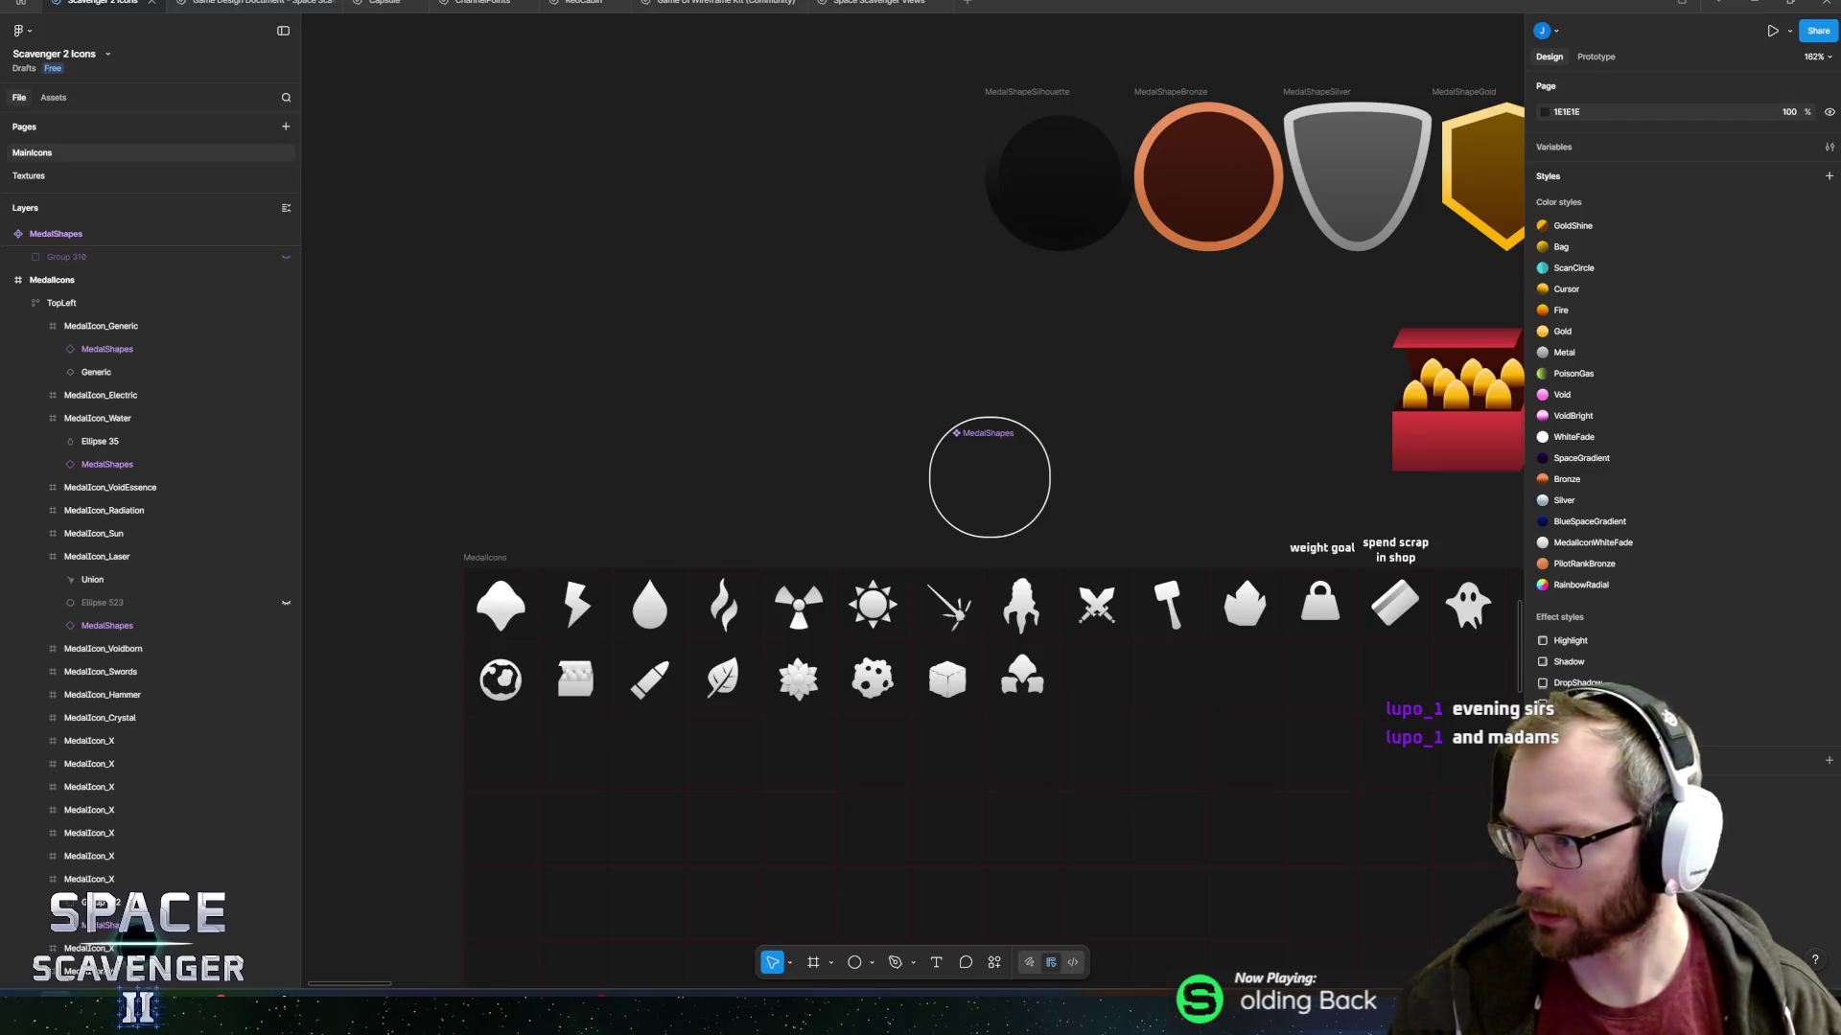
Switch from Figma to the running Space Scavenger II game's Medals screen in Unity.
{"action": "key", "text": "alt+Tab"}
{"action": "key", "text": "alt+Tab"}
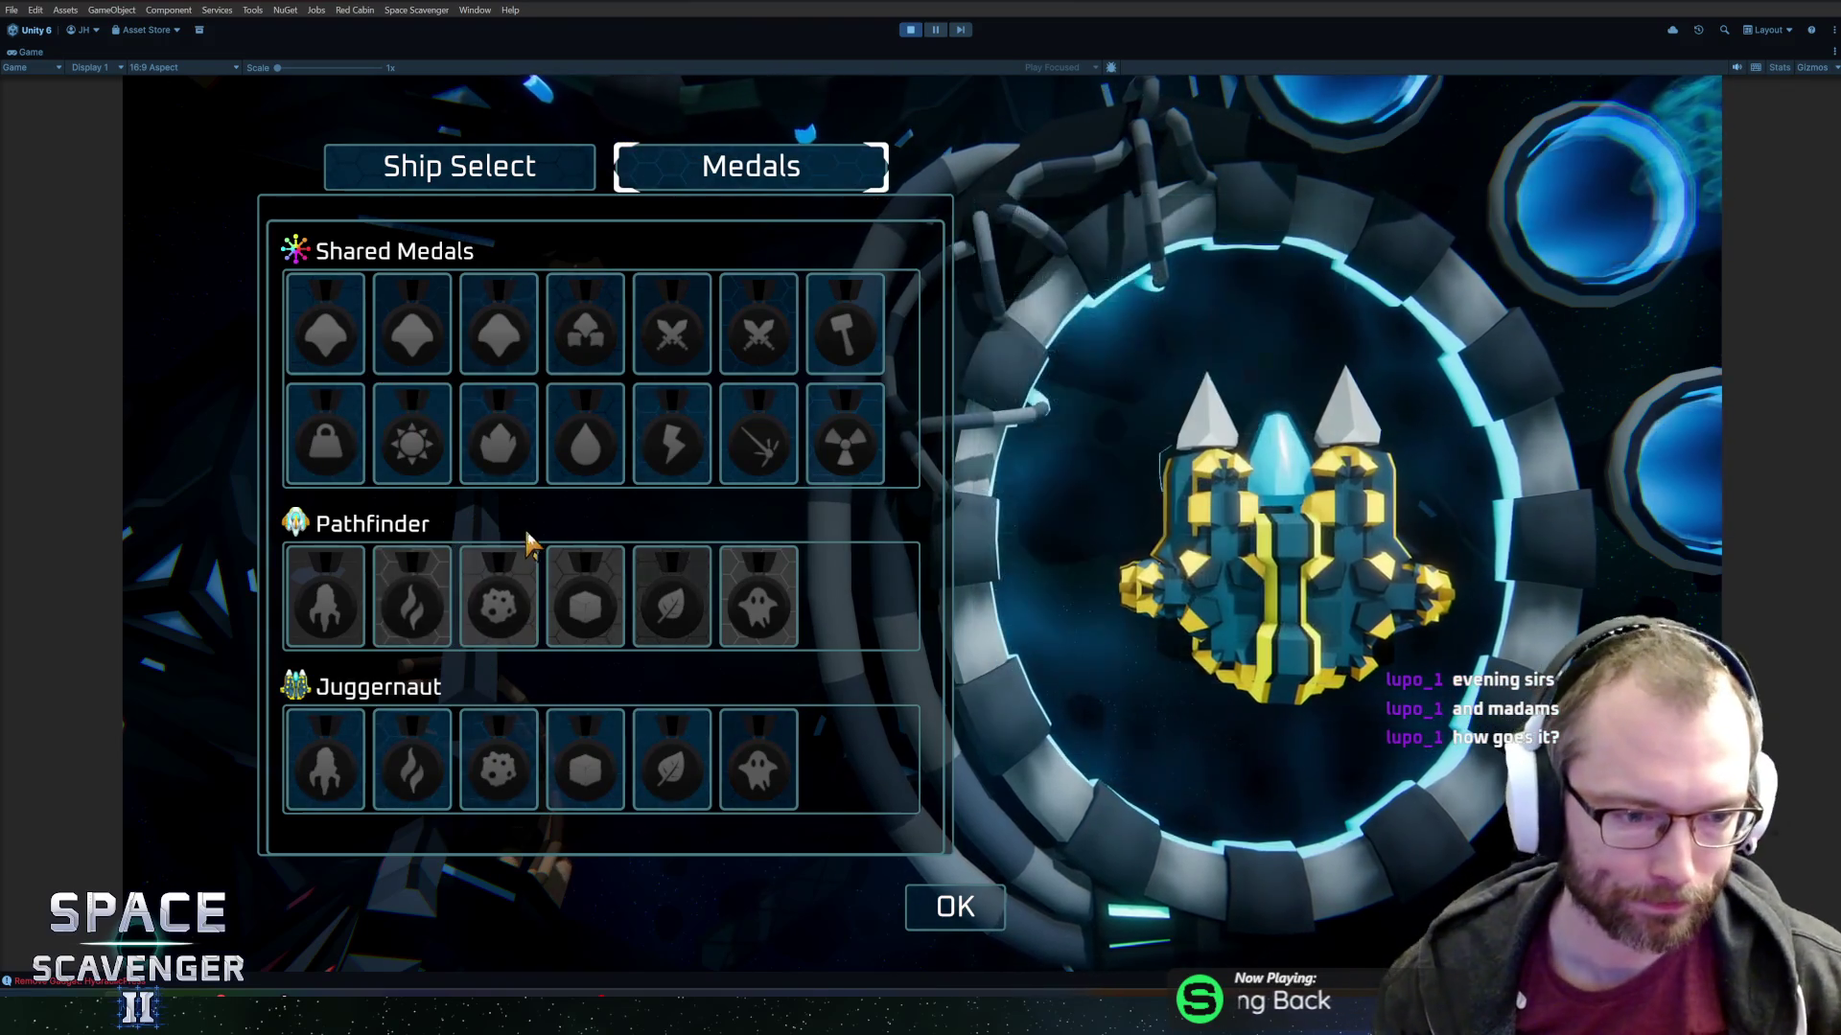
Pick the Classic skin in Ship Select, return to the Medals overview, and close the panel.
{"action": "left_click", "coordinate": [461, 172]}
{"action": "left_click", "coordinate": [326, 259]}
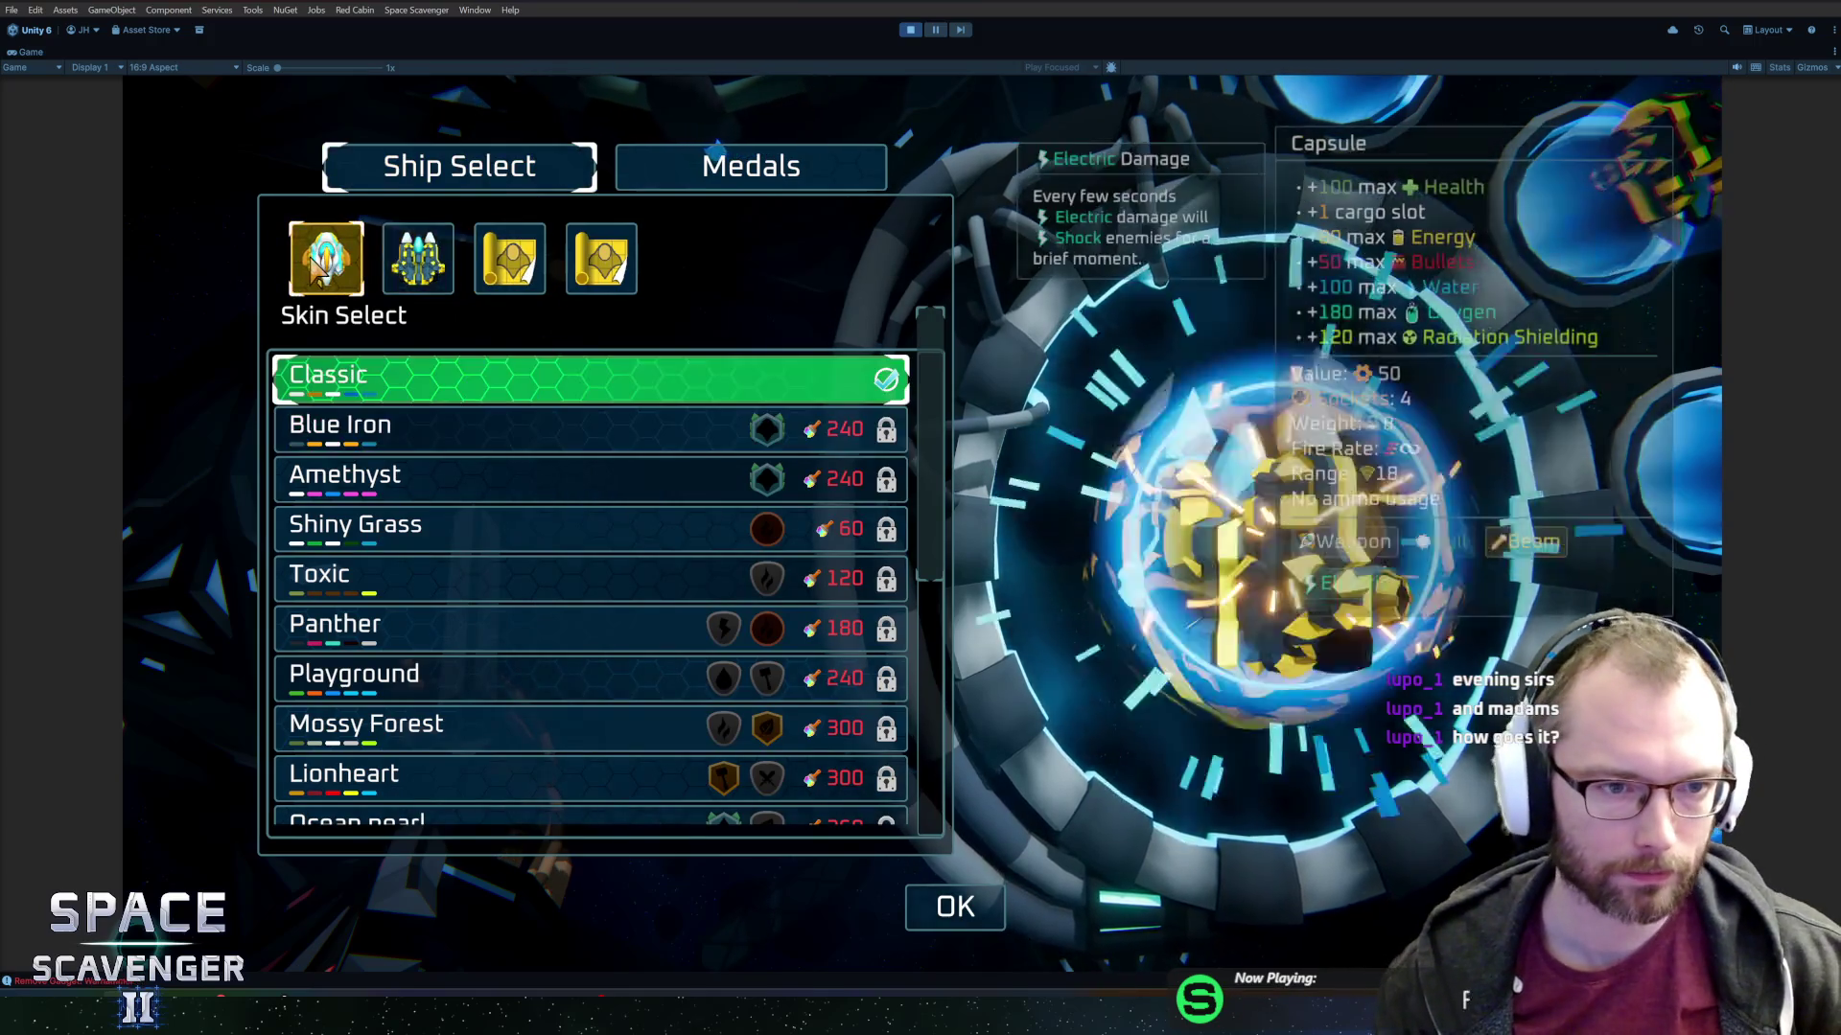
{"action": "left_click", "coordinate": [720, 190]}
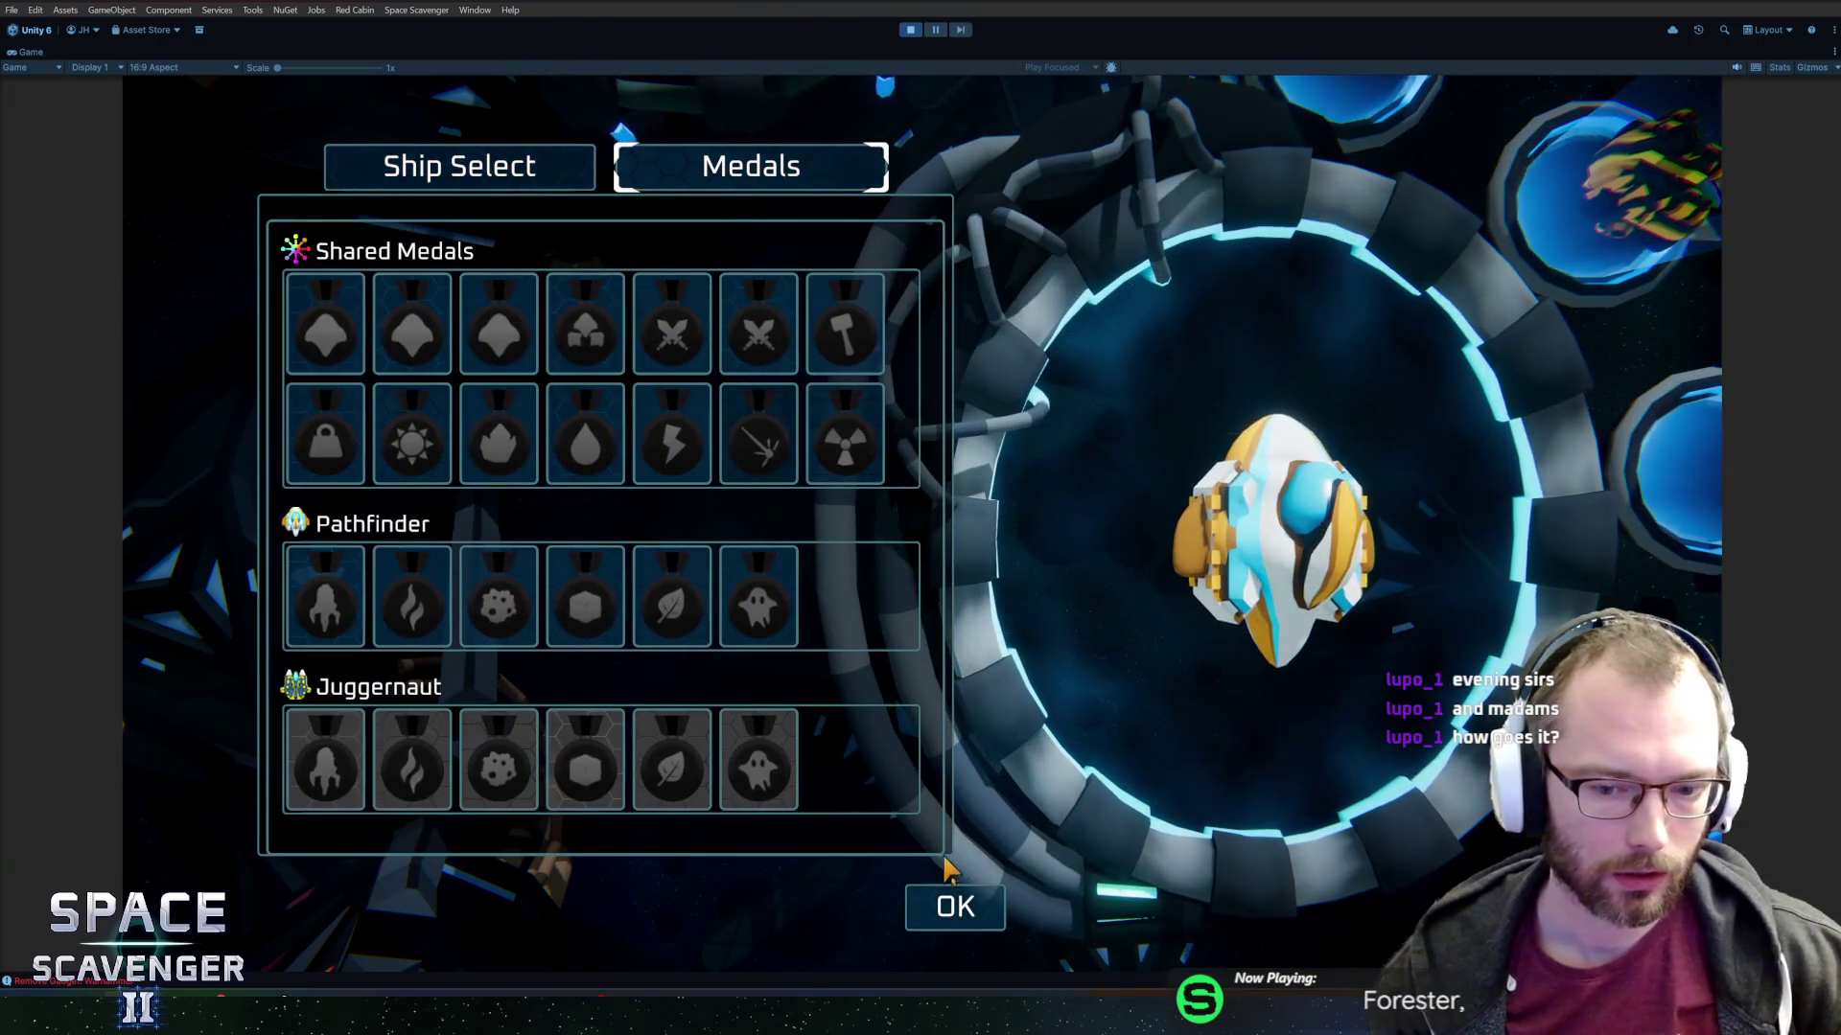
{"action": "left_click", "coordinate": [958, 909]}
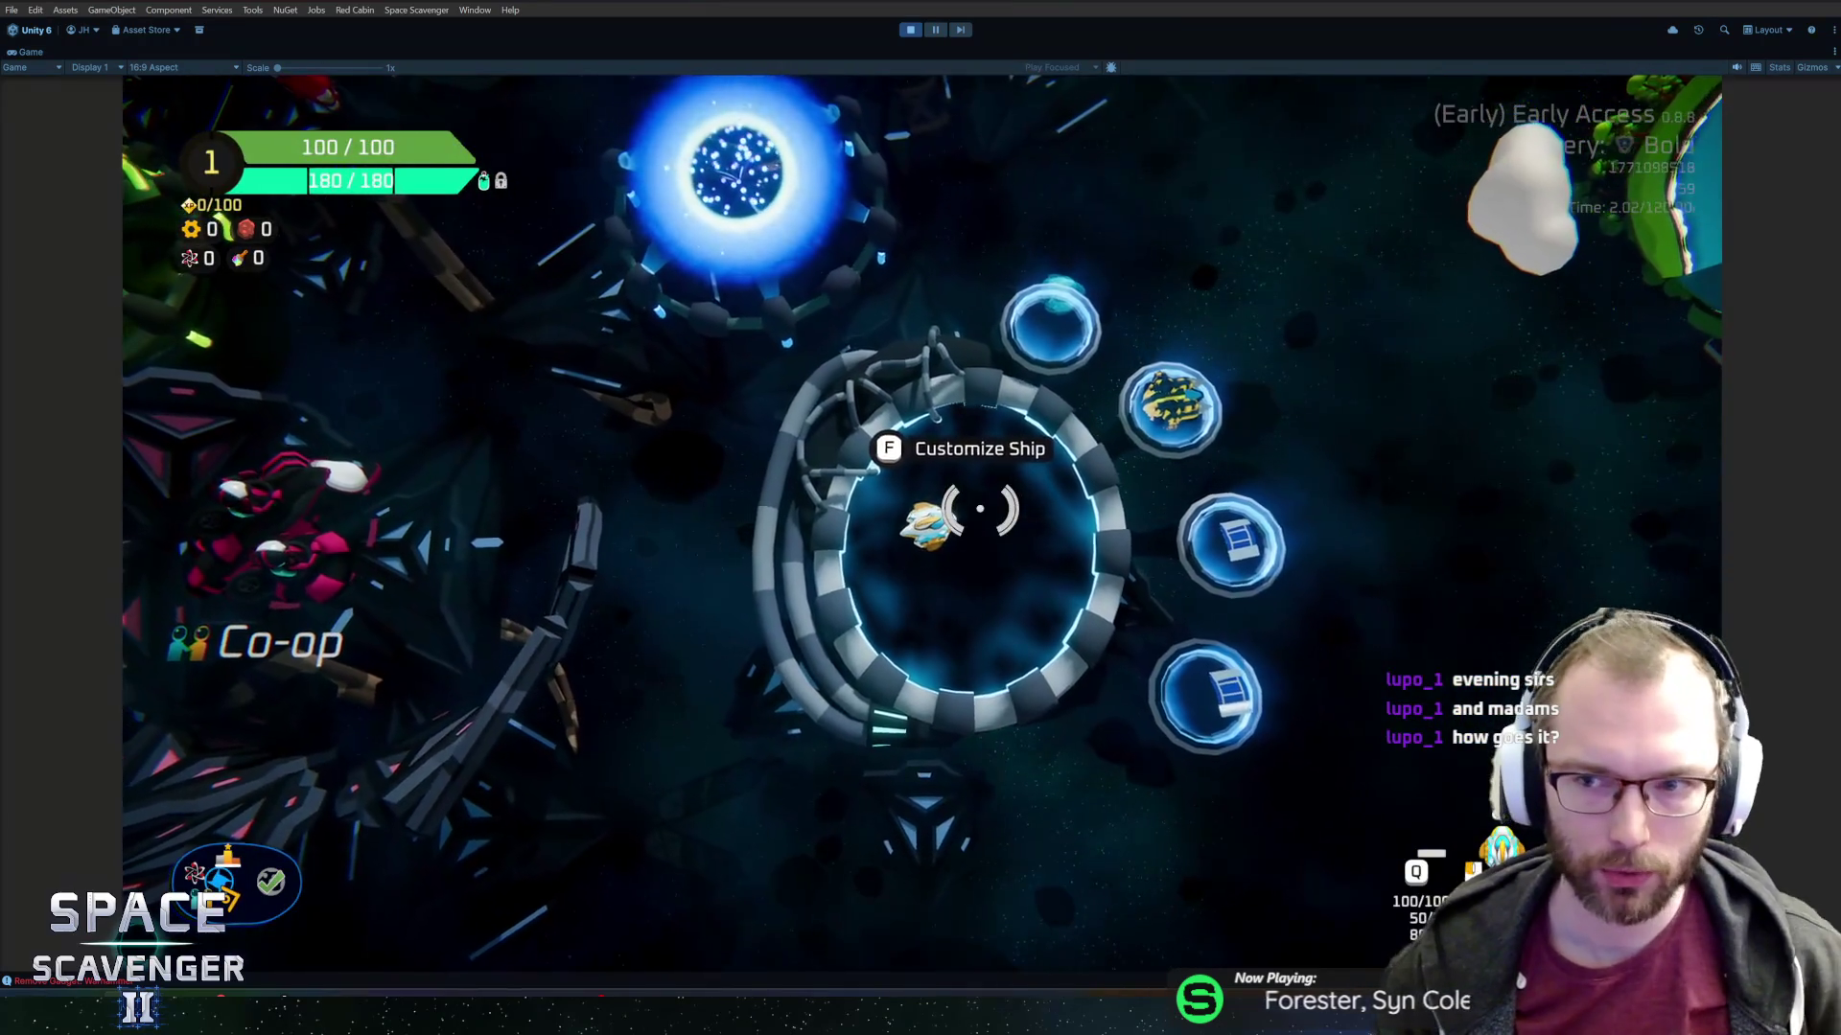
Fly past the Co-op station to Ghoran and briefly view Science Research.
{"action": "key", "text": "a"}
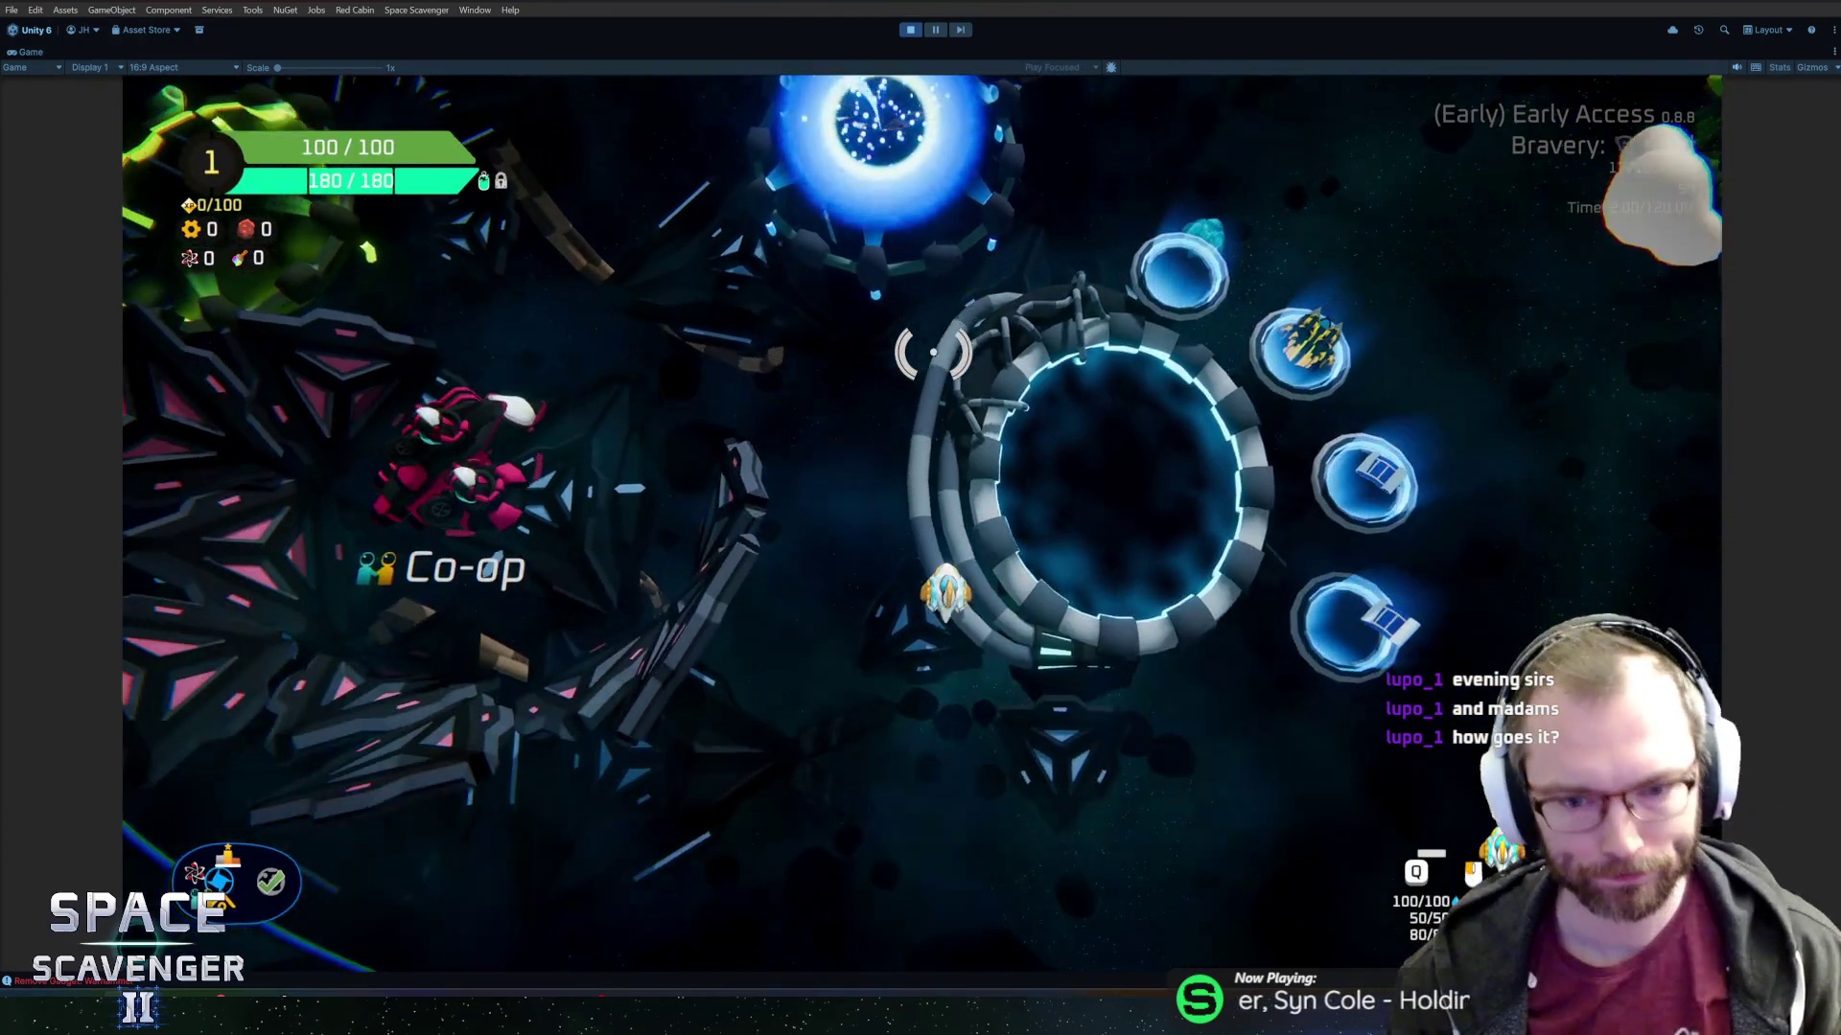
{"action": "key", "text": "w"}
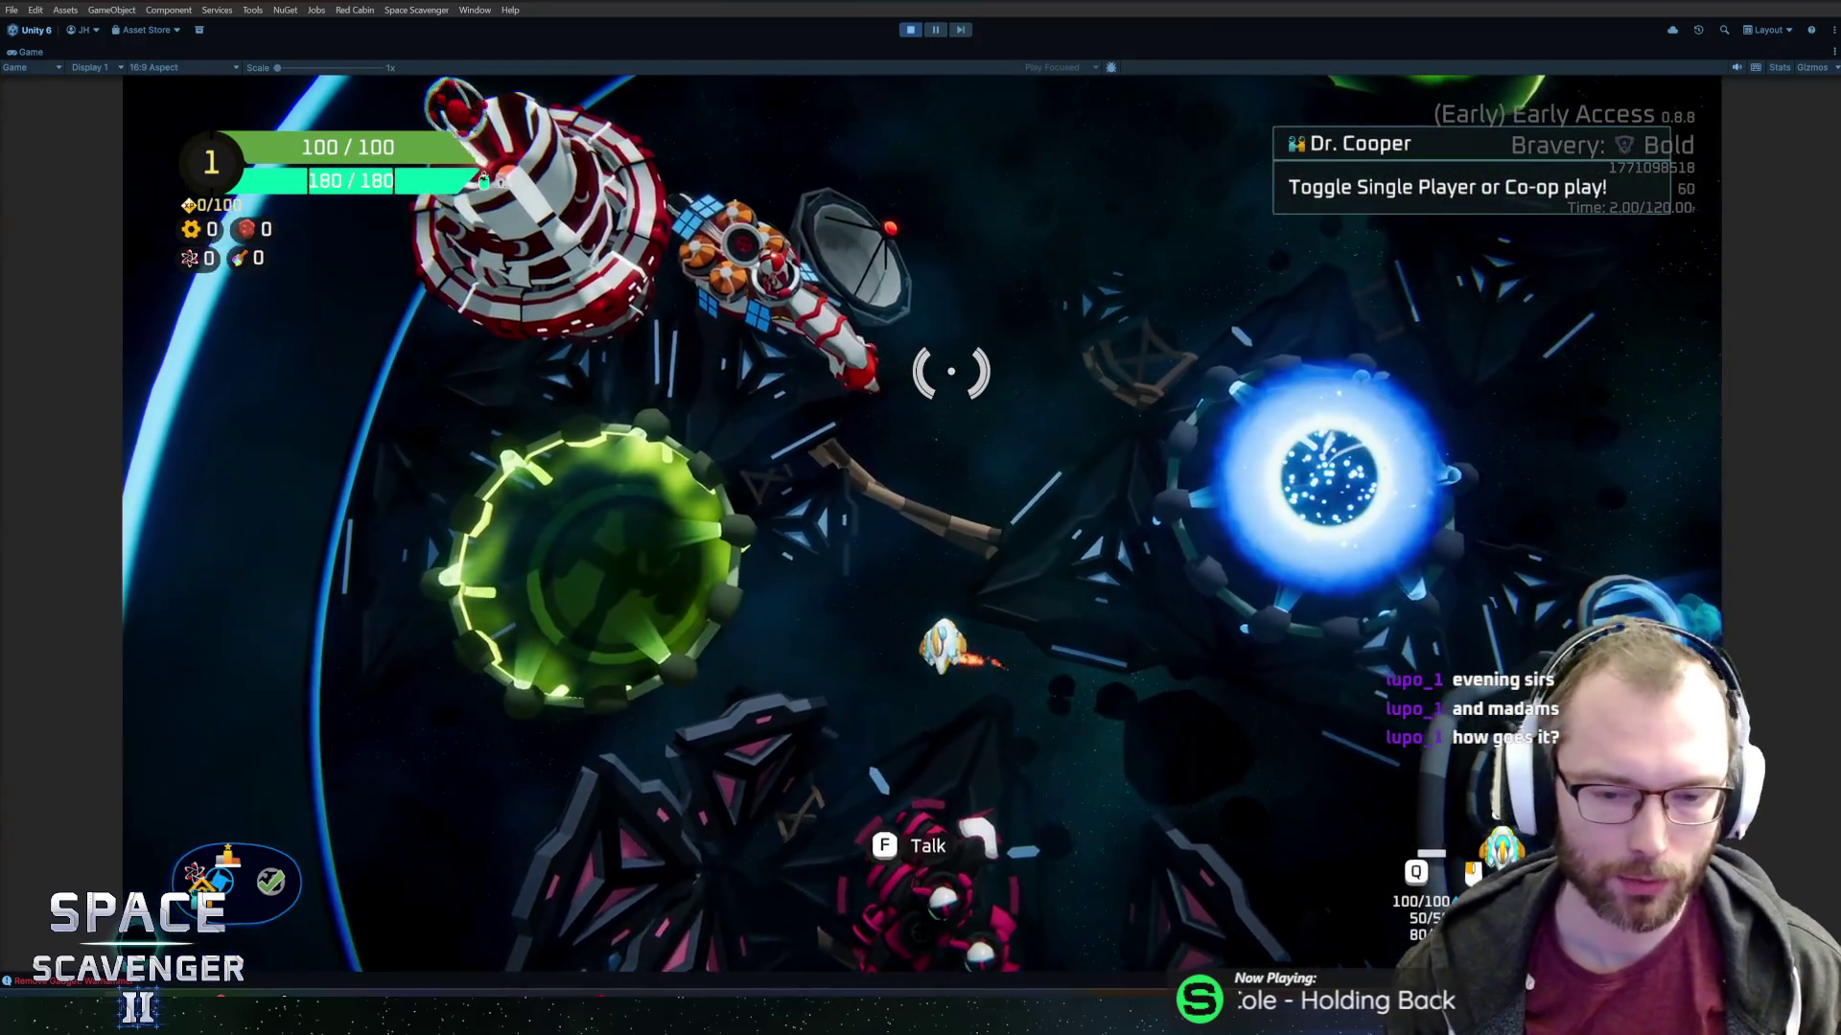
{"action": "key", "text": "d"}
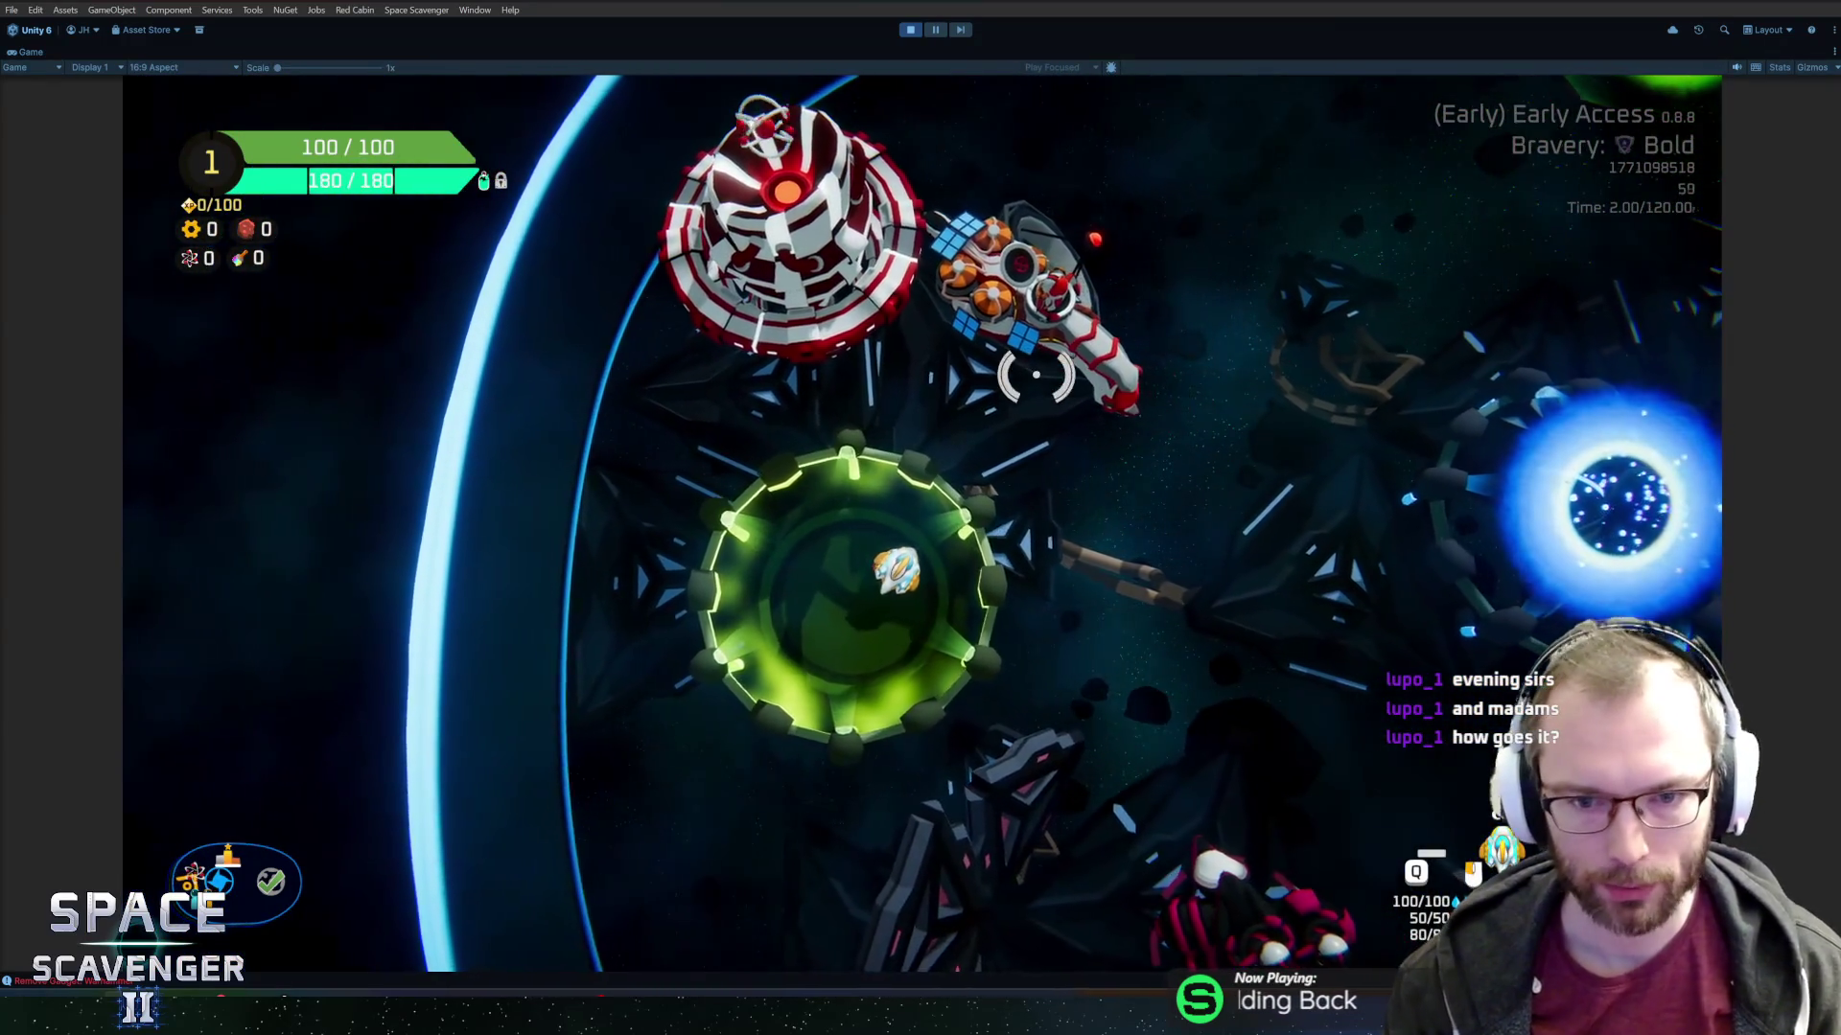
{"action": "key", "text": "e"}
{"action": "key", "text": "Escape"}
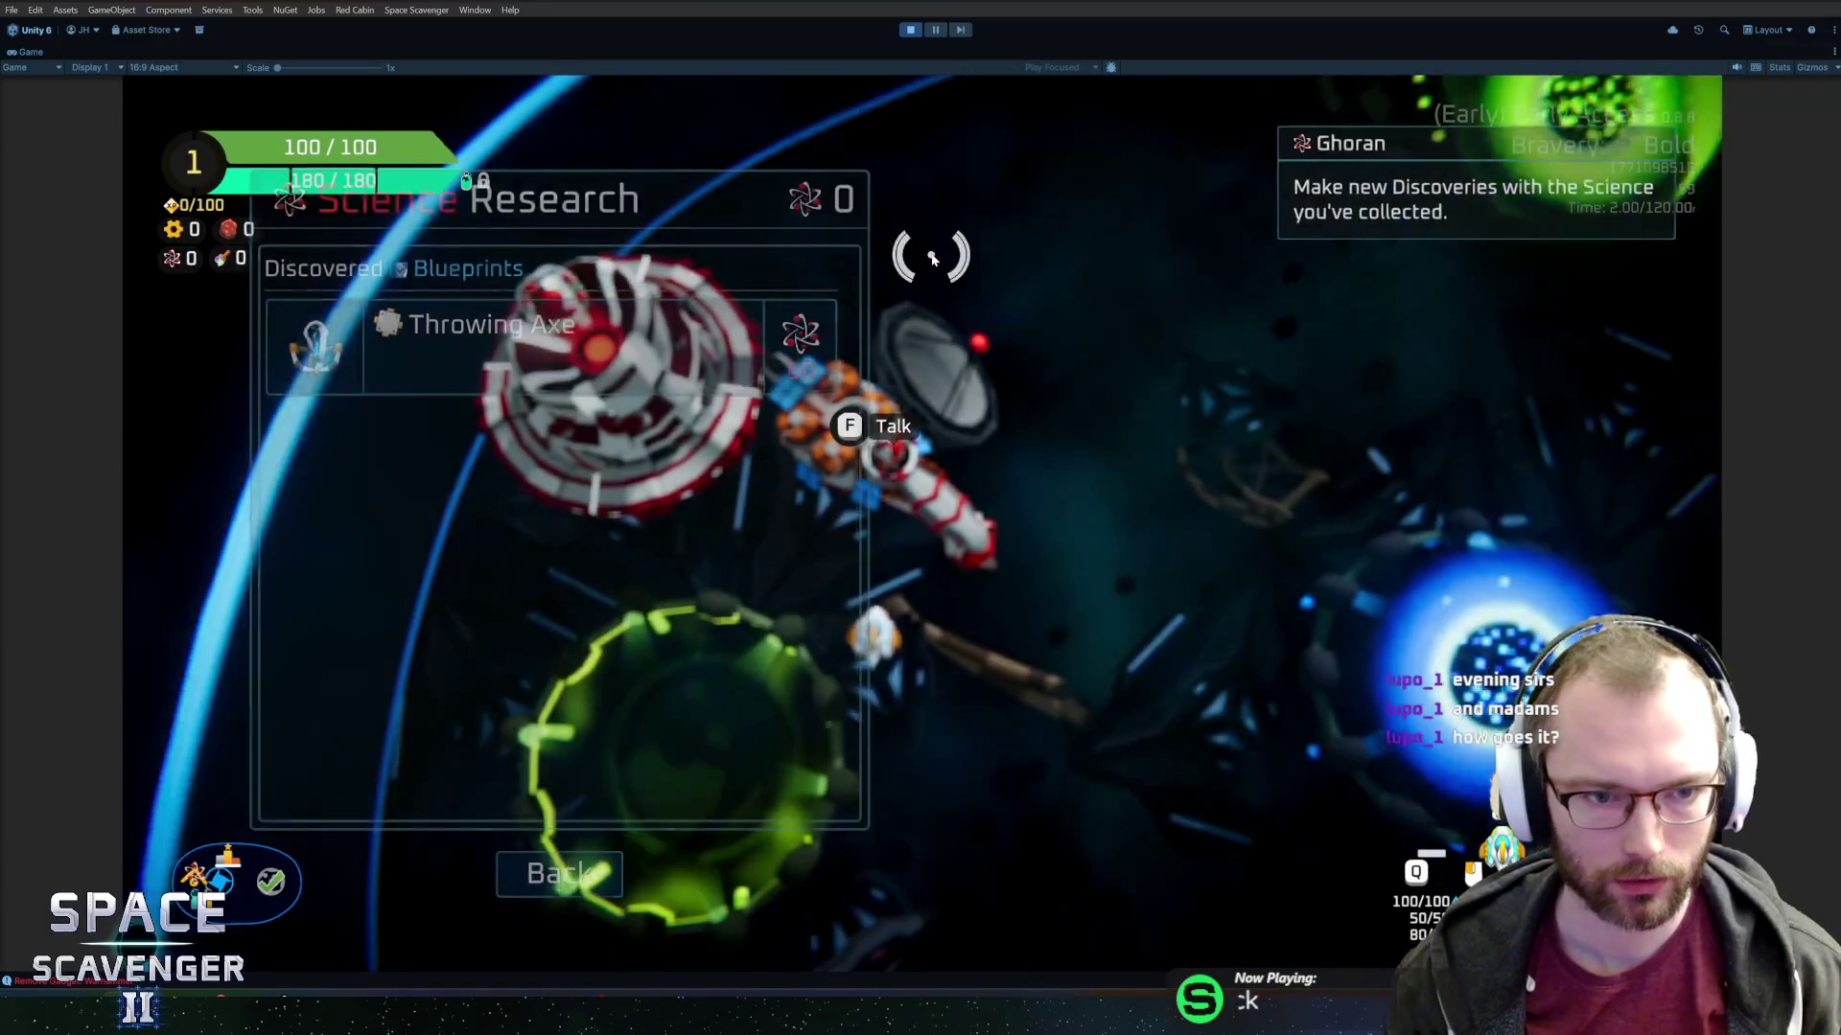
Check the Daily Challenge leaderboard, then fly into the blue portal to open trial setup.
{"action": "key", "text": "d"}
{"action": "key", "text": "w"}
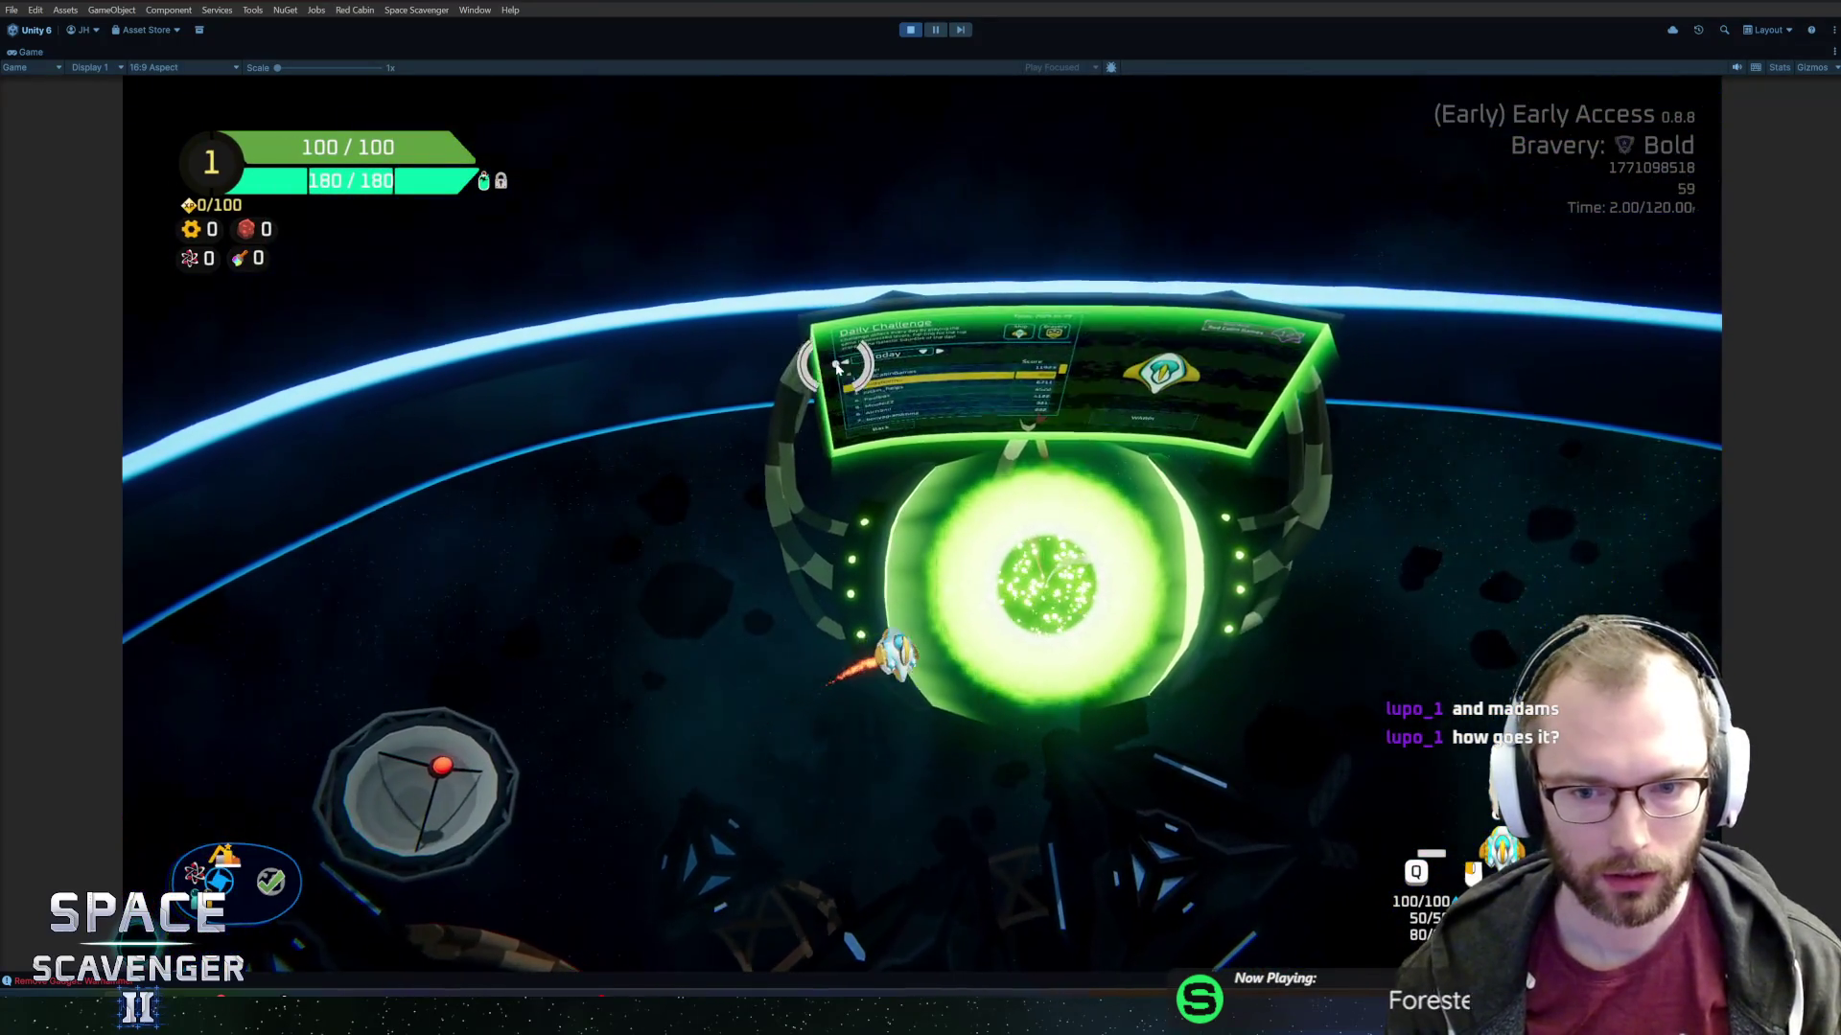
{"action": "key", "text": "f"}
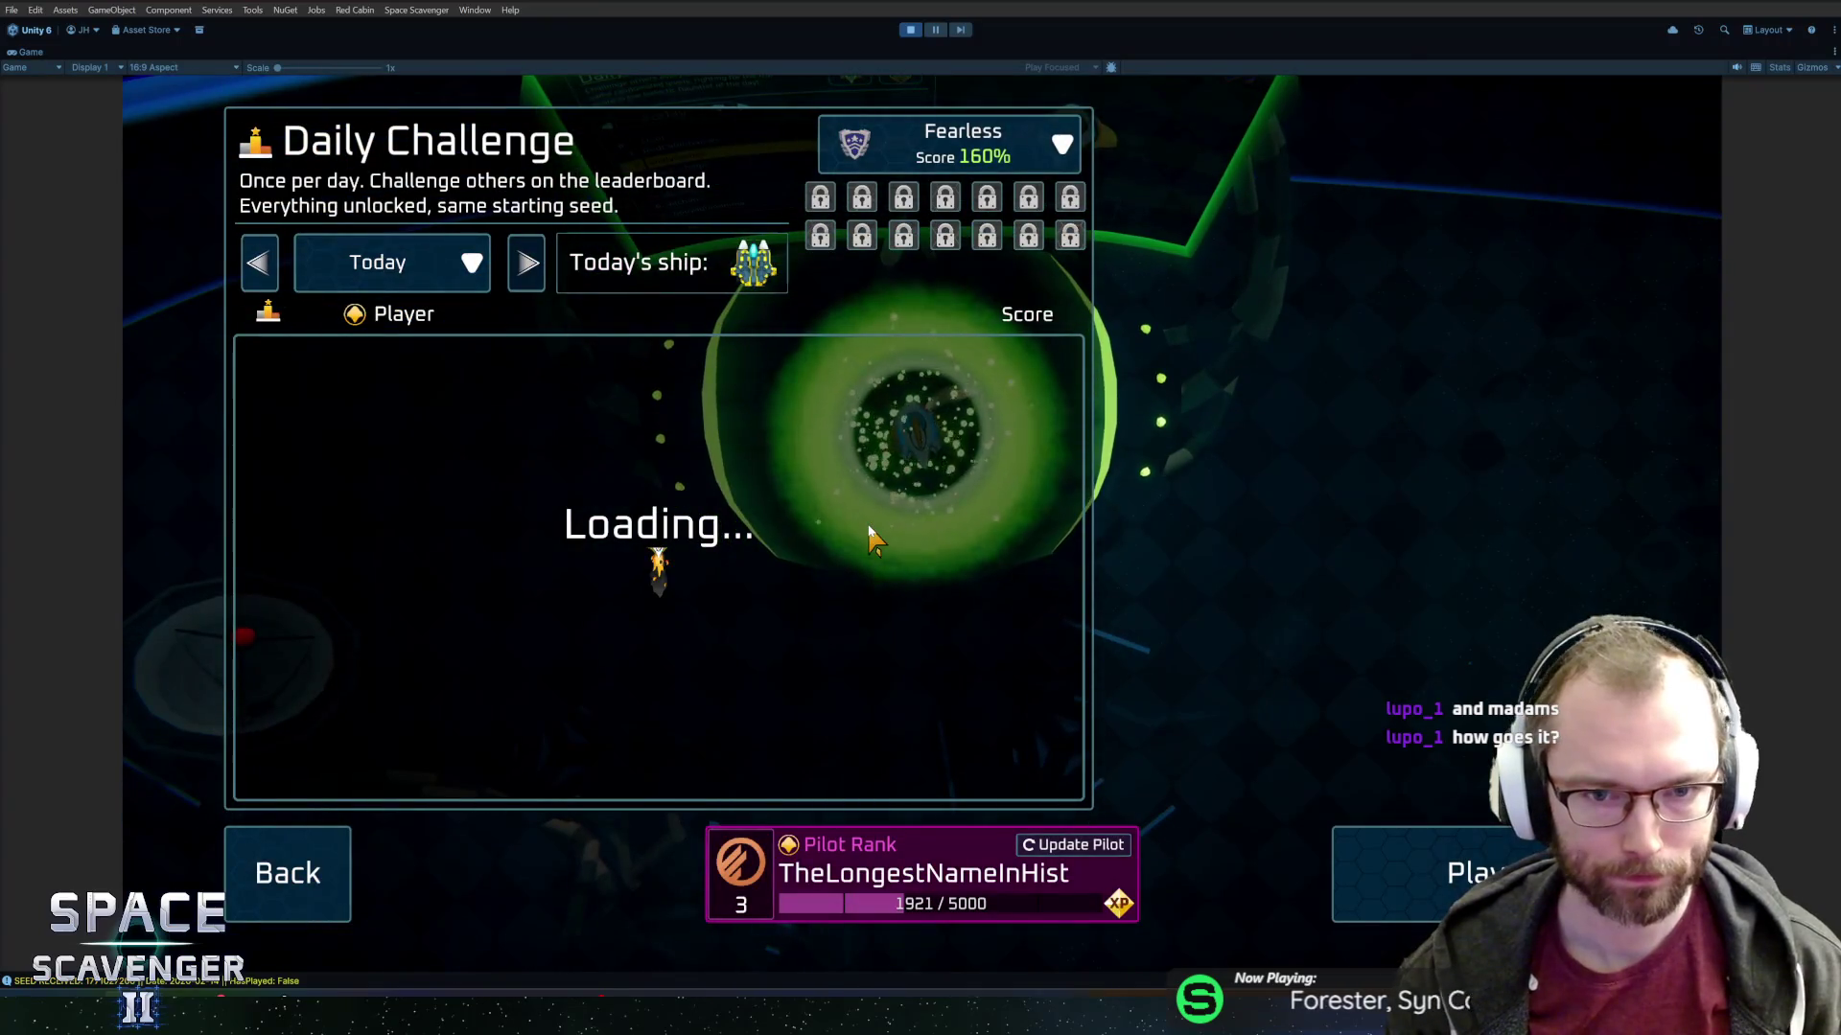
{"action": "key", "text": "Escape"}
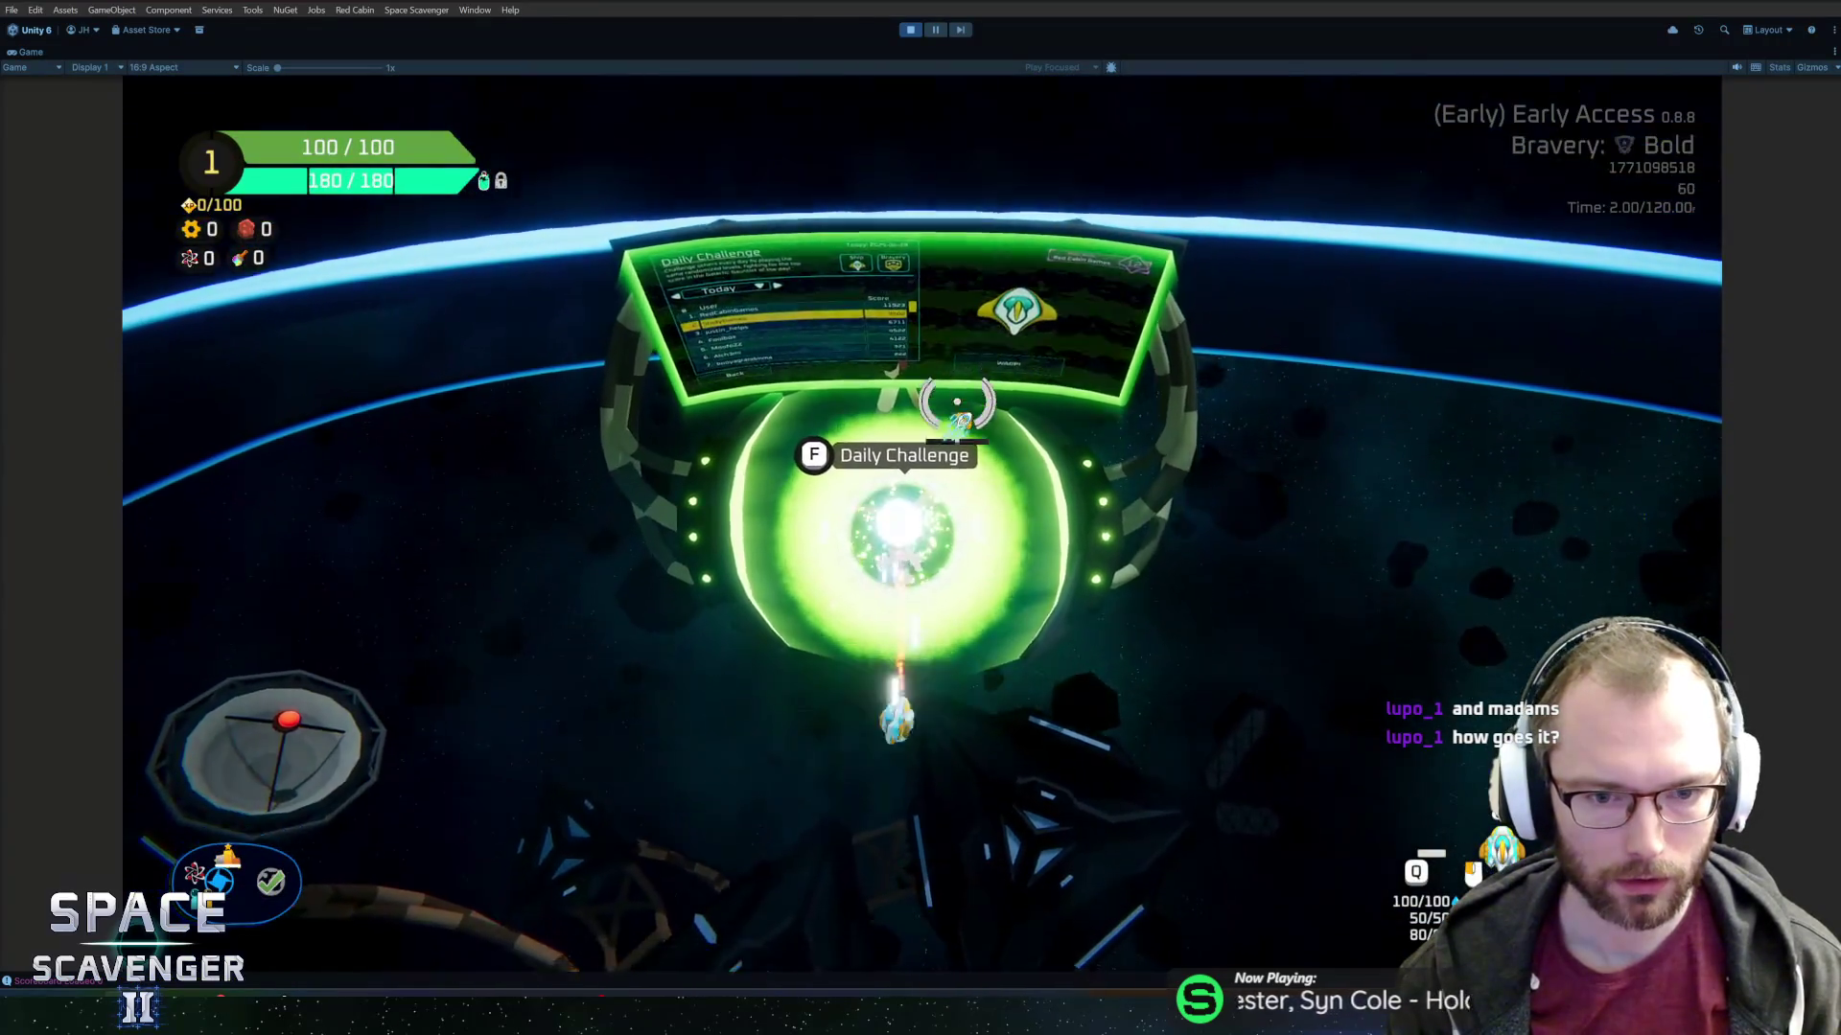
{"action": "key", "text": "a+s"}
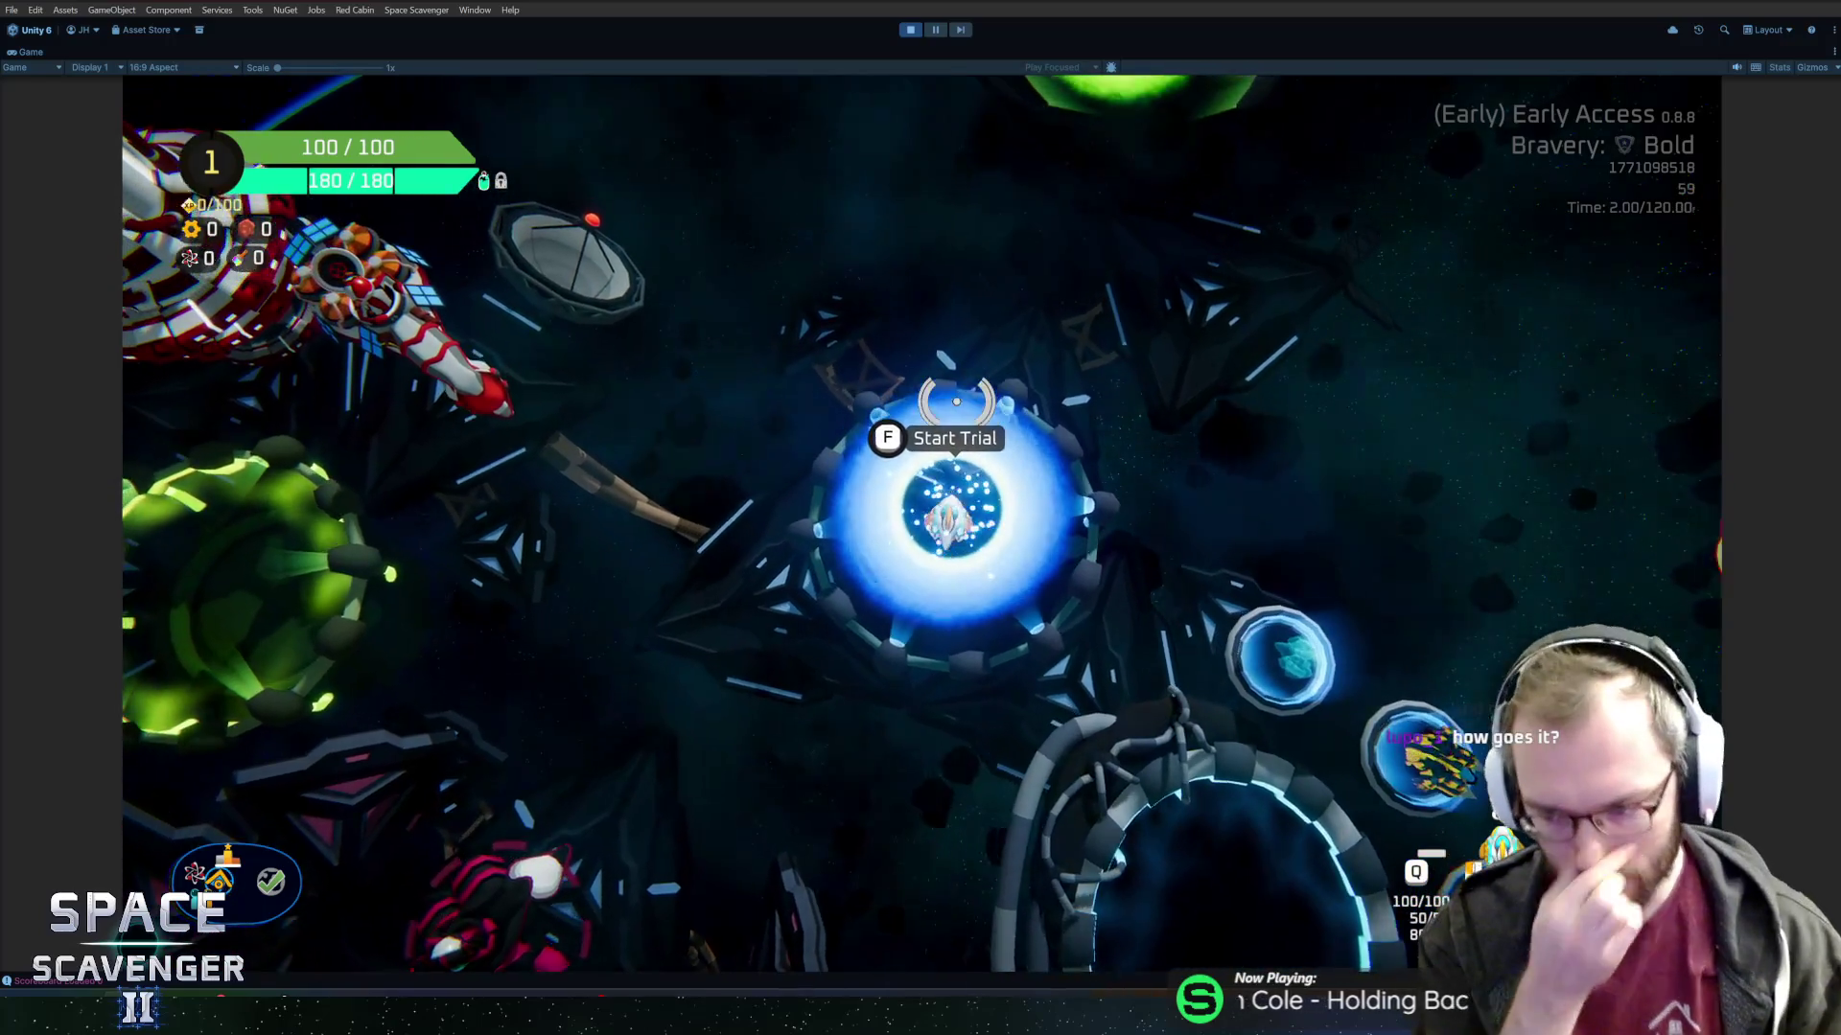
{"action": "key", "text": "f"}
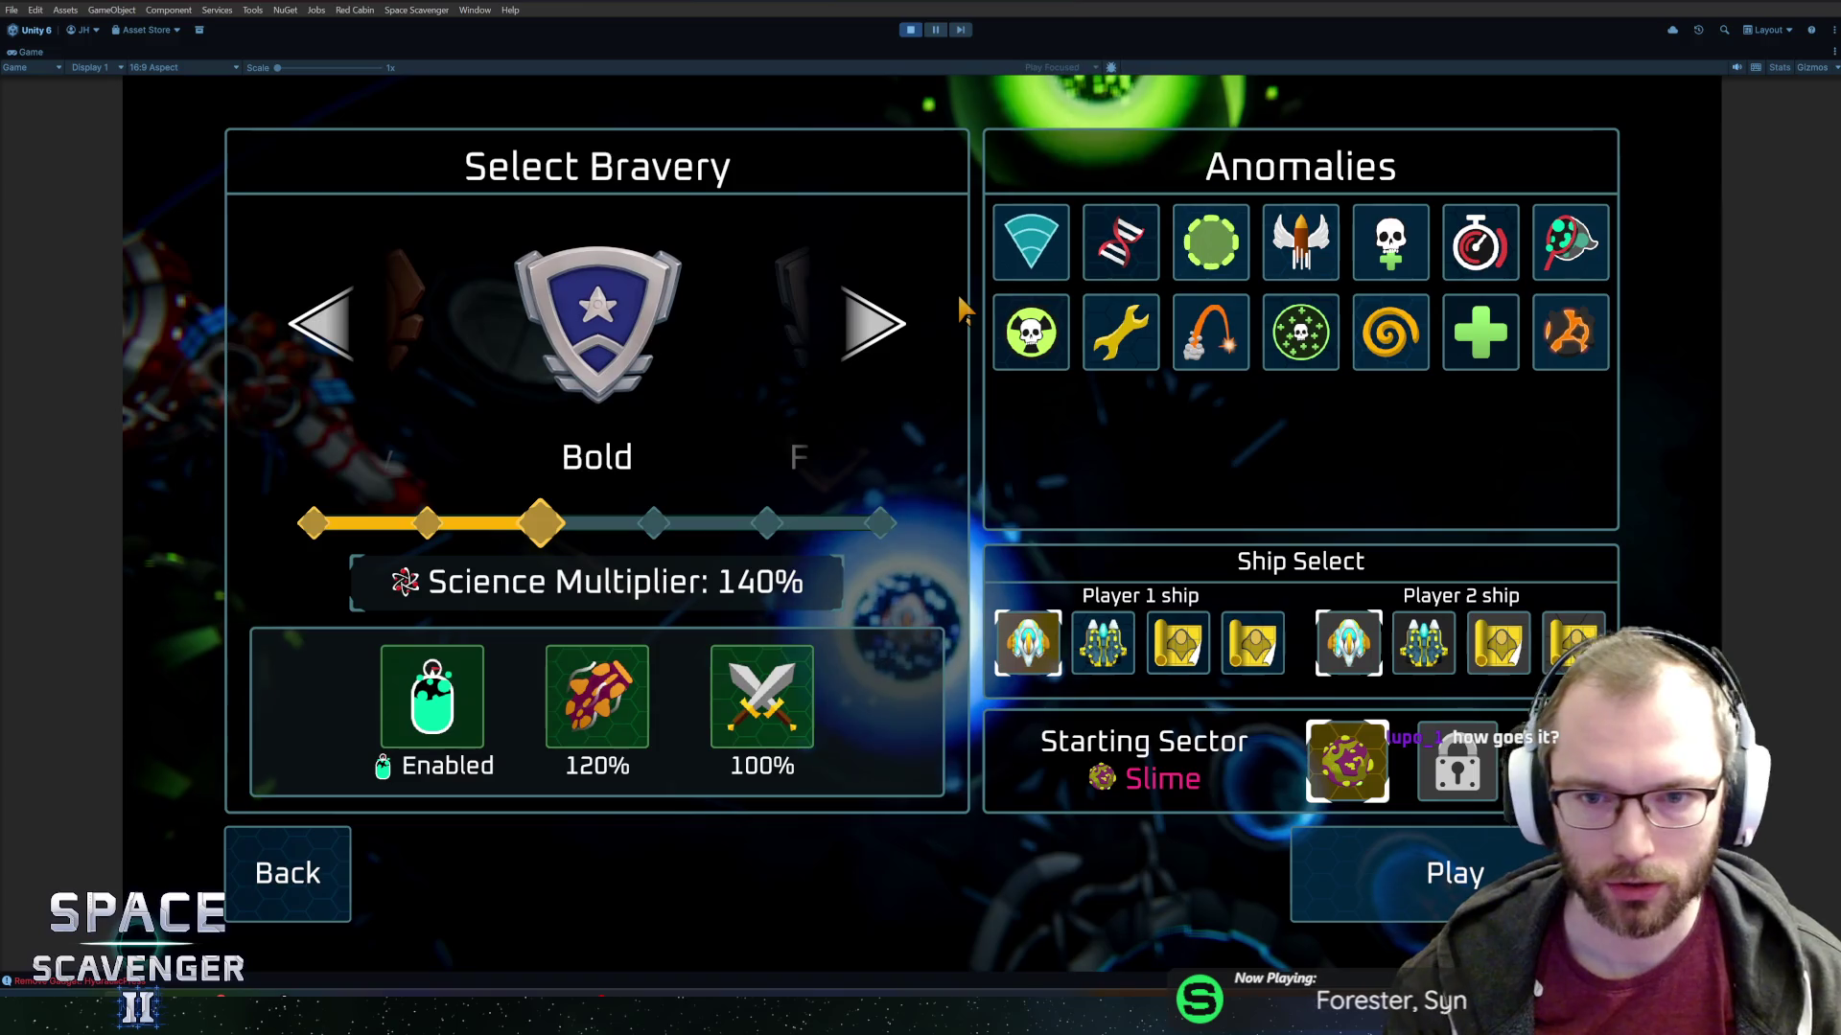
Enable Snipers, Mutations, Larger Areas and the arc-shaped anomaly, toggling others to watch bravery change.
{"action": "left_click", "coordinate": [1064, 278]}
{"action": "left_click", "coordinate": [1113, 257]}
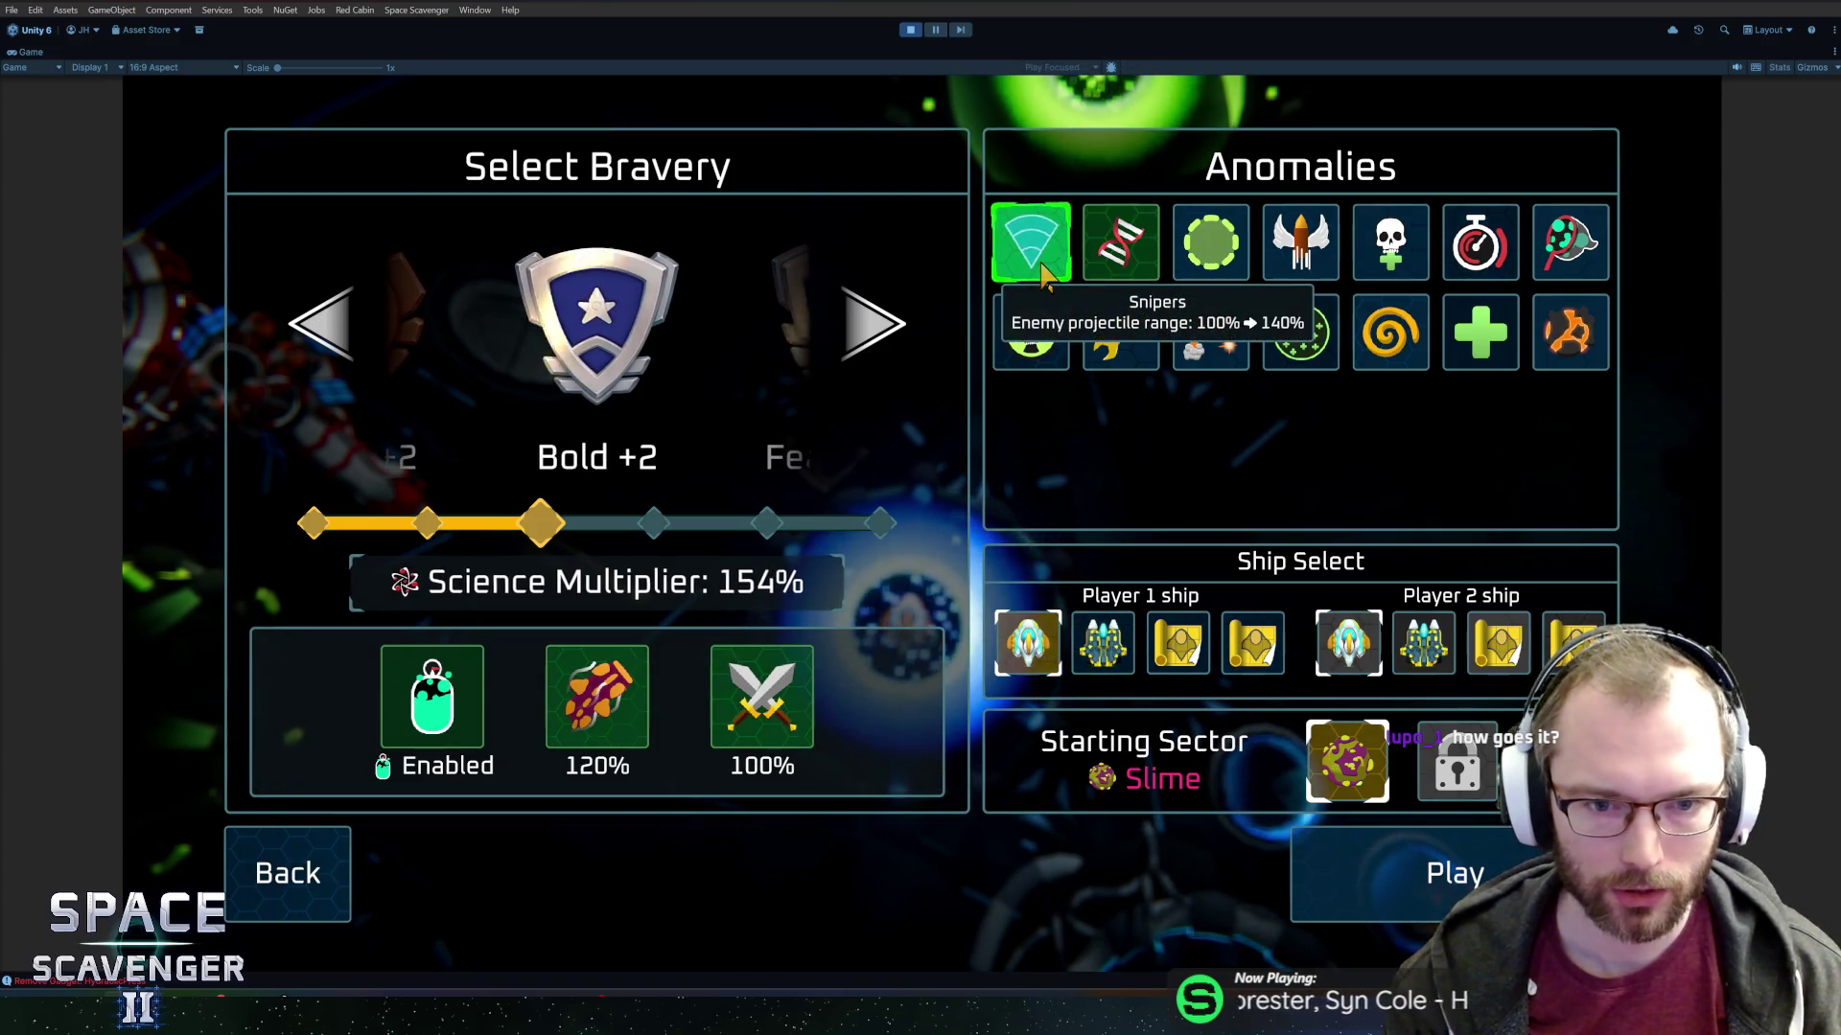
{"action": "left_click", "coordinate": [1113, 257]}
{"action": "left_click", "coordinate": [1040, 251]}
{"action": "left_click", "coordinate": [1035, 251]}
{"action": "left_click", "coordinate": [1119, 244]}
{"action": "left_click", "coordinate": [1030, 331]}
{"action": "left_click", "coordinate": [1120, 331]}
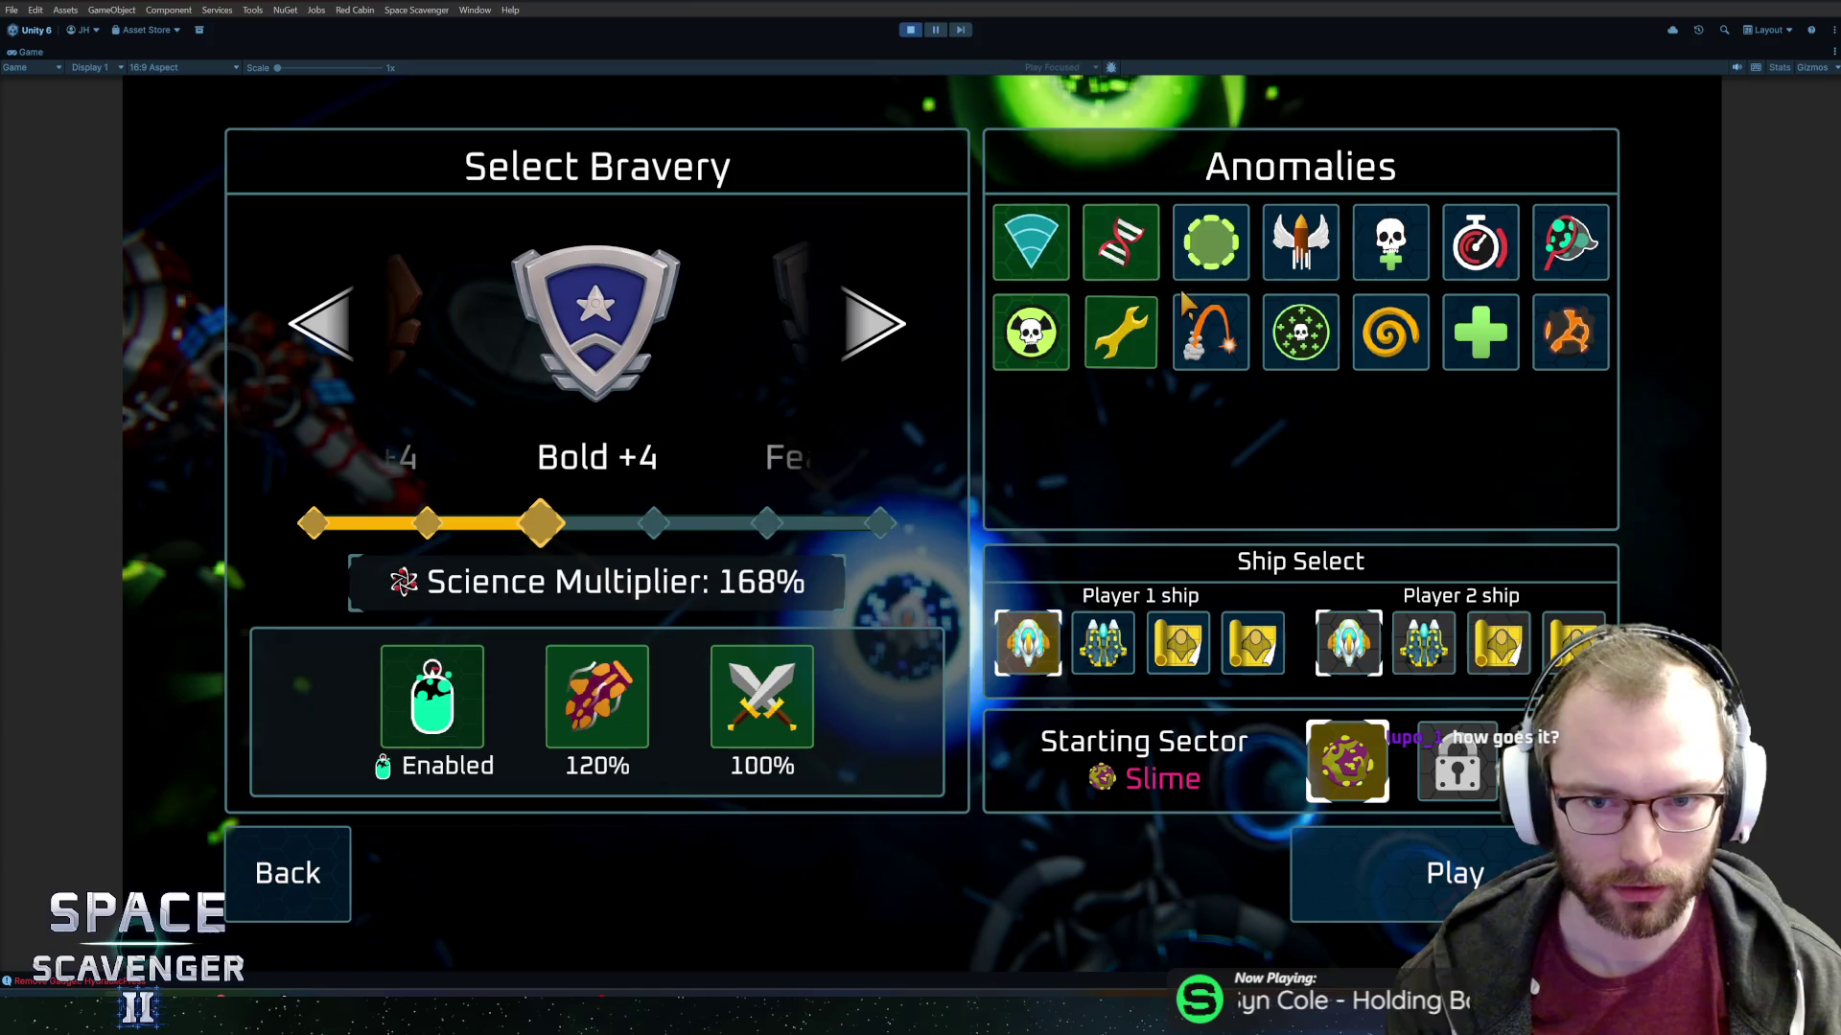
{"action": "left_click", "coordinate": [1210, 273]}
{"action": "left_click", "coordinate": [1211, 330]}
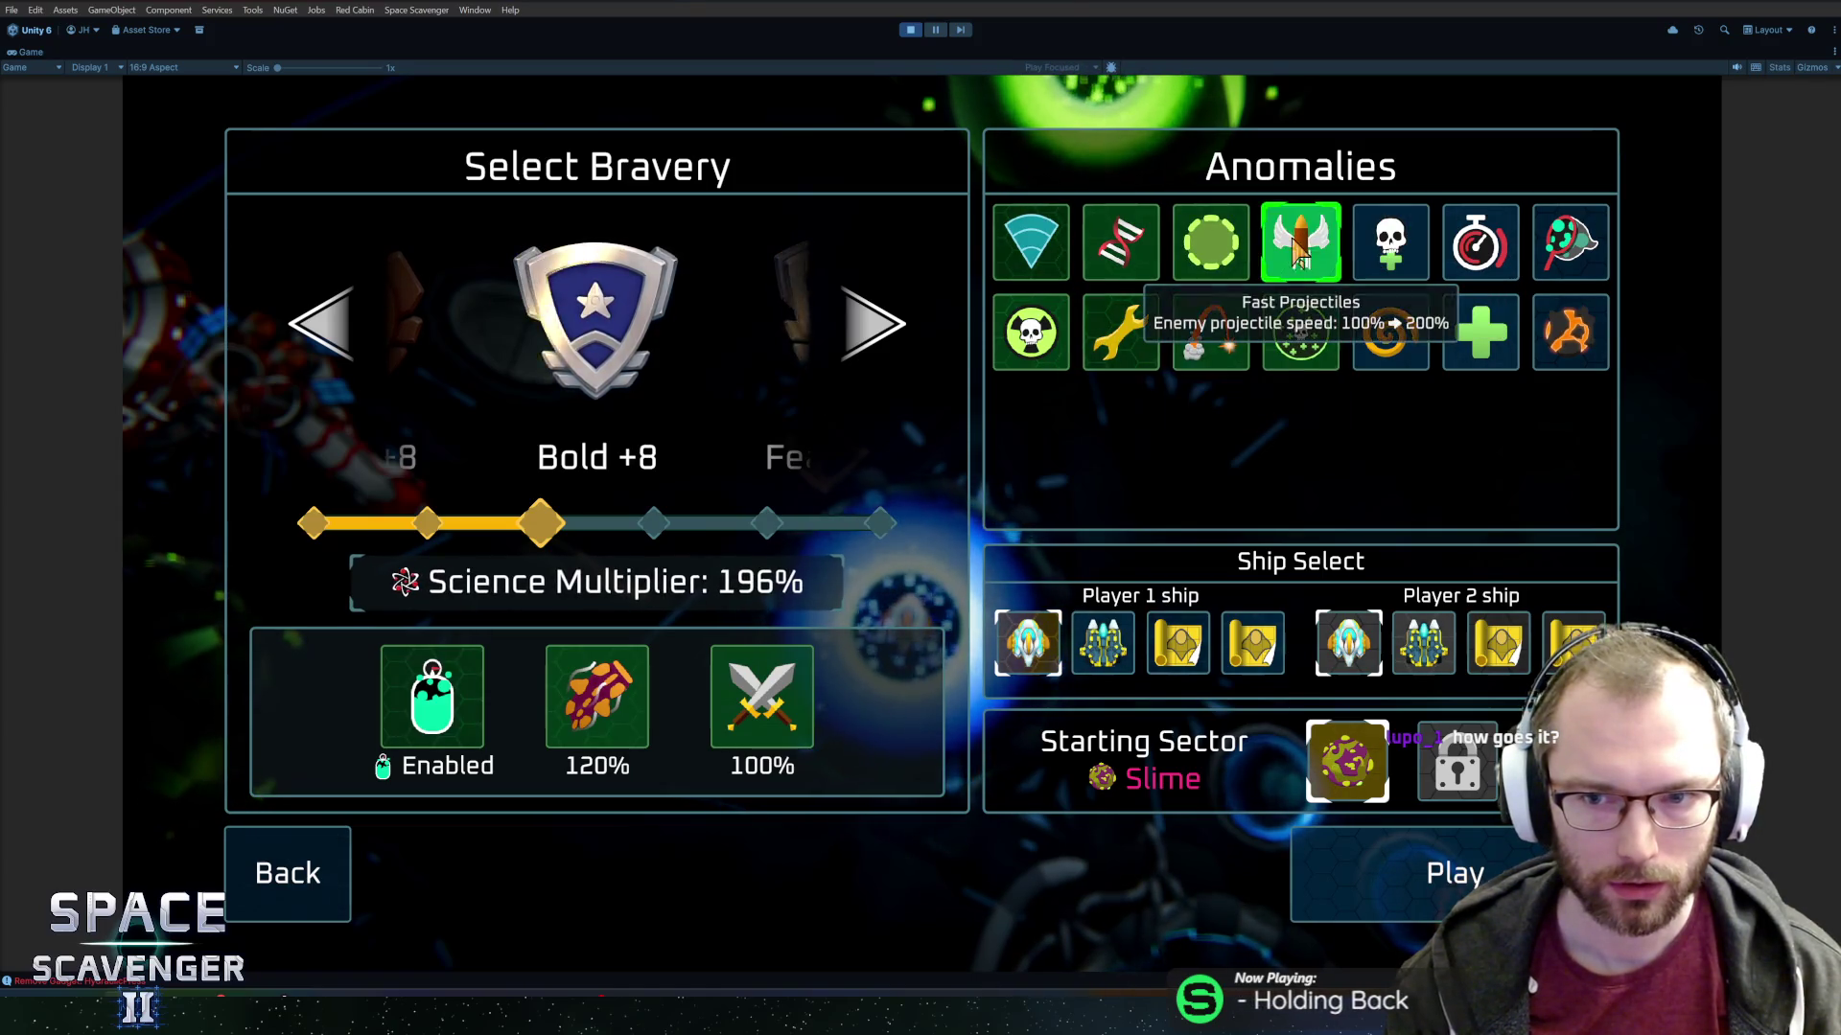
Turn off Weaker boss healing and compare Fast Projectiles bonuses, dropping bravery to Bold +5.
{"action": "left_click", "coordinate": [1275, 317]}
{"action": "left_click", "coordinate": [1299, 251]}
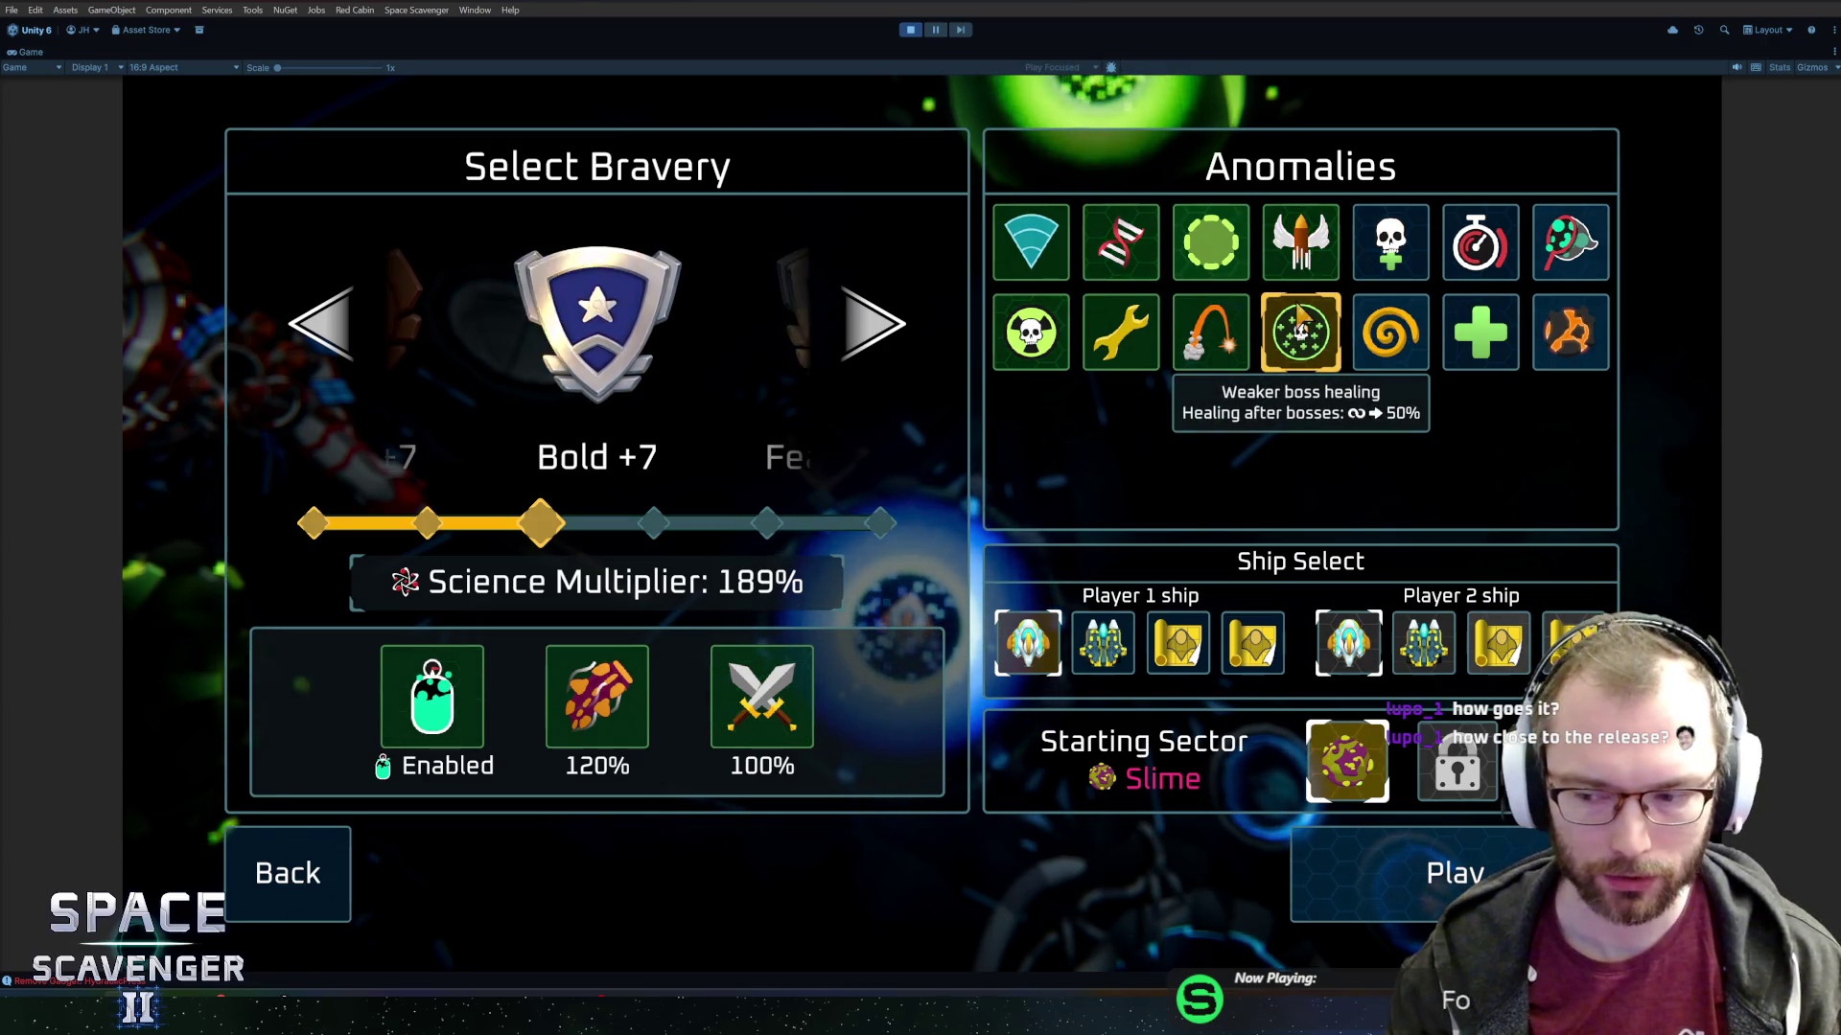
{"action": "left_click", "coordinate": [1299, 316]}
{"action": "left_click", "coordinate": [1300, 287]}
{"action": "left_click", "coordinate": [1323, 336]}
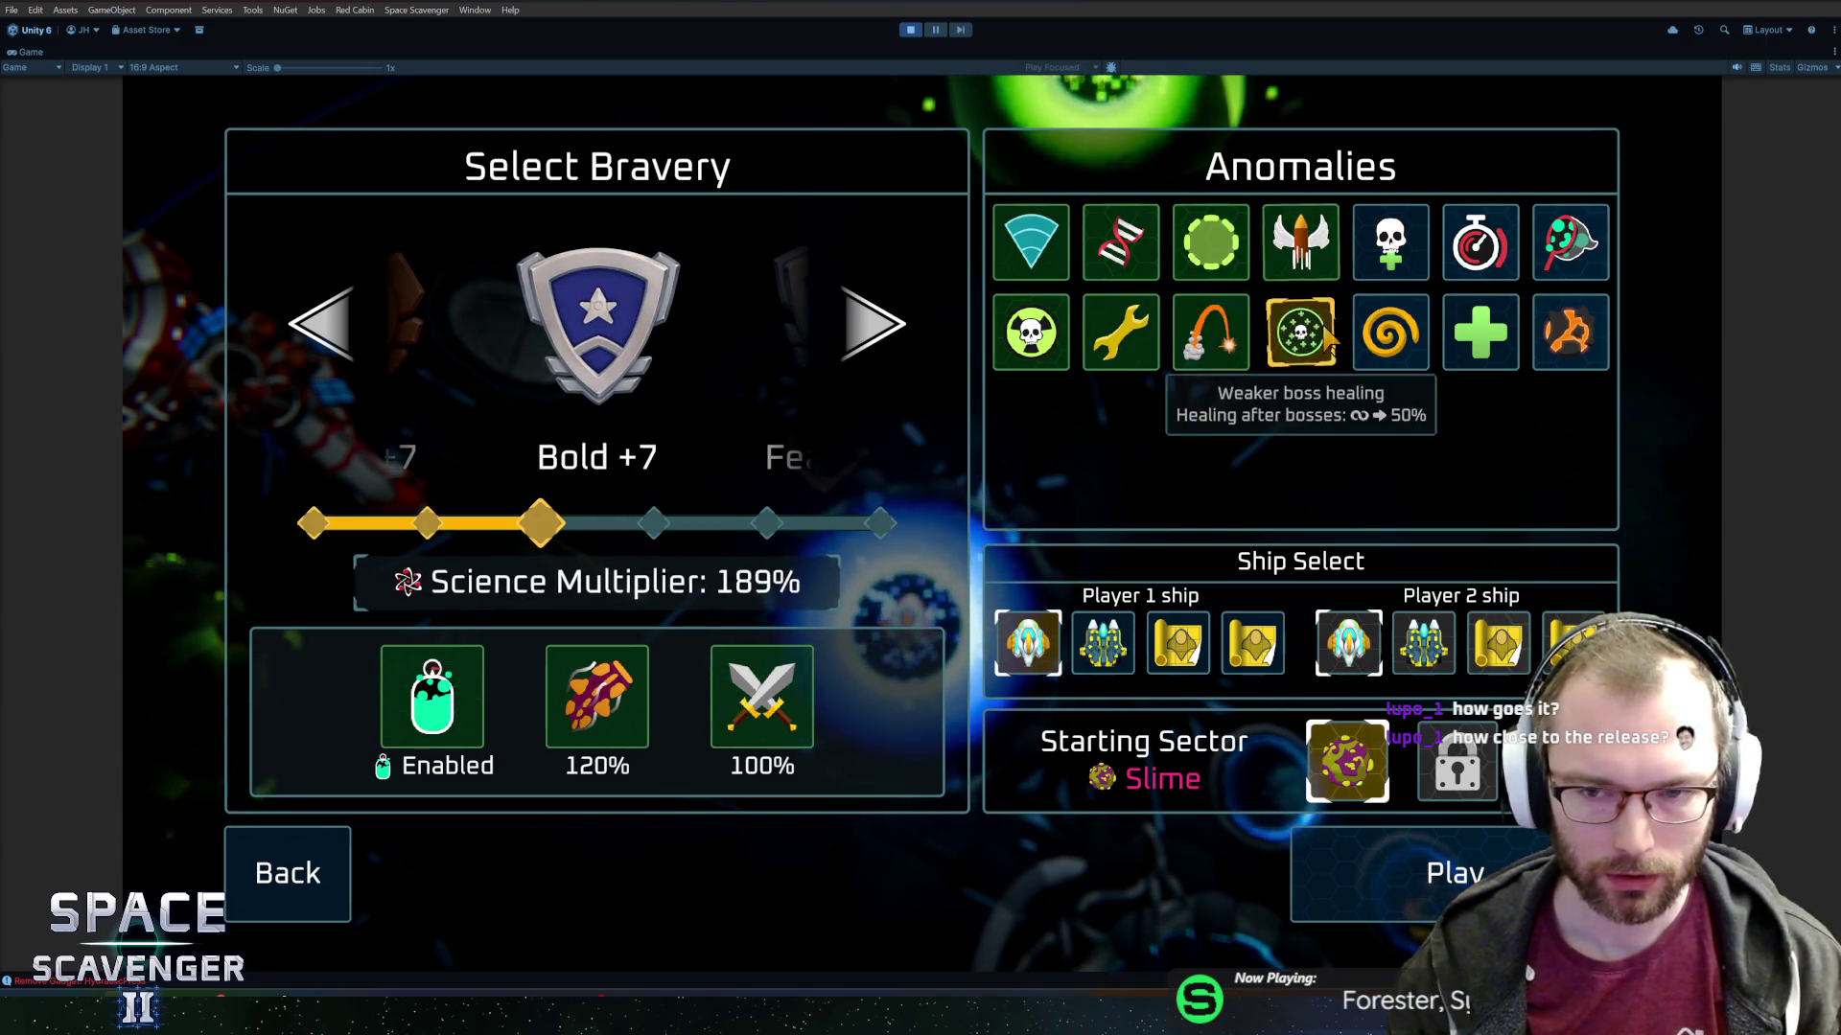
{"action": "left_click", "coordinate": [1300, 245]}
{"action": "left_click", "coordinate": [1309, 331]}
{"action": "left_click", "coordinate": [1300, 244]}
{"action": "left_click", "coordinate": [1309, 331]}
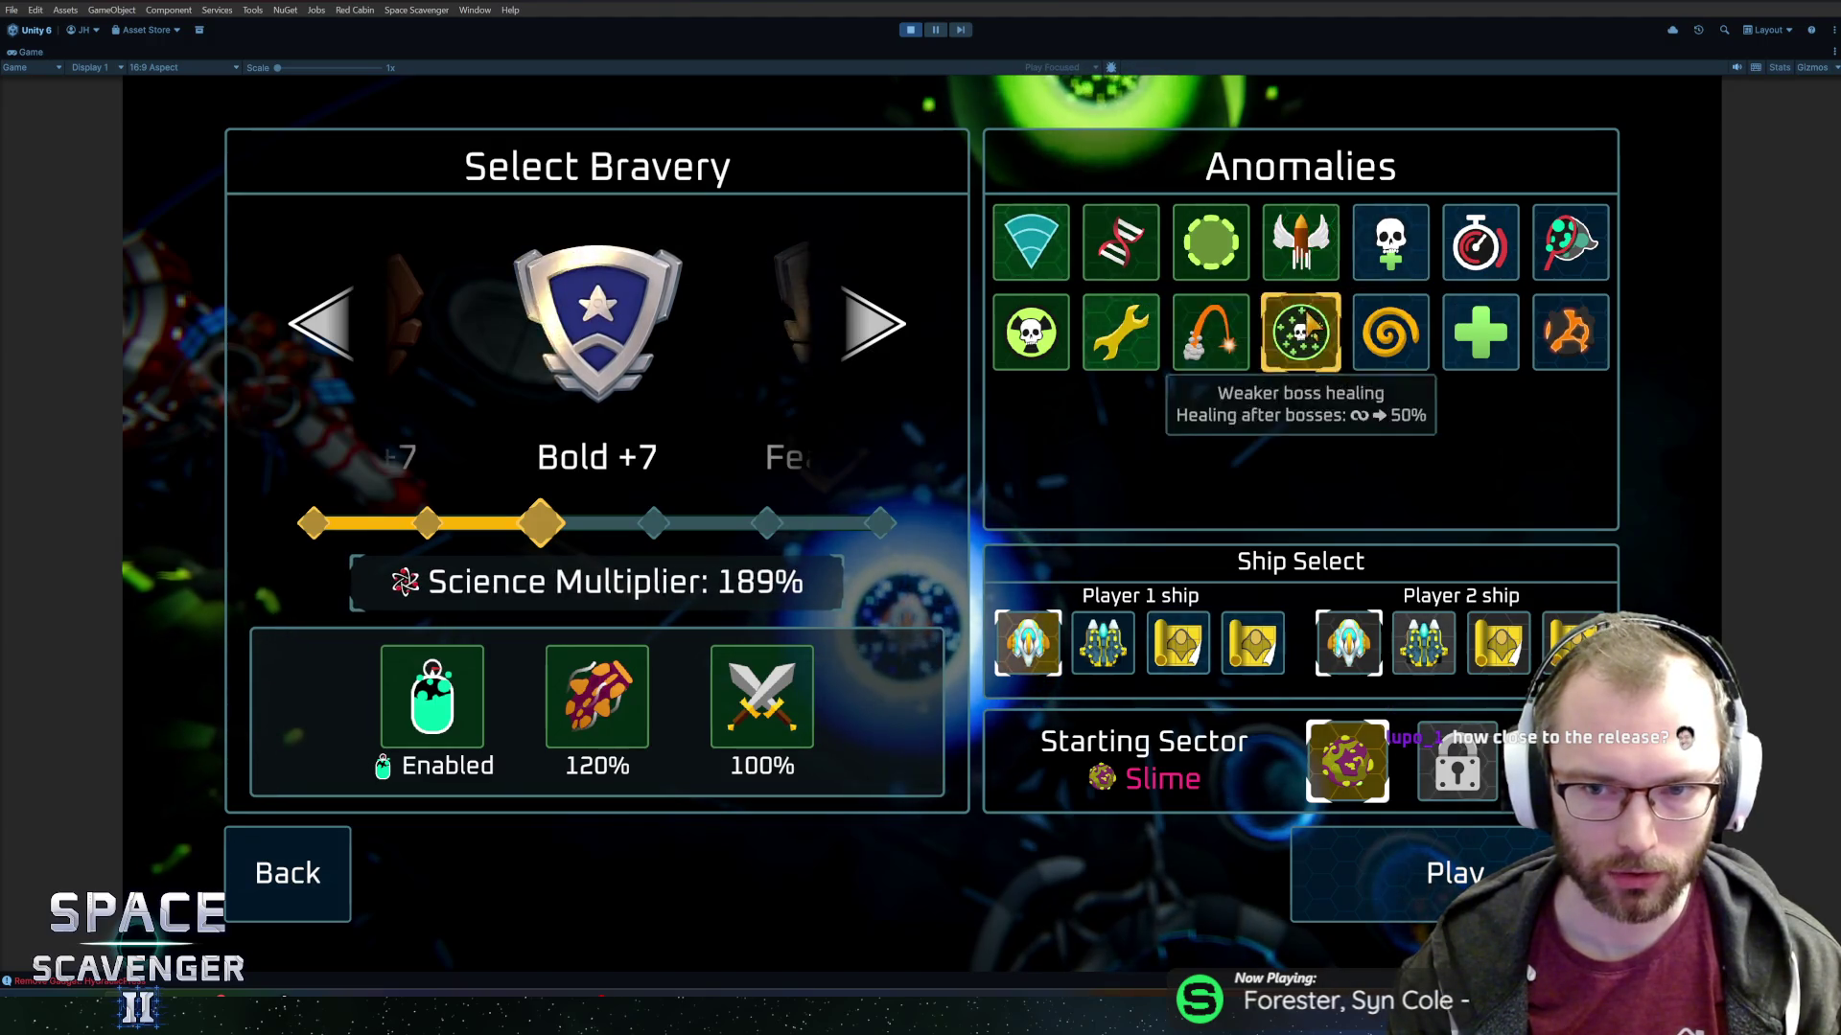
{"action": "left_click", "coordinate": [1309, 269]}
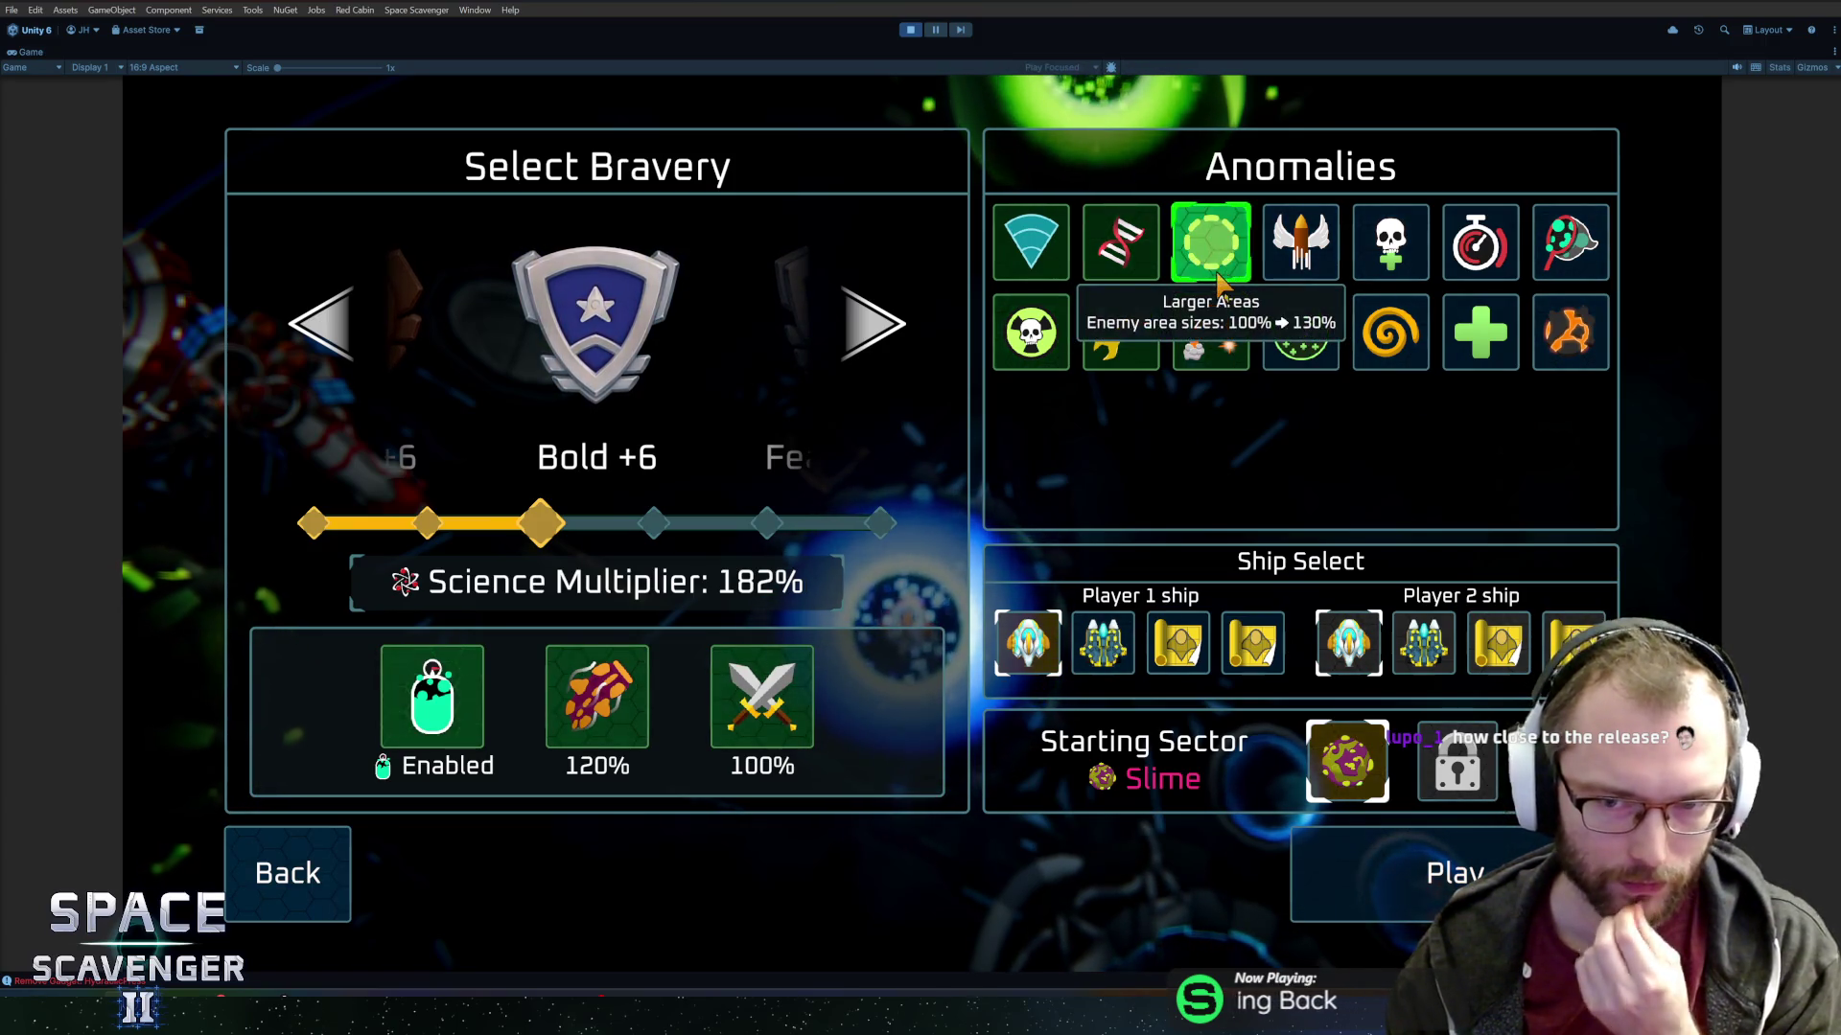
{"action": "left_click", "coordinate": [1220, 340]}
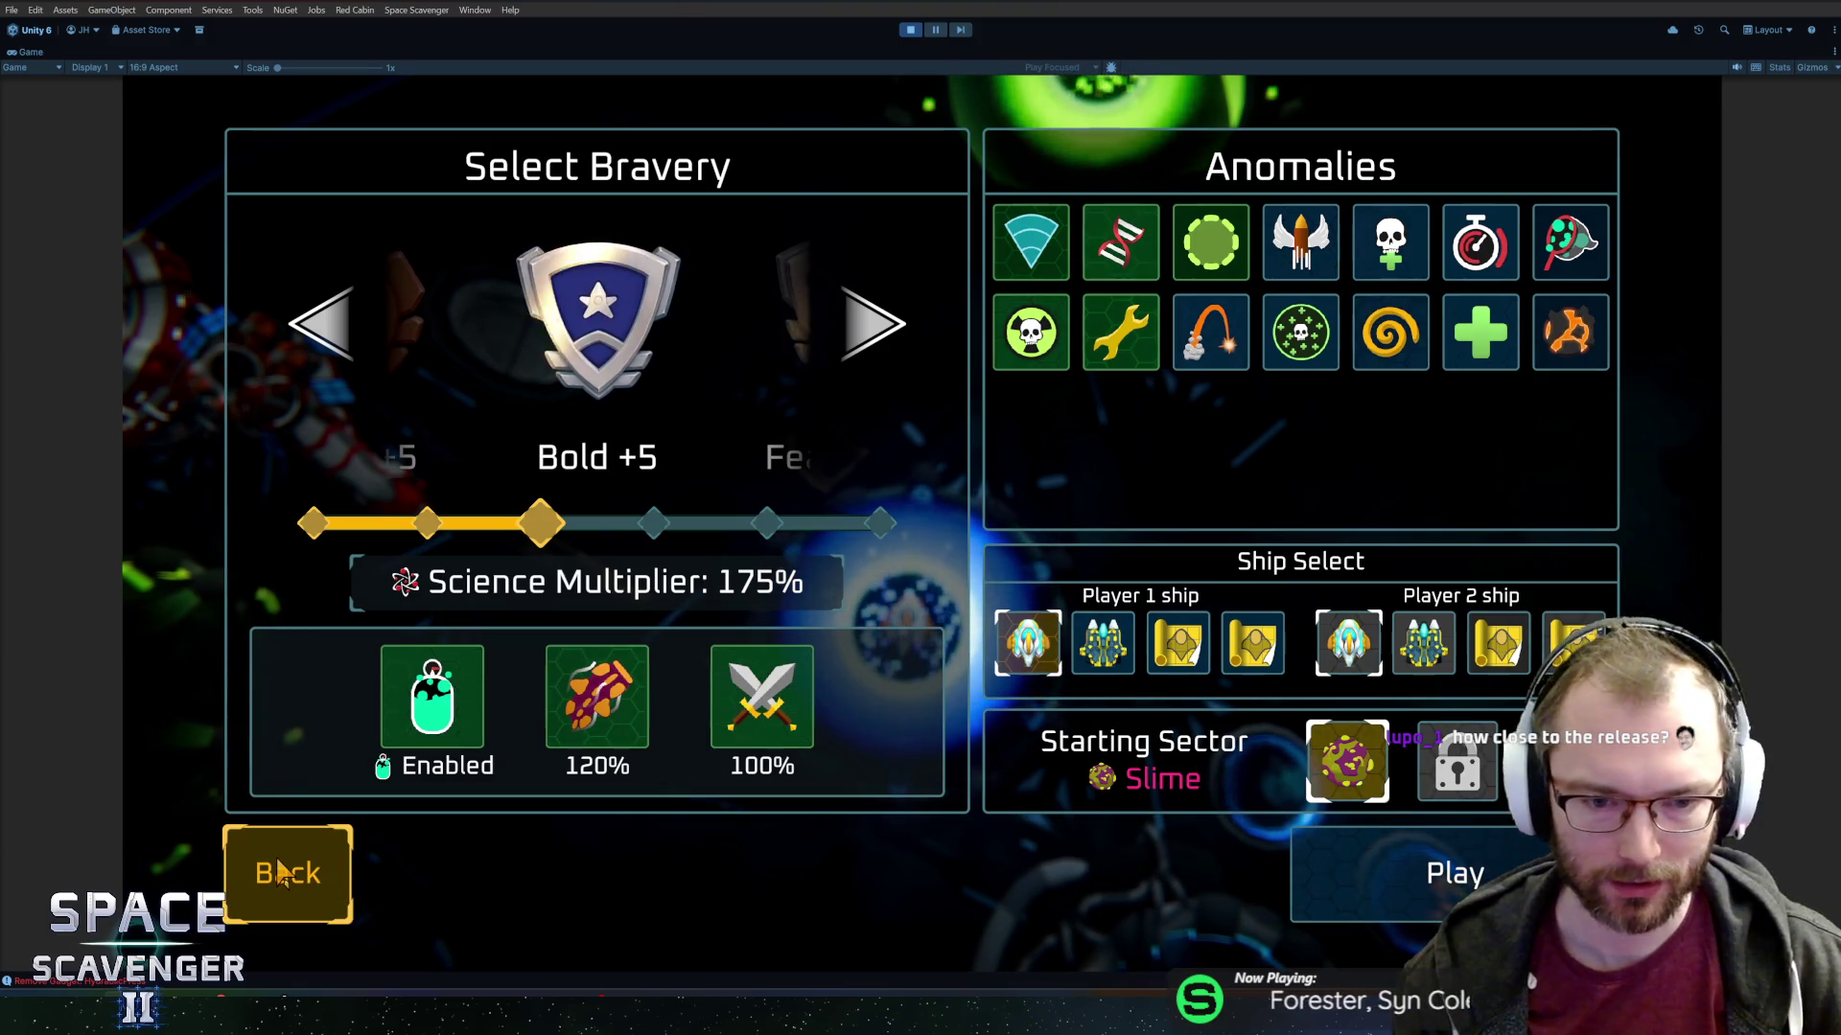
Raise bravery through Fearless to Heroic, briefly trying Legendary.
{"action": "left_click", "coordinate": [868, 321]}
{"action": "left_click", "coordinate": [871, 316]}
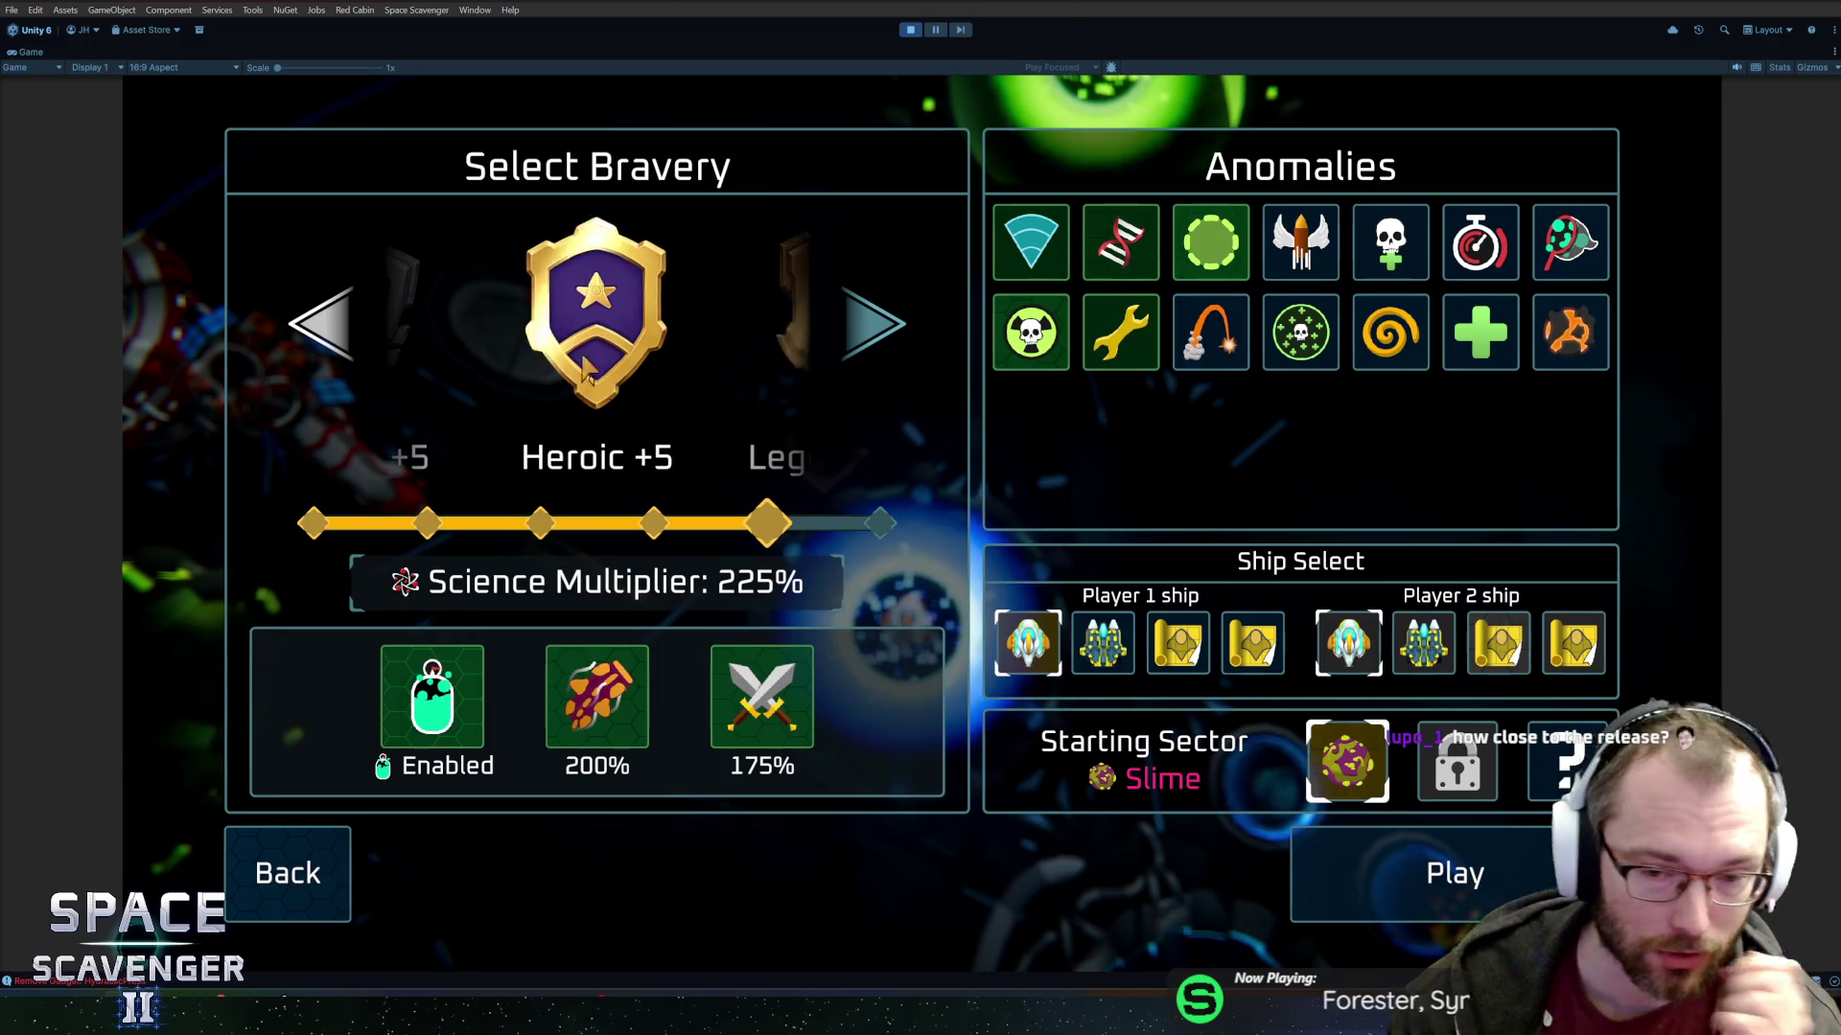
{"action": "left_click", "coordinate": [872, 324]}
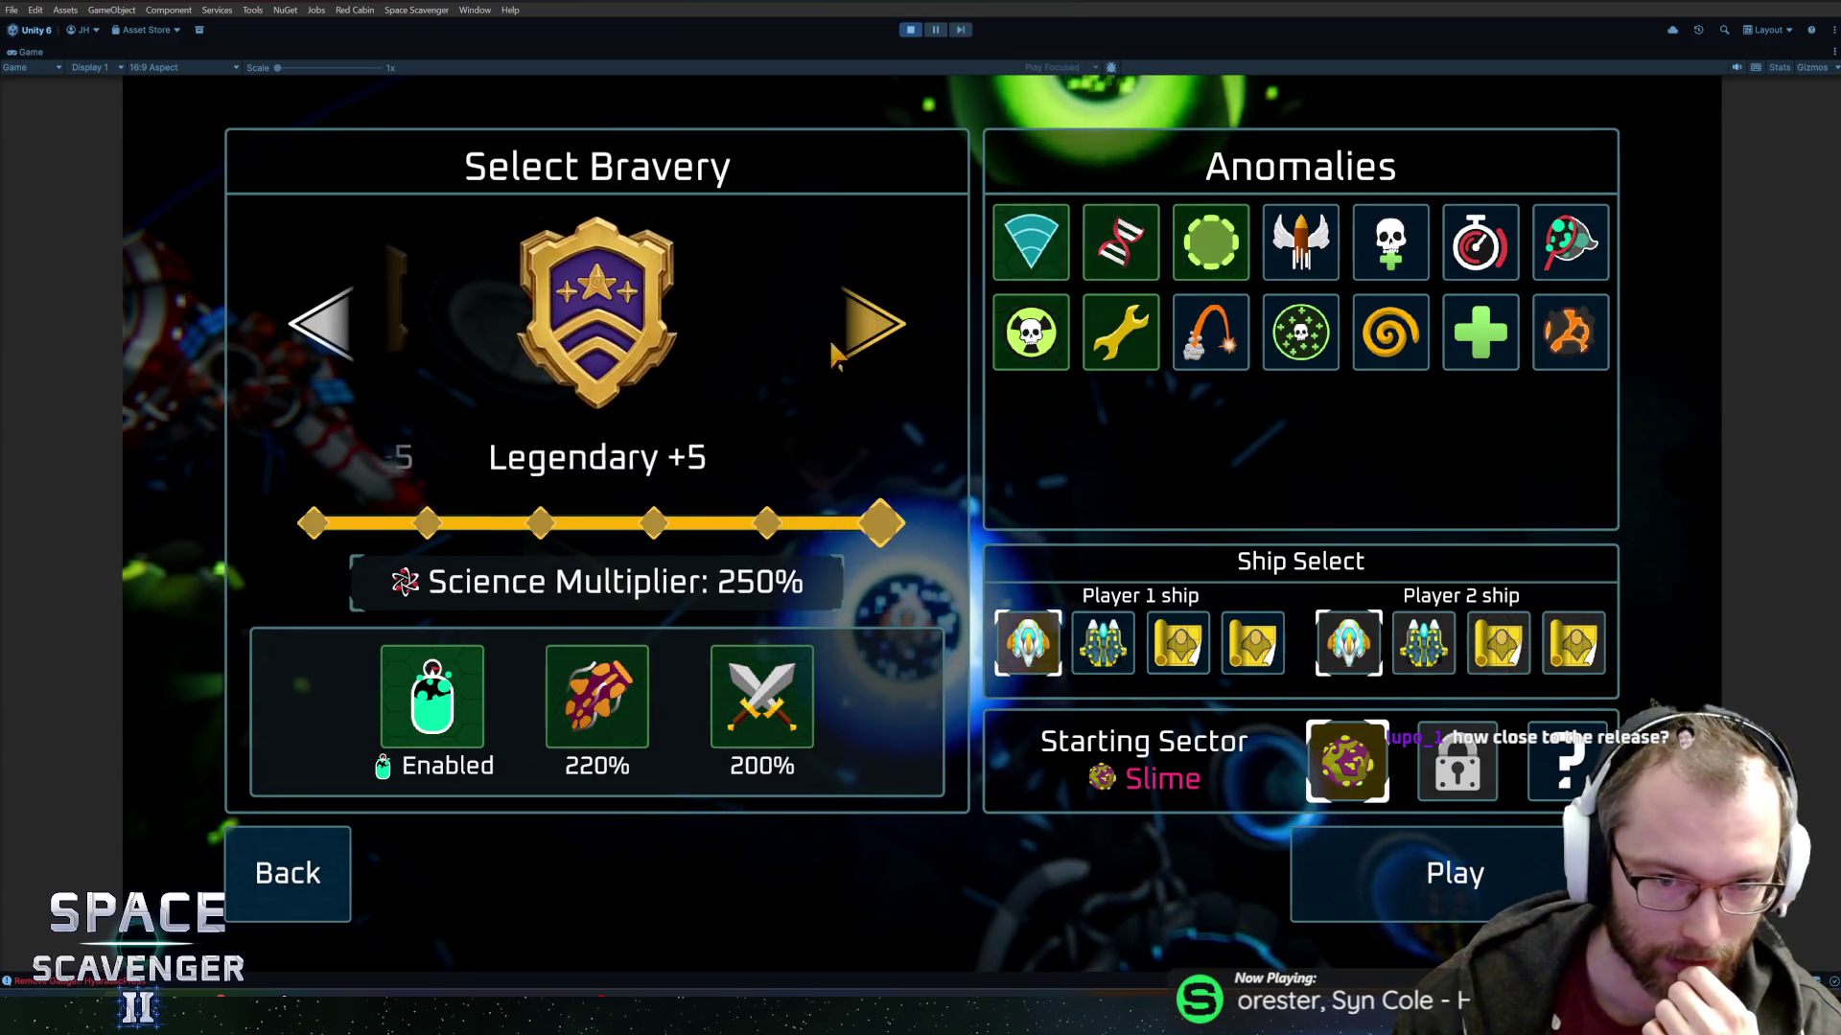
{"action": "left_click", "coordinate": [324, 326]}
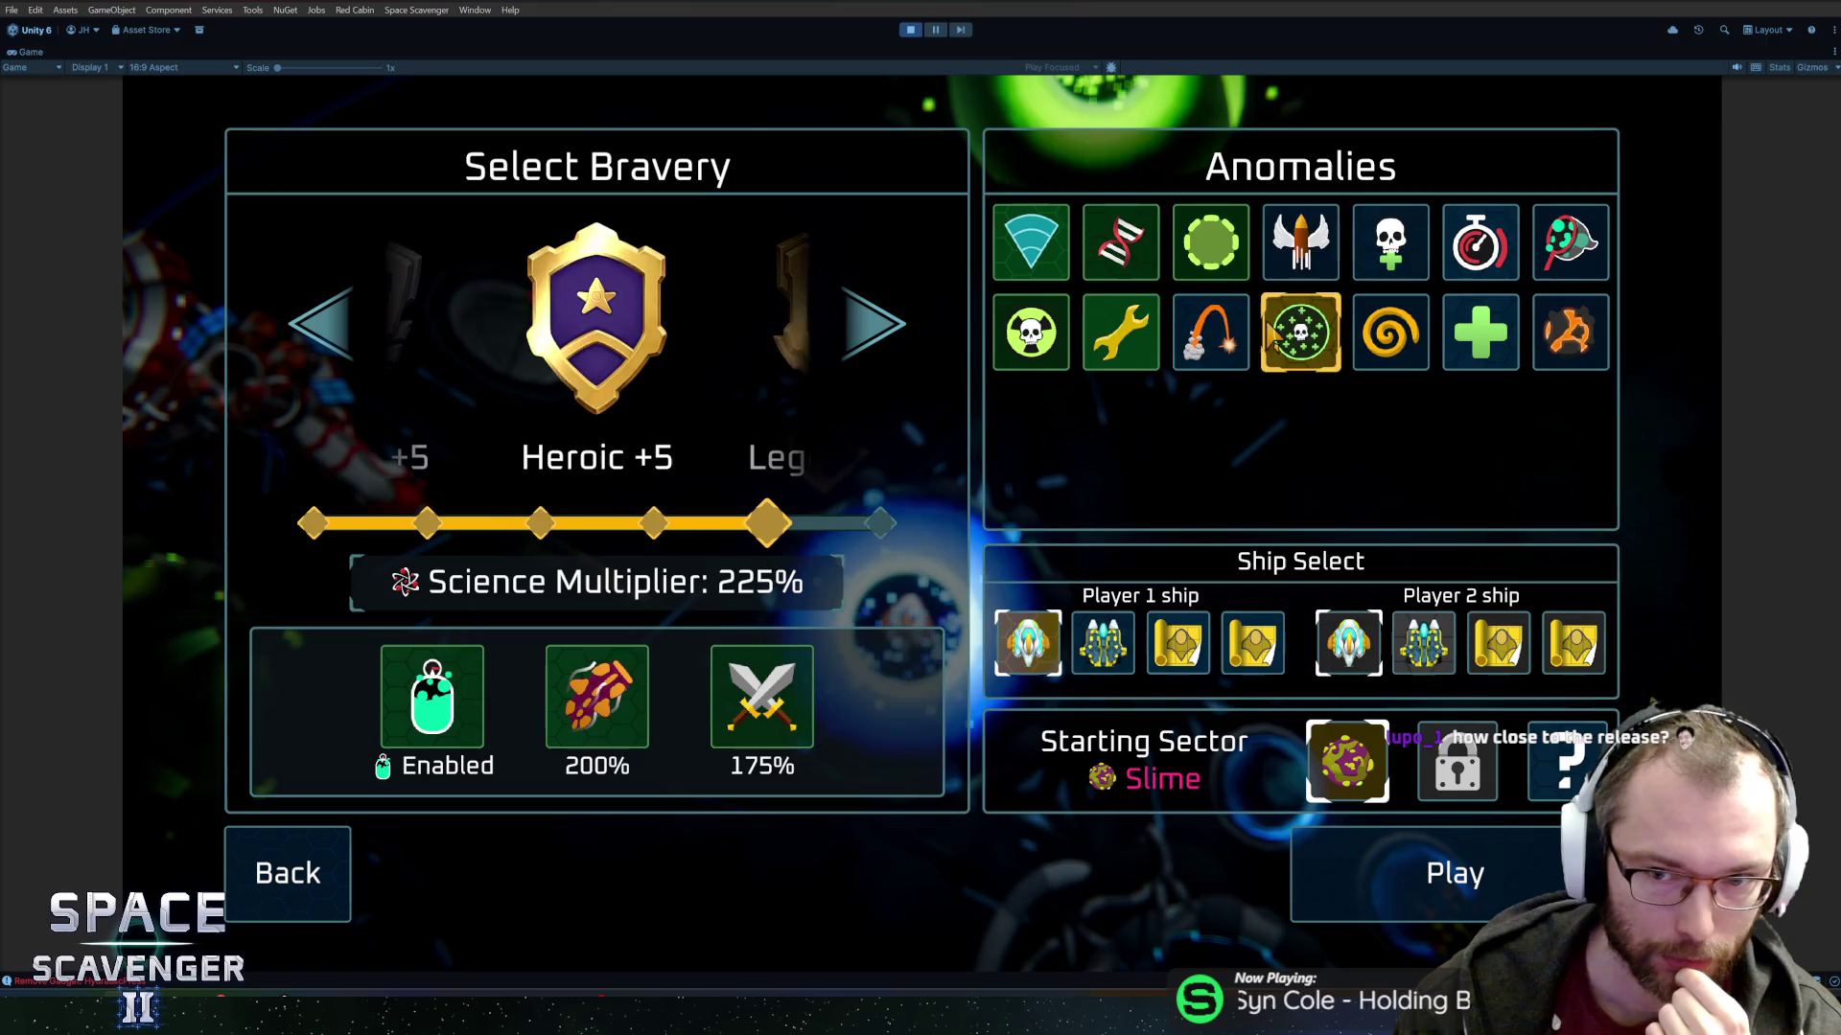
Enable the rocket, skull-plus, spiral, Stun resistance, stopwatch, alien, Weak repairs and orange anomalies.
{"action": "left_click", "coordinate": [1211, 332]}
{"action": "left_click", "coordinate": [1390, 242]}
{"action": "left_click", "coordinate": [1388, 336]}
{"action": "left_click", "coordinate": [1388, 335]}
{"action": "left_click", "coordinate": [1479, 241]}
{"action": "left_click", "coordinate": [1569, 241]}
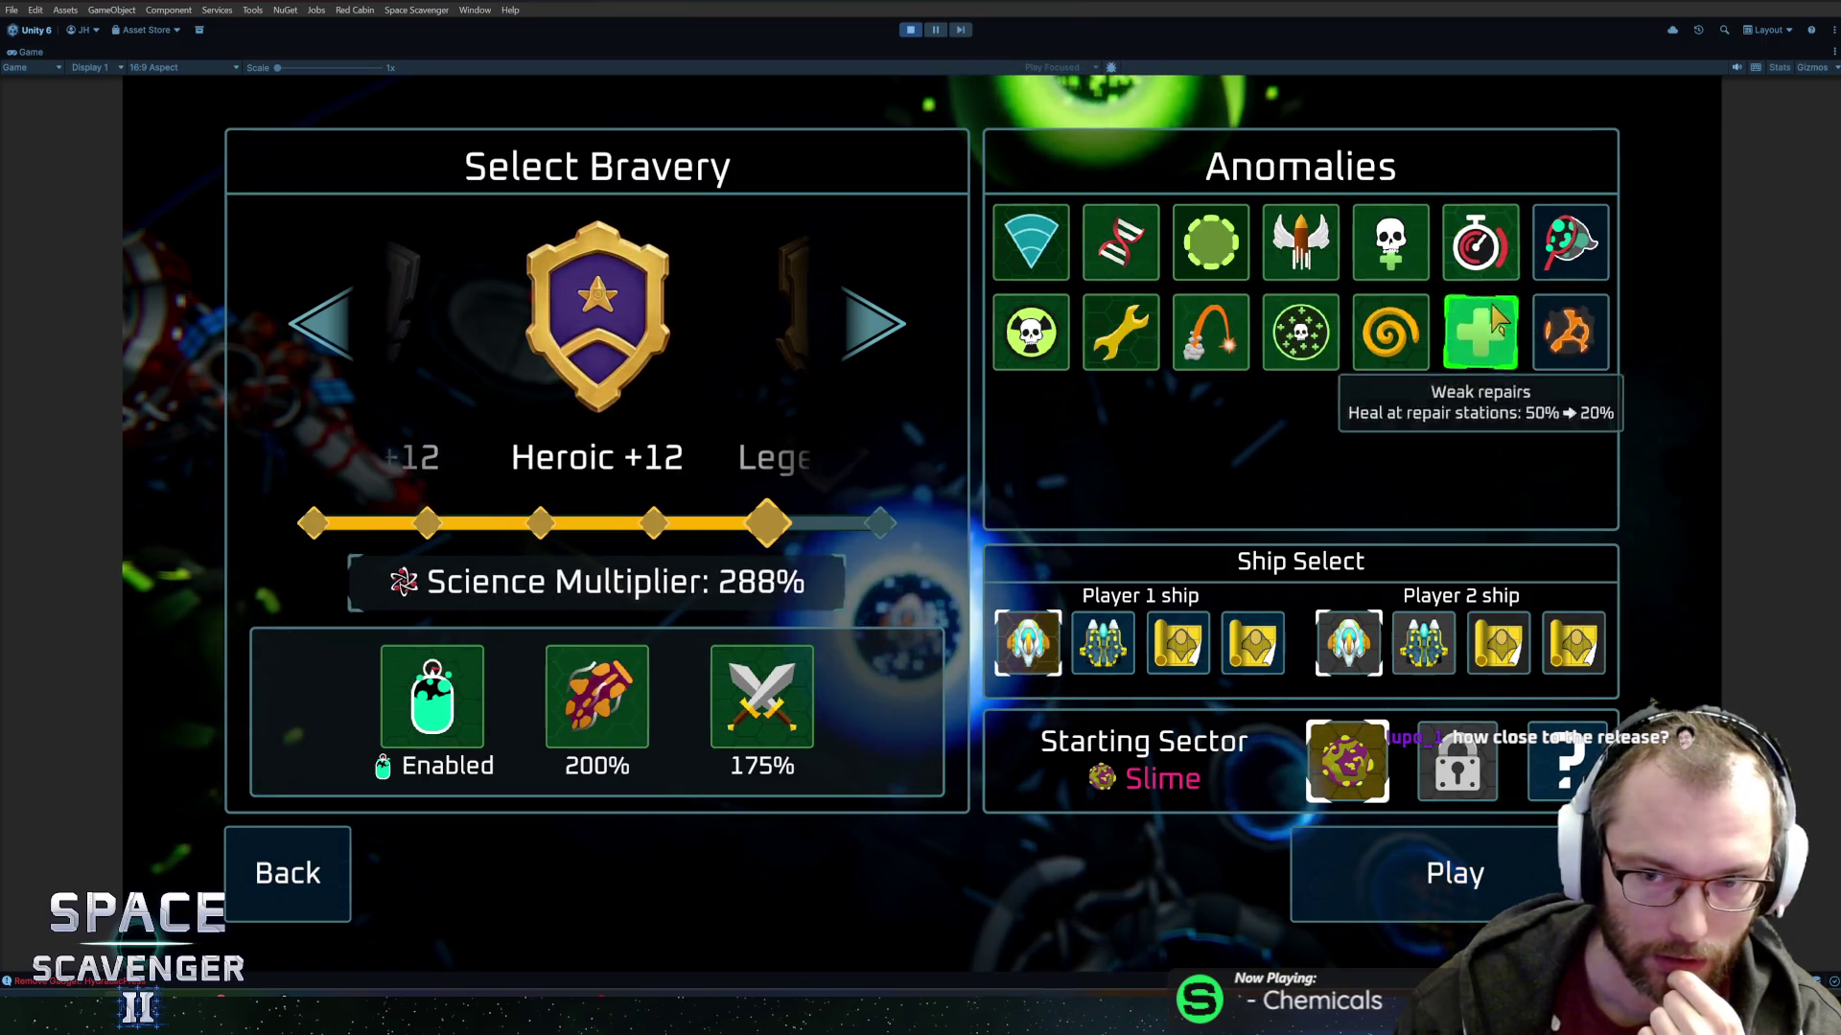
{"action": "left_click", "coordinate": [1479, 332]}
{"action": "left_click", "coordinate": [1569, 331]}
Glance at Science Research, then keep single player in Co-op Setup.
{"action": "key", "text": "Return"}
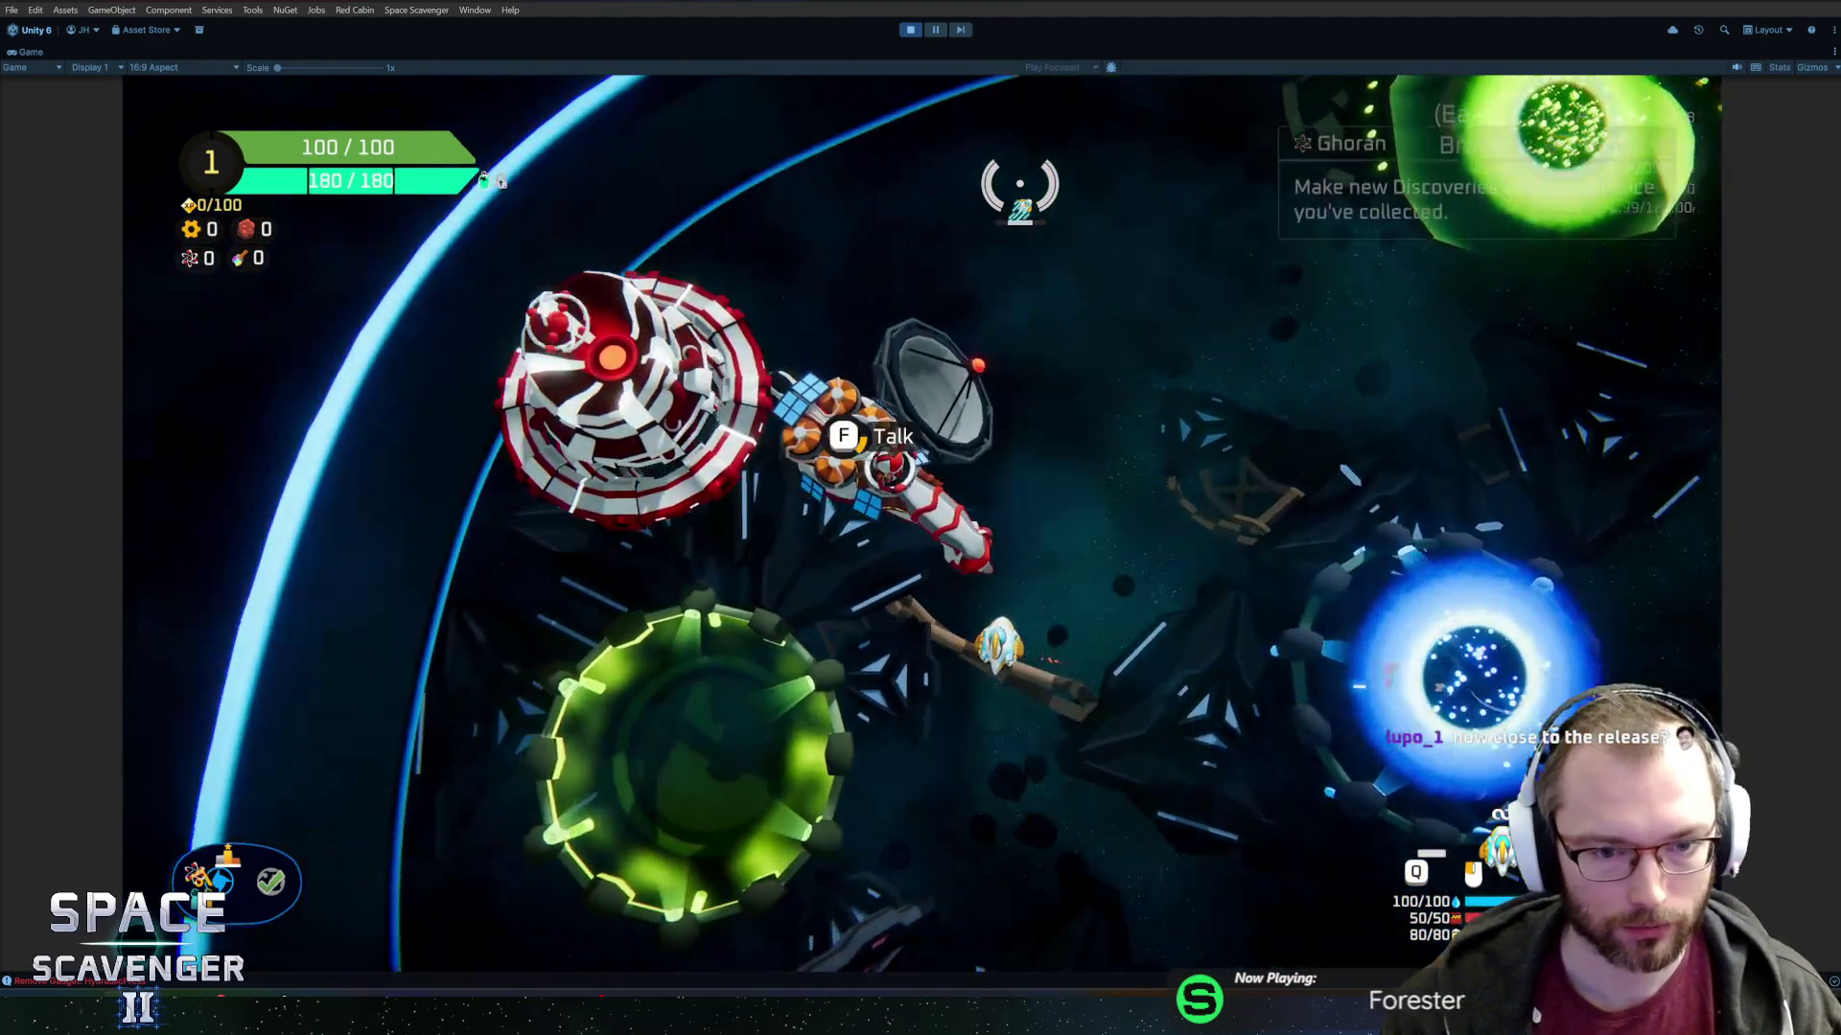
{"action": "key", "text": "f"}
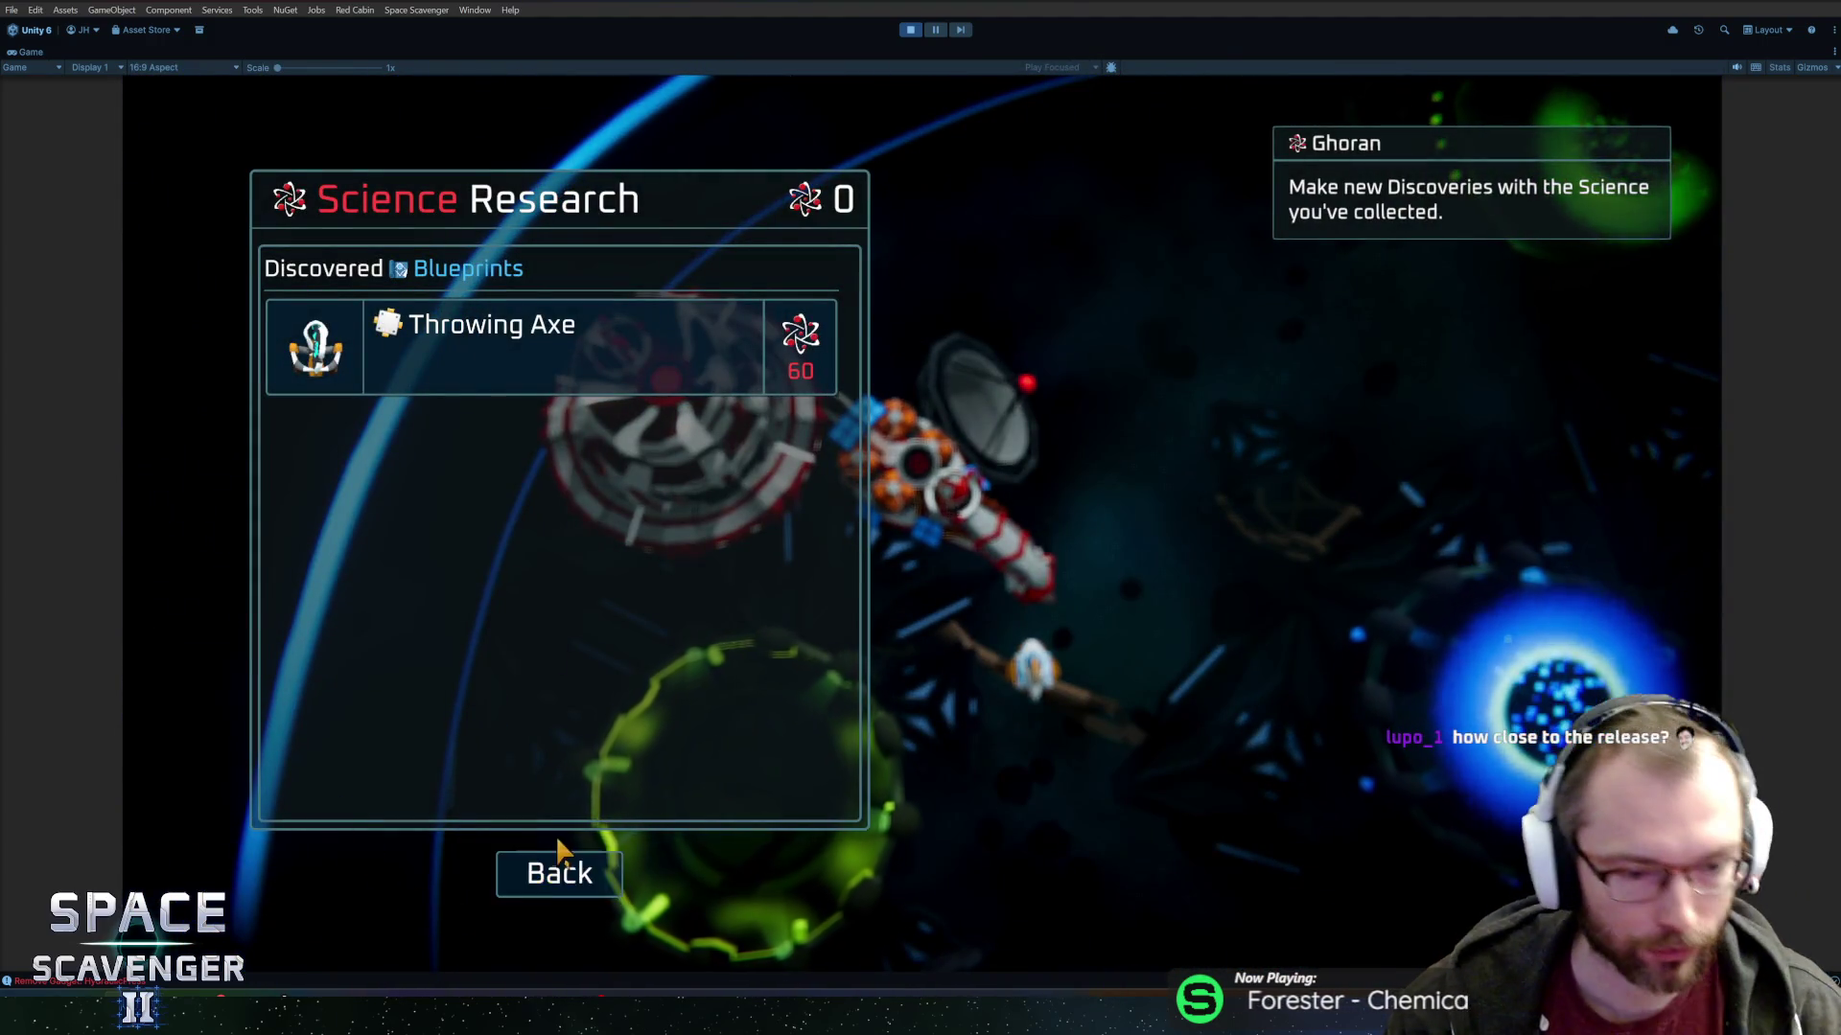
{"action": "left_click", "coordinate": [561, 867]}
{"action": "key", "text": "d"}
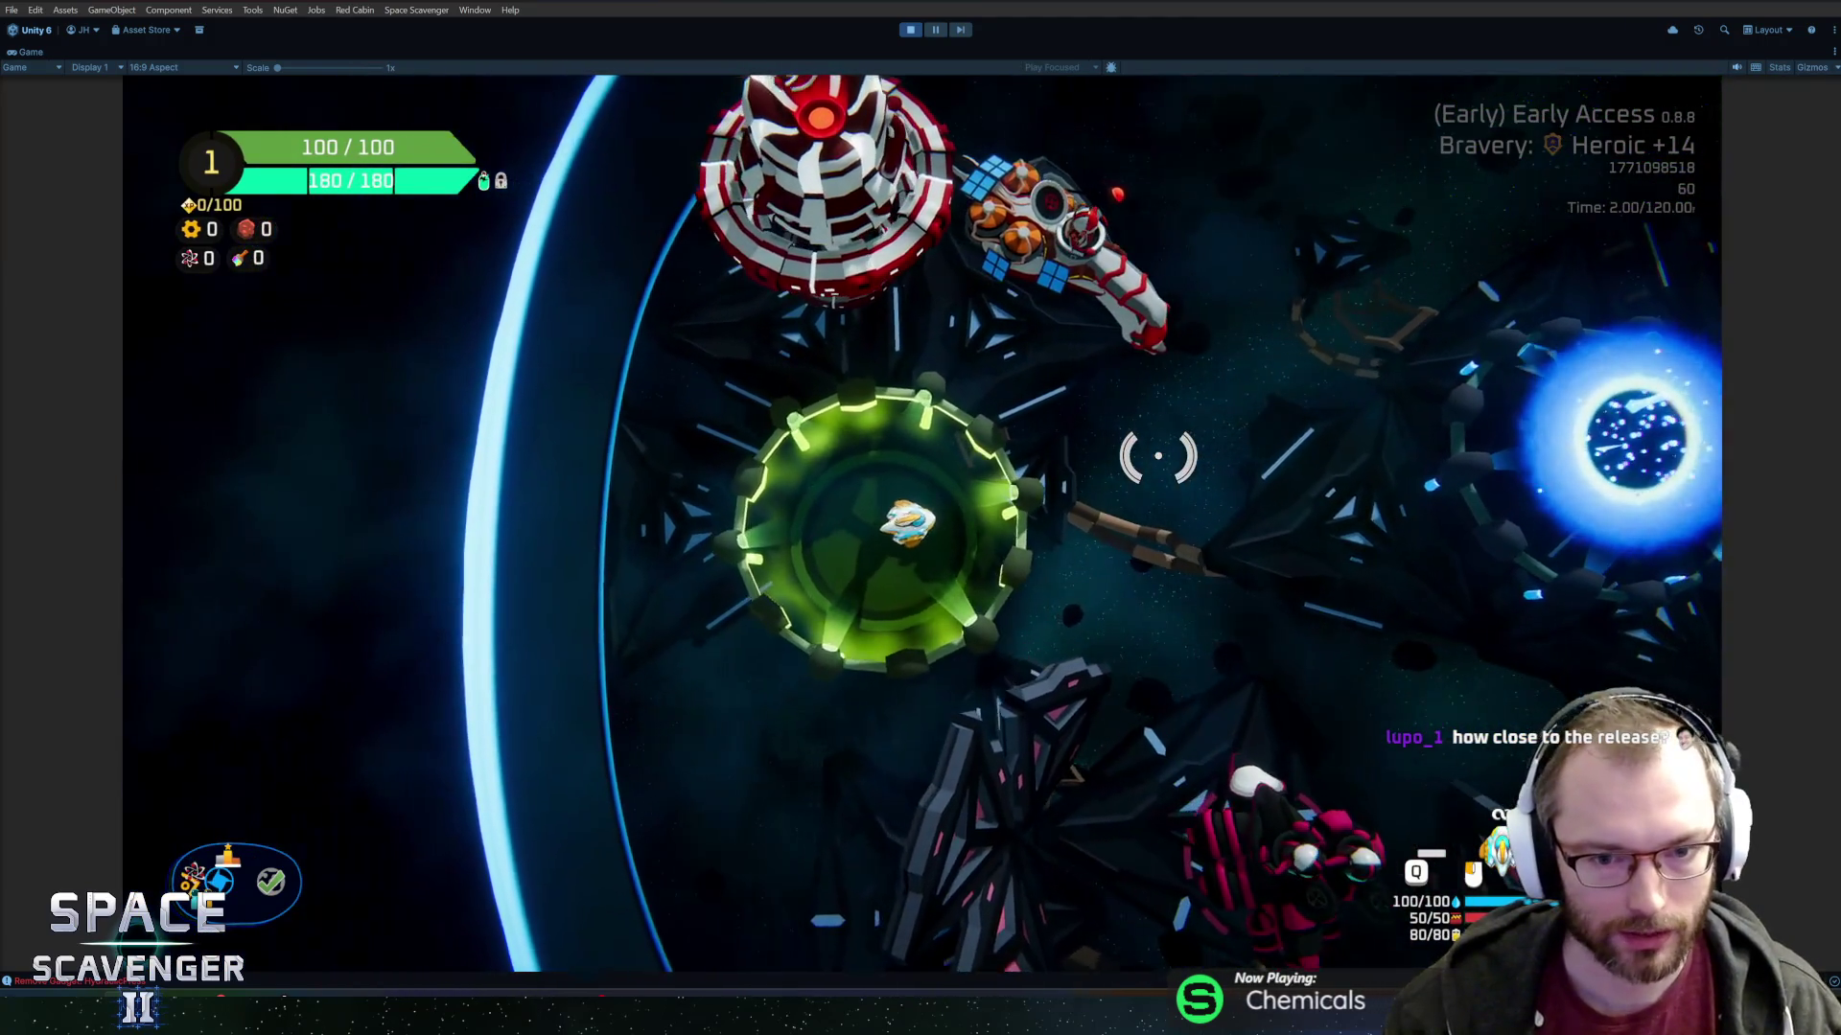
{"action": "key", "text": "f"}
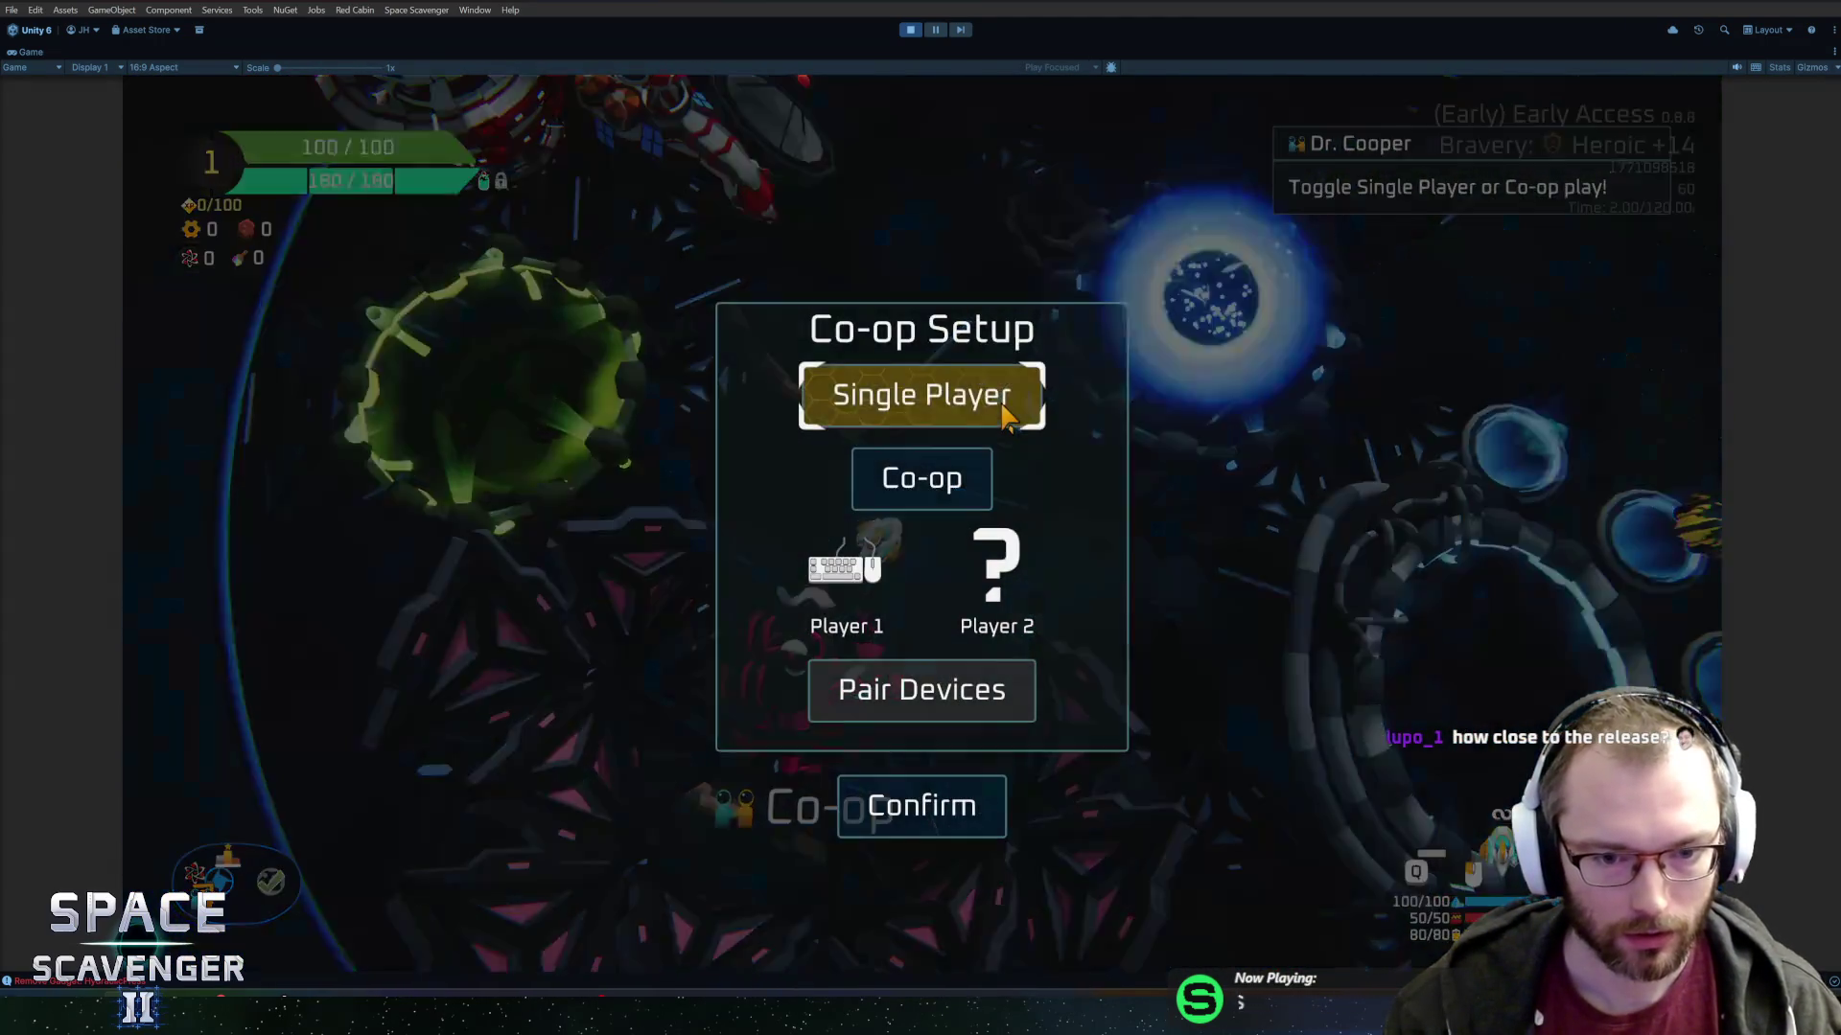
{"action": "key", "text": "Escape"}
Fly through the hub into the Daily Challenge portal and back out of its leaderboard.
{"action": "key", "text": "d"}
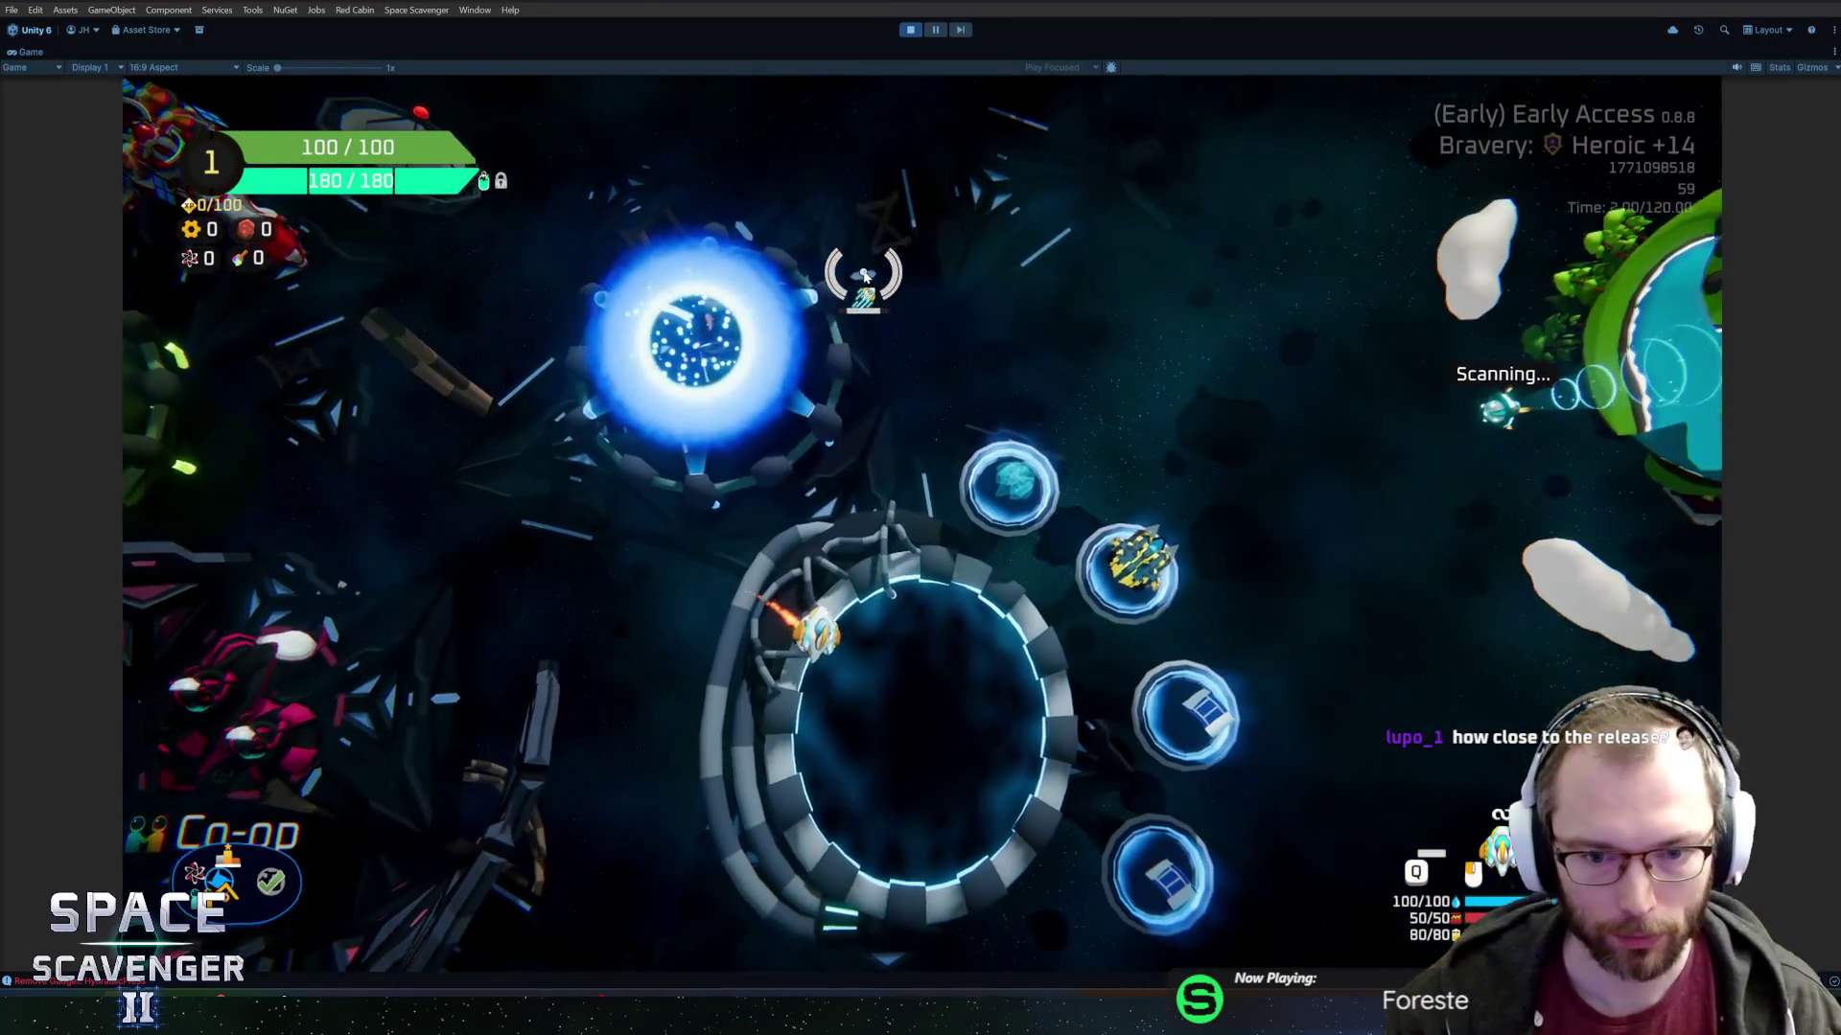
{"action": "key", "text": "w"}
{"action": "key", "text": "a"}
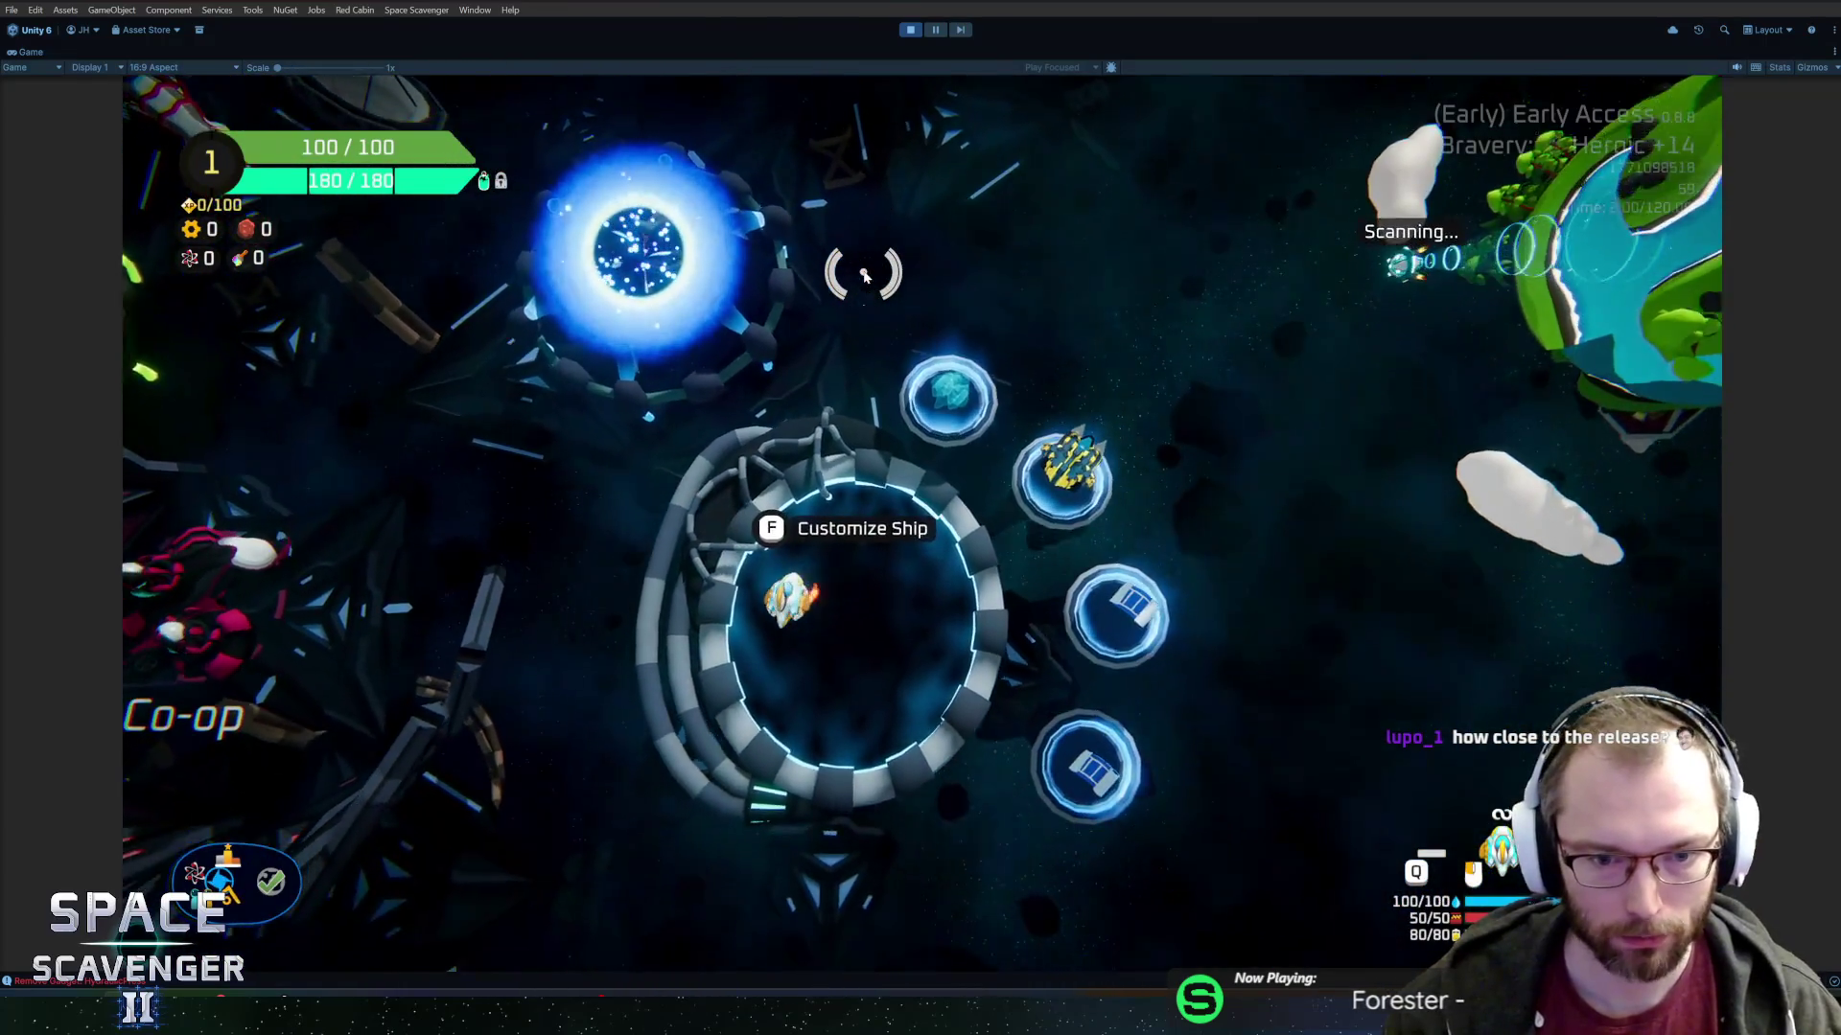
{"action": "key", "text": "w"}
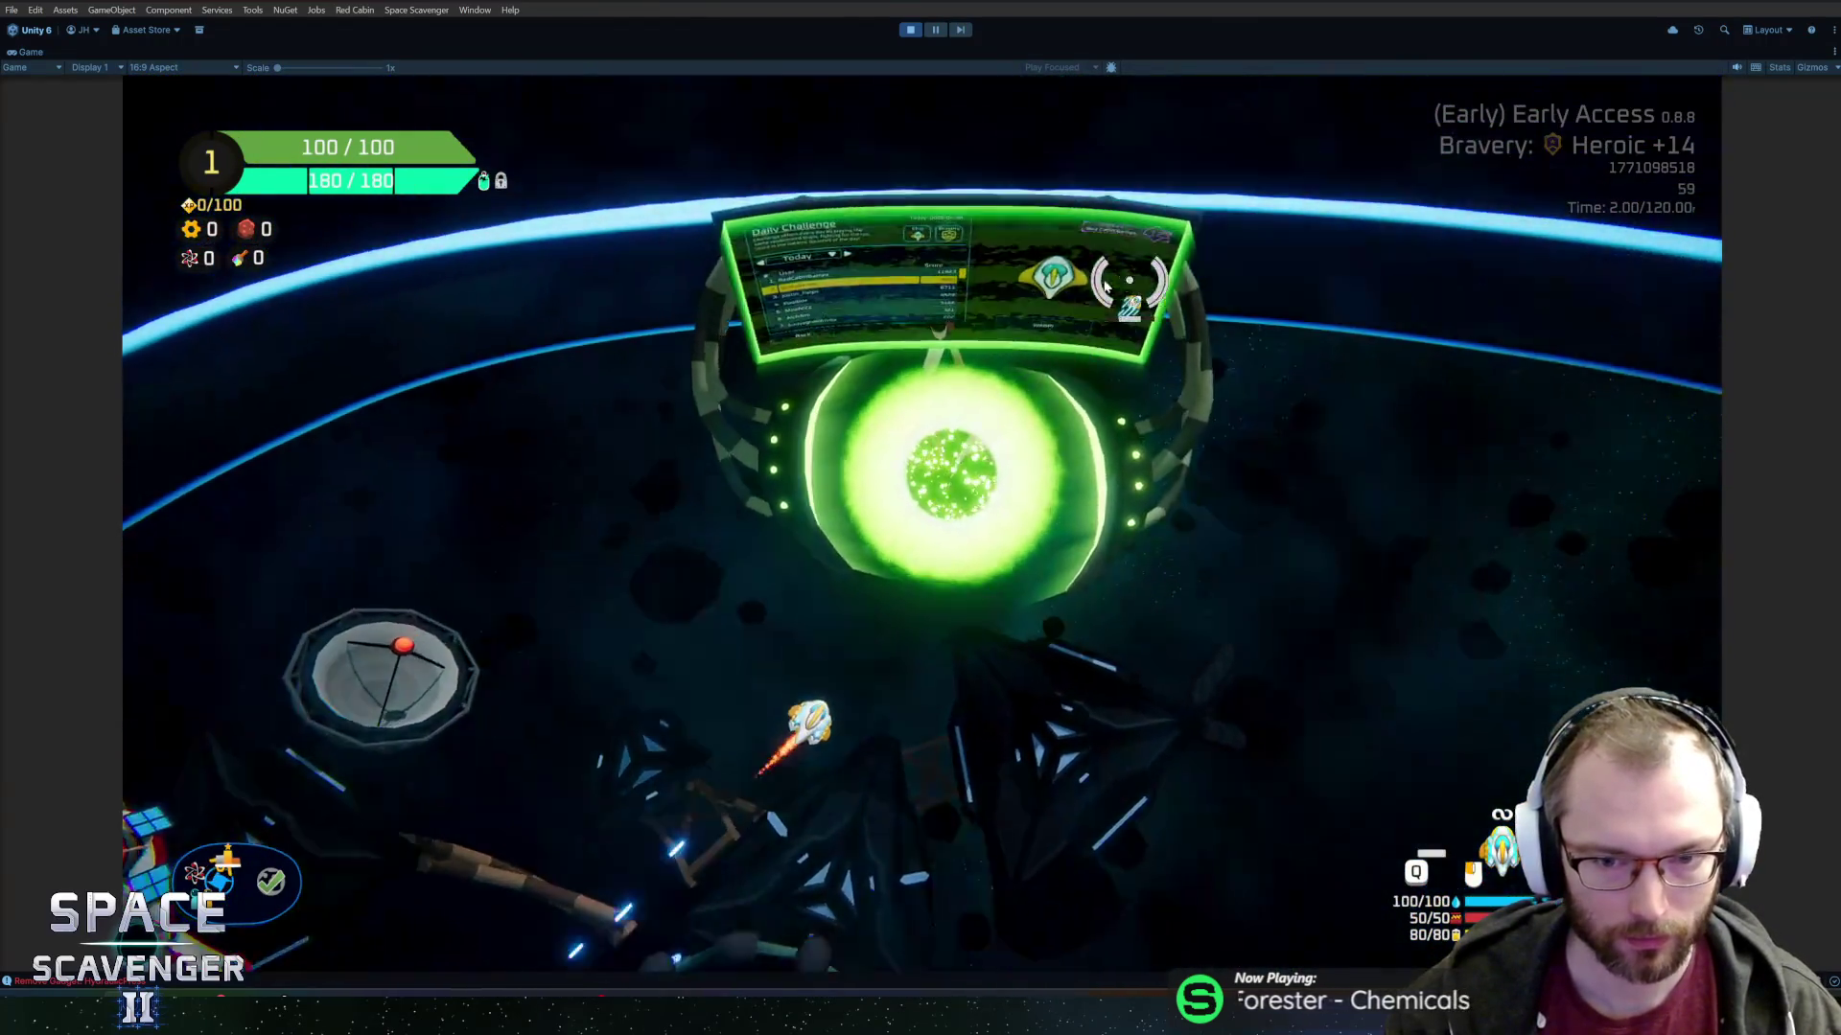
{"action": "key", "text": "f"}
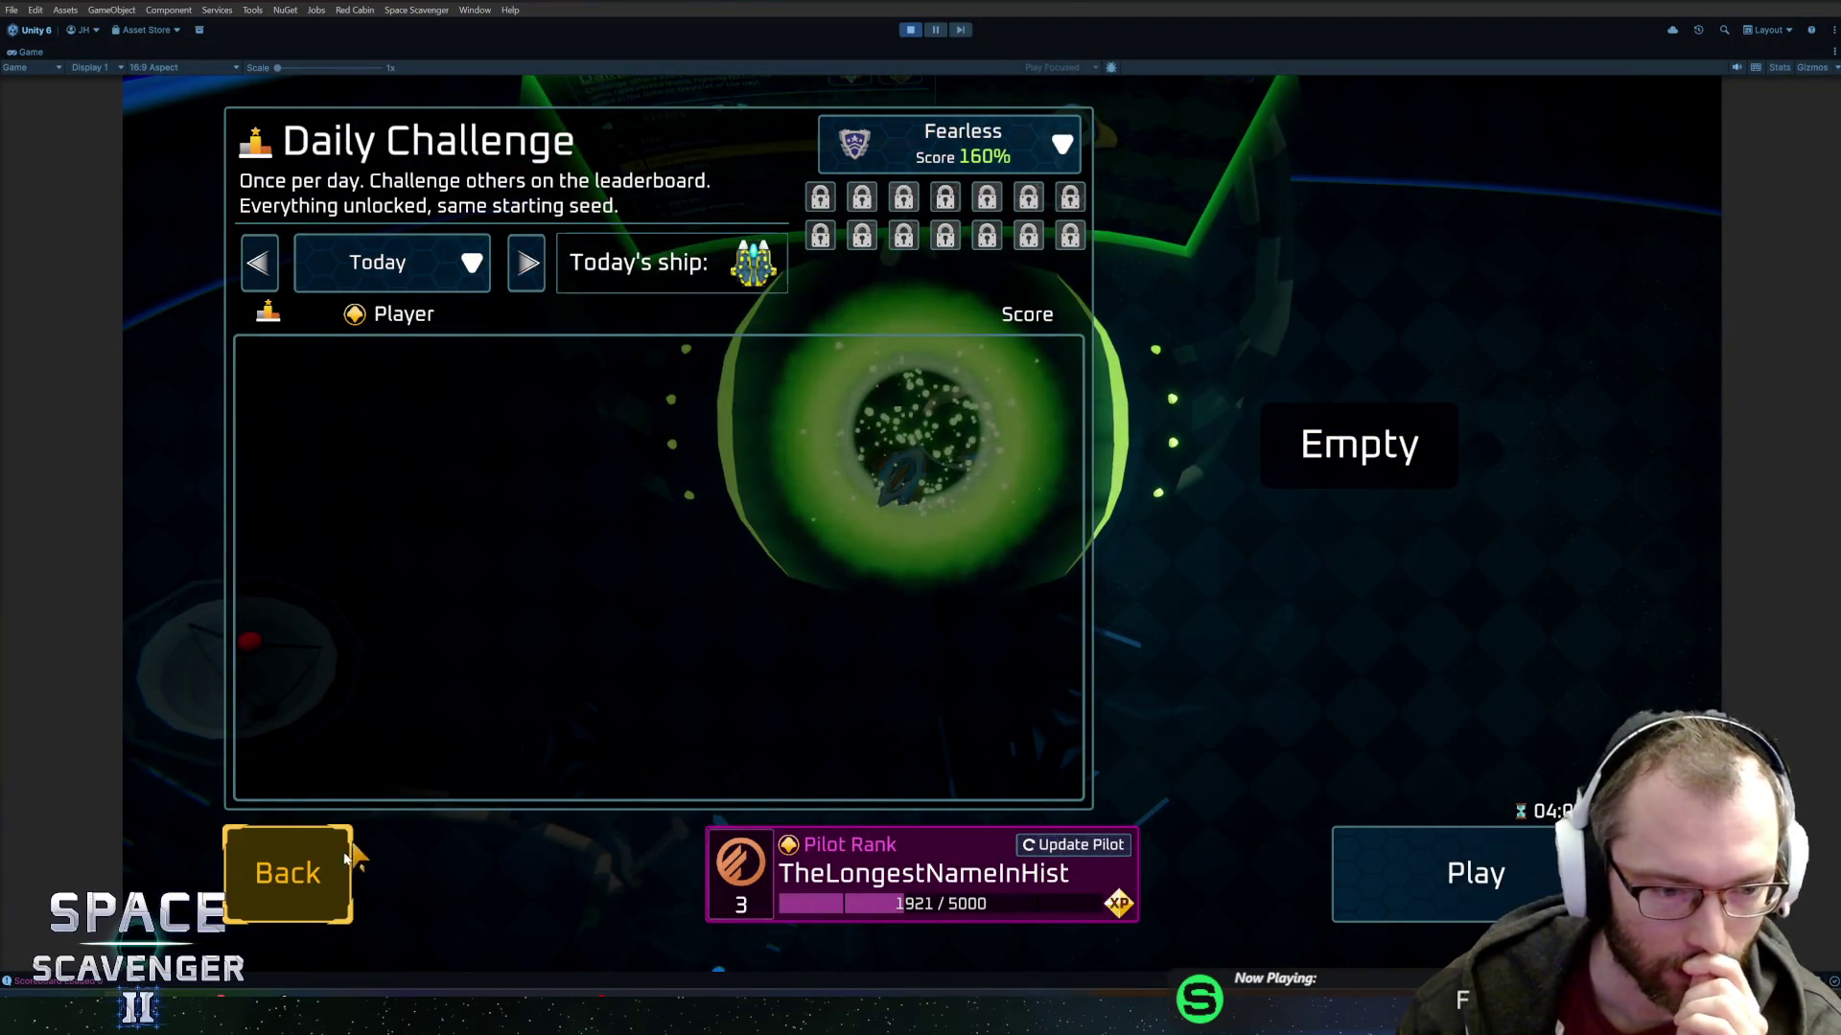
{"action": "left_click", "coordinate": [288, 873]}
Check the medals in Customize Ship, then close that screen.
{"action": "key", "text": "s"}
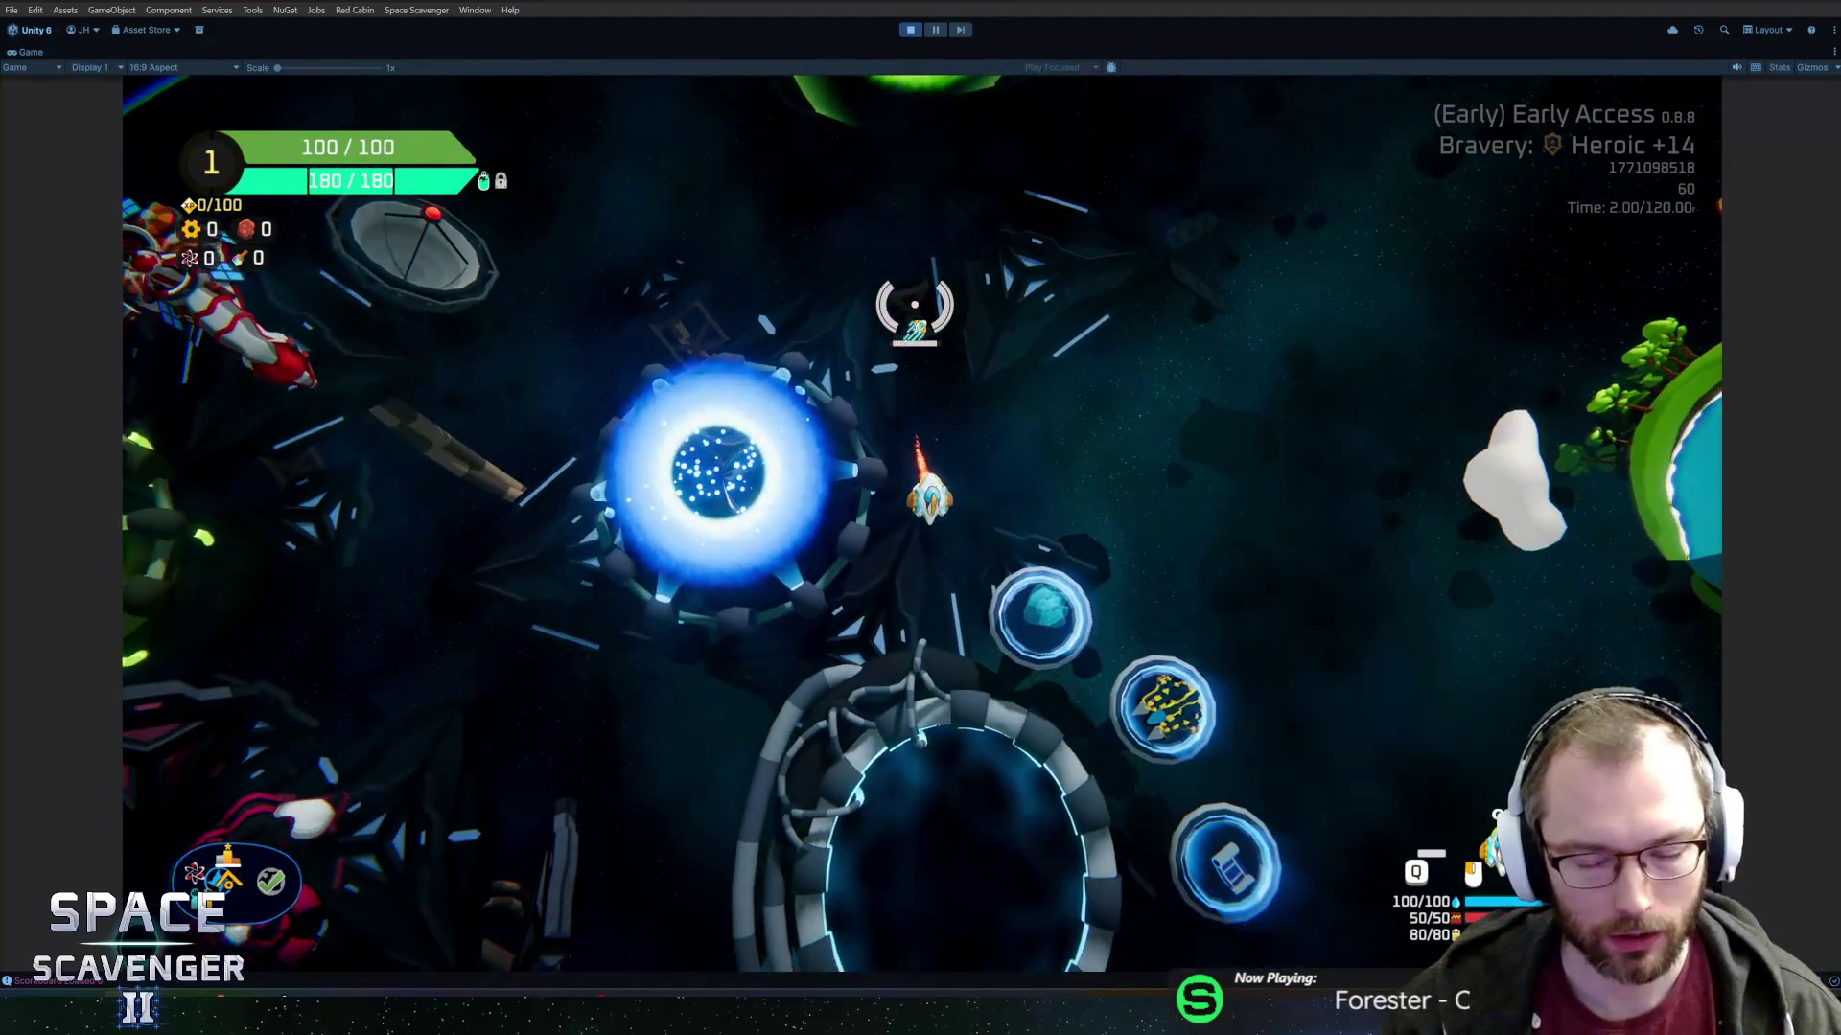
{"action": "key", "text": "f"}
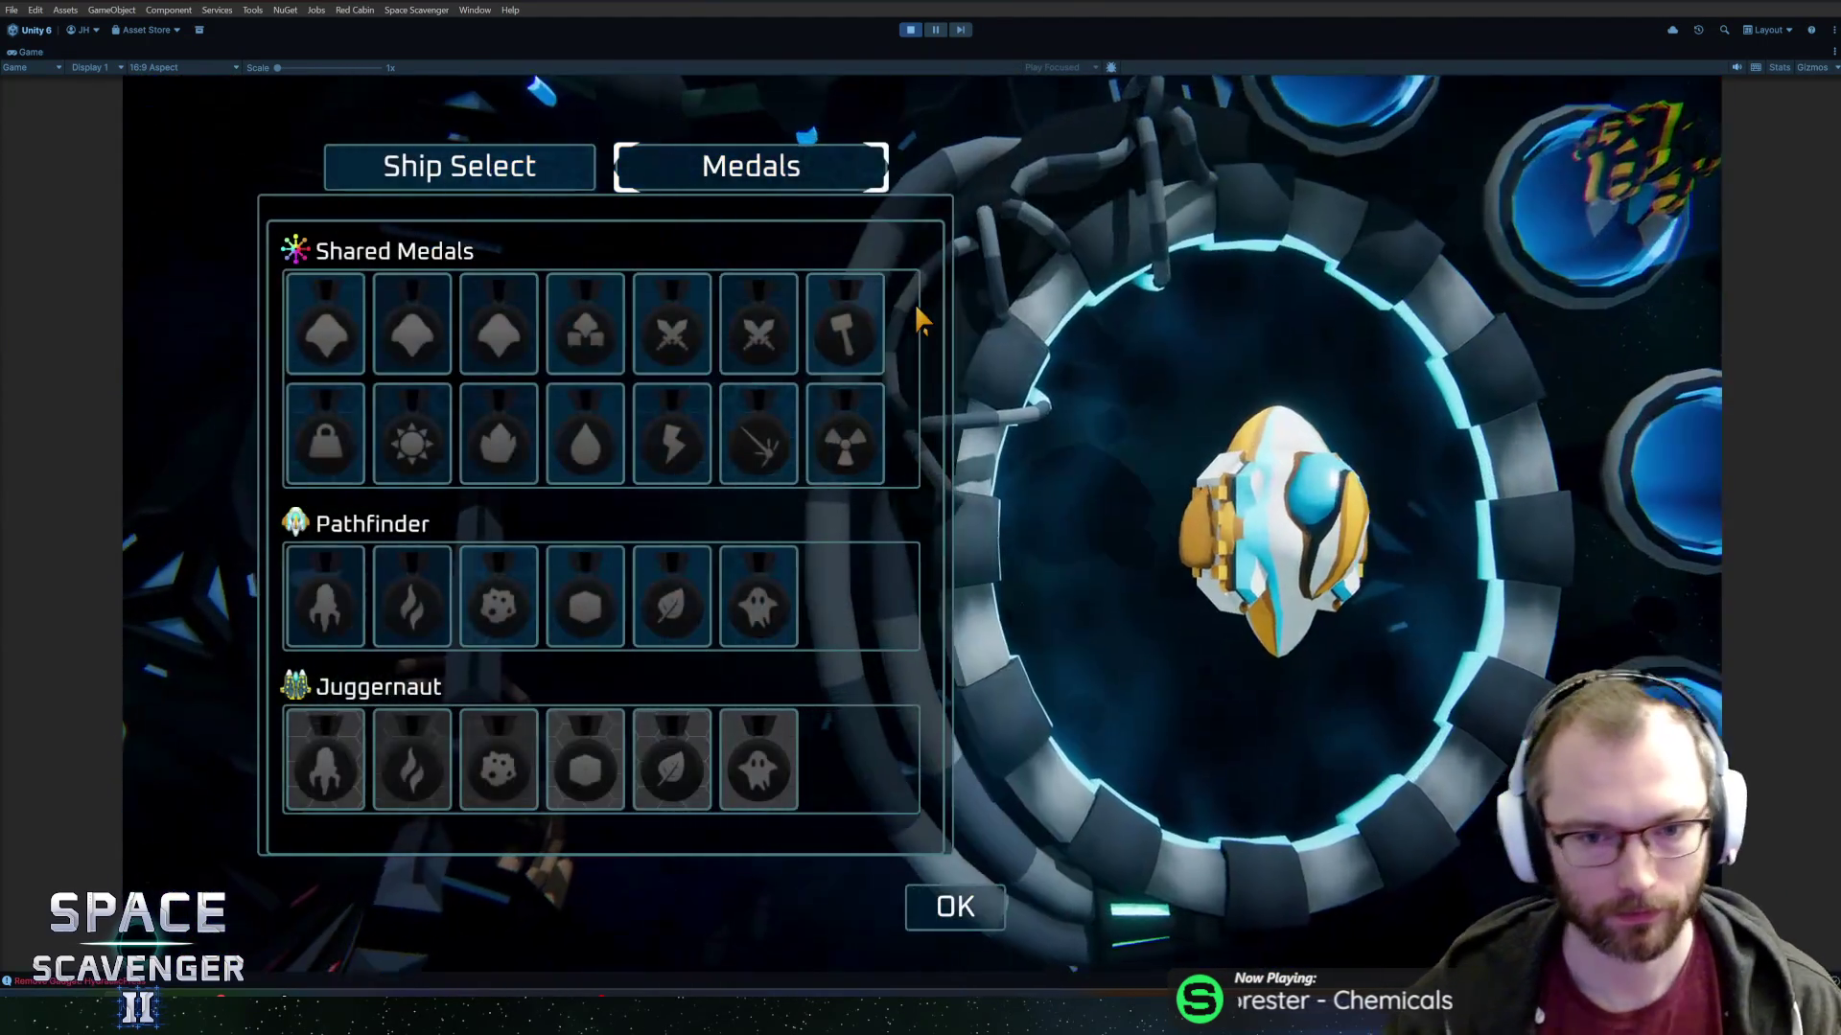
{"action": "mouse_move", "coordinate": [523, 489]}
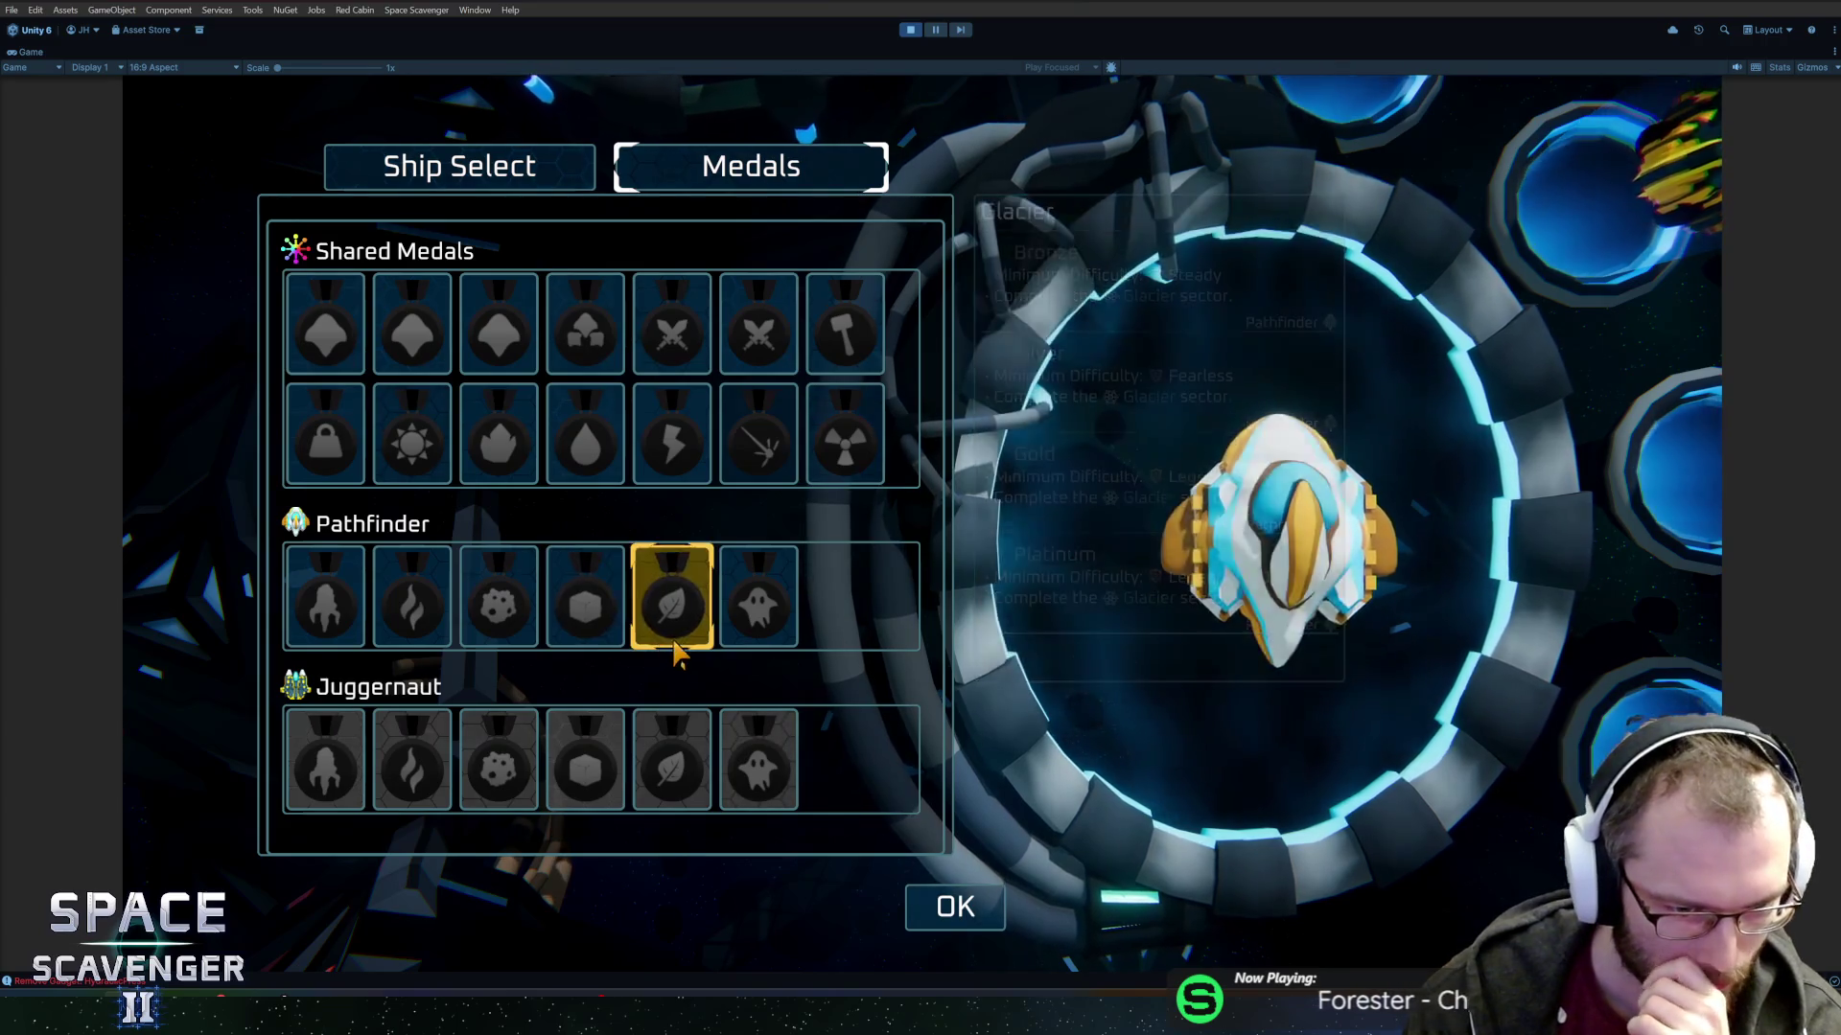
{"action": "key", "text": "Escape"}
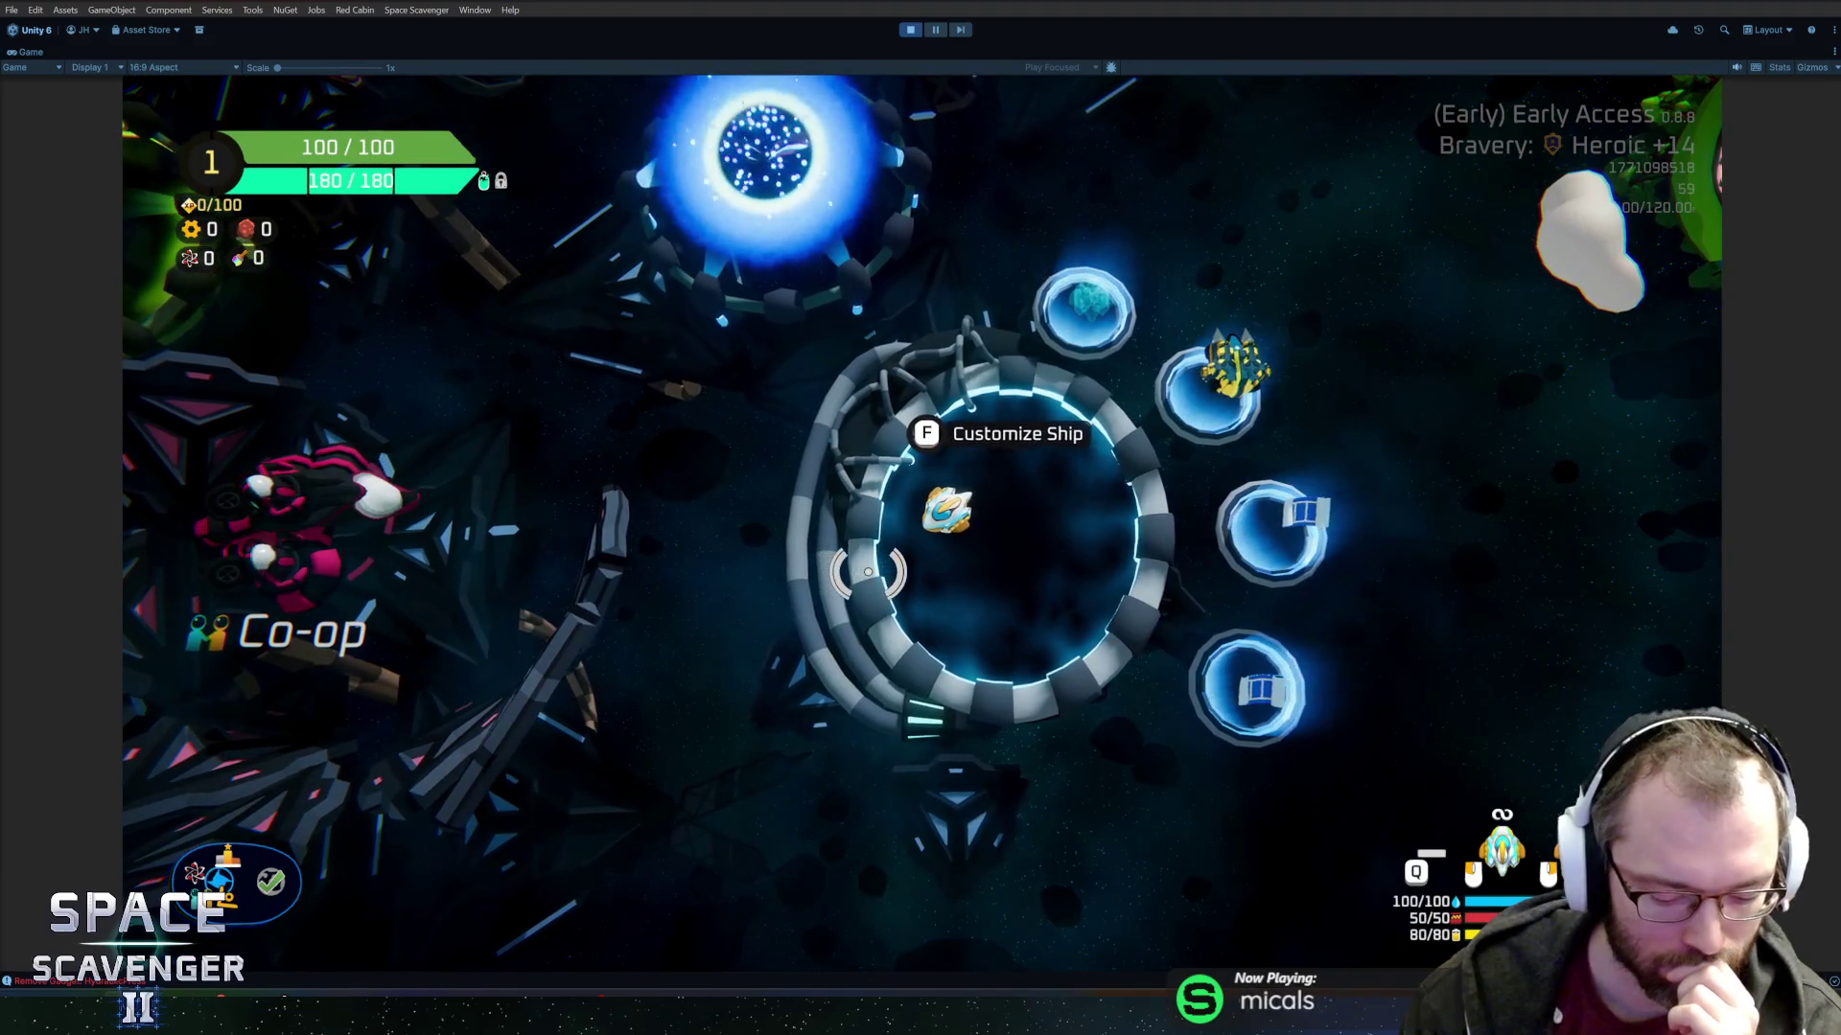
Stop Play mode and glance at pending changes in GitHub Desktop before returning to Unity.
{"action": "key", "text": "ctrl+p"}
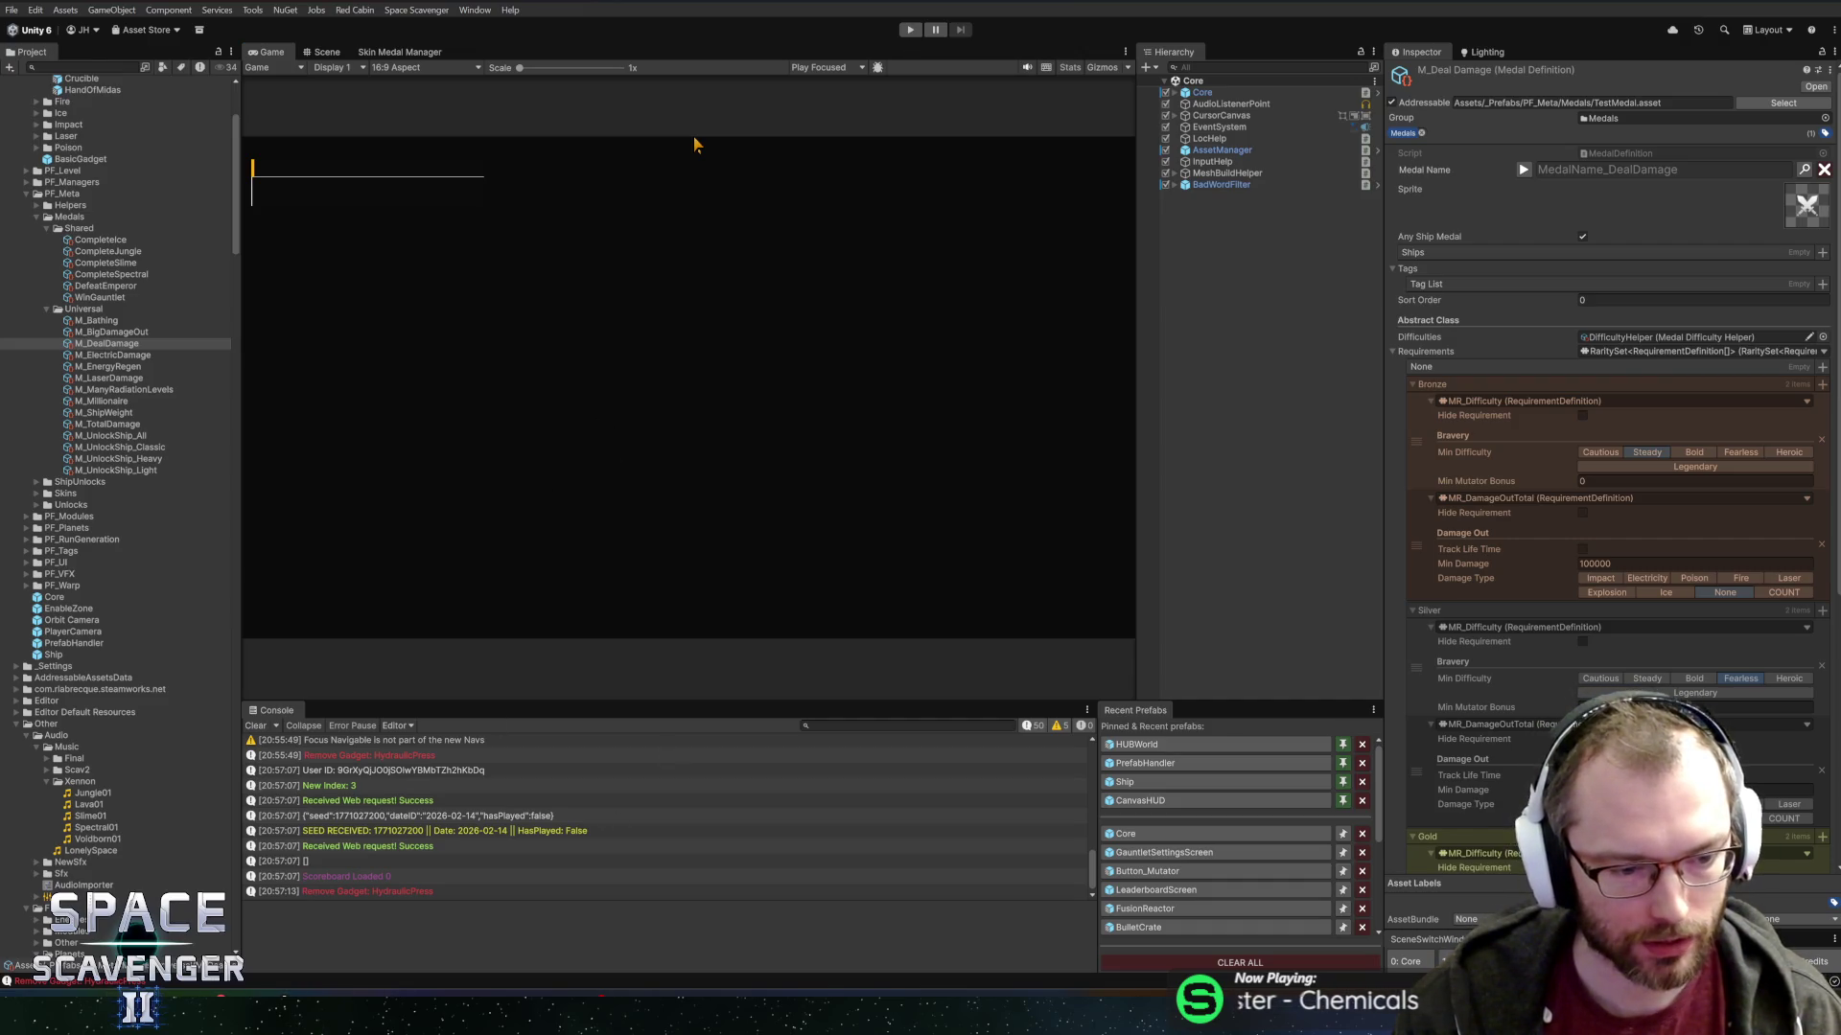
{"action": "key", "text": "alt+Tab"}
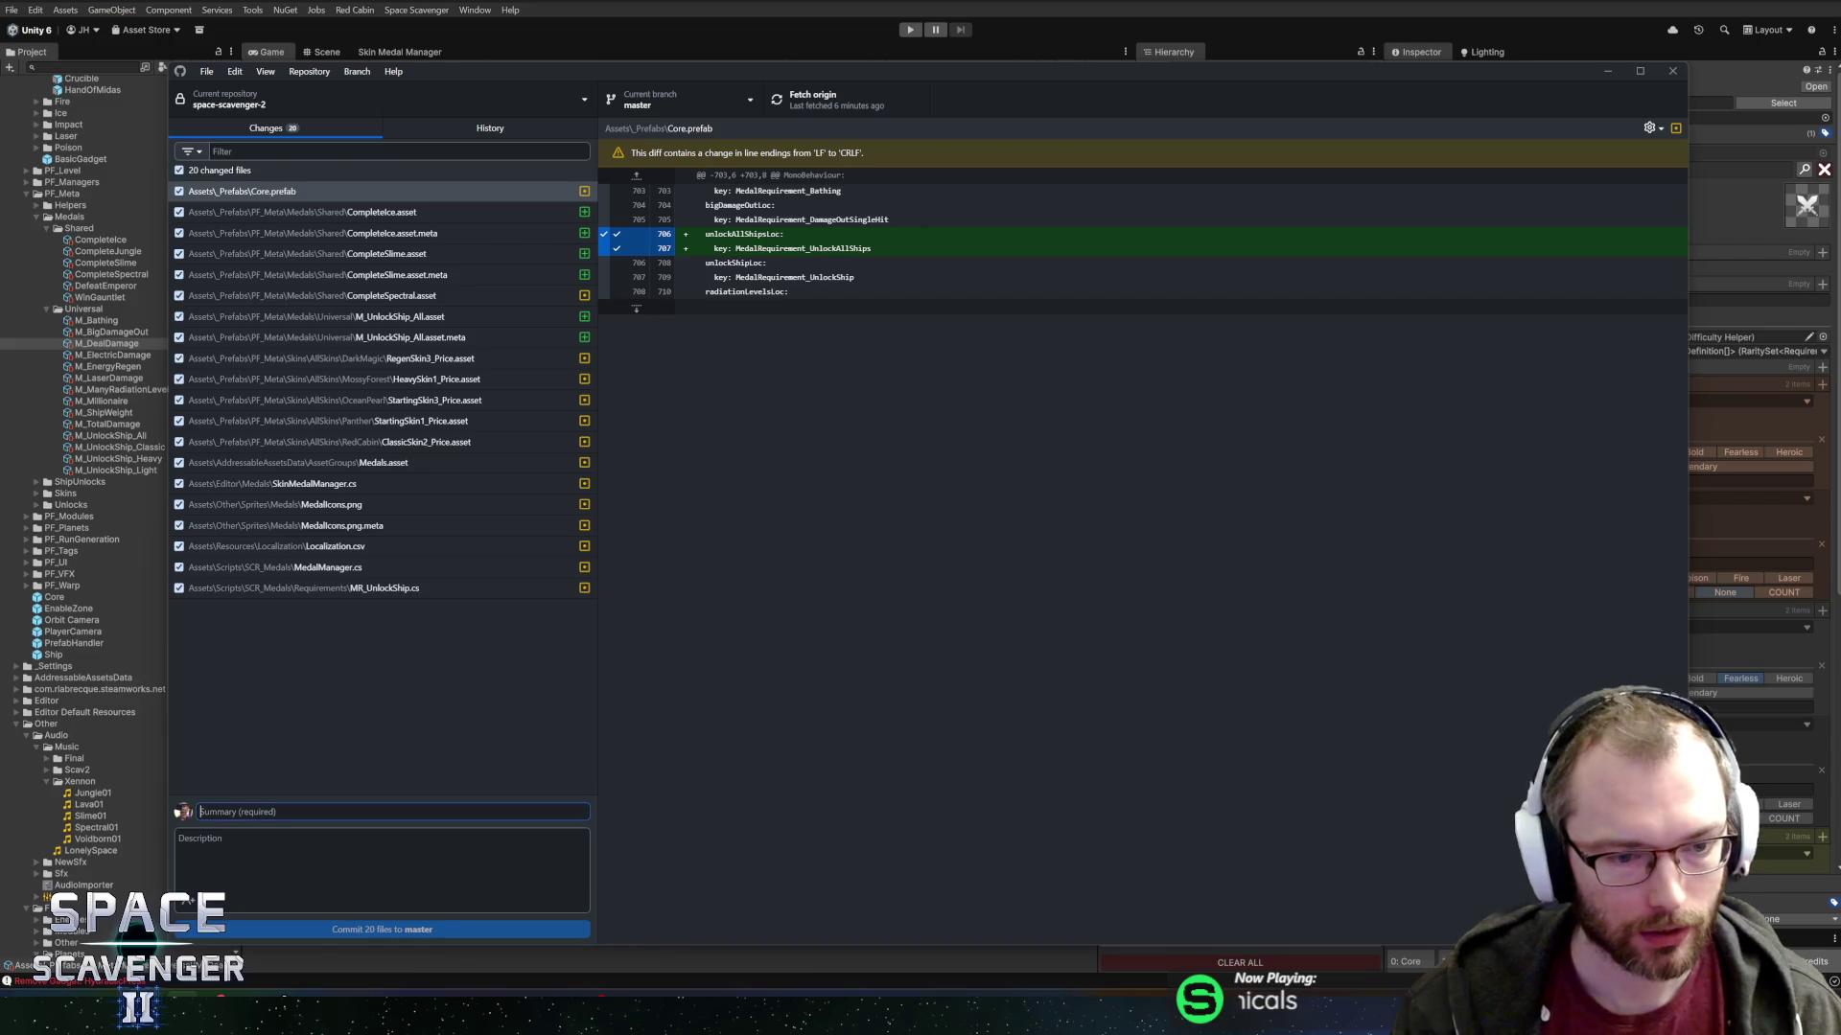
{"action": "key", "text": "alt+Tab"}
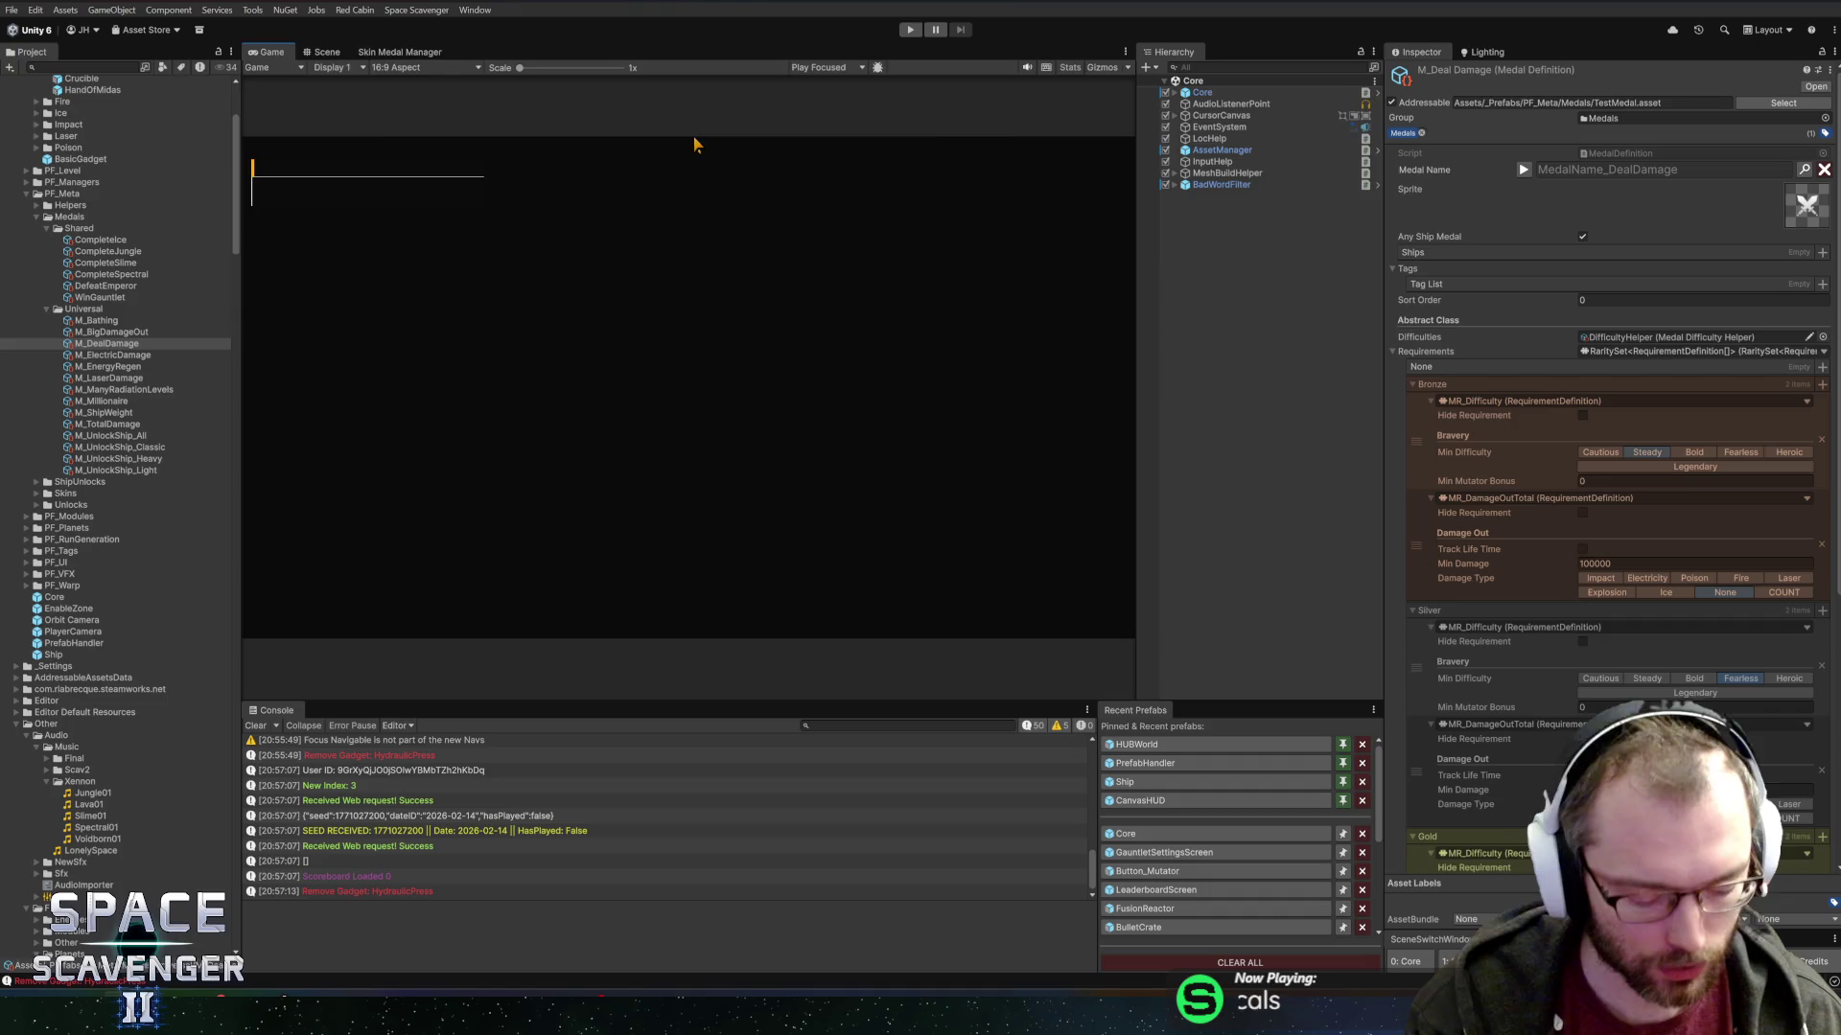
In Skin Medal Manager, give Red Cabin M_TotalDamage and M_UnlockShip_All as second and third medals, and apply.
{"action": "left_click", "coordinate": [399, 52]}
{"action": "scroll", "coordinate": [797, 394], "scroll_direction": "down", "scroll_amount": 5}
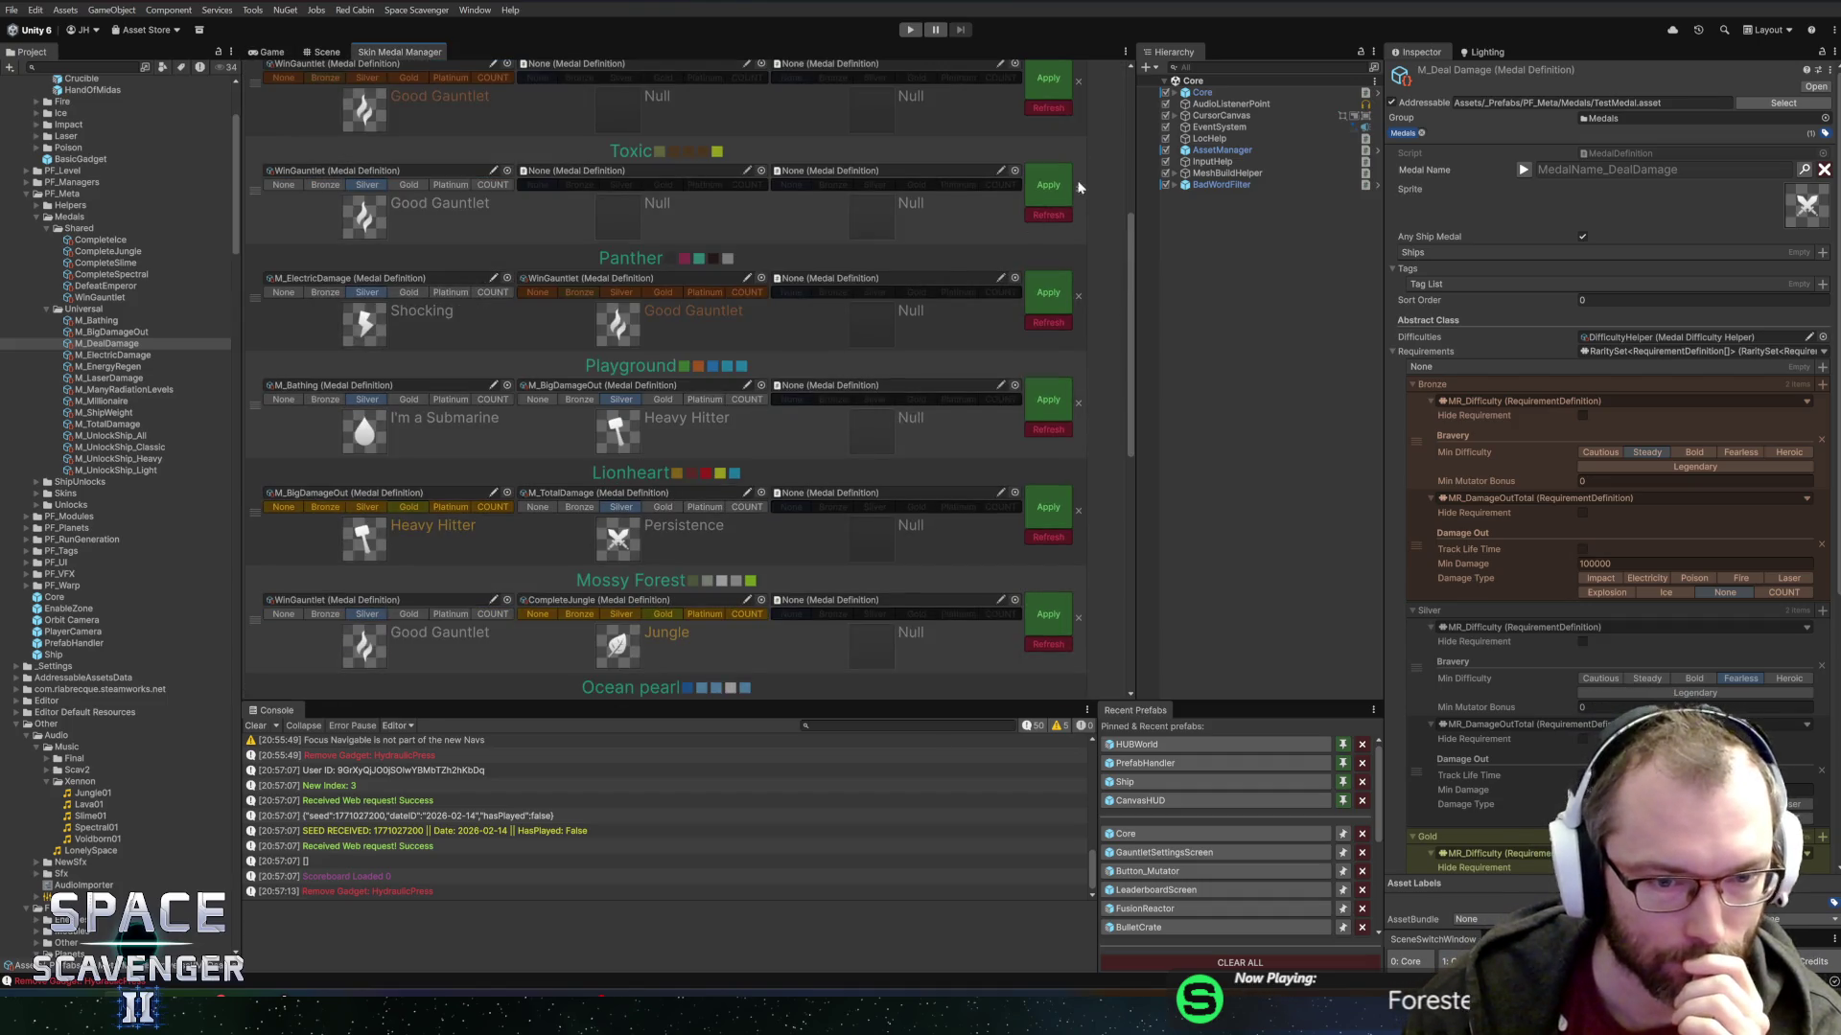
{"action": "scroll", "coordinate": [1064, 153], "scroll_direction": "up", "scroll_amount": 5}
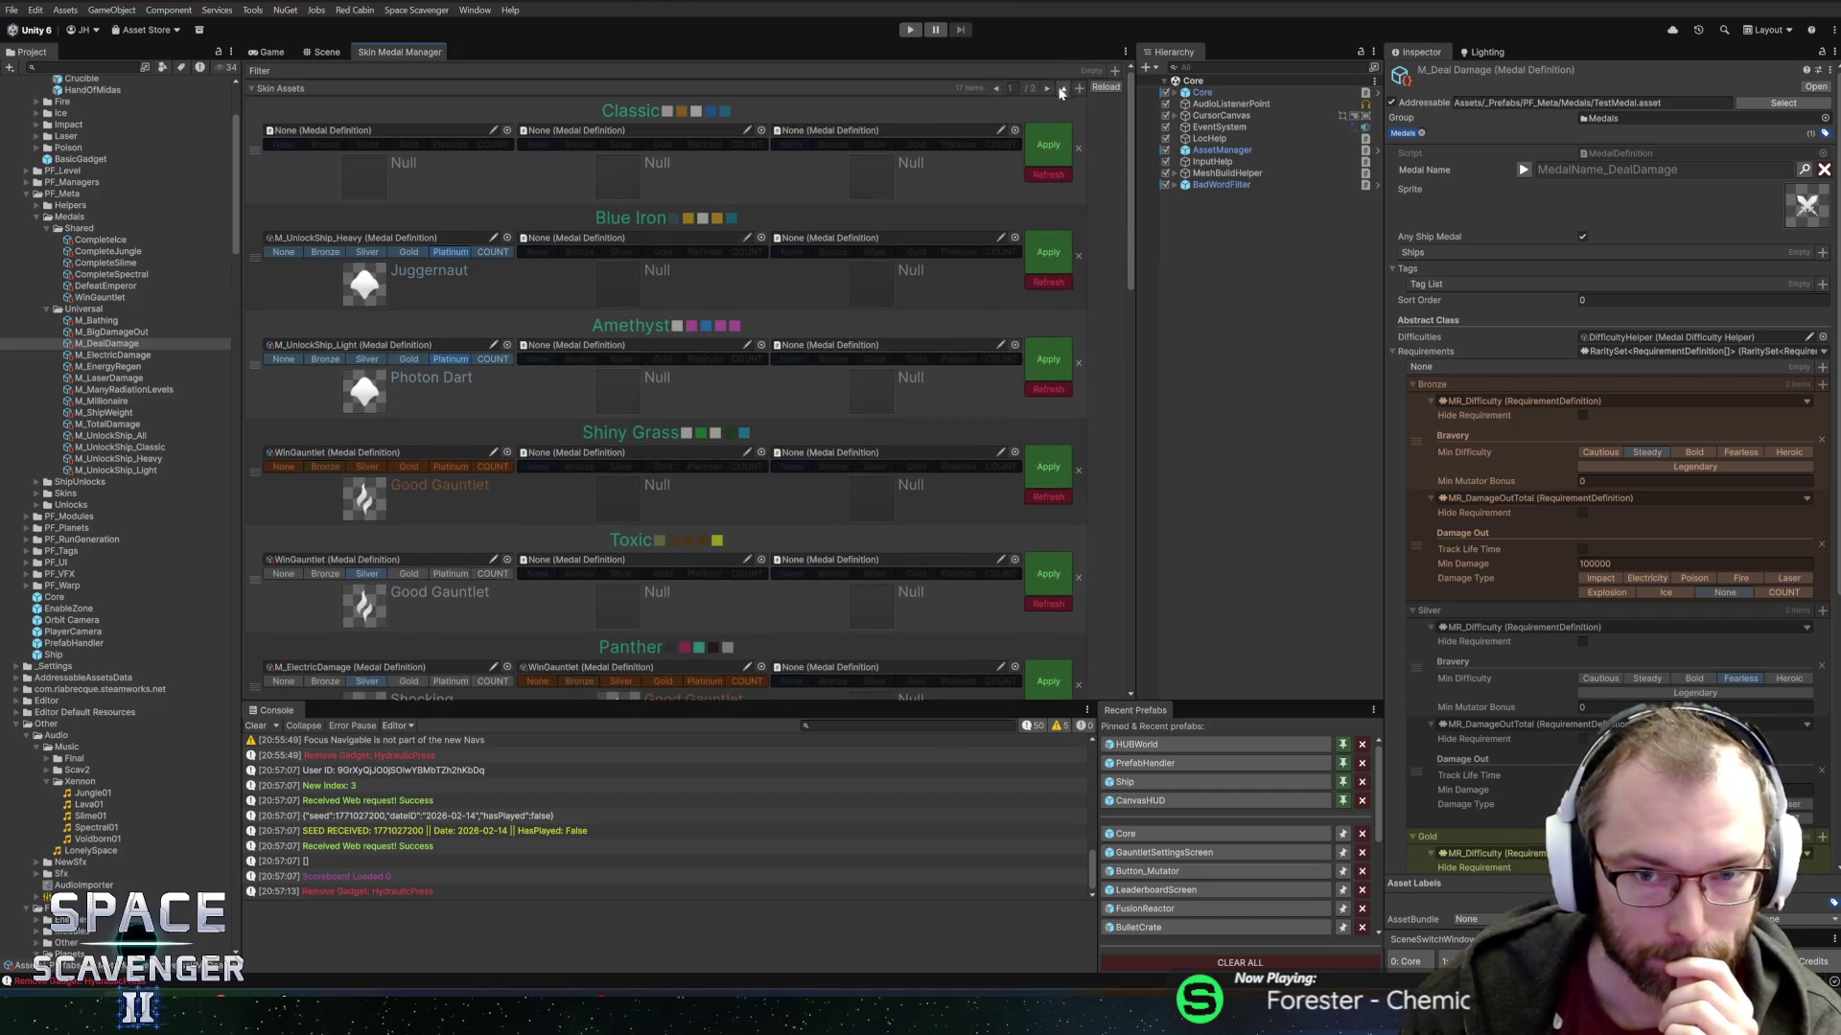
{"action": "scroll", "coordinate": [690, 391], "scroll_direction": "down", "scroll_amount": 20}
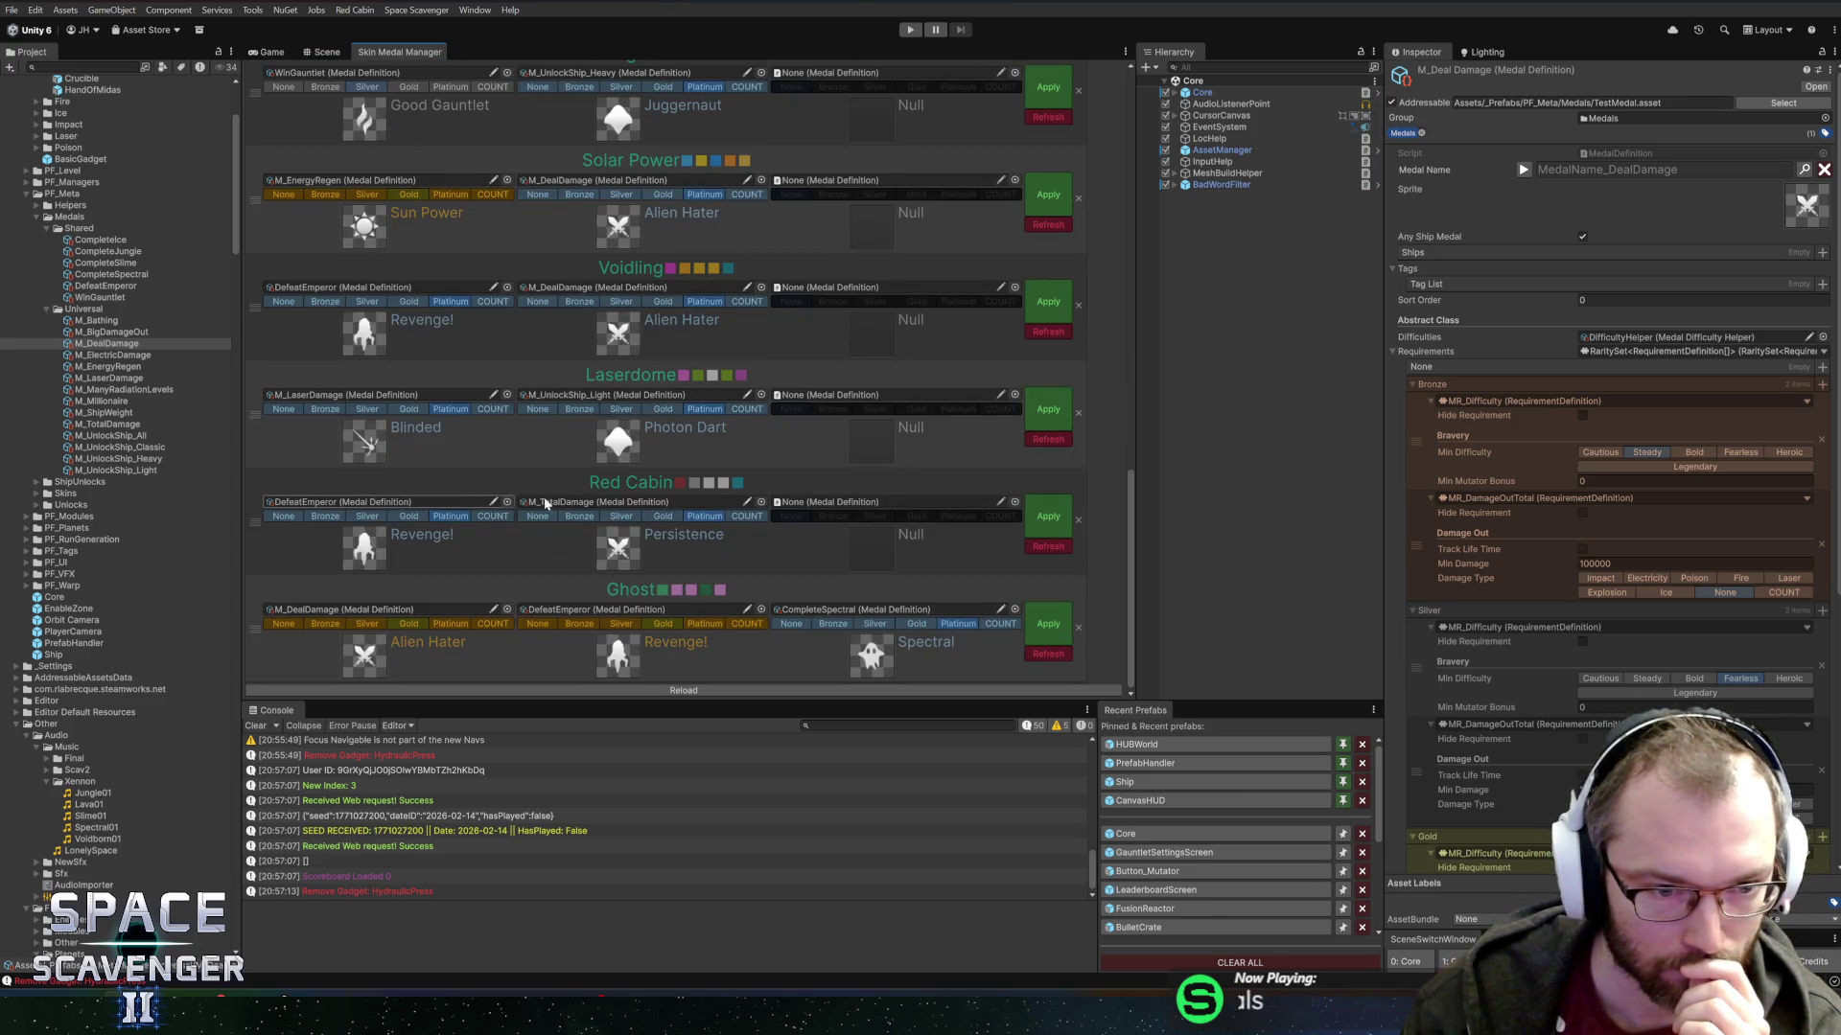
{"action": "left_click_drag", "start_coordinate": [544, 505], "coordinate": [561, 503]}
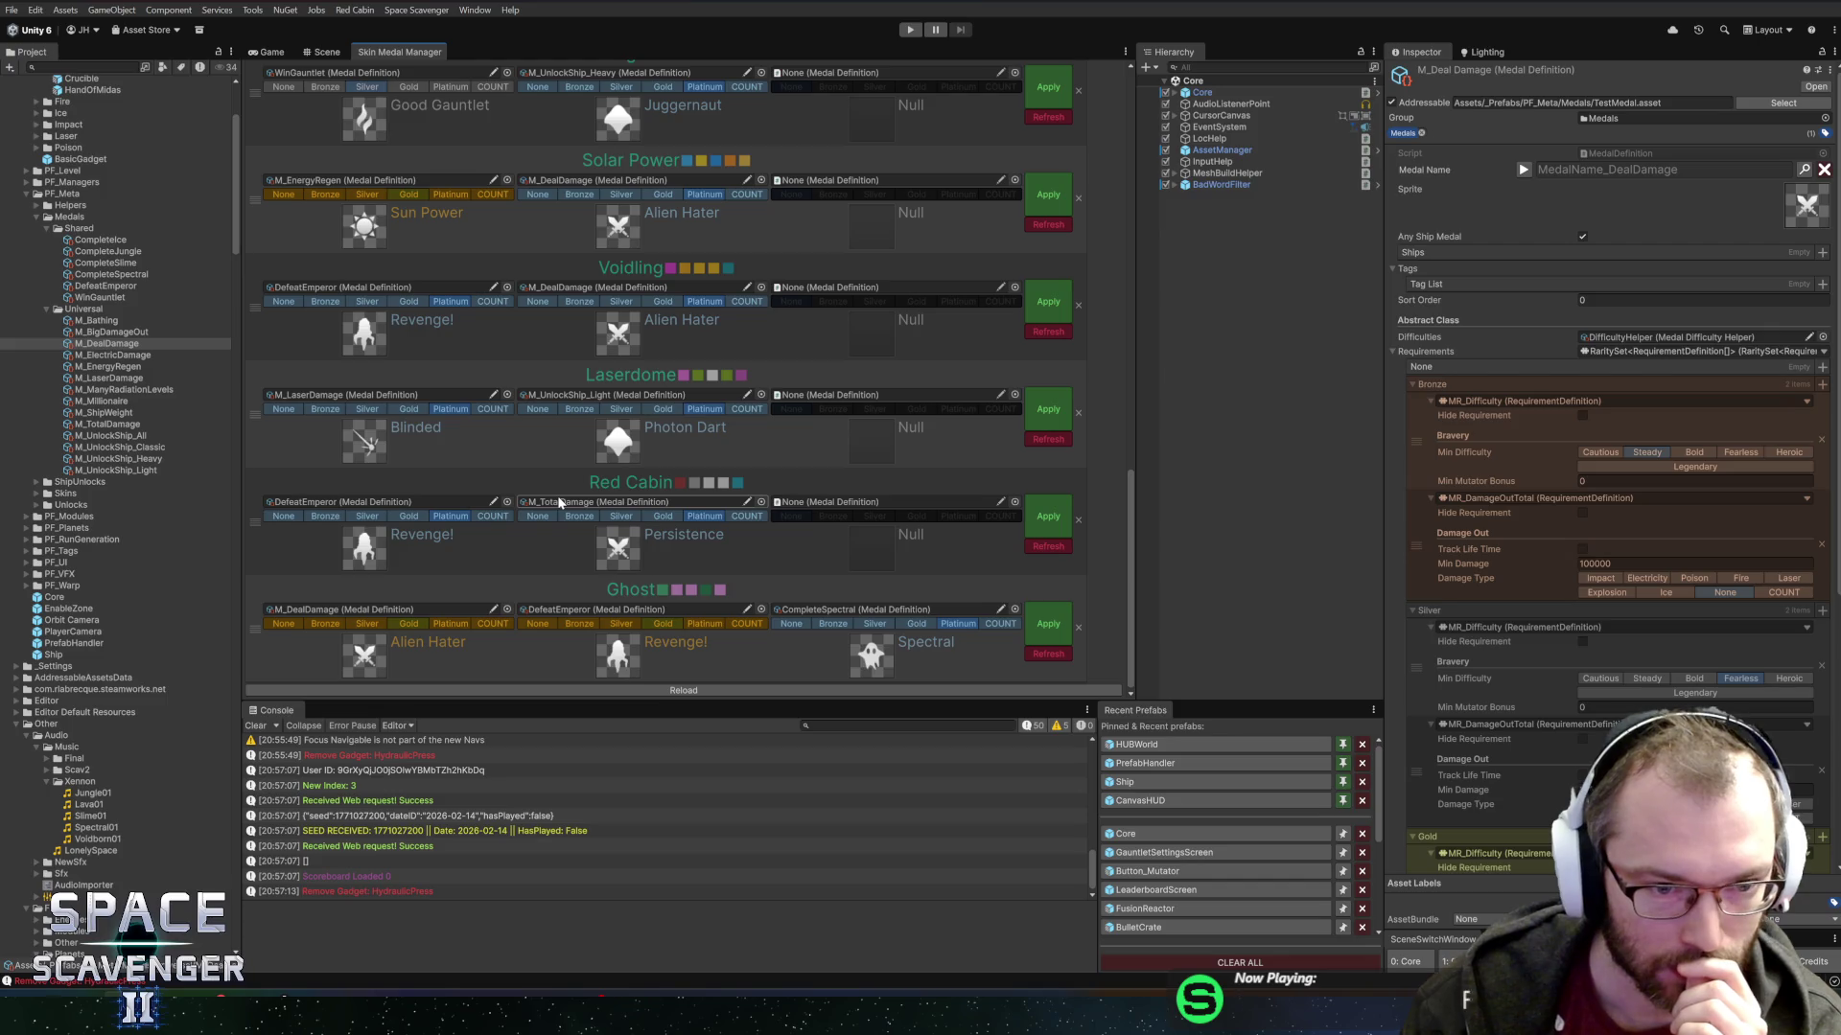
{"action": "left_click", "coordinate": [1015, 503]}
{"action": "type", "text": "un"}
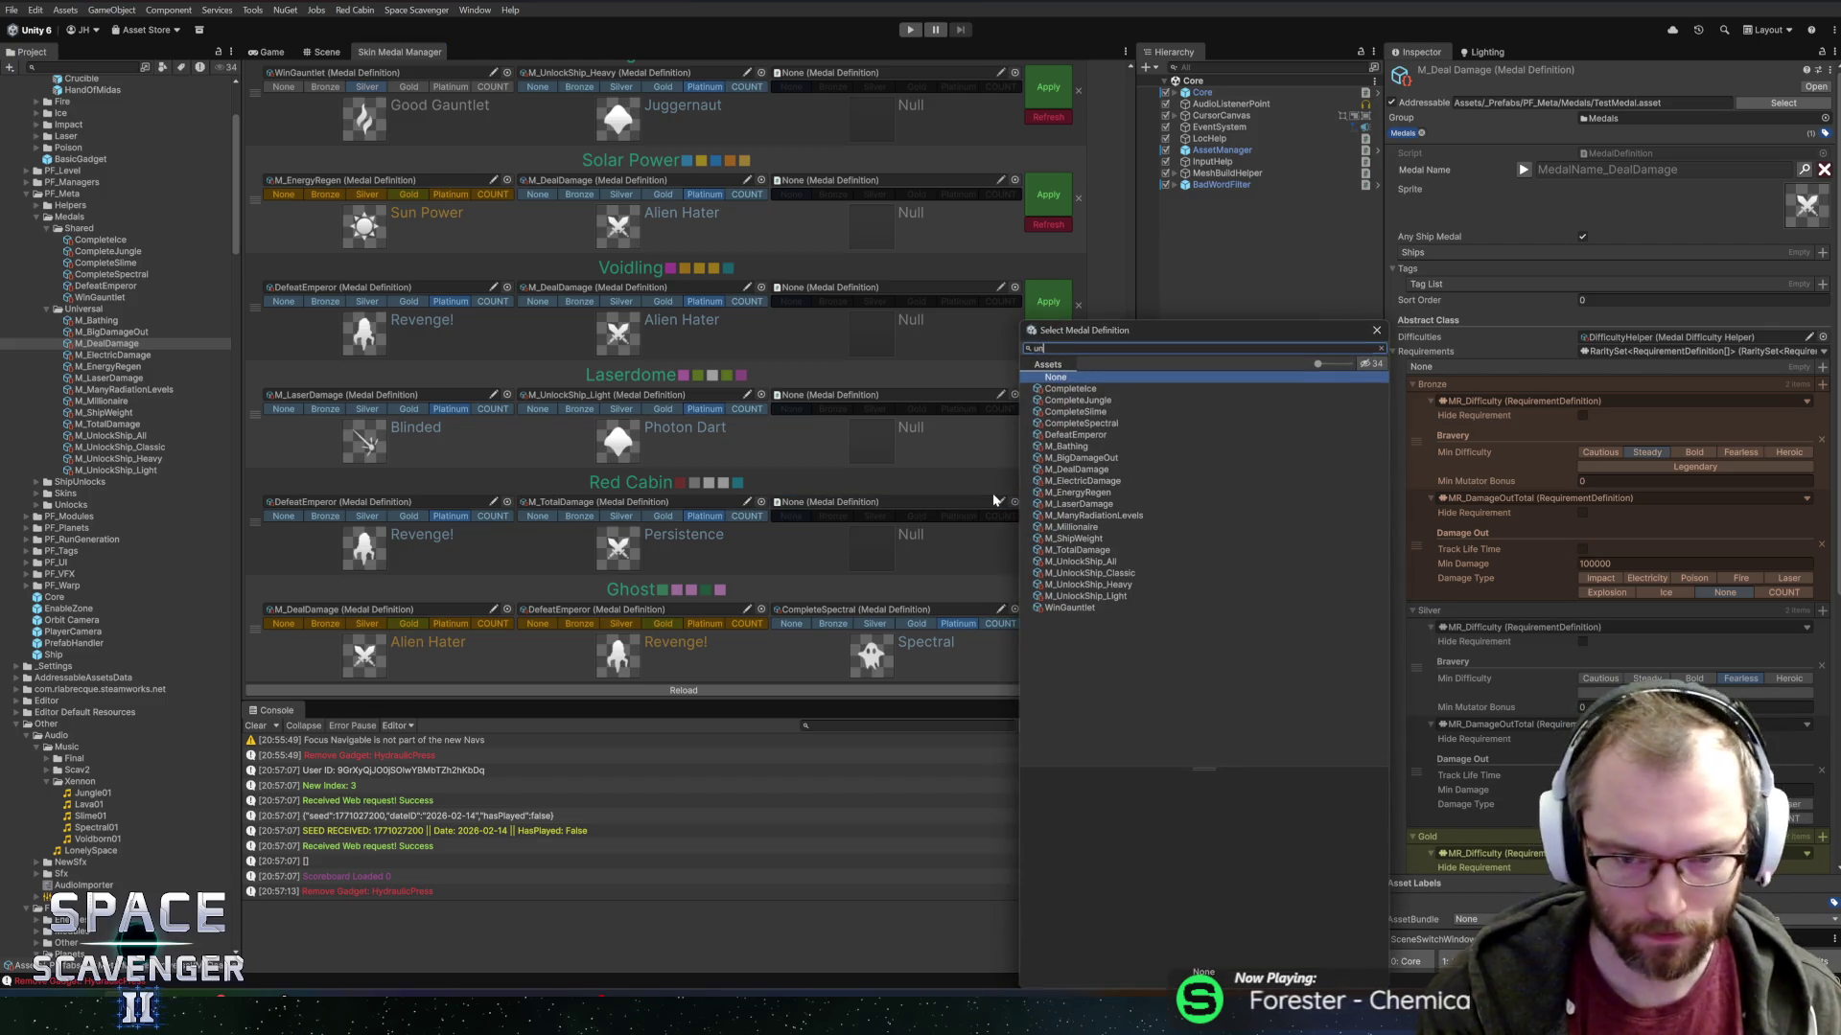
{"action": "type", "text": "l"}
{"action": "double_click", "coordinate": [1067, 390]}
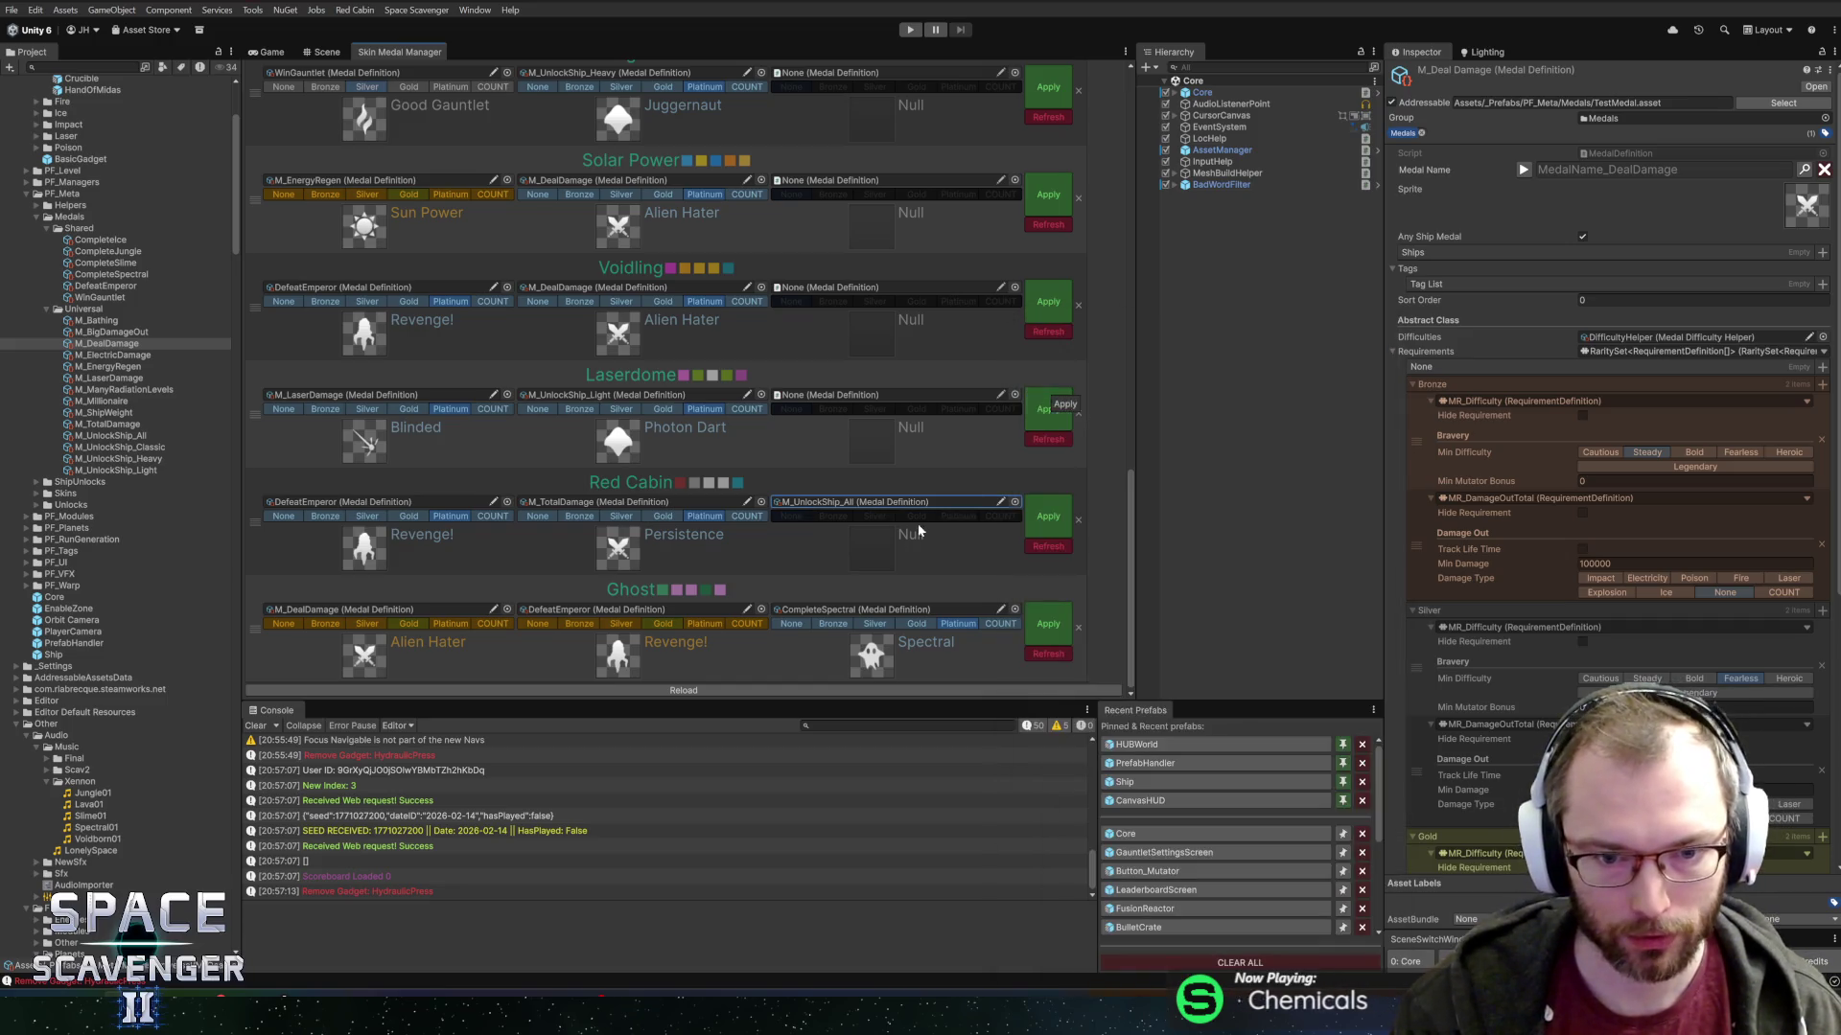
{"action": "left_click", "coordinate": [1050, 524]}
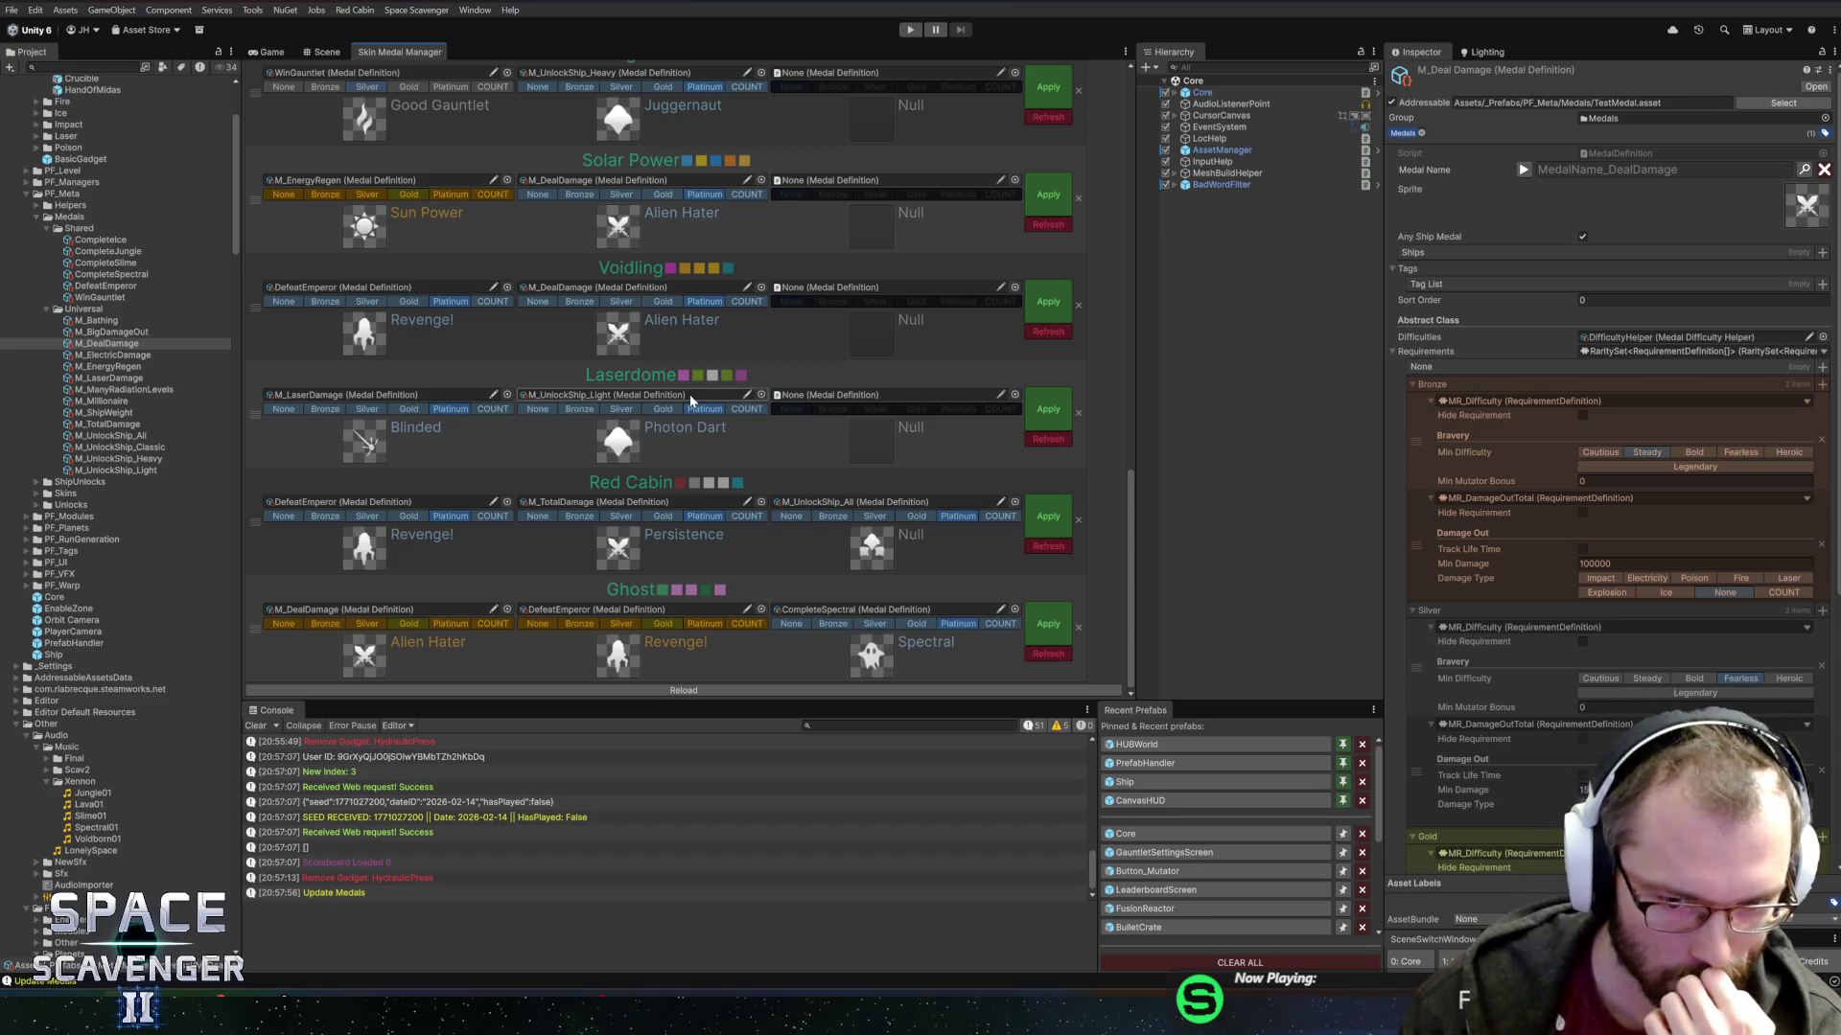
{"action": "scroll", "coordinate": [682, 400], "scroll_direction": "up", "scroll_amount": 3}
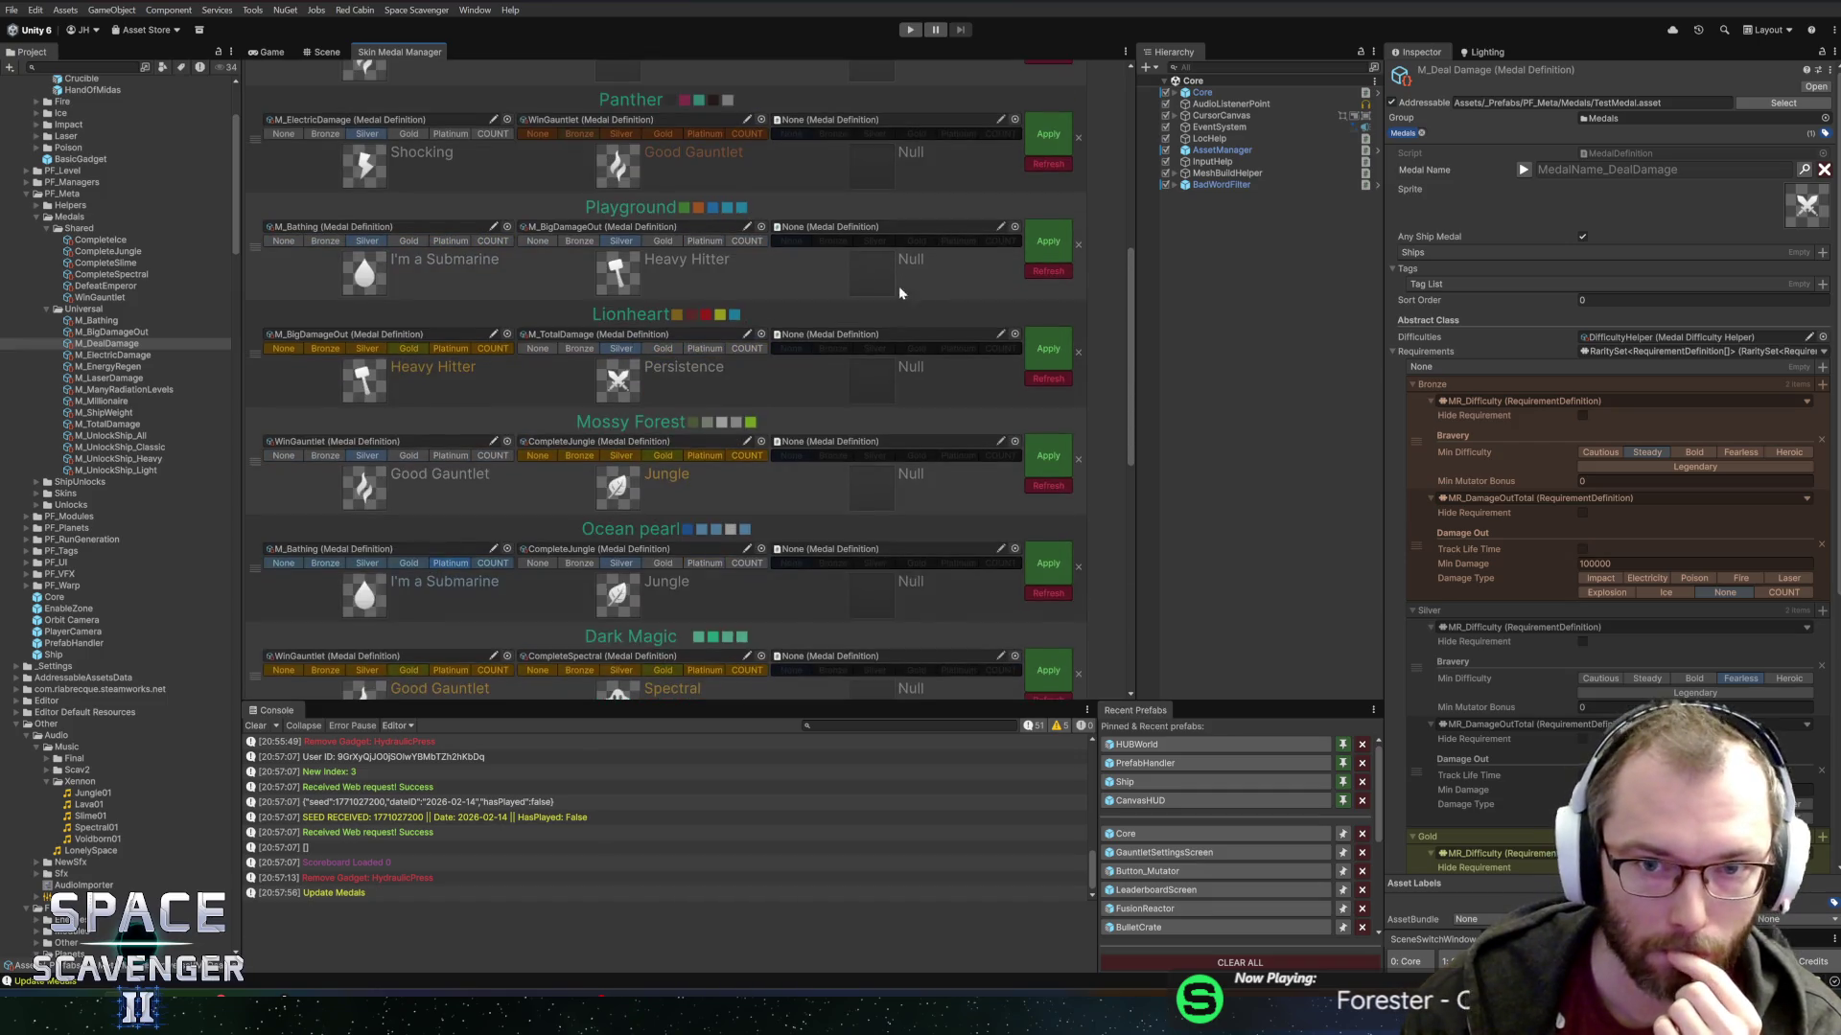
Start the game from the editor and enlarge the Game view to full size.
{"action": "left_click", "coordinate": [324, 52]}
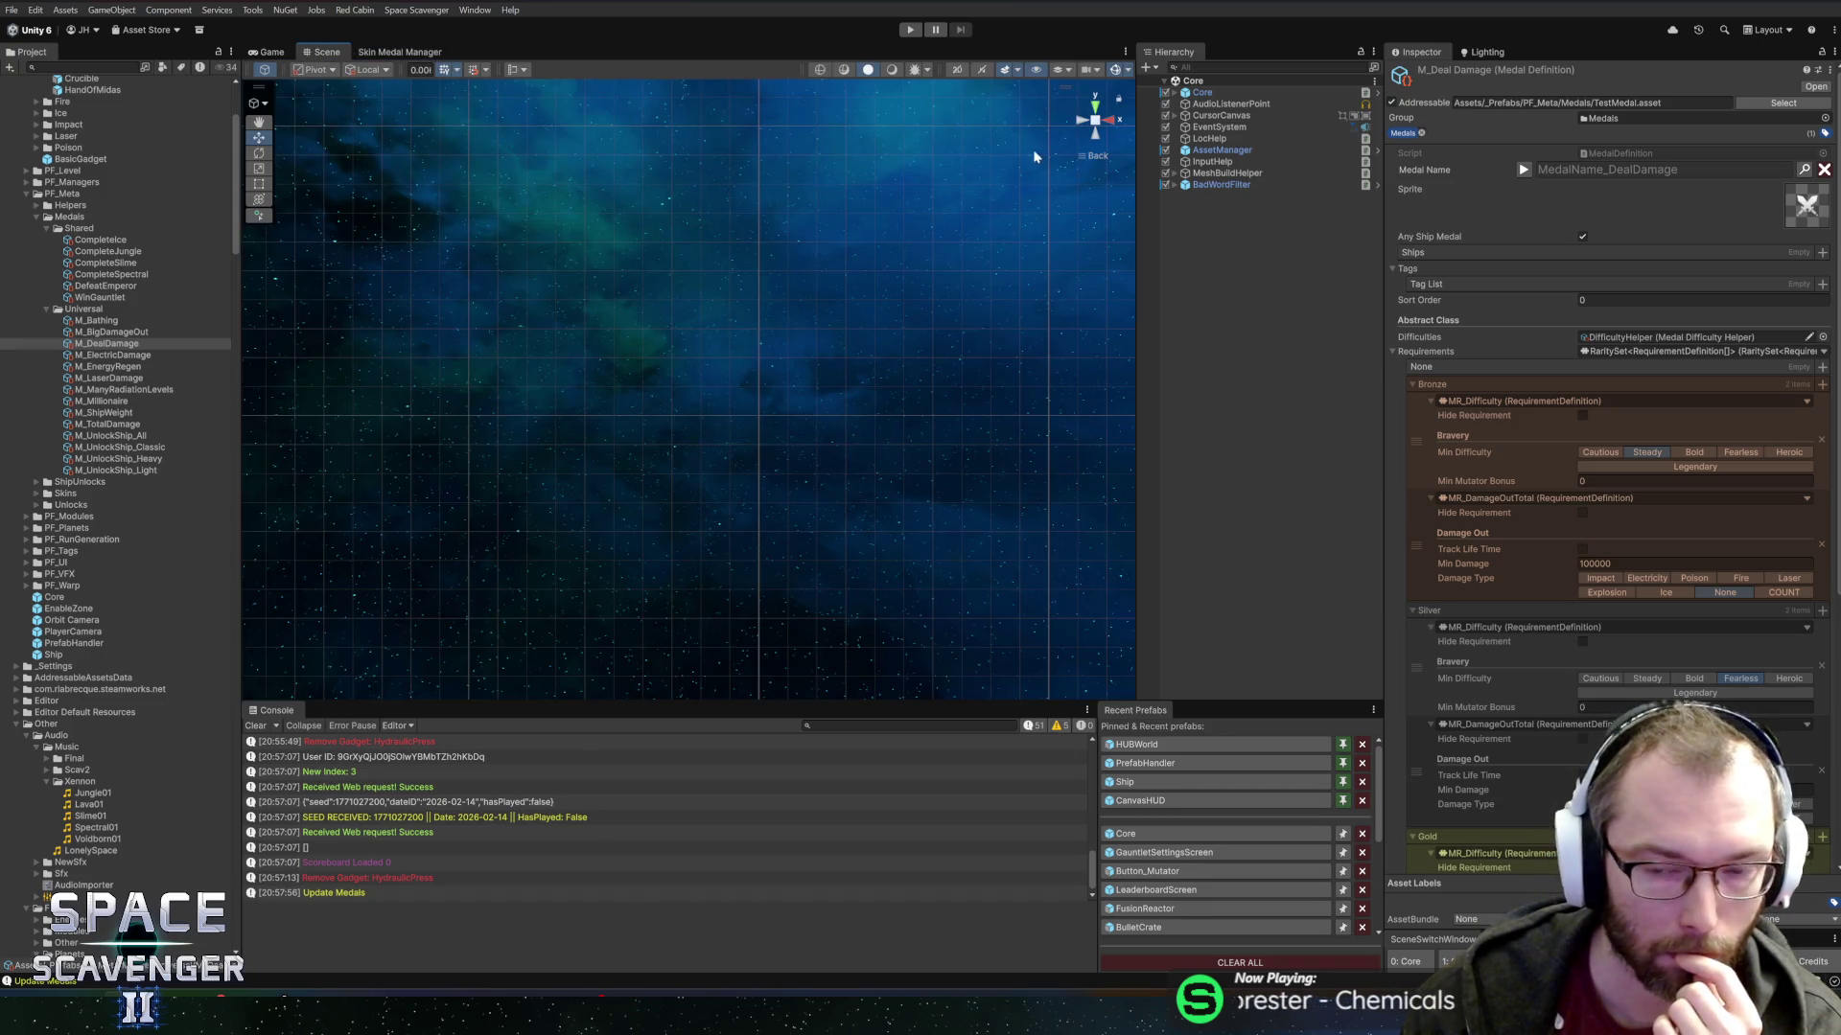
{"action": "left_click", "coordinate": [909, 30]}
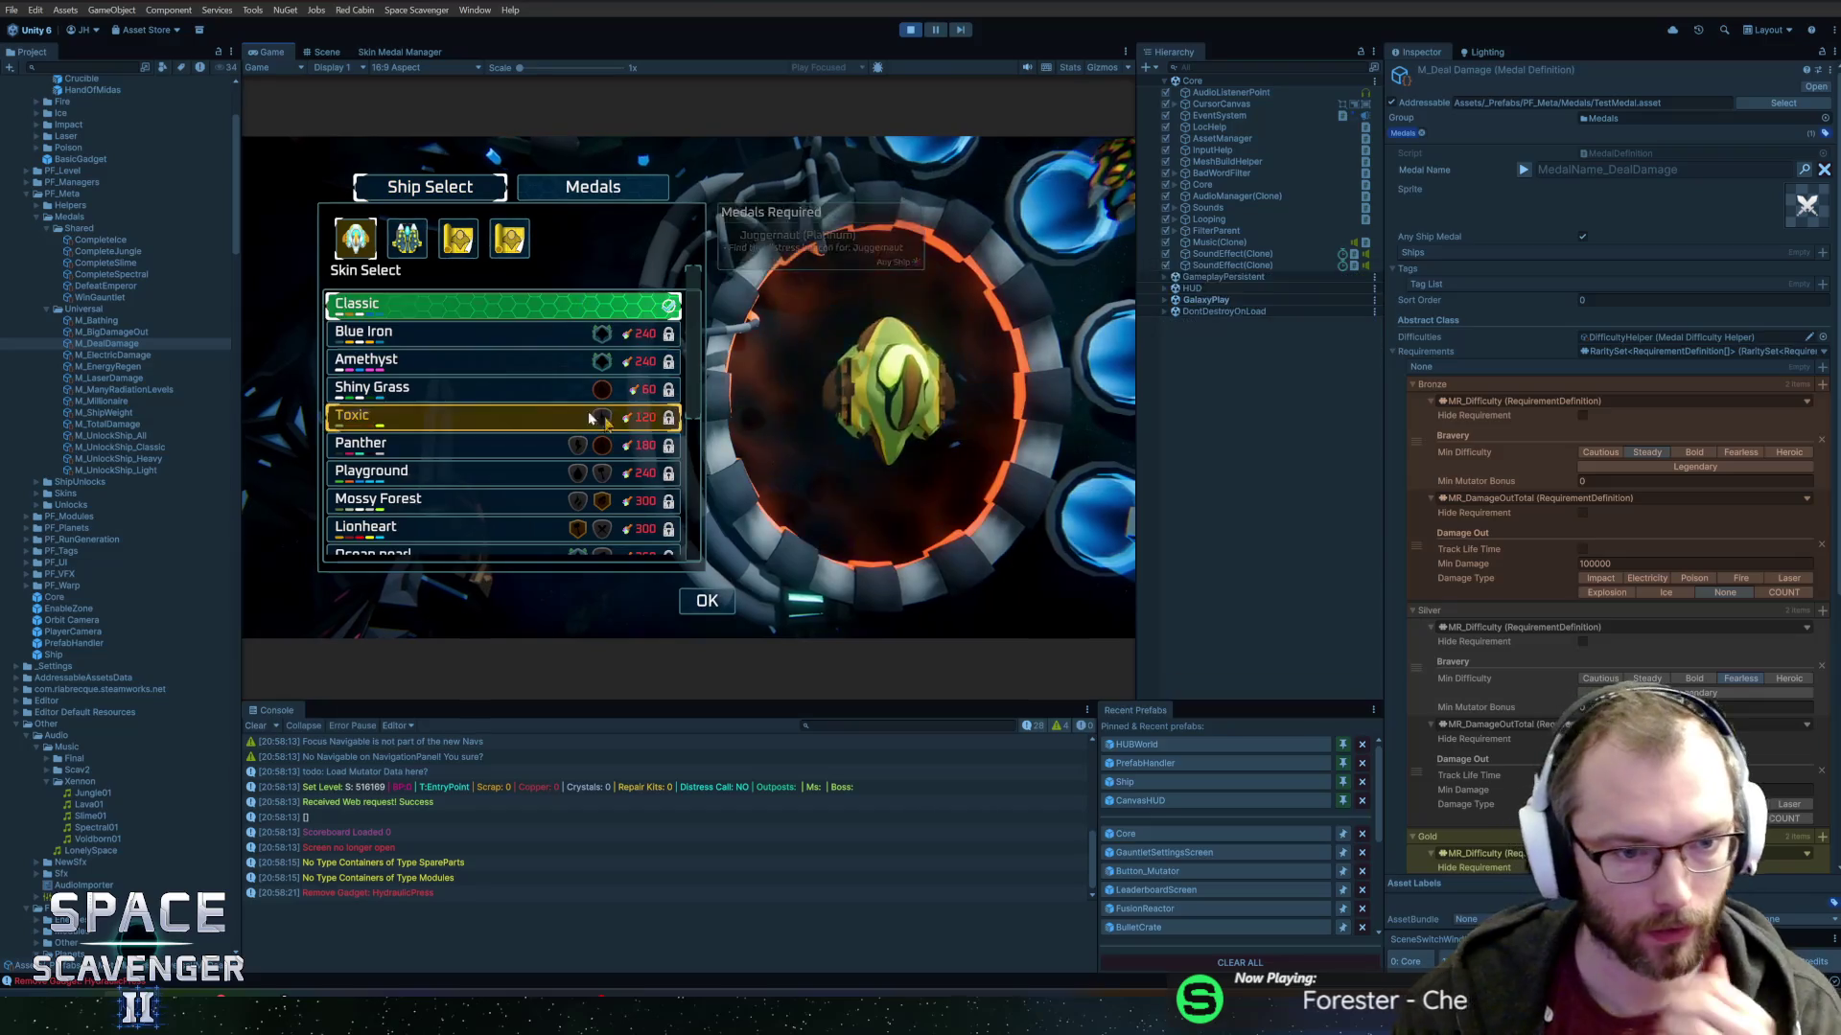
{"action": "scroll", "coordinate": [412, 422], "scroll_direction": "down", "scroll_amount": 5}
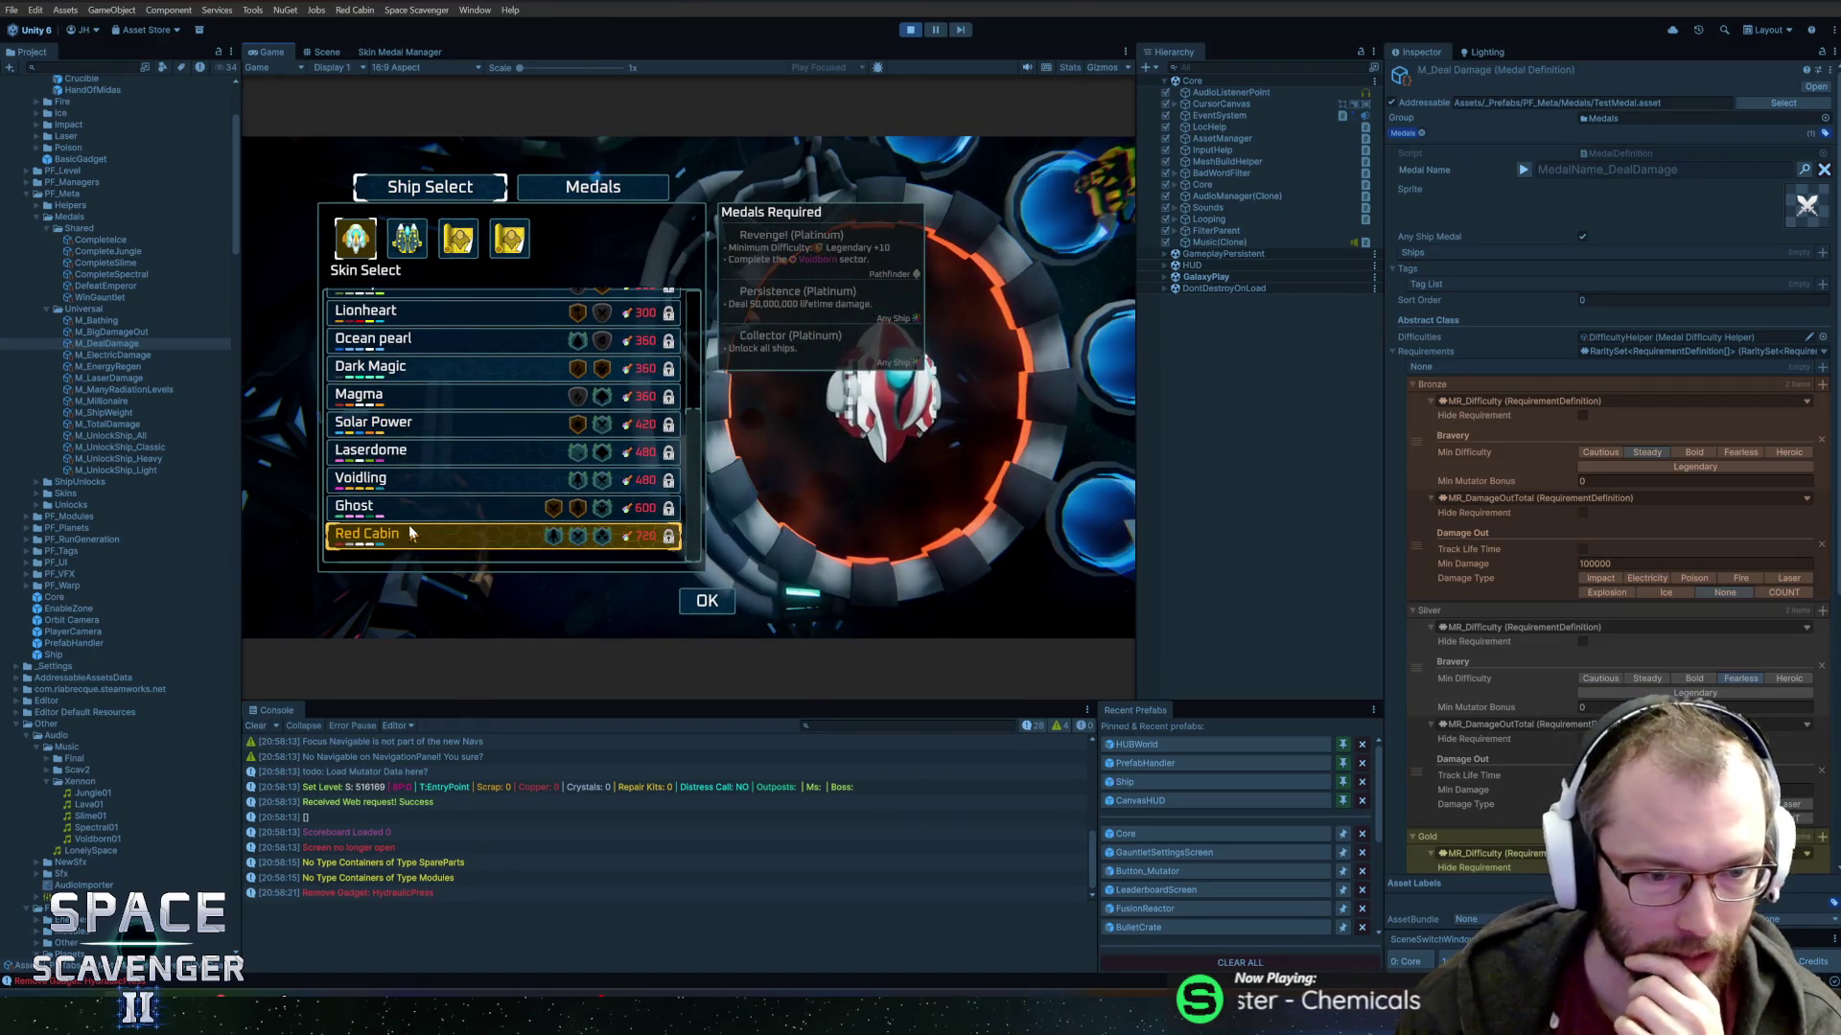
{"action": "key", "text": "shift+space"}
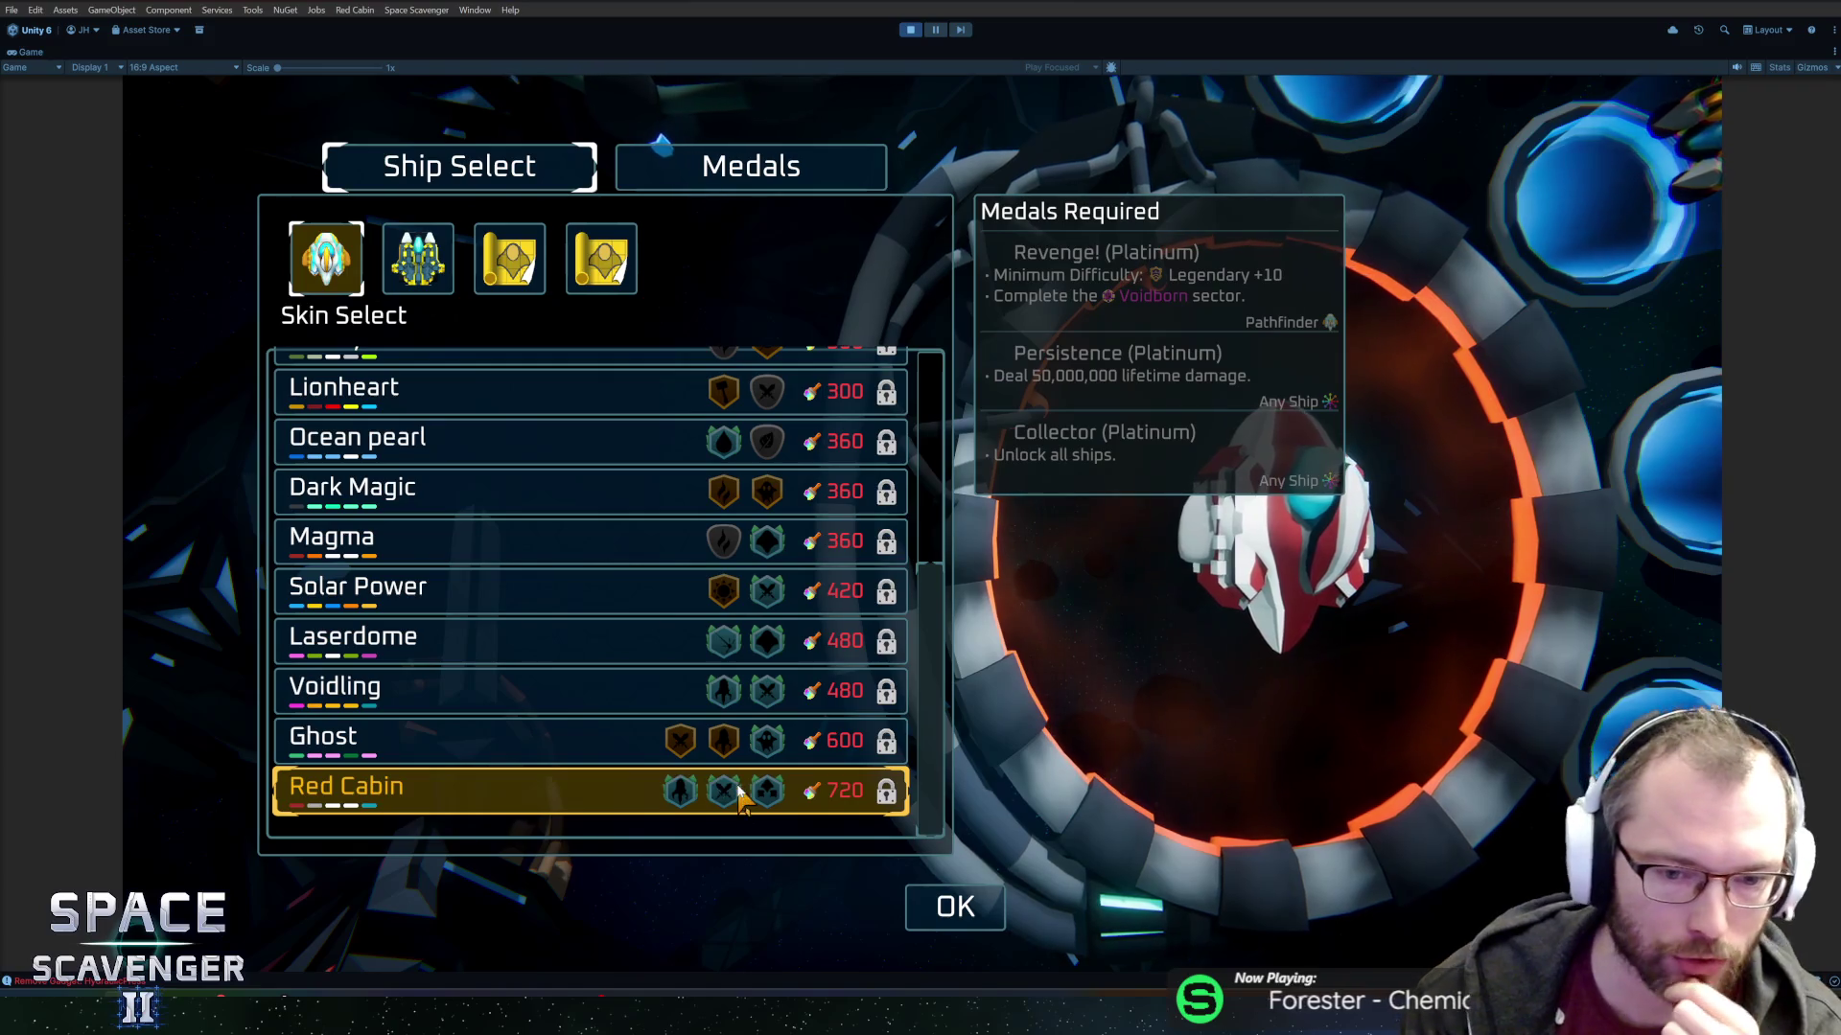
Try unlocking Red Cabin, dismiss its requirements message, and browse other skins' medal requirements.
{"action": "left_click", "coordinate": [847, 790]}
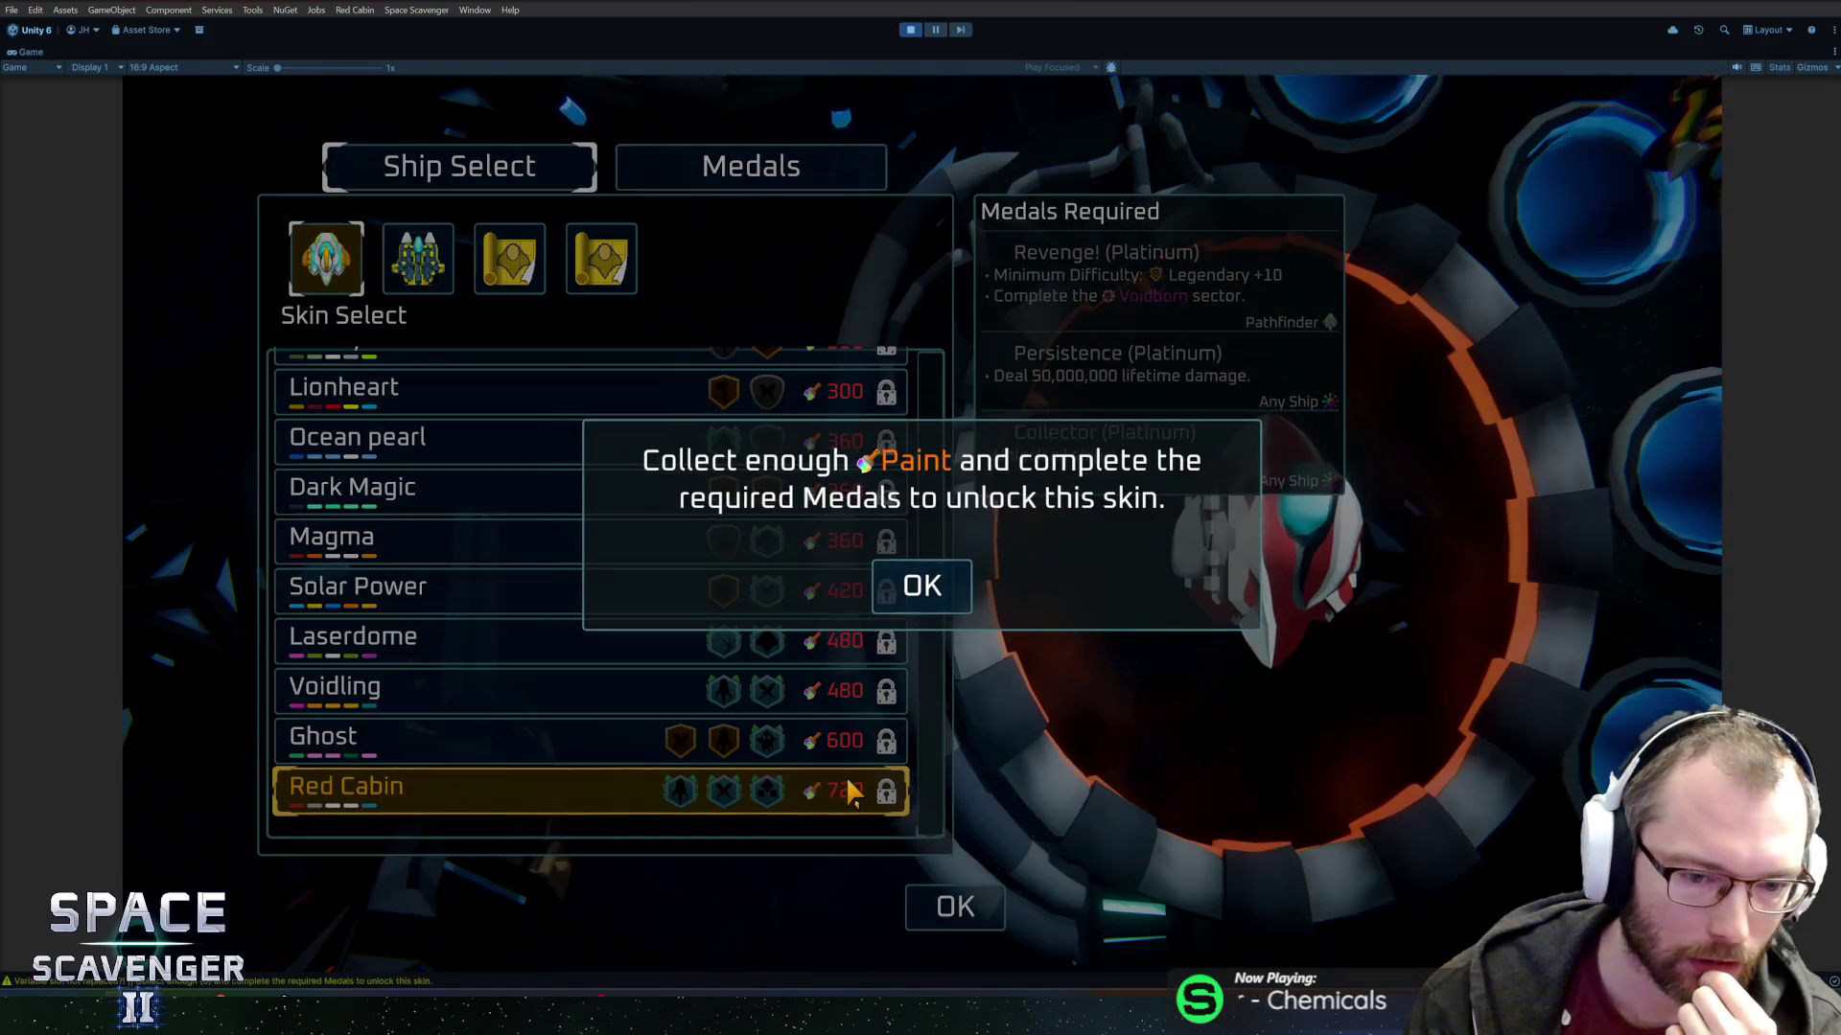
{"action": "left_click", "coordinate": [901, 597]}
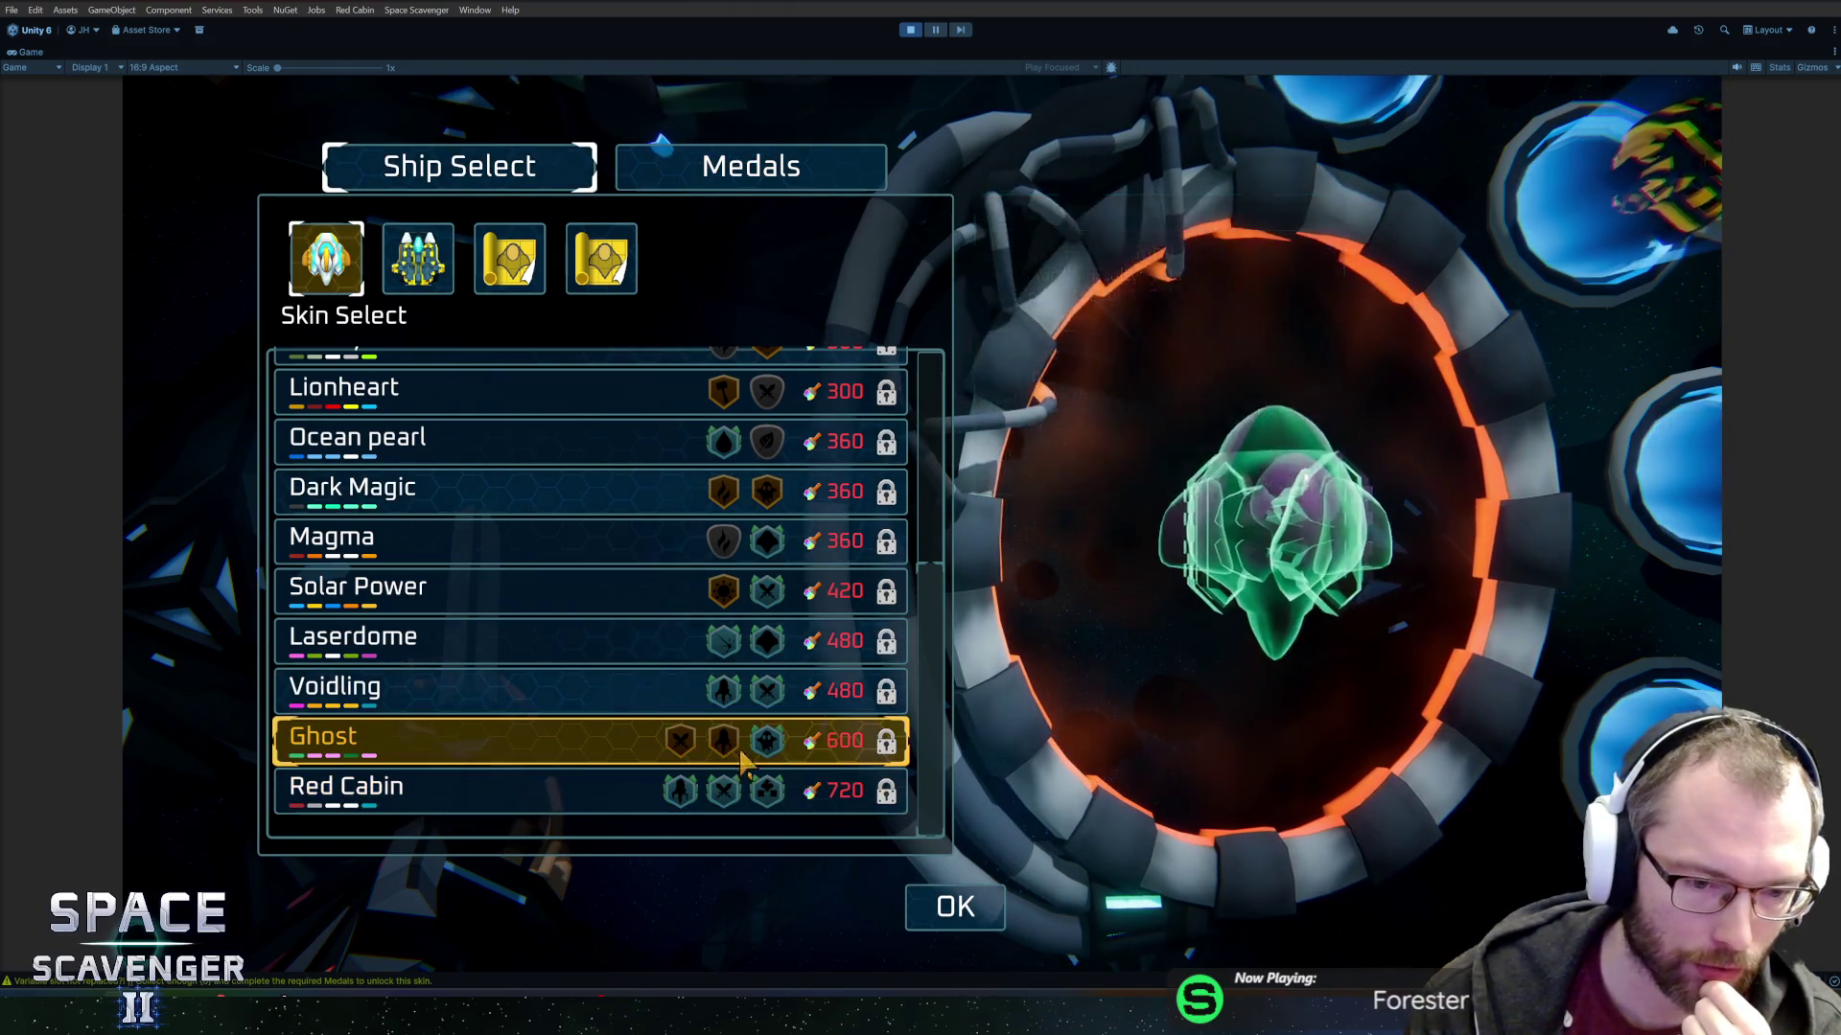
{"action": "scroll", "coordinate": [791, 537], "scroll_direction": "up", "scroll_amount": 4}
{"action": "scroll", "coordinate": [788, 499], "scroll_direction": "down", "scroll_amount": 4}
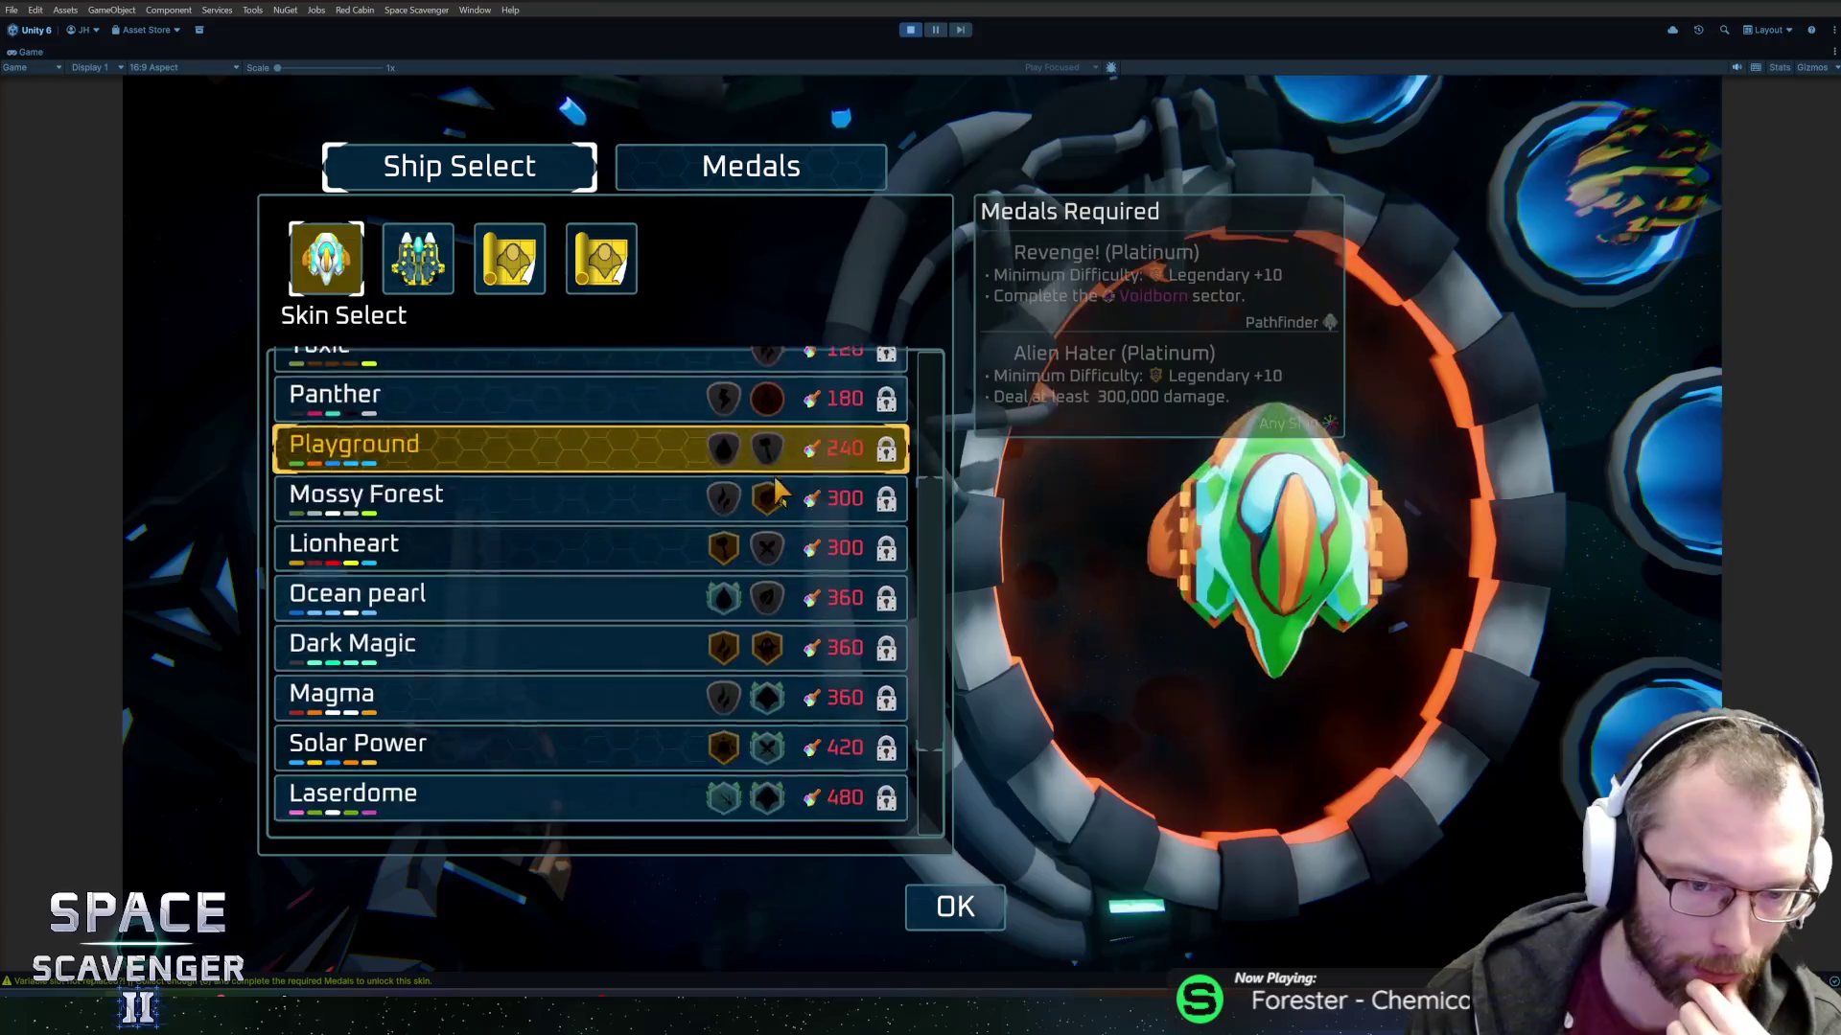
{"action": "scroll", "coordinate": [781, 584], "scroll_direction": "up", "scroll_amount": 5}
{"action": "mouse_move", "coordinate": [757, 542]}
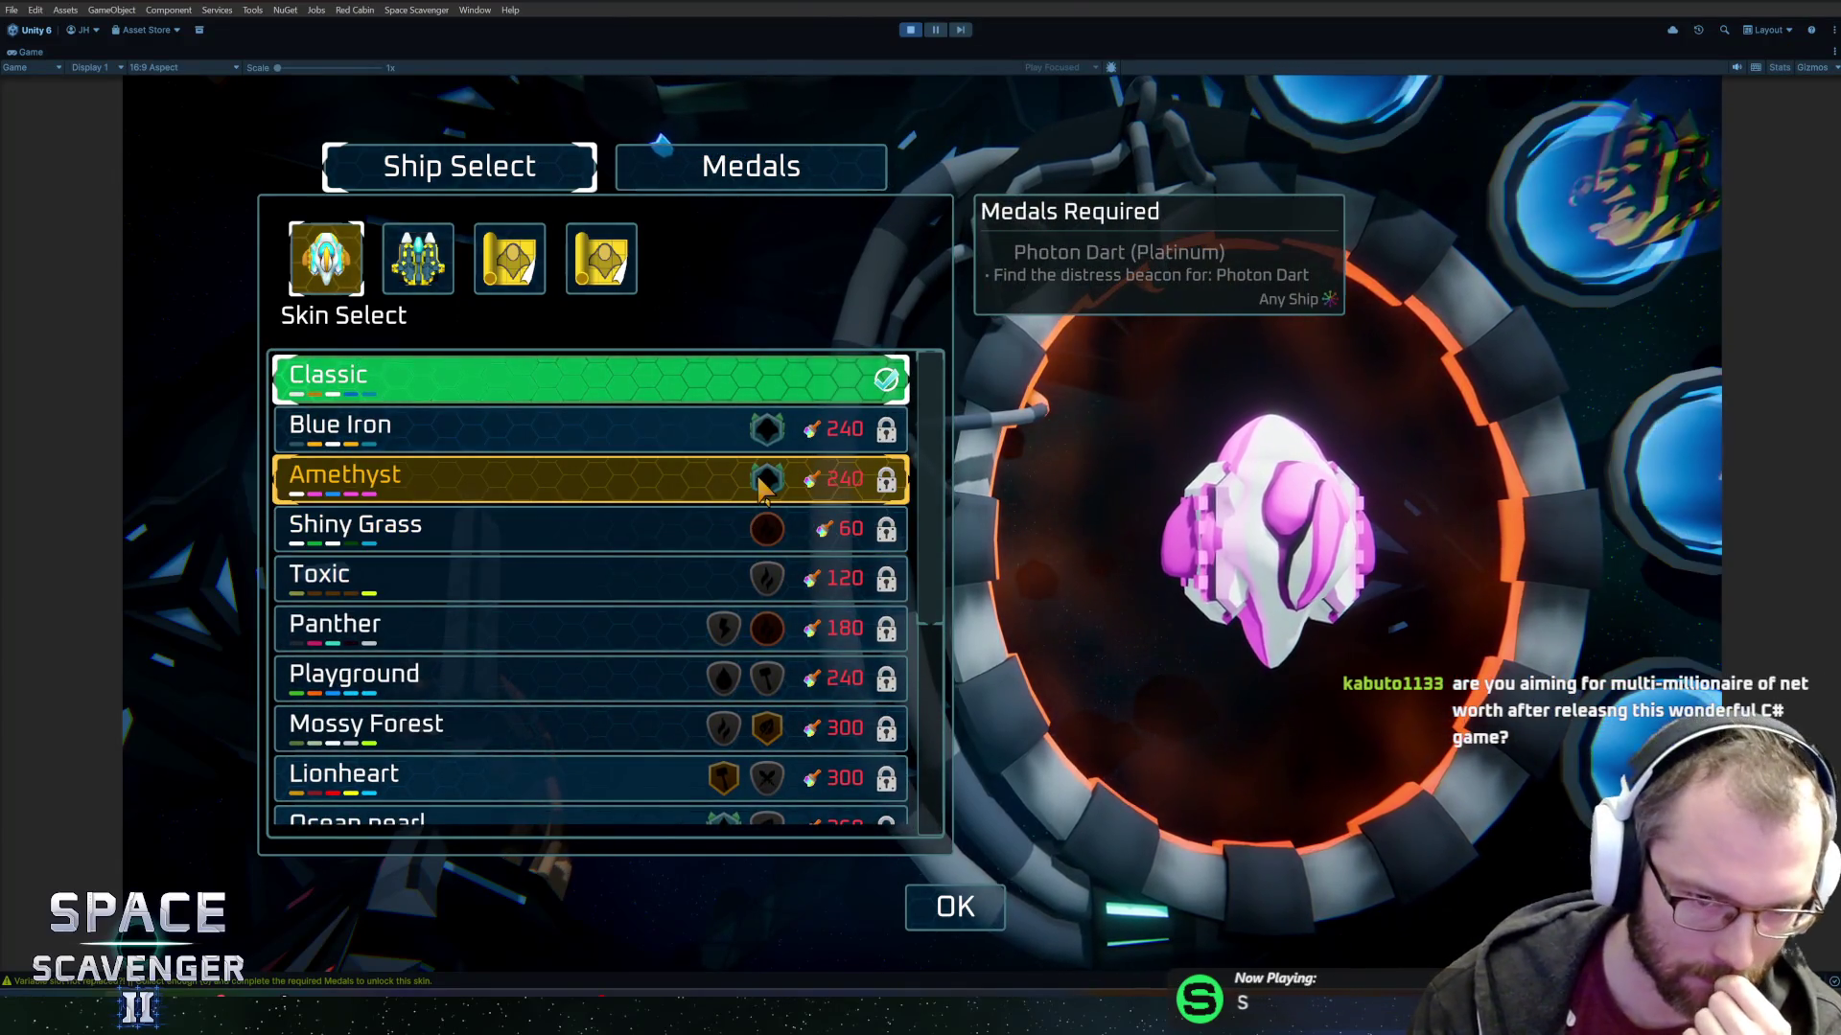
{"action": "scroll", "coordinate": [762, 489], "scroll_direction": "down", "scroll_amount": 5}
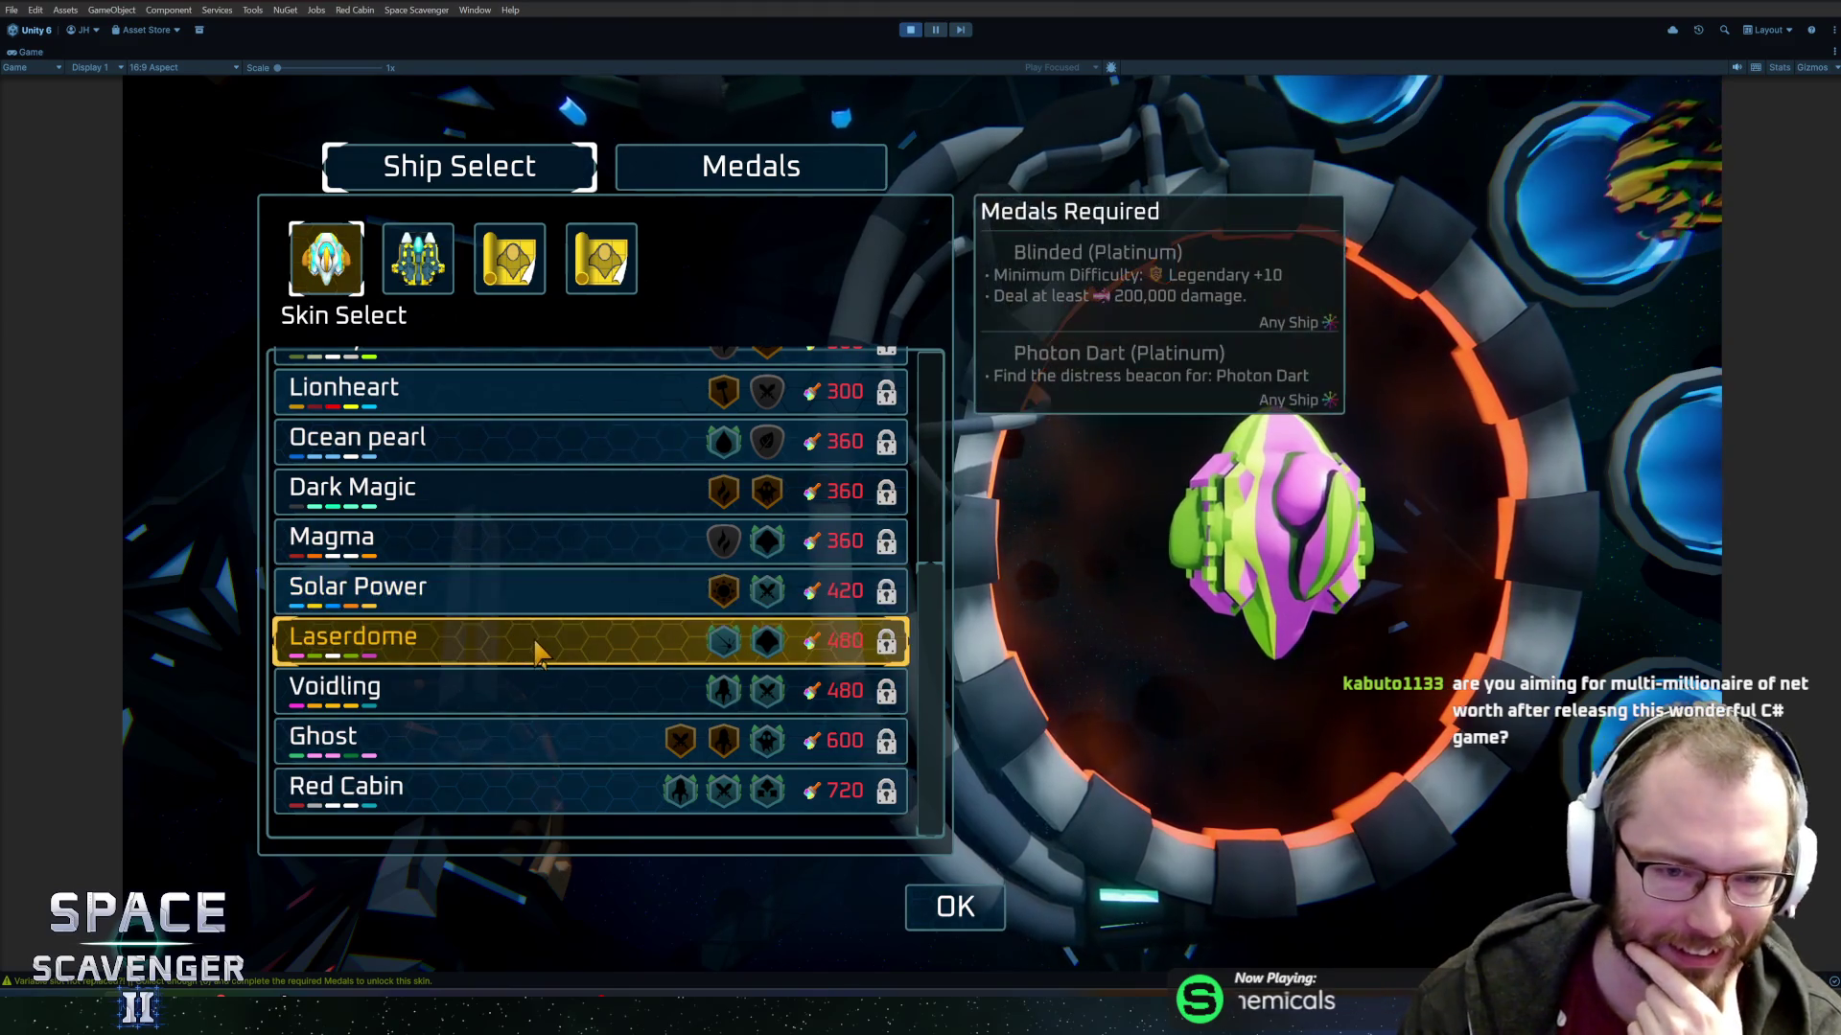
{"action": "scroll", "coordinate": [520, 640], "scroll_direction": "up", "scroll_amount": 5}
{"action": "scroll", "coordinate": [697, 611], "scroll_direction": "down", "scroll_amount": 4}
{"action": "scroll", "coordinate": [671, 604], "scroll_direction": "down", "scroll_amount": 1}
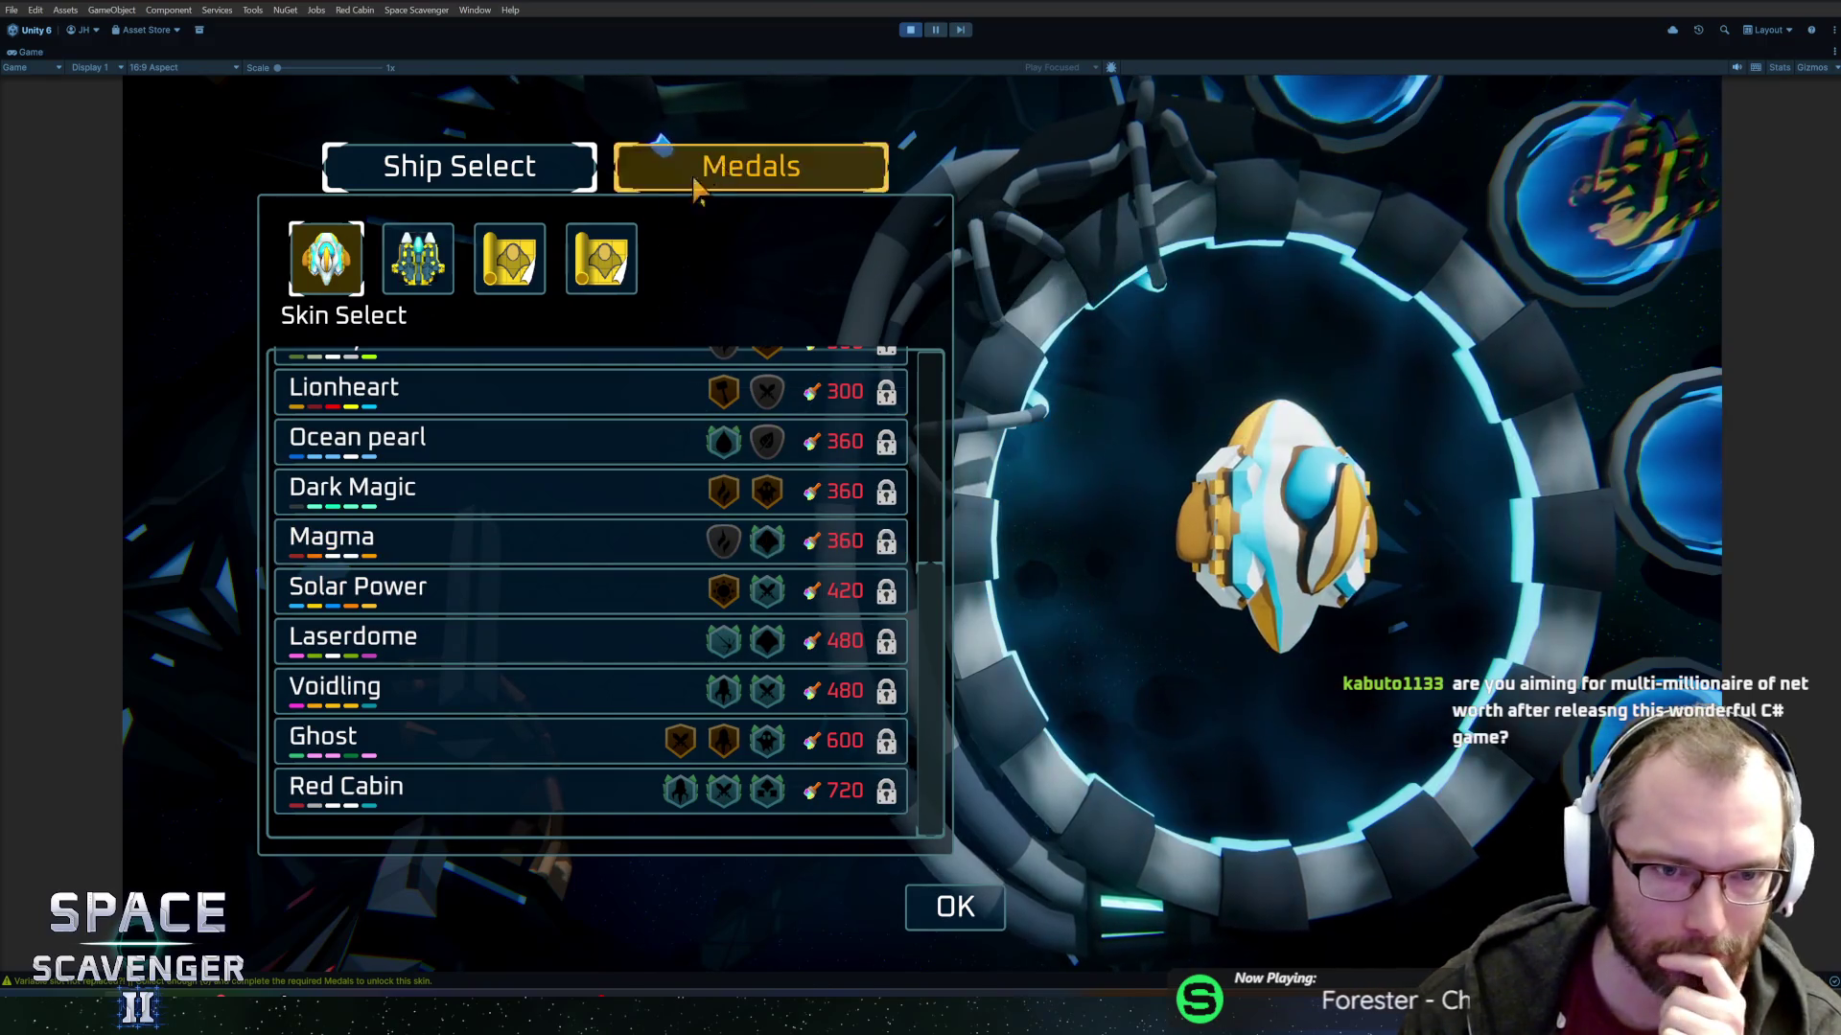
Switch between the Medals and Ship Select tabs, then close the Customize Ship menu.
{"action": "left_click", "coordinate": [725, 171]}
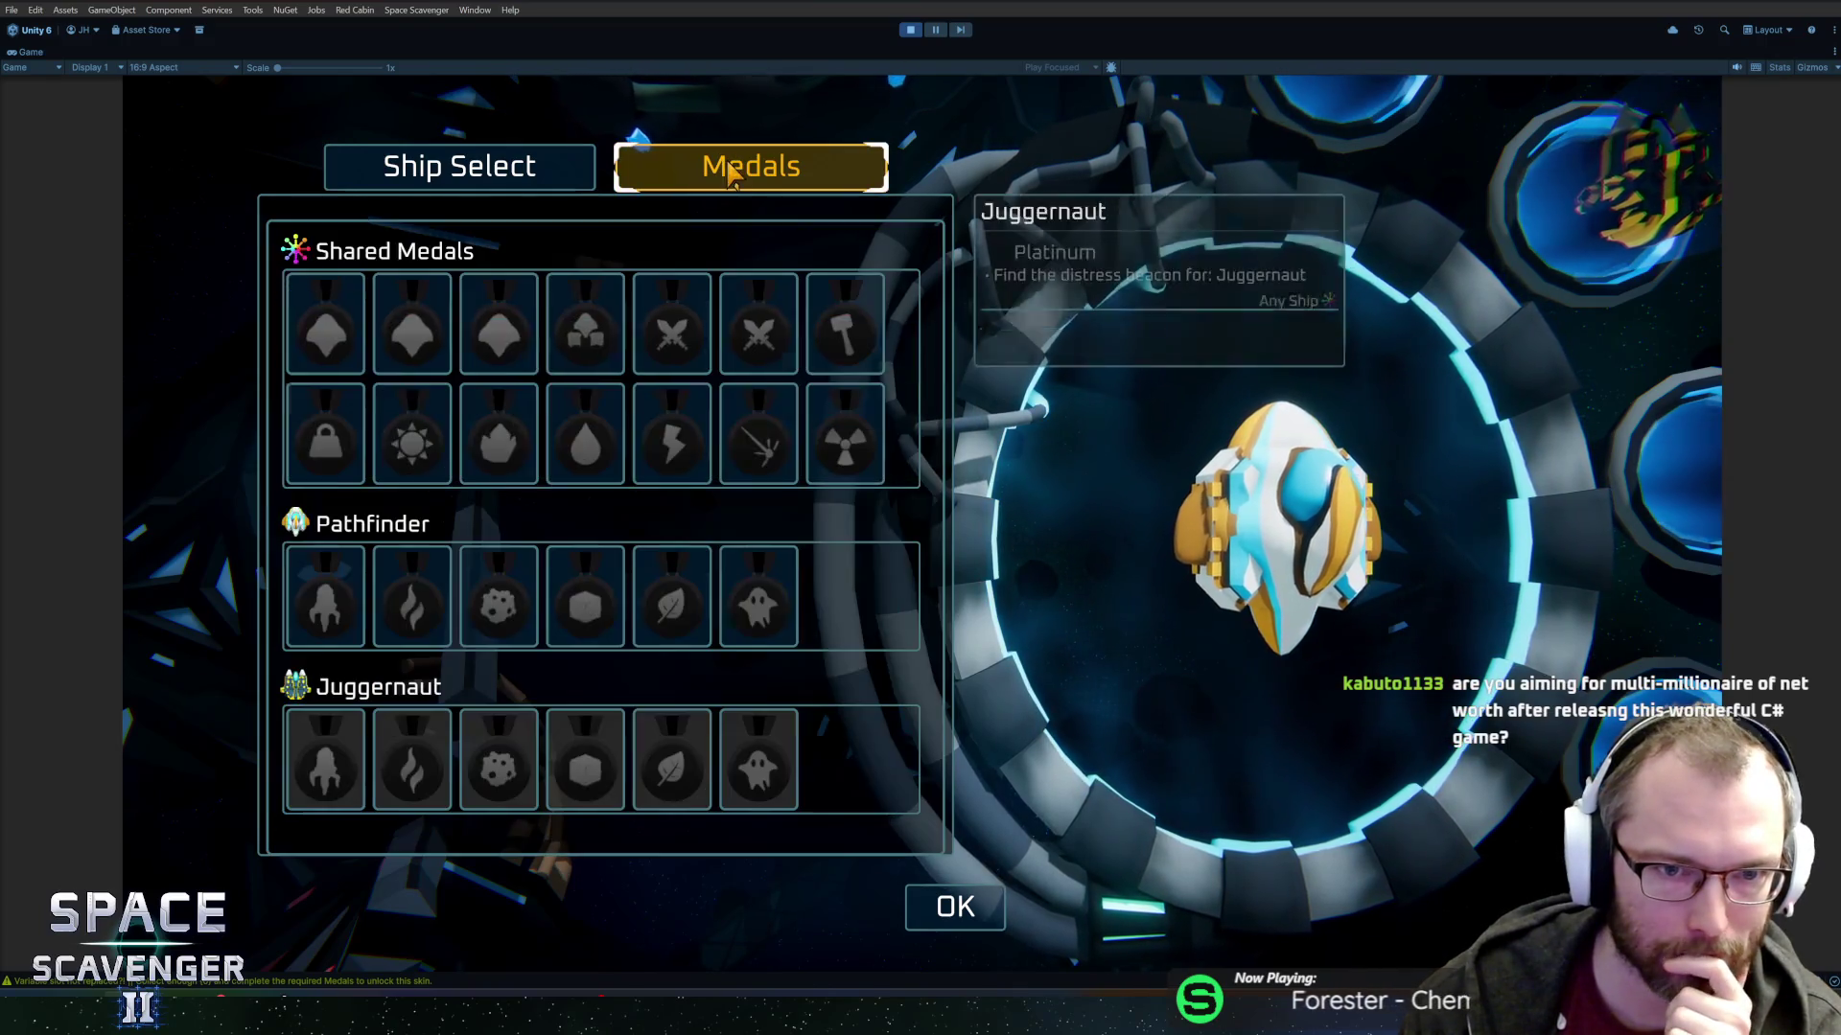
{"action": "left_click", "coordinate": [549, 175]}
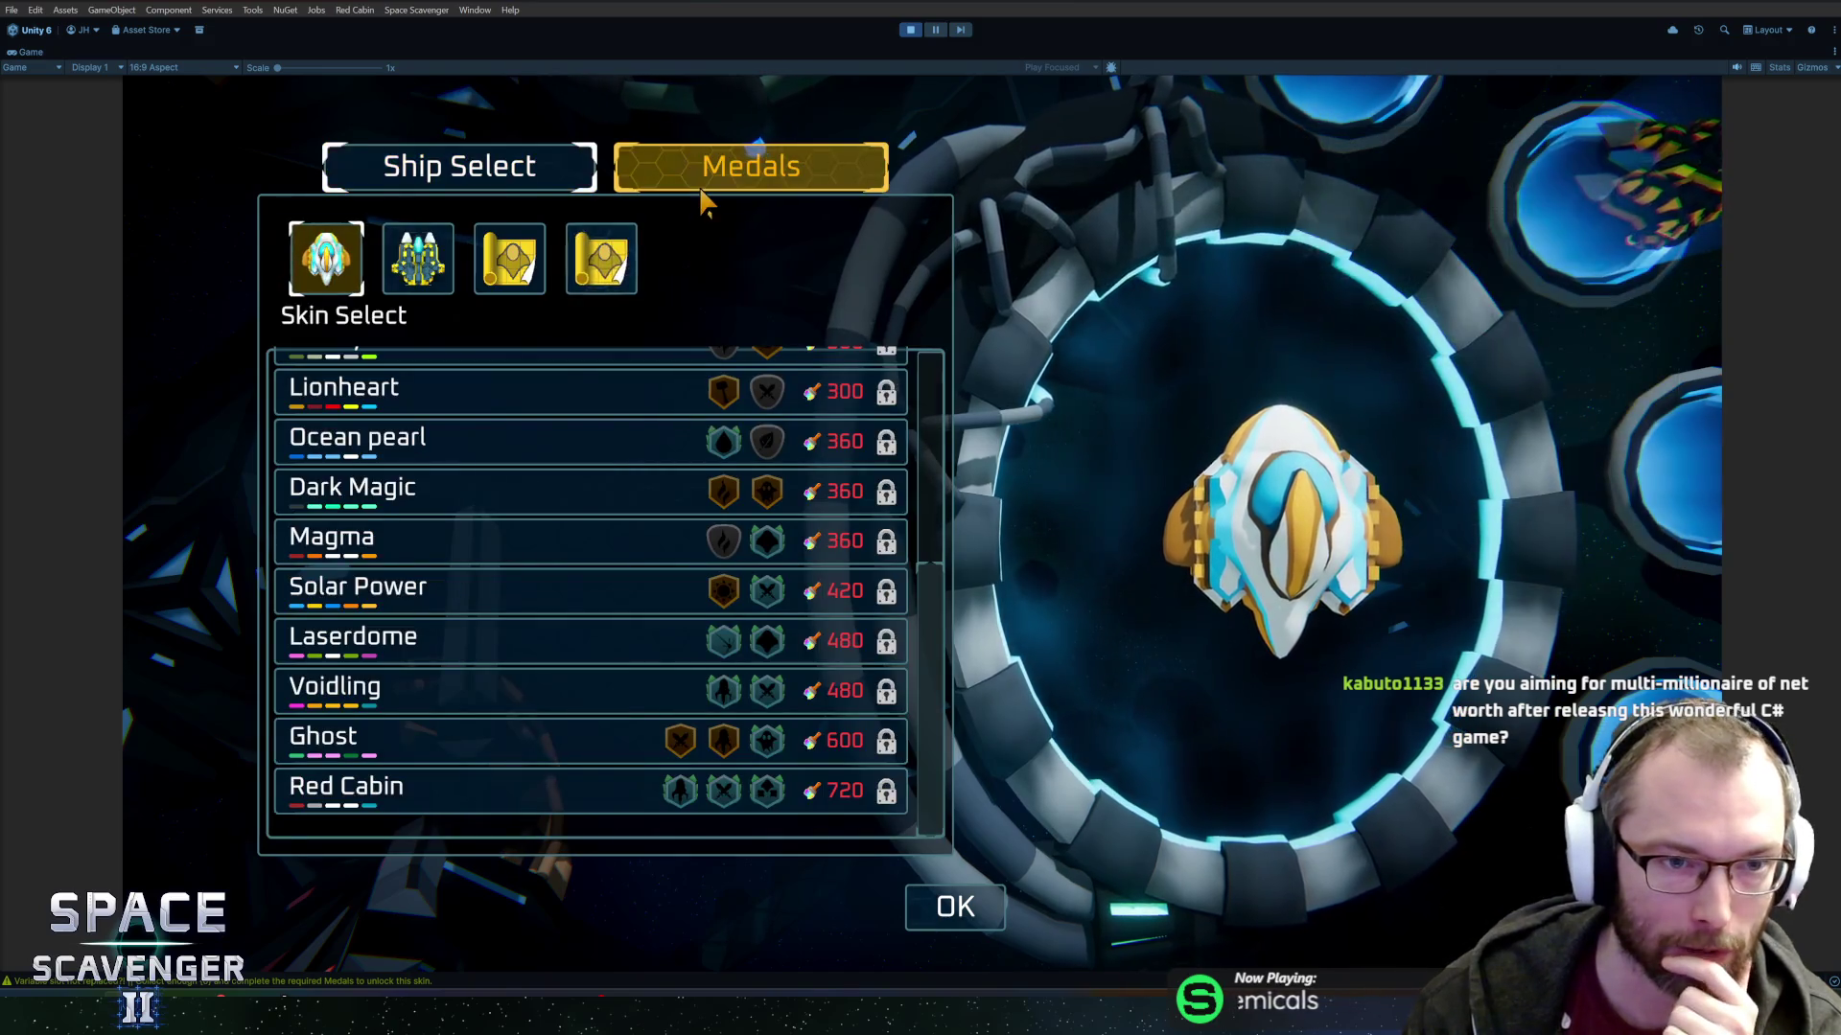
{"action": "left_click", "coordinate": [706, 182]}
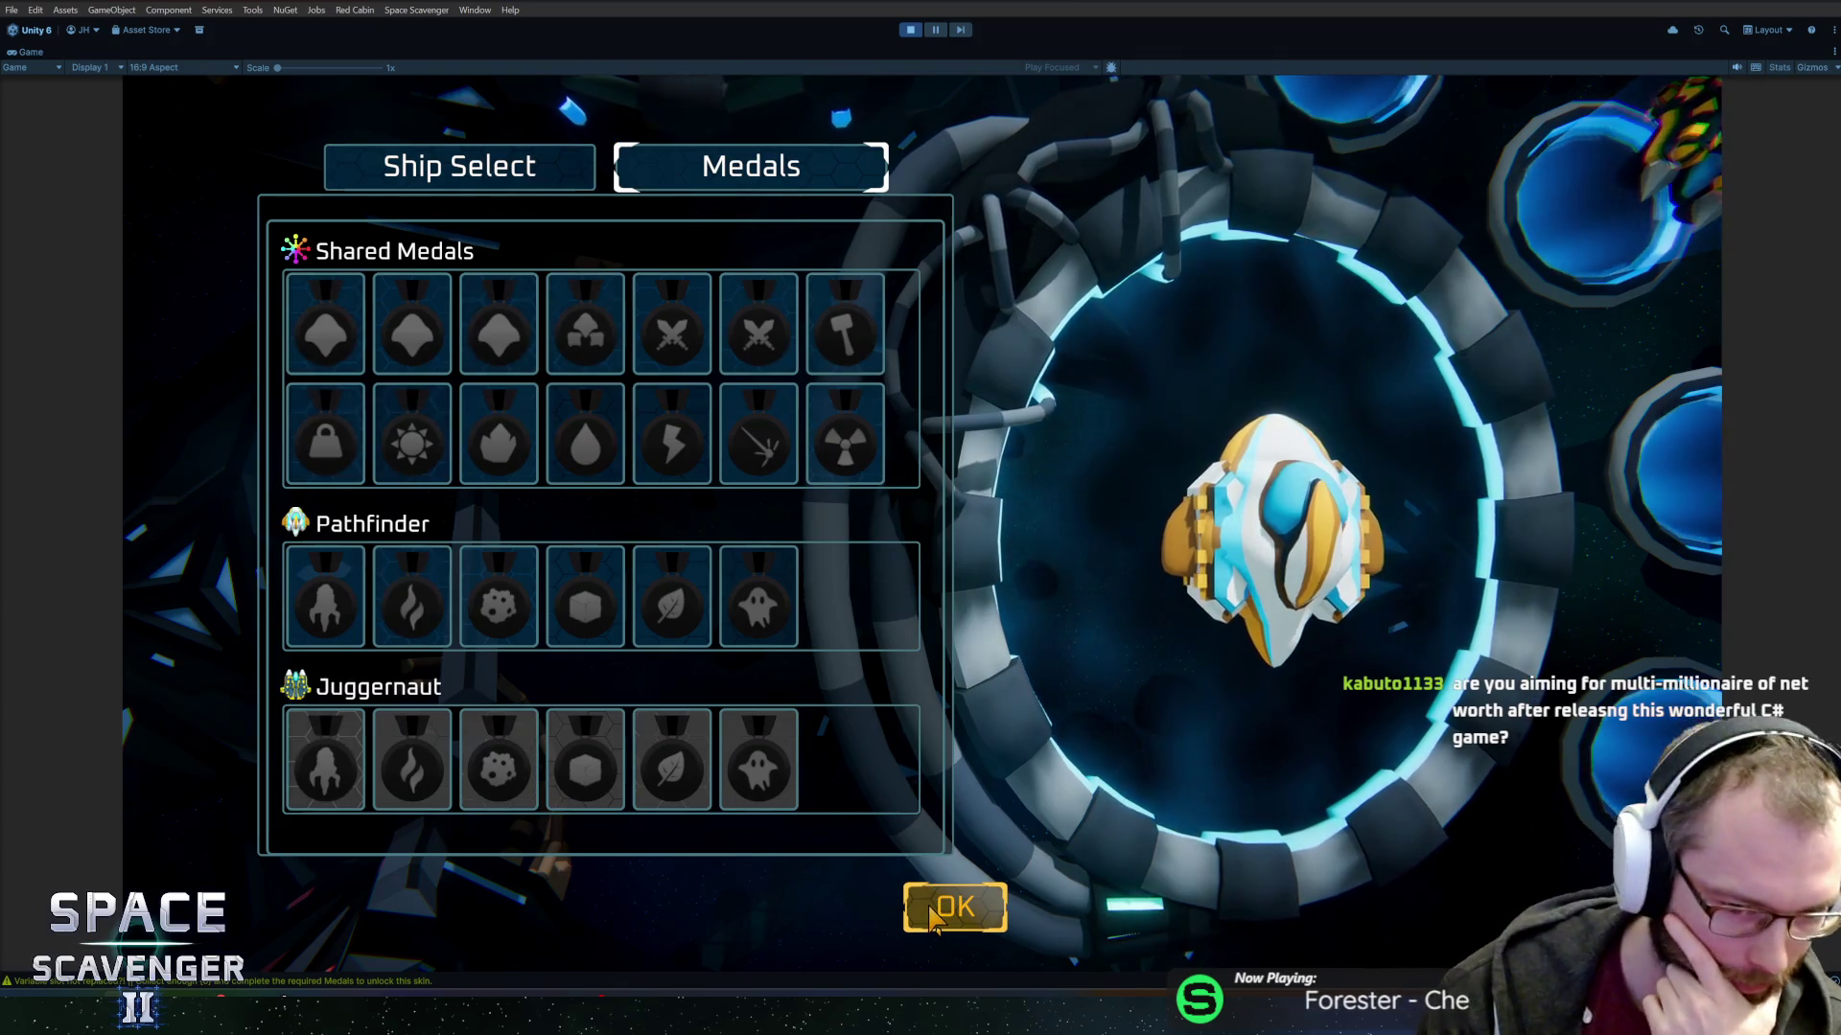
{"action": "left_click", "coordinate": [945, 922]}
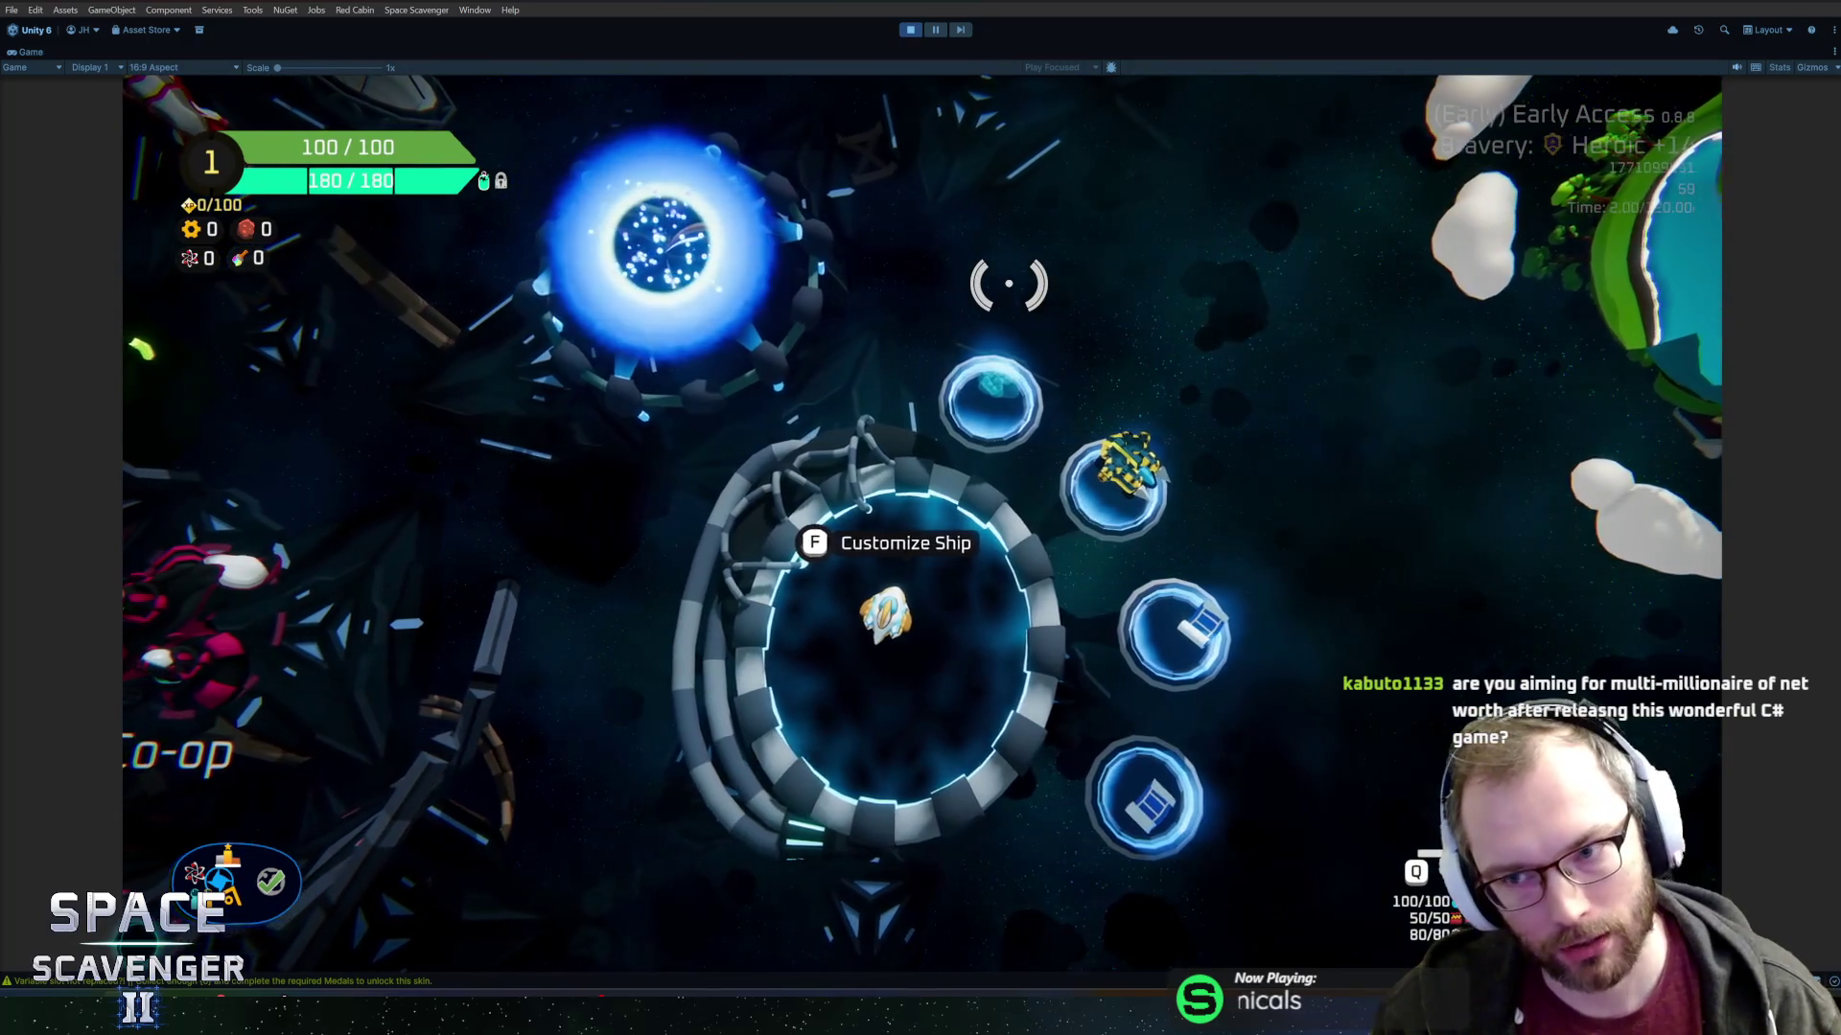
Reopen Customize Ship on the skin list, confirm with OK, and stop Play mode.
{"action": "key", "text": "f"}
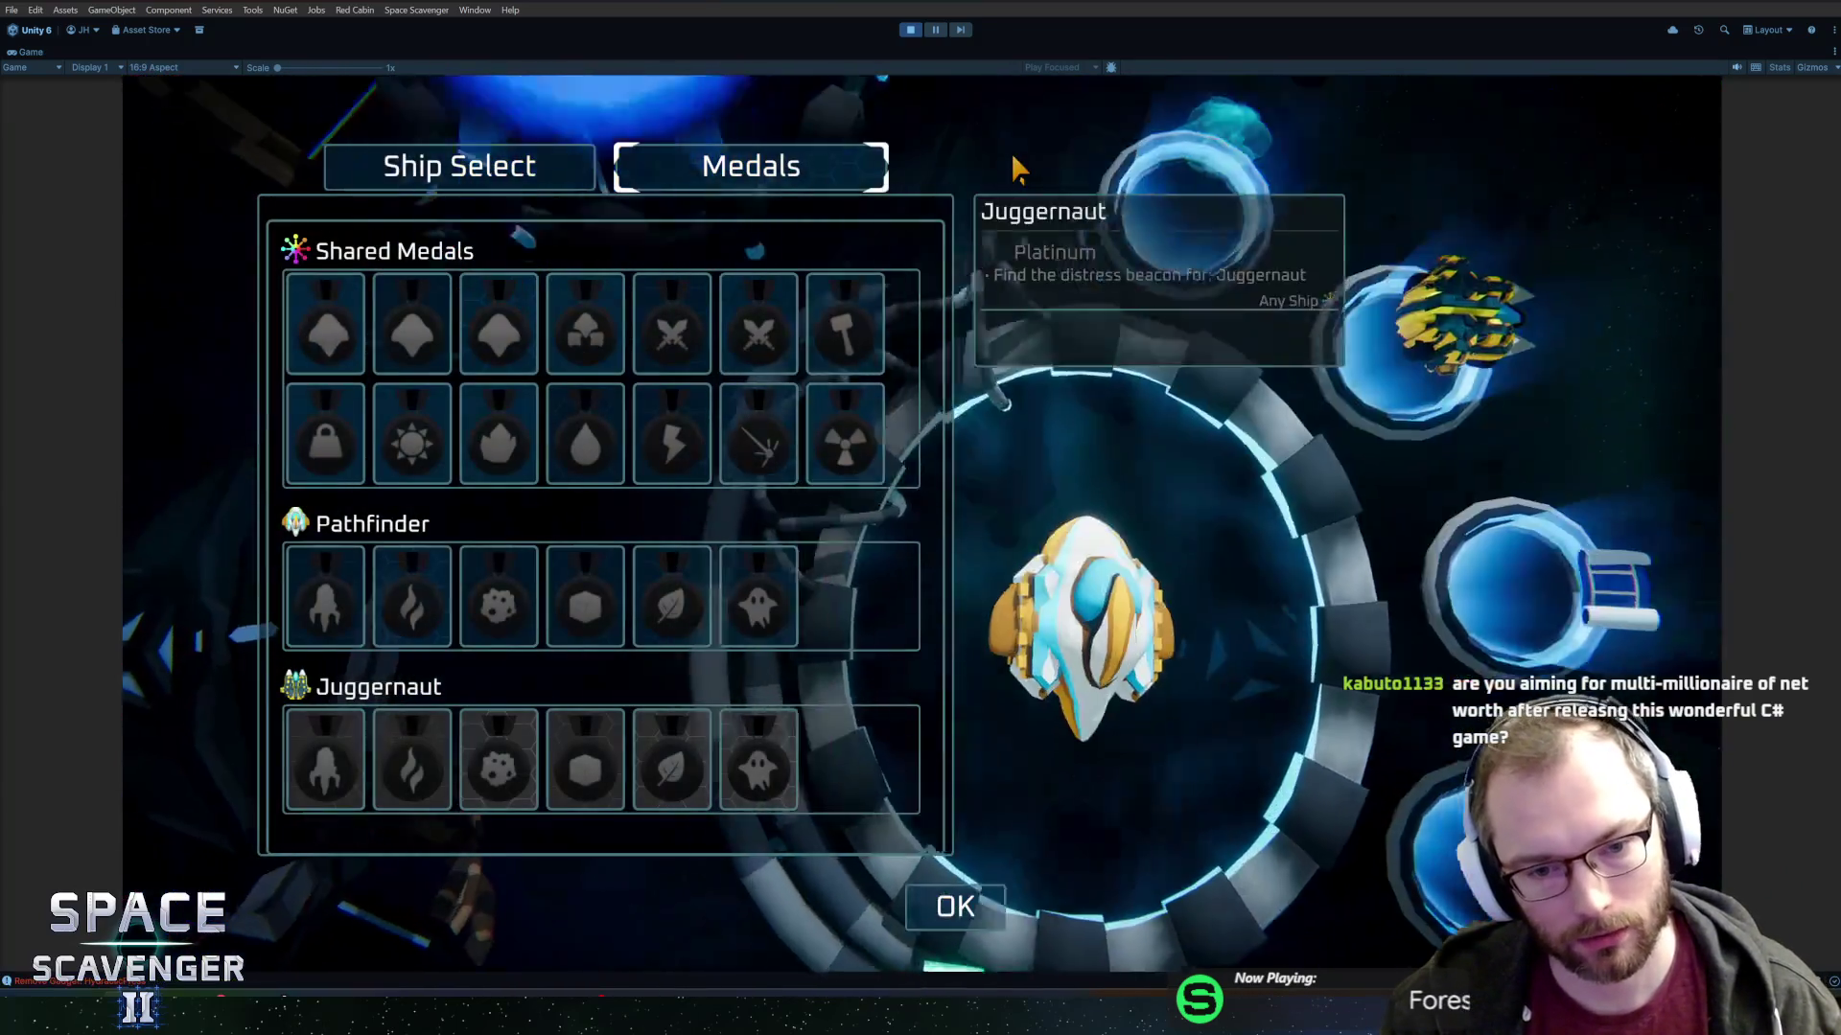
{"action": "left_click", "coordinate": [526, 188]}
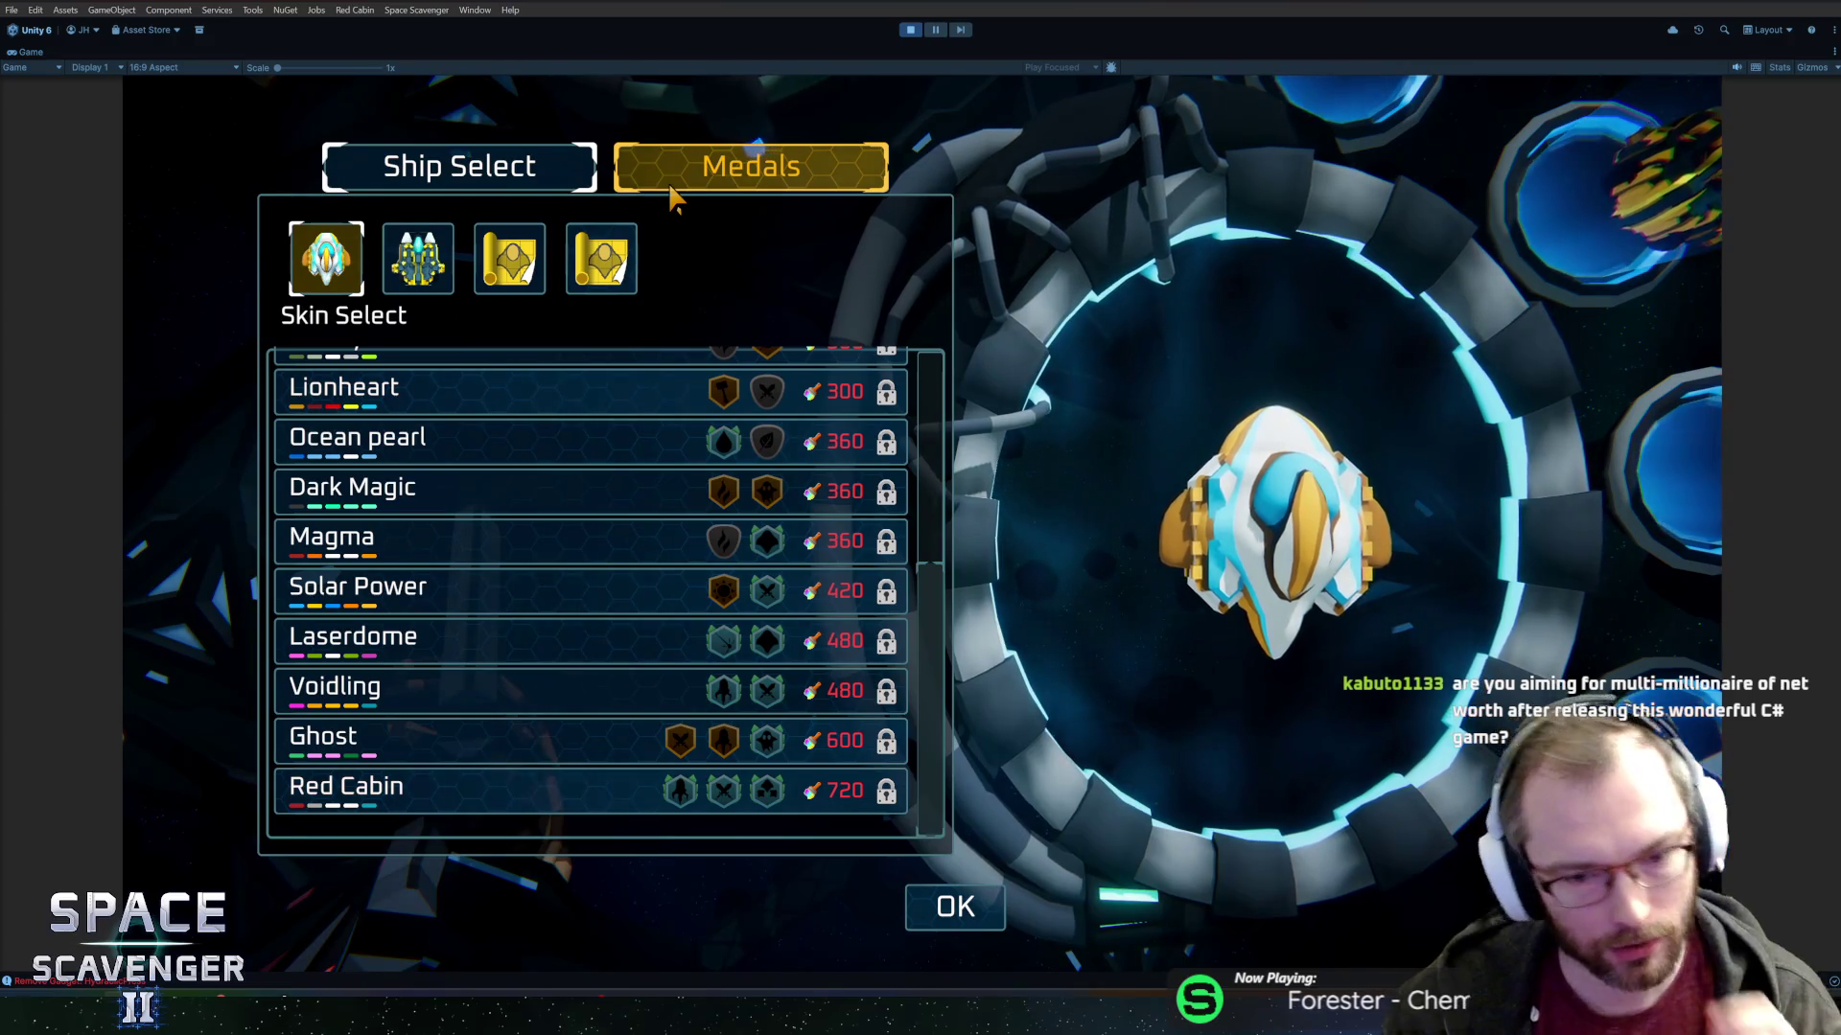
{"action": "mouse_move", "coordinate": [865, 596]}
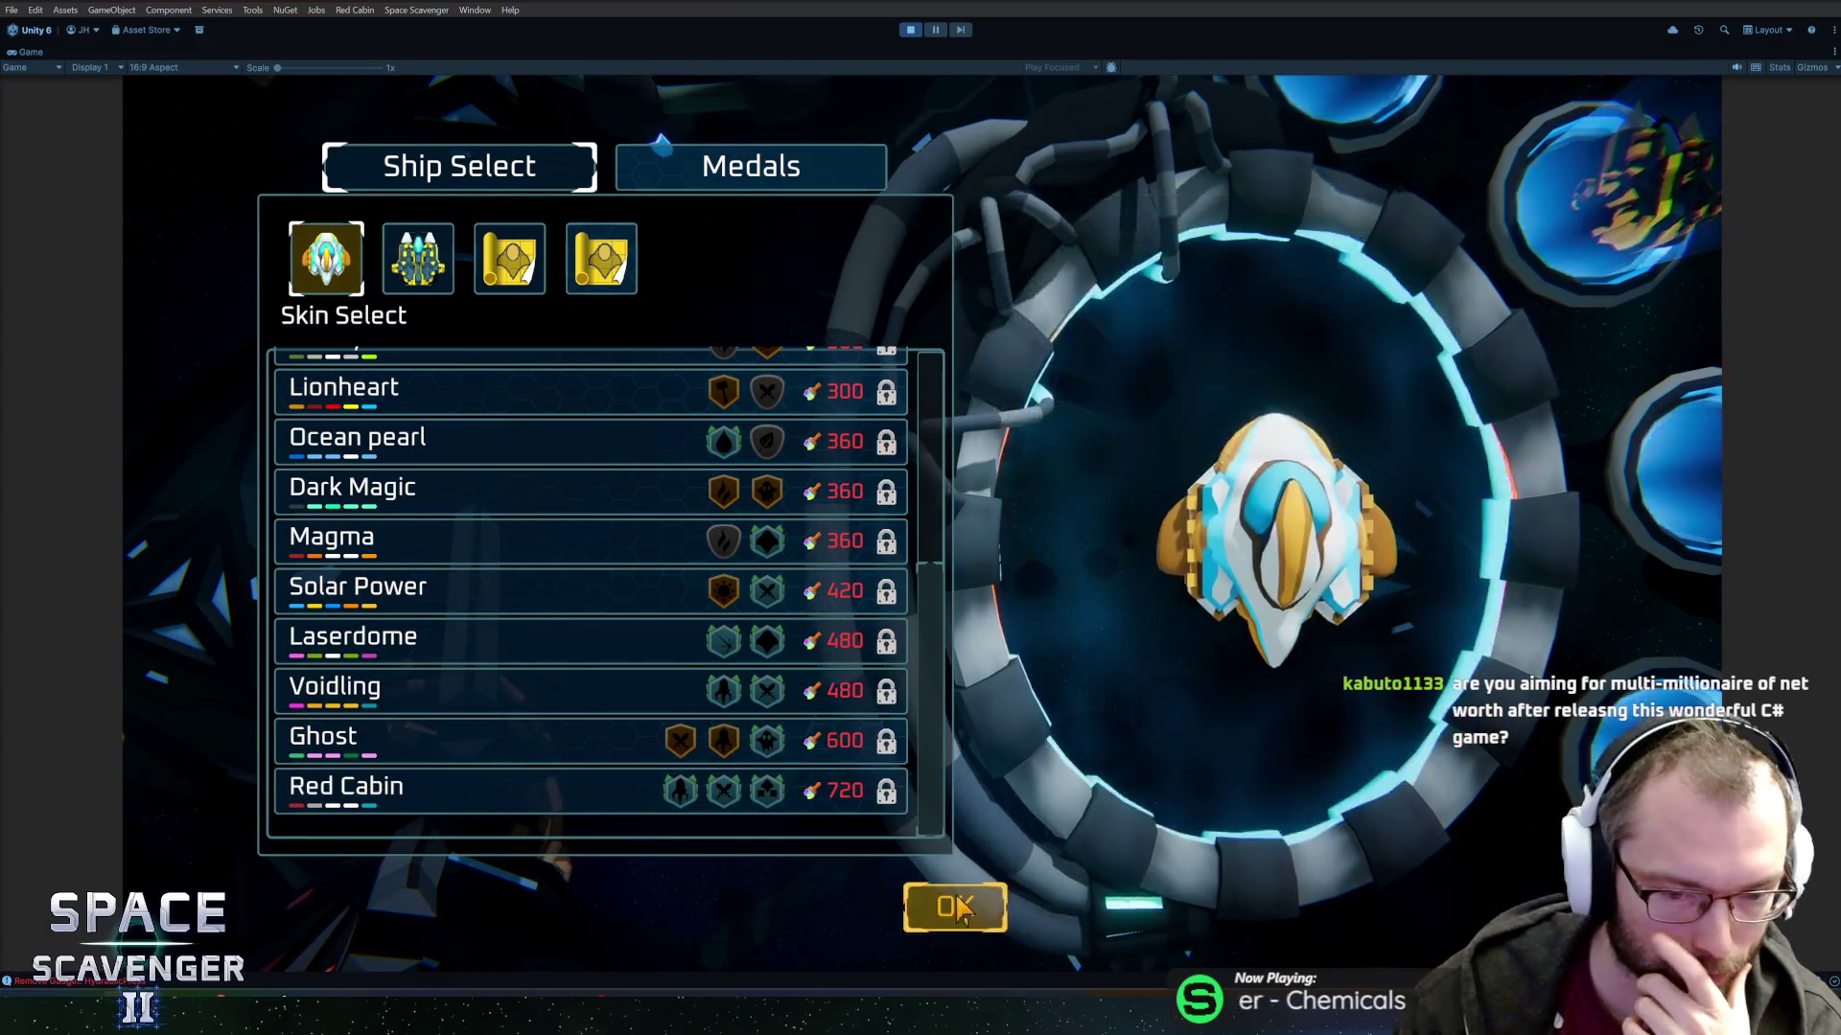
{"action": "left_click", "coordinate": [955, 907]}
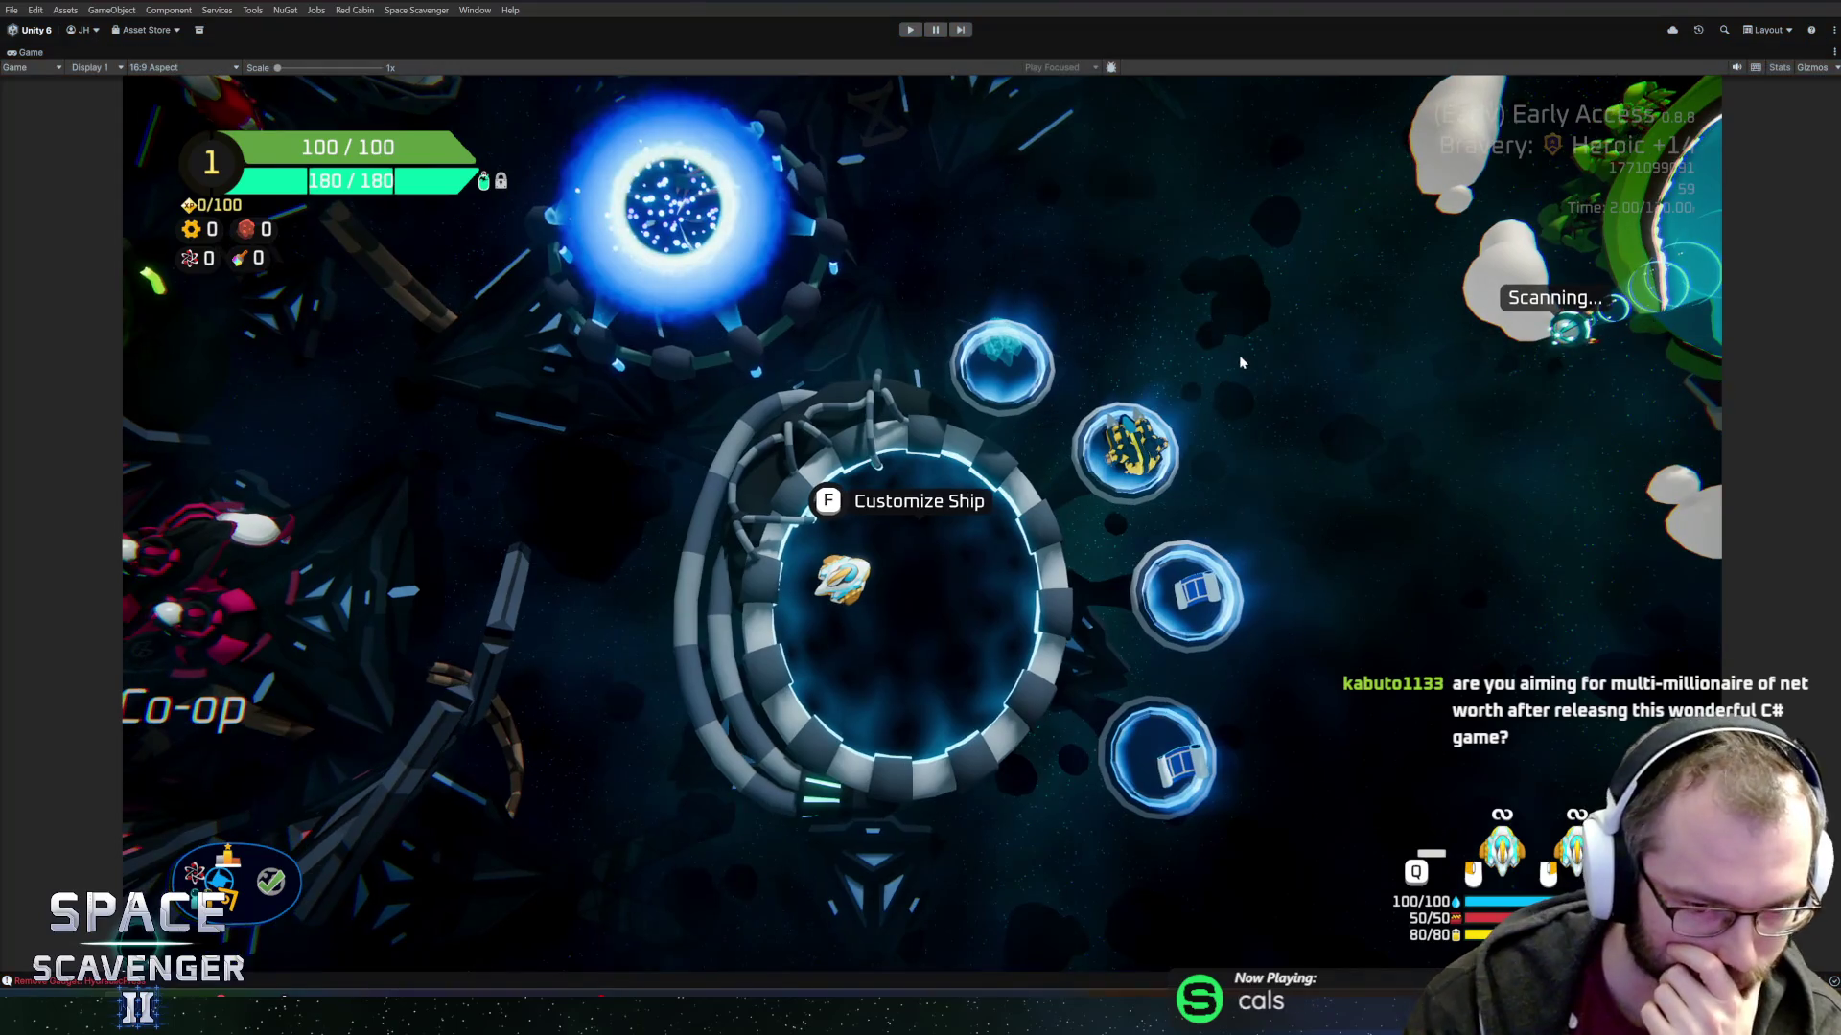
{"action": "key", "text": "ctrl+p"}
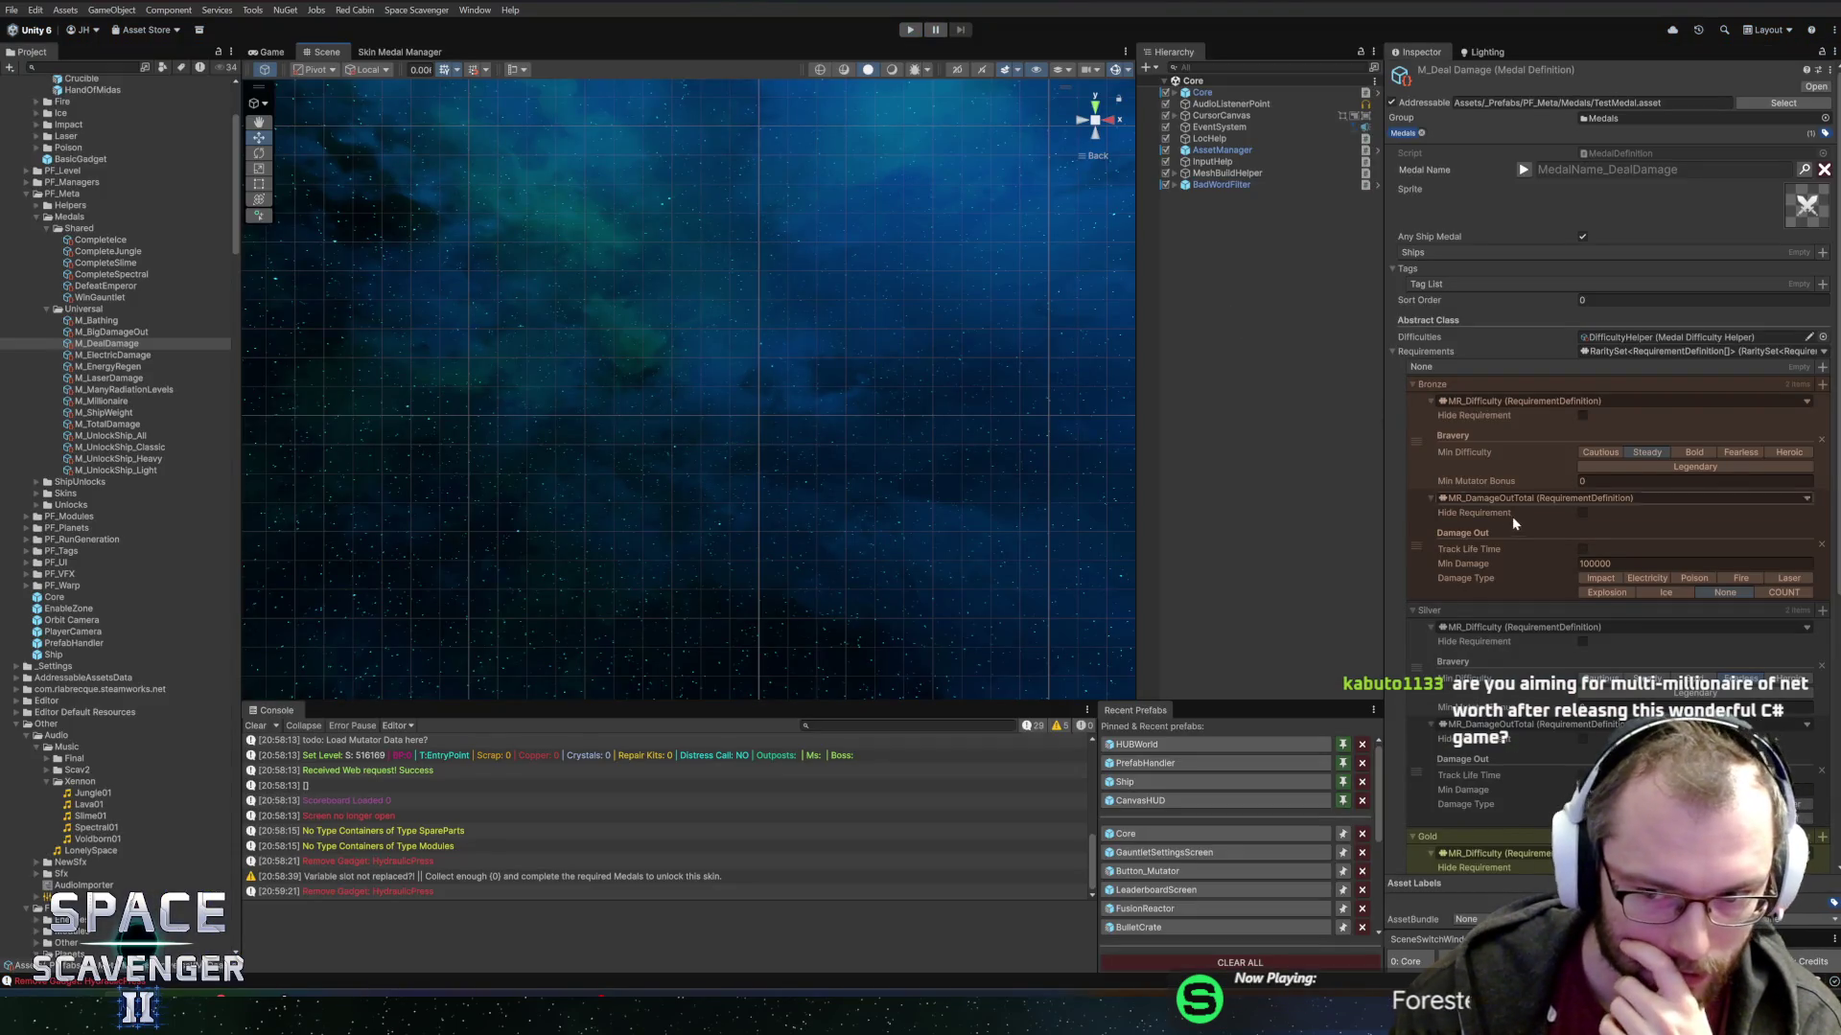
Scroll M_DealDamage's Inspector to the Silver 150000 and Gold 200000 damage requirements.
{"action": "scroll", "coordinate": [1495, 532], "scroll_direction": "down", "scroll_amount": 5}
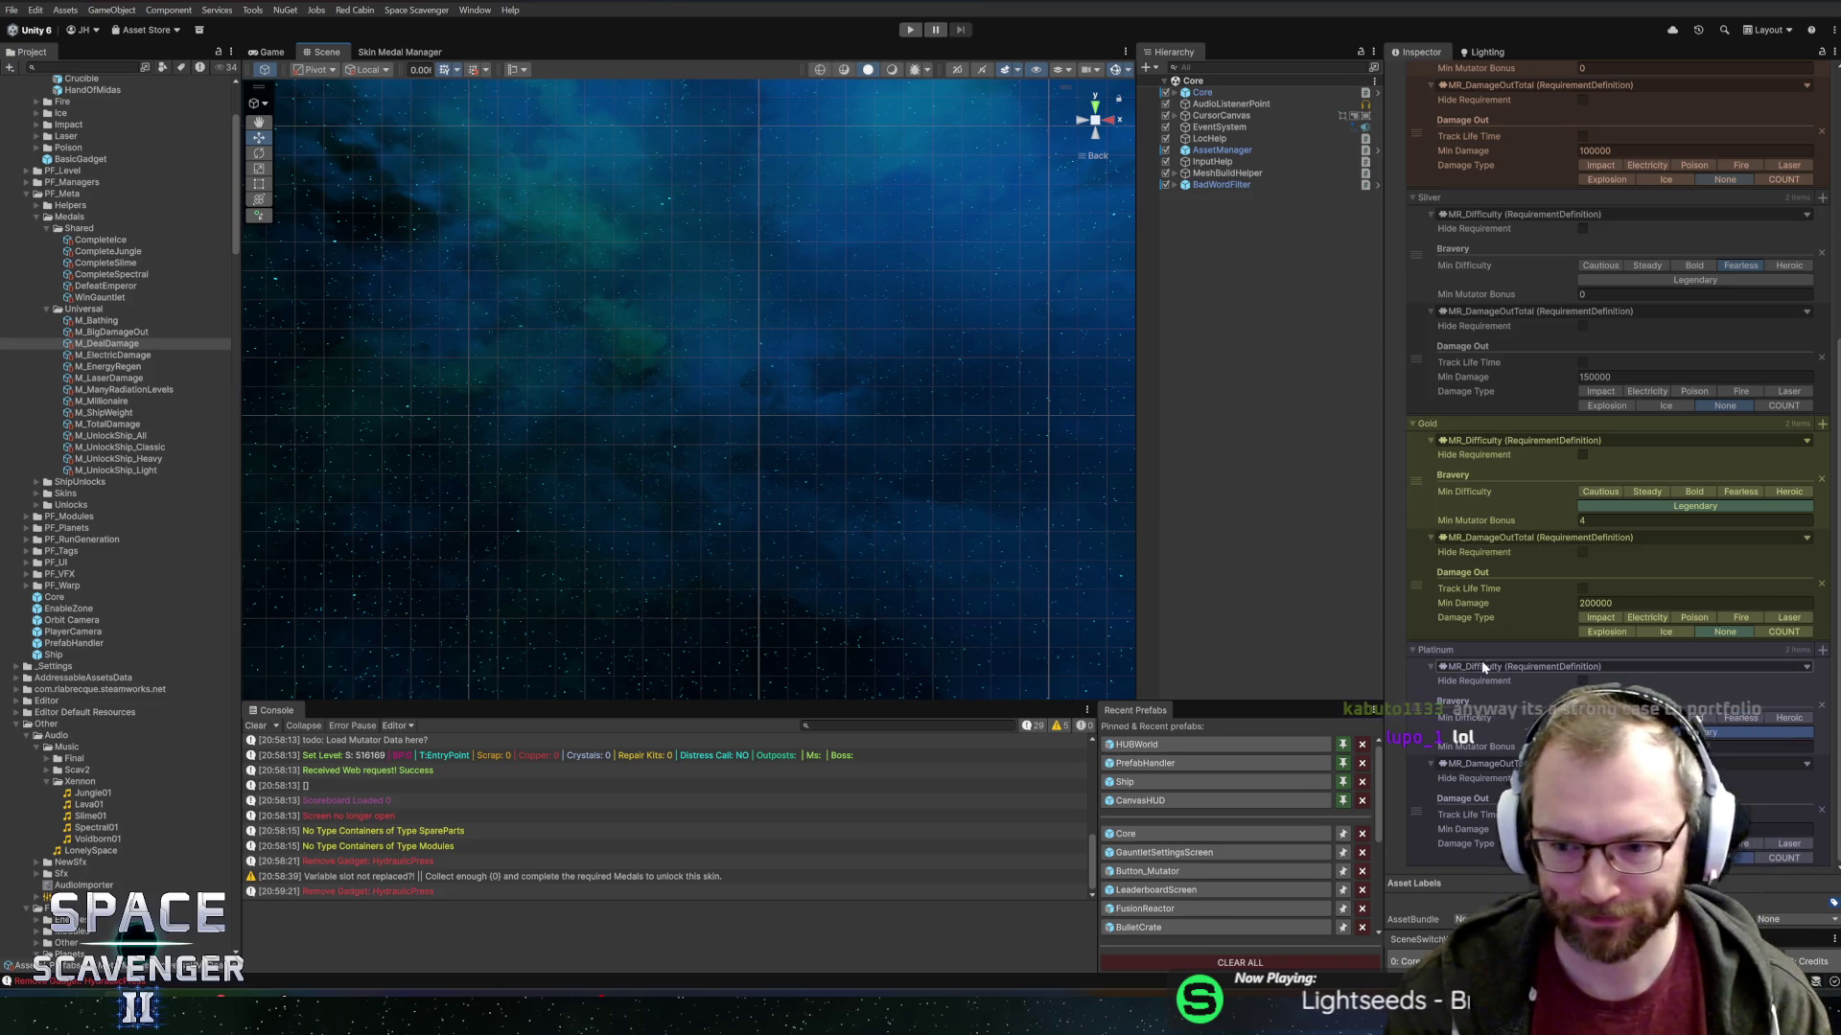
{"action": "scroll", "coordinate": [1486, 632], "scroll_direction": "up", "scroll_amount": 5}
{"action": "scroll", "coordinate": [1486, 594], "scroll_direction": "down", "scroll_amount": 5}
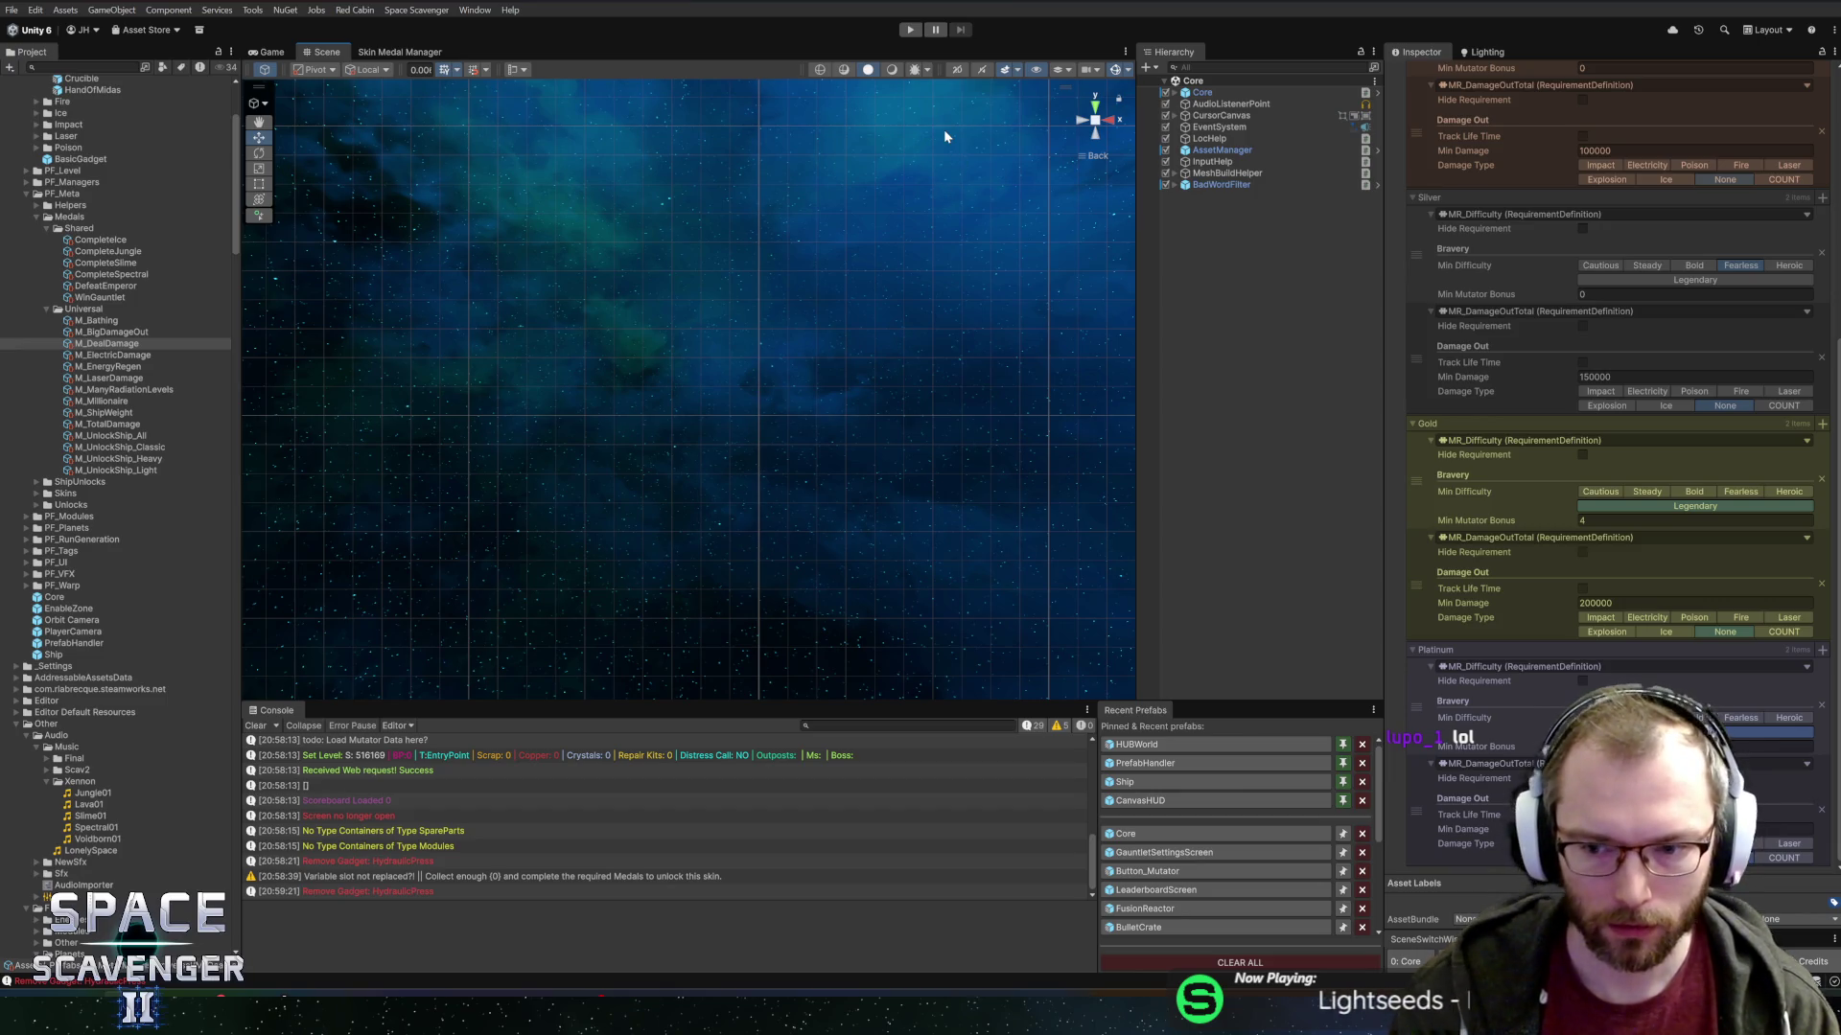
{"action": "scroll", "coordinate": [1657, 522], "scroll_direction": "up", "scroll_amount": 8}
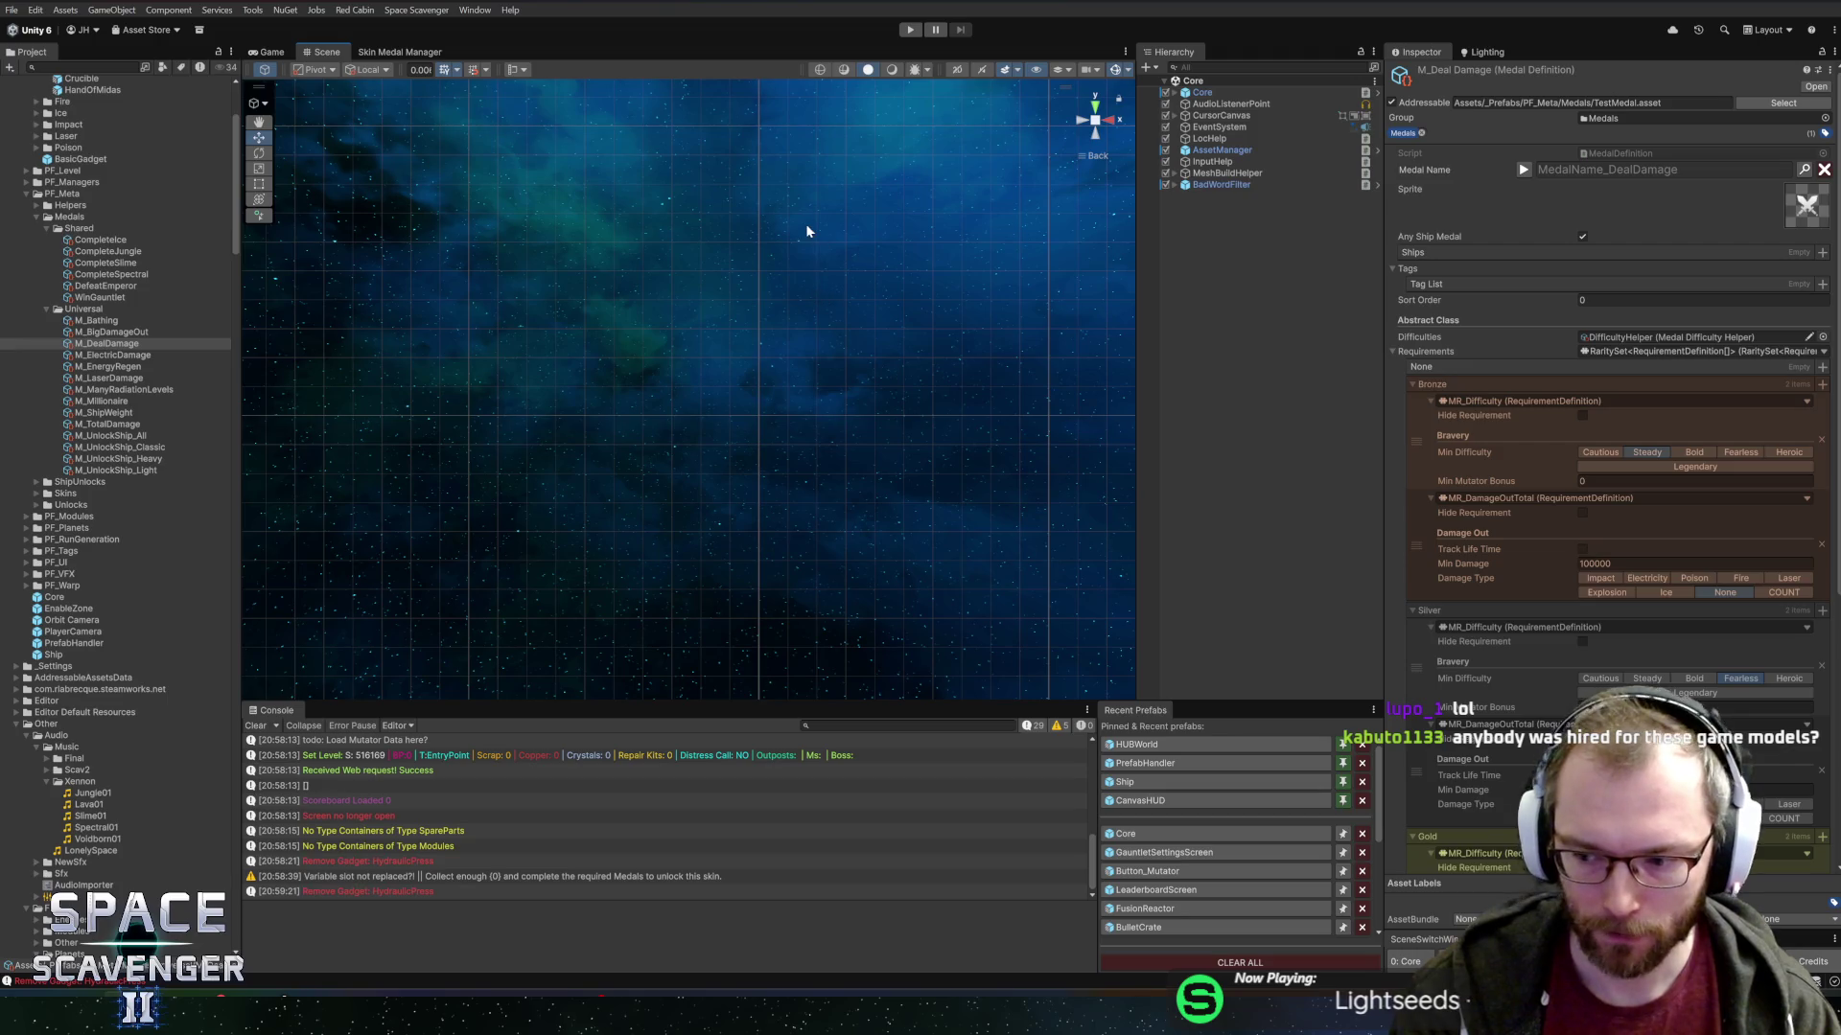
Start the game full-size and briefly view the Science Research panel.
{"action": "left_click", "coordinate": [909, 32]}
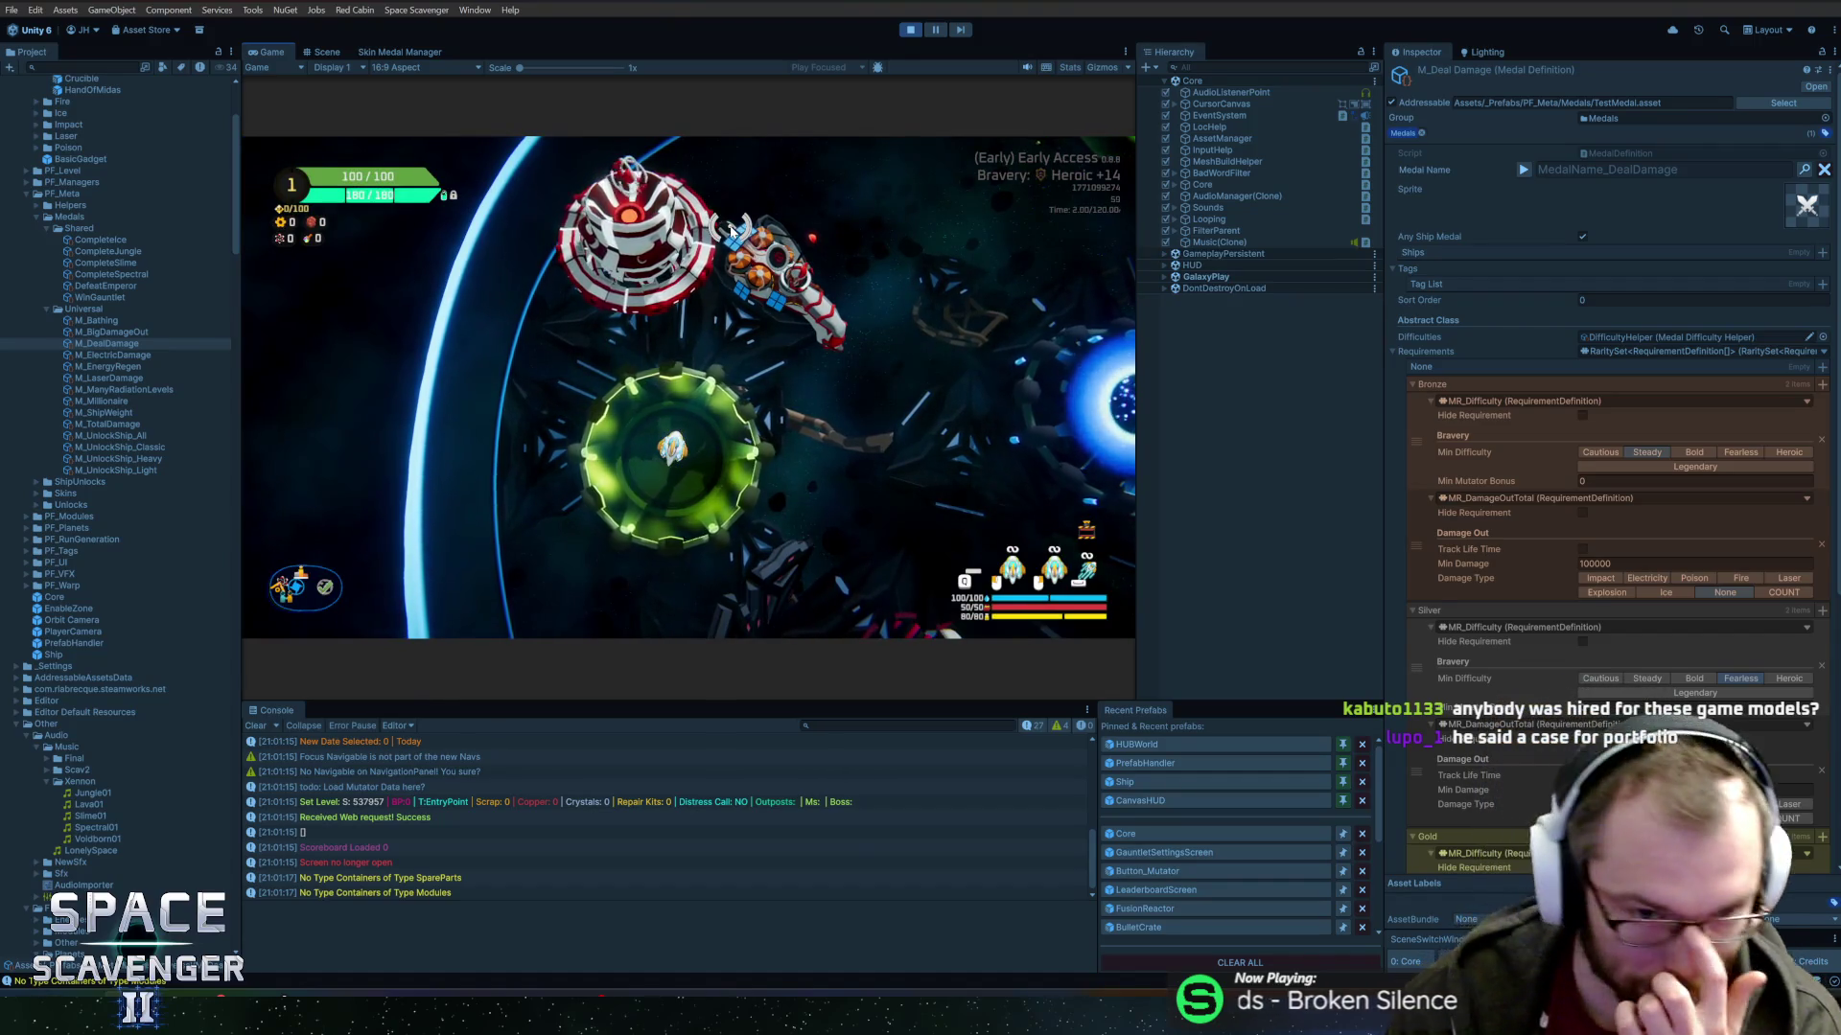
{"action": "key", "text": "shift+space"}
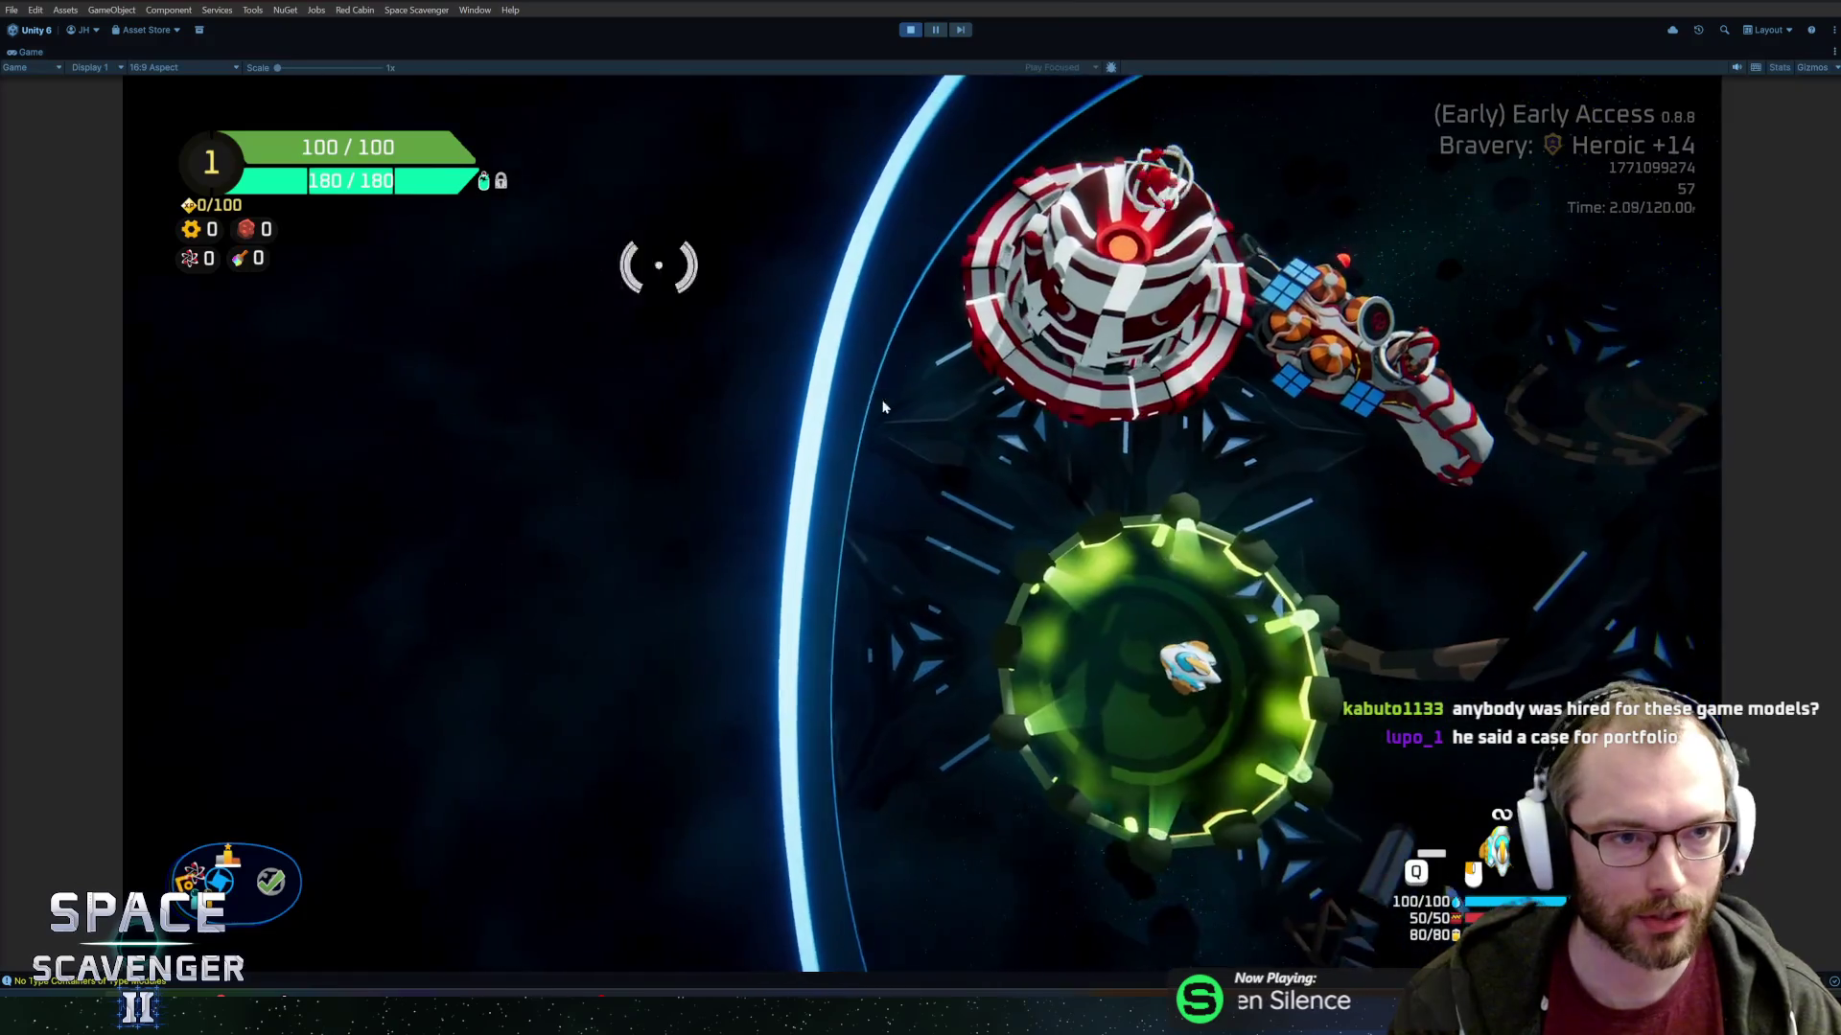
{"action": "key", "text": "d"}
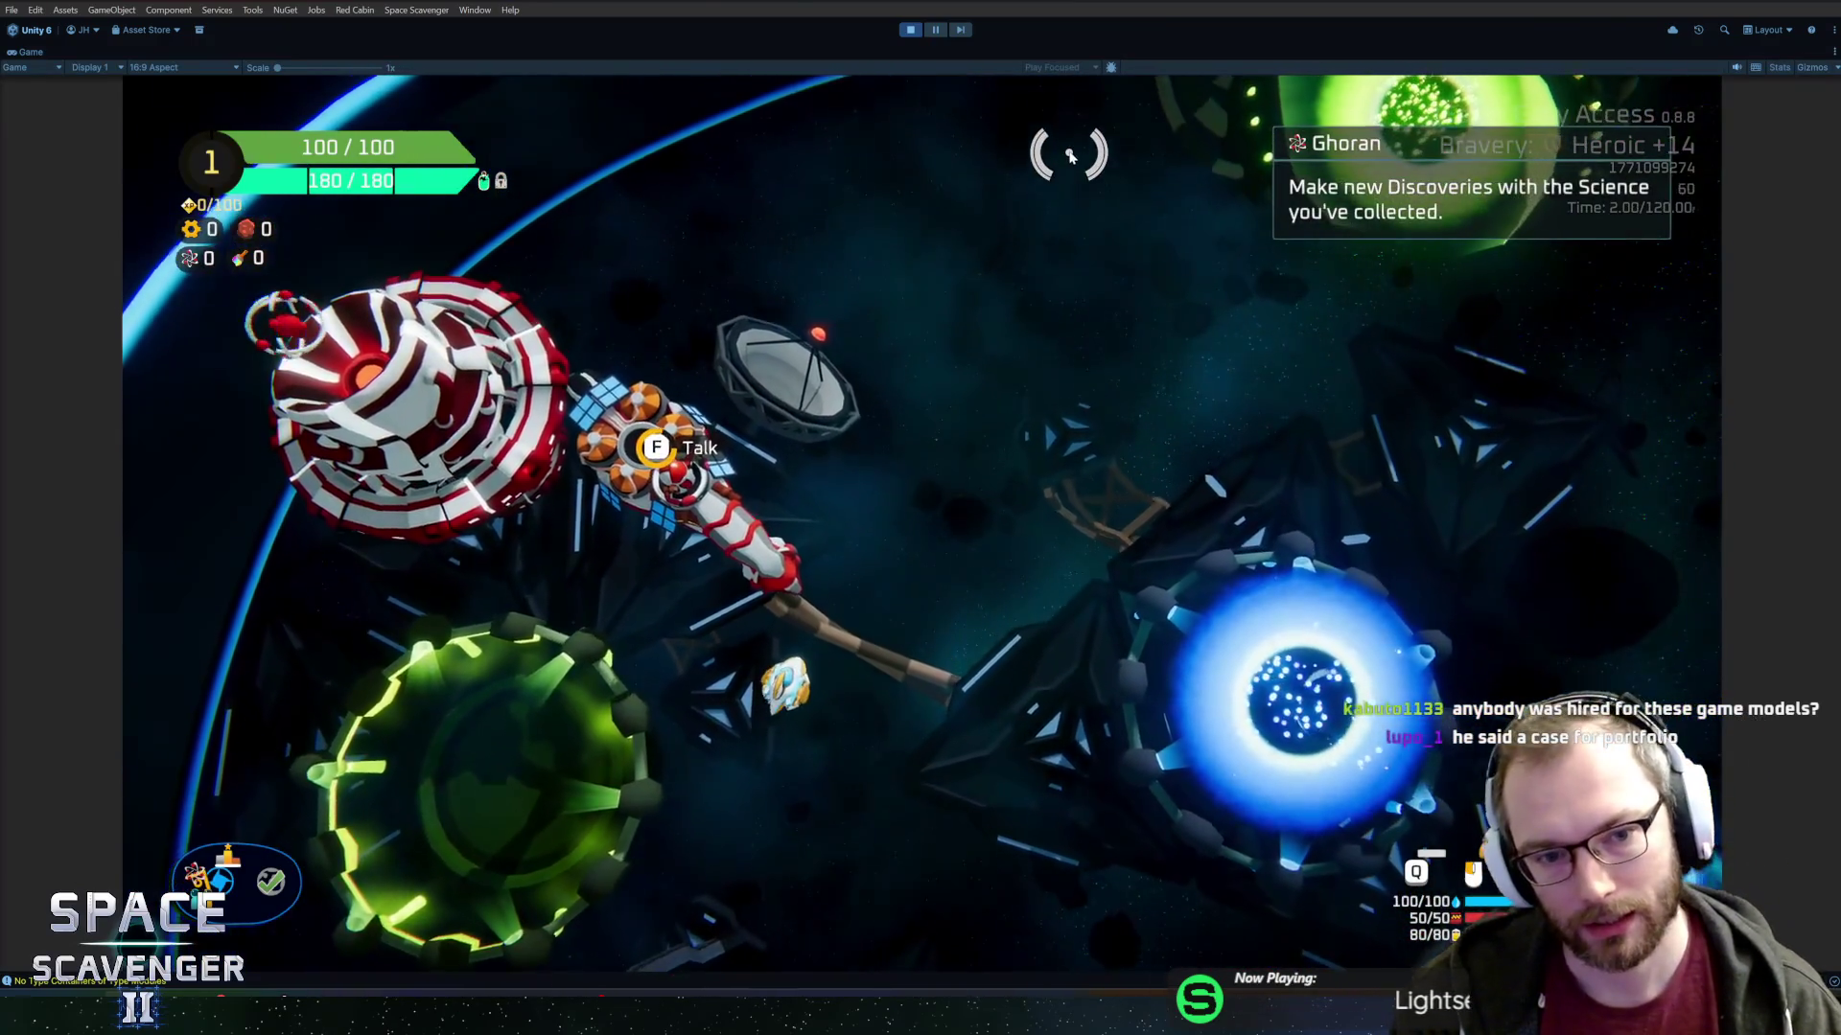
{"action": "key", "text": "r"}
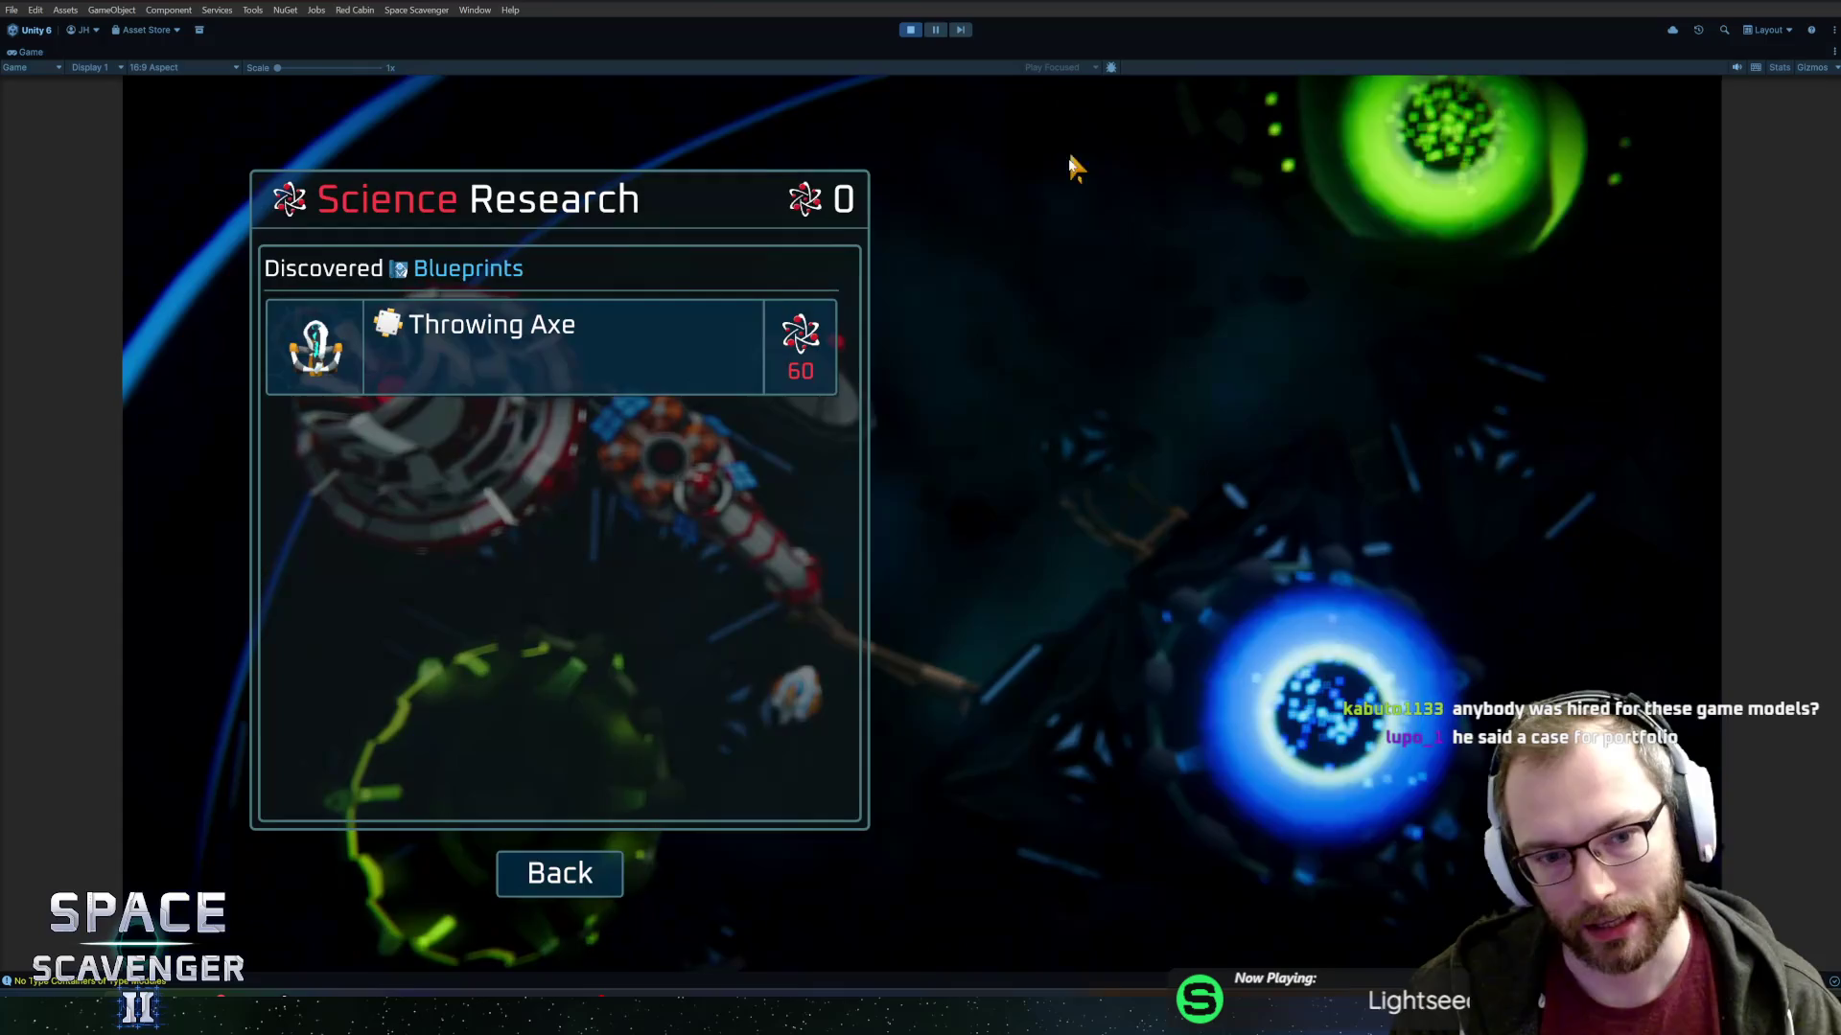
{"action": "key", "text": "Escape"}
Fly through the hub to the Daily Challenge portal and check its leaderboard.
{"action": "key", "text": "w"}
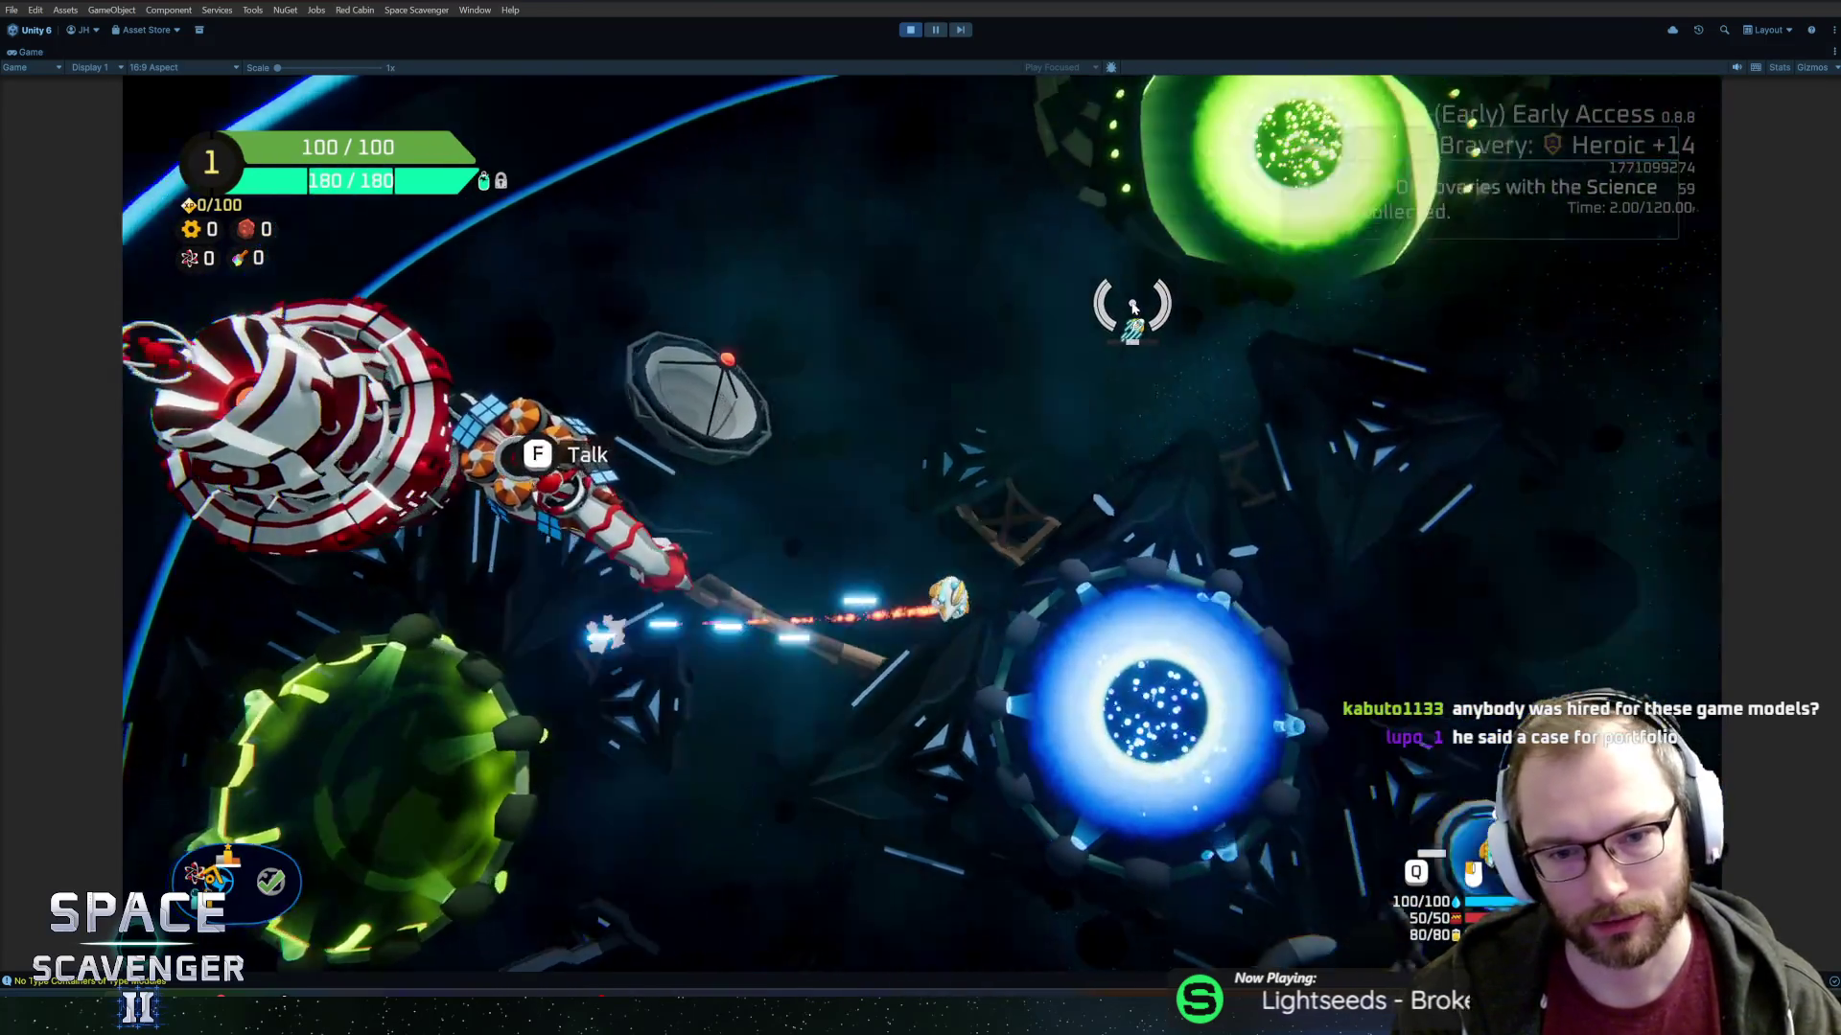
{"action": "key", "text": "w"}
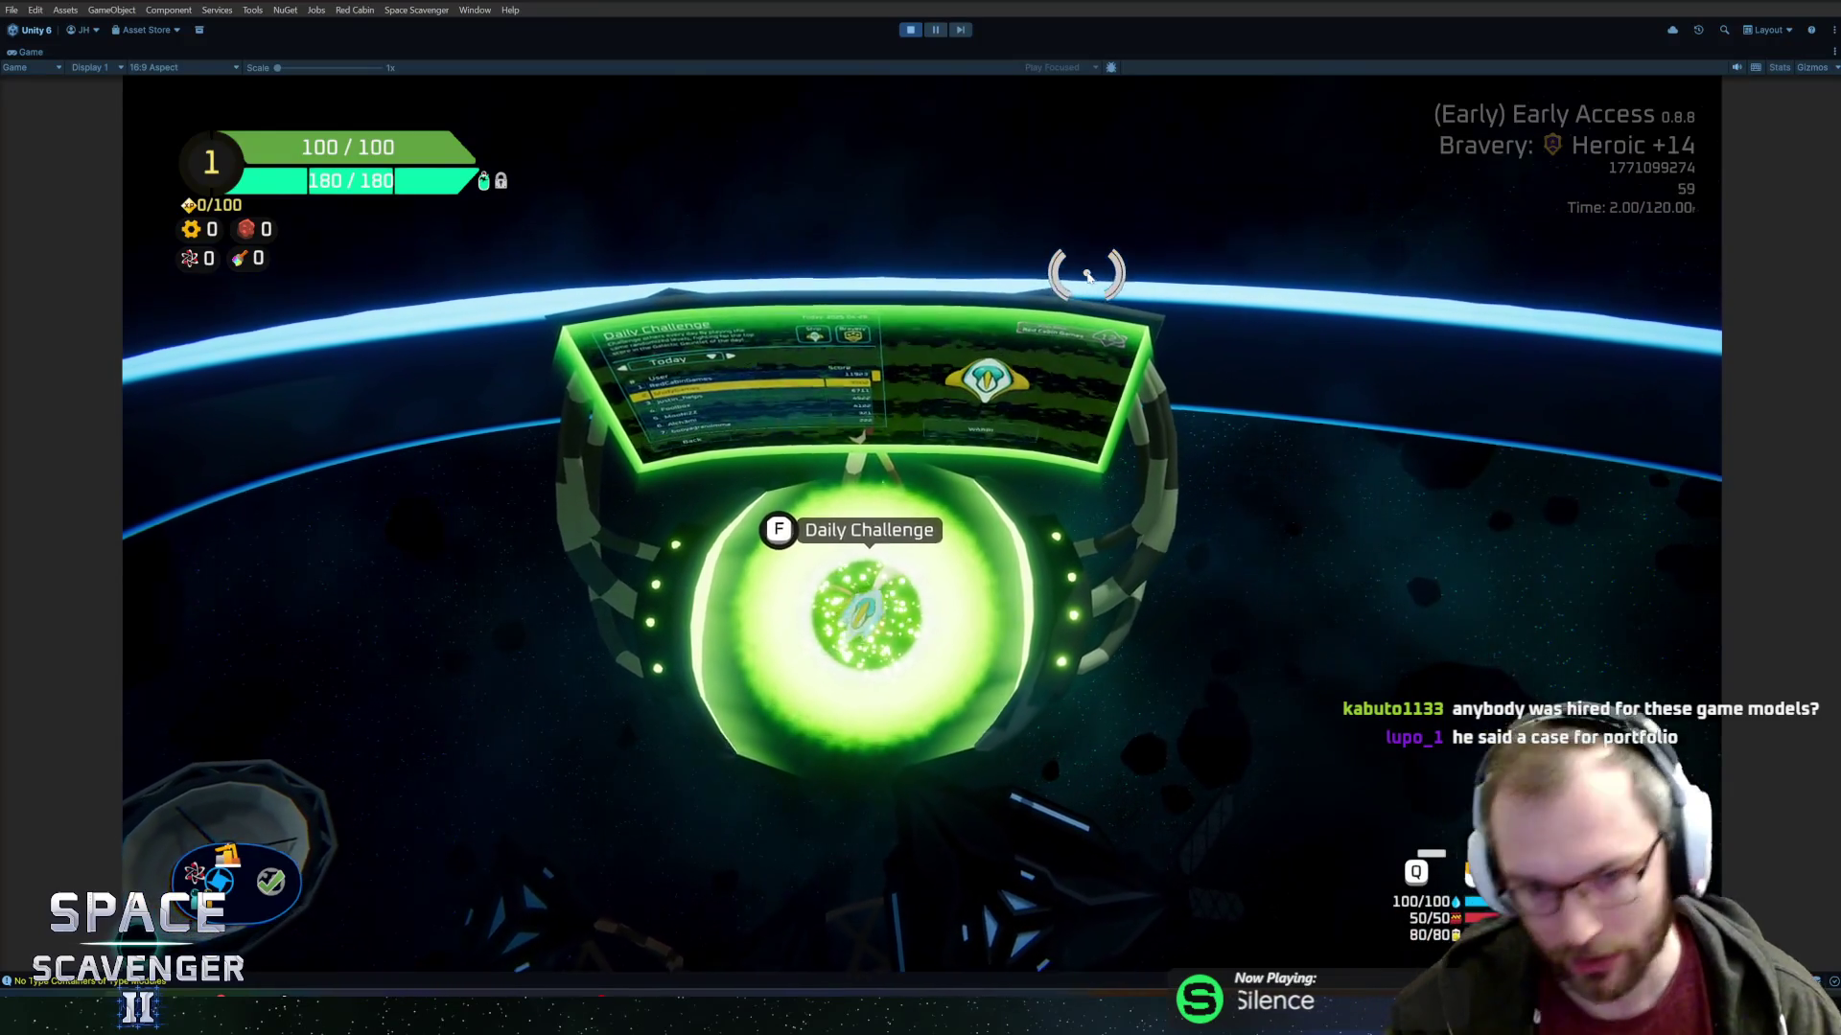
{"action": "key", "text": "s"}
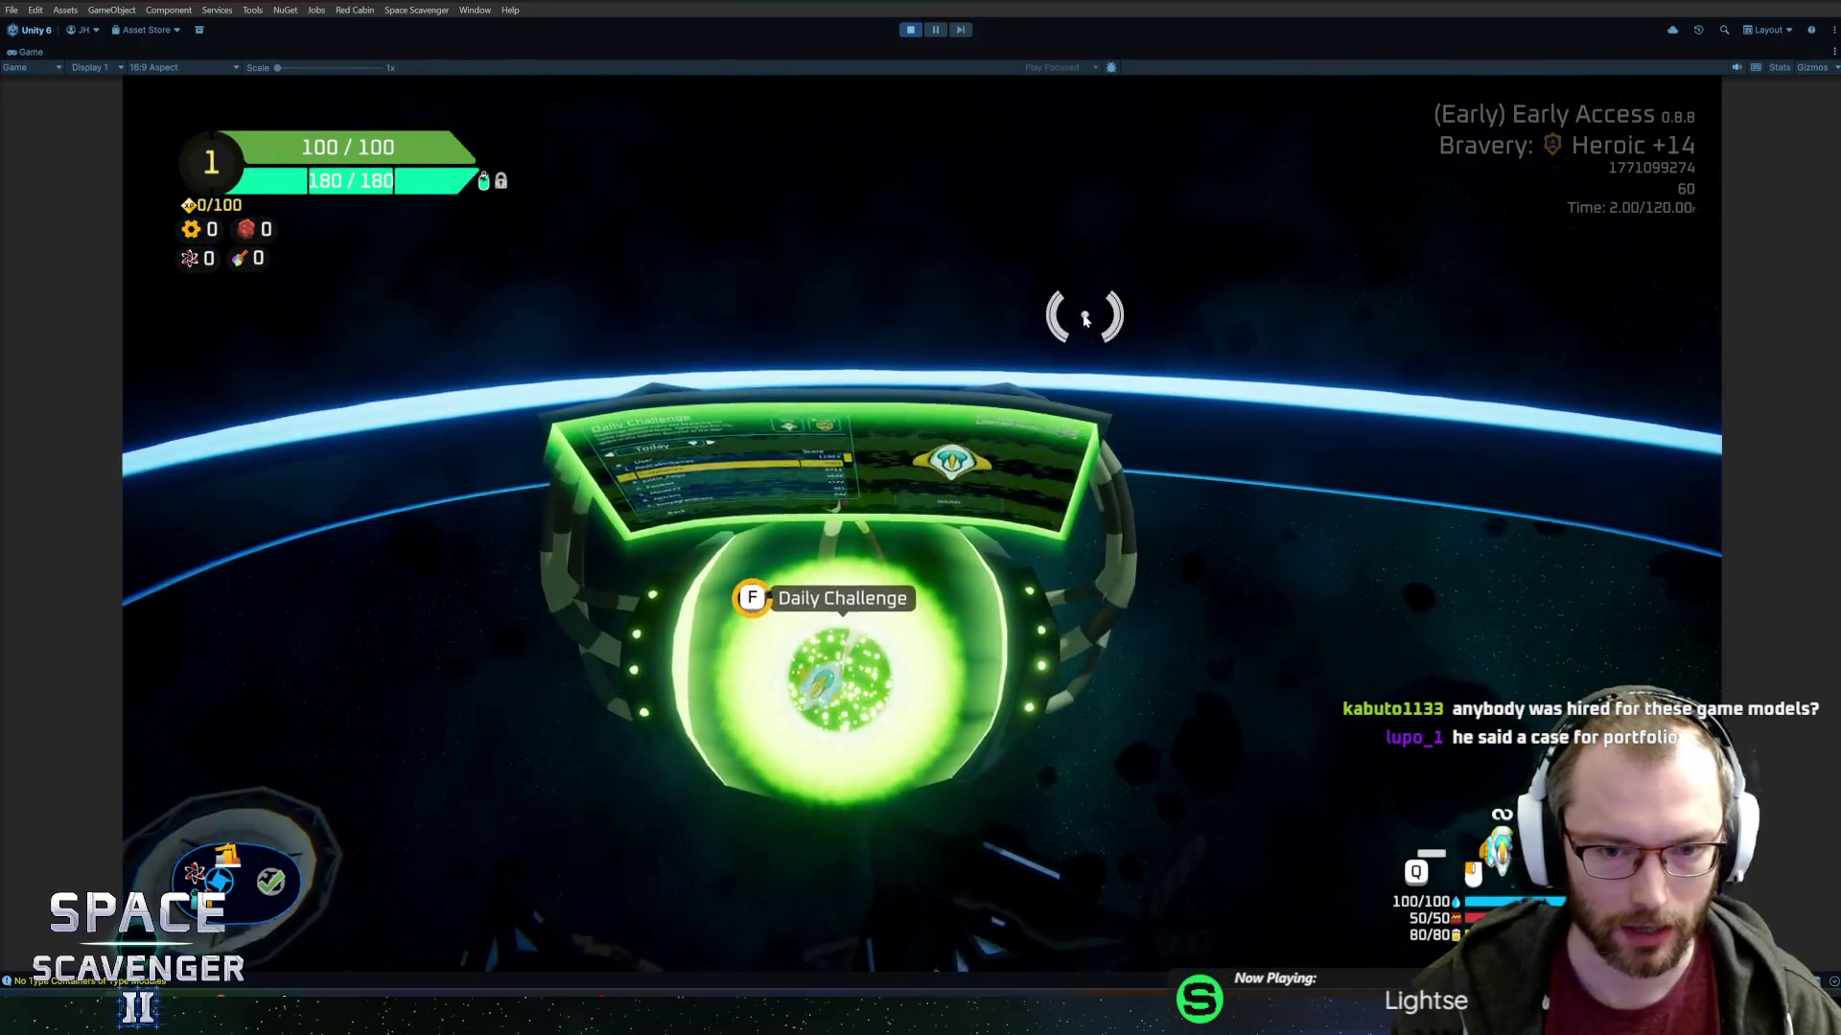
{"action": "key", "text": "f"}
{"action": "key", "text": "Escape"}
Open trial setup, raise bravery to Legendary +14, and set the starting sector to Random.
{"action": "key", "text": "s"}
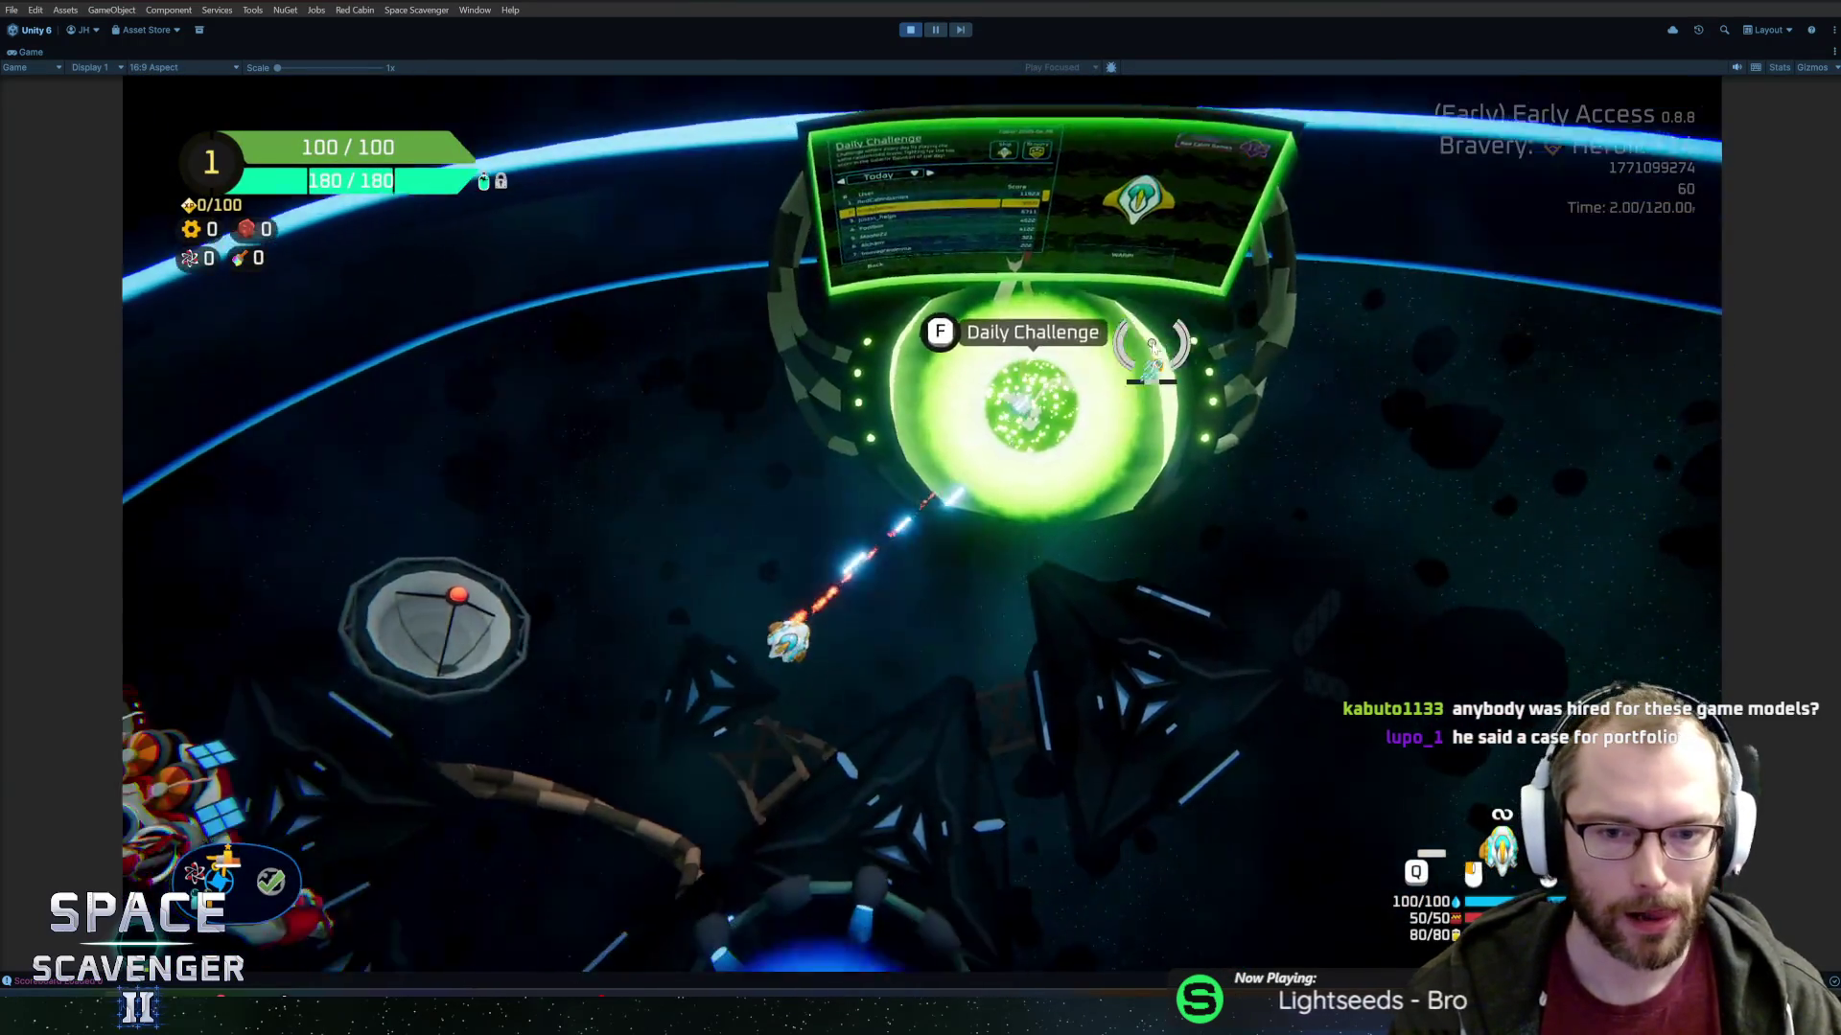
{"action": "key", "text": "f"}
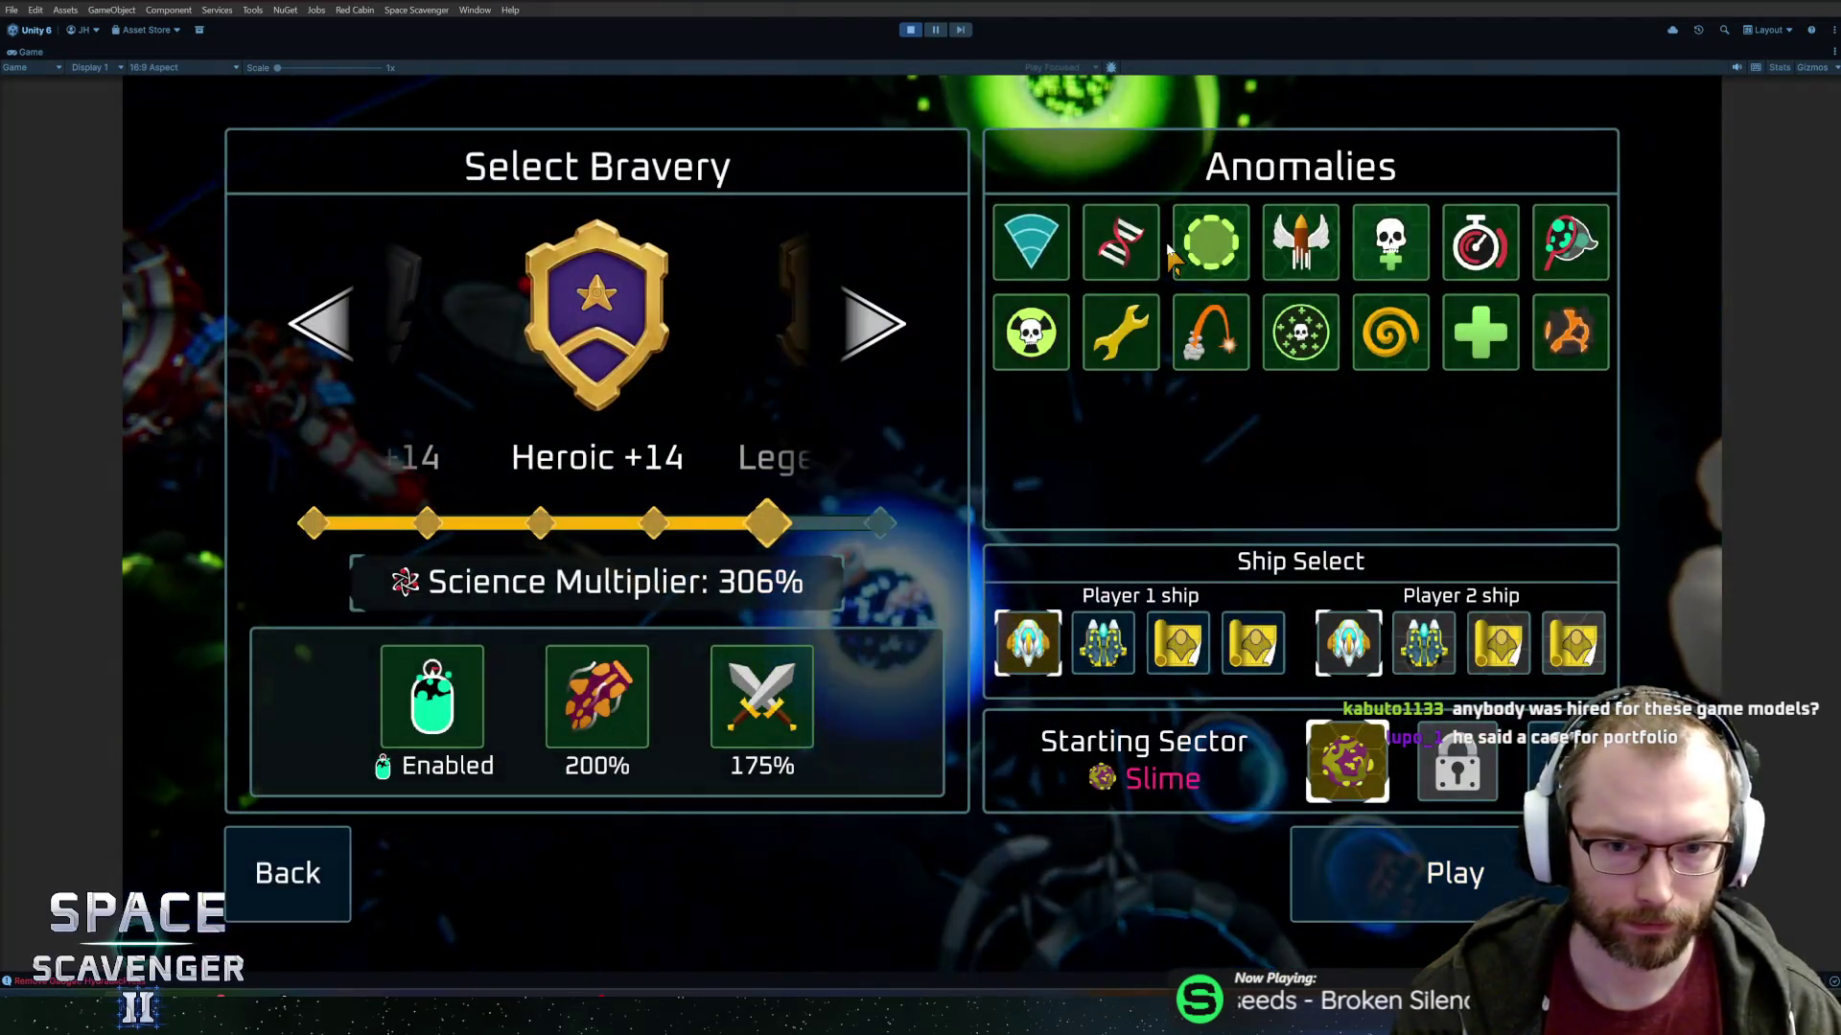
{"action": "left_click", "coordinate": [871, 337]}
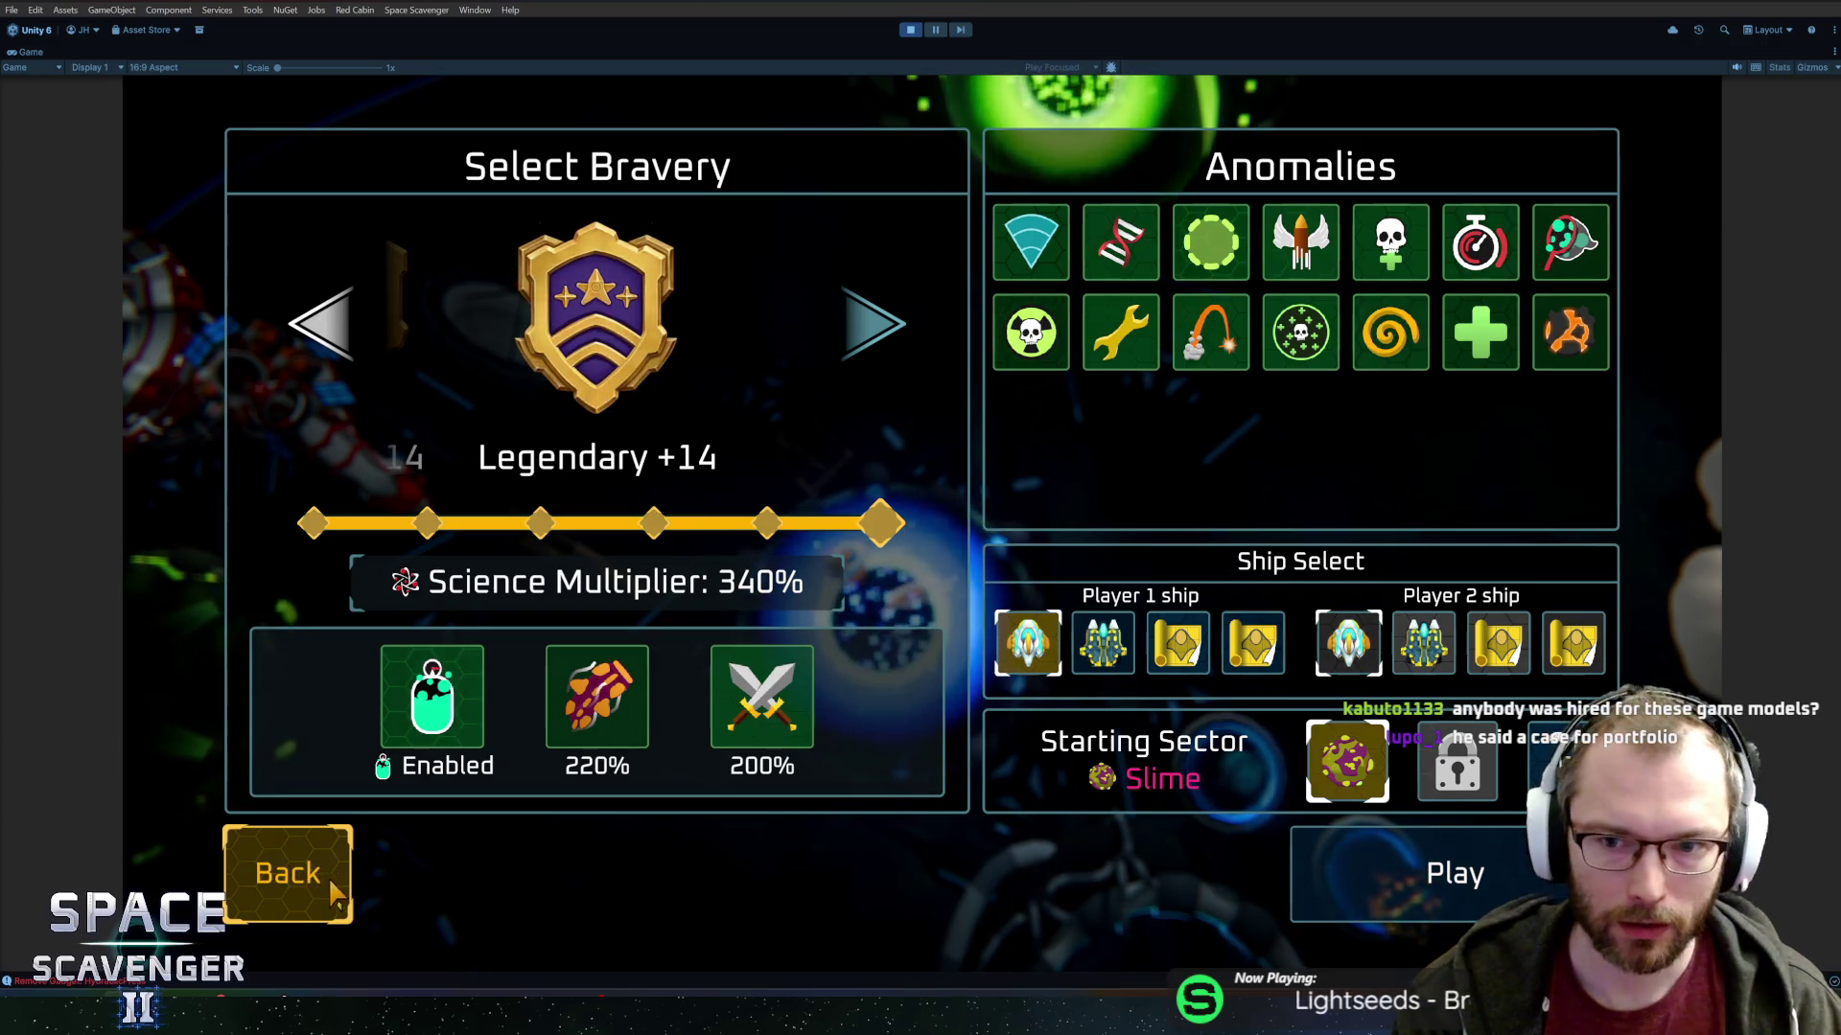
{"action": "left_click", "coordinate": [1359, 782]}
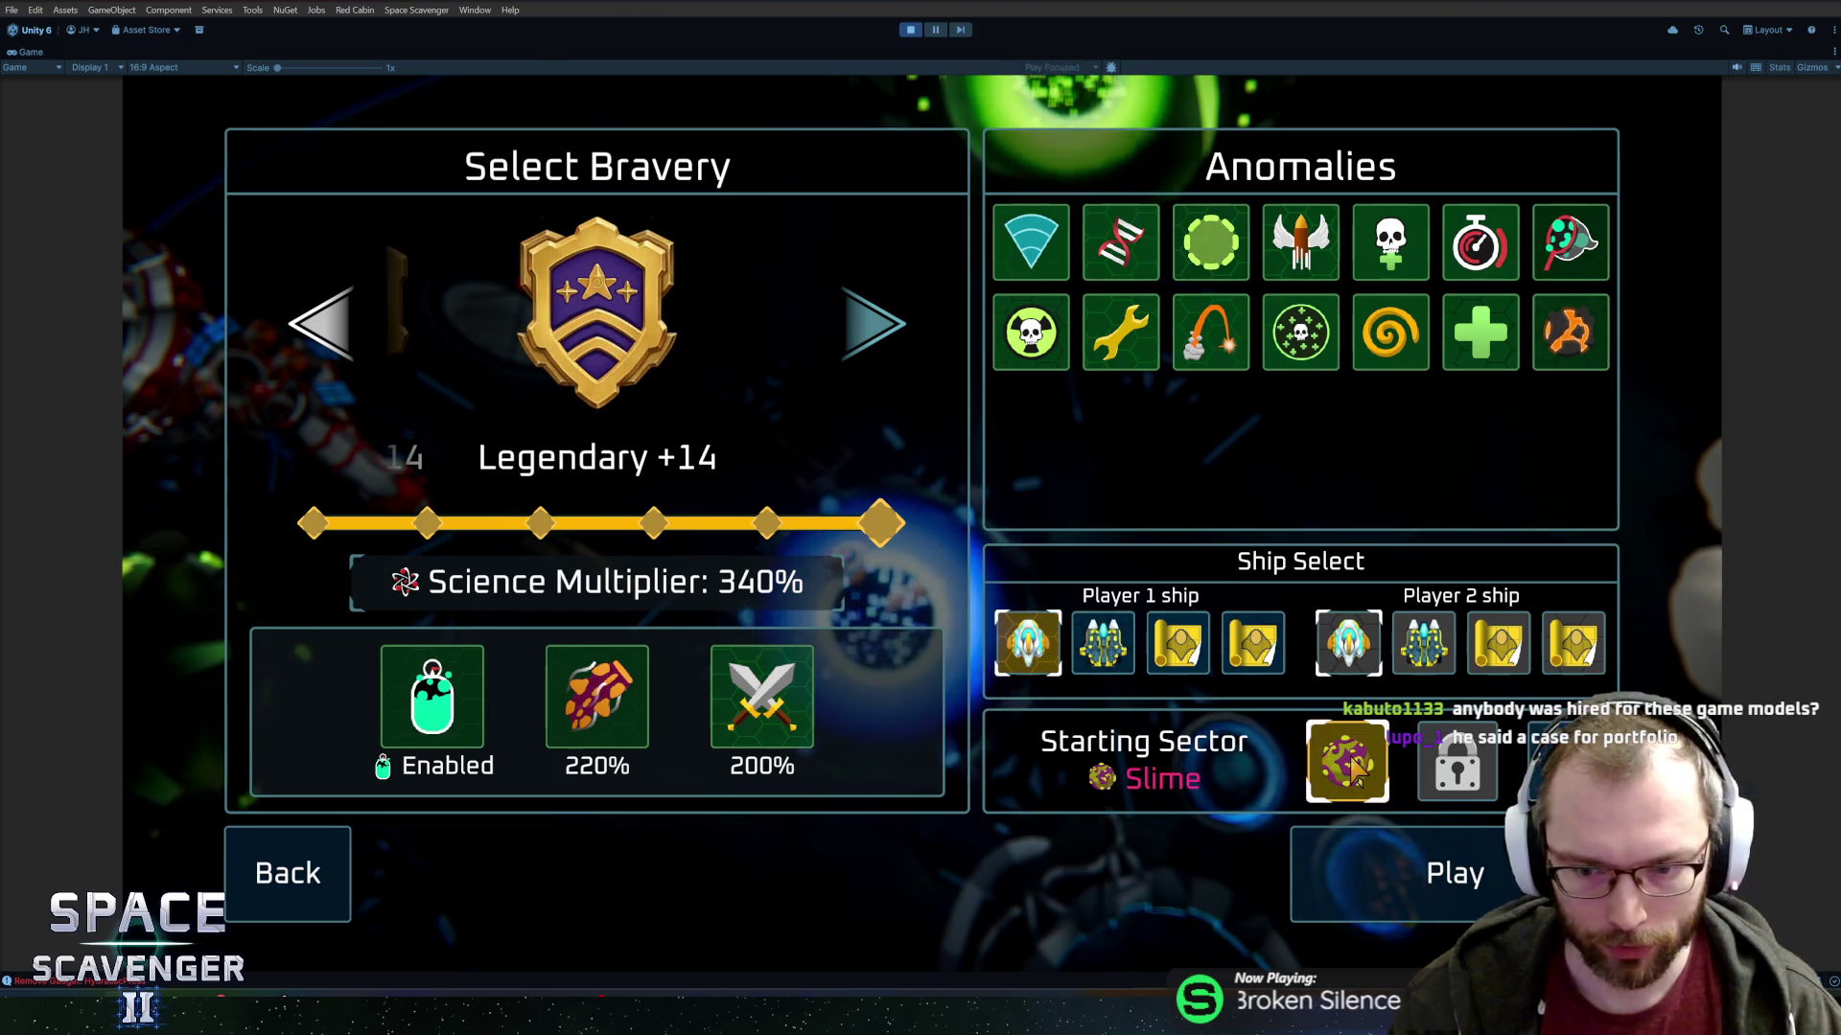
{"action": "left_click", "coordinate": [1340, 778]}
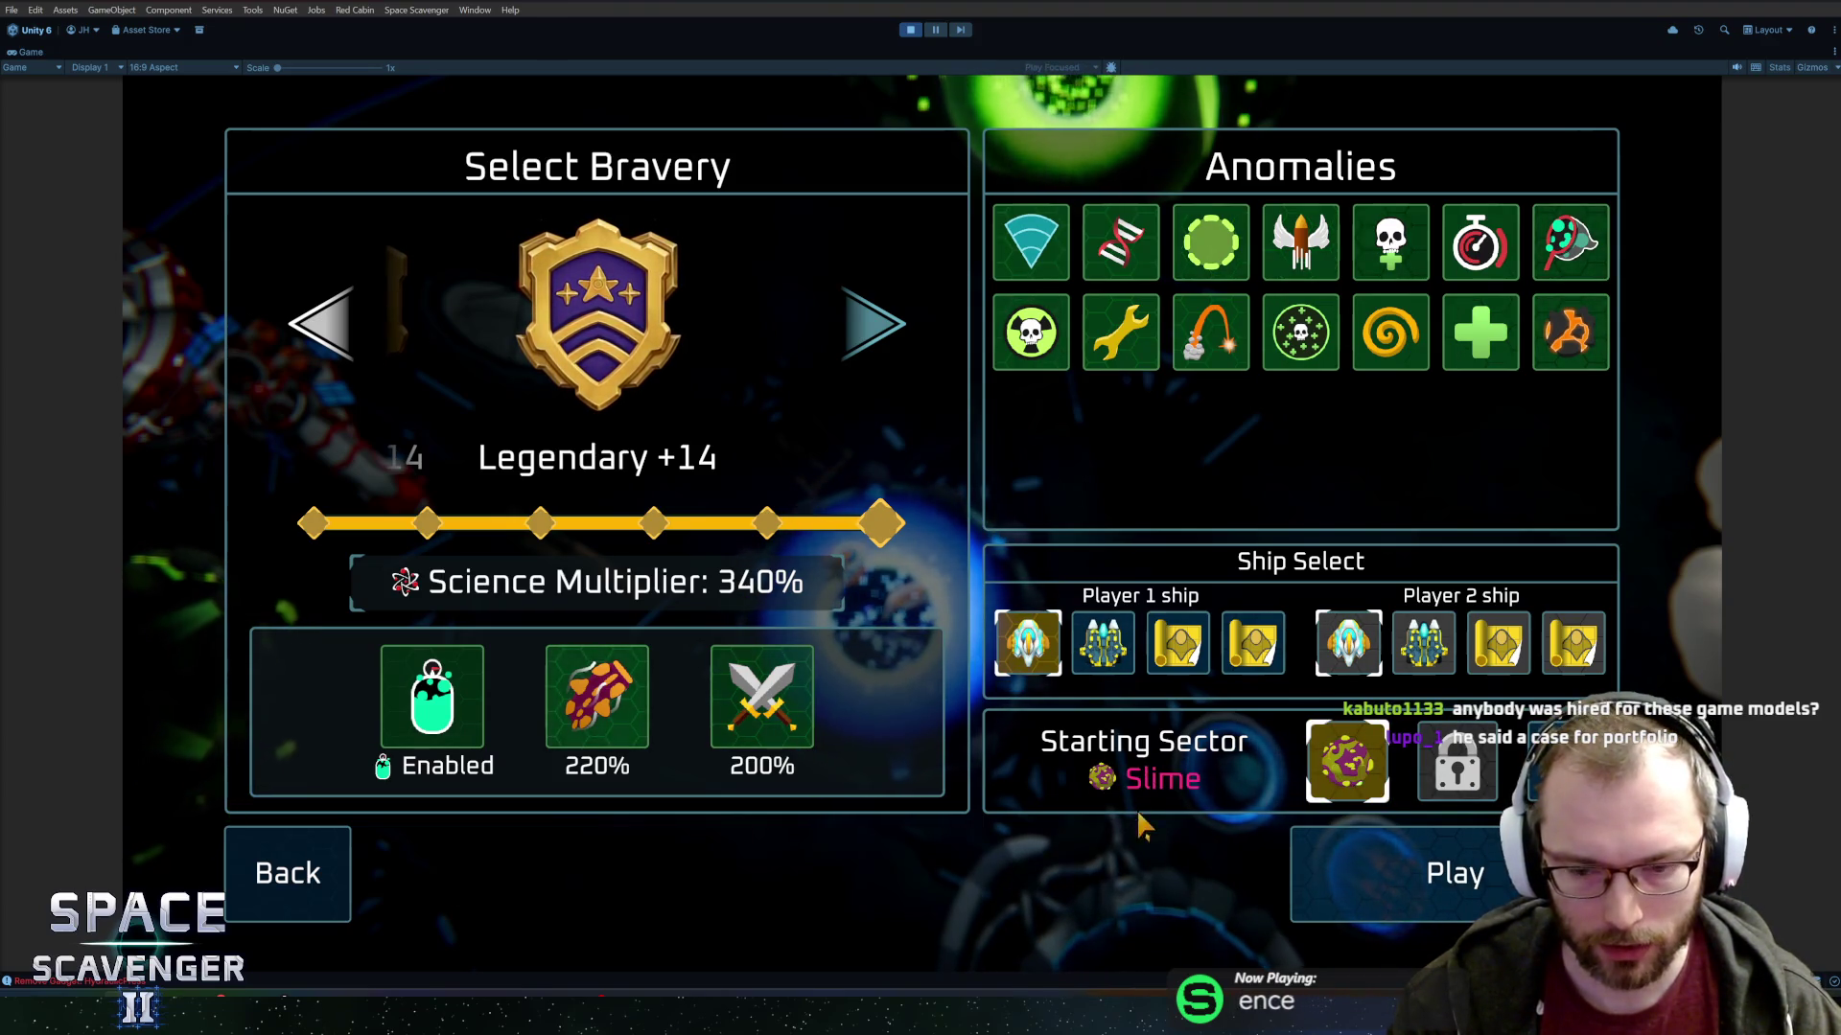
{"action": "left_click", "coordinate": [1347, 762]}
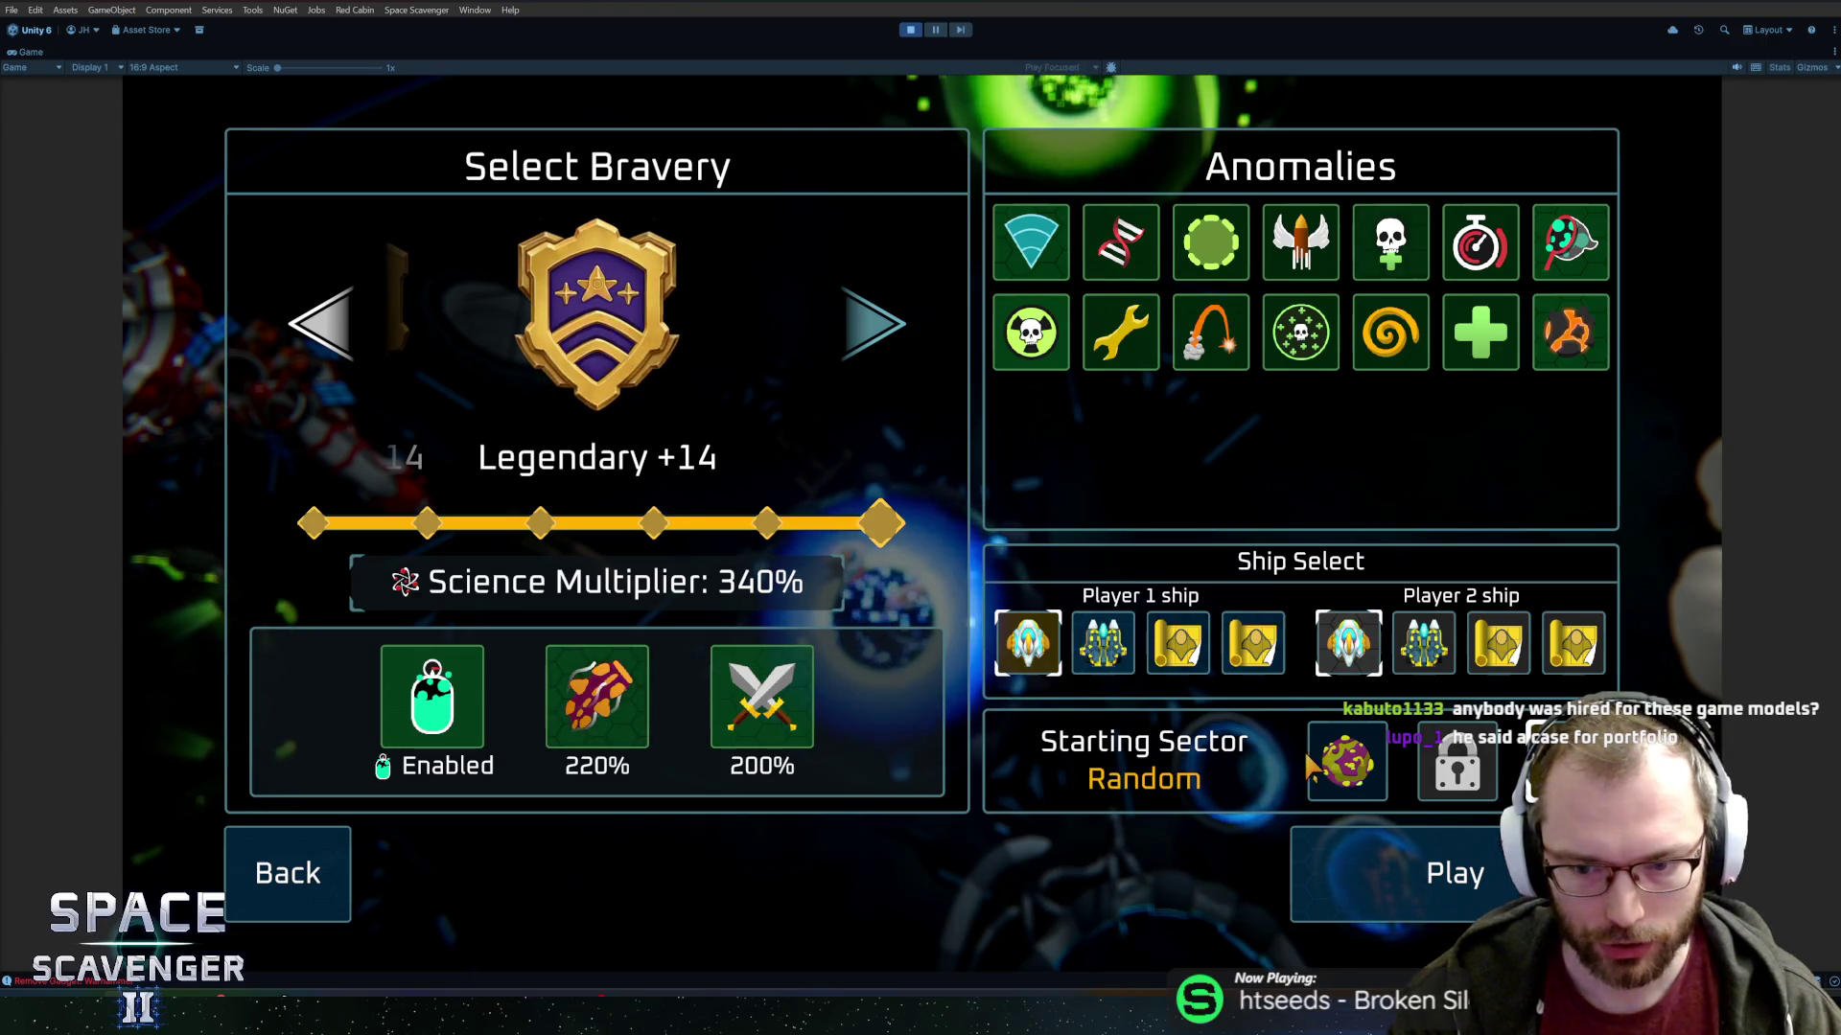
{"action": "left_click", "coordinate": [1316, 762]}
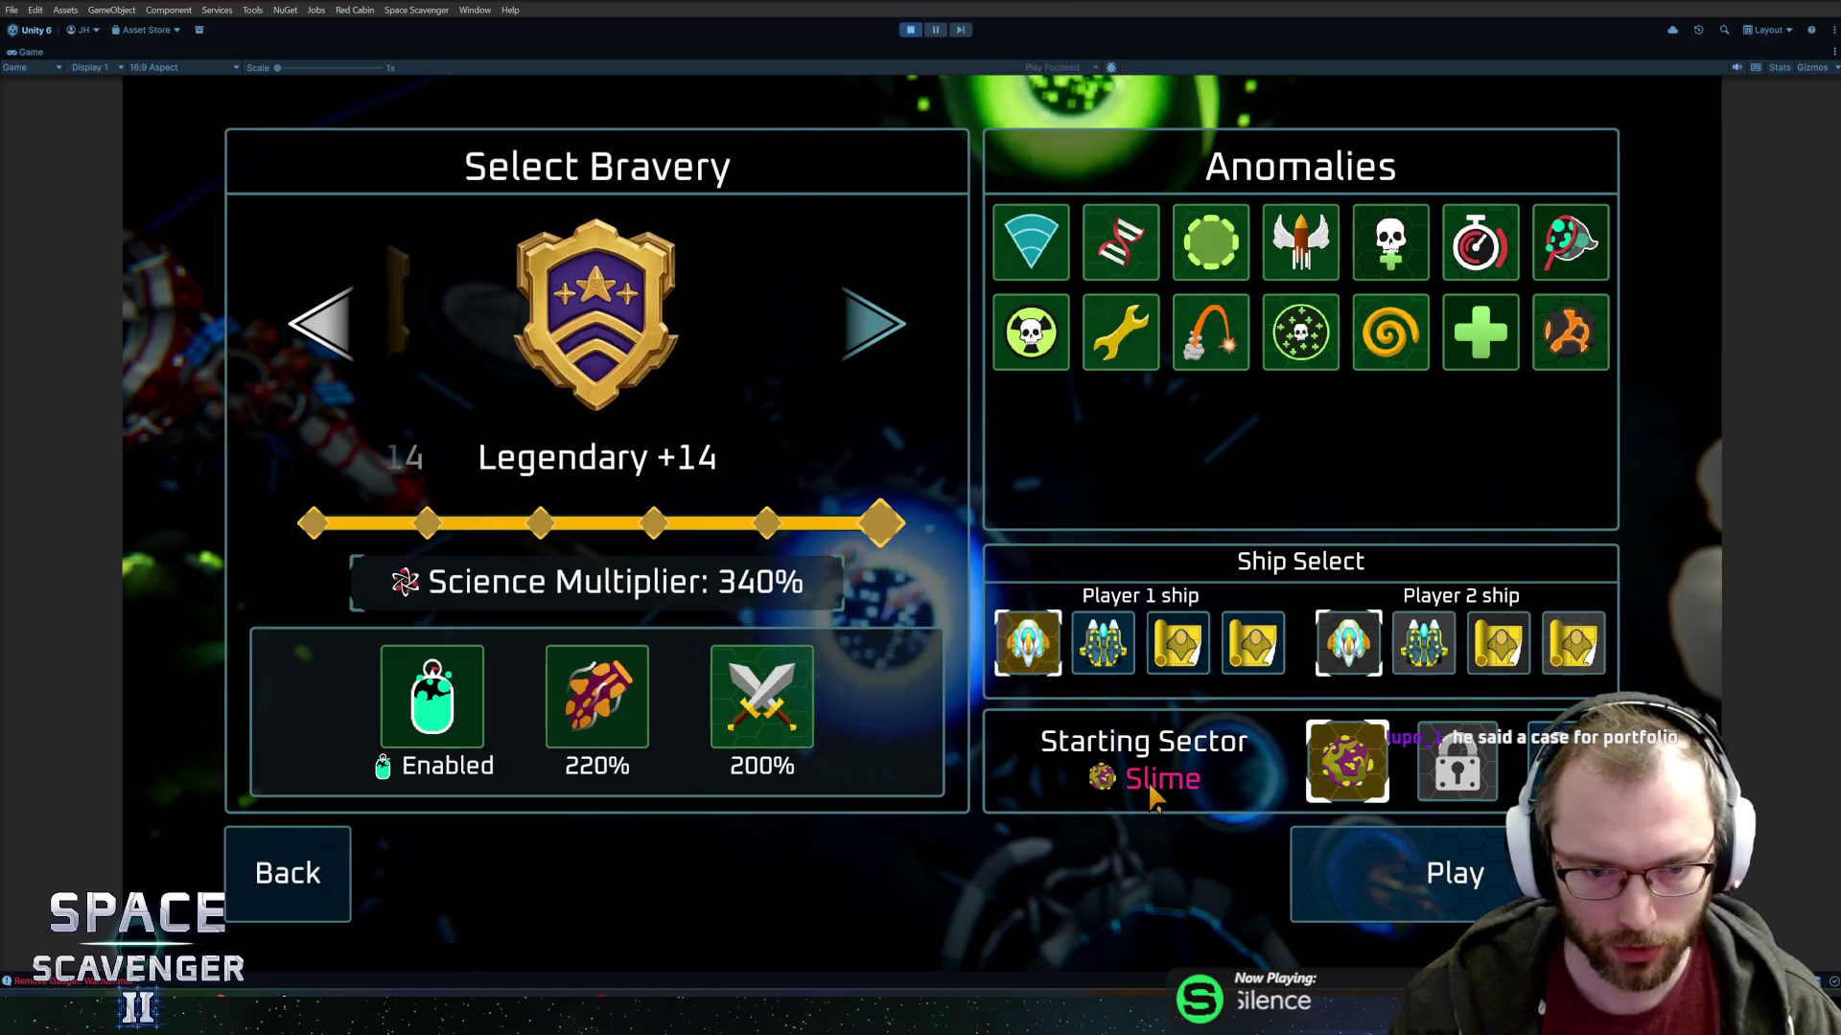
{"action": "left_click", "coordinate": [1347, 766]}
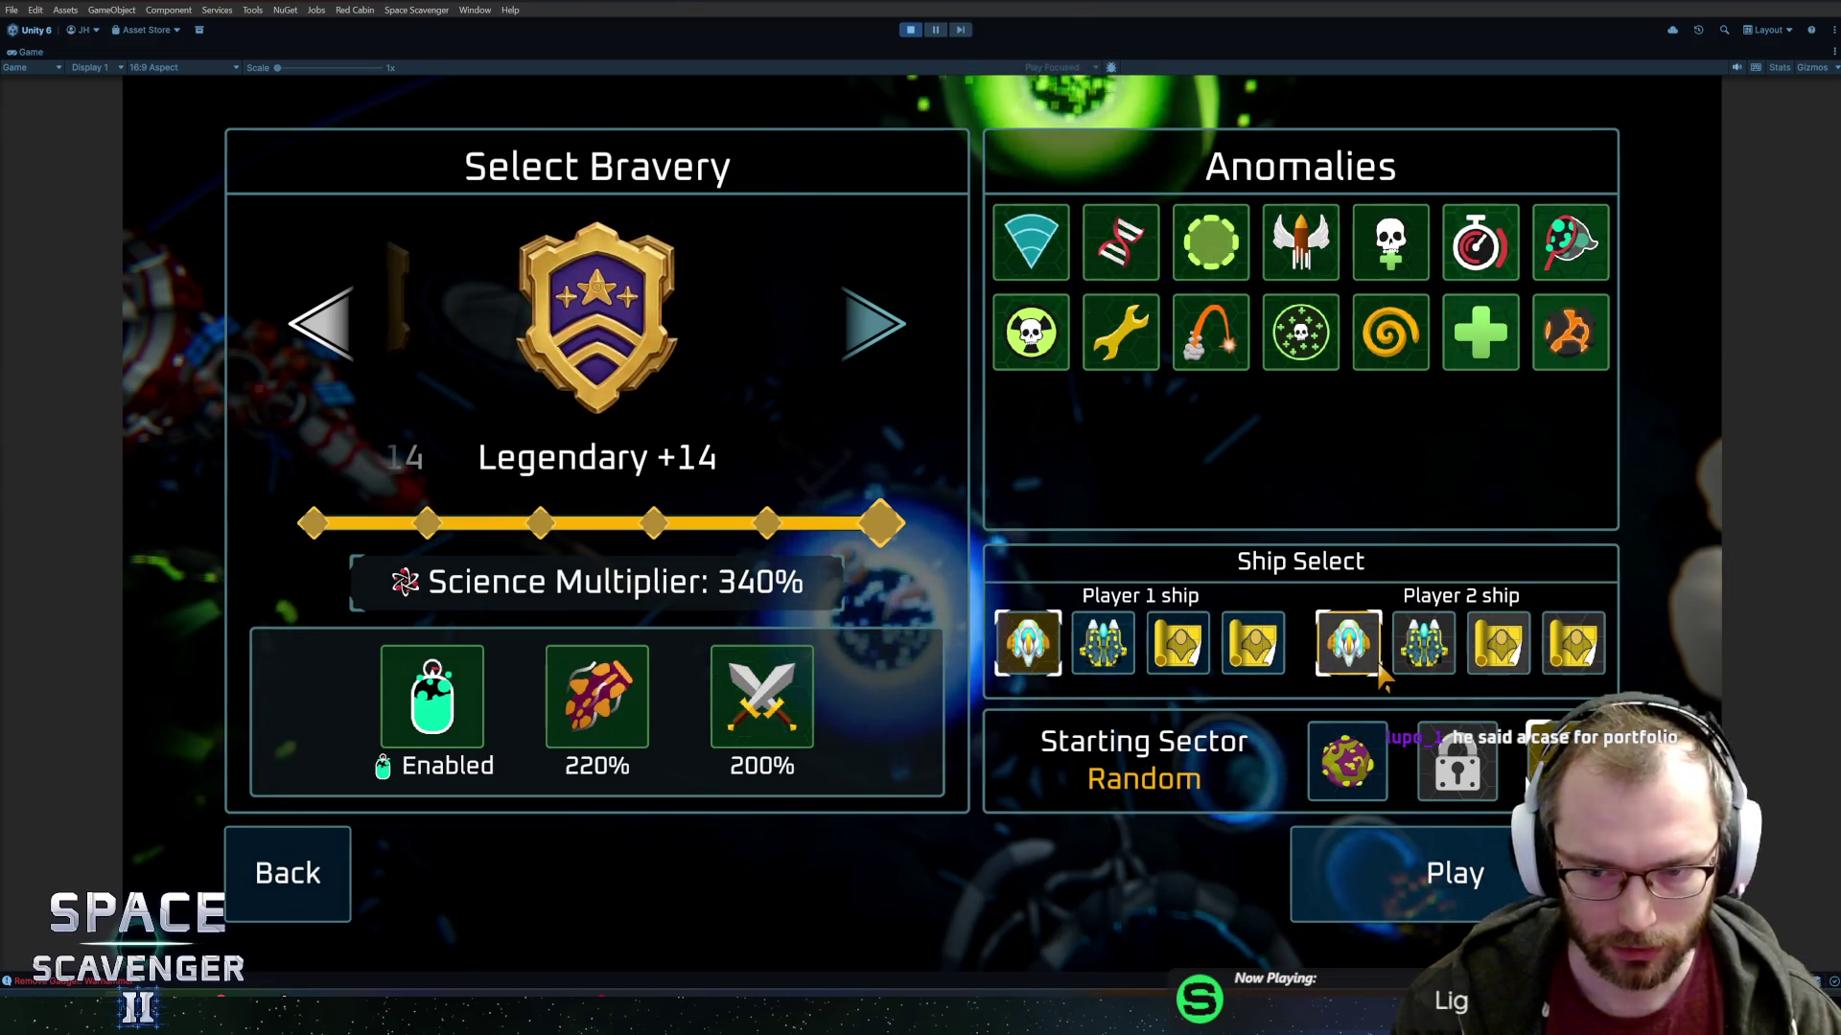
Toggle Fast Artillery off and back on, then return to the hub.
{"action": "left_click", "coordinate": [1224, 333]}
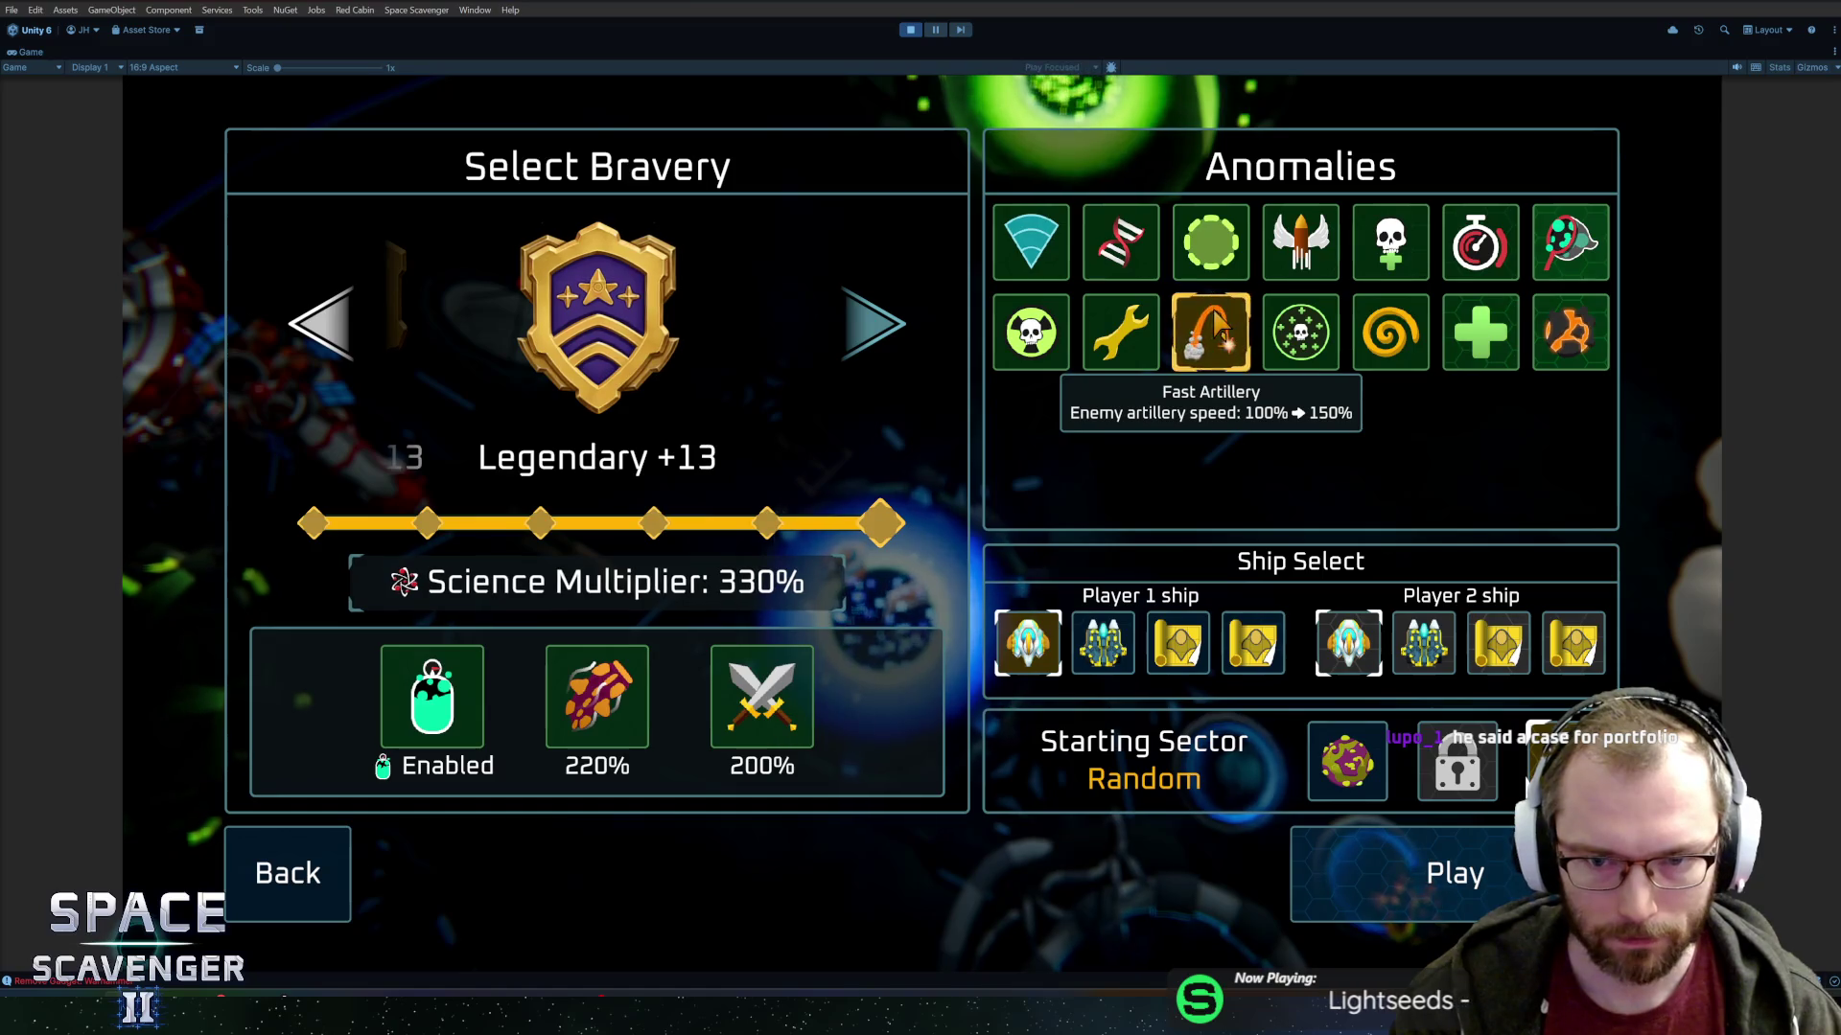
{"action": "left_click", "coordinate": [1225, 333]}
{"action": "left_click", "coordinate": [1224, 333]}
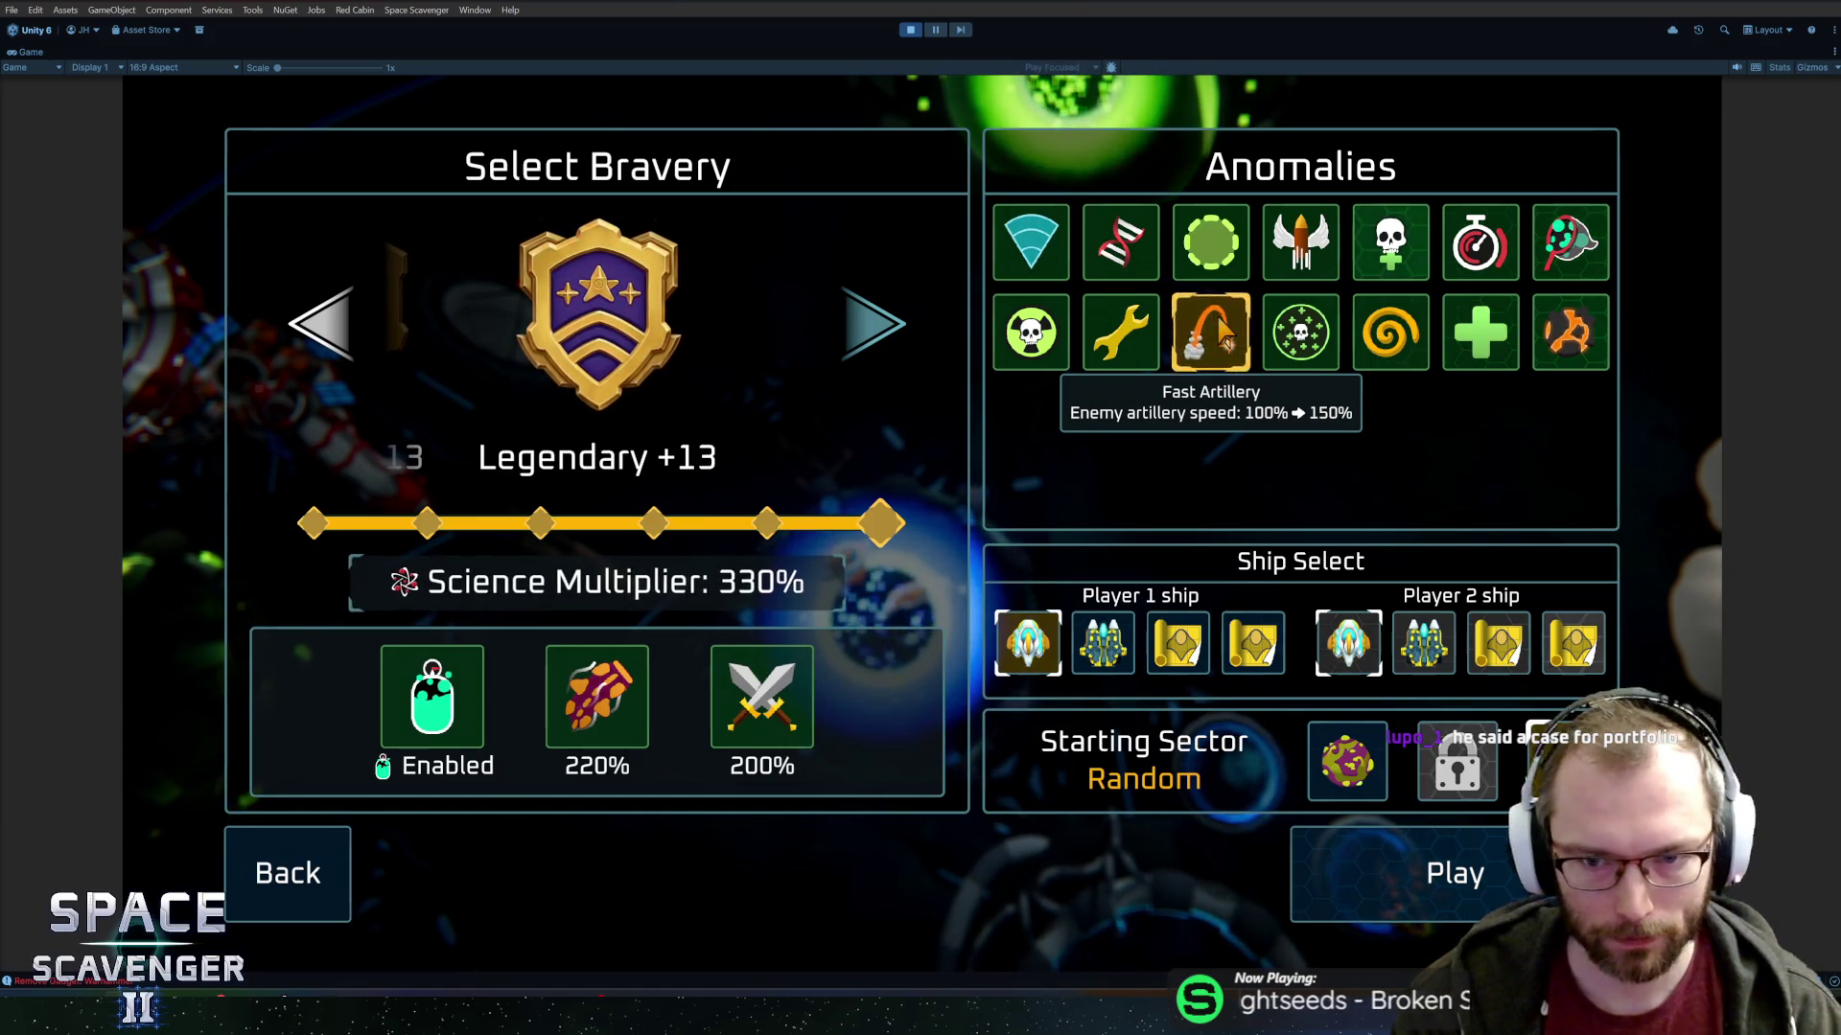
{"action": "left_click", "coordinate": [1206, 347]}
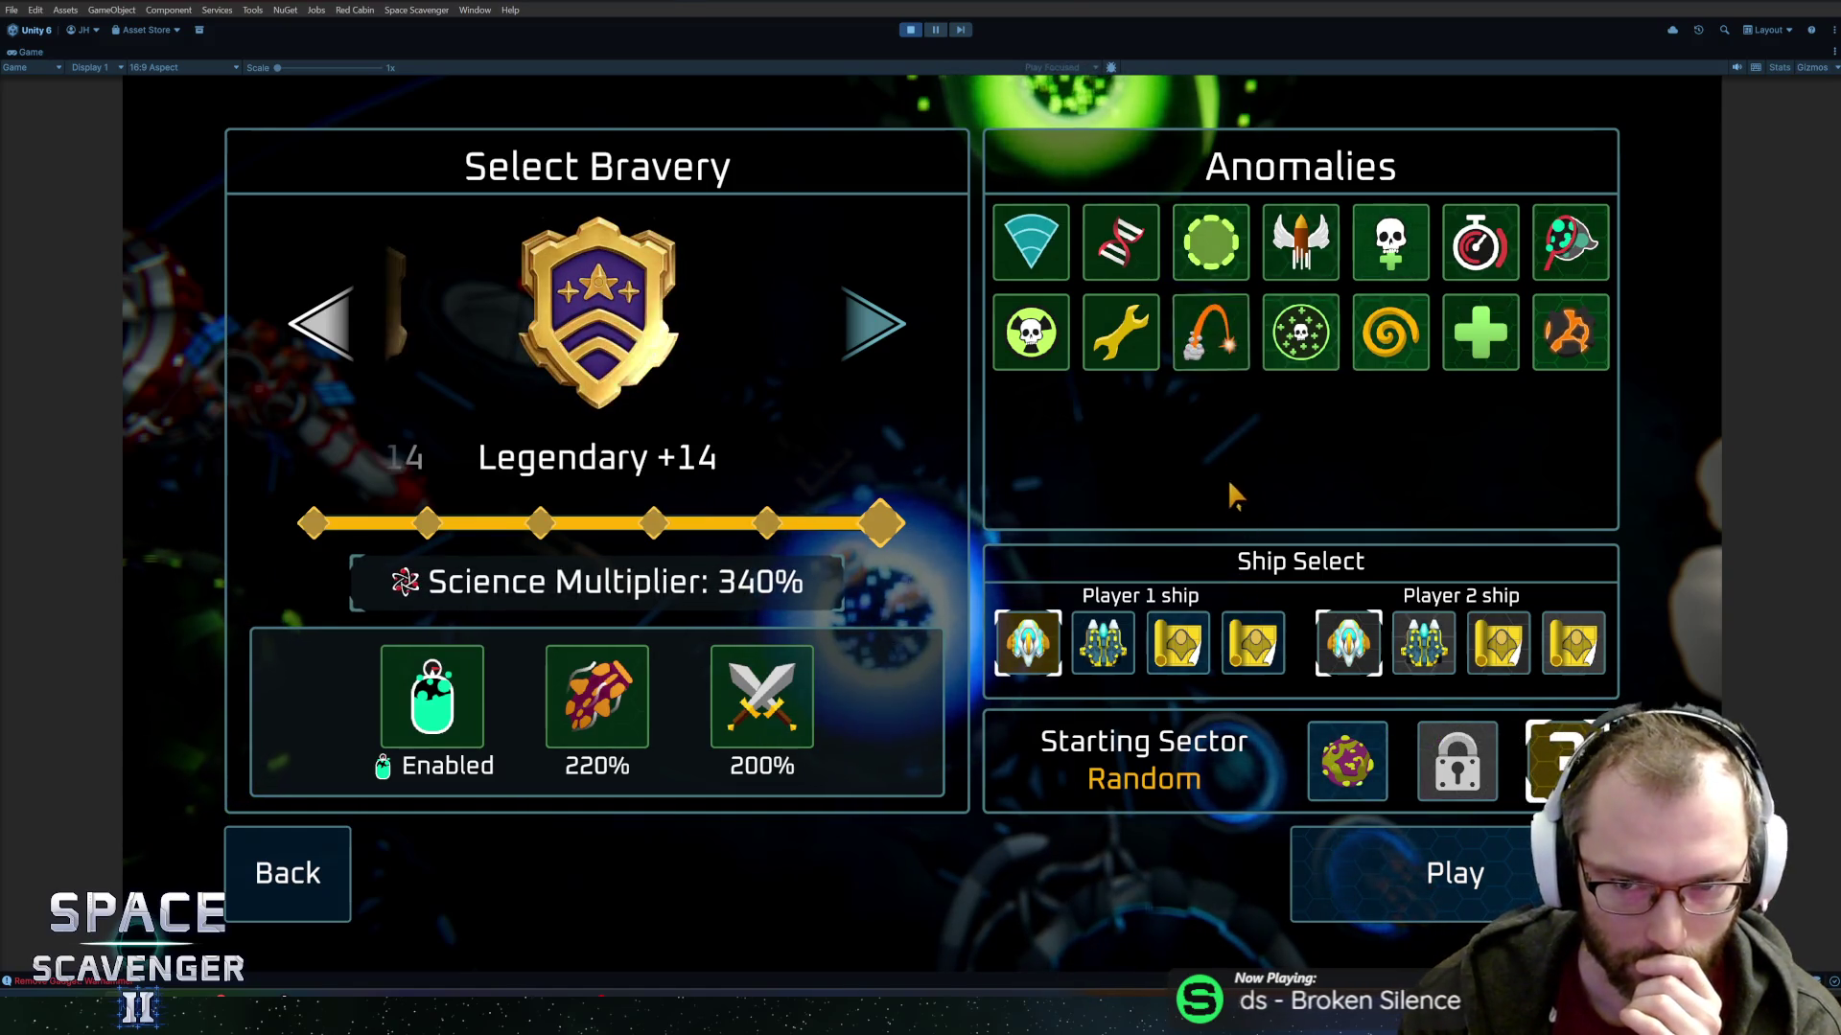
{"action": "left_click", "coordinate": [1219, 360]}
{"action": "left_click", "coordinate": [1214, 353]}
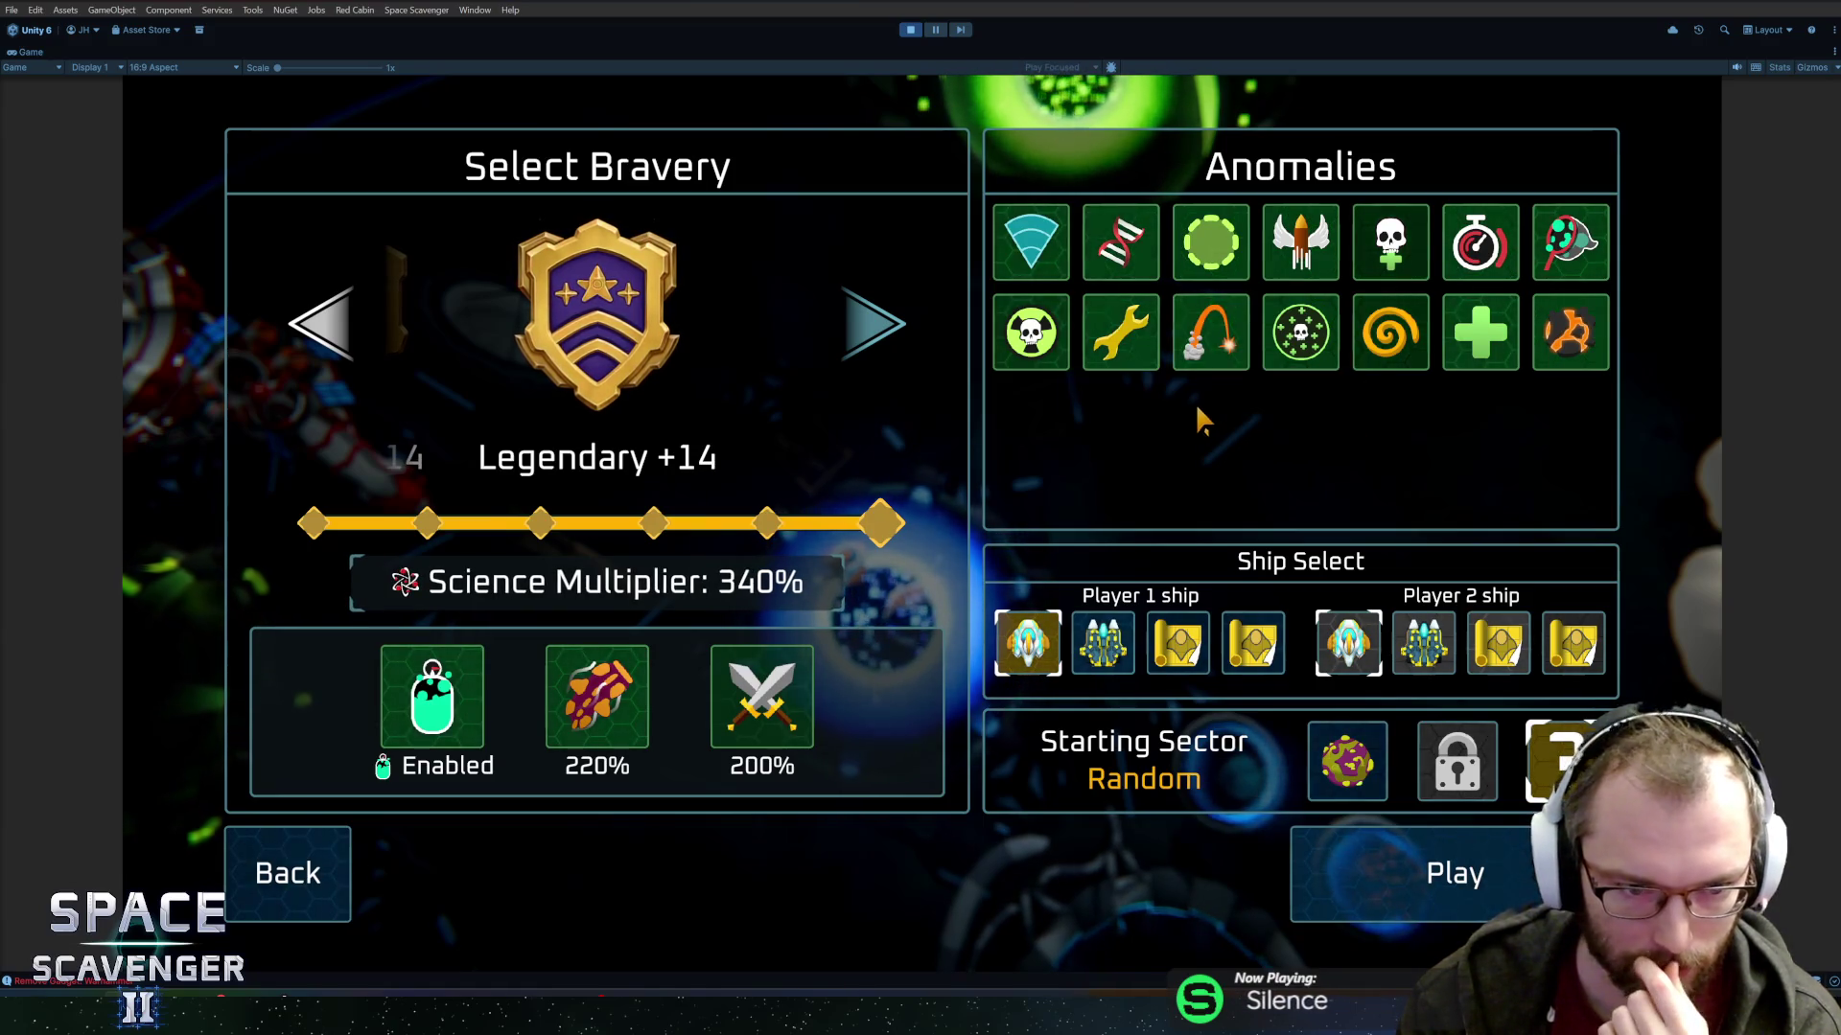
{"action": "left_click", "coordinate": [312, 843]}
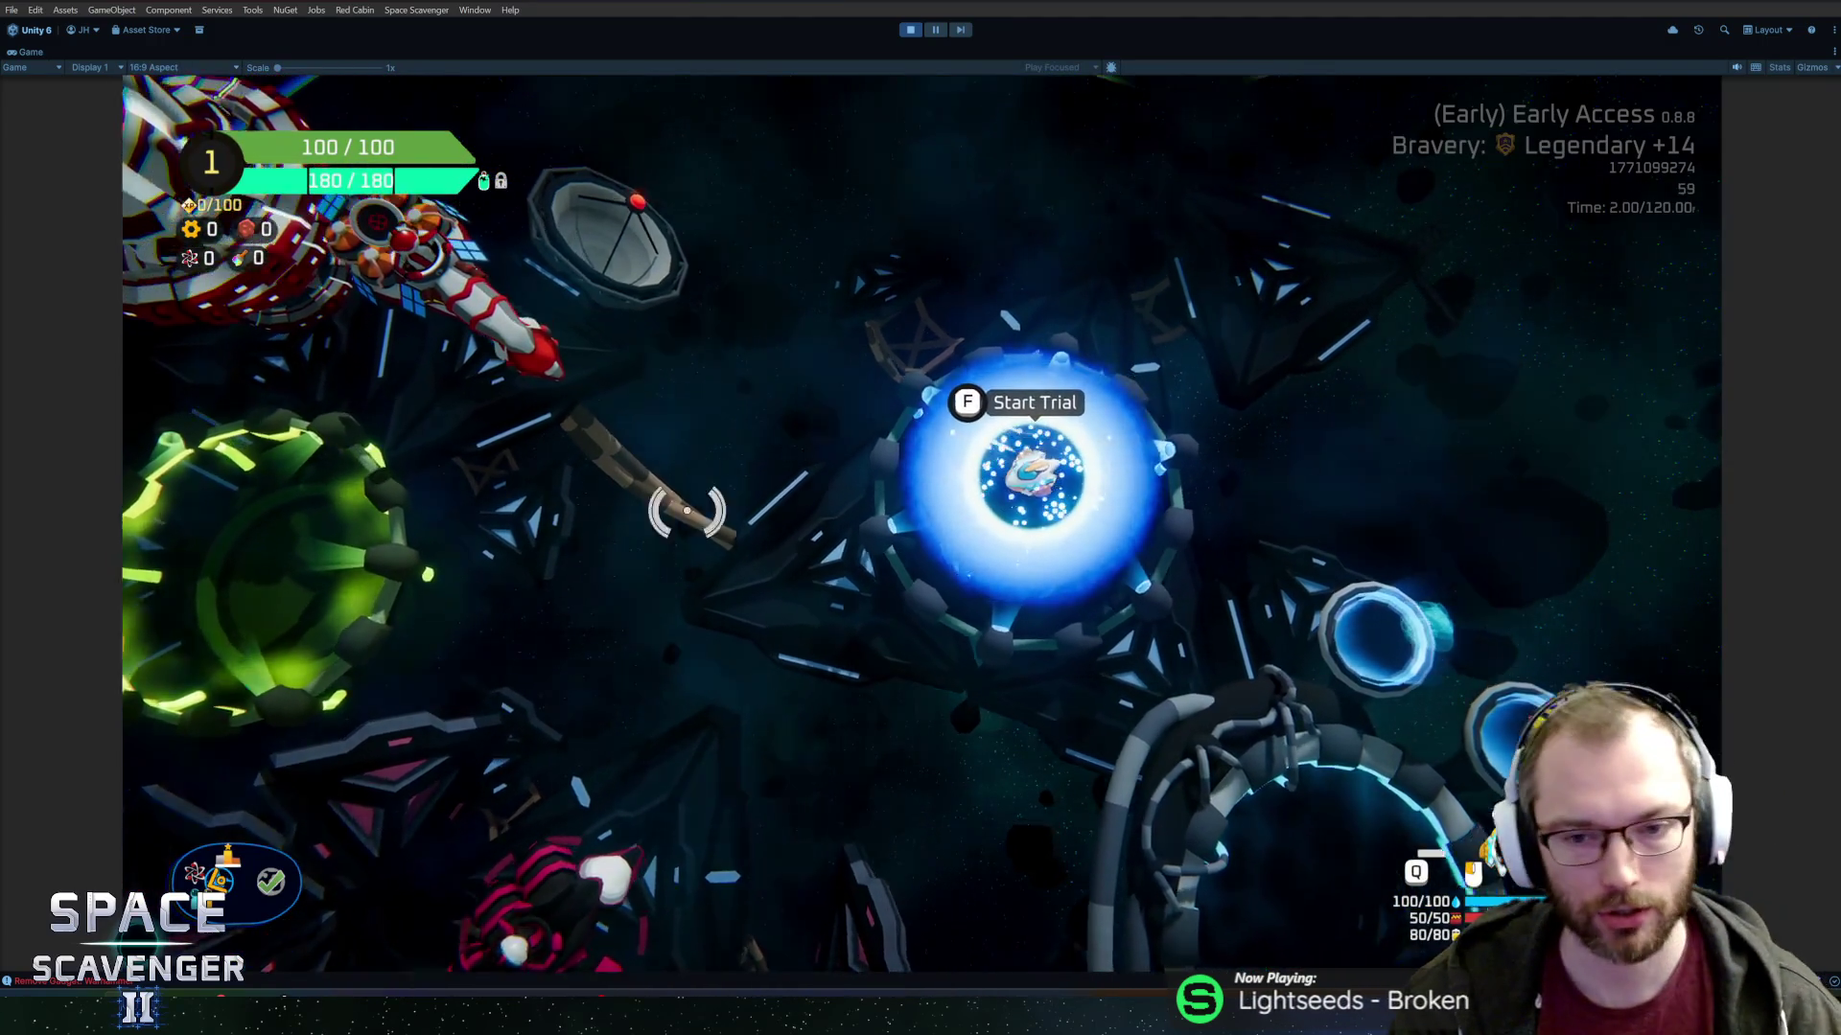
Fly to the customization ring and select the second ship with the Blue Iron skin.
{"action": "key", "text": "a"}
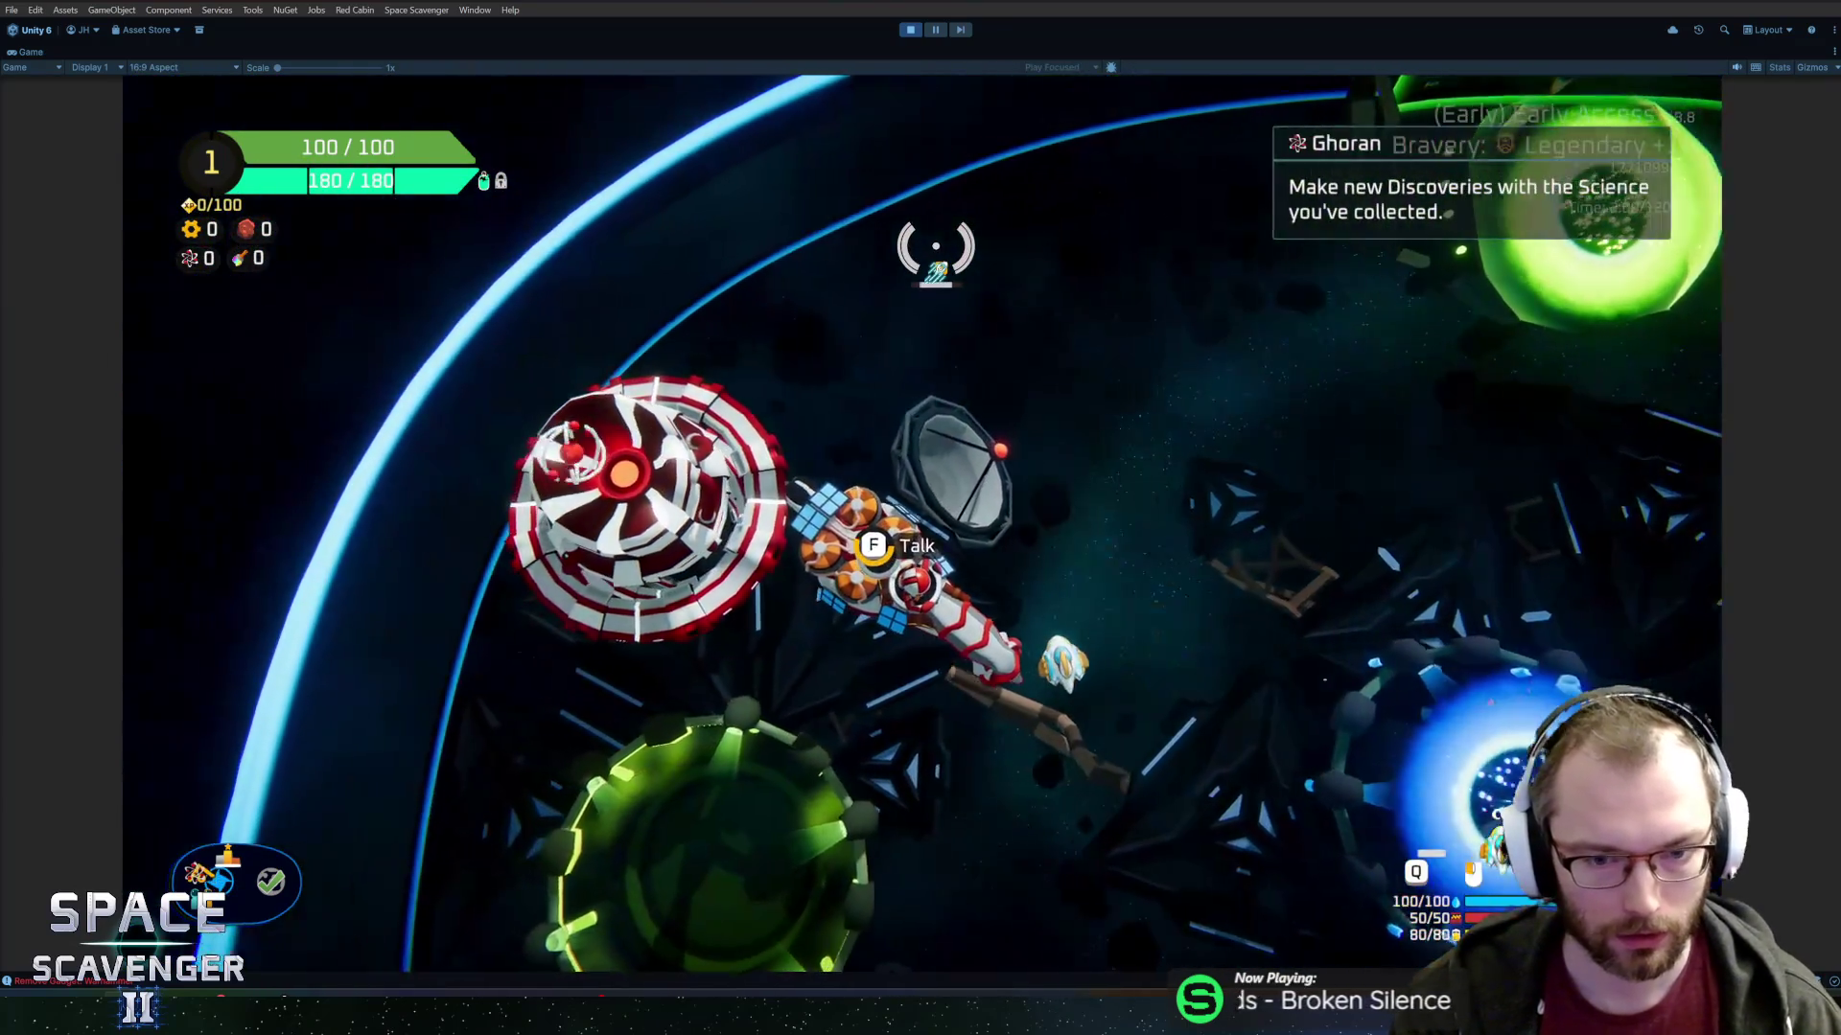
{"action": "key", "text": "f"}
{"action": "key", "text": "Escape"}
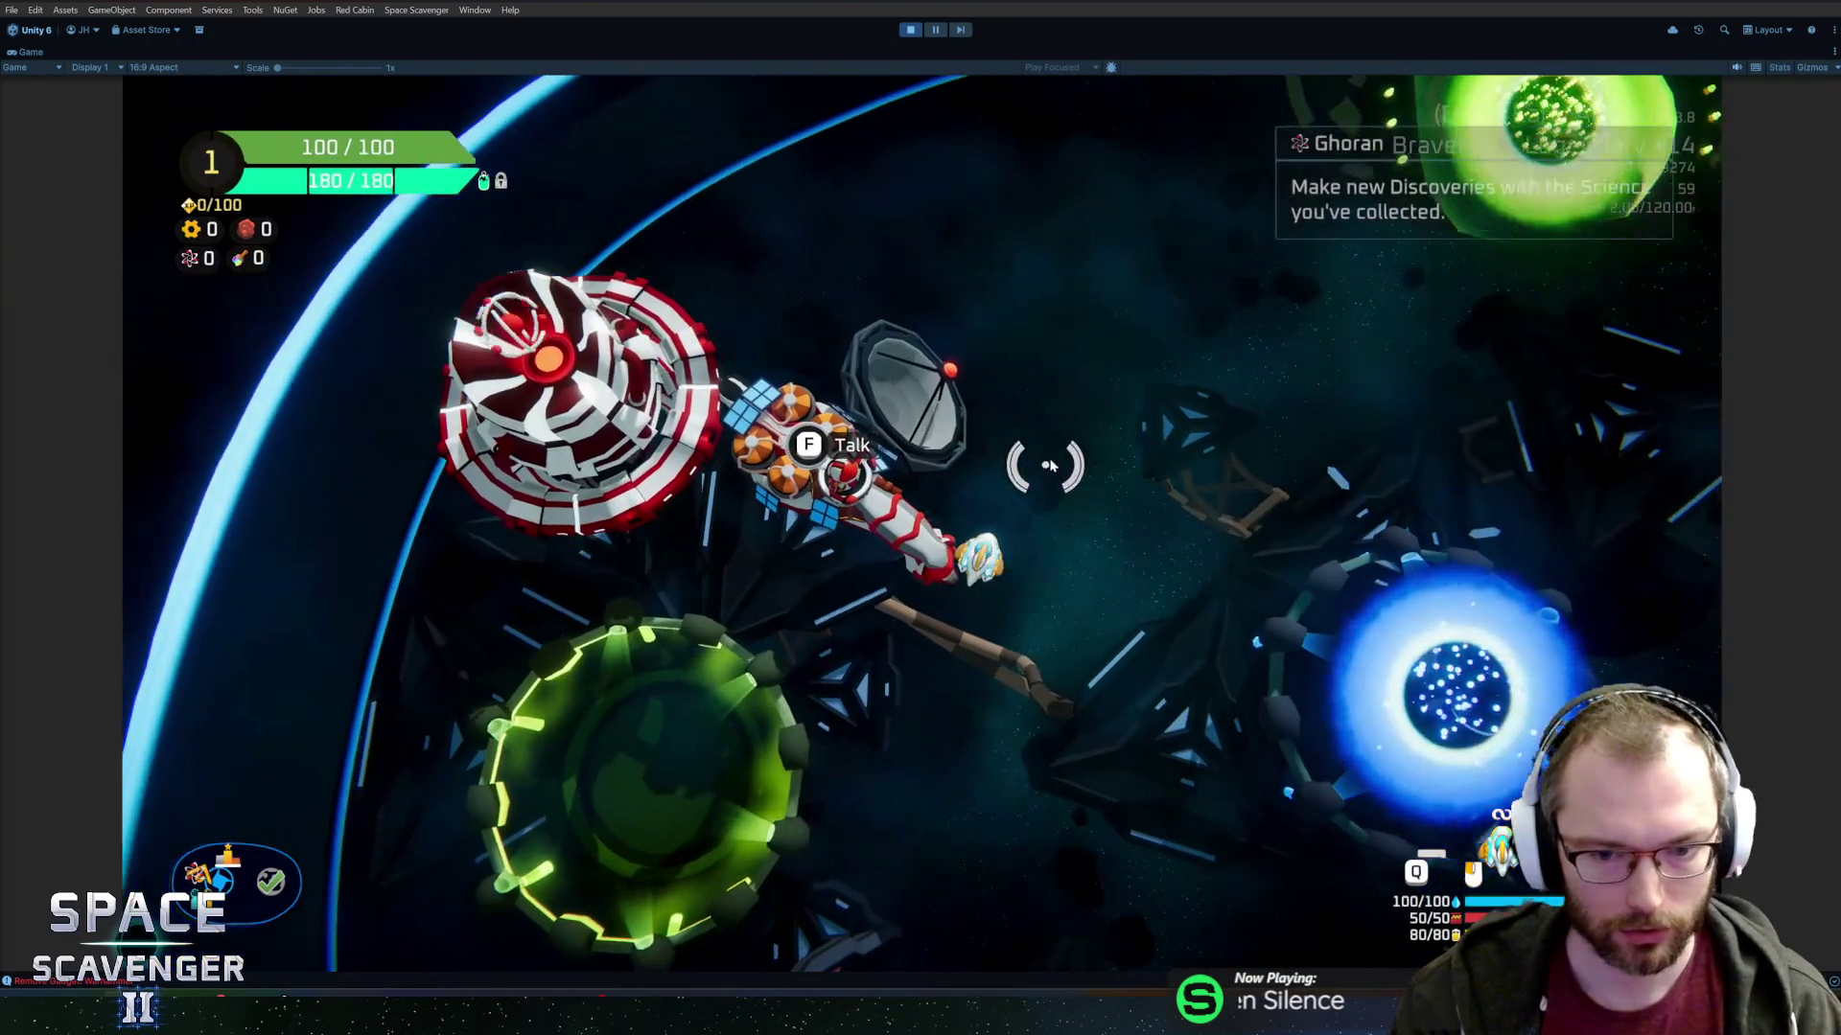
{"action": "key", "text": "s"}
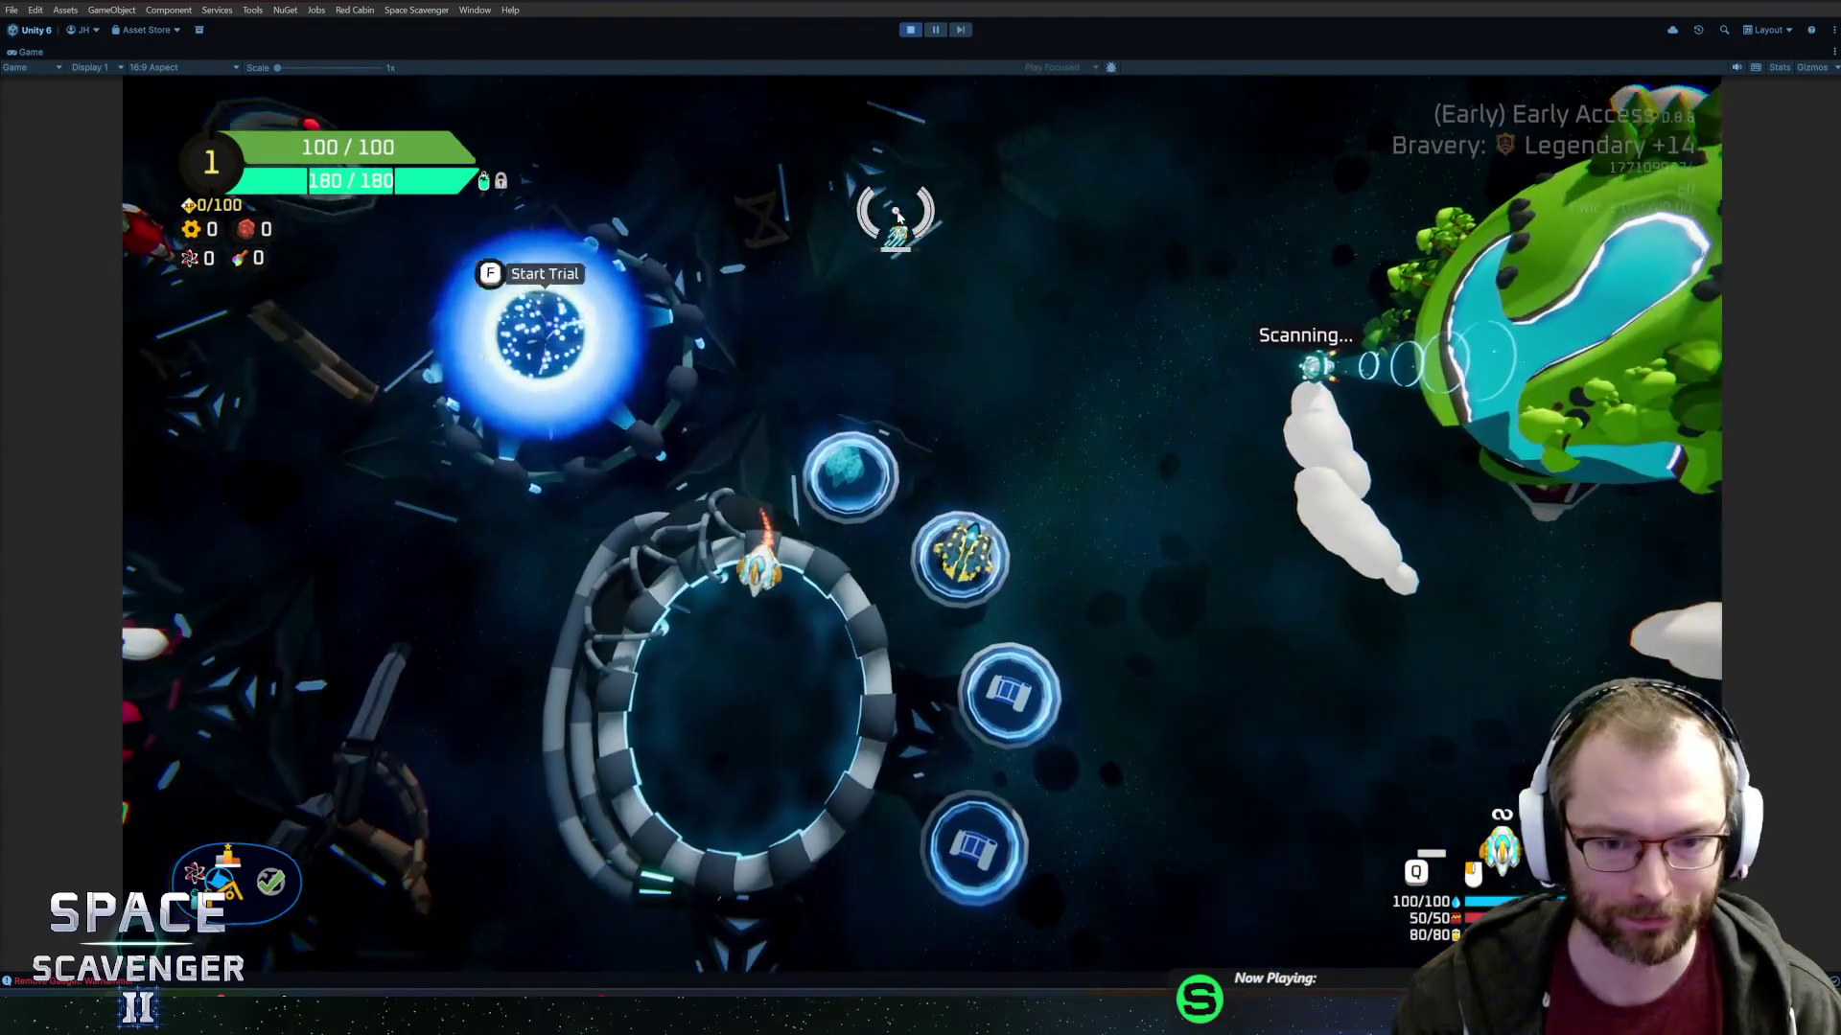
{"action": "key", "text": "f"}
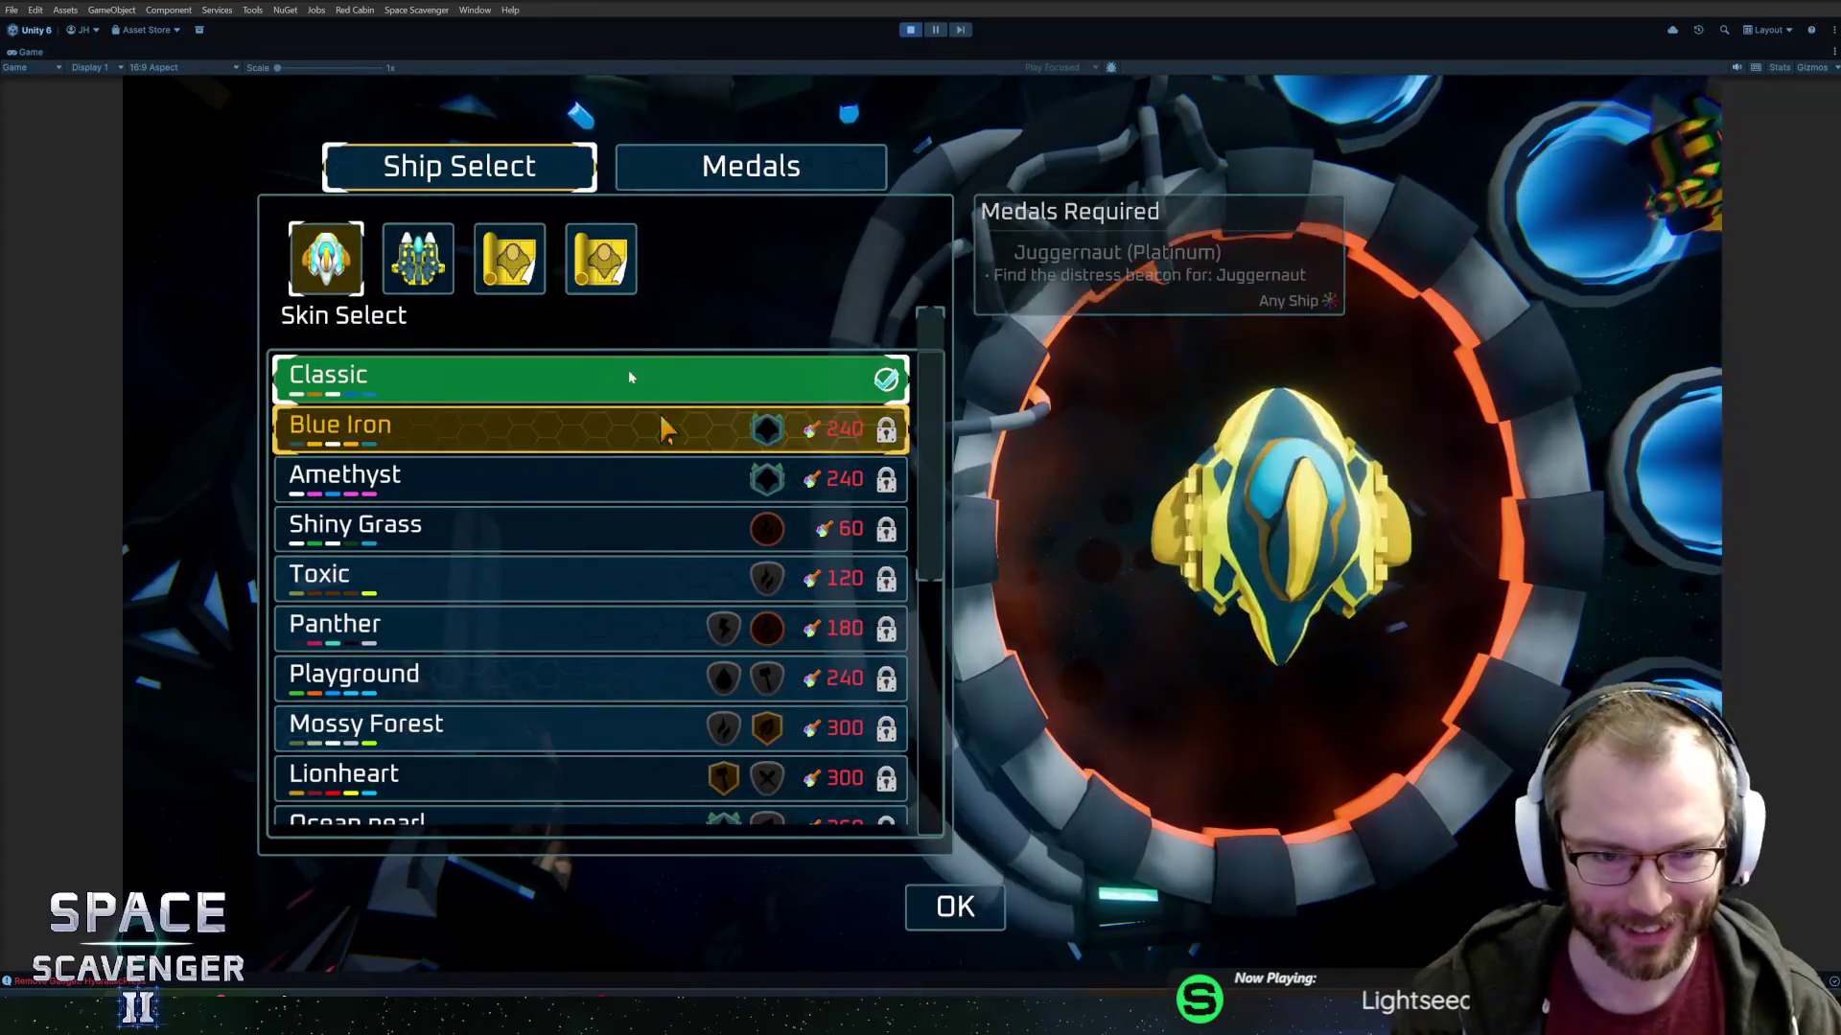
{"action": "left_click", "coordinate": [418, 261]}
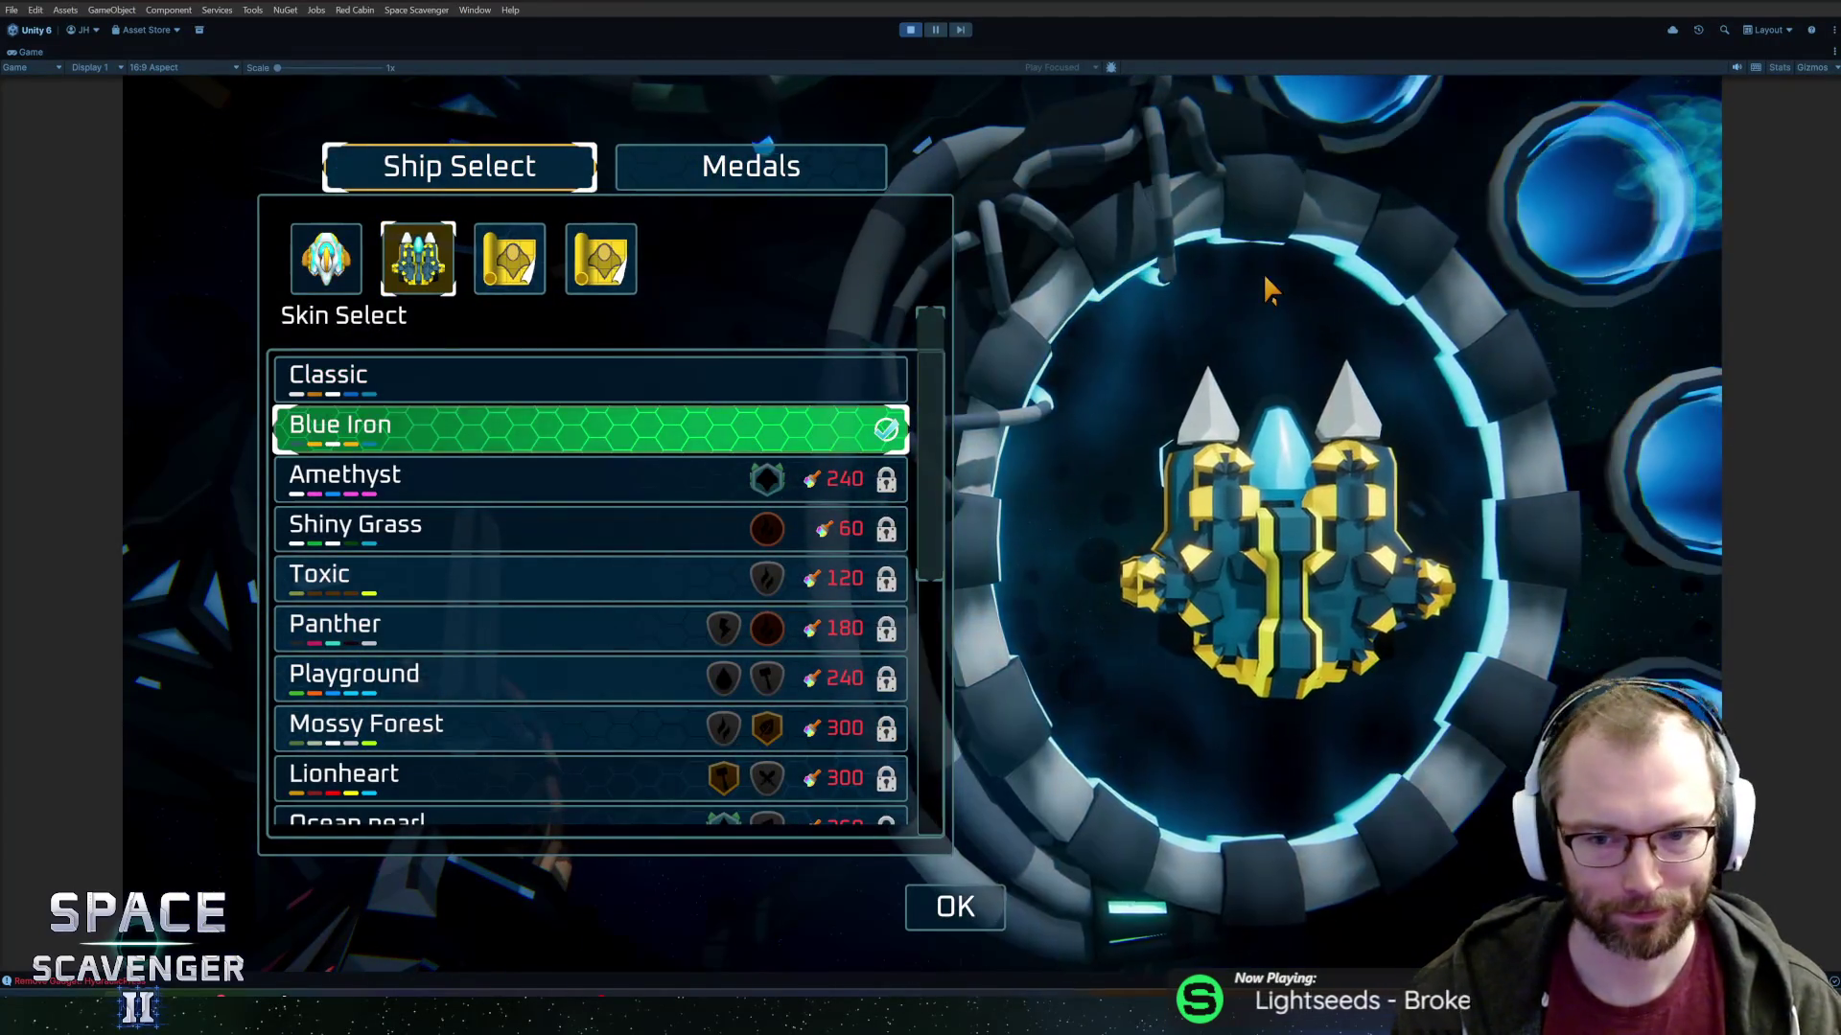
{"action": "key", "text": "Escape"}
Enter the trial portal, turn off the Dangerous Planets anomaly, and start the run.
{"action": "key", "text": "w"}
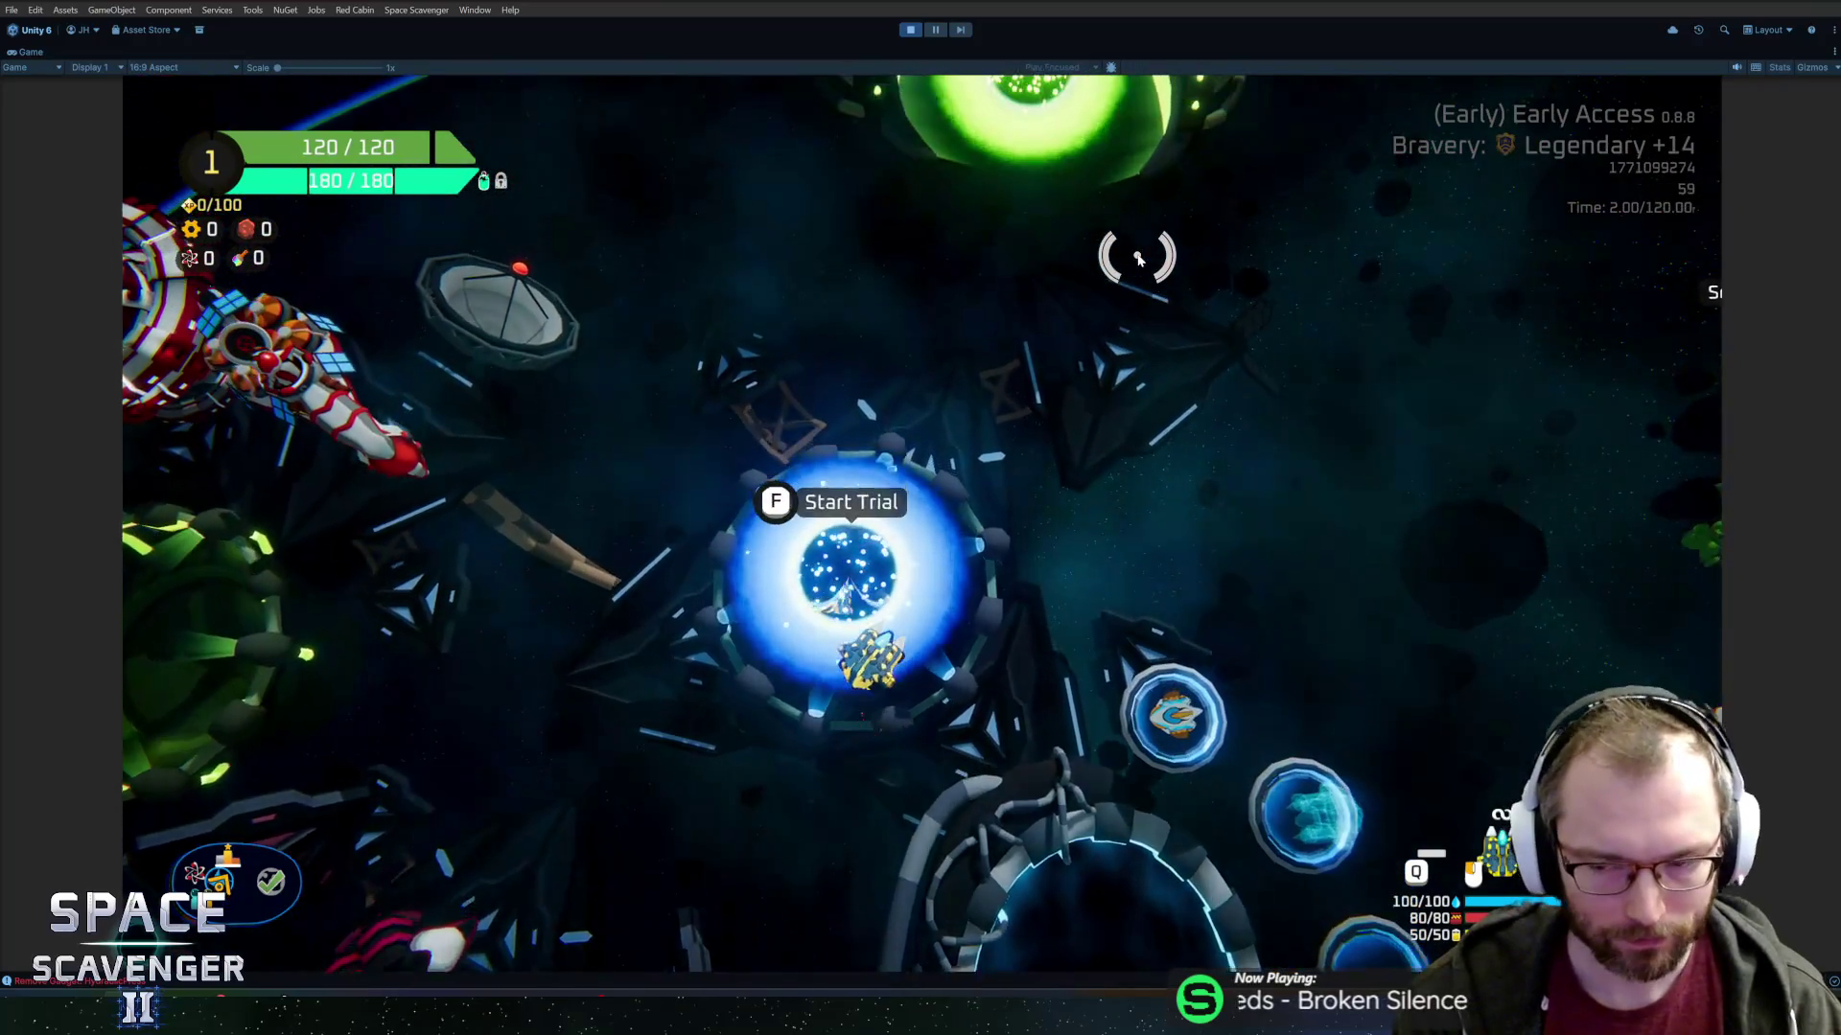
{"action": "key", "text": "f"}
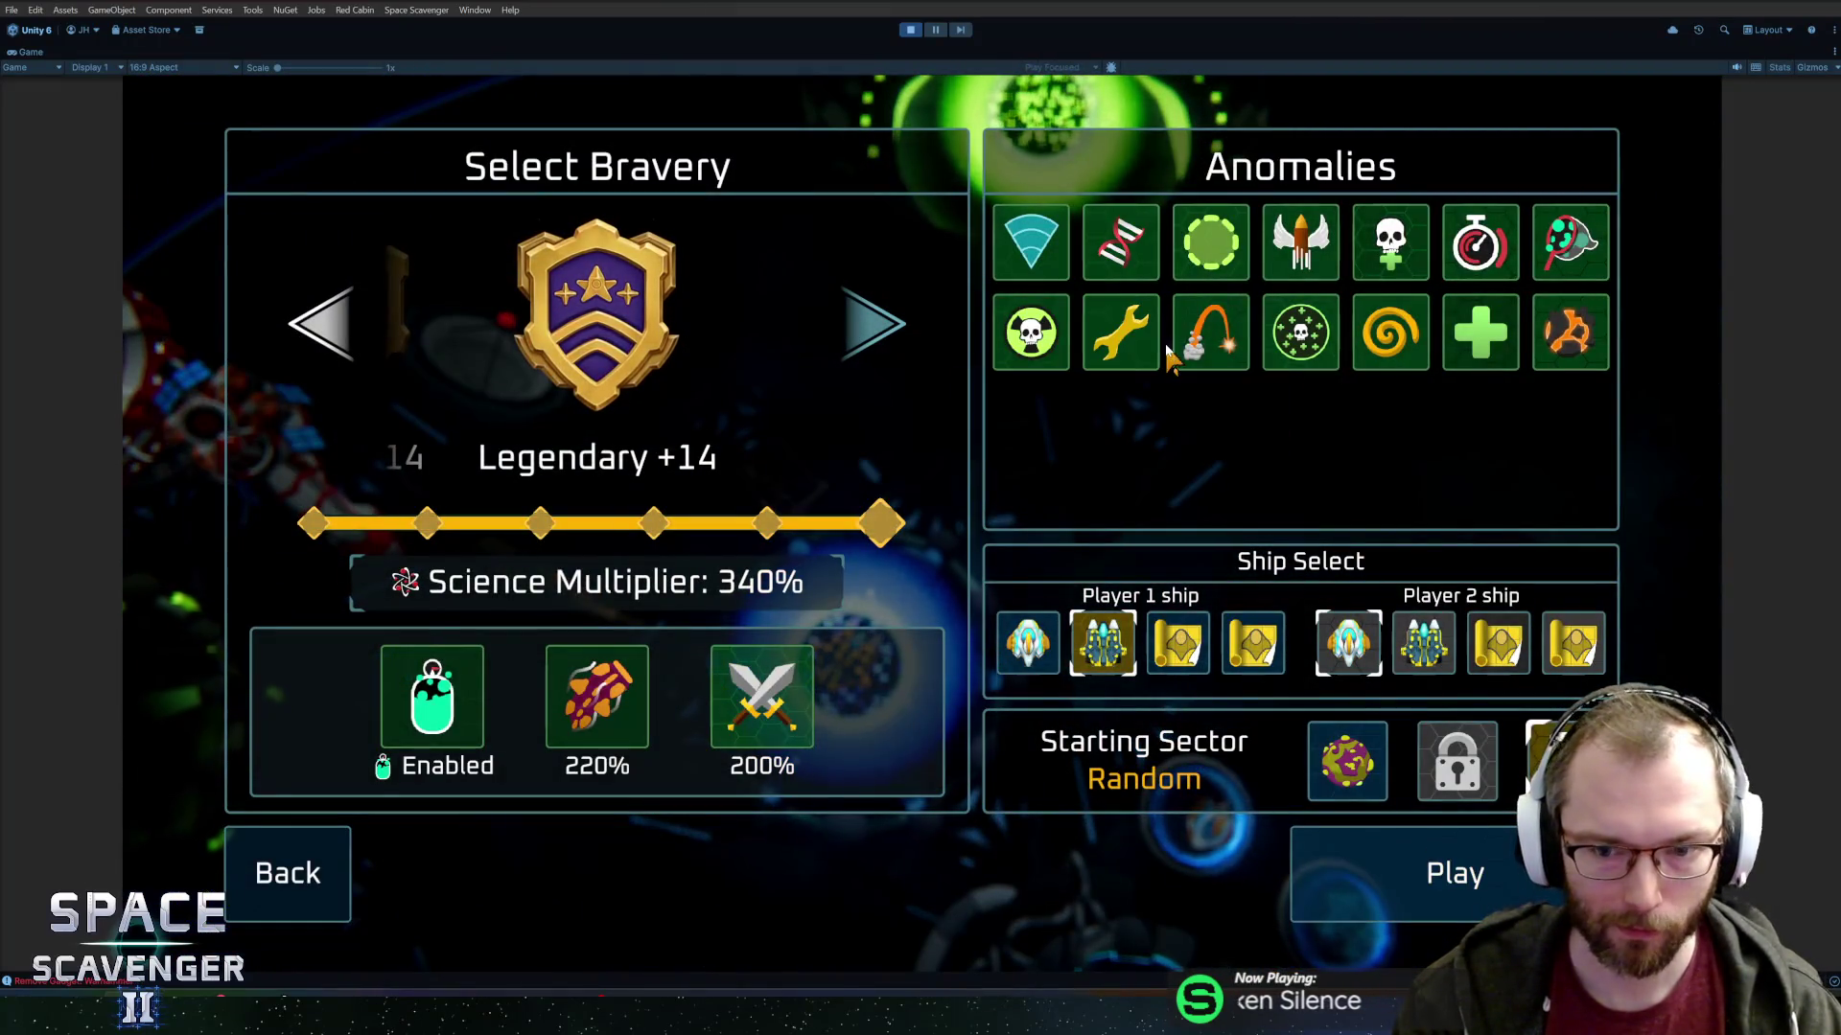
{"action": "left_click", "coordinate": [1568, 336]}
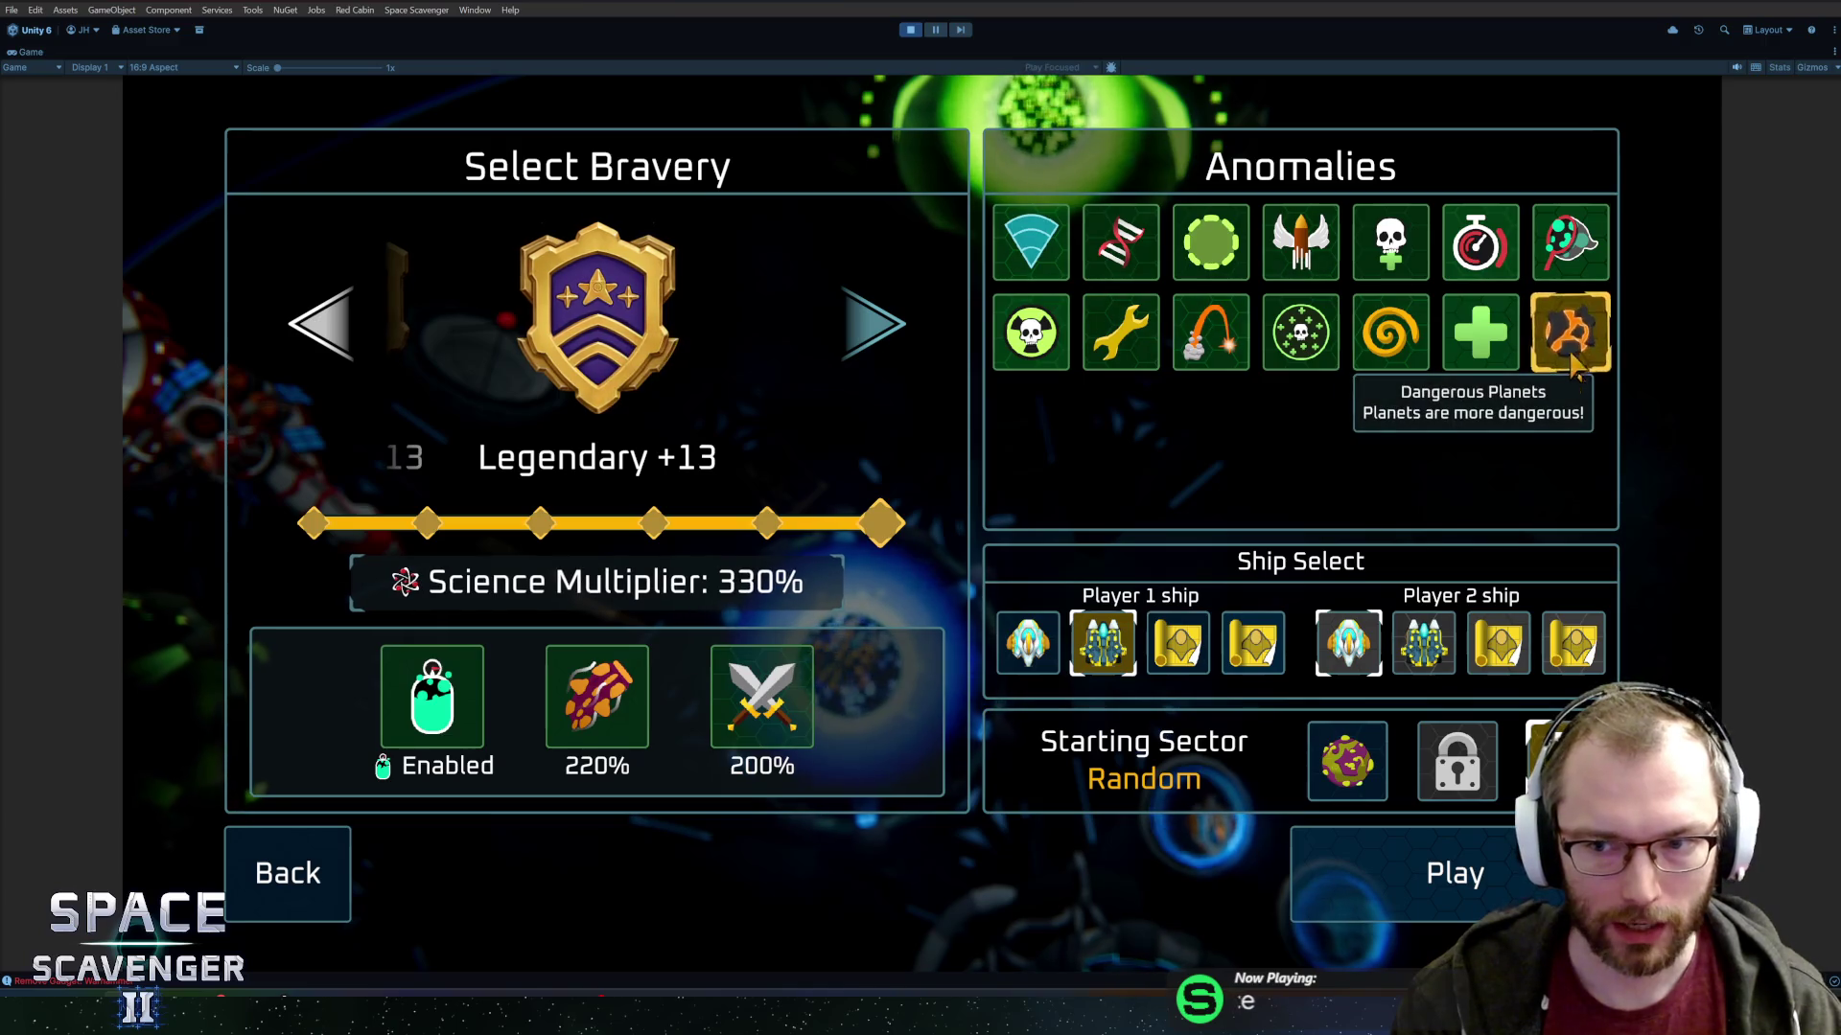
{"action": "left_click", "coordinate": [1417, 897]}
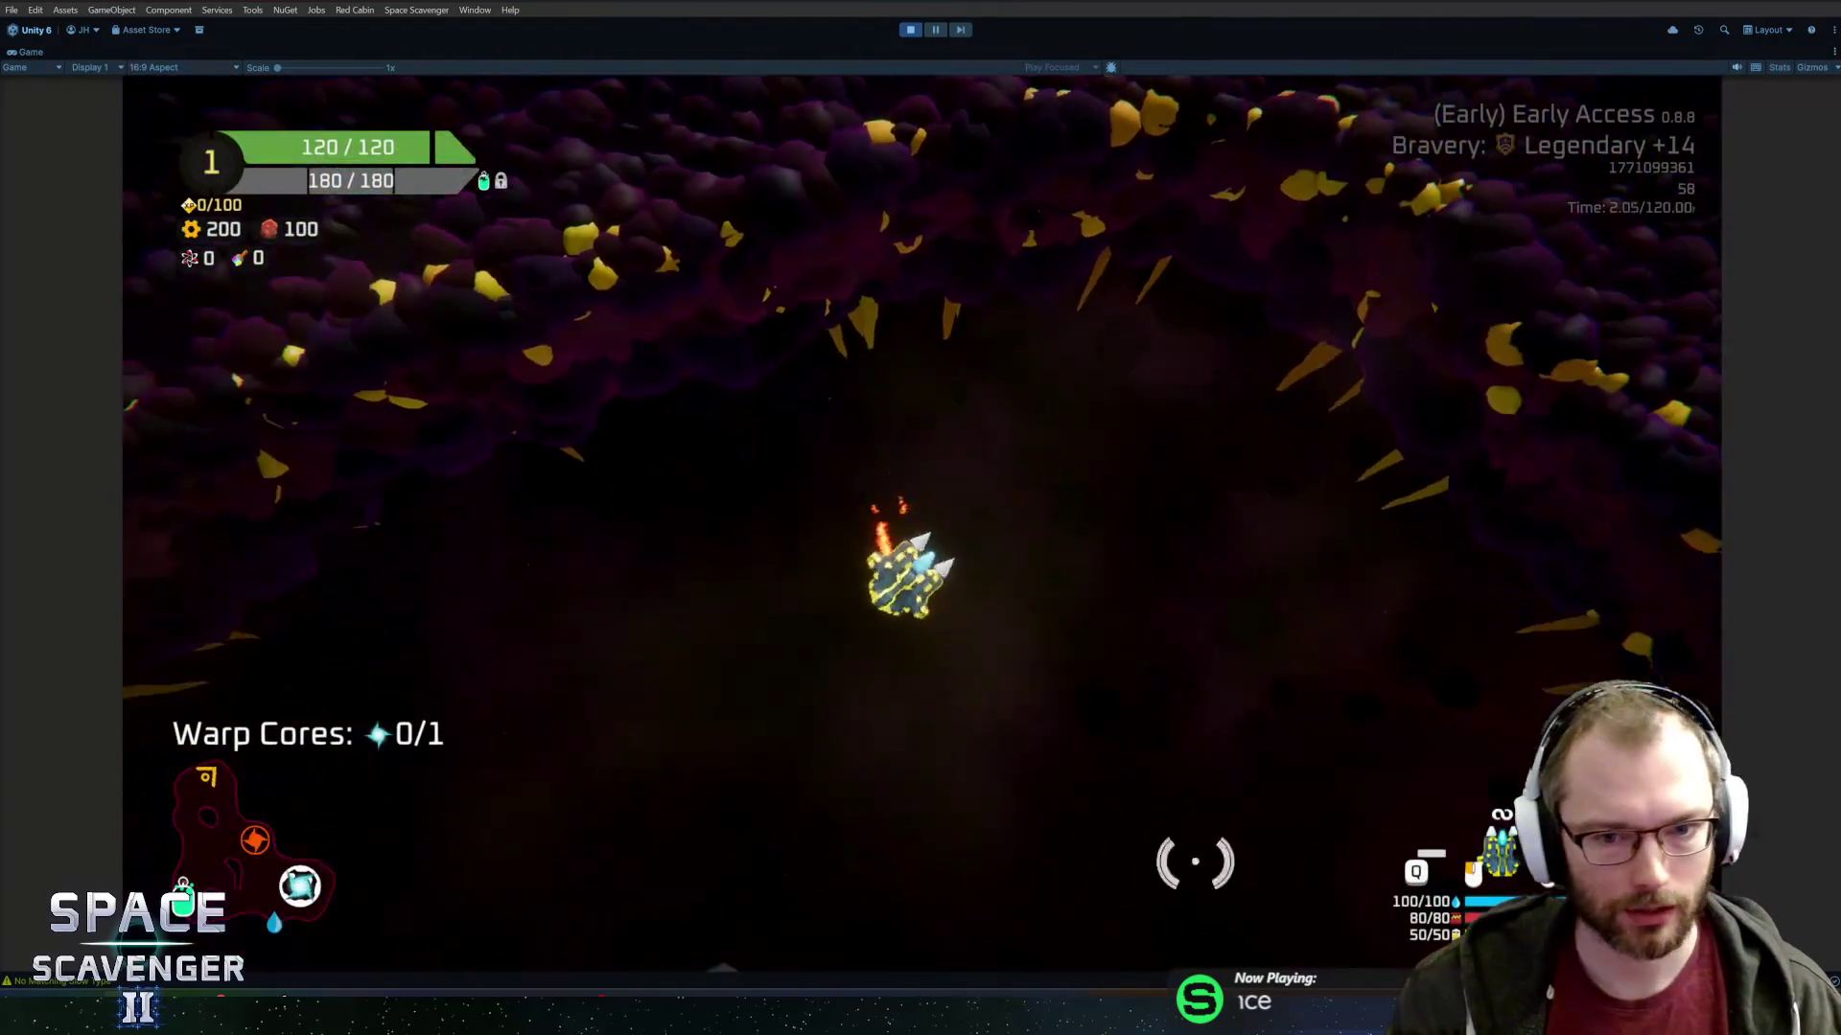
Fly through the cave shooting asteroids and enemies to collect XP and resources.
{"action": "mouse_move", "coordinate": [706, 733]}
{"action": "left_mouse_down"}
{"action": "mouse_move", "coordinate": [559, 489]}
{"action": "mouse_move", "coordinate": [851, 719]}
{"action": "mouse_move", "coordinate": [805, 715]}
{"action": "mouse_move", "coordinate": [1262, 764]}
{"action": "mouse_move", "coordinate": [1185, 733]}
{"action": "mouse_move", "coordinate": [1257, 527]}
{"action": "mouse_move", "coordinate": [1199, 489]}
{"action": "mouse_move", "coordinate": [1199, 530]}
{"action": "mouse_move", "coordinate": [1067, 648]}
{"action": "mouse_move", "coordinate": [674, 658]}
{"action": "mouse_move", "coordinate": [1195, 793]}
{"action": "mouse_move", "coordinate": [1006, 768]}
{"action": "mouse_move", "coordinate": [1051, 814]}
{"action": "mouse_move", "coordinate": [691, 604]}
{"action": "mouse_move", "coordinate": [760, 760]}
{"action": "mouse_move", "coordinate": [1130, 722]}
{"action": "mouse_move", "coordinate": [766, 493]}
{"action": "mouse_move", "coordinate": [1245, 588]}
{"action": "mouse_move", "coordinate": [1306, 649]}
{"action": "mouse_move", "coordinate": [1026, 739]}
{"action": "mouse_move", "coordinate": [1055, 726]}
{"action": "mouse_move", "coordinate": [892, 613]}
{"action": "mouse_move", "coordinate": [588, 472]}
{"action": "mouse_move", "coordinate": [688, 273]}
{"action": "mouse_move", "coordinate": [793, 255]}
{"action": "mouse_move", "coordinate": [1083, 360]}
{"action": "left_mouse_up"}
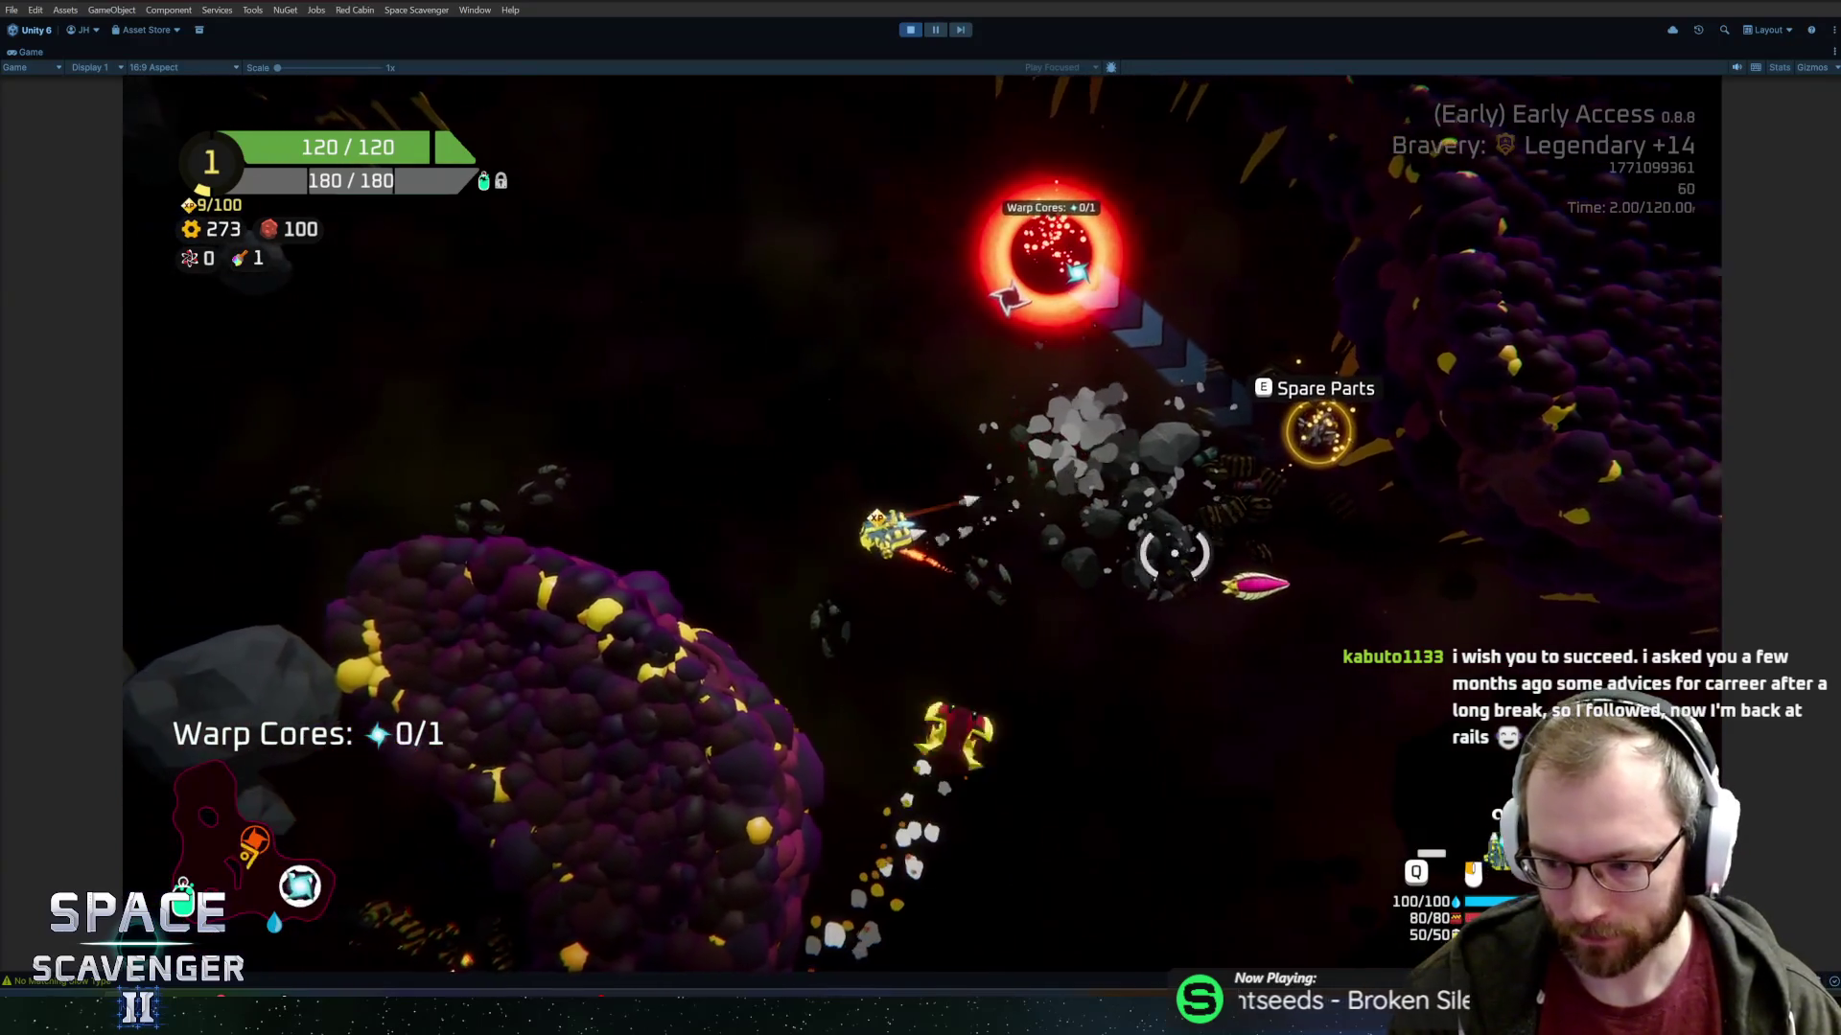
{"action": "mouse_move", "coordinate": [1321, 542]}
{"action": "left_mouse_down"}
{"action": "mouse_move", "coordinate": [1003, 255]}
{"action": "mouse_move", "coordinate": [887, 304]}
{"action": "mouse_move", "coordinate": [1243, 652]}
{"action": "mouse_move", "coordinate": [1269, 624]}
{"action": "mouse_move", "coordinate": [1266, 650]}
{"action": "left_mouse_up"}
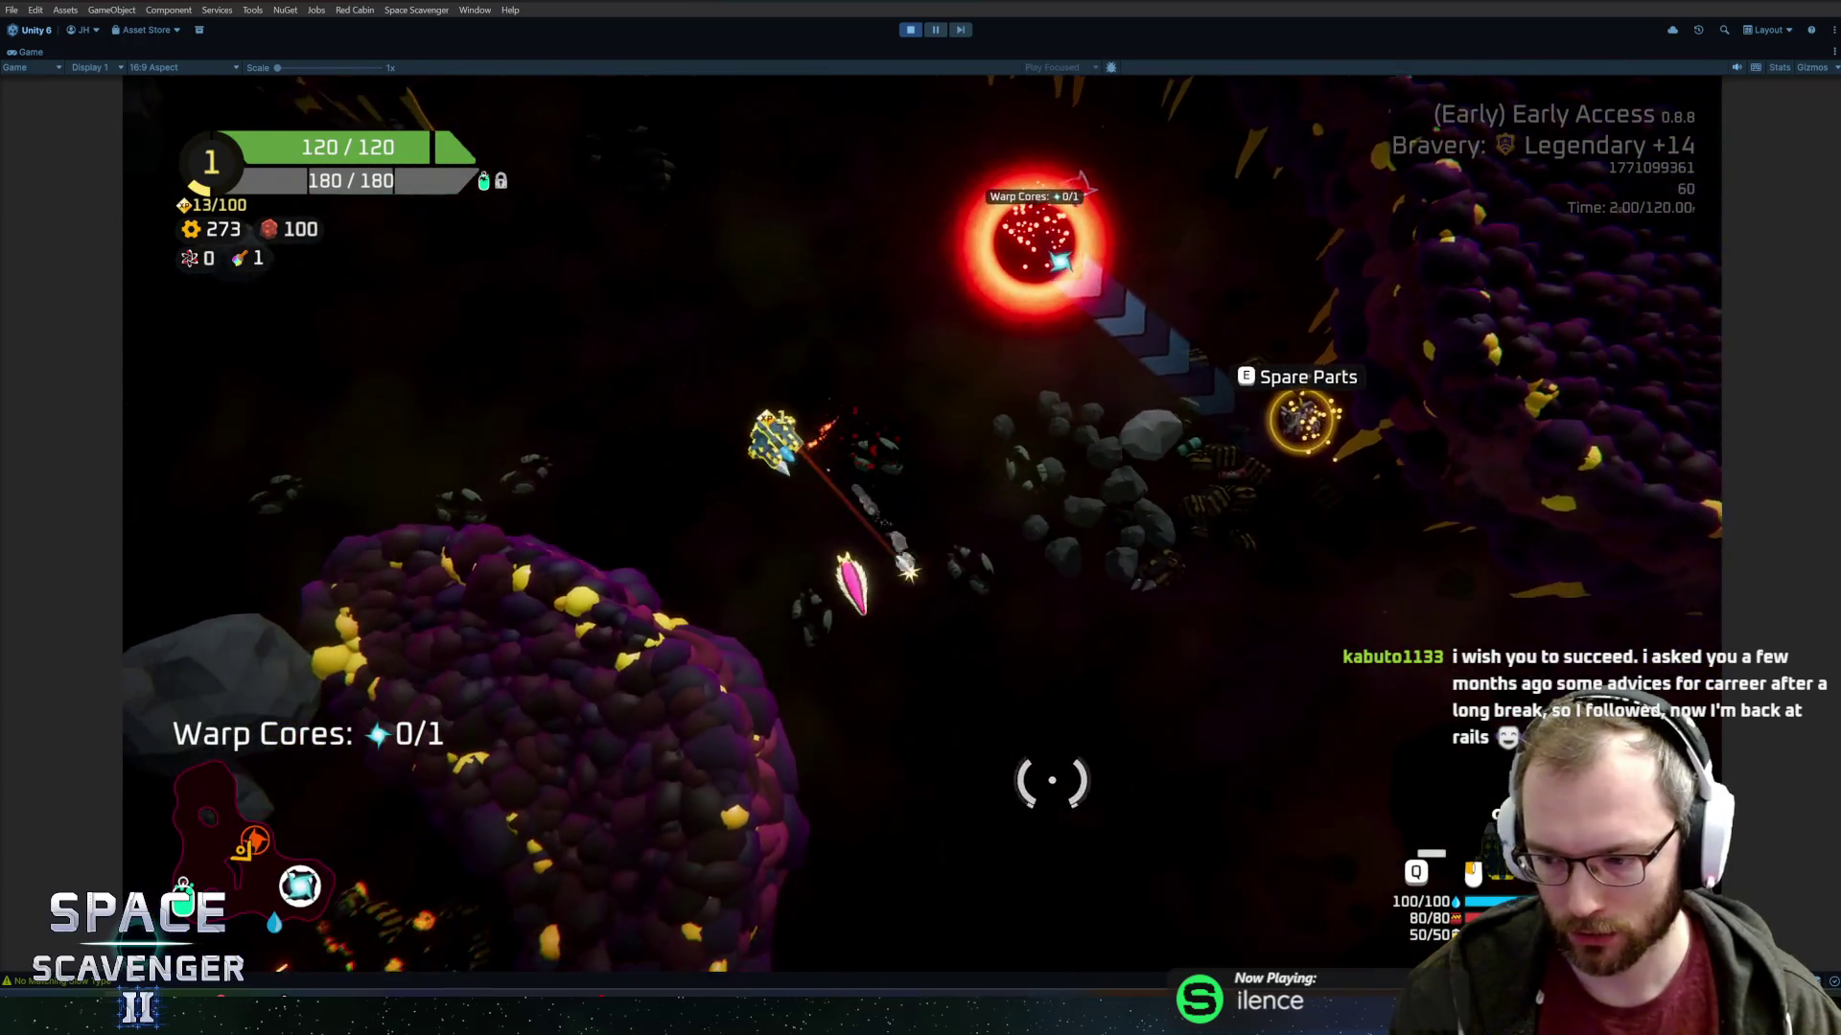
{"action": "mouse_move", "coordinate": [1052, 780]}
{"action": "left_mouse_down"}
{"action": "mouse_move", "coordinate": [1121, 777]}
{"action": "mouse_move", "coordinate": [1122, 546]}
{"action": "mouse_move", "coordinate": [956, 320]}
{"action": "left_mouse_up"}
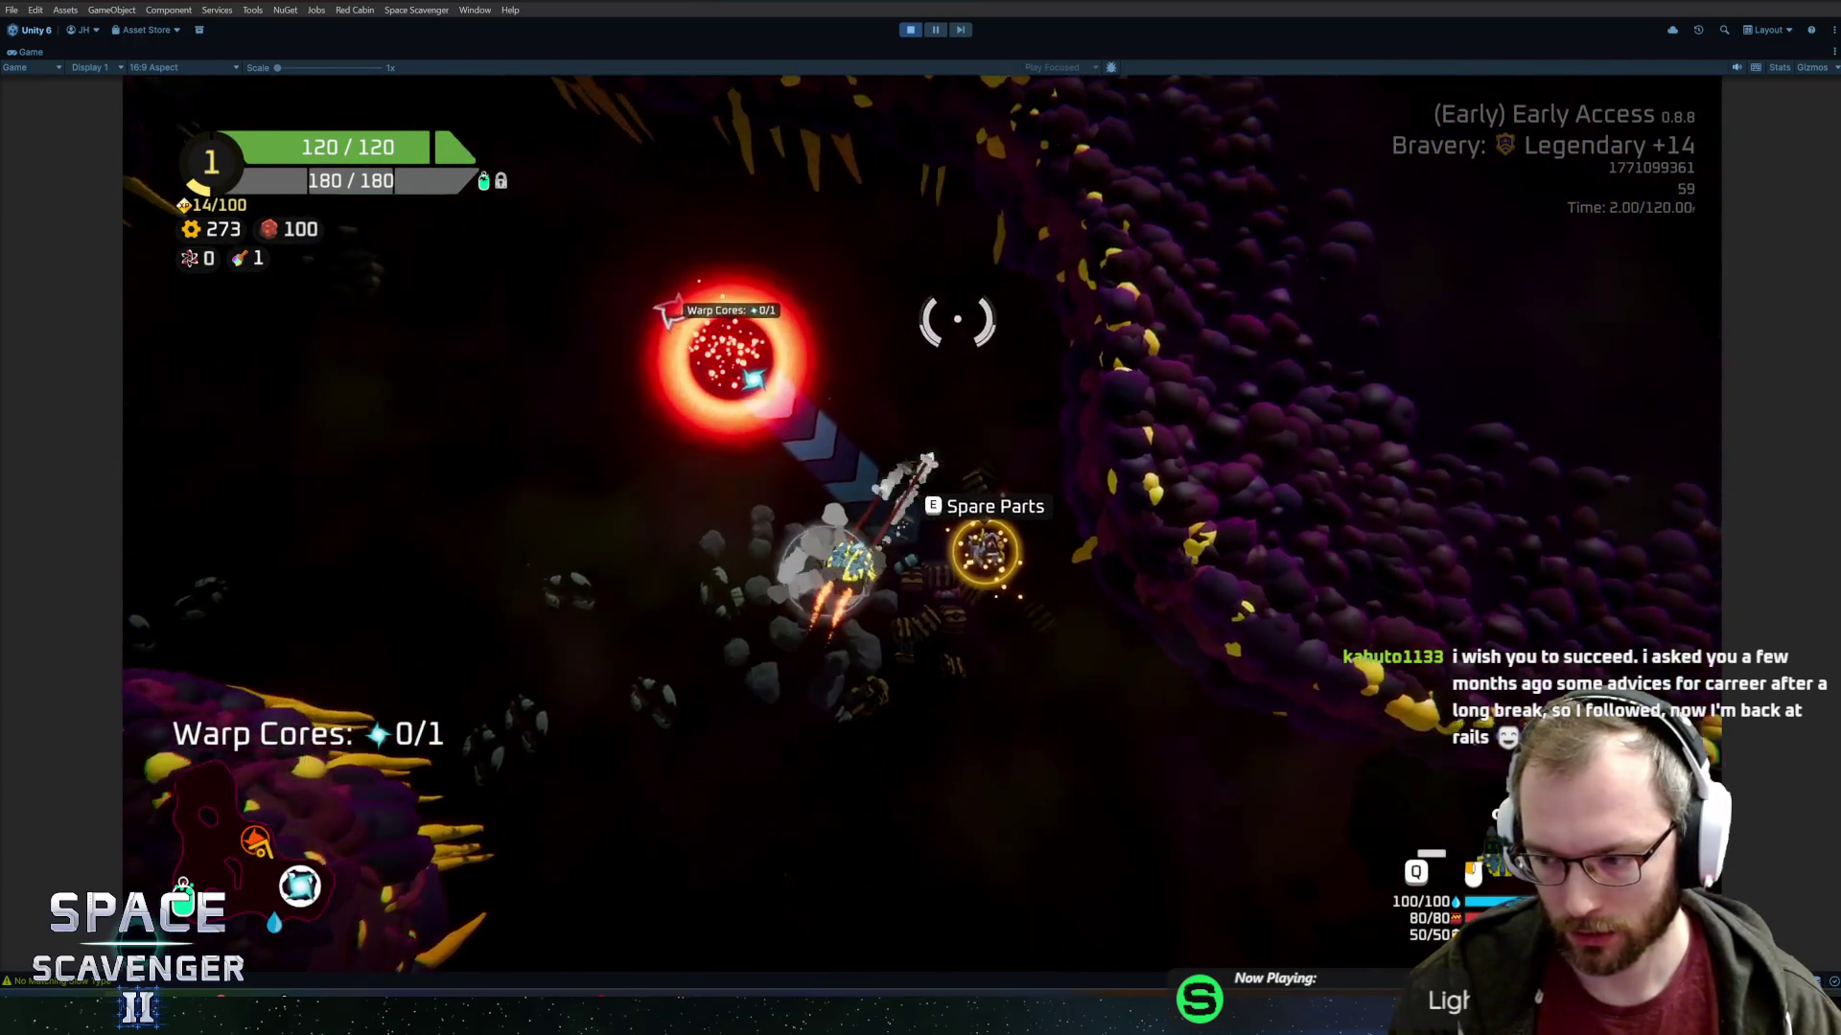
{"action": "mouse_move", "coordinate": [1019, 620]}
{"action": "left_mouse_down"}
{"action": "mouse_move", "coordinate": [920, 636]}
{"action": "mouse_move", "coordinate": [1134, 550]}
{"action": "mouse_move", "coordinate": [1080, 505]}
{"action": "mouse_move", "coordinate": [990, 532]}
{"action": "left_mouse_up"}
{"action": "mouse_move", "coordinate": [1096, 705]}
{"action": "left_mouse_down"}
{"action": "mouse_move", "coordinate": [1054, 575]}
{"action": "mouse_move", "coordinate": [1132, 536]}
{"action": "mouse_move", "coordinate": [1213, 589]}
{"action": "mouse_move", "coordinate": [814, 607]}
{"action": "mouse_move", "coordinate": [772, 562]}
{"action": "mouse_move", "coordinate": [821, 361]}
{"action": "mouse_move", "coordinate": [854, 395]}
{"action": "mouse_move", "coordinate": [920, 320]}
{"action": "mouse_move", "coordinate": [756, 415]}
{"action": "mouse_move", "coordinate": [850, 566]}
{"action": "left_mouse_up"}
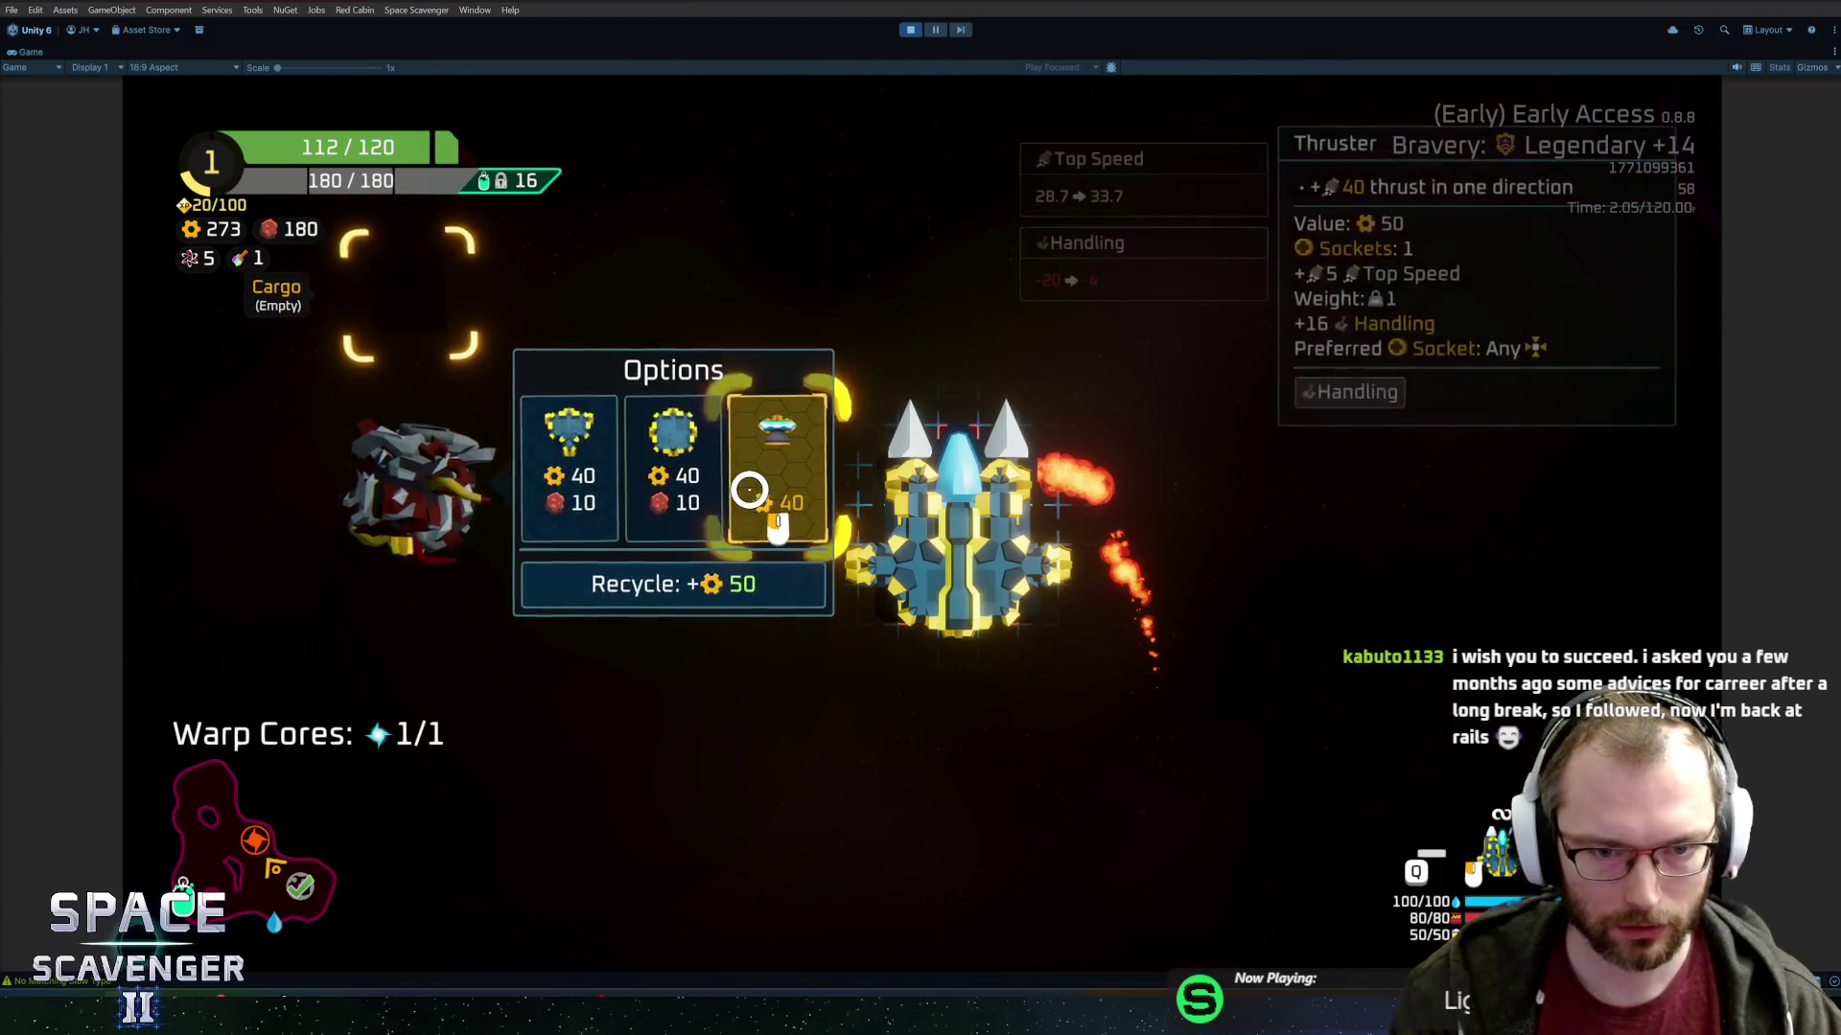
Craft an artillery part, attach it under the ship, and claim the 100-gear oxygen reward.
{"action": "mouse_move", "coordinate": [852, 604]}
{"action": "left_mouse_down"}
{"action": "mouse_move", "coordinate": [624, 587]}
{"action": "mouse_move", "coordinate": [715, 502]}
{"action": "mouse_move", "coordinate": [792, 313]}
{"action": "mouse_move", "coordinate": [897, 731]}
{"action": "mouse_move", "coordinate": [703, 716]}
{"action": "mouse_move", "coordinate": [982, 764]}
{"action": "mouse_move", "coordinate": [723, 646]}
{"action": "mouse_move", "coordinate": [799, 324]}
{"action": "mouse_move", "coordinate": [727, 370]}
{"action": "mouse_move", "coordinate": [670, 522]}
{"action": "mouse_move", "coordinate": [691, 527]}
{"action": "mouse_move", "coordinate": [684, 402]}
{"action": "mouse_move", "coordinate": [1195, 317]}
{"action": "mouse_move", "coordinate": [788, 449]}
{"action": "left_mouse_up"}
{"action": "key", "text": "e"}
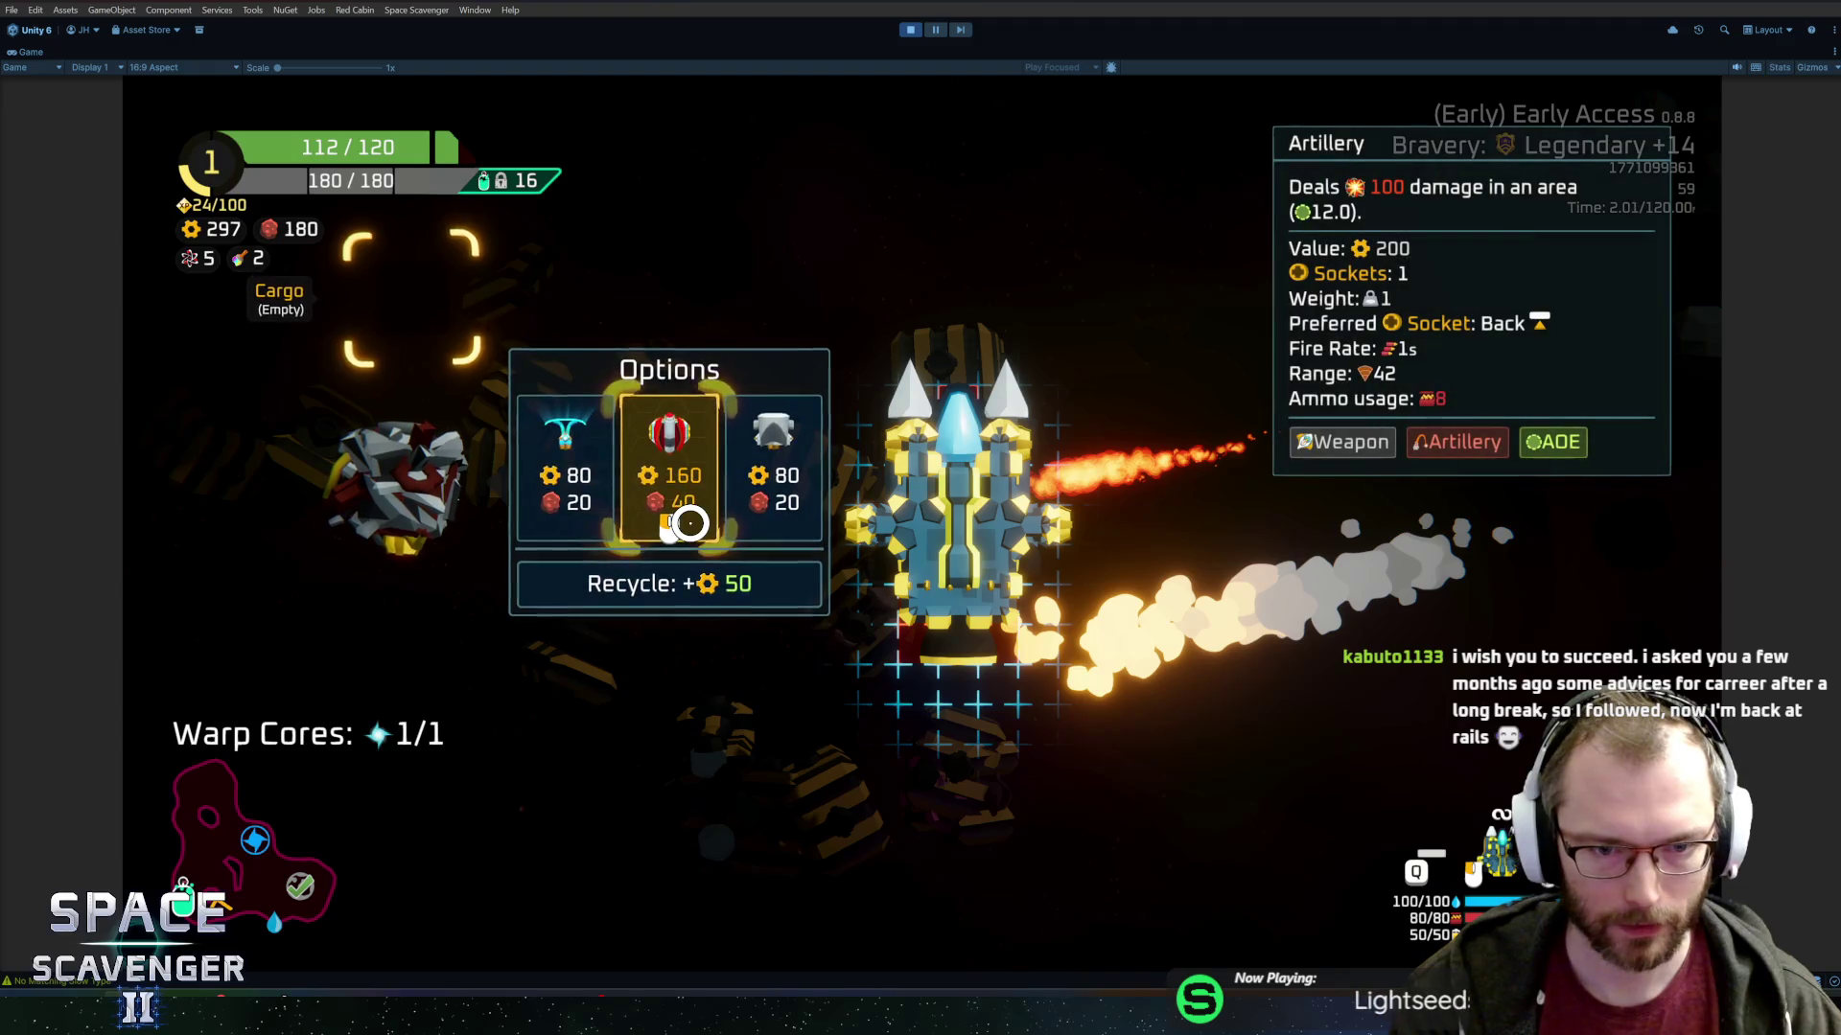
{"action": "left_click", "coordinate": [688, 523]}
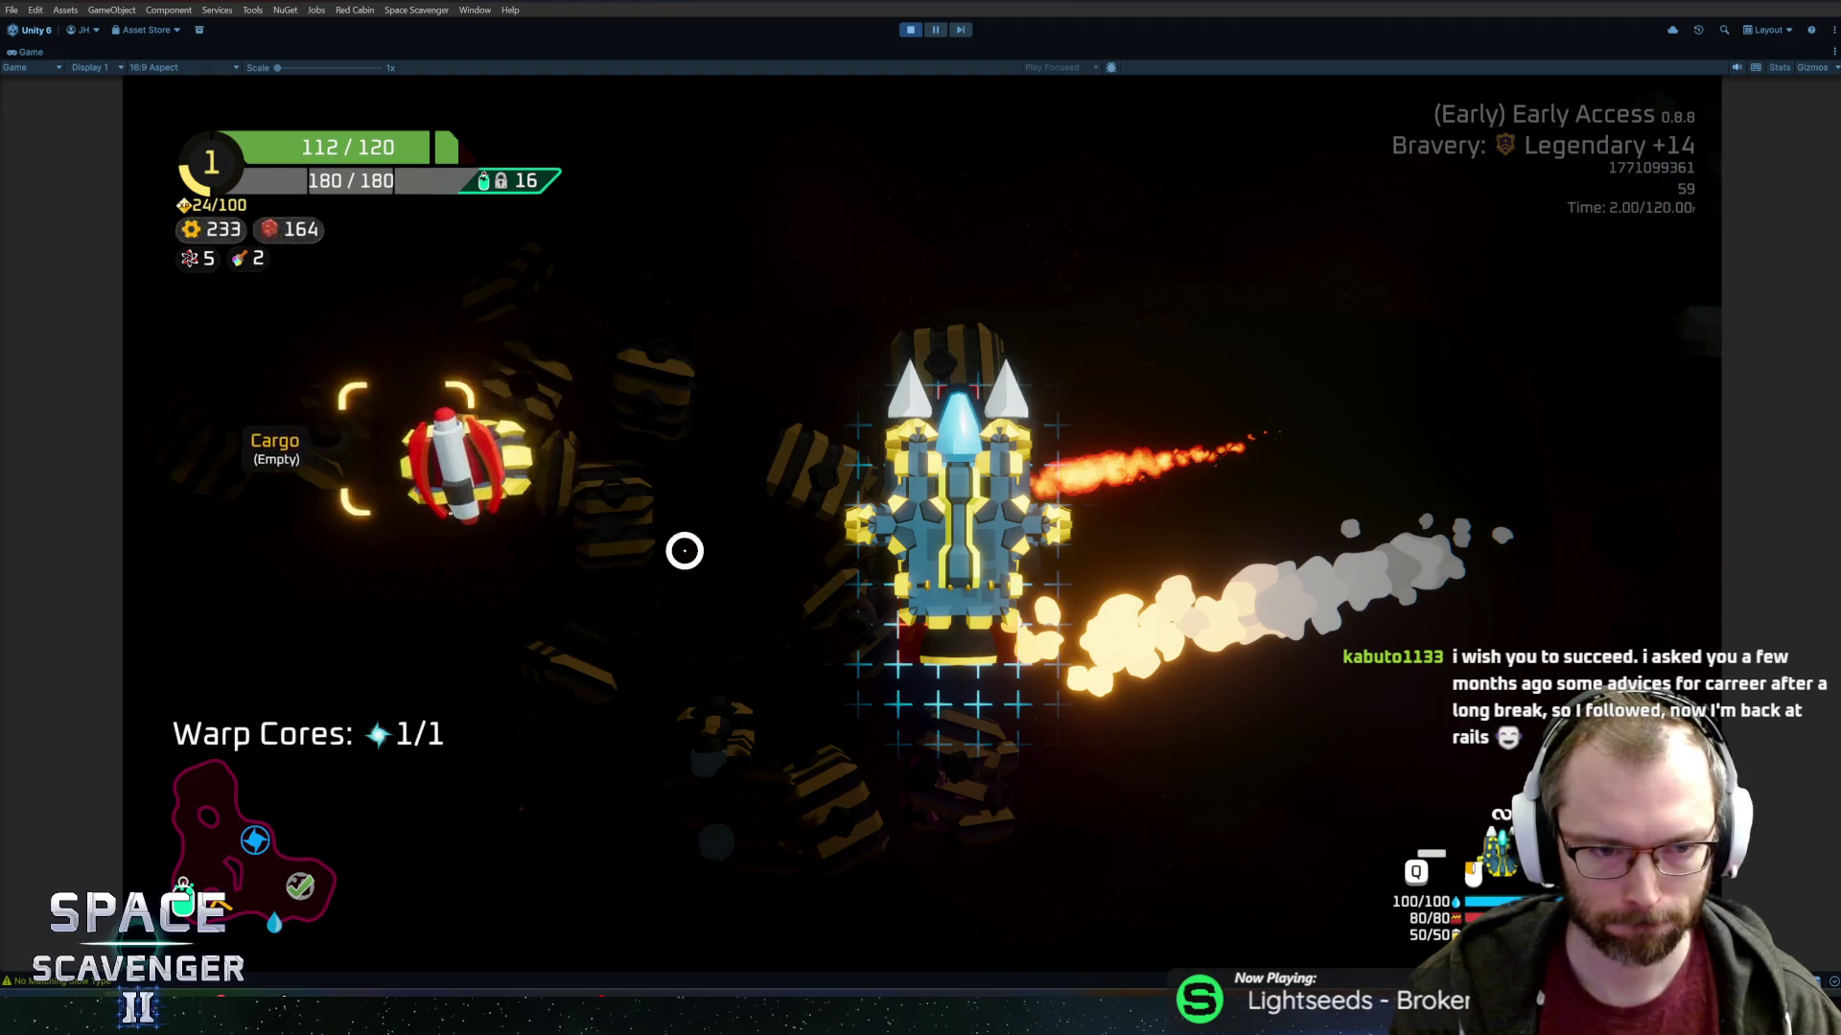
{"action": "left_click", "coordinate": [412, 613]}
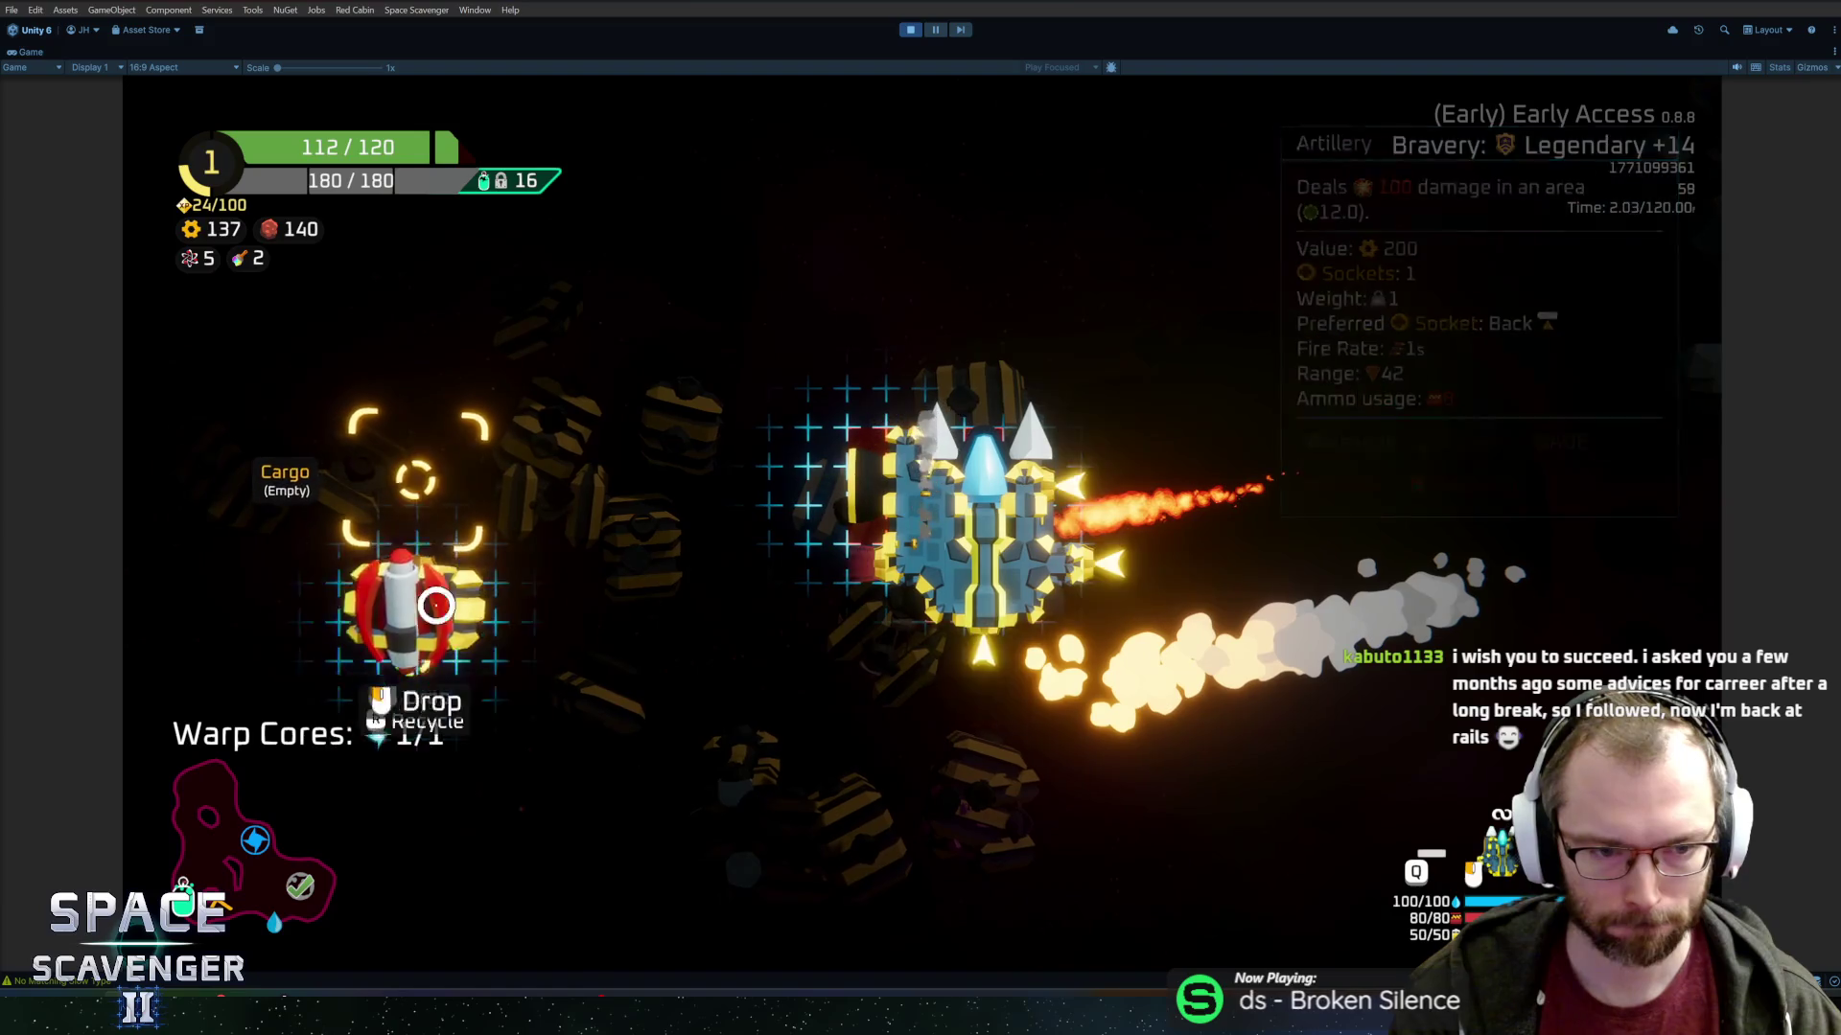
{"action": "left_click", "coordinate": [973, 618]}
{"action": "key", "text": "e"}
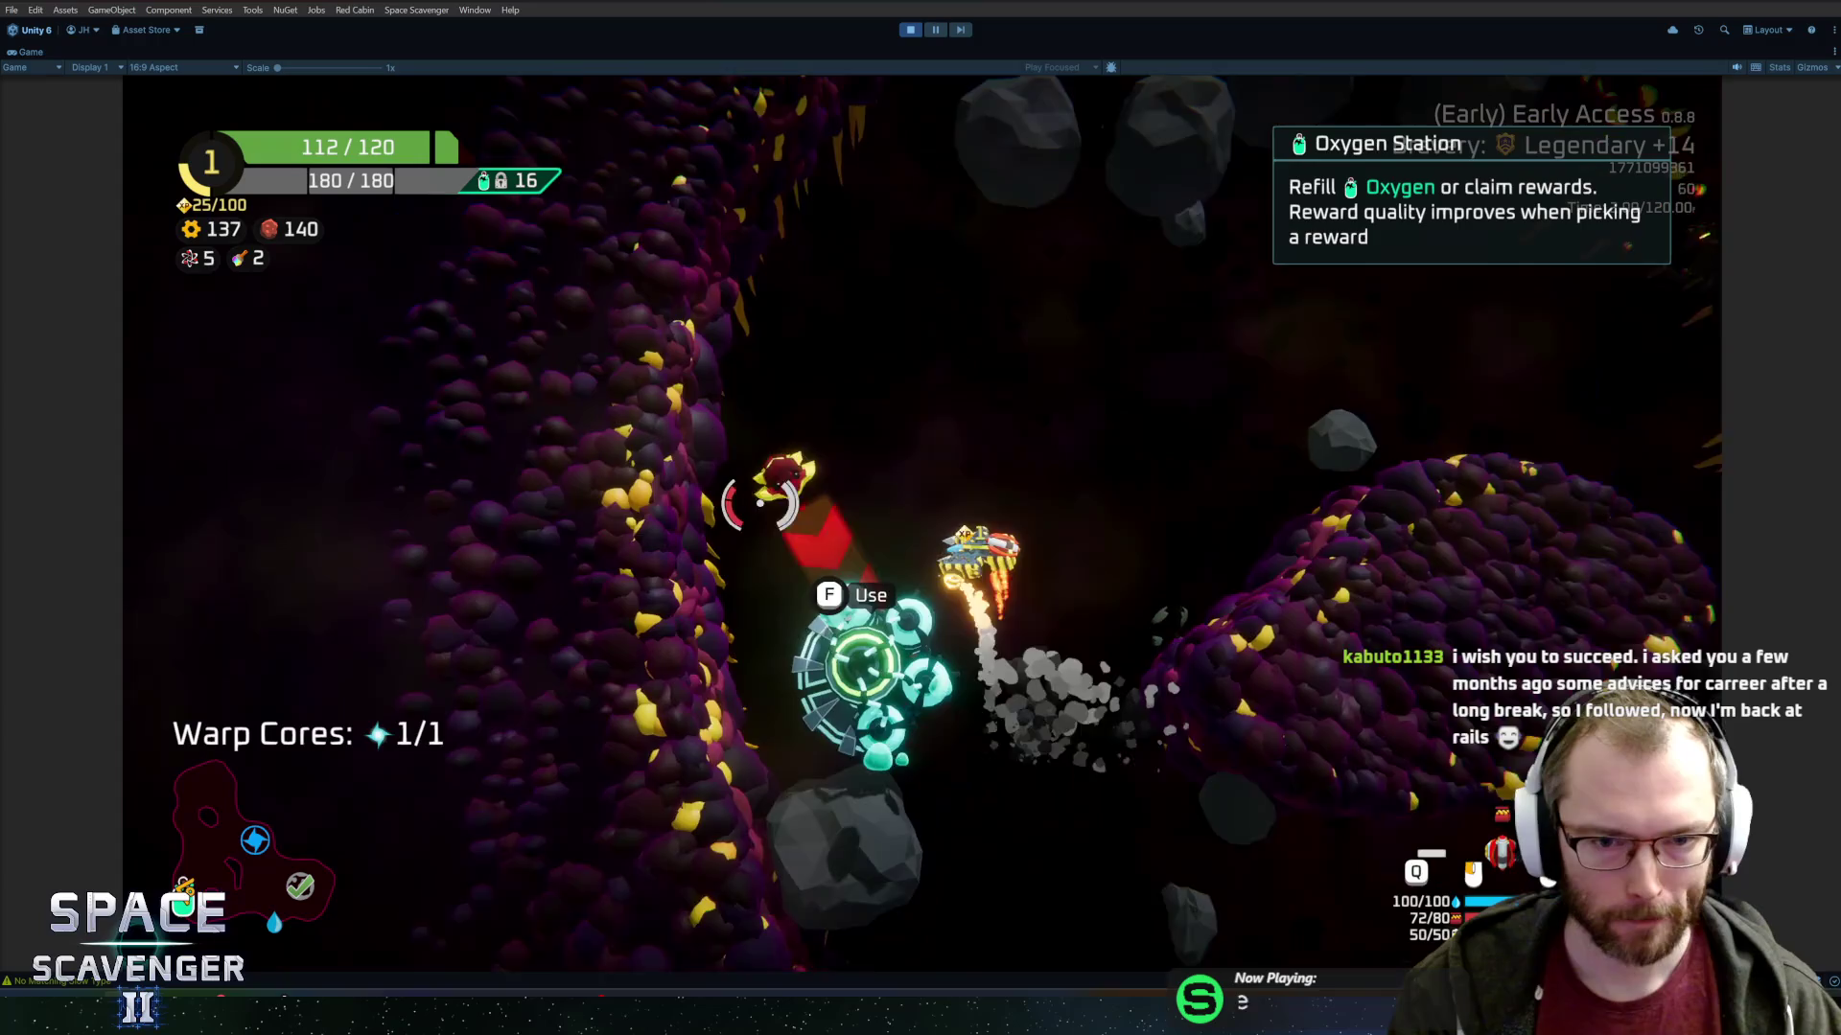
{"action": "key", "text": "f"}
{"action": "left_click", "coordinate": [1035, 803]}
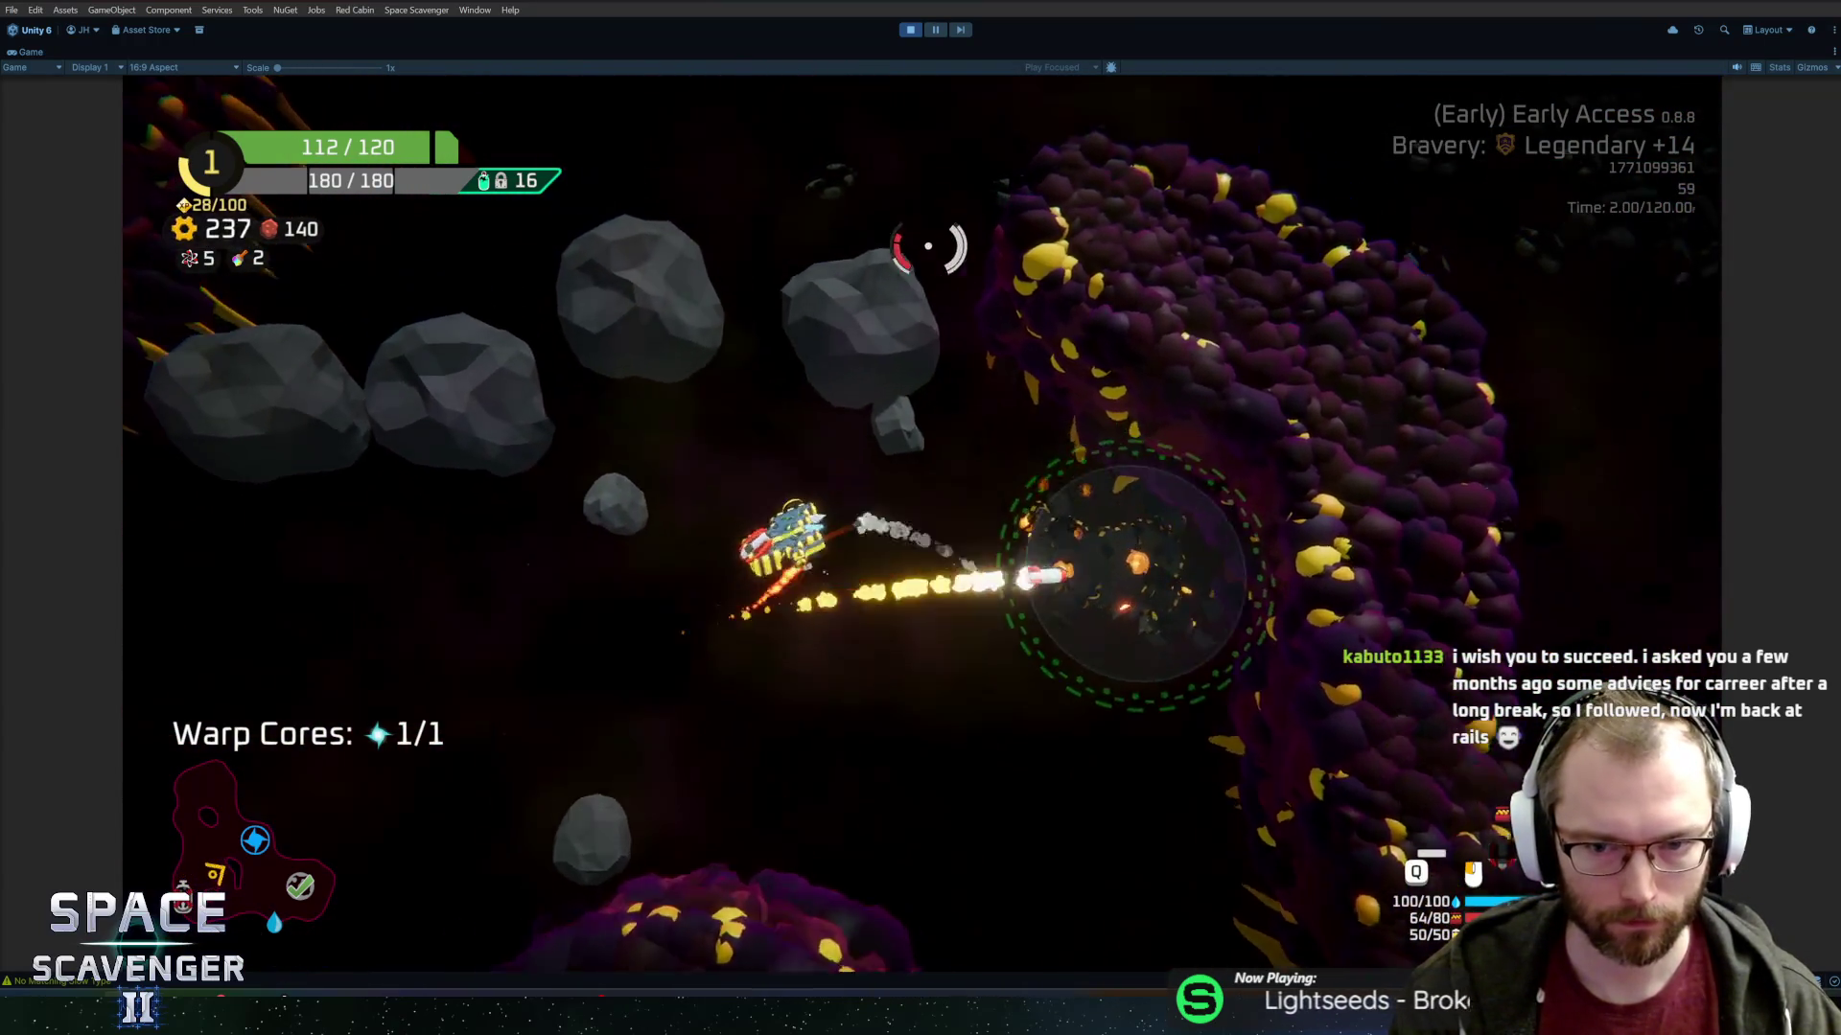
Craft a Block, stash the Large Thruster in cargo, and mount the Block on the ship's right side.
{"action": "key", "text": "e"}
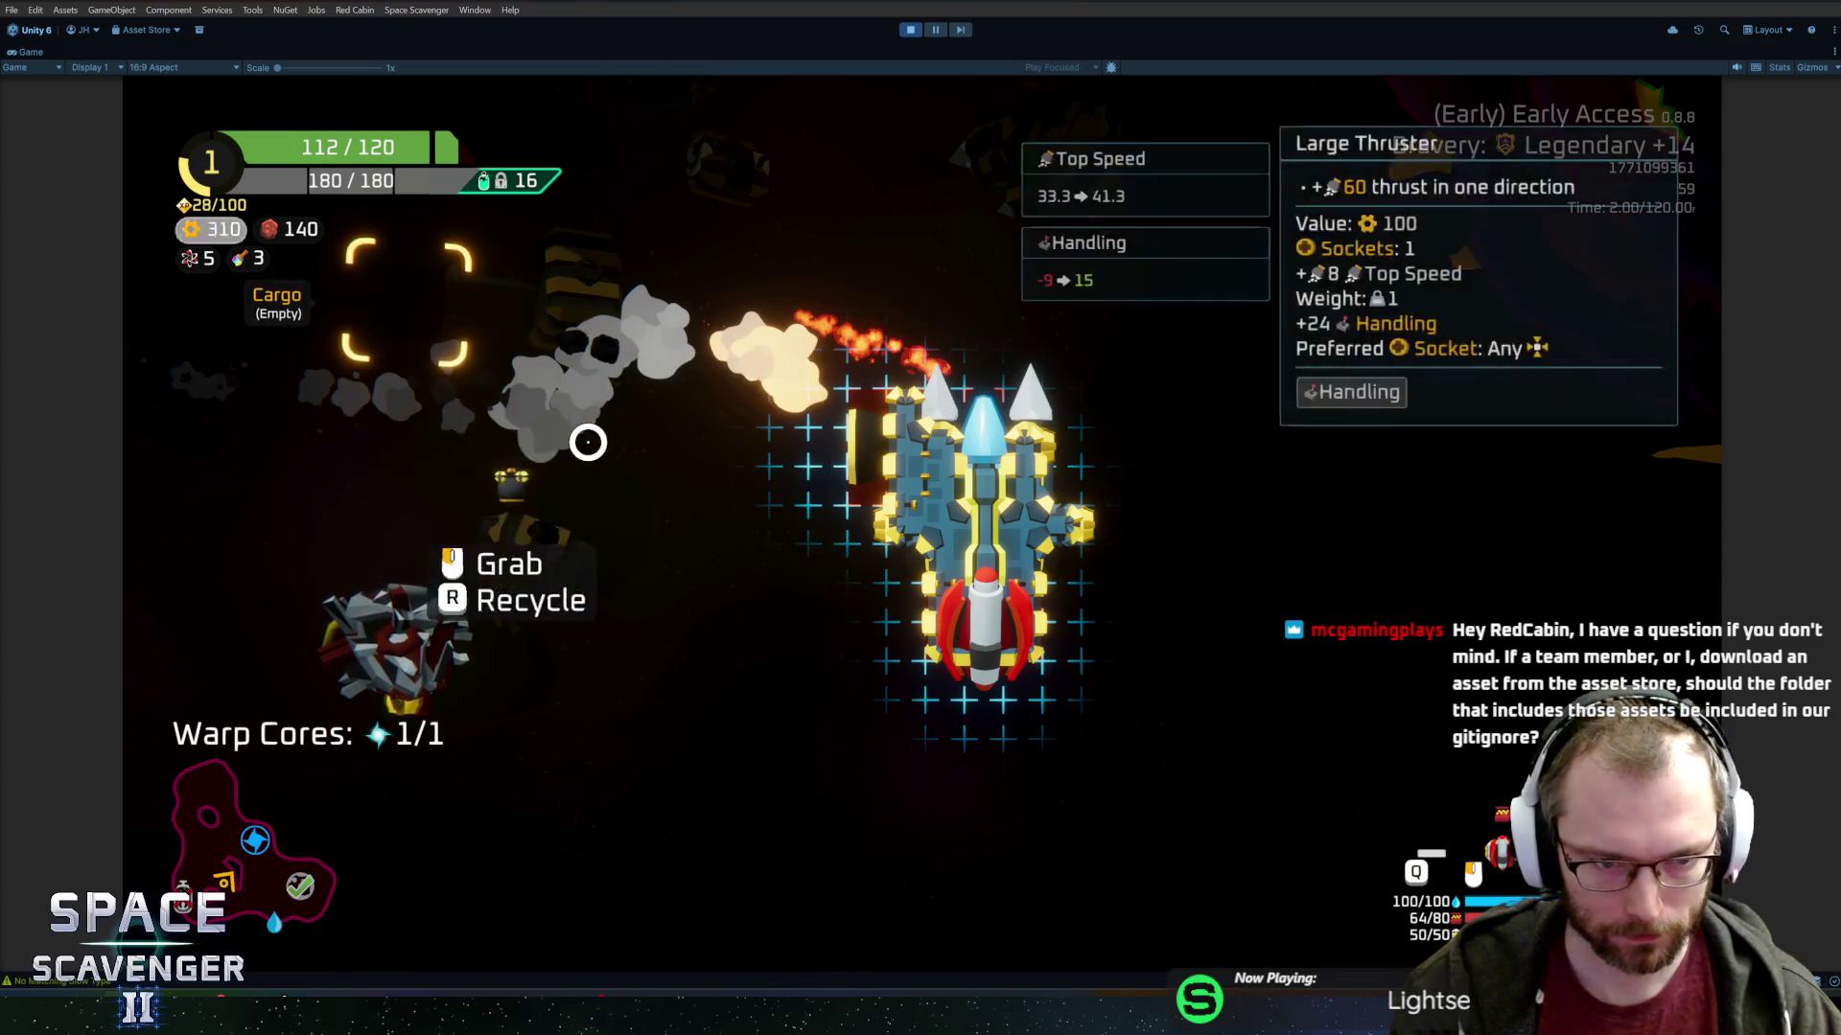
{"action": "left_click", "coordinate": [551, 633]}
{"action": "left_click", "coordinate": [534, 637]}
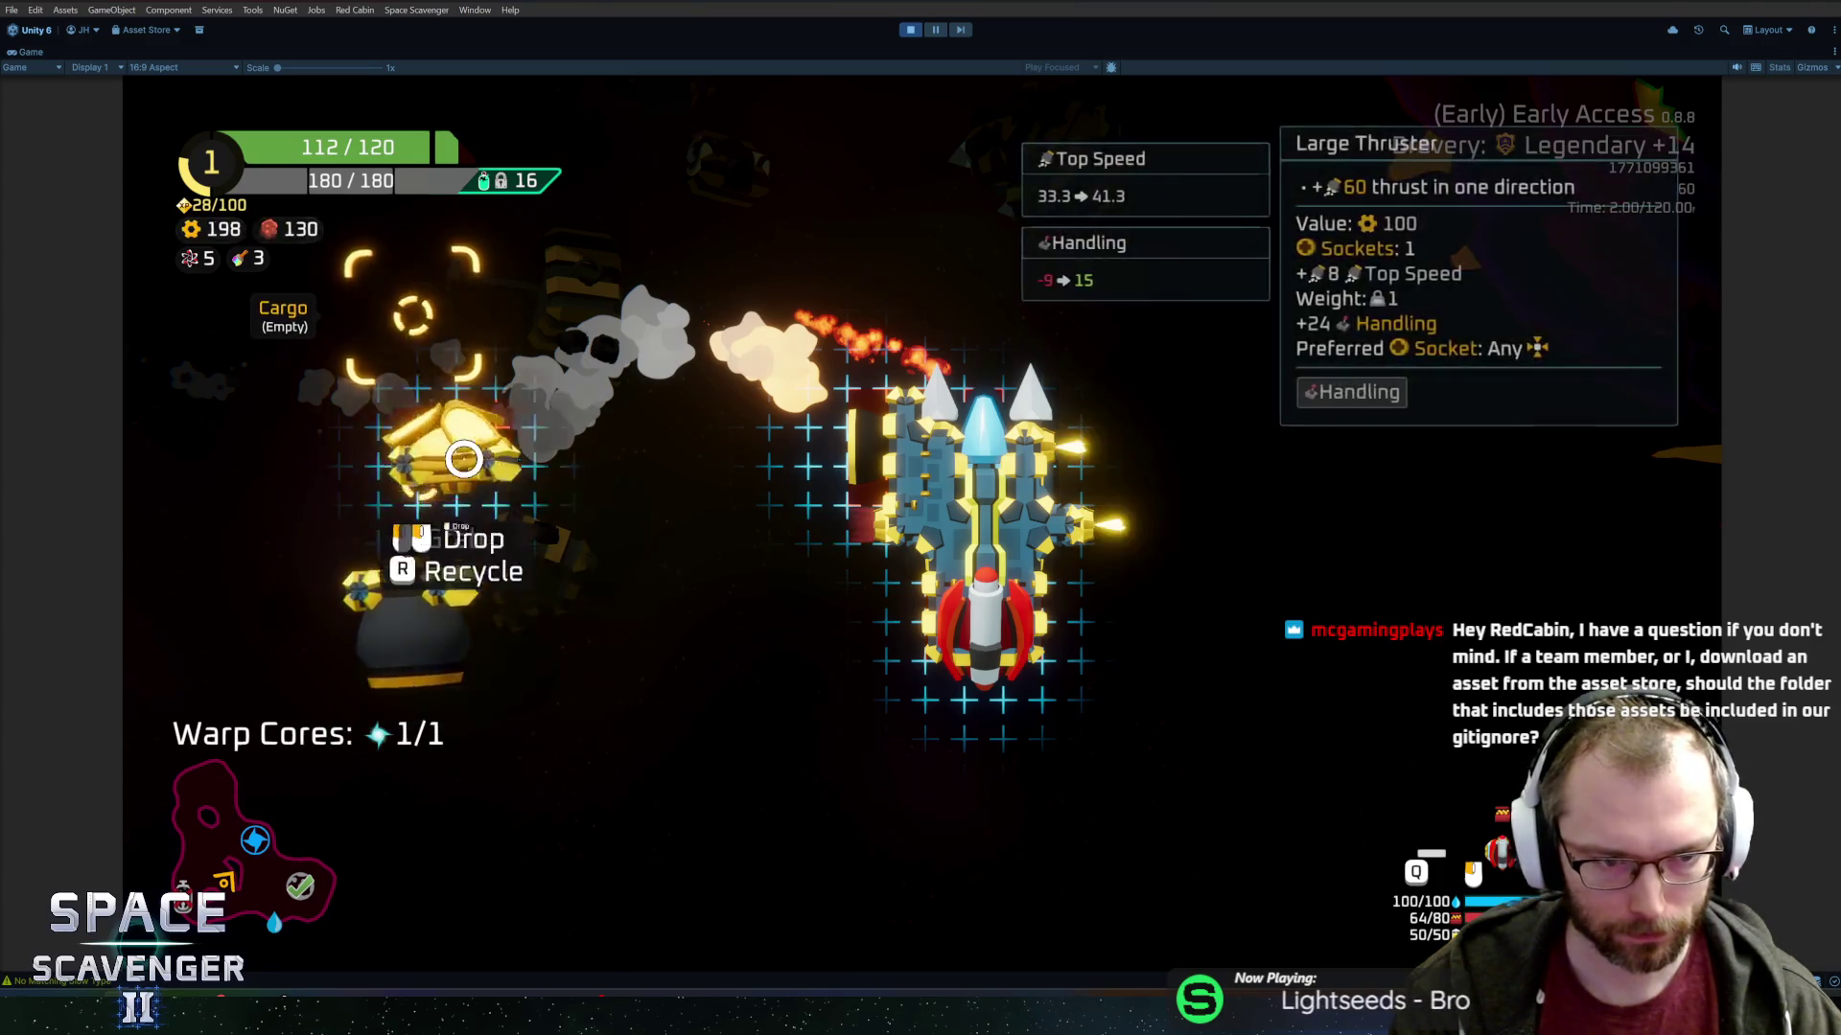
{"action": "left_click", "coordinate": [1042, 463]}
{"action": "left_click", "coordinate": [476, 527]}
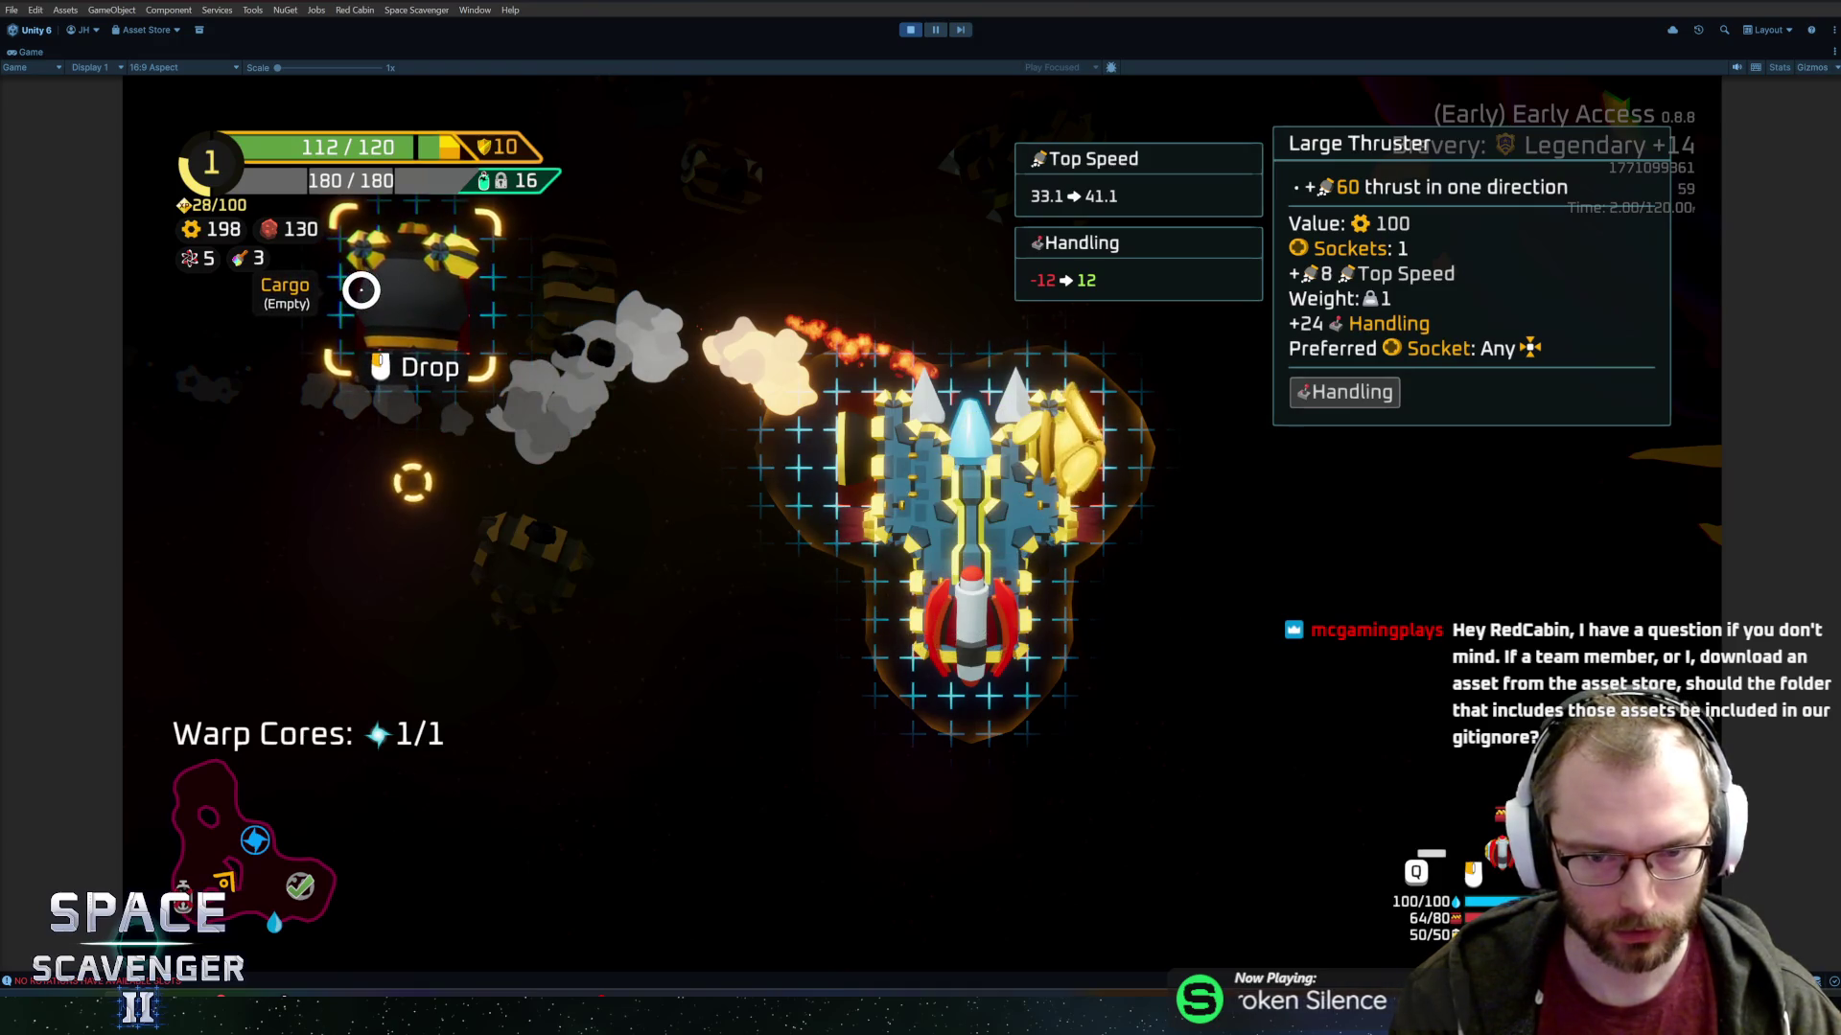
{"action": "left_click", "coordinate": [373, 299]}
{"action": "left_click", "coordinate": [1054, 446]}
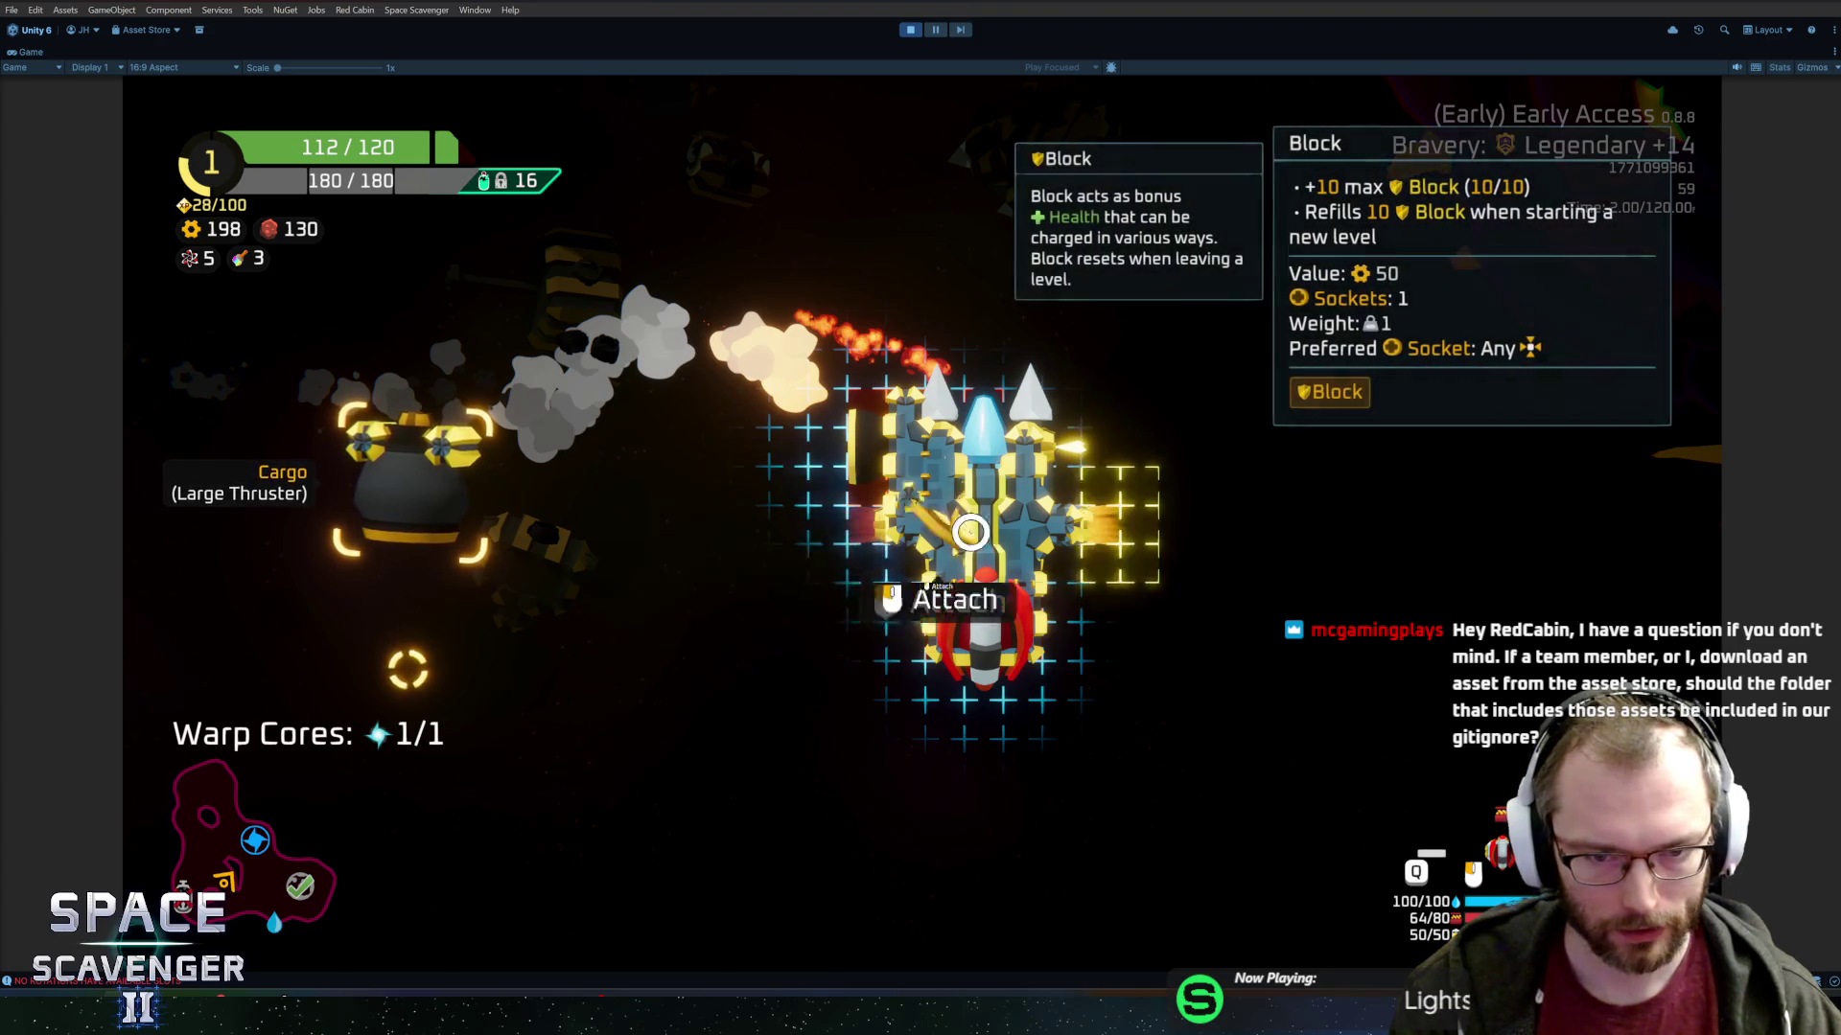
{"action": "left_click", "coordinate": [958, 566]}
Fire through the asteroids to the warp portal and warp out of the cave.
{"action": "key", "text": "Tab"}
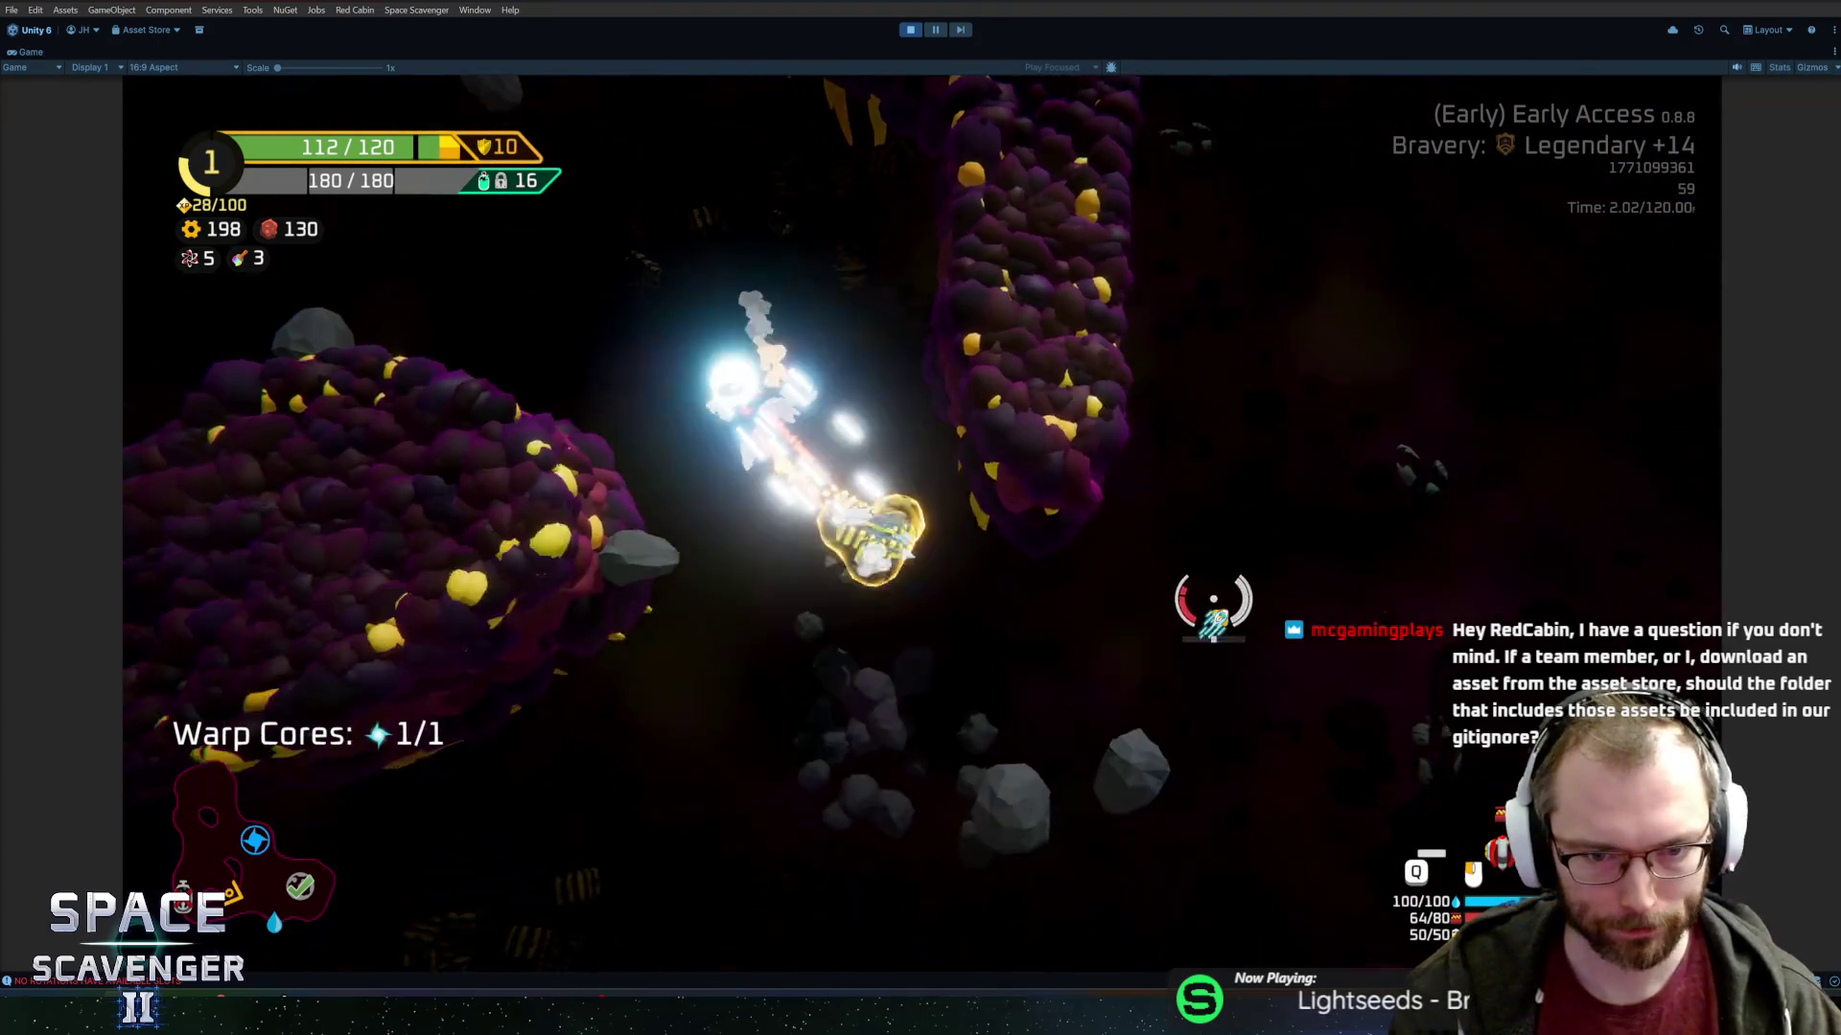
{"action": "left_click", "coordinate": [809, 440]}
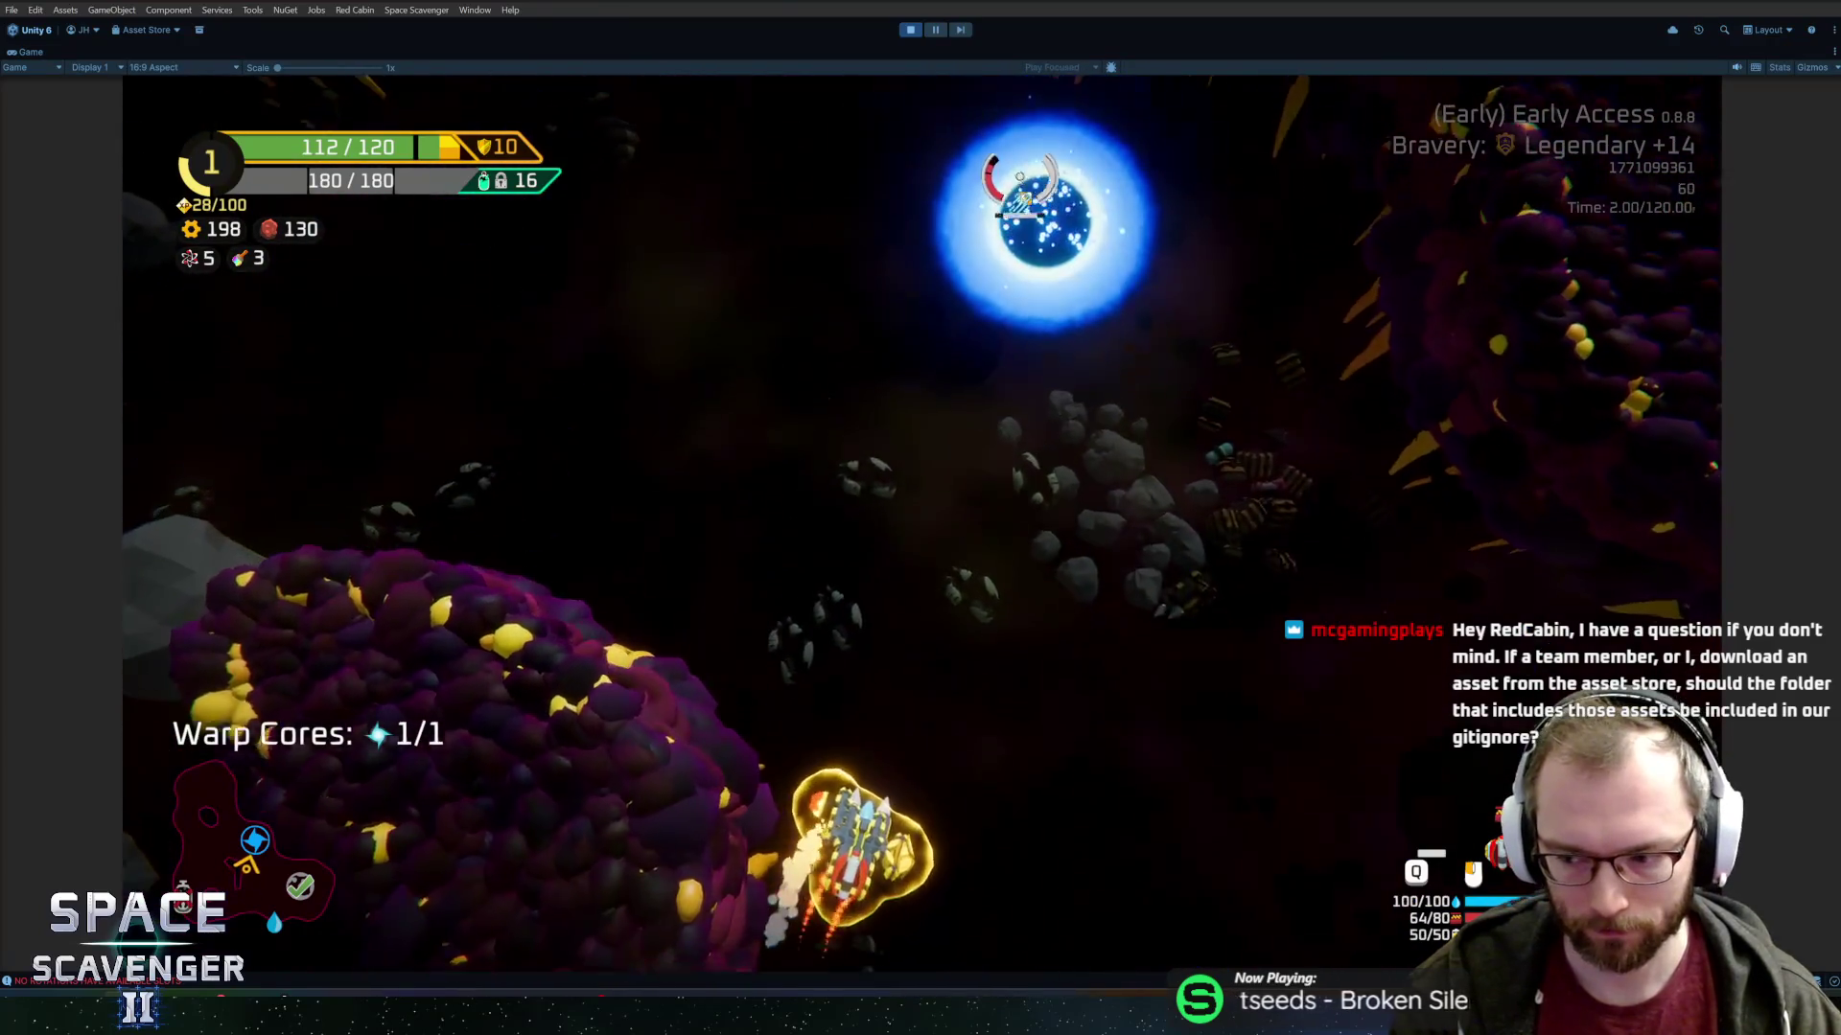
{"action": "key", "text": "f"}
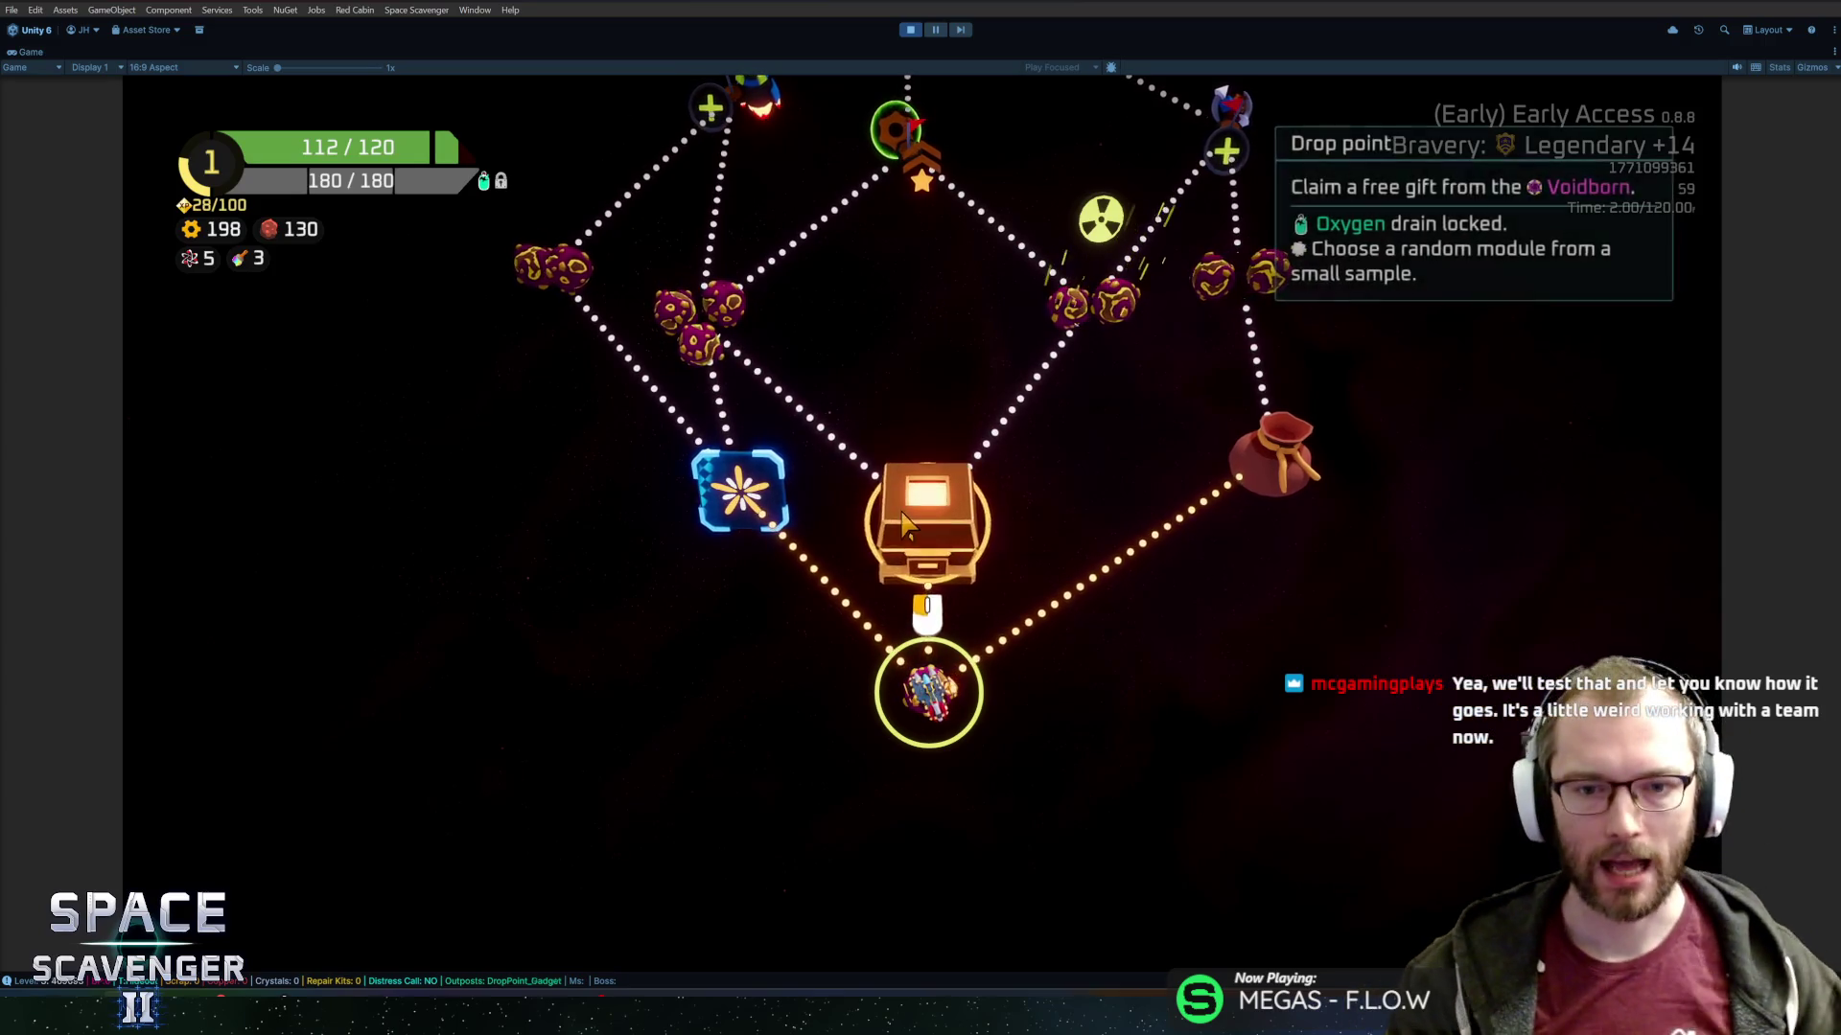
Claim the drop point and take a thruster module as the reward.
{"action": "mouse_move", "coordinate": [928, 499]}
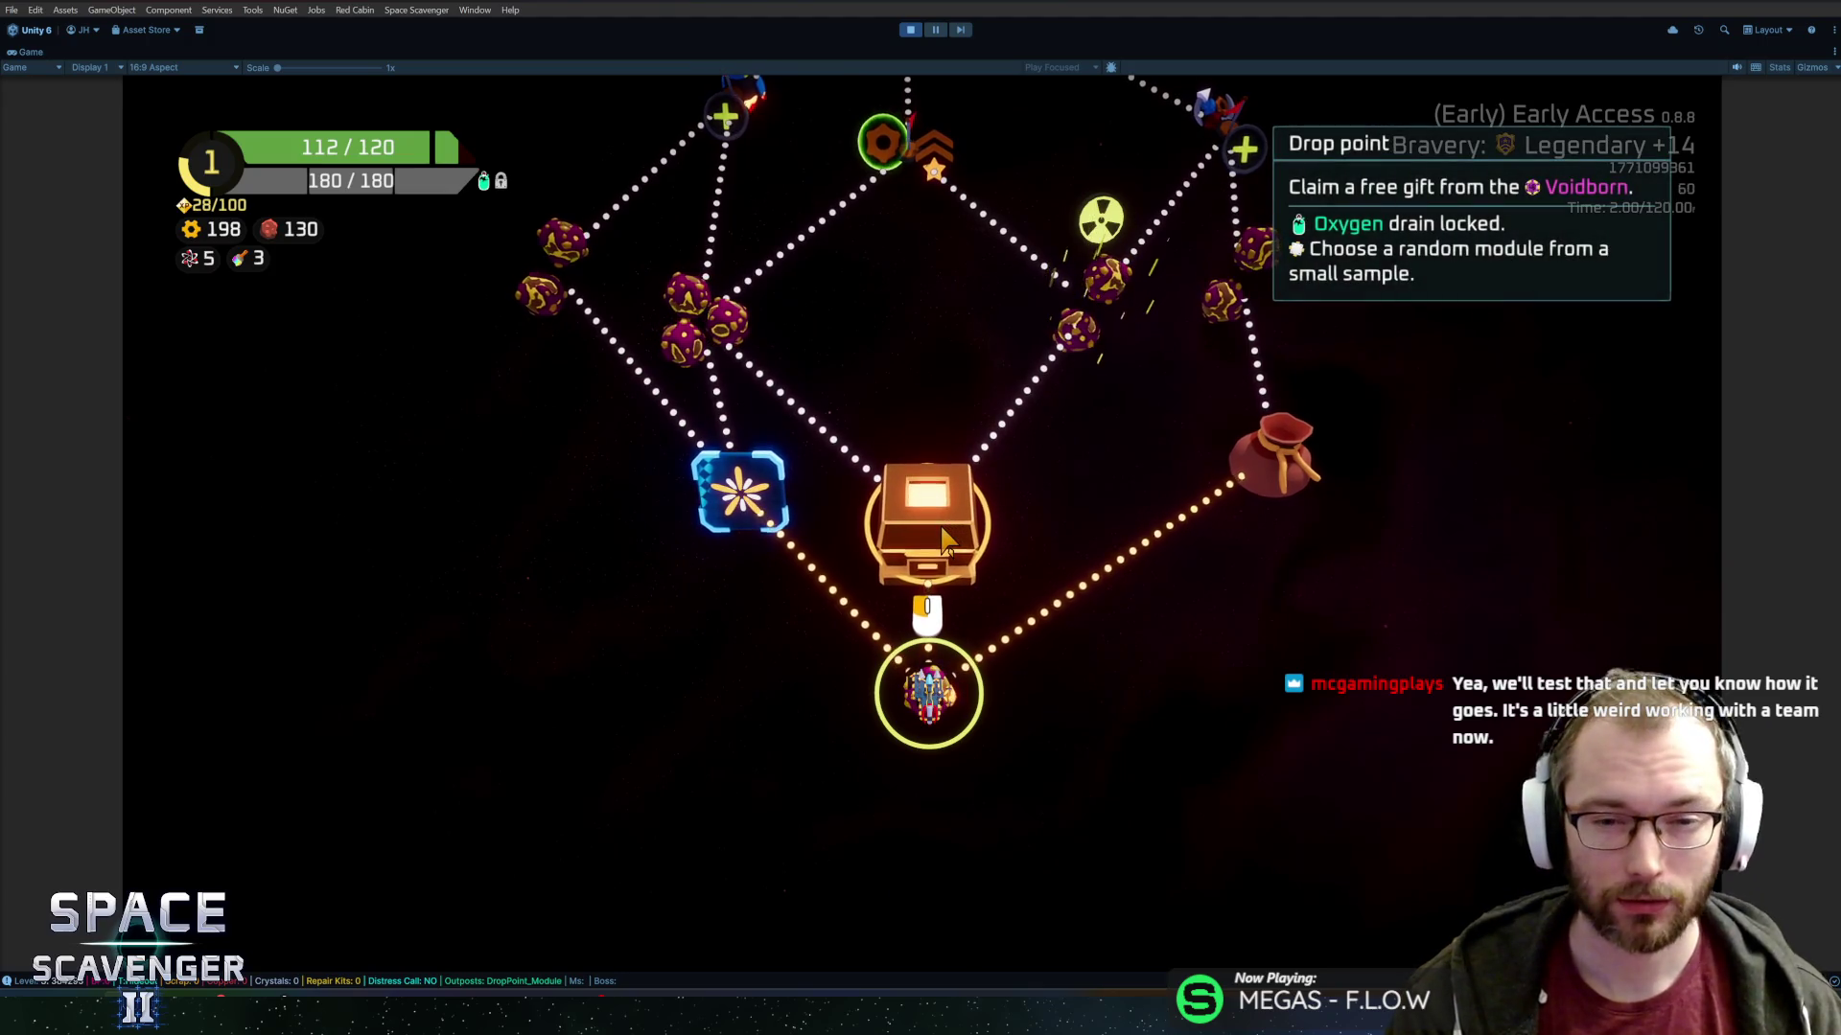
{"action": "left_click", "coordinate": [949, 527]}
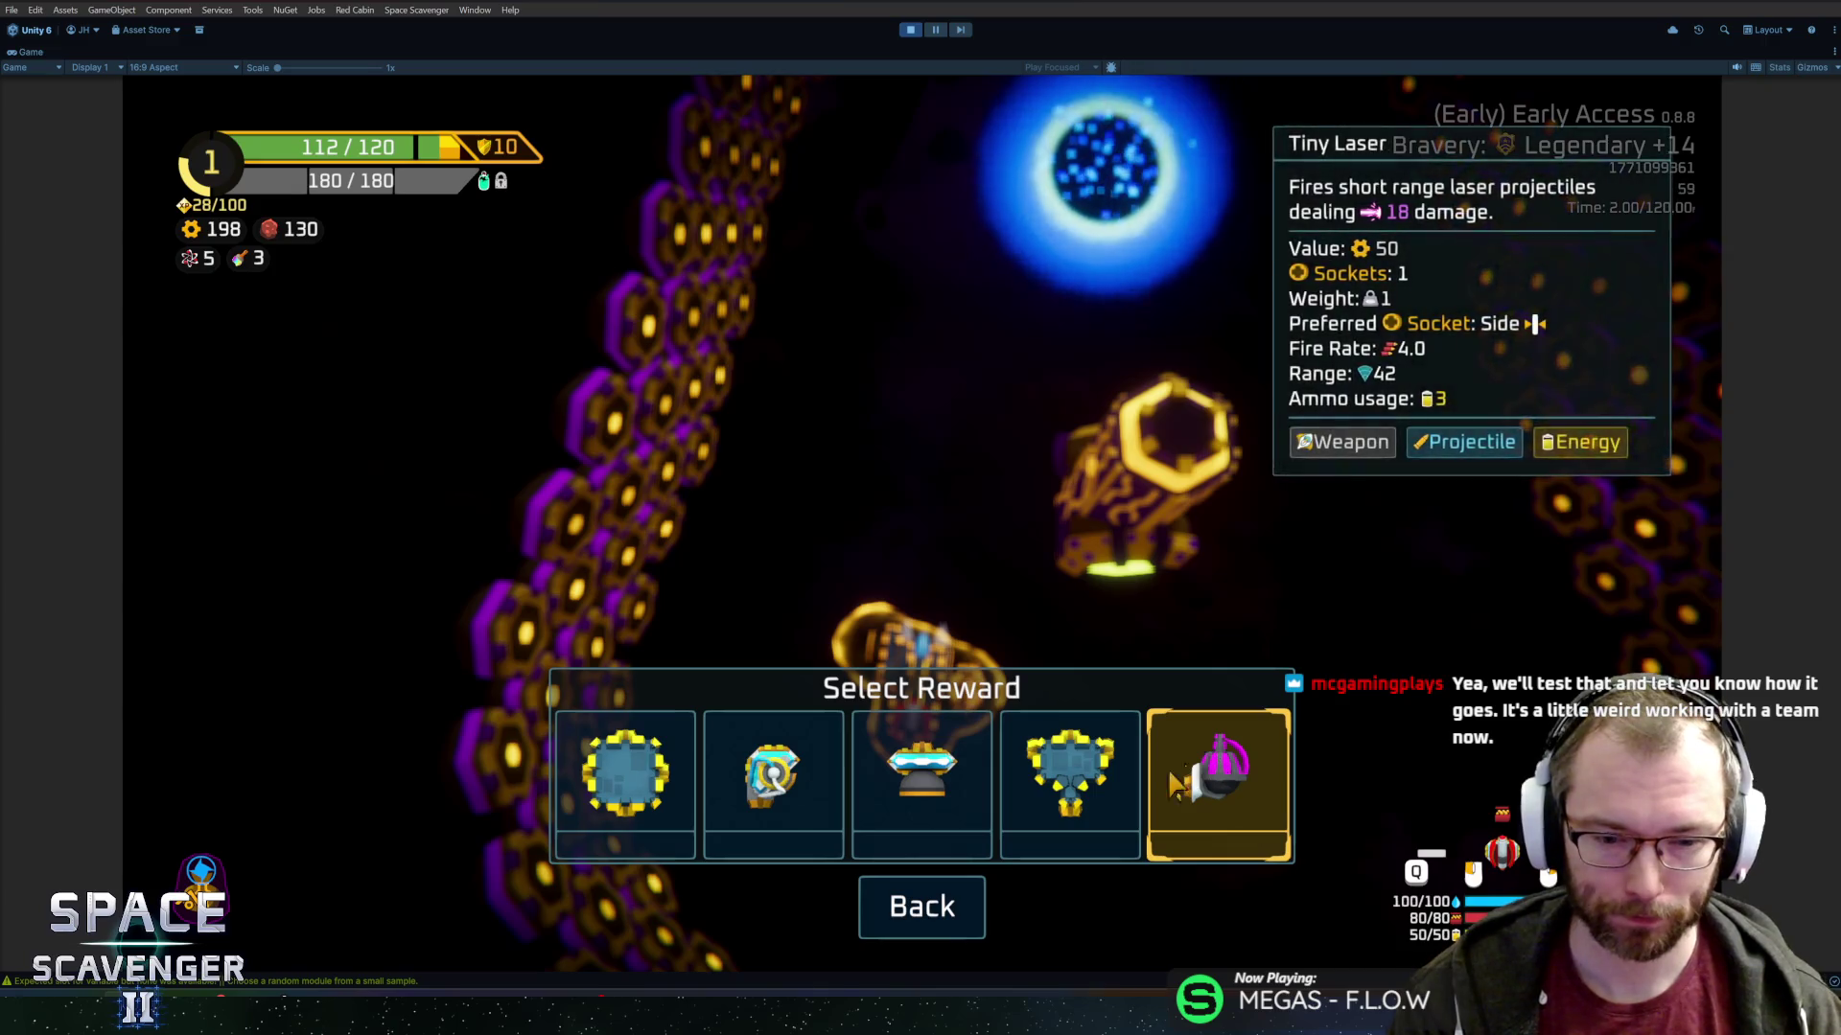
{"action": "mouse_move", "coordinate": [977, 829]}
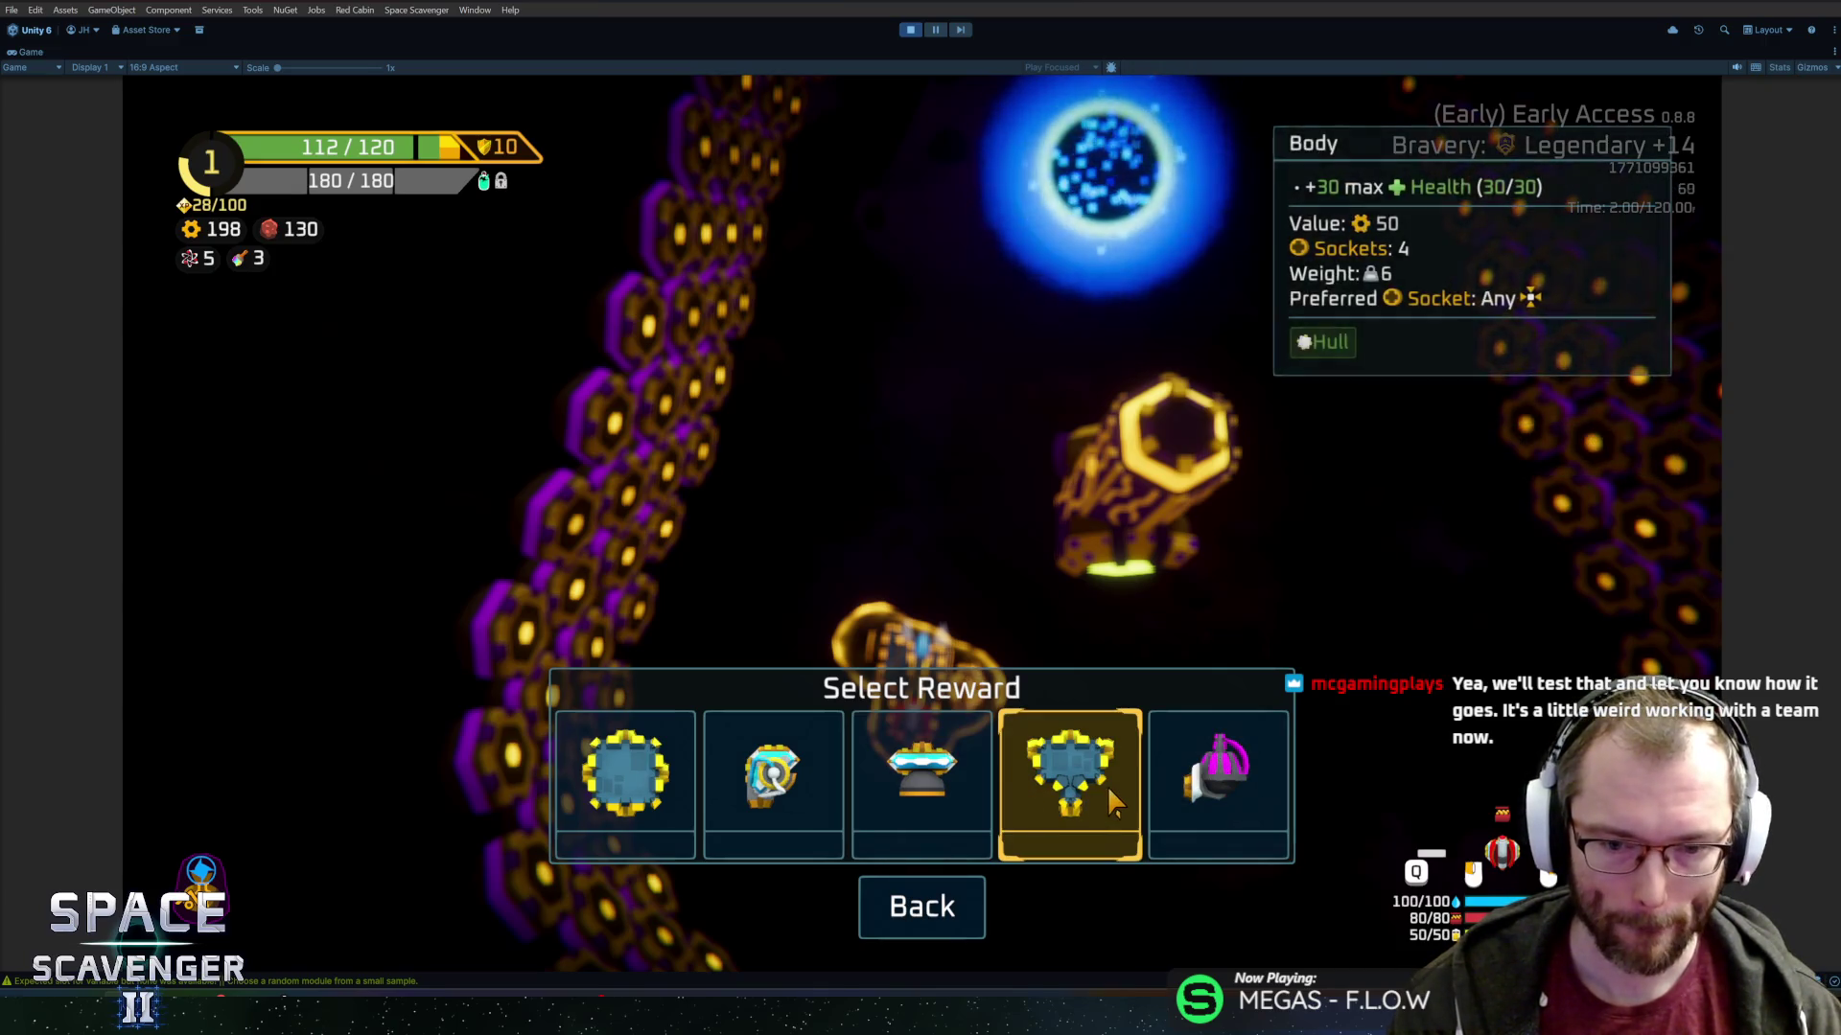
{"action": "left_click", "coordinate": [625, 772]}
Mount the thrusters on the ship's bottom and side, then fly into the portal.
{"action": "mouse_move", "coordinate": [945, 650]}
{"action": "left_mouse_down"}
{"action": "mouse_move", "coordinate": [370, 482]}
{"action": "mouse_move", "coordinate": [936, 719]}
{"action": "mouse_move", "coordinate": [949, 671]}
{"action": "left_mouse_up"}
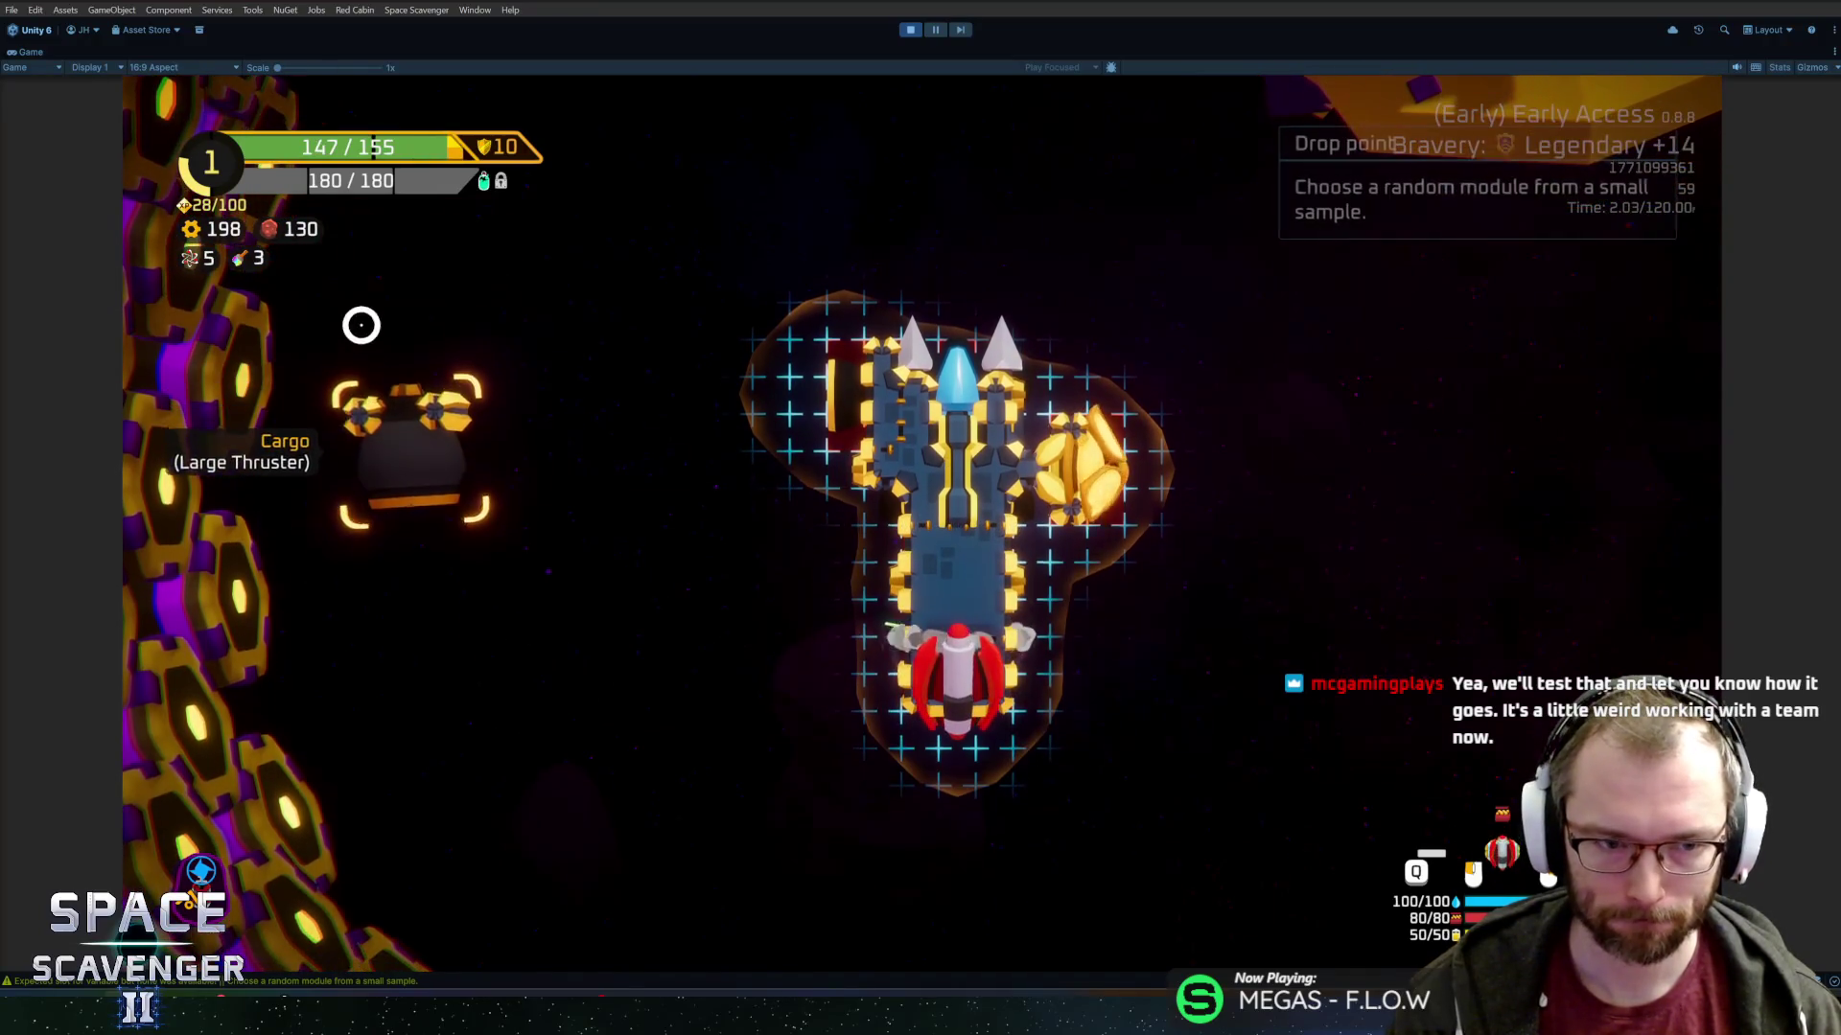
{"action": "mouse_move", "coordinate": [410, 413]}
{"action": "left_mouse_down"}
{"action": "mouse_move", "coordinate": [1154, 547]}
{"action": "mouse_move", "coordinate": [1084, 575]}
{"action": "left_mouse_up"}
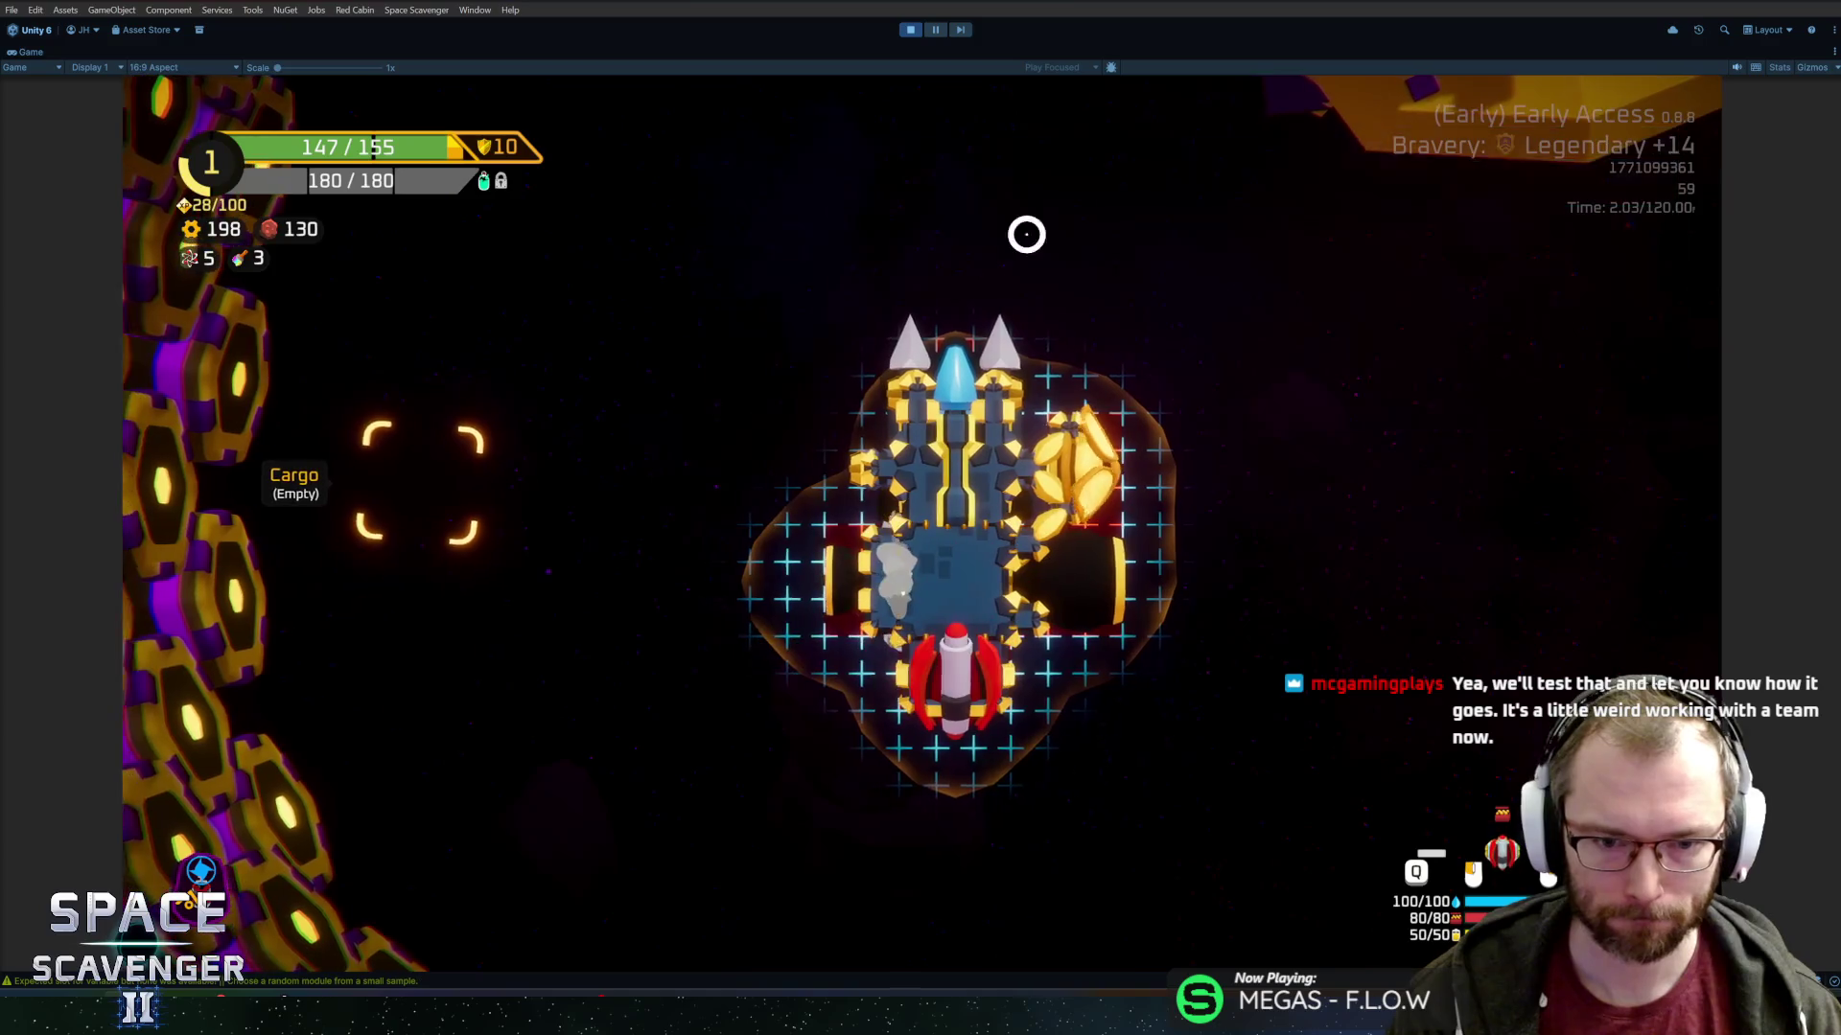
{"action": "key", "text": "Tab"}
{"action": "key", "text": "w"}
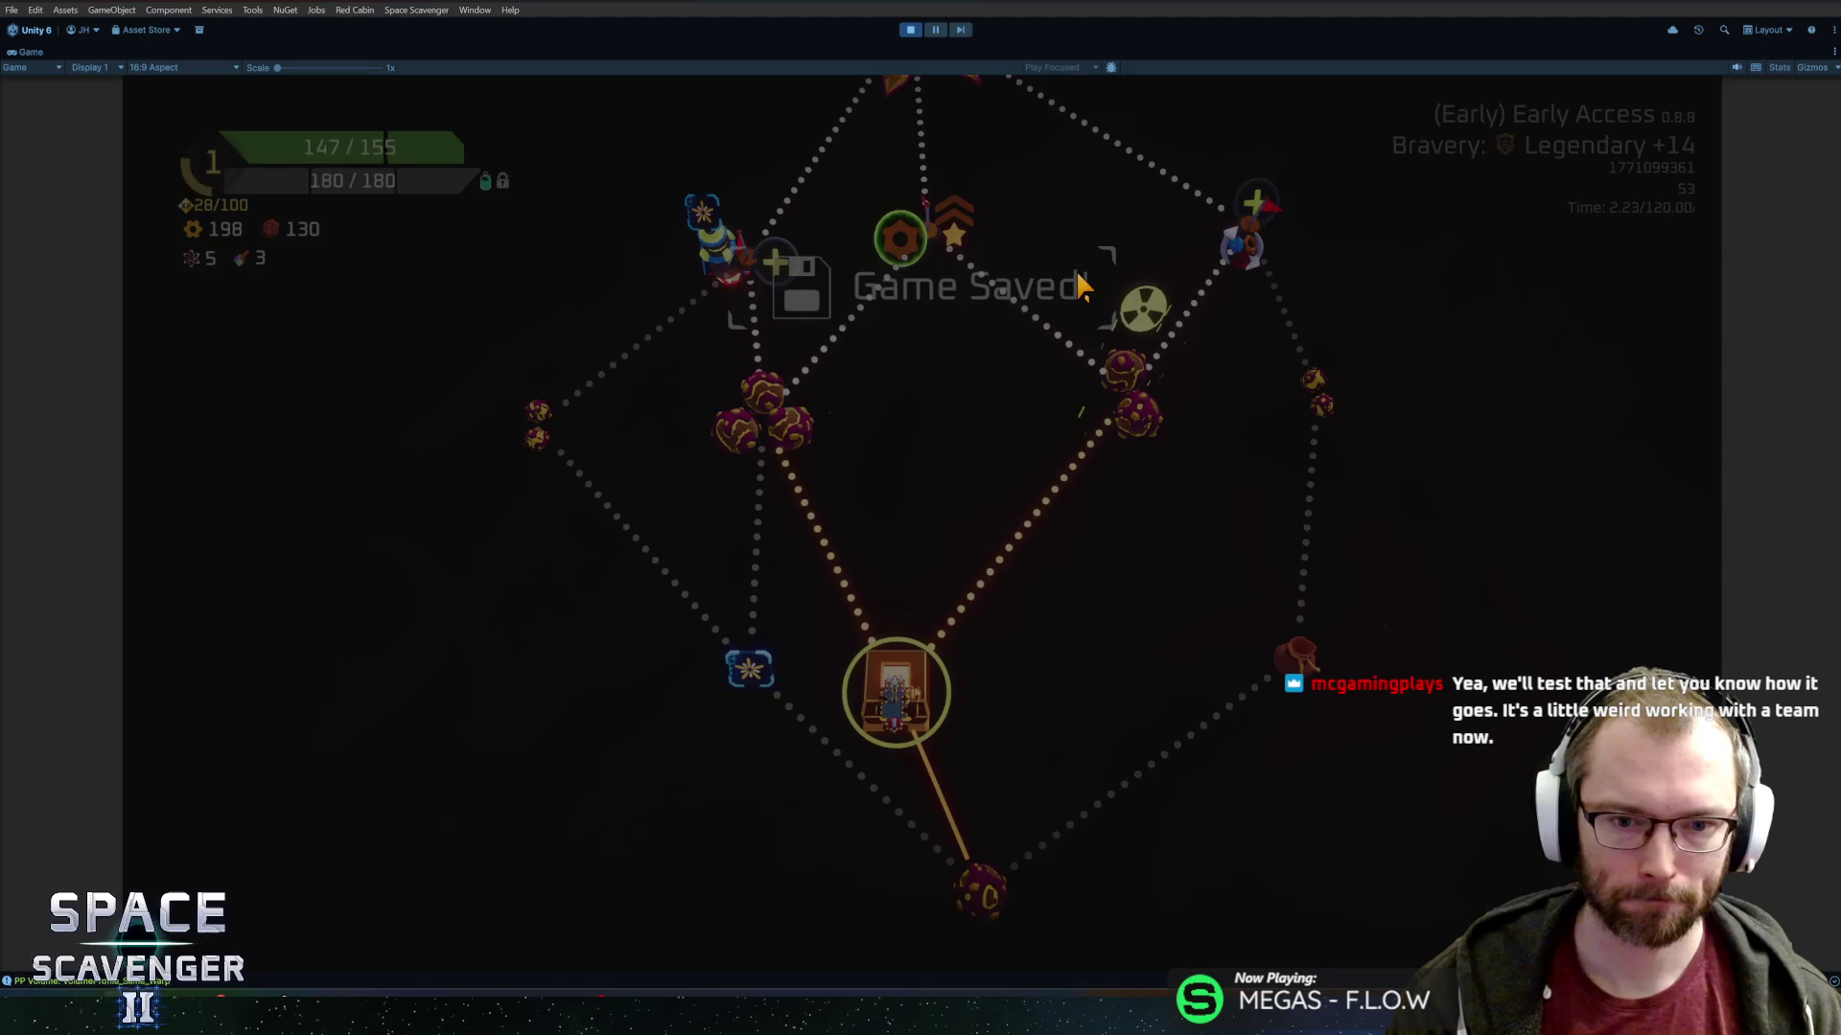
Travel to the Radiation Zone, fight through the level, and use the Oxygen Station.
{"action": "left_click", "coordinate": [1140, 426]}
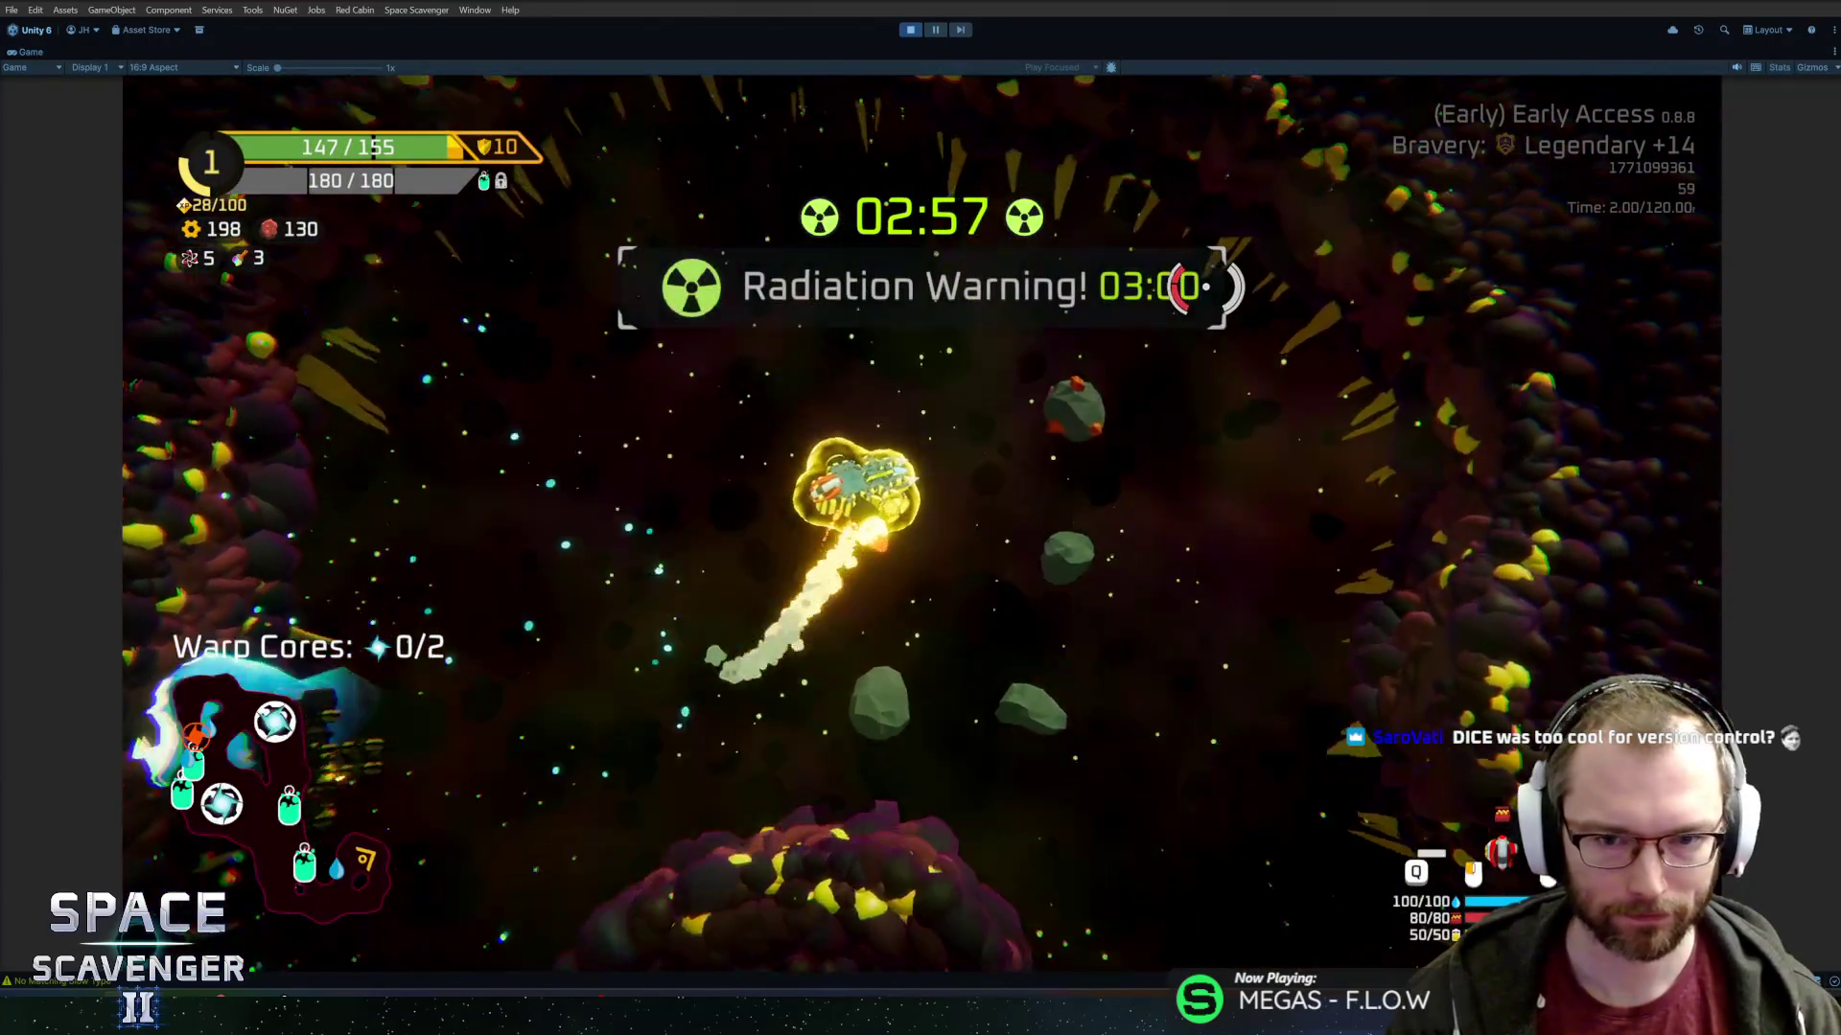
{"action": "mouse_move", "coordinate": [1220, 284]}
{"action": "left_mouse_down"}
{"action": "mouse_move", "coordinate": [1162, 485]}
{"action": "mouse_move", "coordinate": [1159, 383]}
{"action": "mouse_move", "coordinate": [796, 707]}
{"action": "mouse_move", "coordinate": [739, 616]}
{"action": "mouse_move", "coordinate": [760, 637]}
{"action": "mouse_move", "coordinate": [678, 423]}
{"action": "mouse_move", "coordinate": [705, 403]}
{"action": "mouse_move", "coordinate": [546, 522]}
{"action": "mouse_move", "coordinate": [710, 783]}
{"action": "mouse_move", "coordinate": [465, 781]}
{"action": "mouse_move", "coordinate": [513, 809]}
{"action": "mouse_move", "coordinate": [554, 653]}
{"action": "mouse_move", "coordinate": [817, 768]}
{"action": "mouse_move", "coordinate": [1109, 727]}
{"action": "mouse_move", "coordinate": [1233, 542]}
{"action": "mouse_move", "coordinate": [1171, 417]}
{"action": "mouse_move", "coordinate": [968, 402]}
{"action": "mouse_move", "coordinate": [780, 546]}
{"action": "mouse_move", "coordinate": [645, 493]}
{"action": "mouse_move", "coordinate": [644, 414]}
{"action": "mouse_move", "coordinate": [517, 355]}
{"action": "left_mouse_up"}
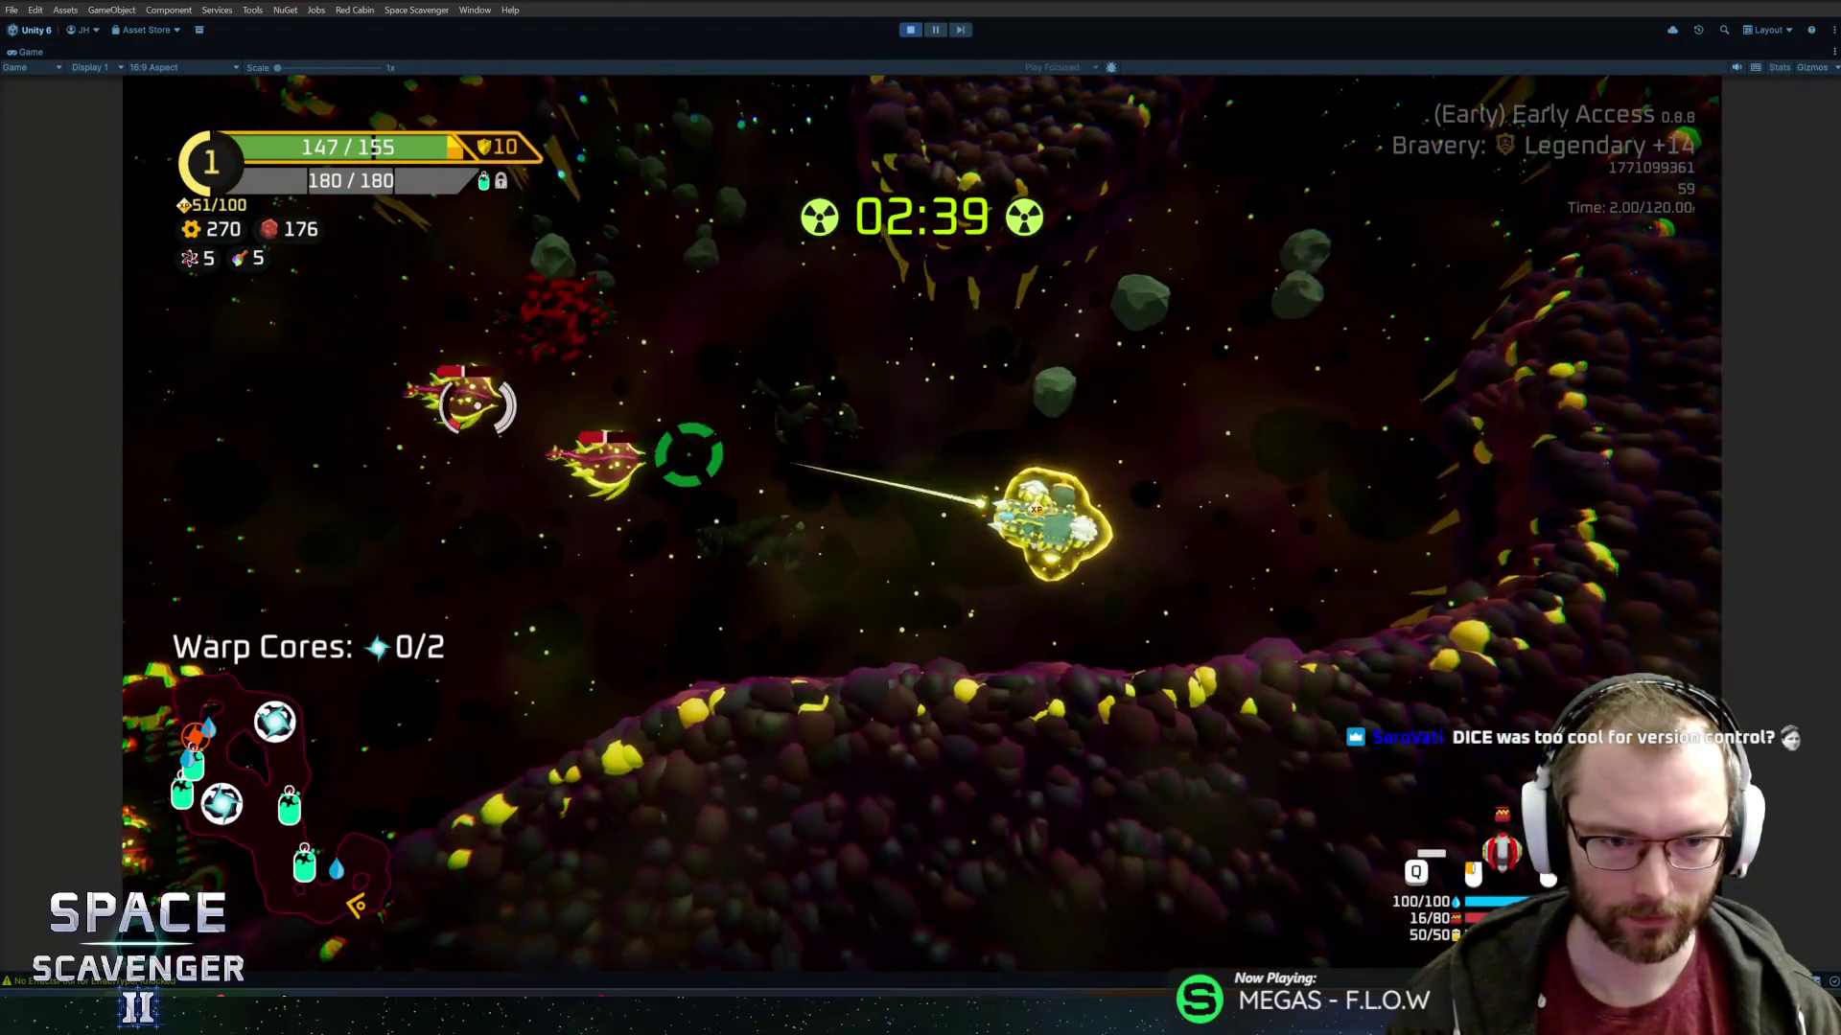
{"action": "mouse_move", "coordinate": [872, 383]}
{"action": "left_mouse_down"}
{"action": "mouse_move", "coordinate": [670, 658]}
{"action": "mouse_move", "coordinate": [690, 489]}
{"action": "mouse_move", "coordinate": [559, 511]}
{"action": "mouse_move", "coordinate": [473, 641]}
{"action": "mouse_move", "coordinate": [354, 633]}
{"action": "mouse_move", "coordinate": [646, 441]}
{"action": "mouse_move", "coordinate": [780, 317]}
{"action": "mouse_move", "coordinate": [866, 329]}
{"action": "mouse_move", "coordinate": [765, 421]}
{"action": "mouse_move", "coordinate": [567, 518]}
{"action": "mouse_move", "coordinate": [411, 645]}
{"action": "mouse_move", "coordinate": [476, 646]}
{"action": "mouse_move", "coordinate": [624, 776]}
{"action": "mouse_move", "coordinate": [1076, 567]}
{"action": "mouse_move", "coordinate": [1109, 357]}
{"action": "mouse_move", "coordinate": [1287, 351]}
{"action": "mouse_move", "coordinate": [1204, 423]}
{"action": "mouse_move", "coordinate": [1200, 537]}
{"action": "mouse_move", "coordinate": [1058, 382]}
{"action": "mouse_move", "coordinate": [851, 308]}
{"action": "mouse_move", "coordinate": [768, 329]}
{"action": "left_mouse_up"}
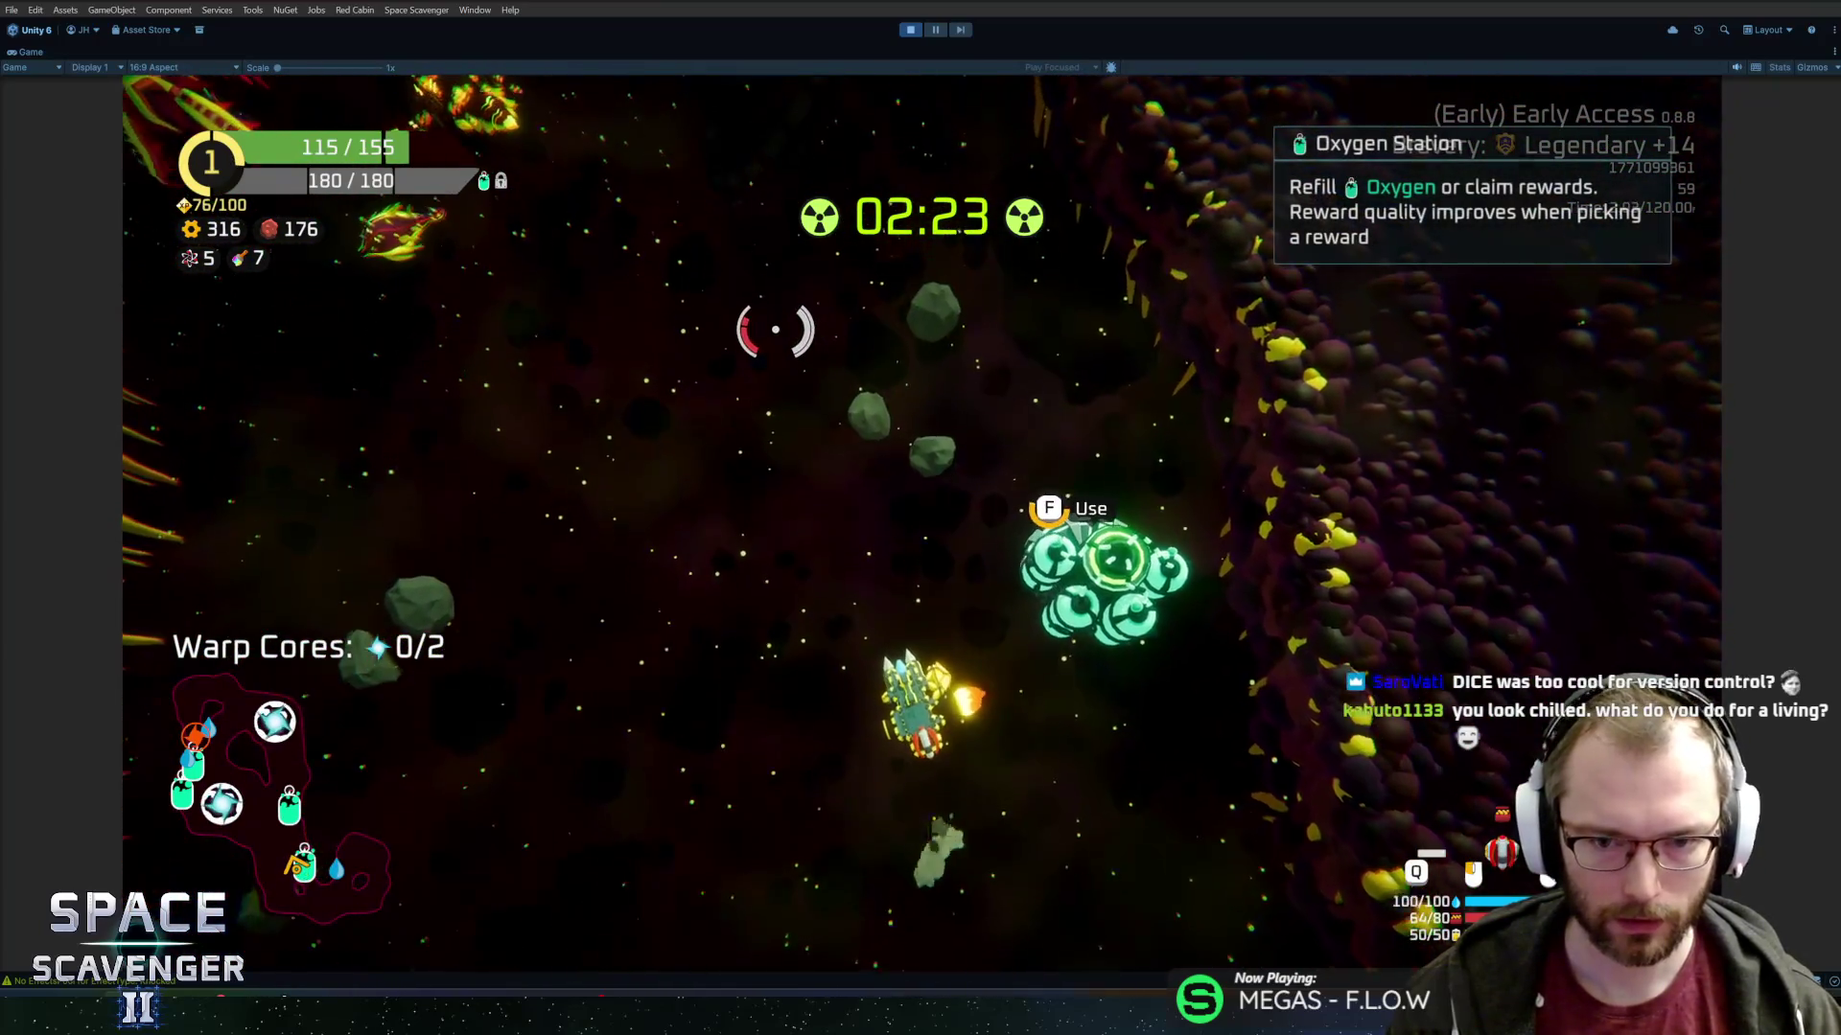
{"action": "key", "text": "e"}
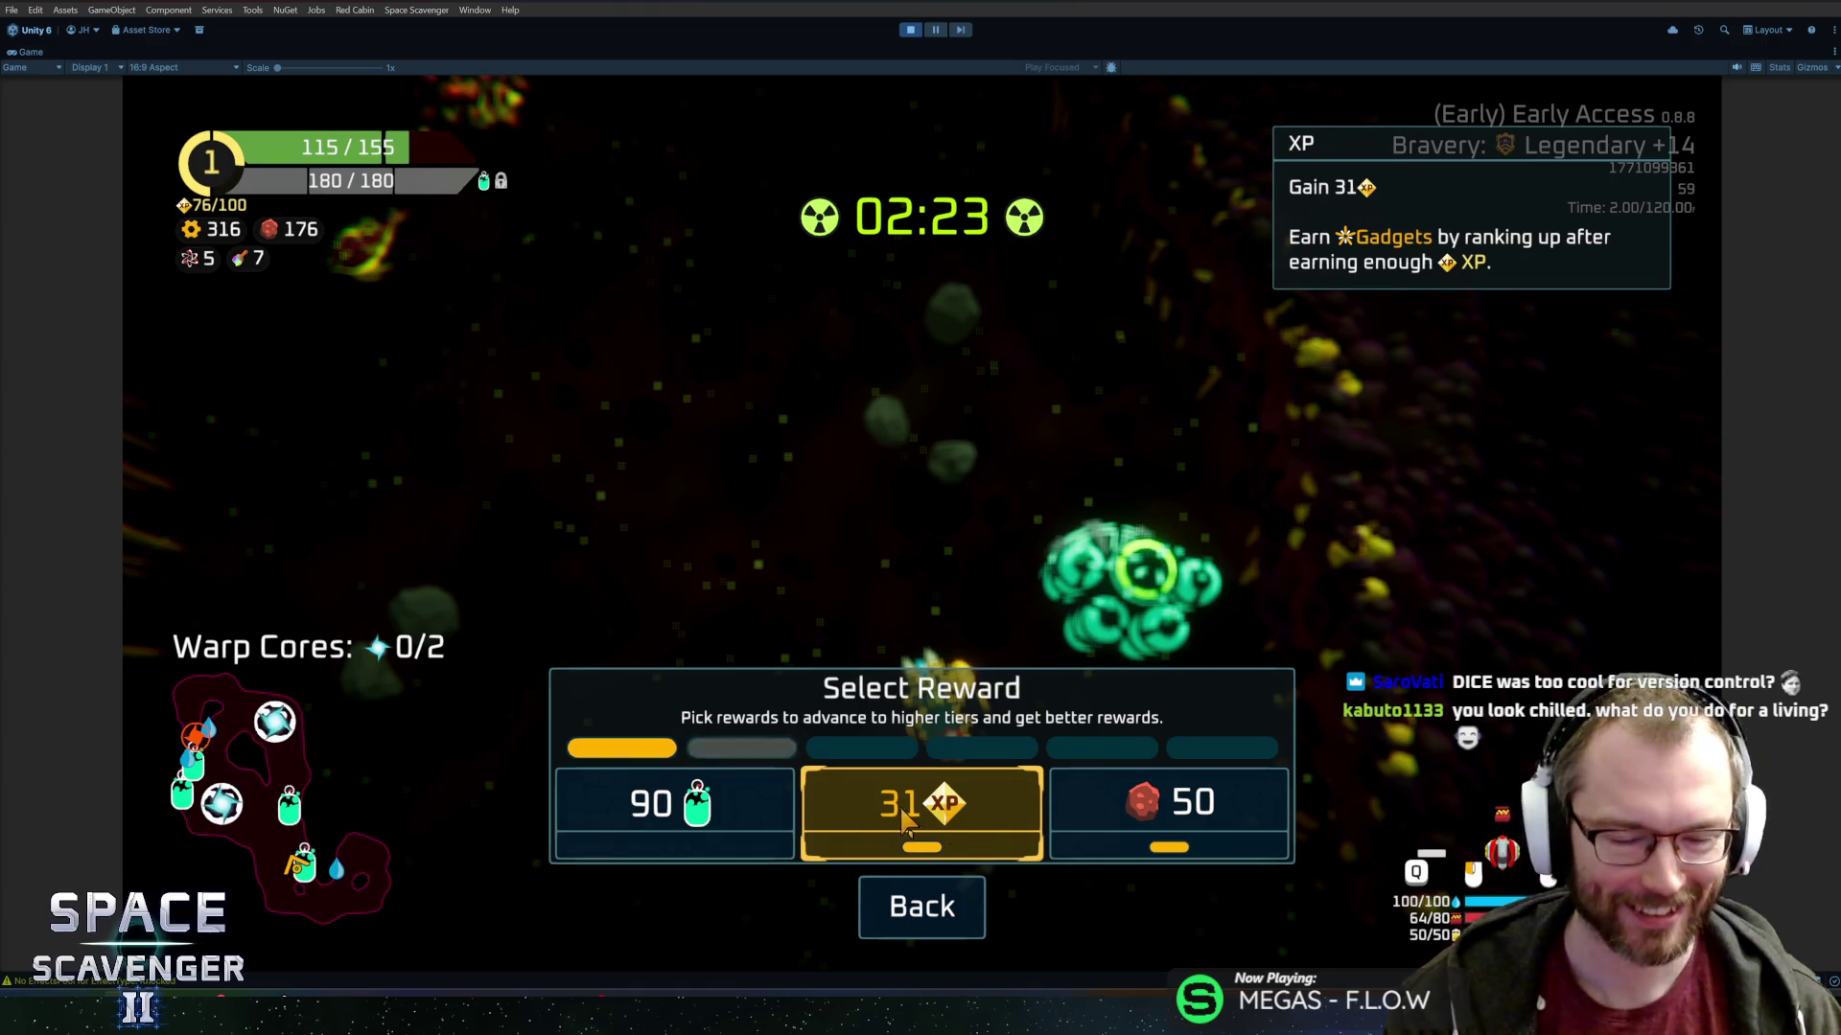
Take the 31 XP reward, then the Hull Plates upgrade and the Firecracker upgrade.
{"action": "left_click", "coordinate": [923, 837]}
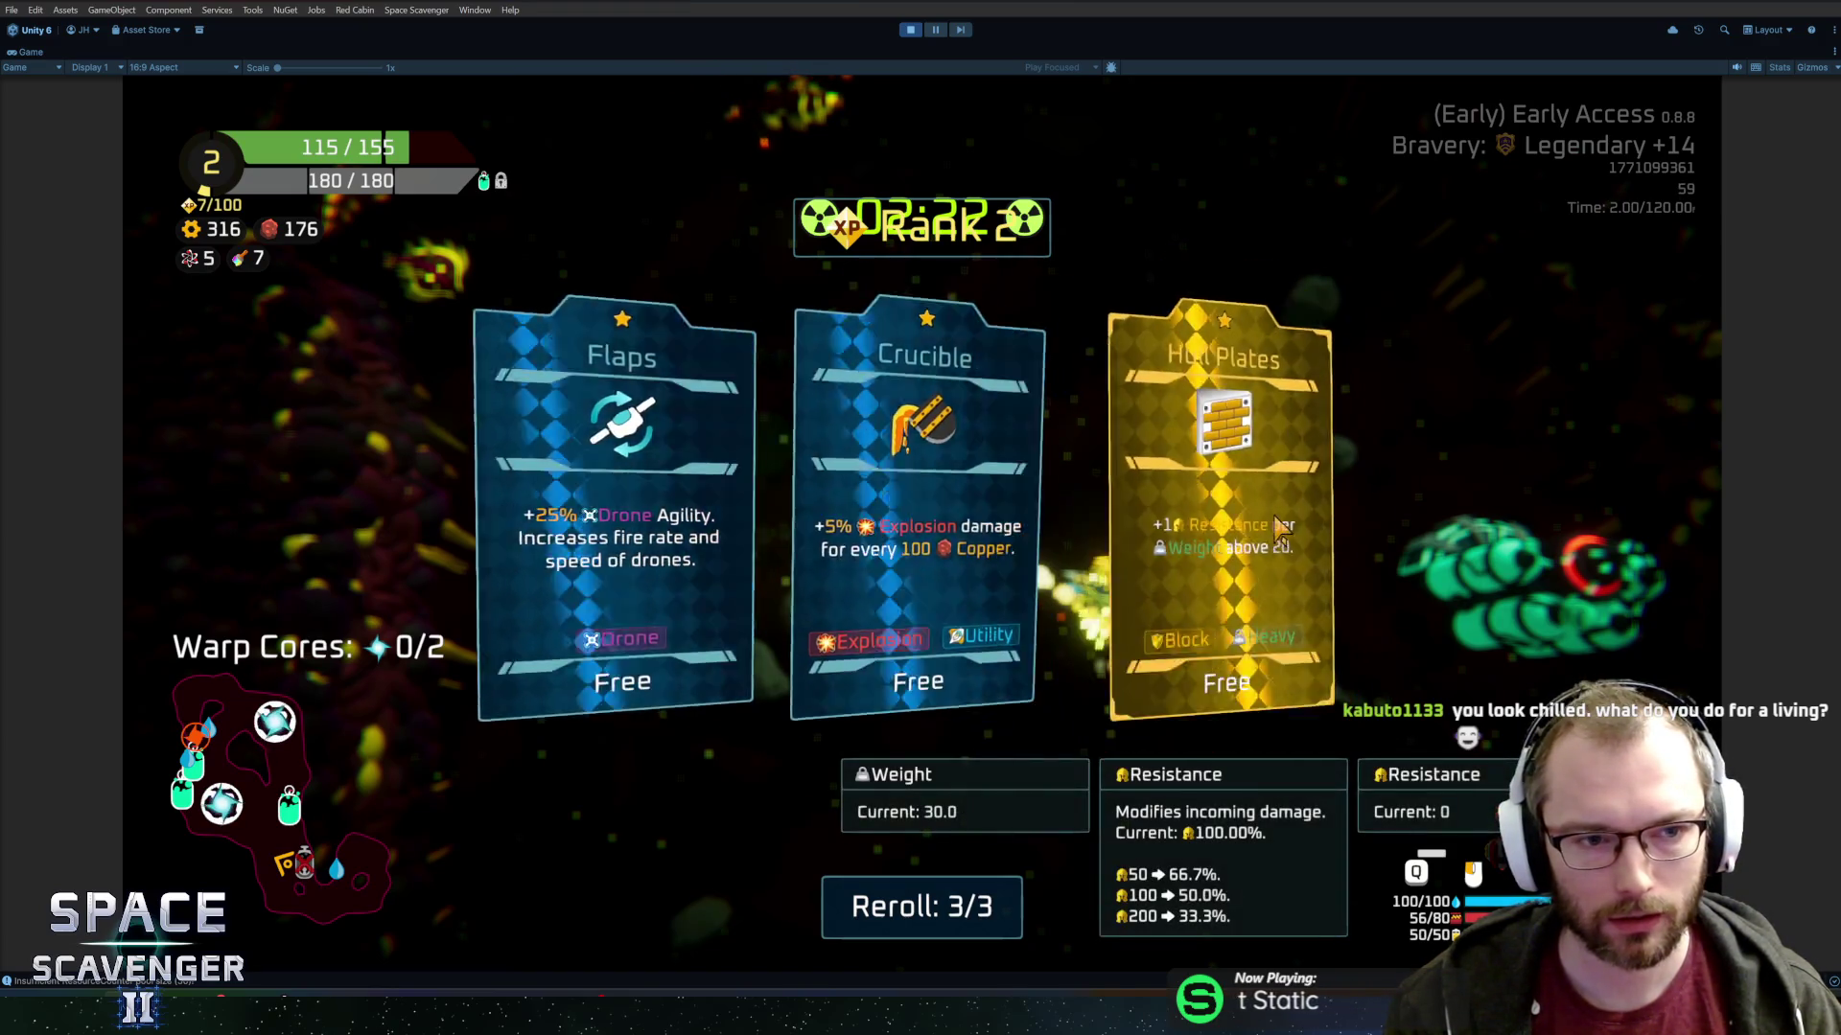
{"action": "left_click", "coordinate": [1231, 498]}
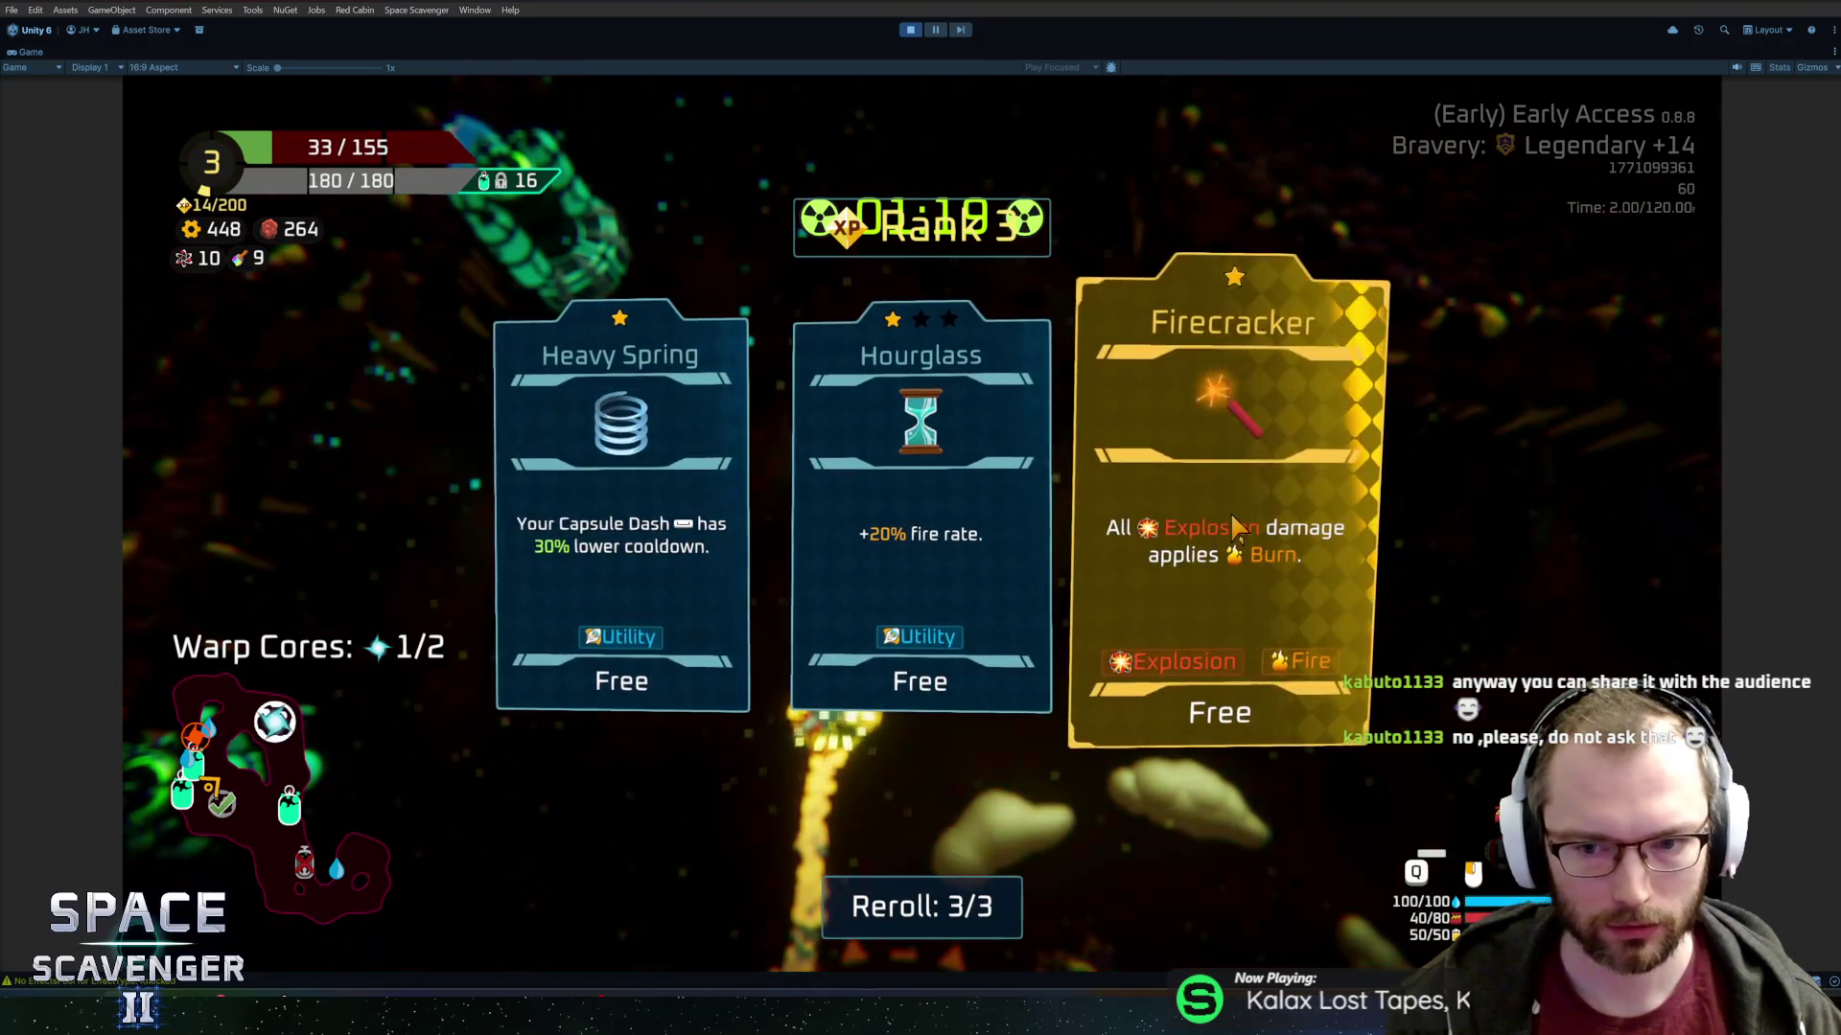
{"action": "left_click", "coordinate": [1147, 355]}
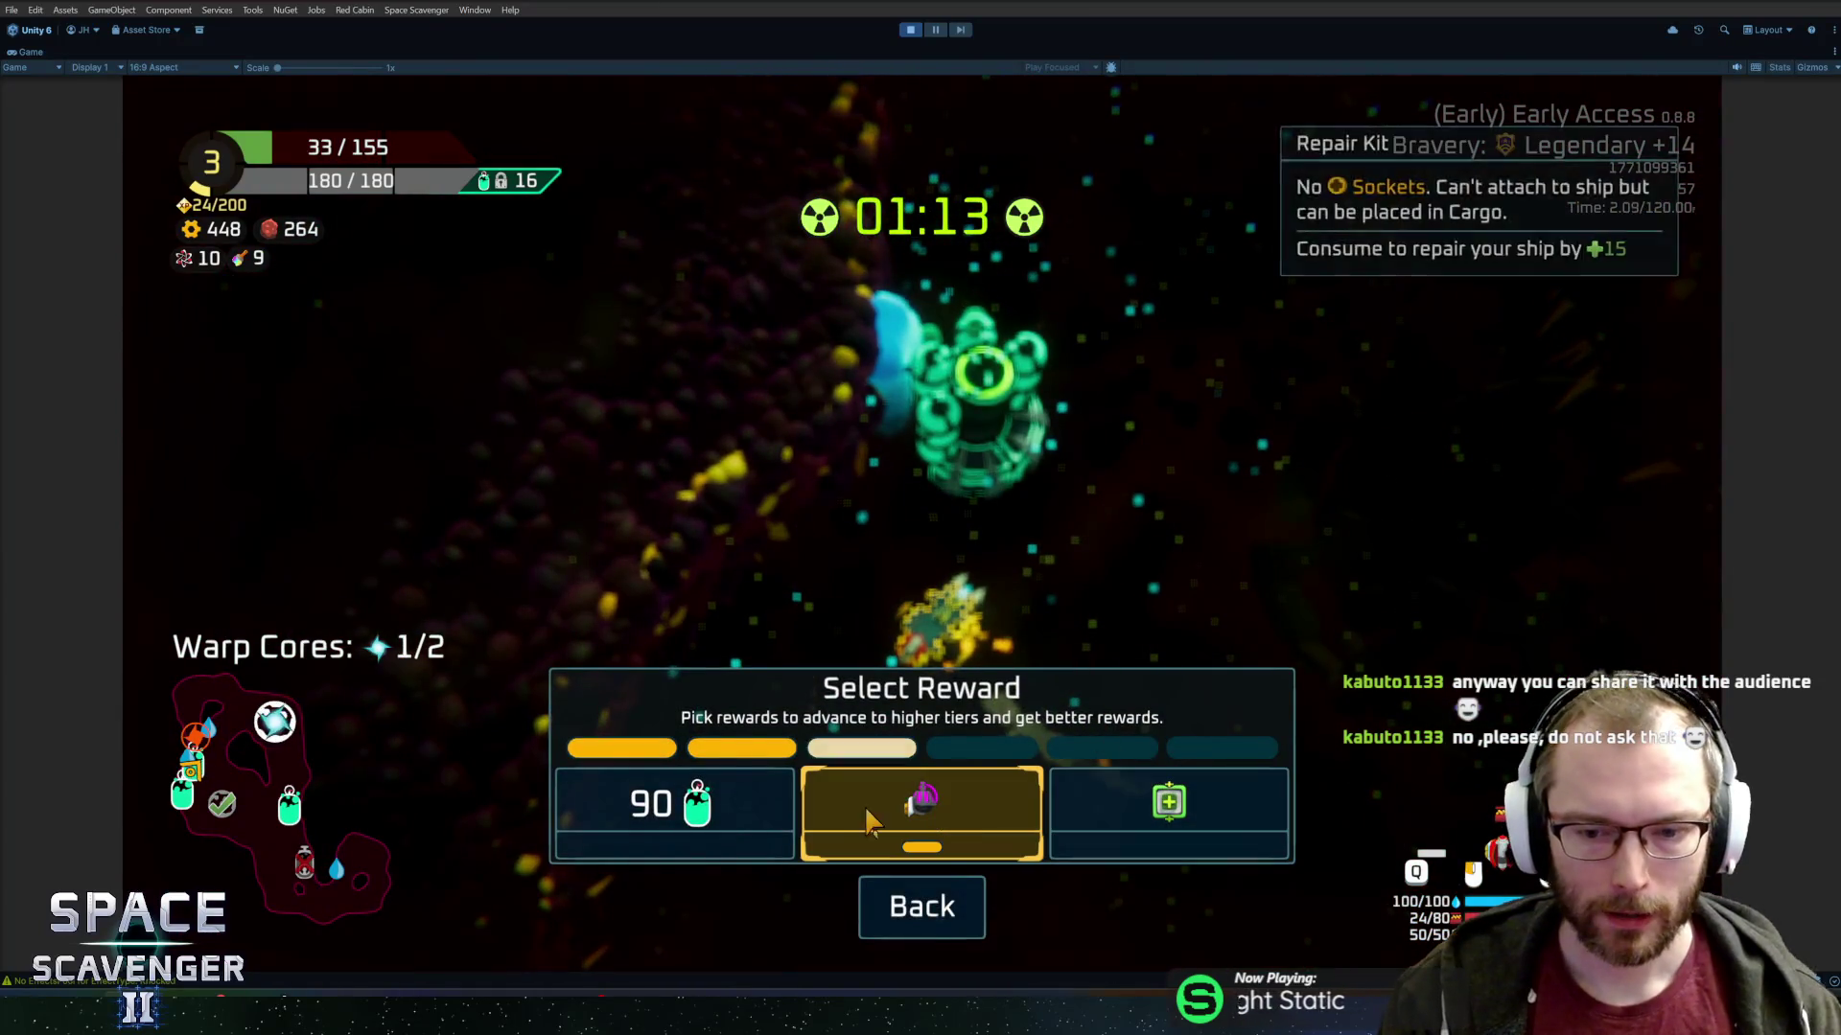
Claim the Repair Kit reward and consume it to repair the hull.
{"action": "mouse_move", "coordinate": [851, 809]}
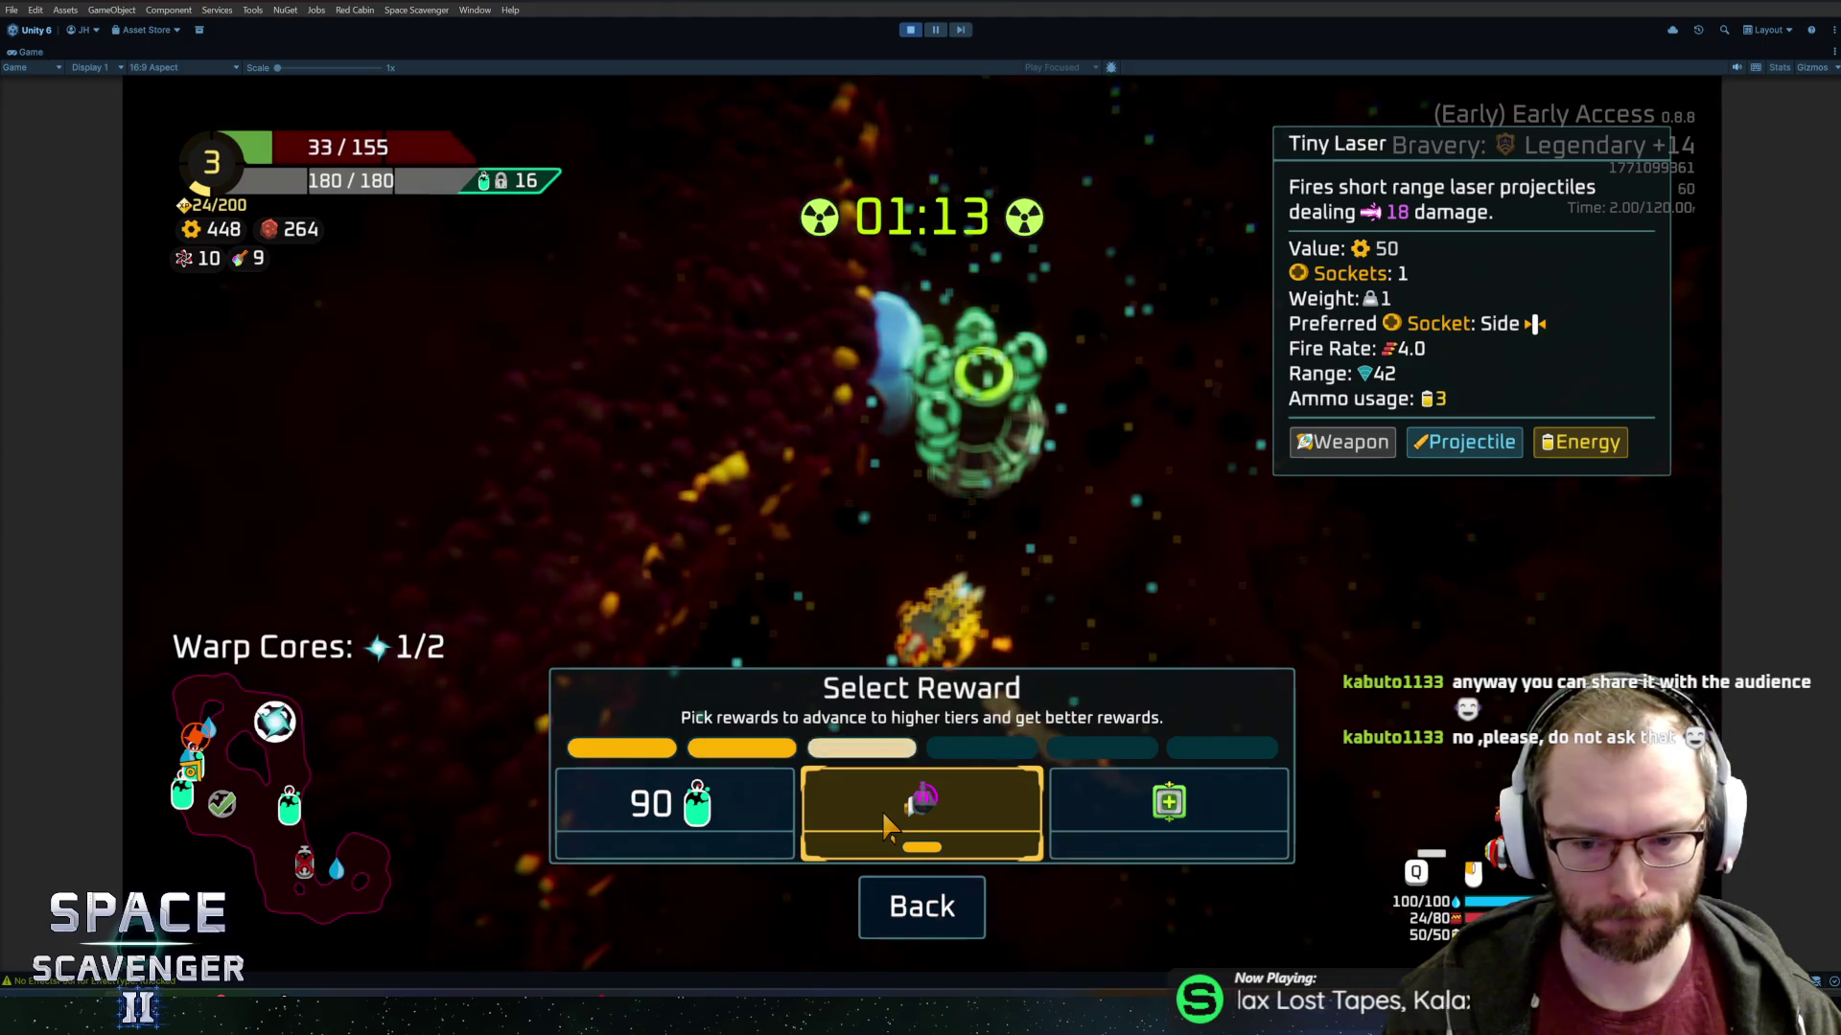
{"action": "left_click", "coordinate": [909, 820]}
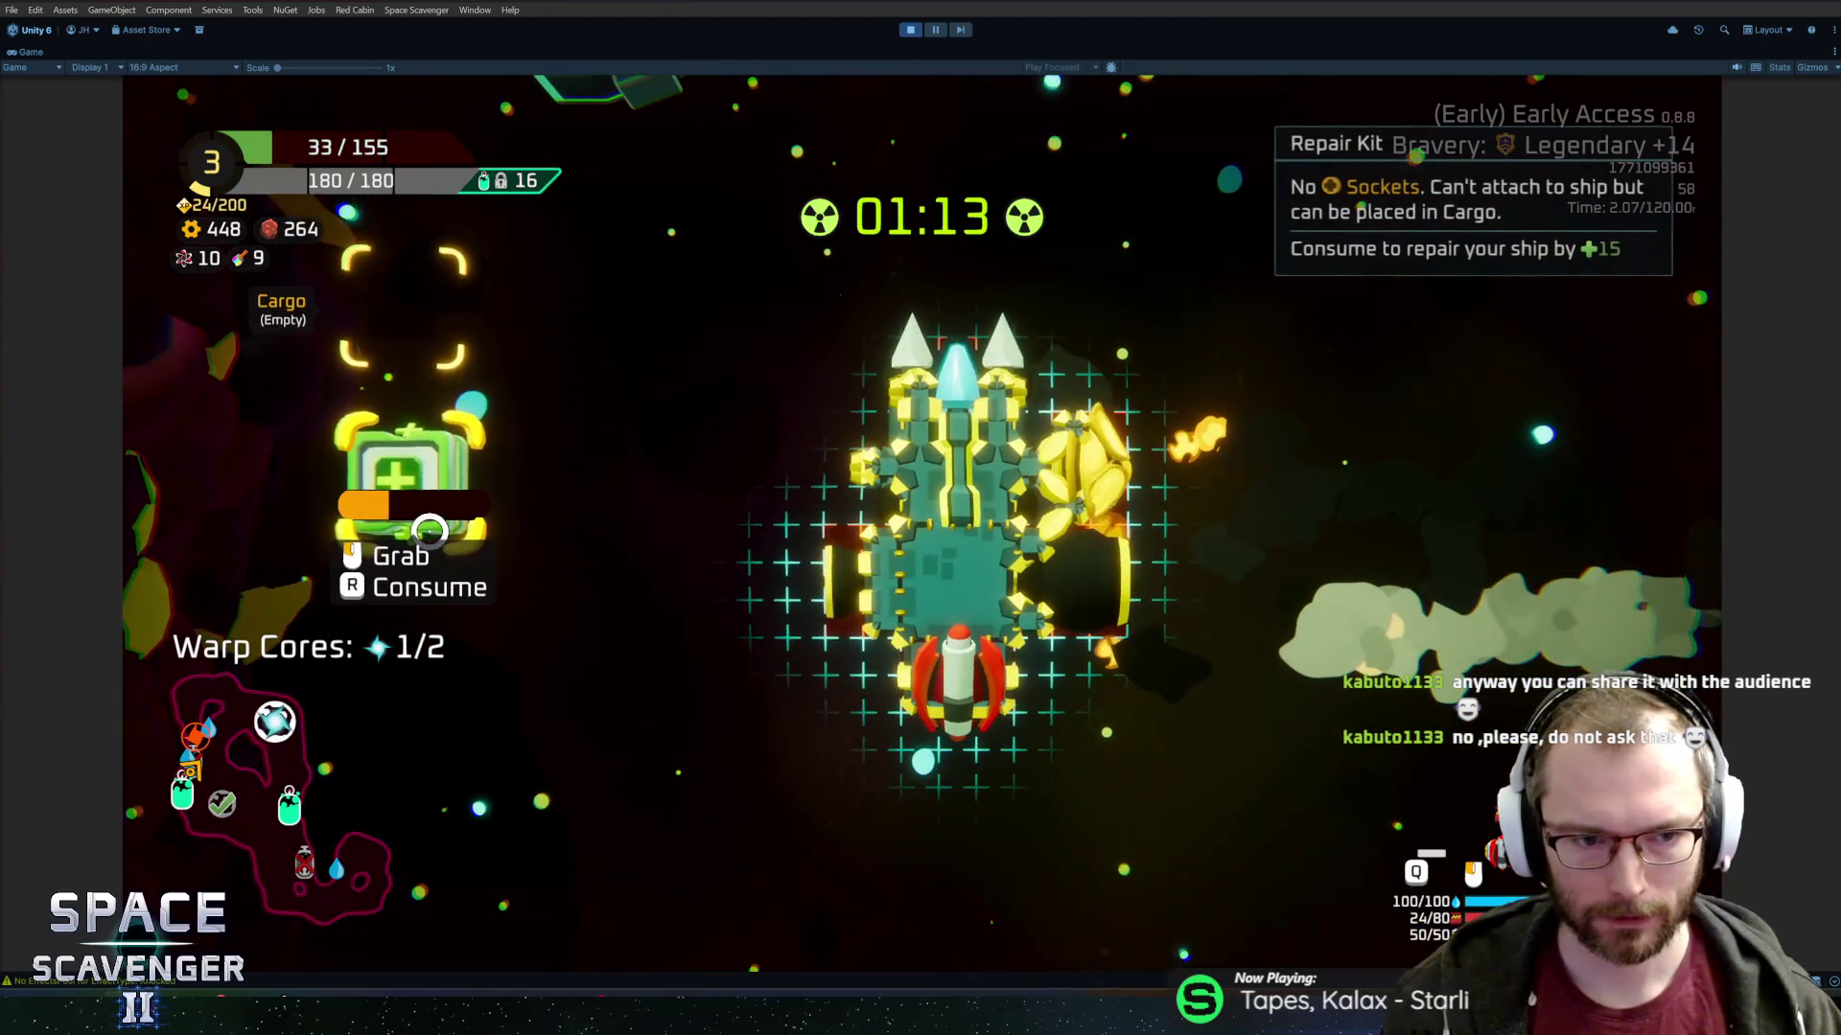
{"action": "key", "text": "r"}
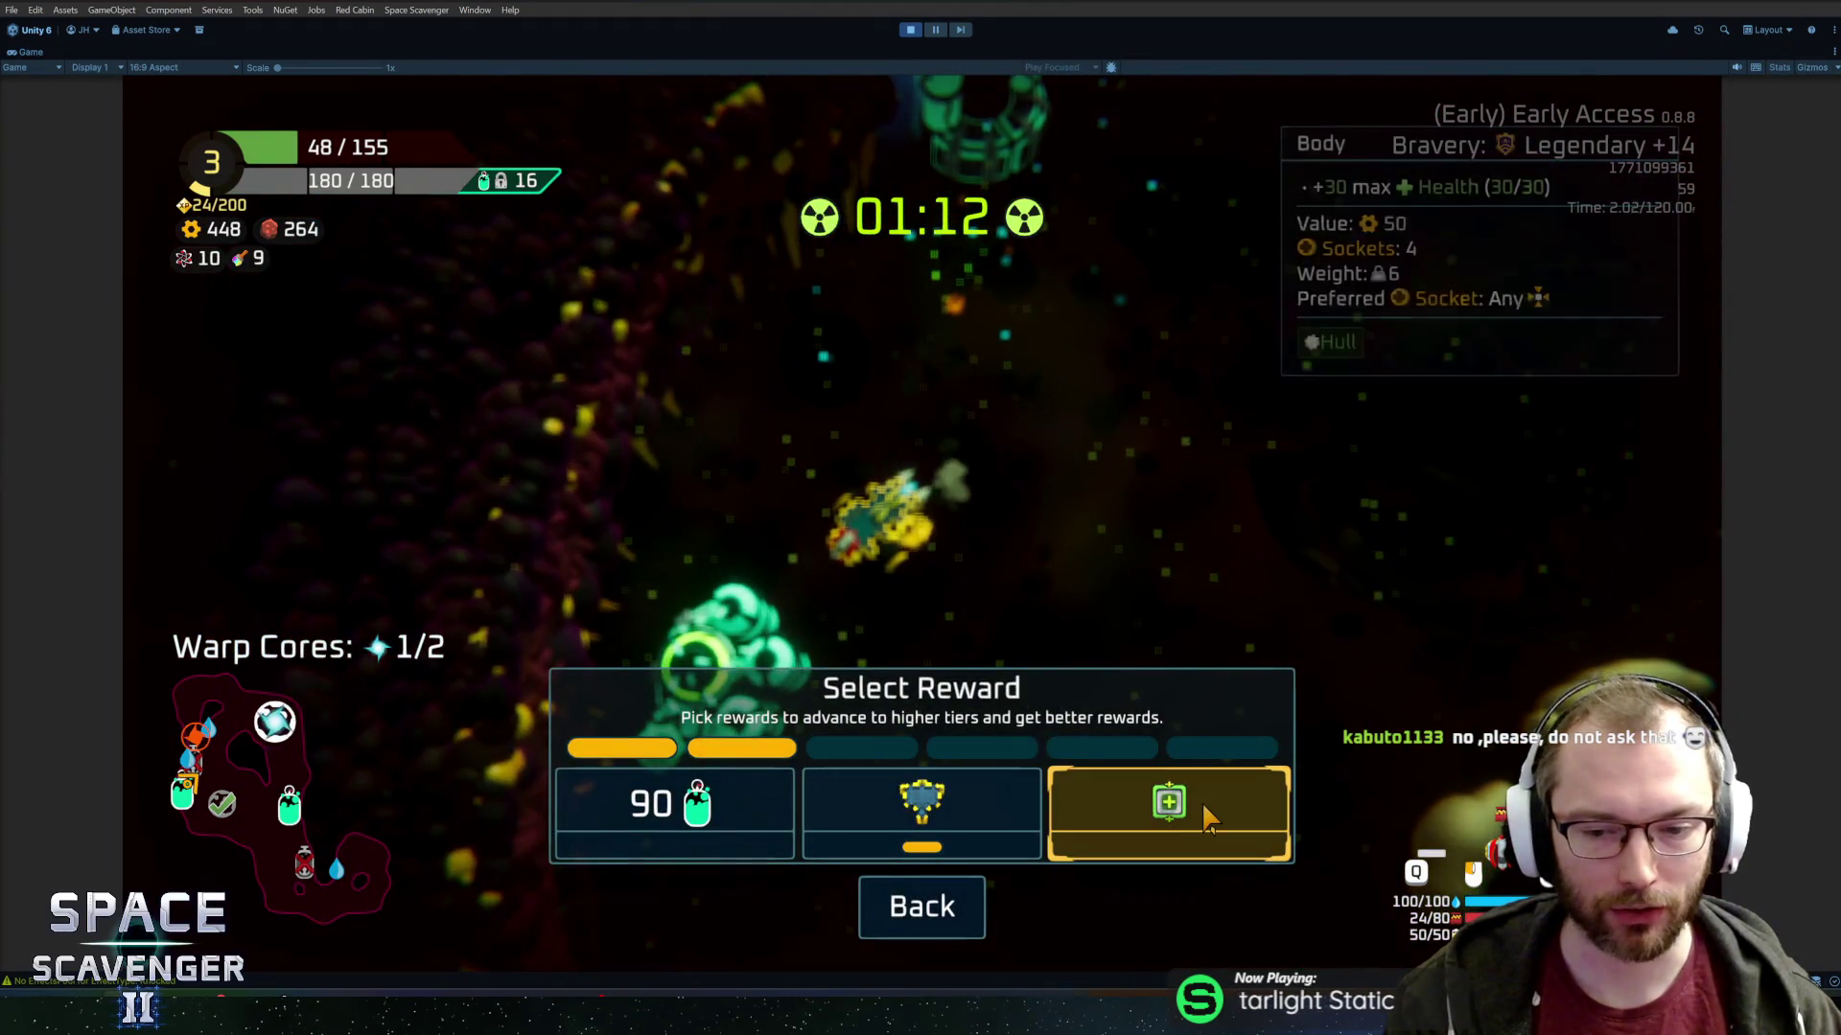
Claim the body-part reward and mount it in the ship's bottom socket.
{"action": "left_click", "coordinate": [876, 813]}
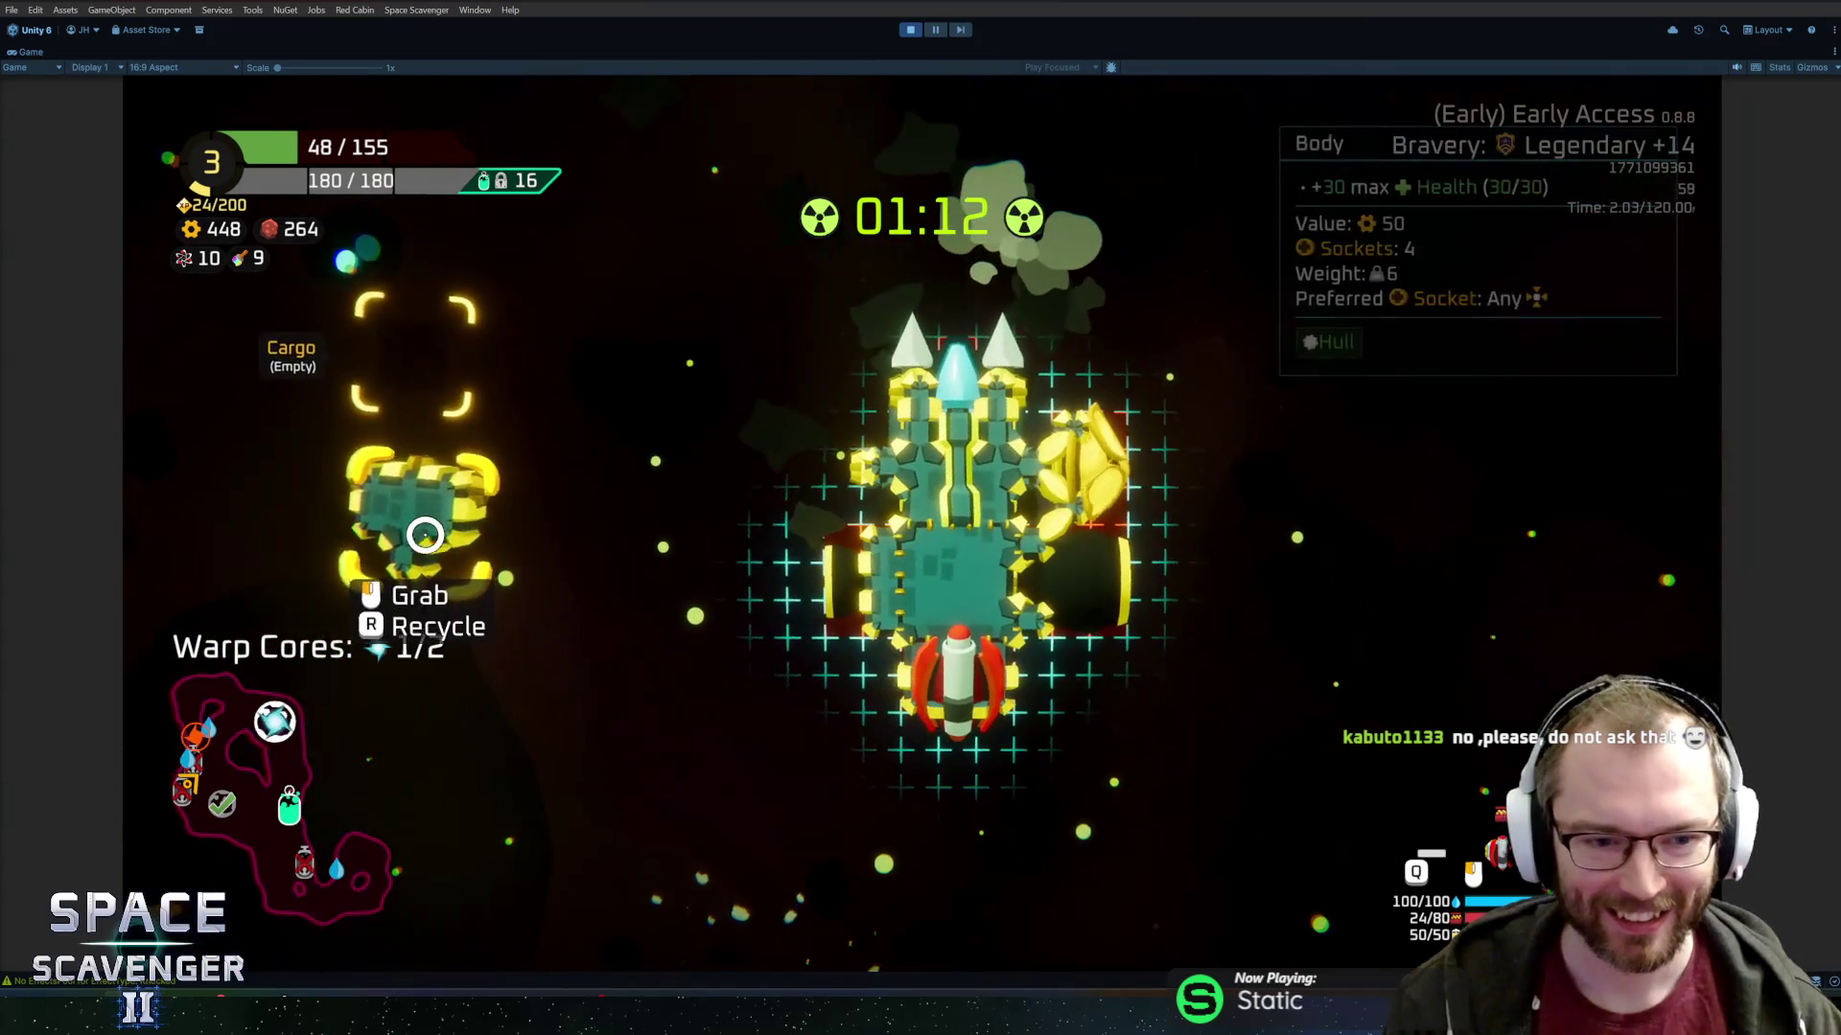
{"action": "left_click_drag", "start_coordinate": [936, 684], "coordinate": [494, 614]}
{"action": "left_click_drag", "start_coordinate": [407, 518], "coordinate": [959, 766]}
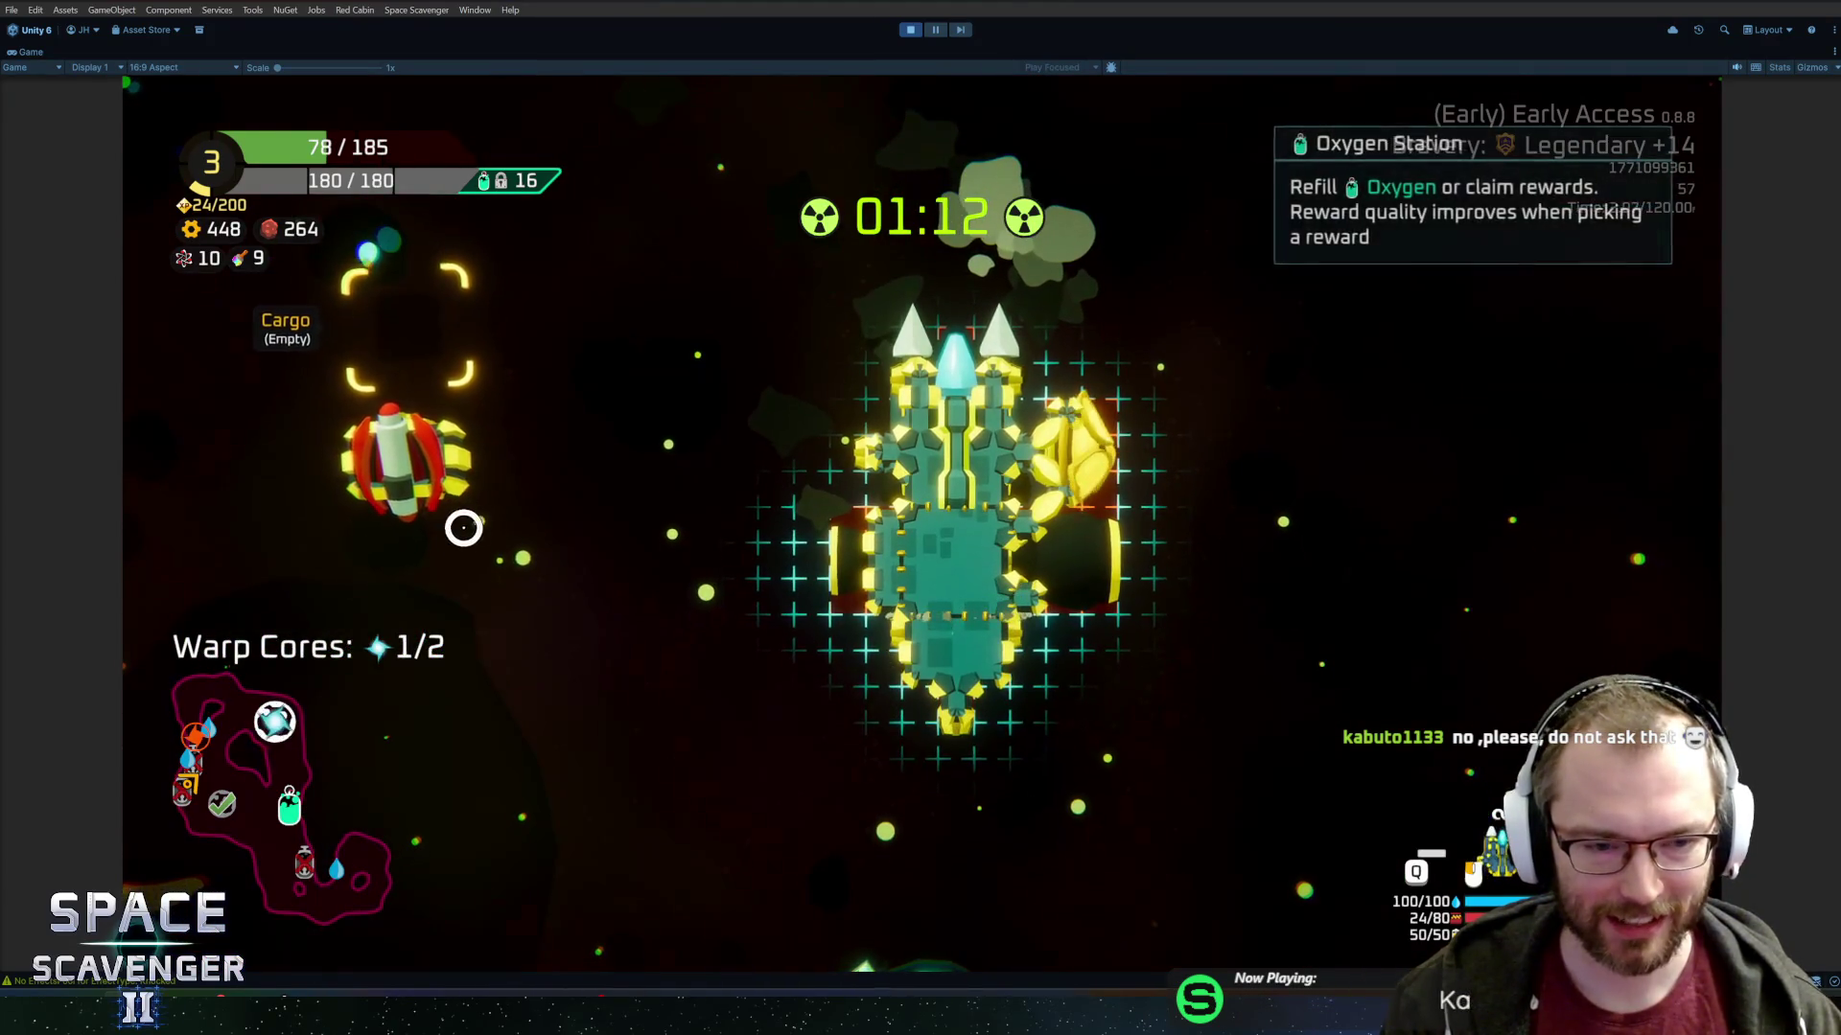
{"action": "mouse_move", "coordinate": [465, 523]}
{"action": "left_mouse_down"}
{"action": "mouse_move", "coordinate": [1048, 823]}
{"action": "mouse_move", "coordinate": [949, 614]}
{"action": "mouse_move", "coordinate": [940, 762]}
{"action": "left_mouse_up"}
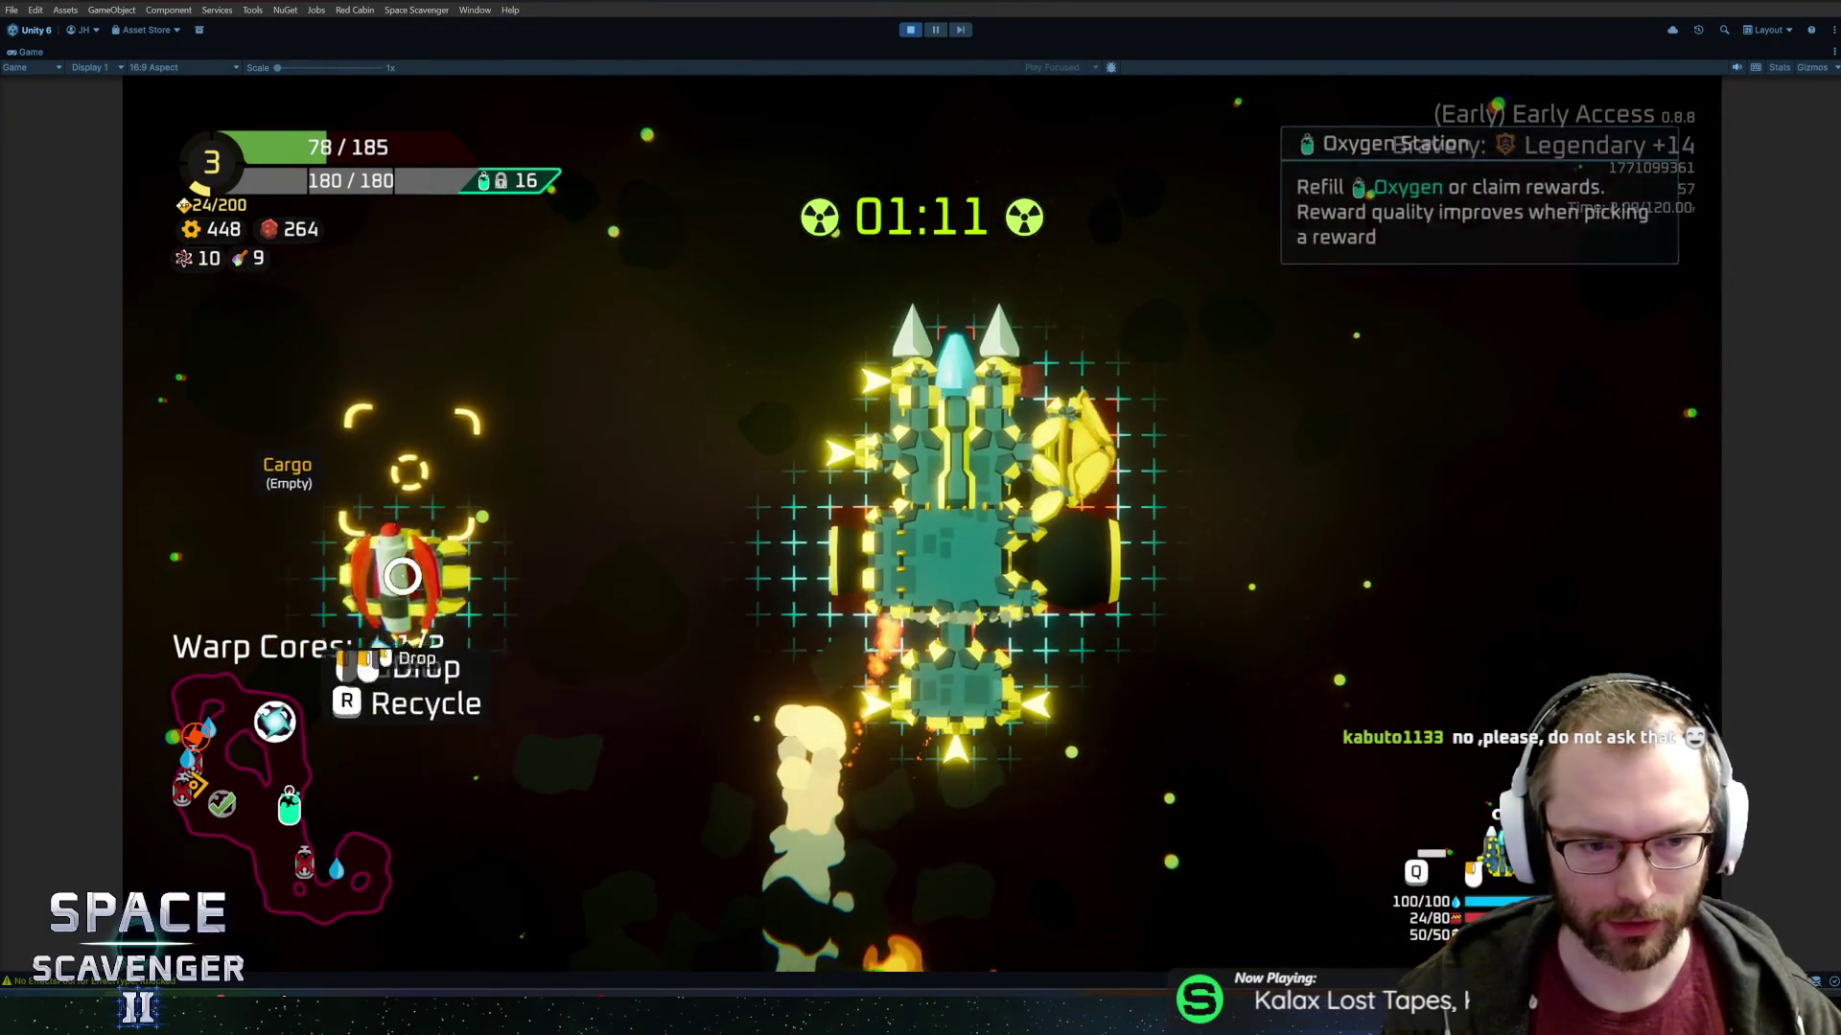
{"action": "left_click_drag", "start_coordinate": [389, 600], "coordinate": [994, 748]}
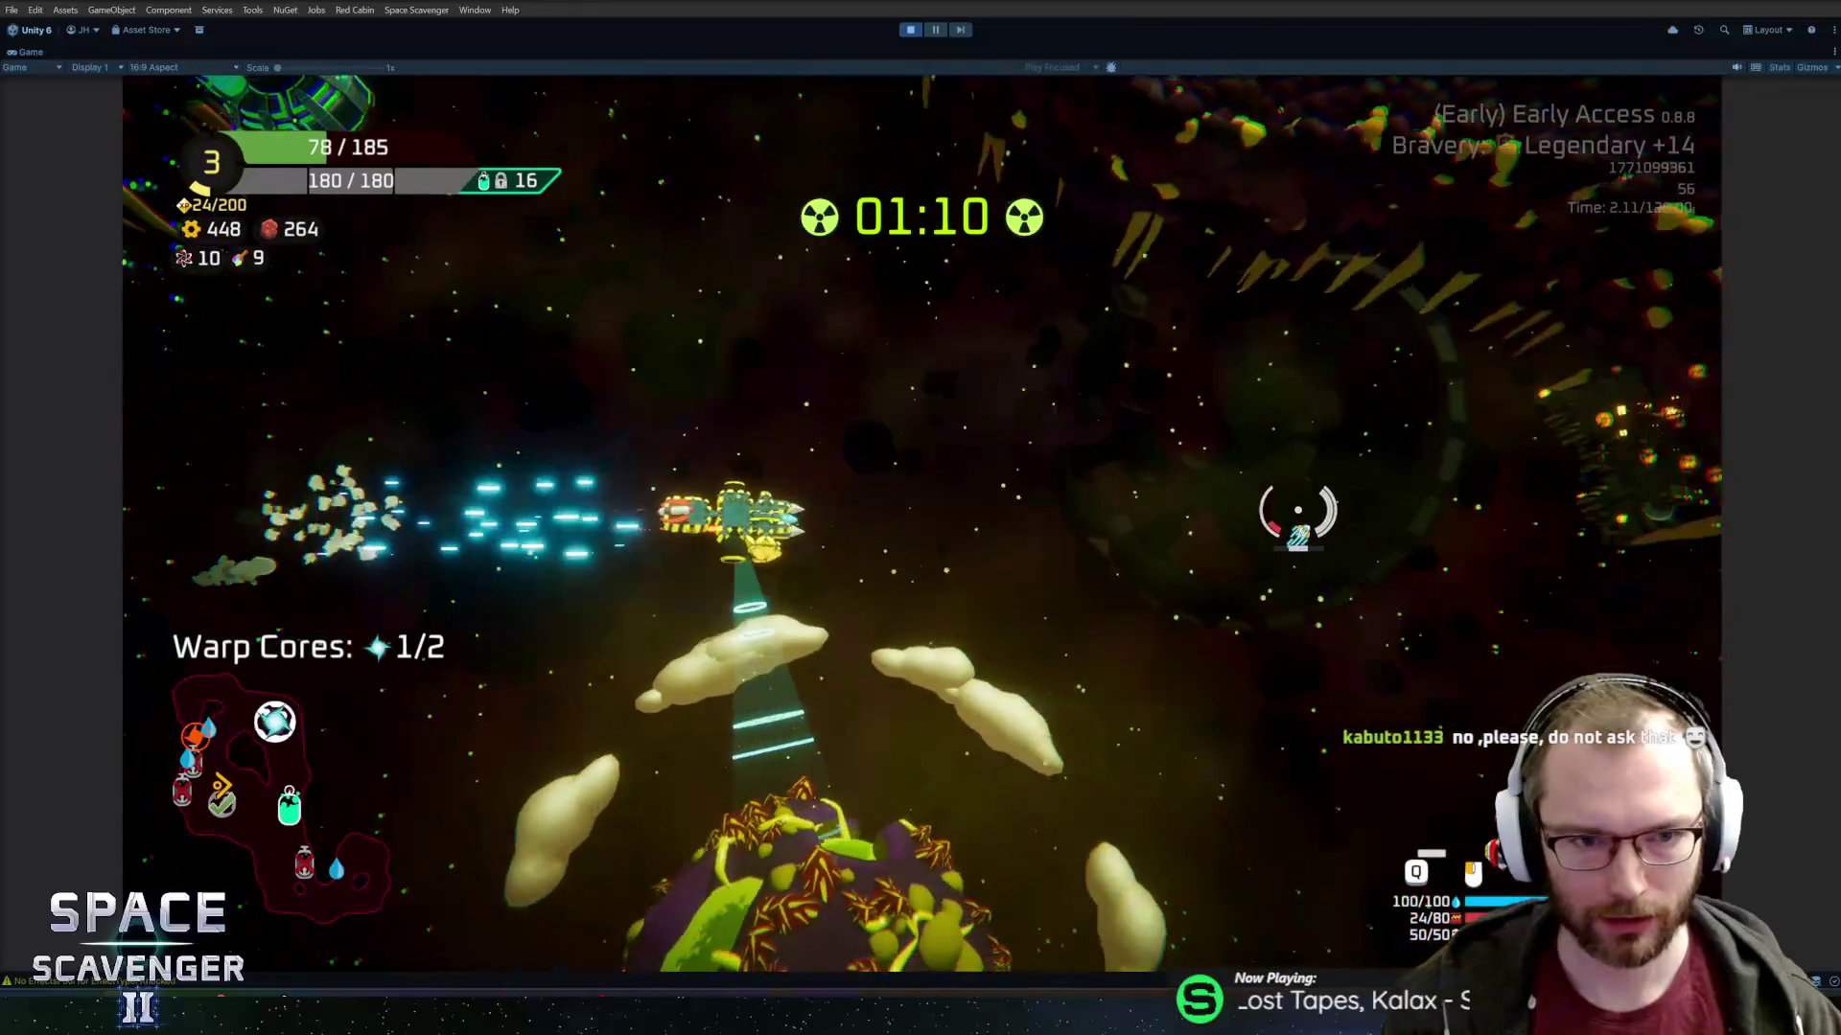
Fight past the enemies, then choose Nothing at the Oxygen Station for tier points.
{"action": "key", "text": "w"}
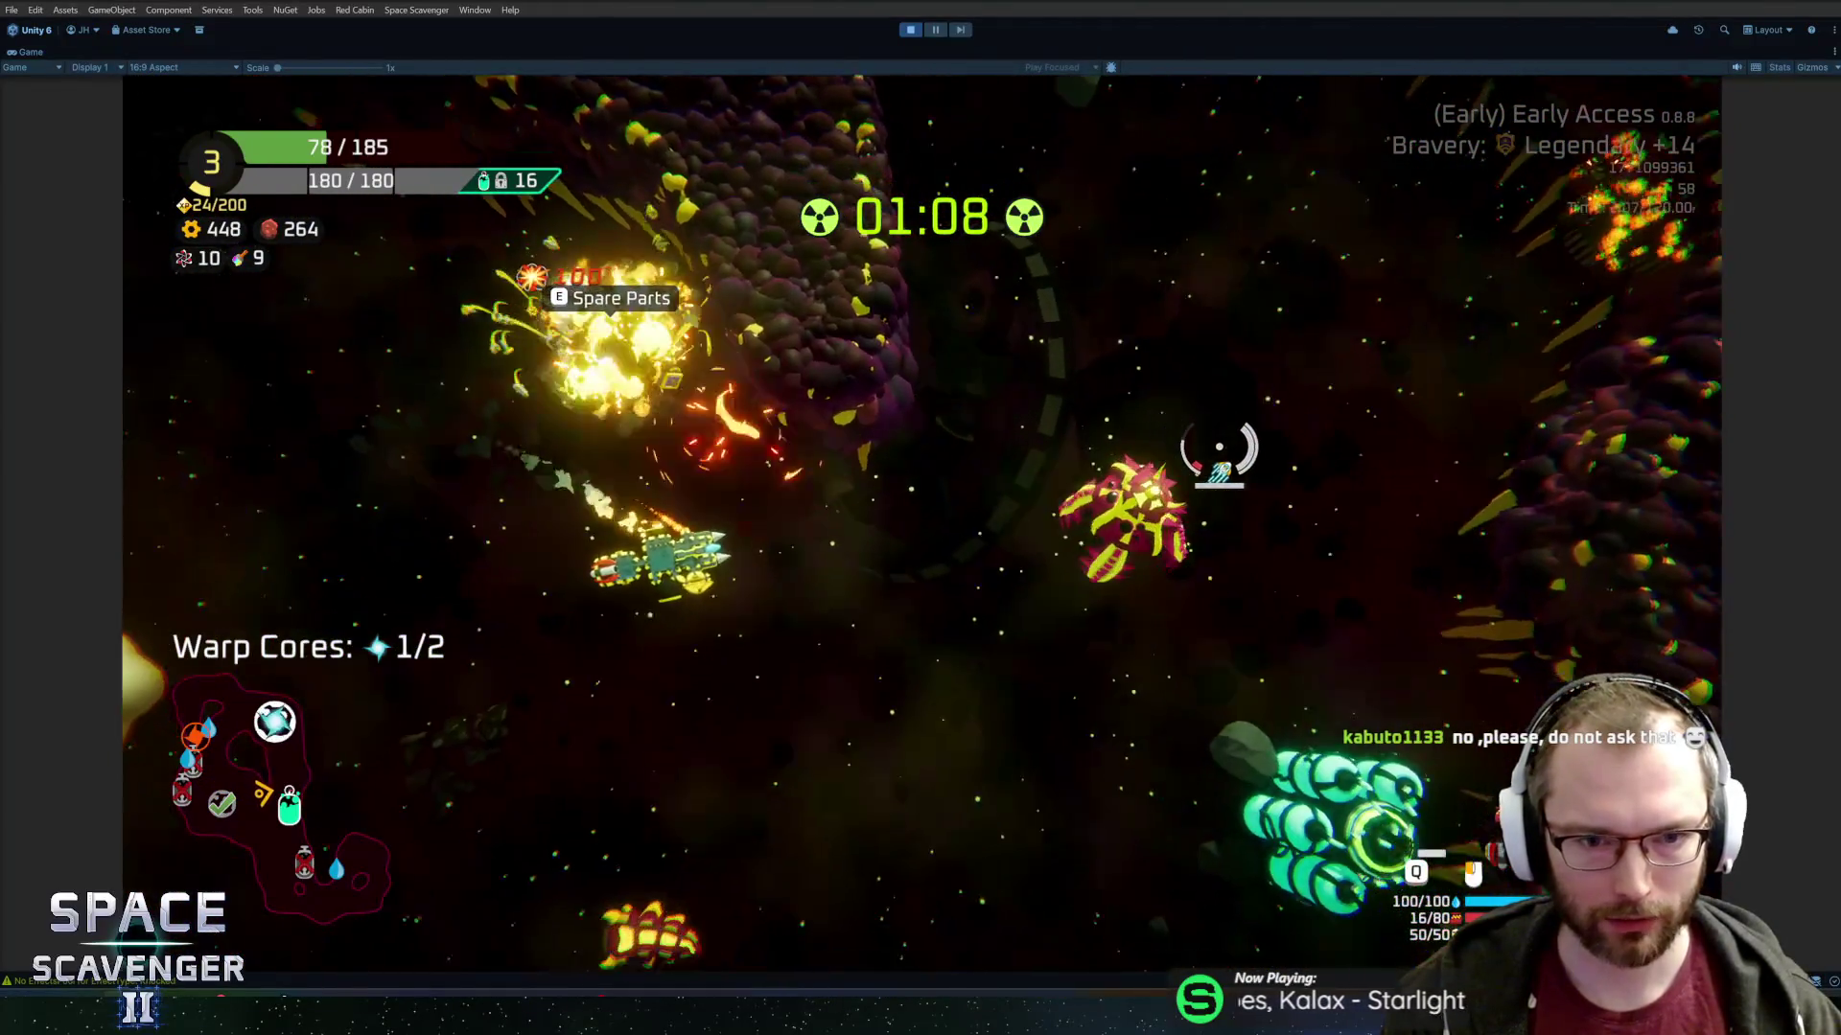
{"action": "key", "text": "d"}
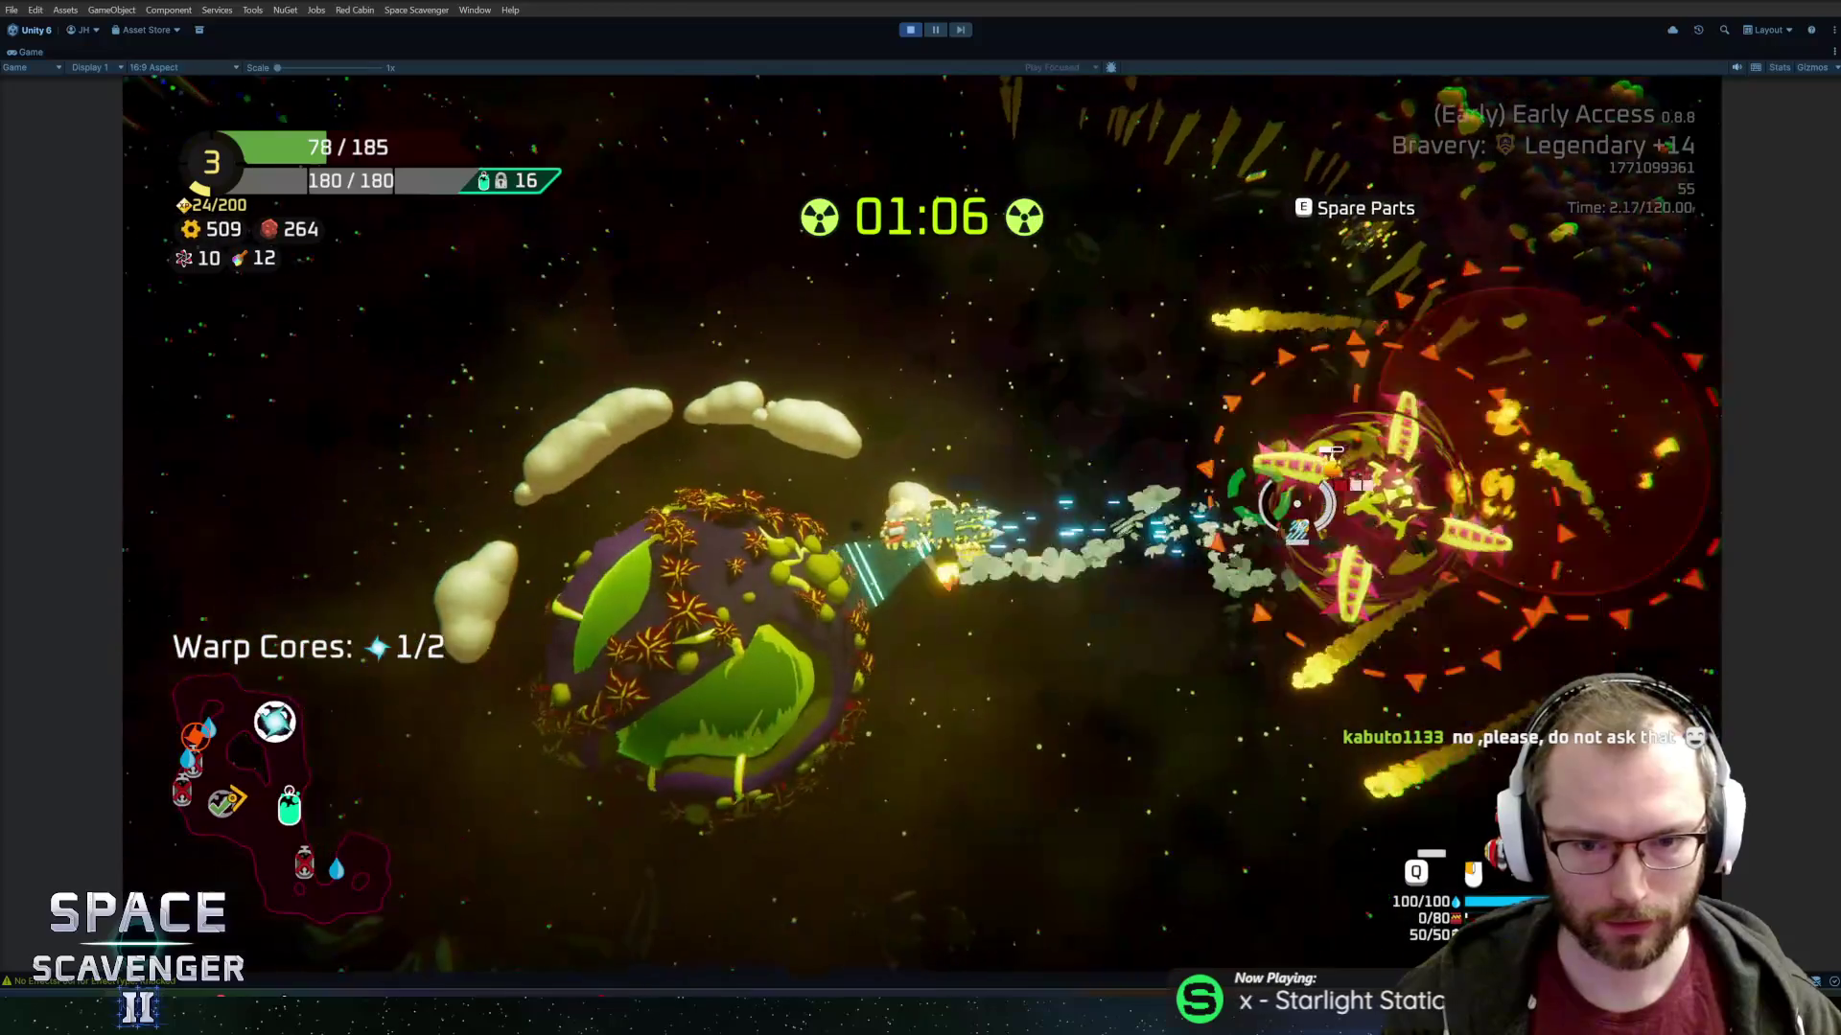
{"action": "key", "text": "w"}
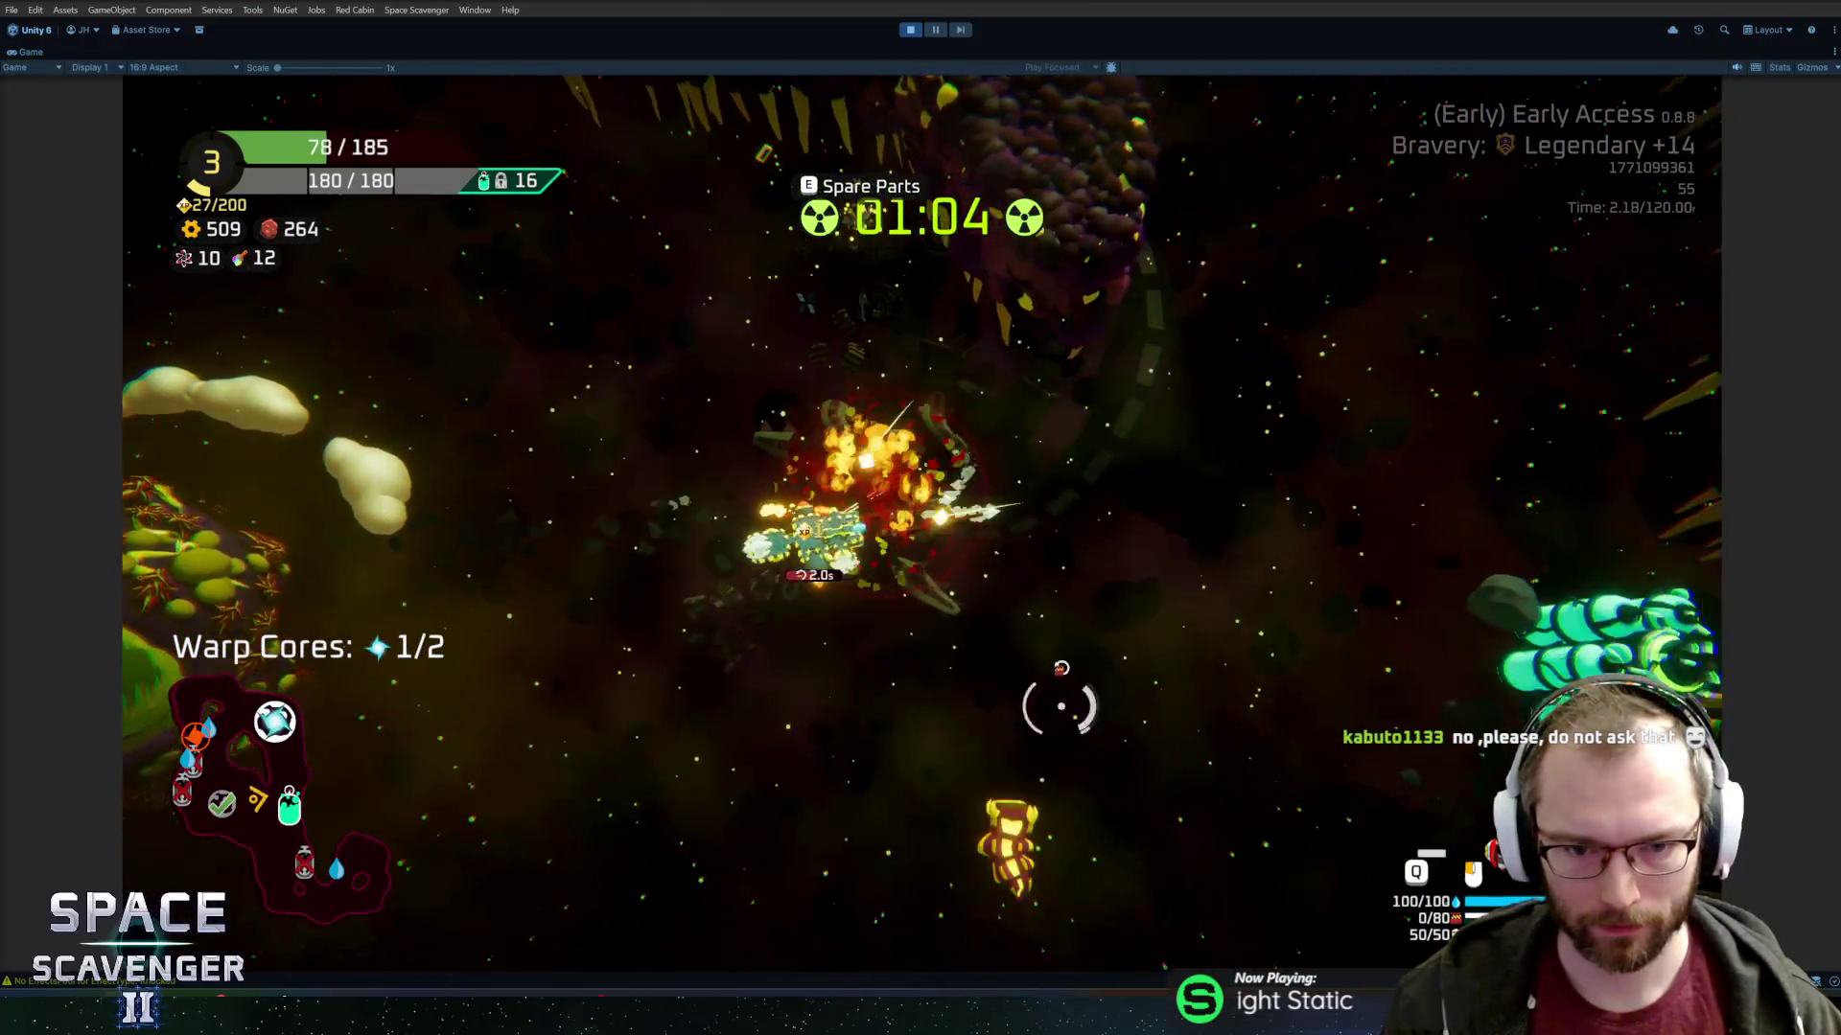
{"action": "key", "text": "Tab"}
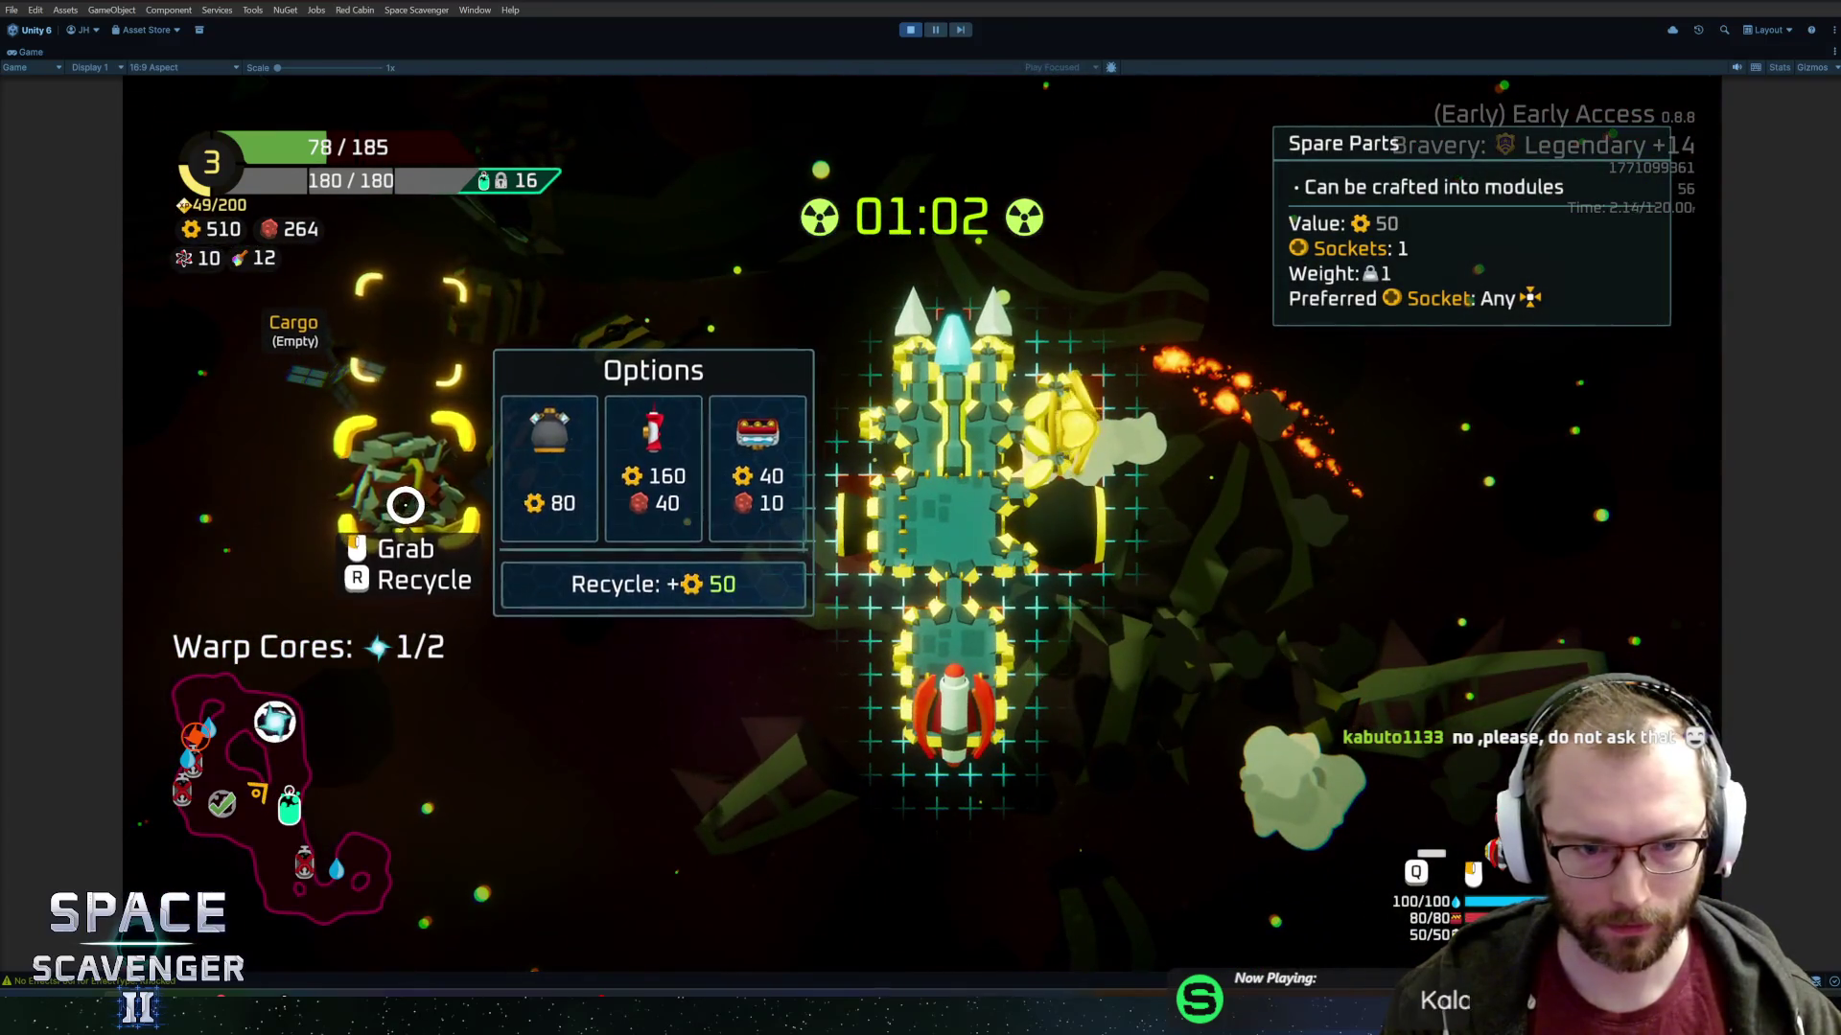
{"action": "key", "text": "Tab"}
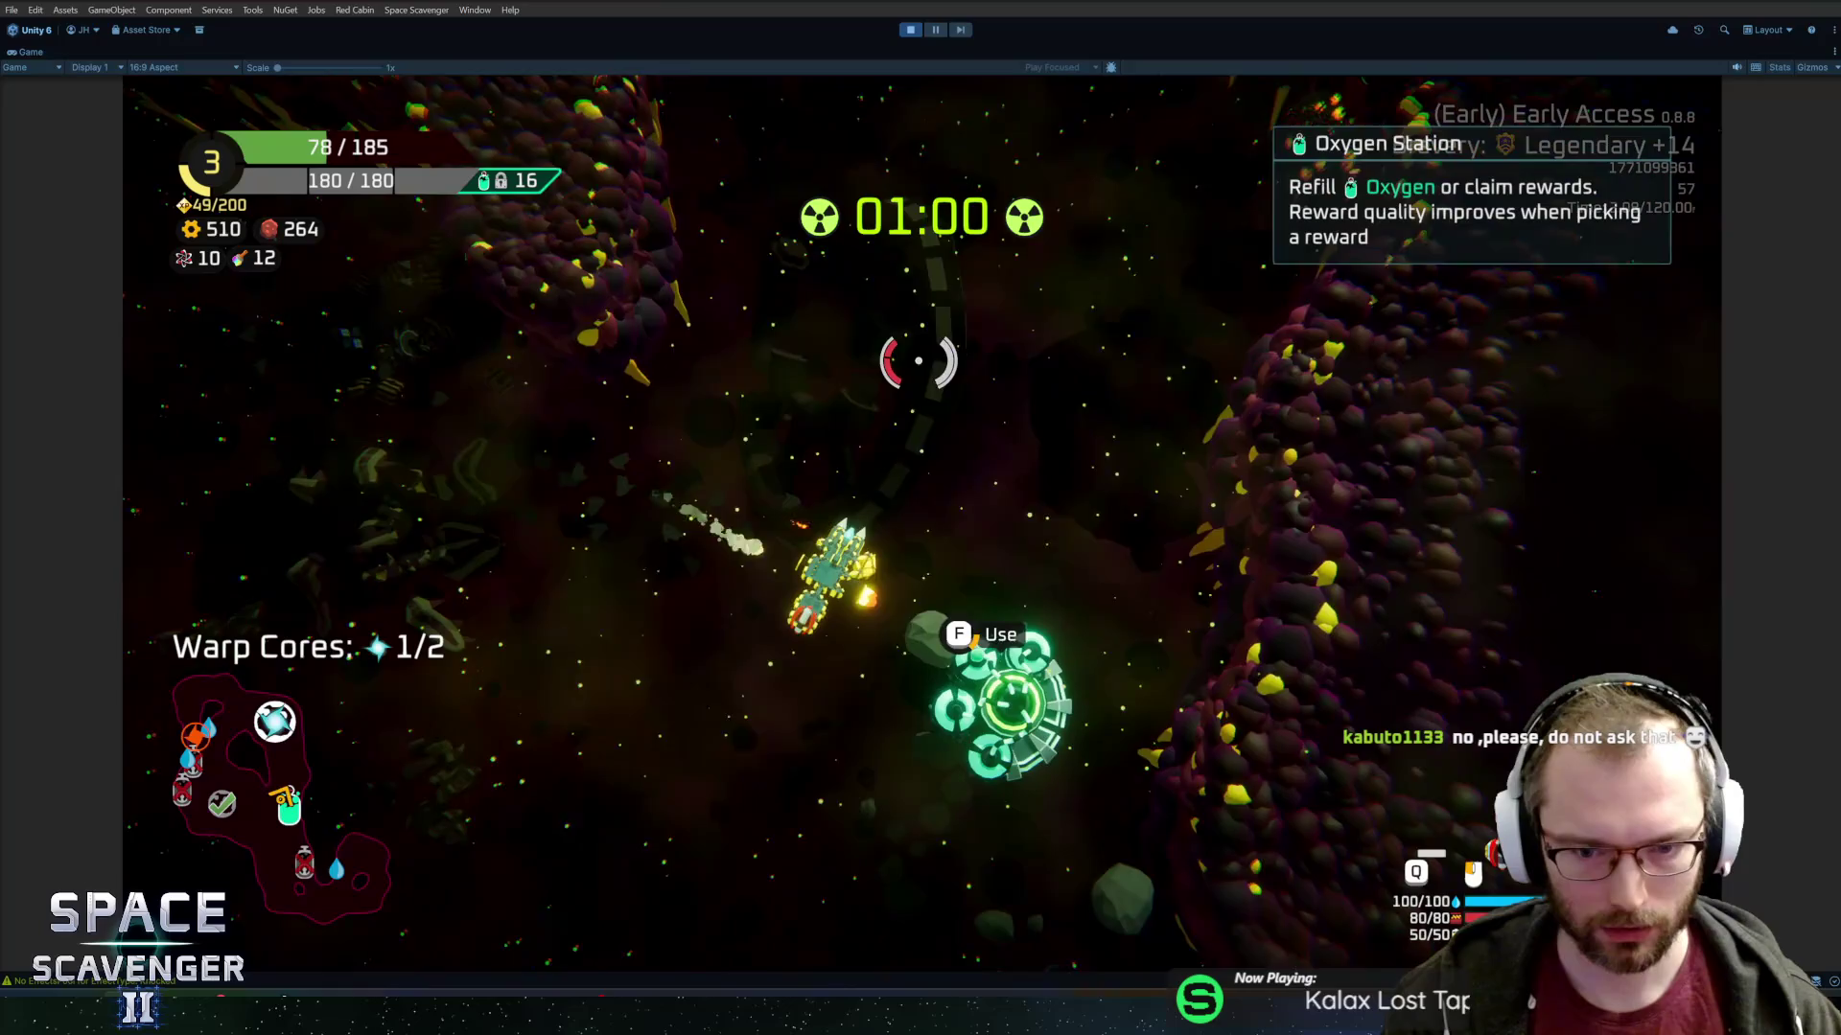
{"action": "key", "text": "e"}
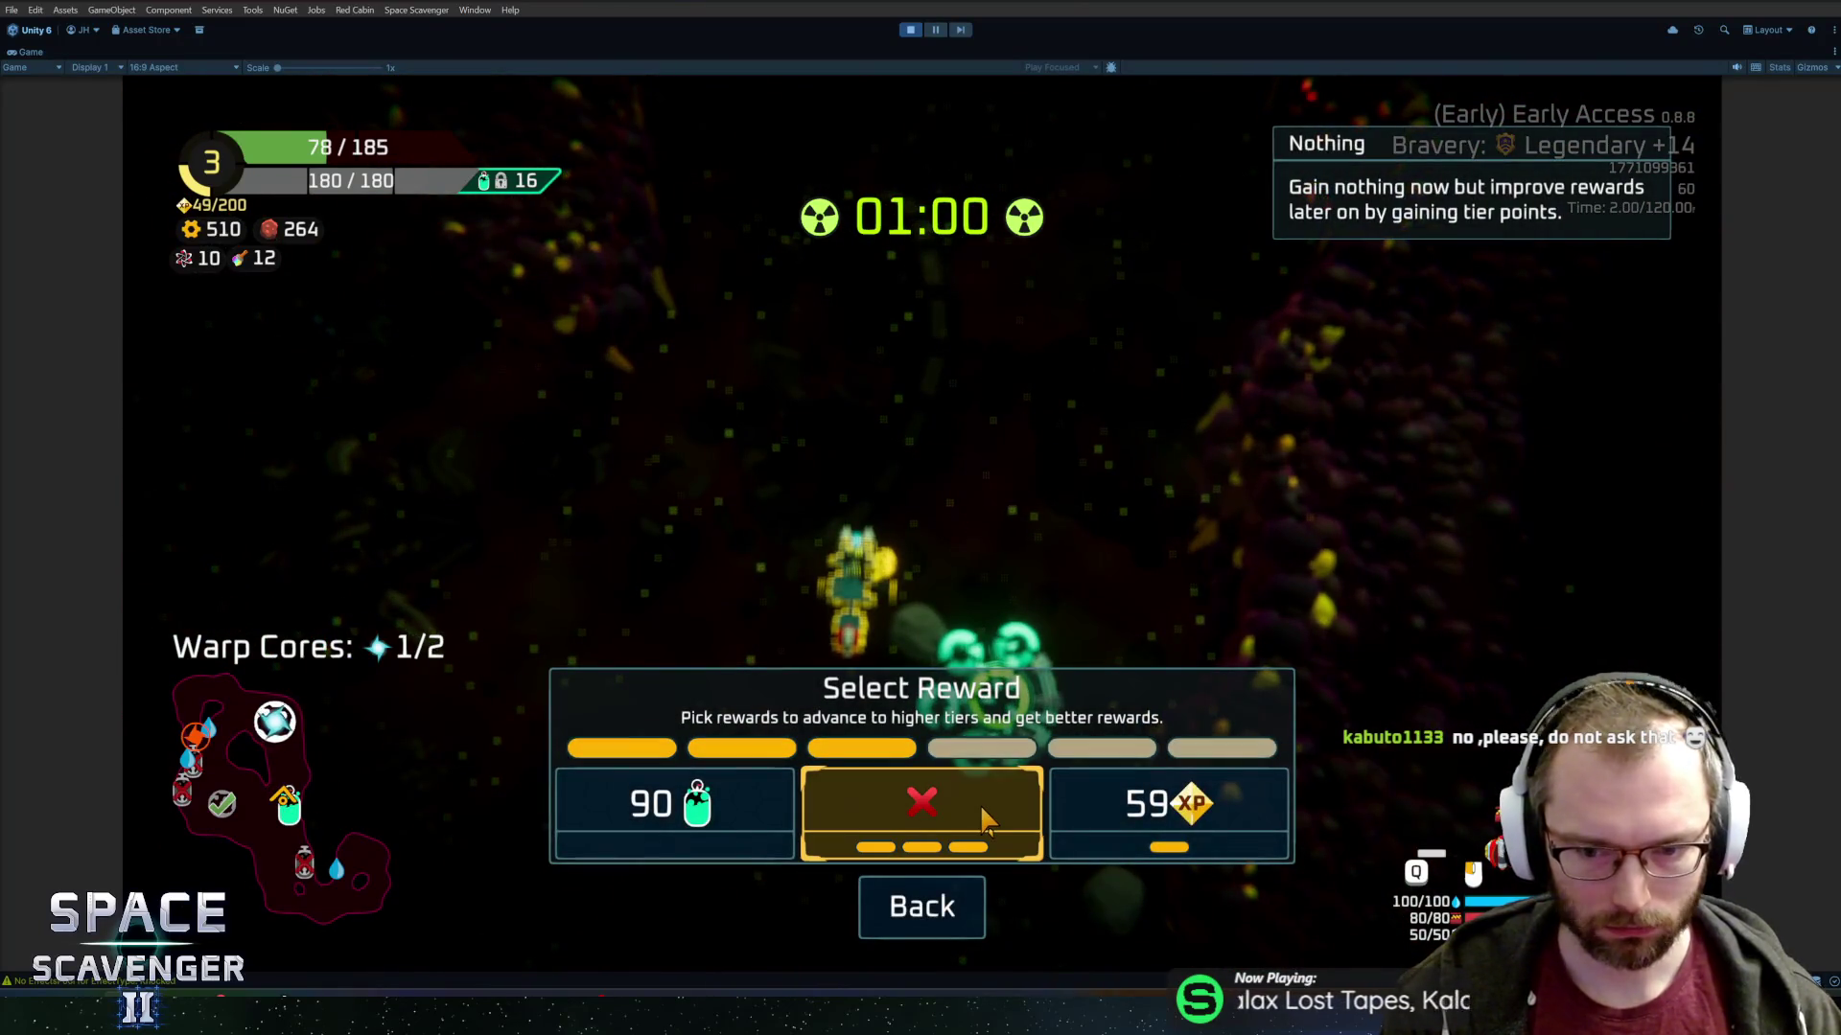
{"action": "left_click", "coordinate": [987, 819]}
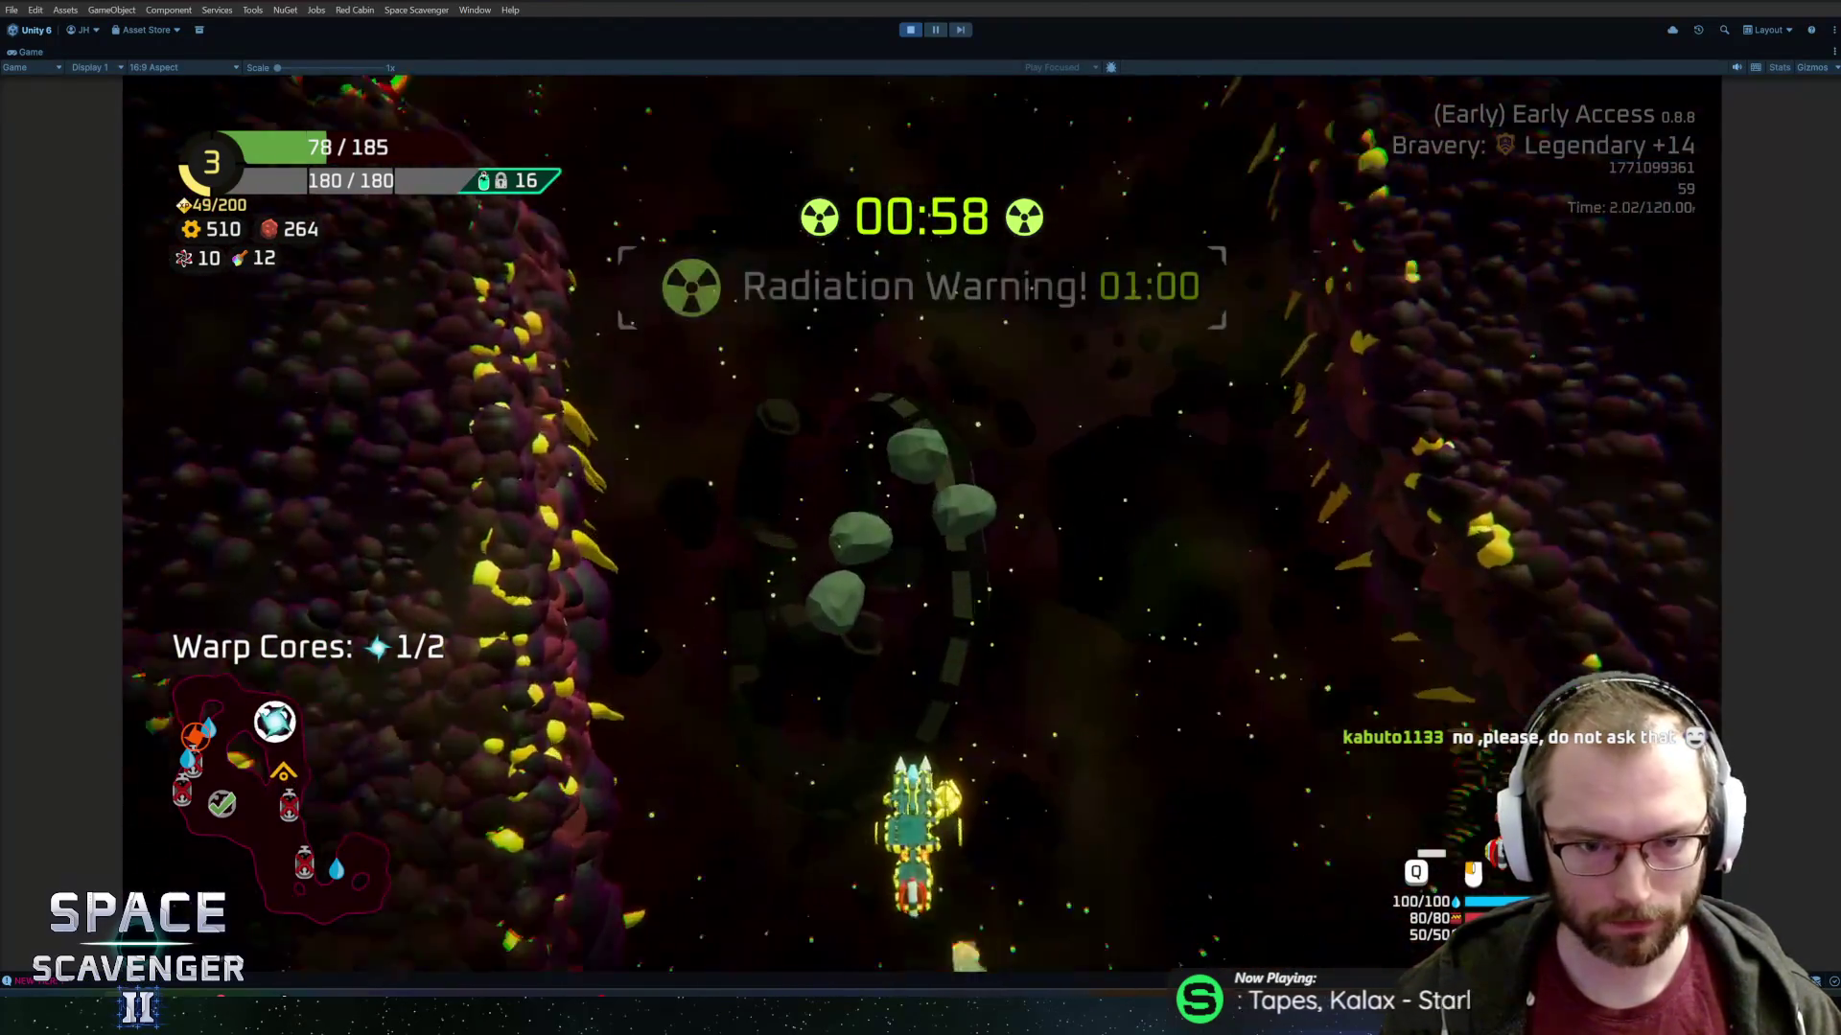
Buy a Bullet Crate from the cargo spare parts and attach it to the ship.
{"action": "key", "text": "Tab"}
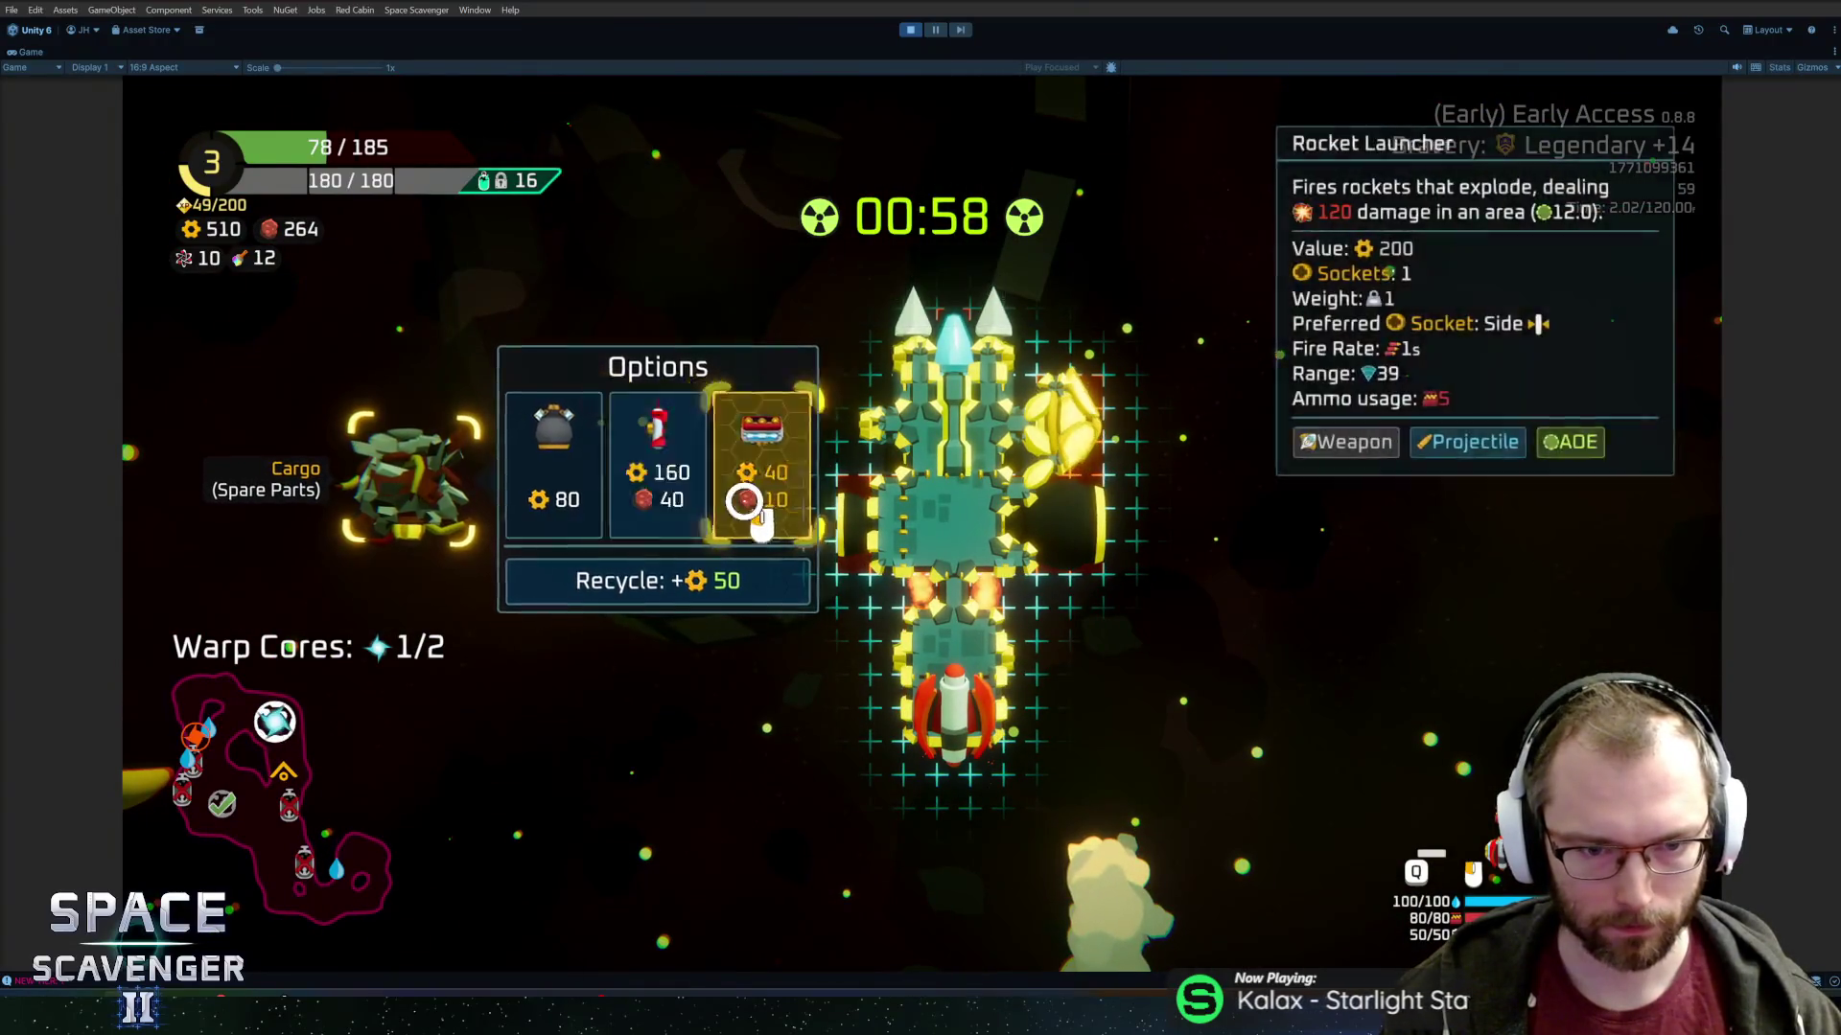
{"action": "left_click", "coordinate": [757, 483]}
{"action": "left_click", "coordinate": [755, 482]}
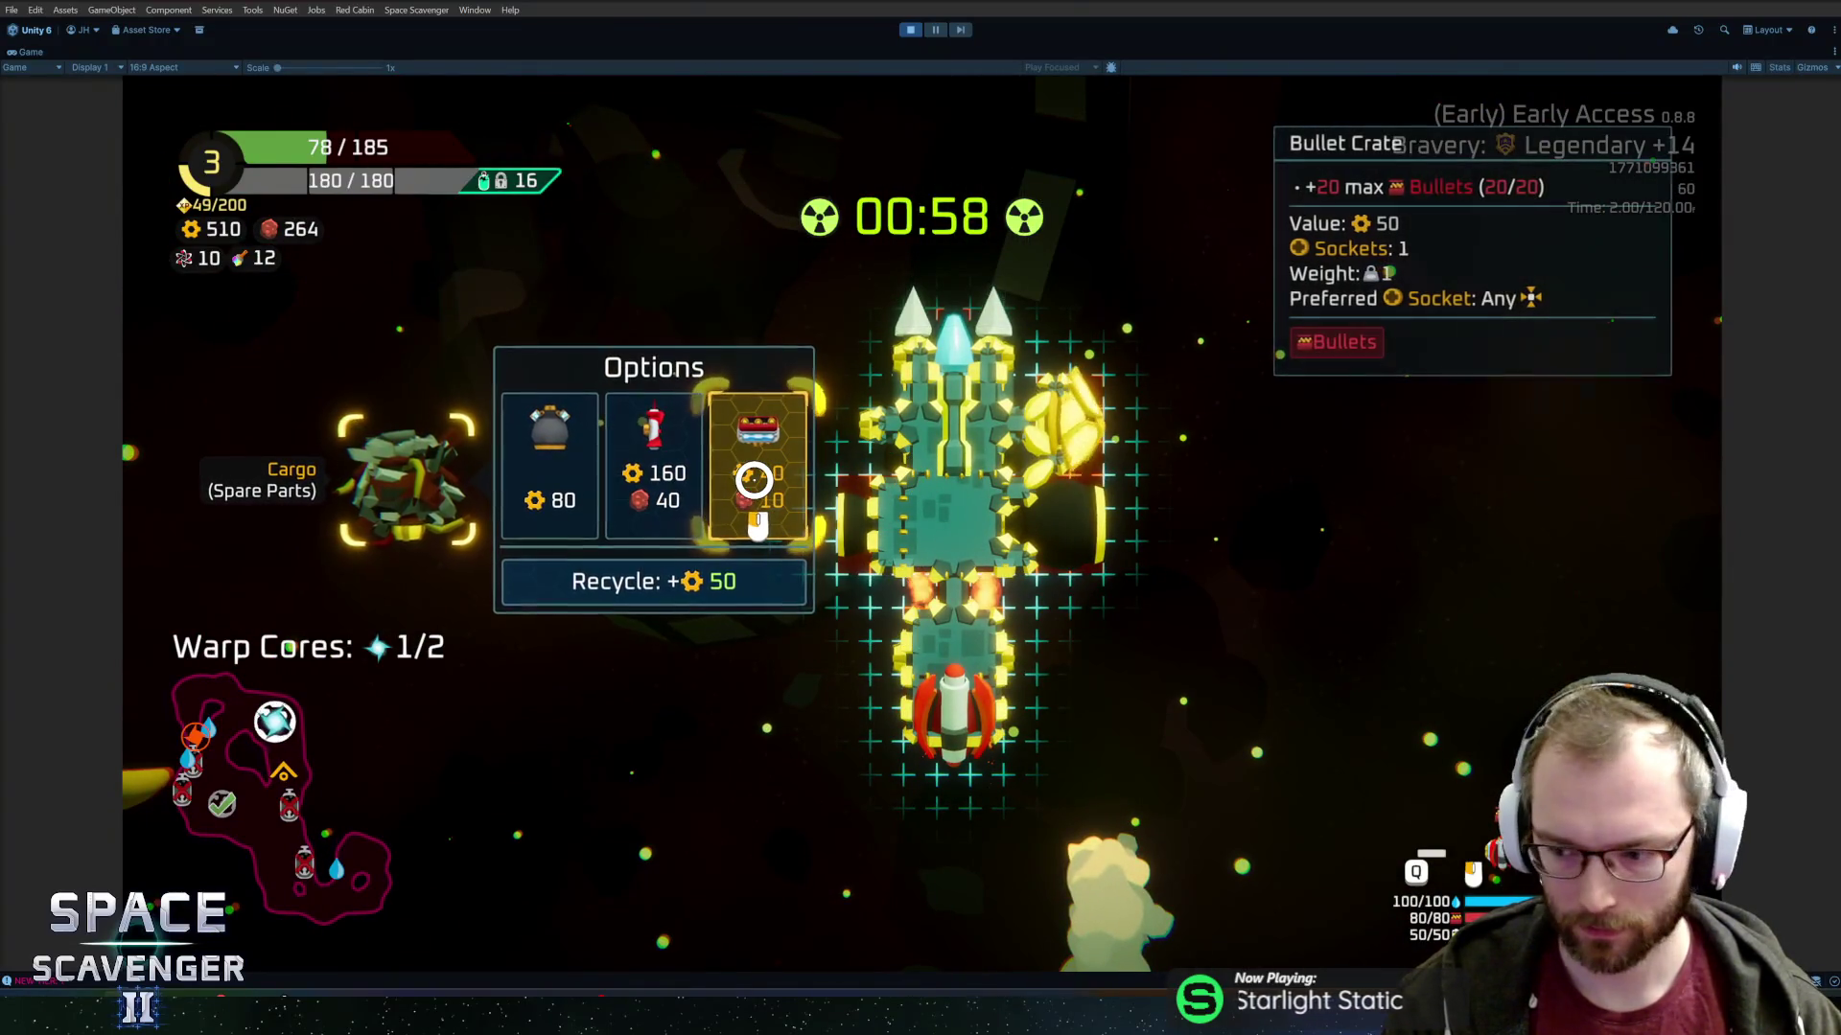
{"action": "left_click", "coordinate": [754, 479]}
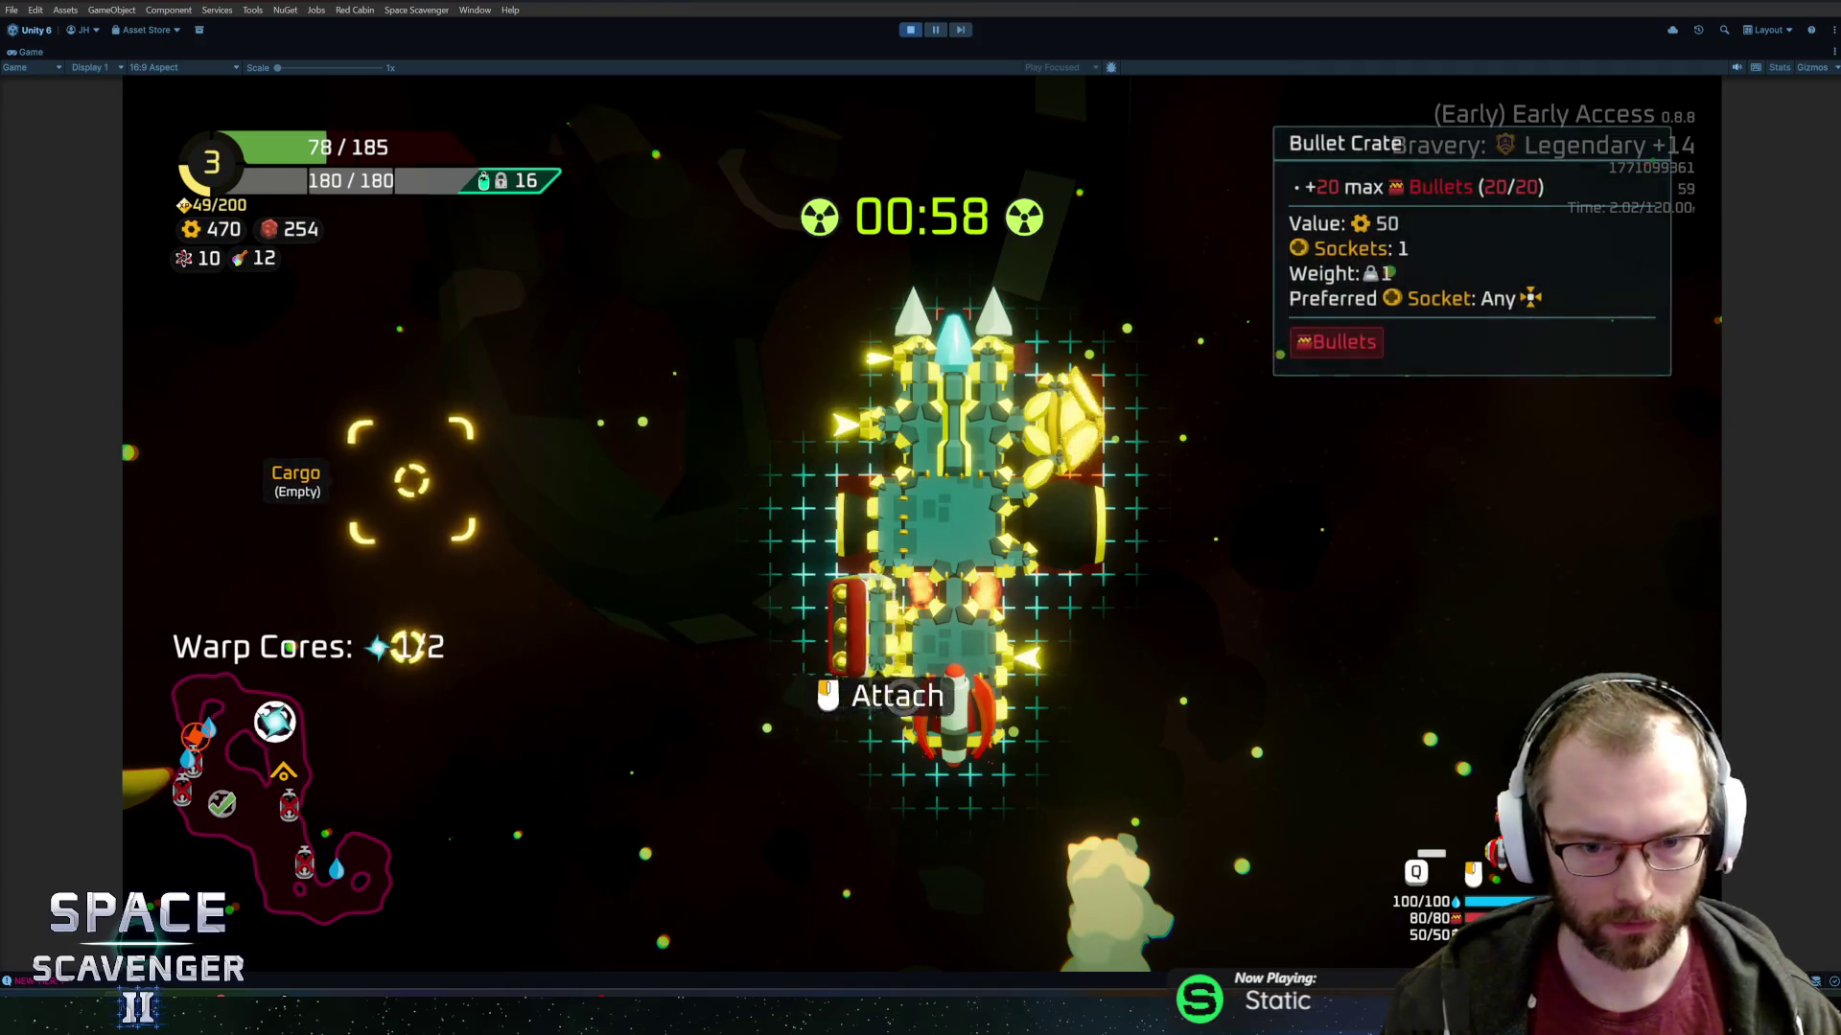
{"action": "left_click", "coordinate": [868, 623]}
Fly around the planet gathering scrap and collect the second warp core.
{"action": "key", "text": "w"}
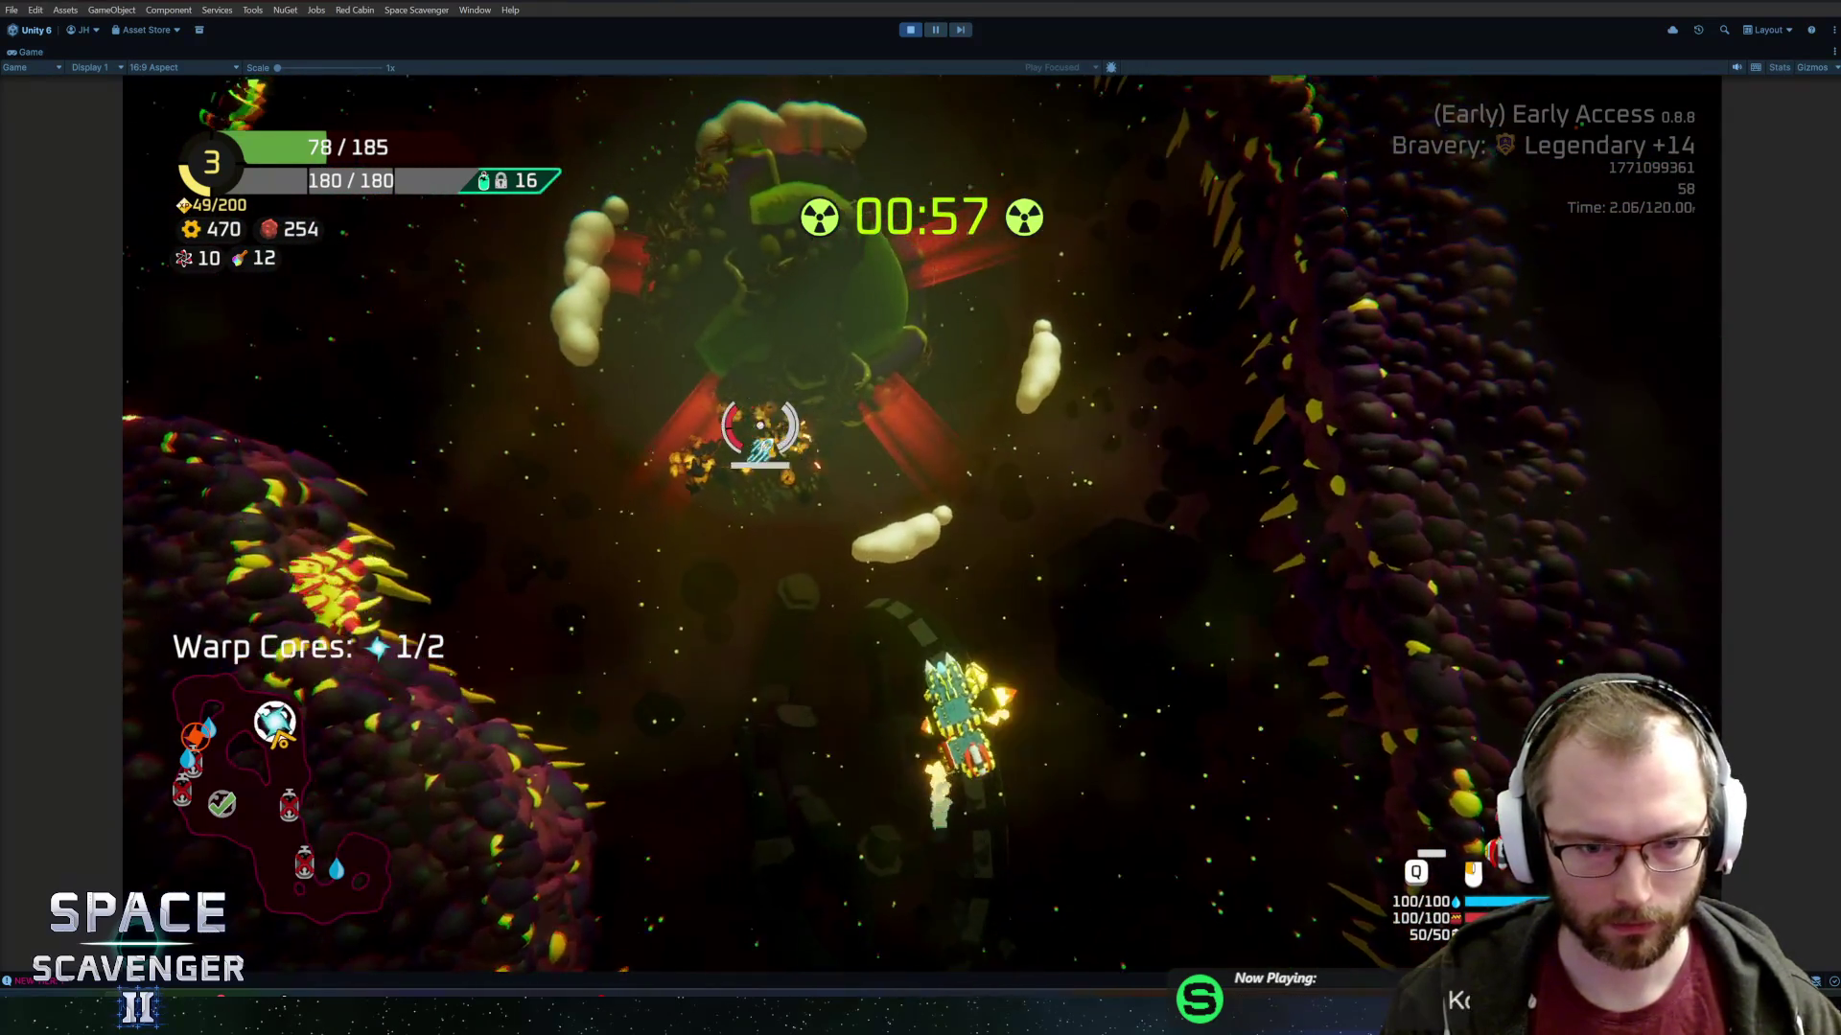
{"action": "key", "text": "w"}
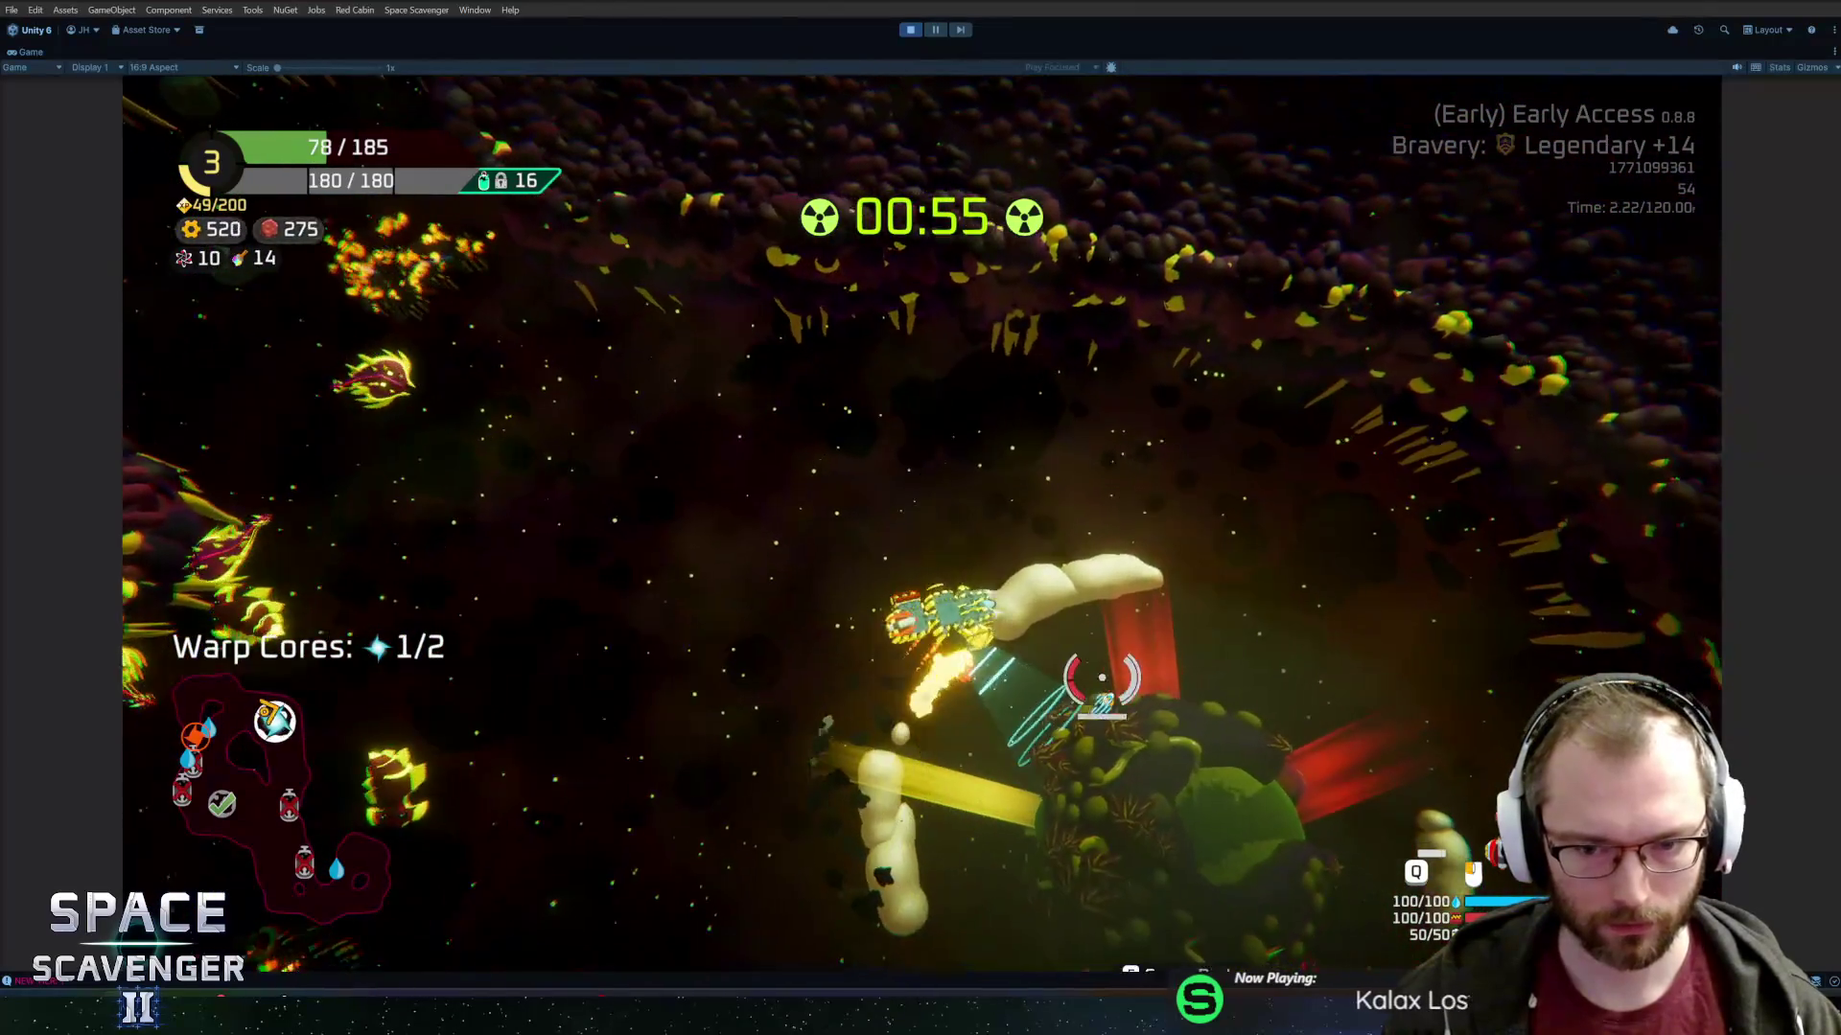
{"action": "key", "text": "w"}
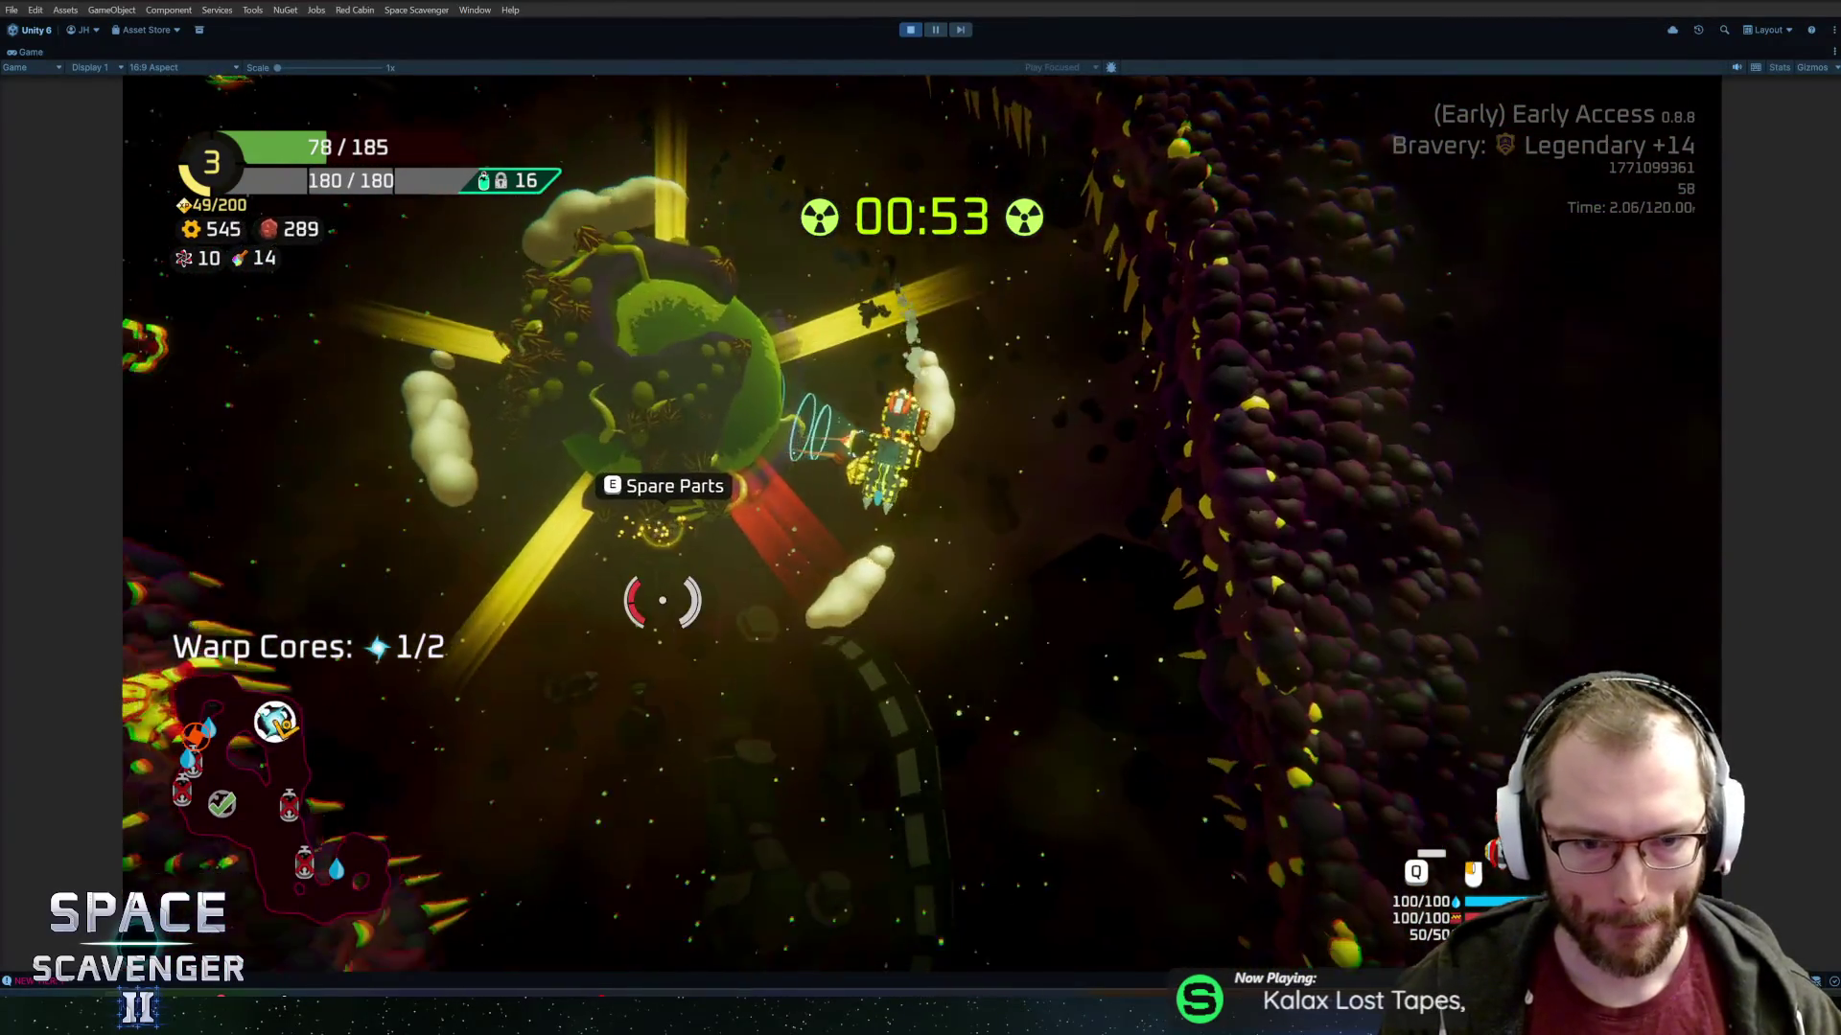
{"action": "key", "text": "w"}
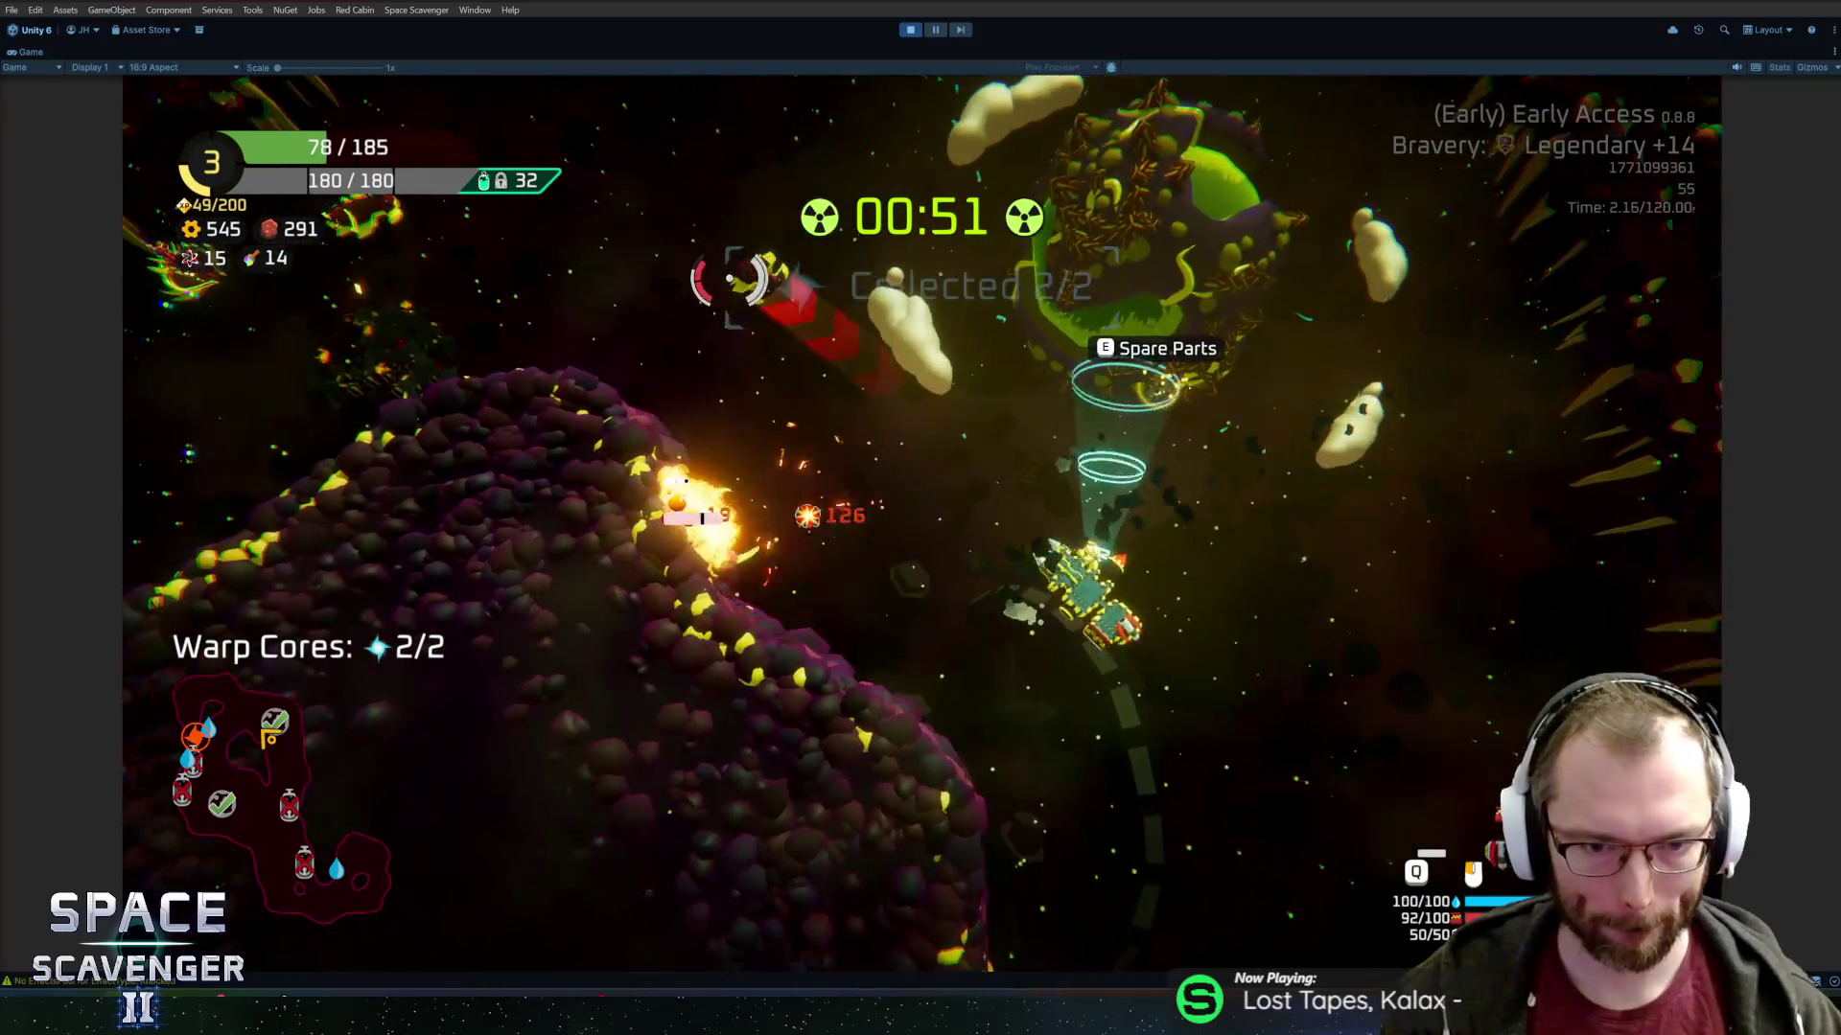
{"action": "key", "text": "w"}
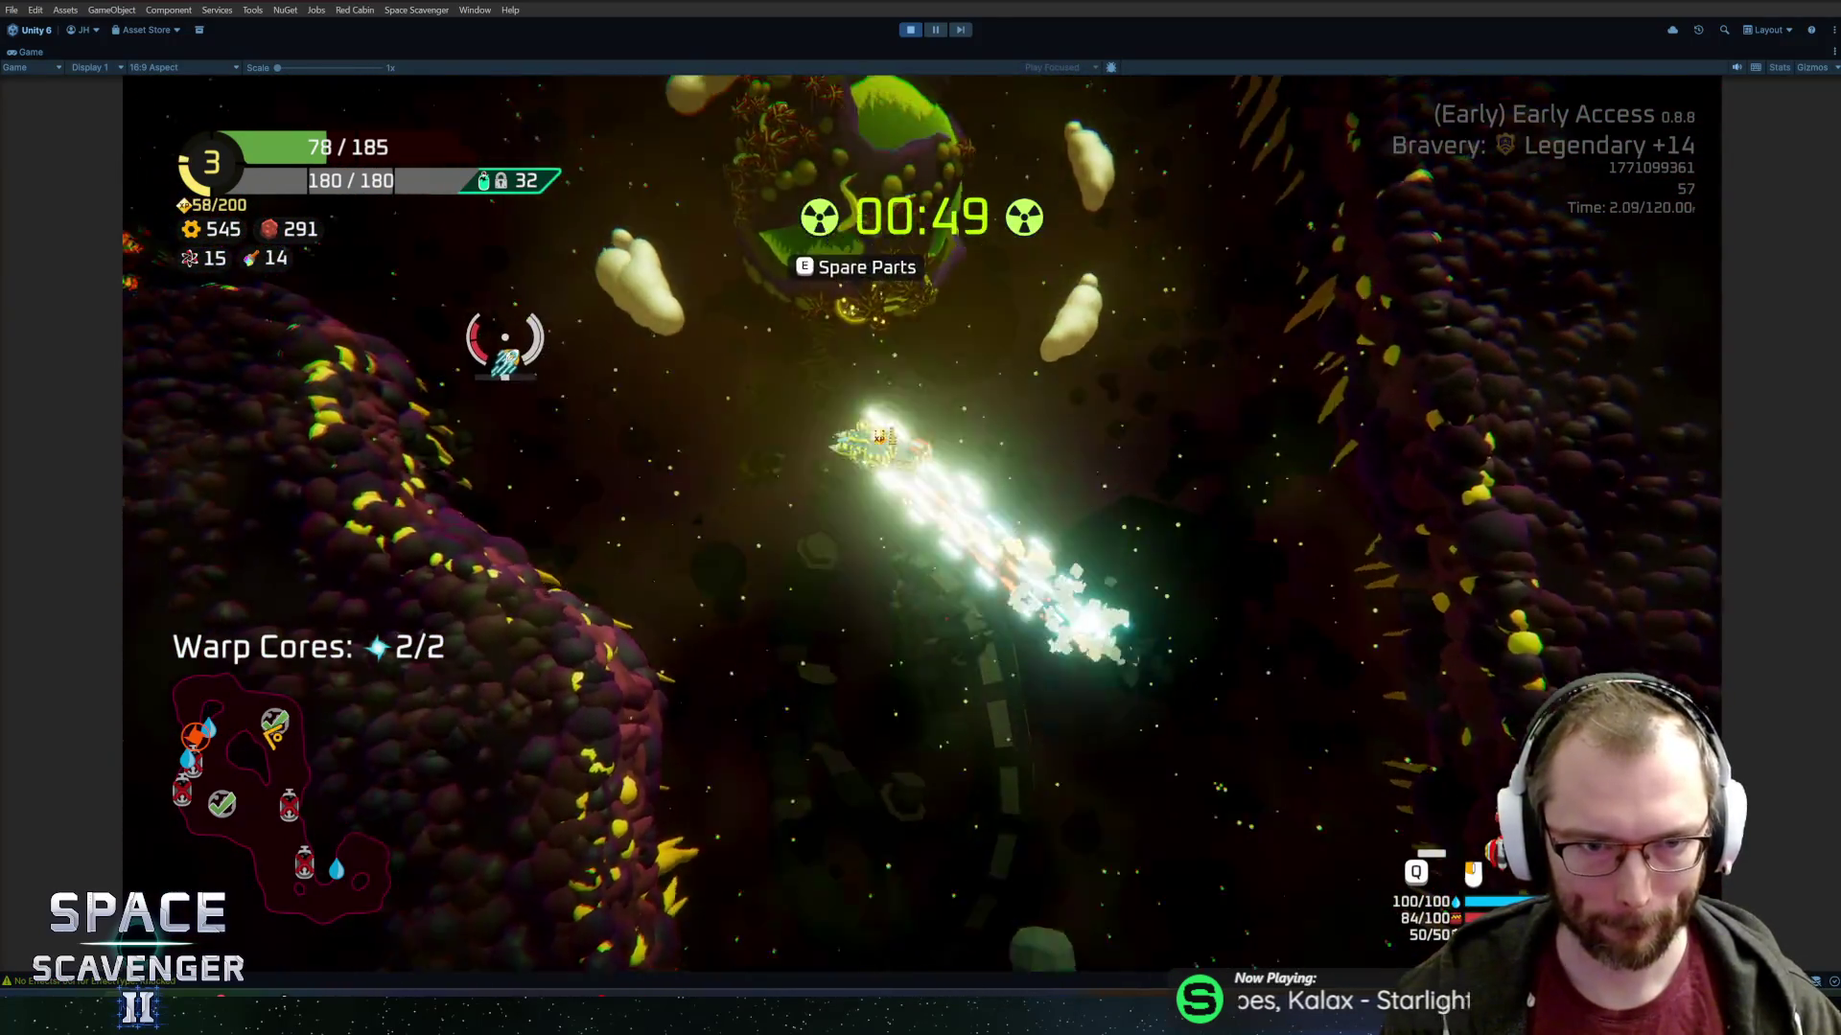
{"action": "key", "text": "e"}
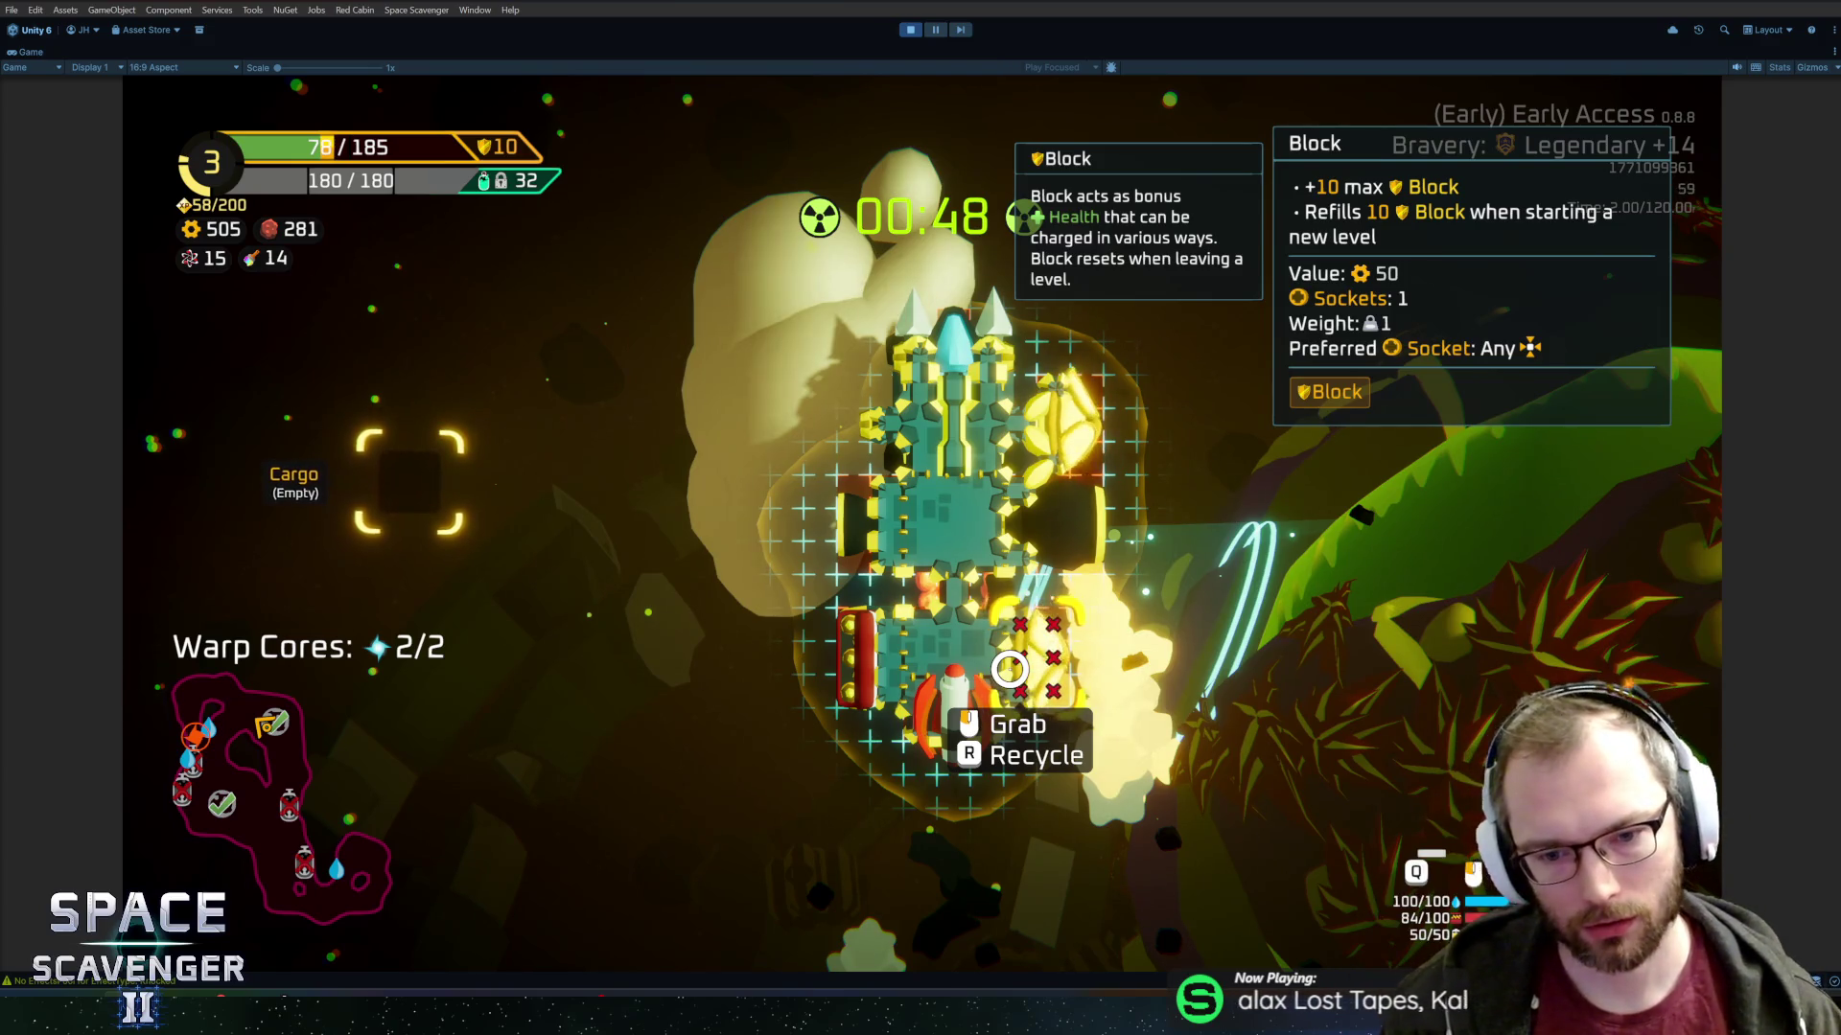
Craft a body part and attach it to the ship, then move the artillery to the stern.
{"action": "key", "text": "Tab"}
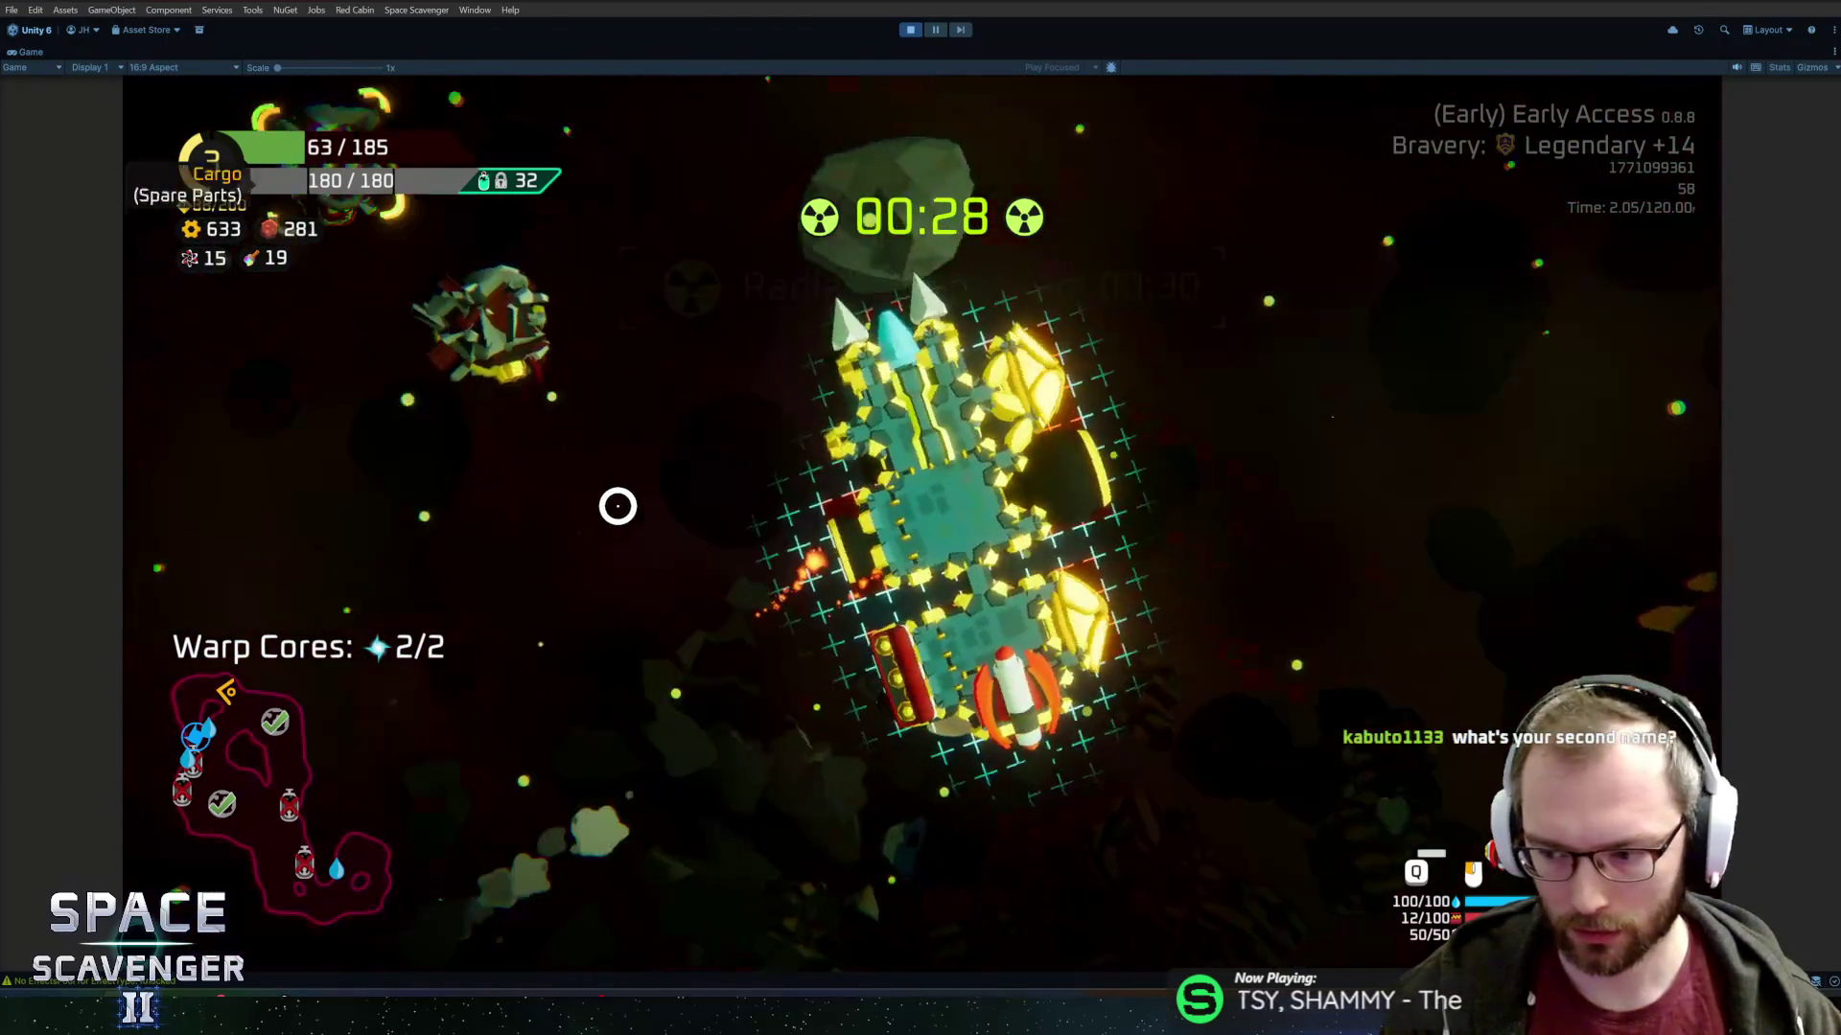
{"action": "mouse_move", "coordinate": [390, 489]}
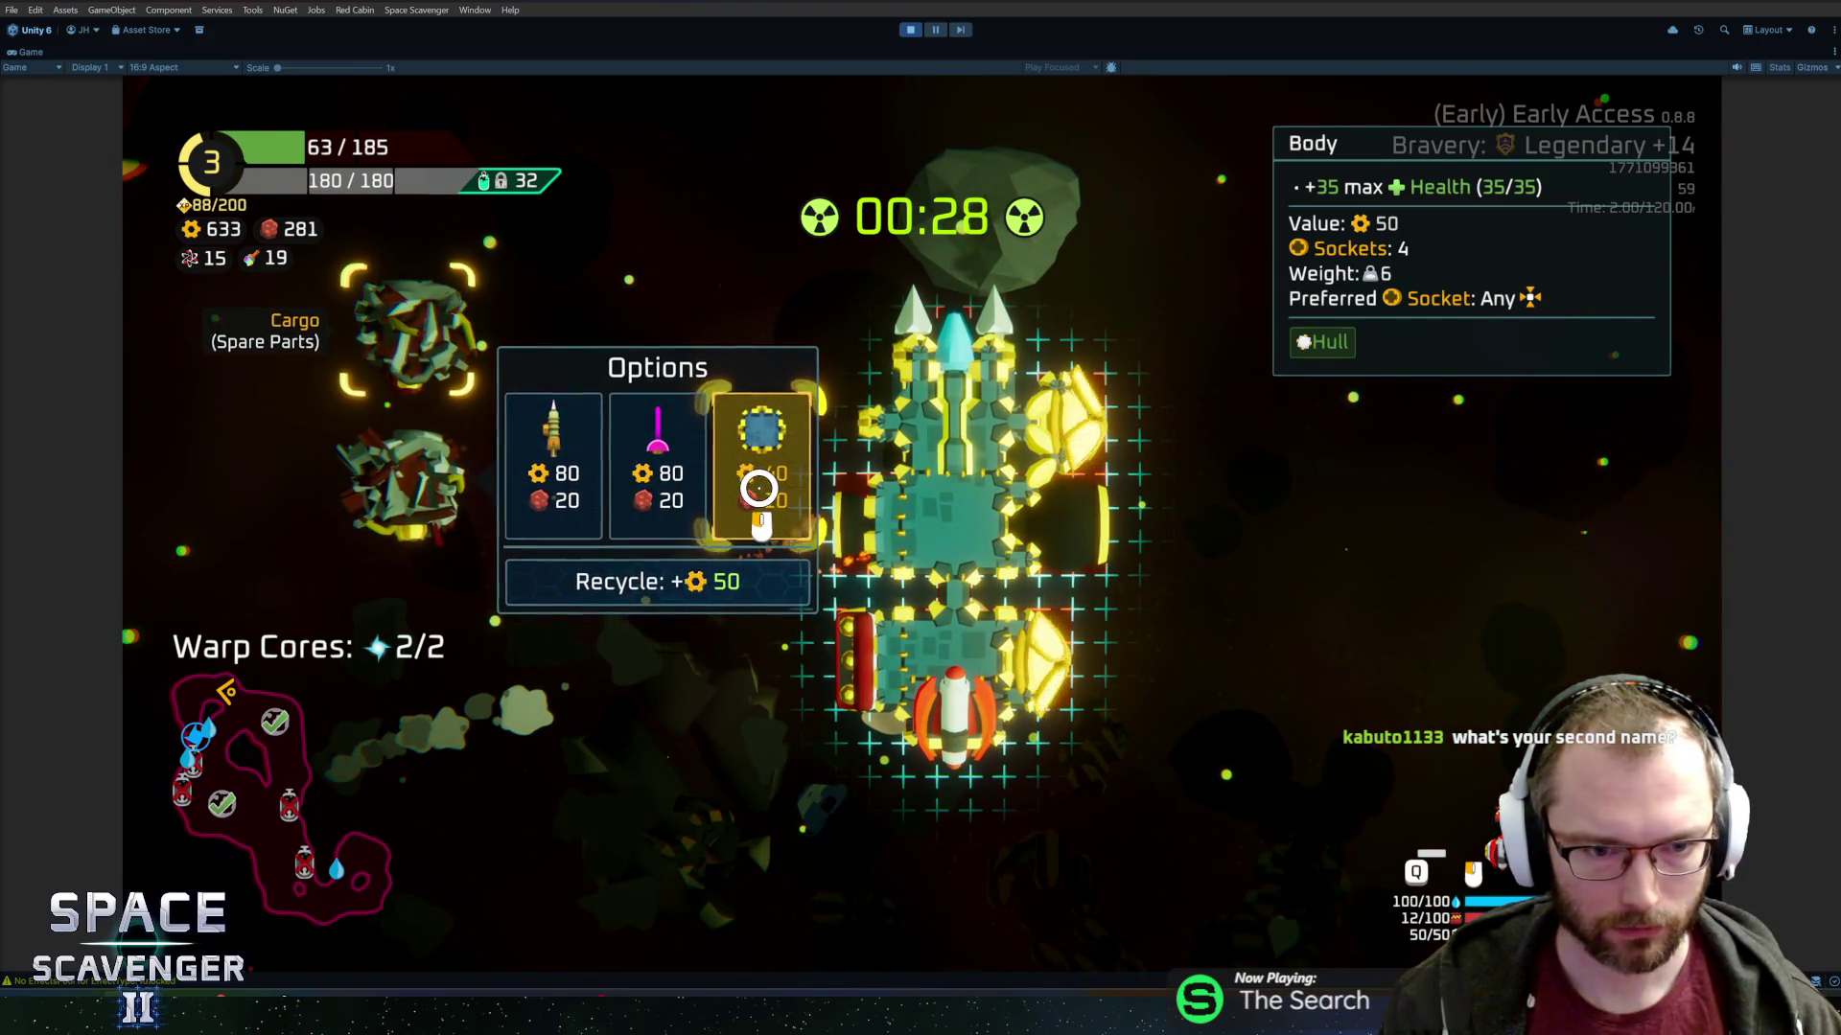
{"action": "left_click", "coordinate": [758, 489]}
{"action": "left_click_drag", "start_coordinate": [365, 594], "coordinate": [989, 762]}
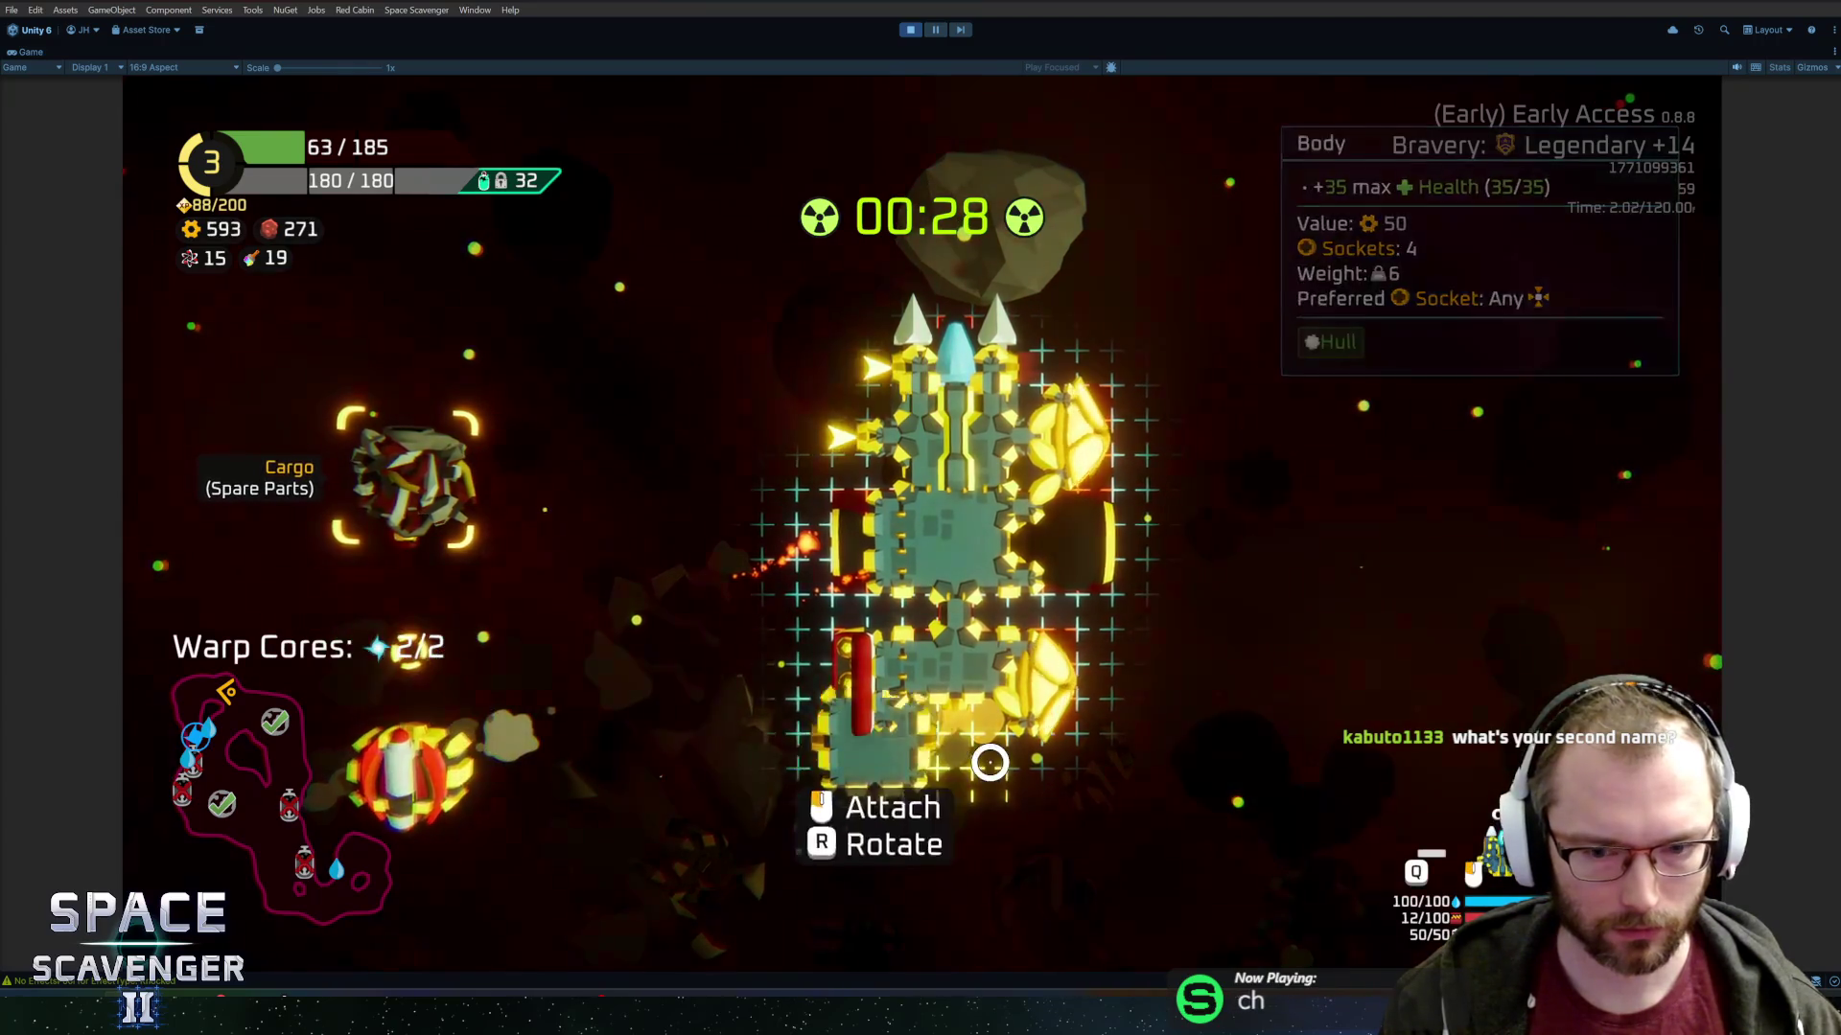
{"action": "left_click", "coordinate": [989, 762]}
{"action": "left_click_drag", "start_coordinate": [394, 584], "coordinate": [1171, 901]}
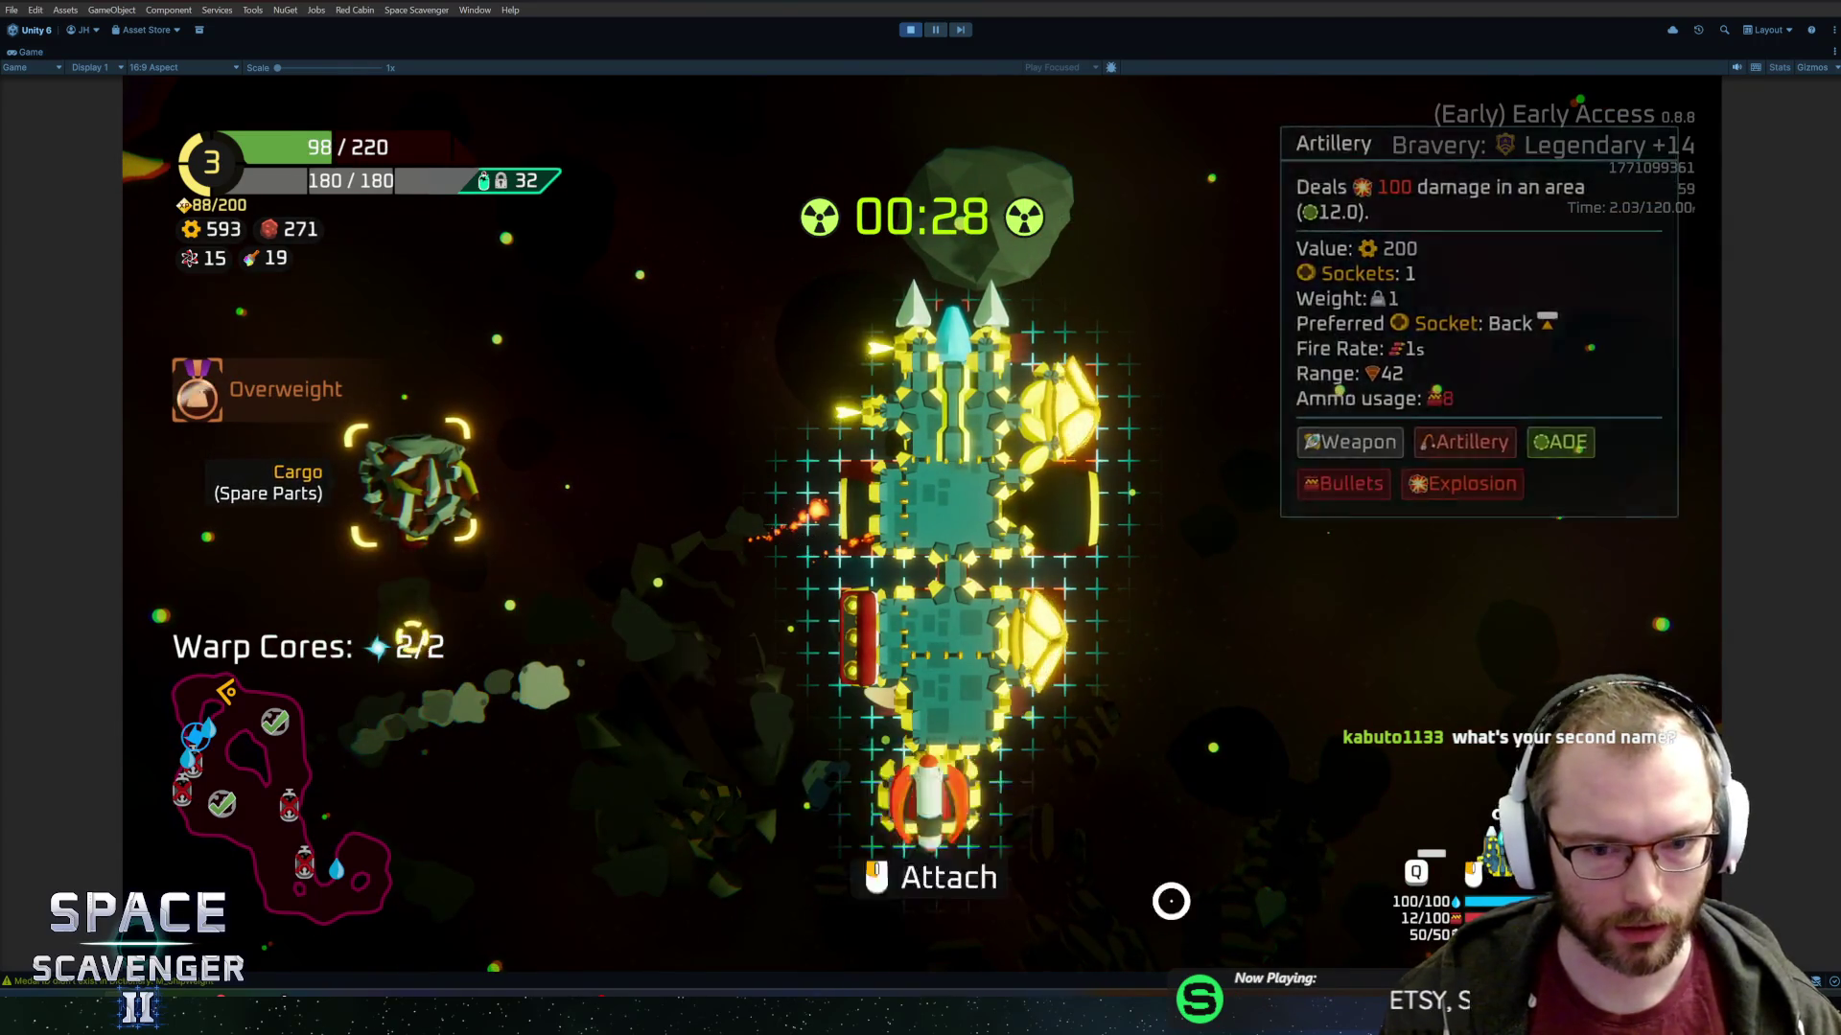
{"action": "left_click", "coordinate": [1171, 901]}
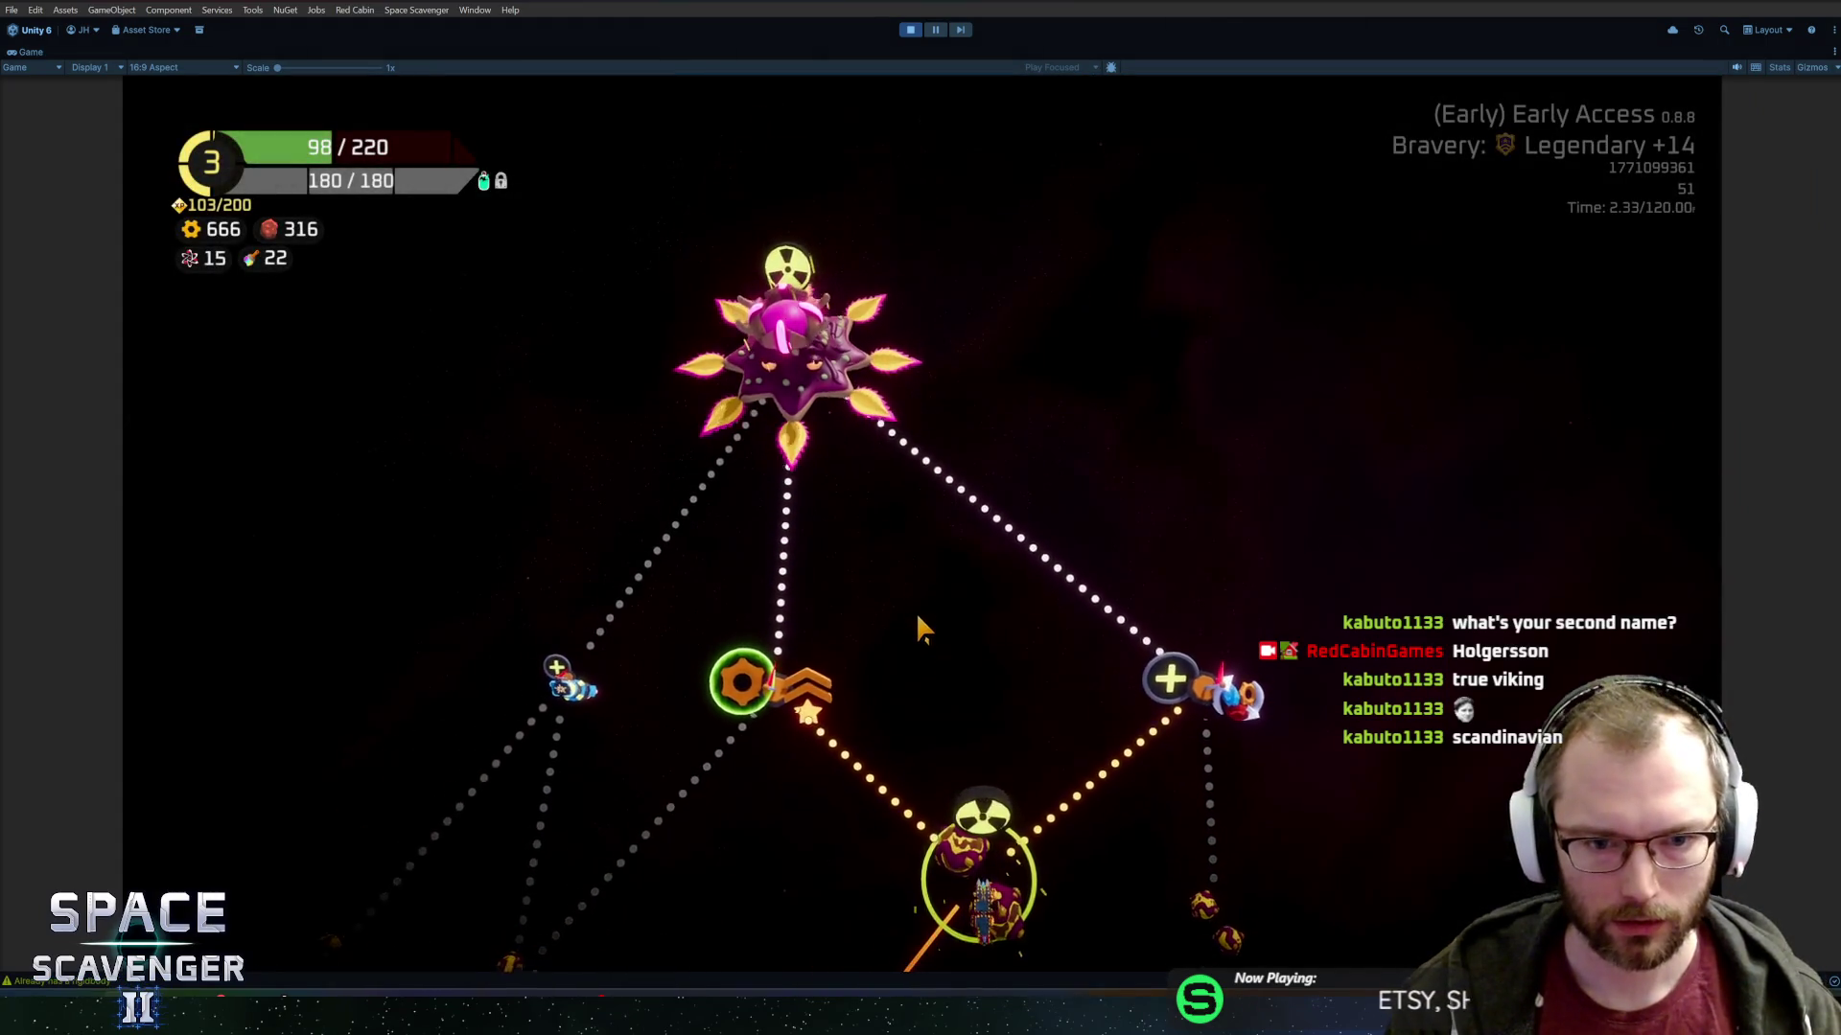
Travel to the Hideout and mount the held artillery on the lower-right rear slot.
{"action": "mouse_move", "coordinate": [788, 545]}
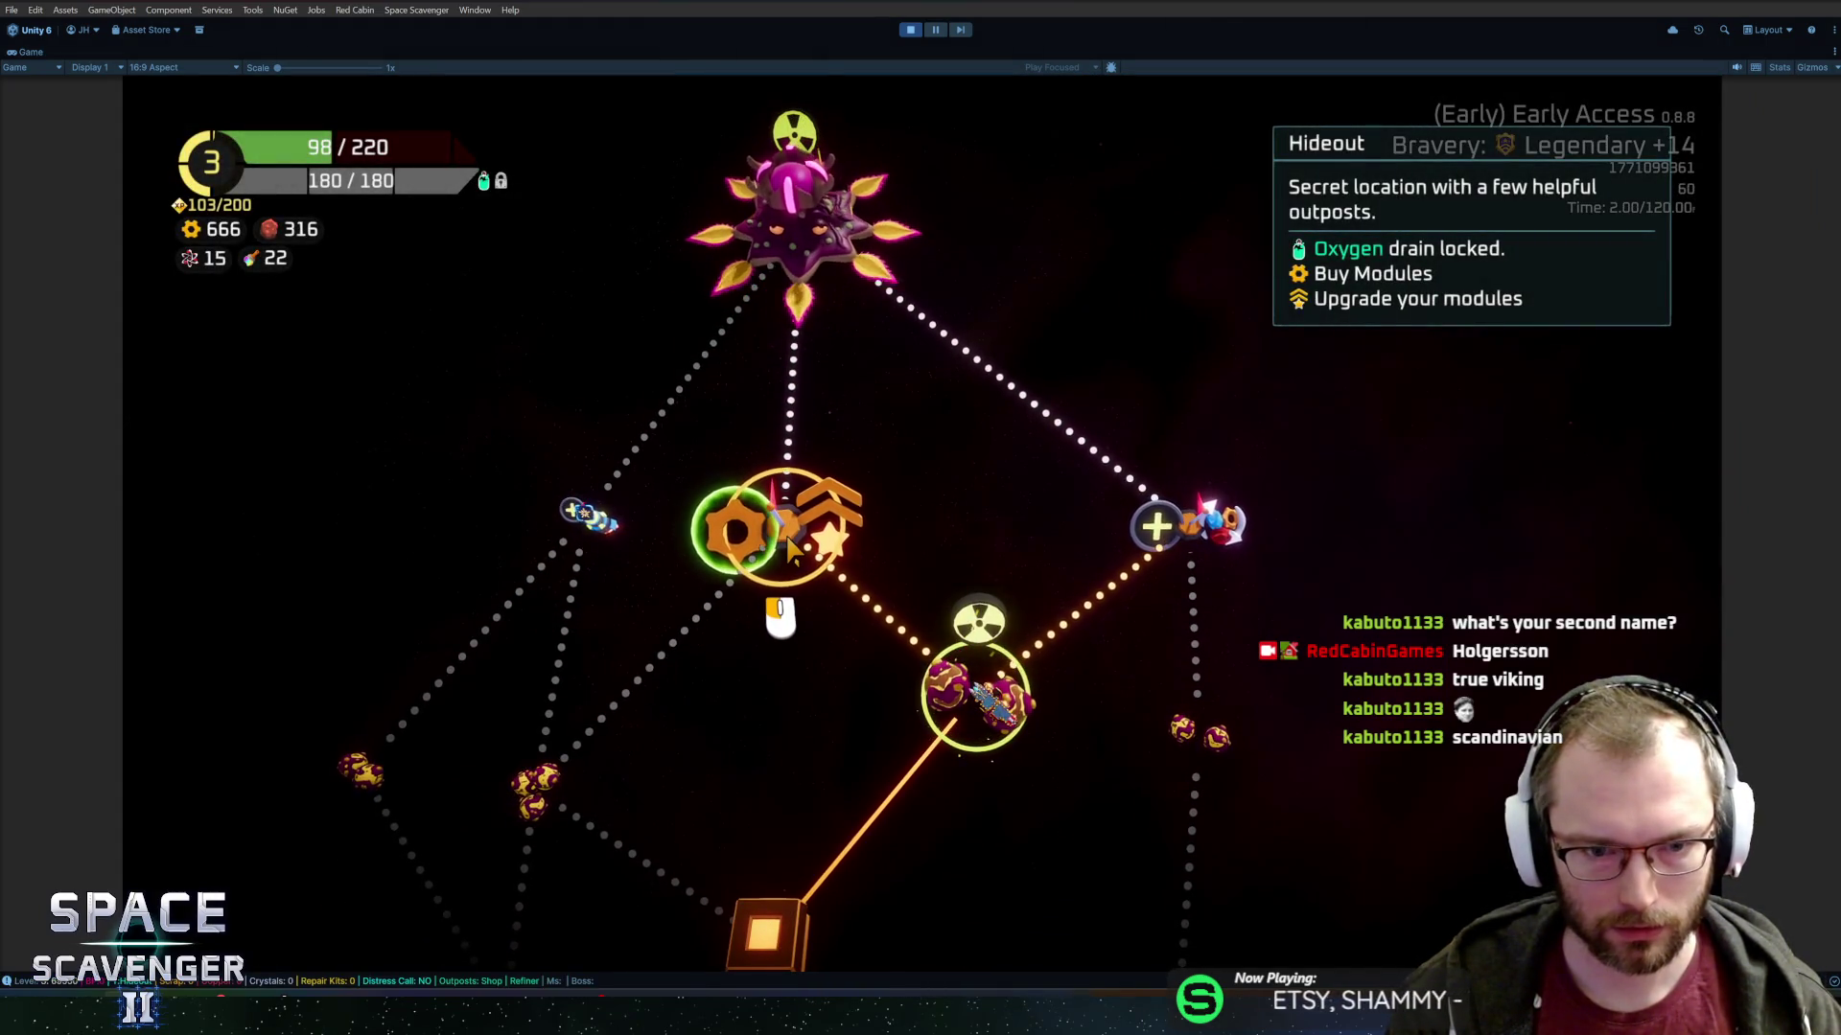
{"action": "left_click", "coordinate": [795, 544]}
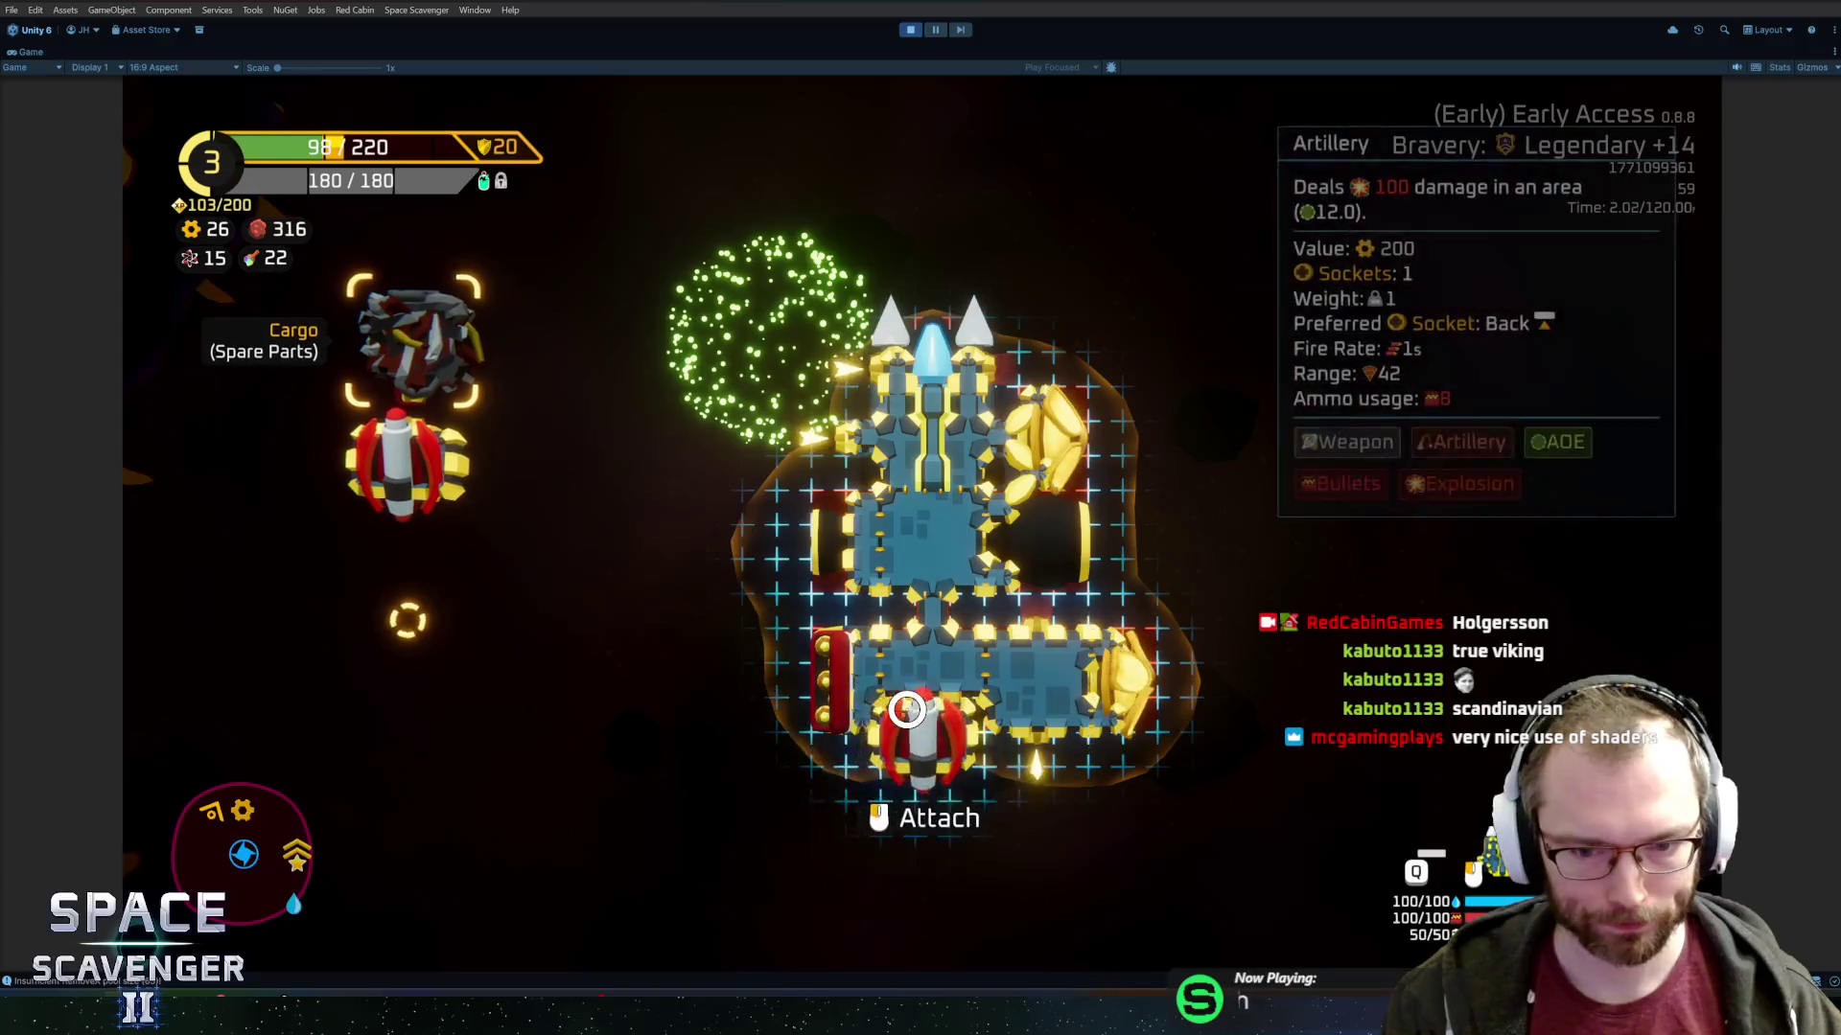
{"action": "left_click", "coordinate": [1040, 737]}
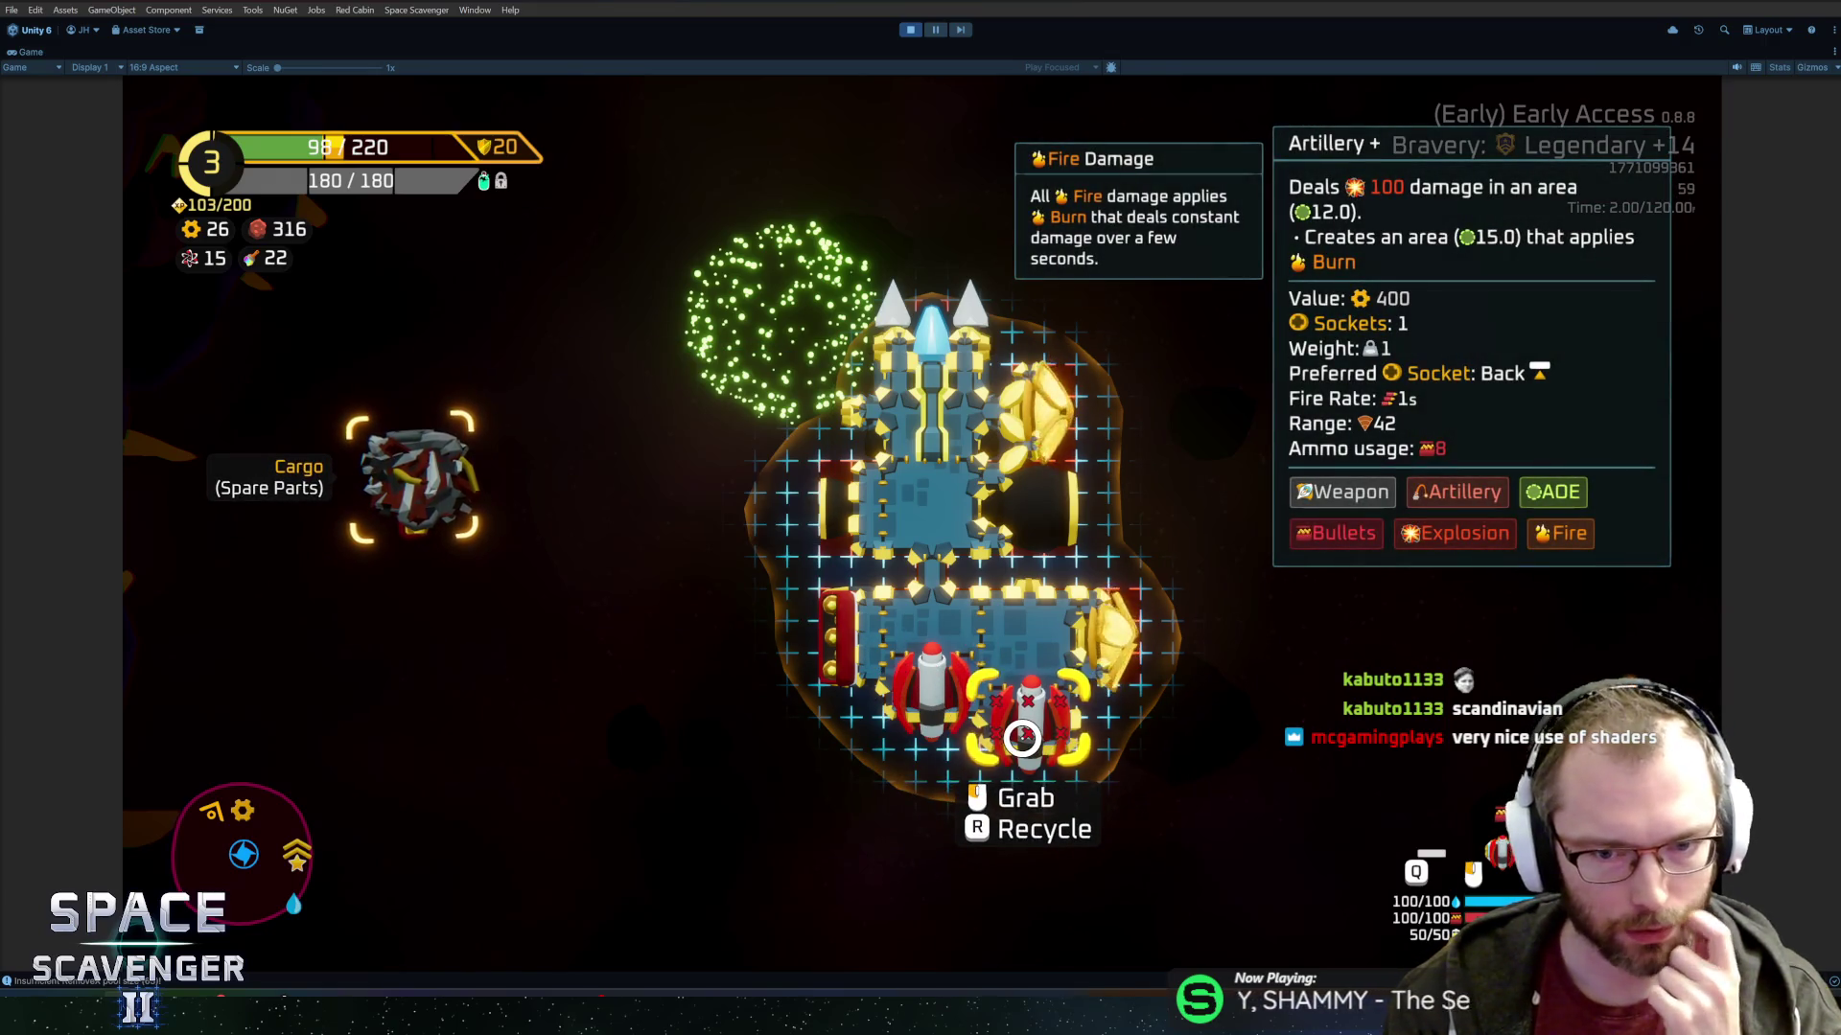
{"action": "key", "text": "Tab"}
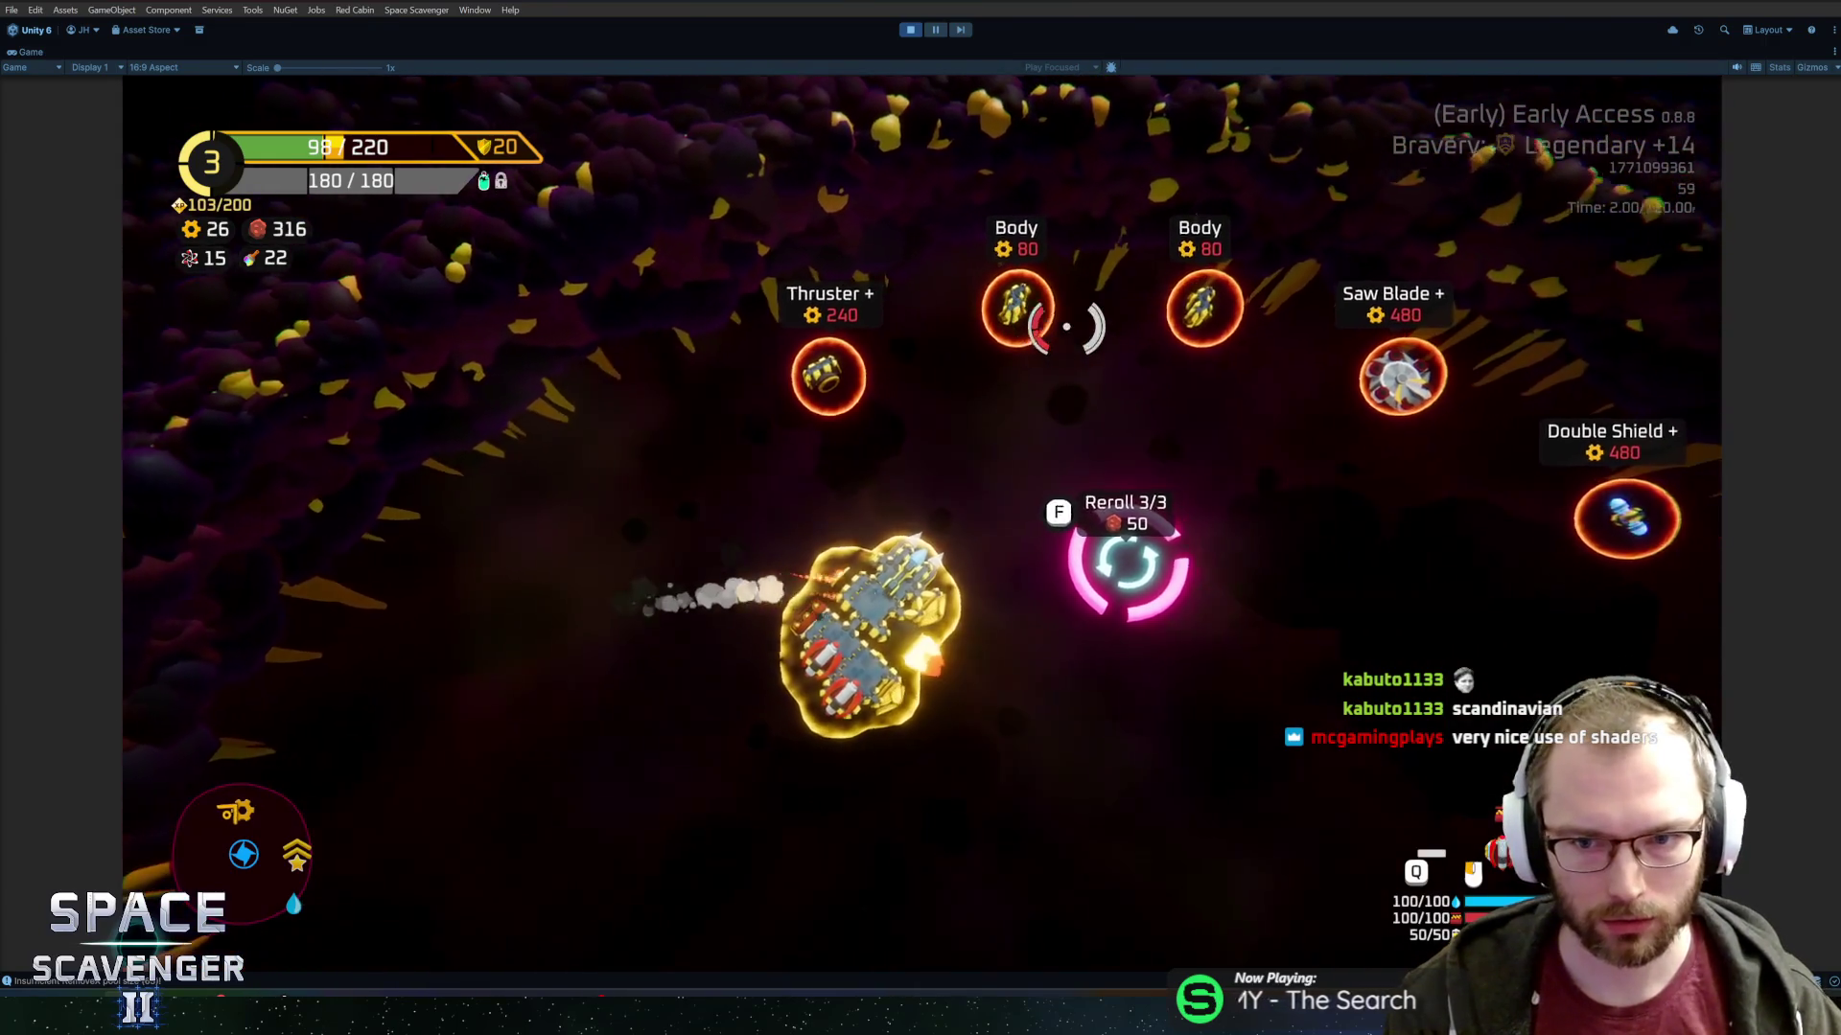
Fly past the Double Shield to the Refiner and decline its module upgrade.
{"action": "key", "text": "d"}
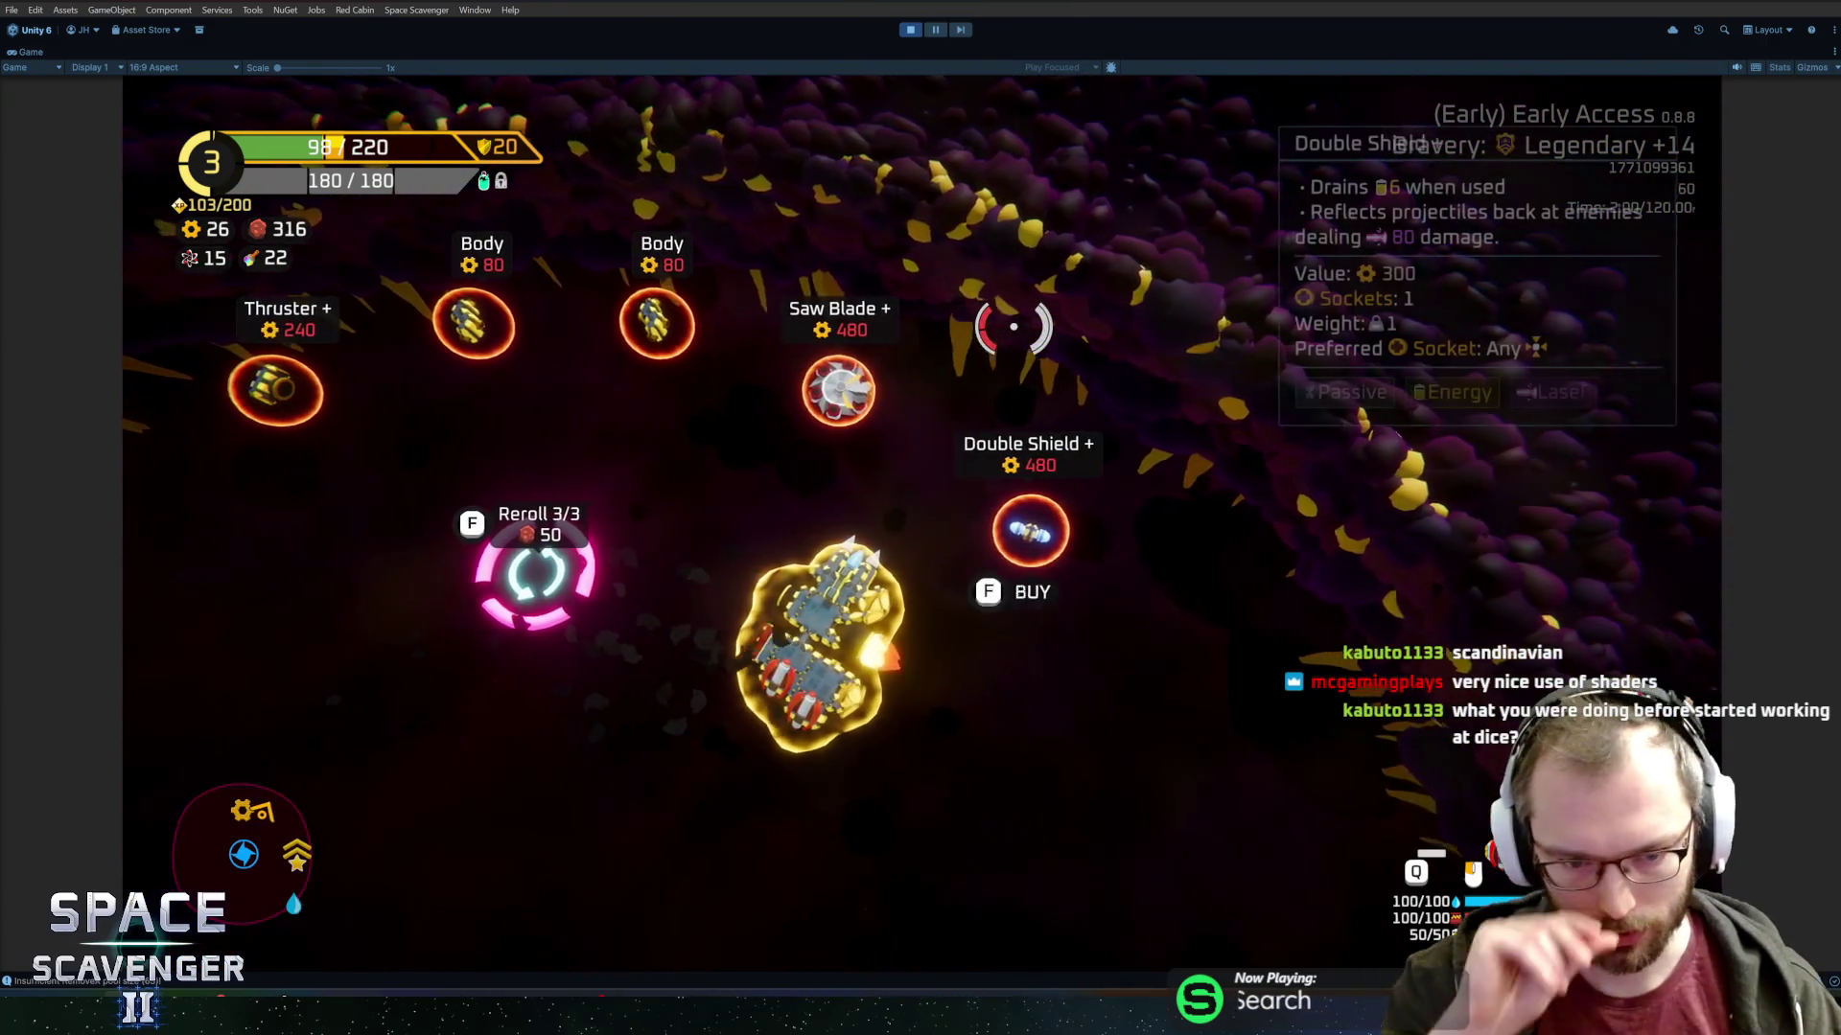
{"action": "key", "text": "a"}
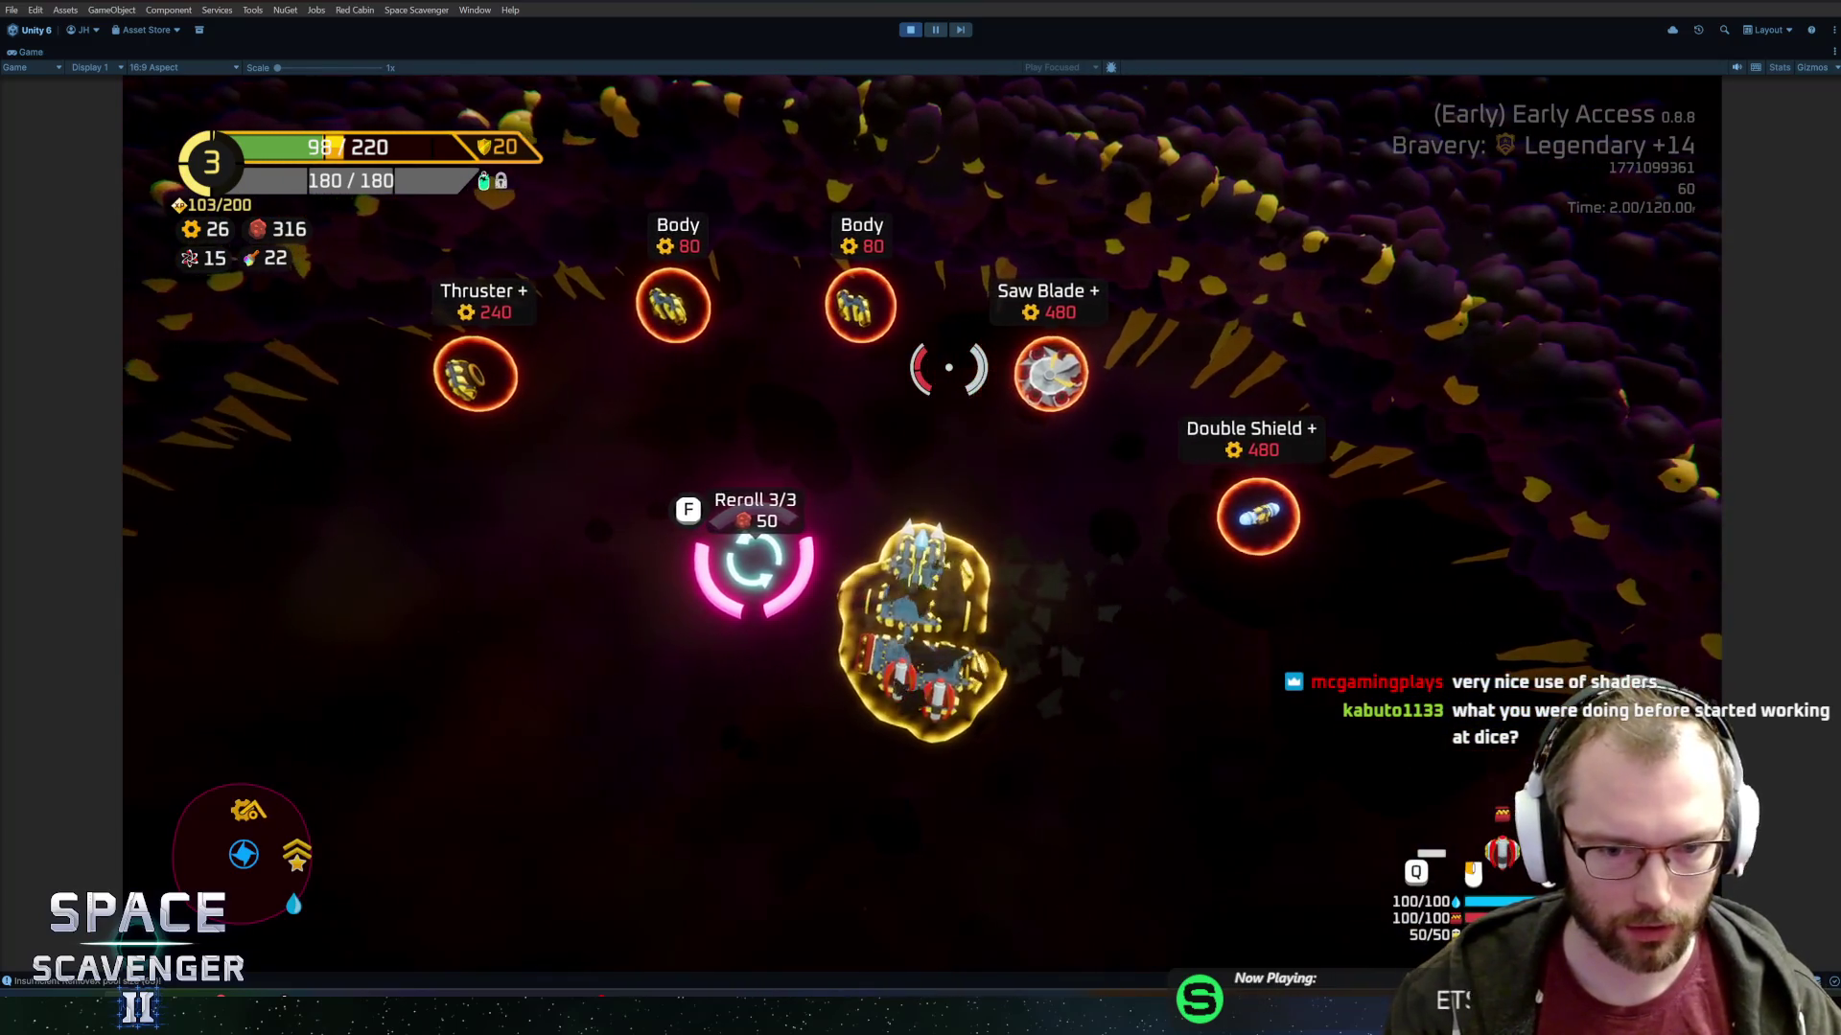
{"action": "key", "text": "s"}
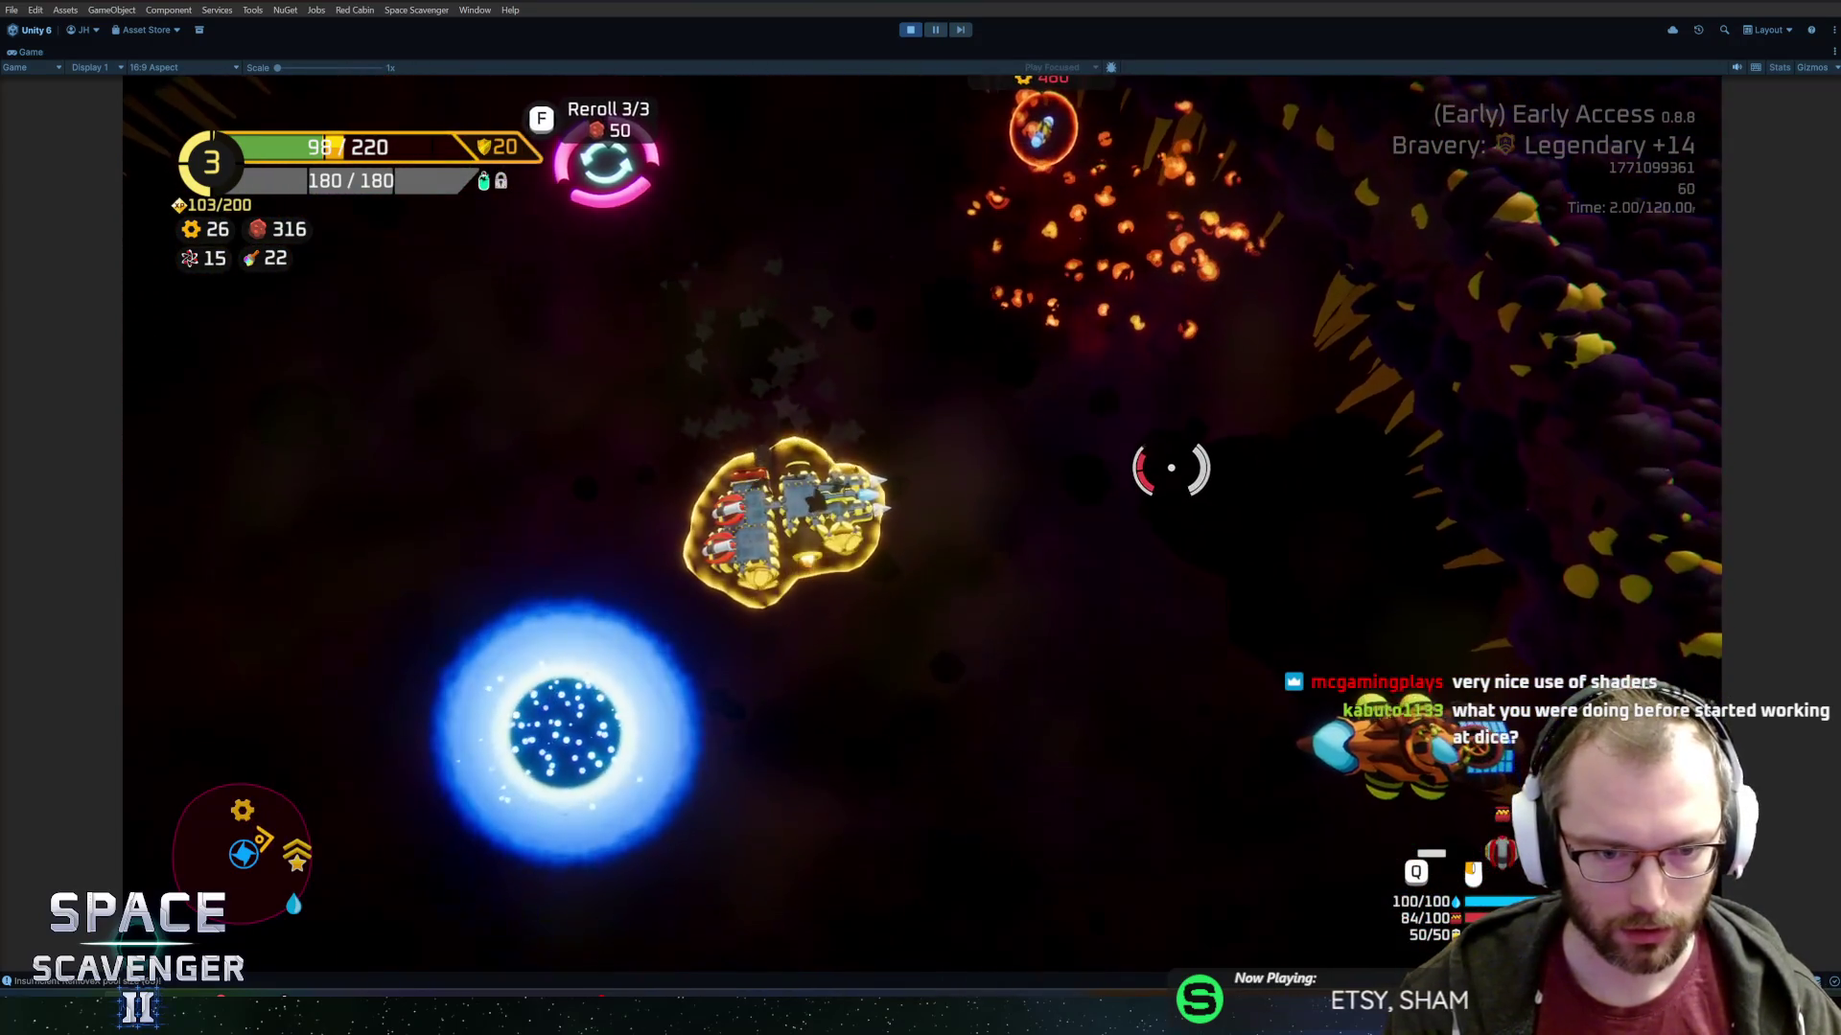
{"action": "key", "text": "d"}
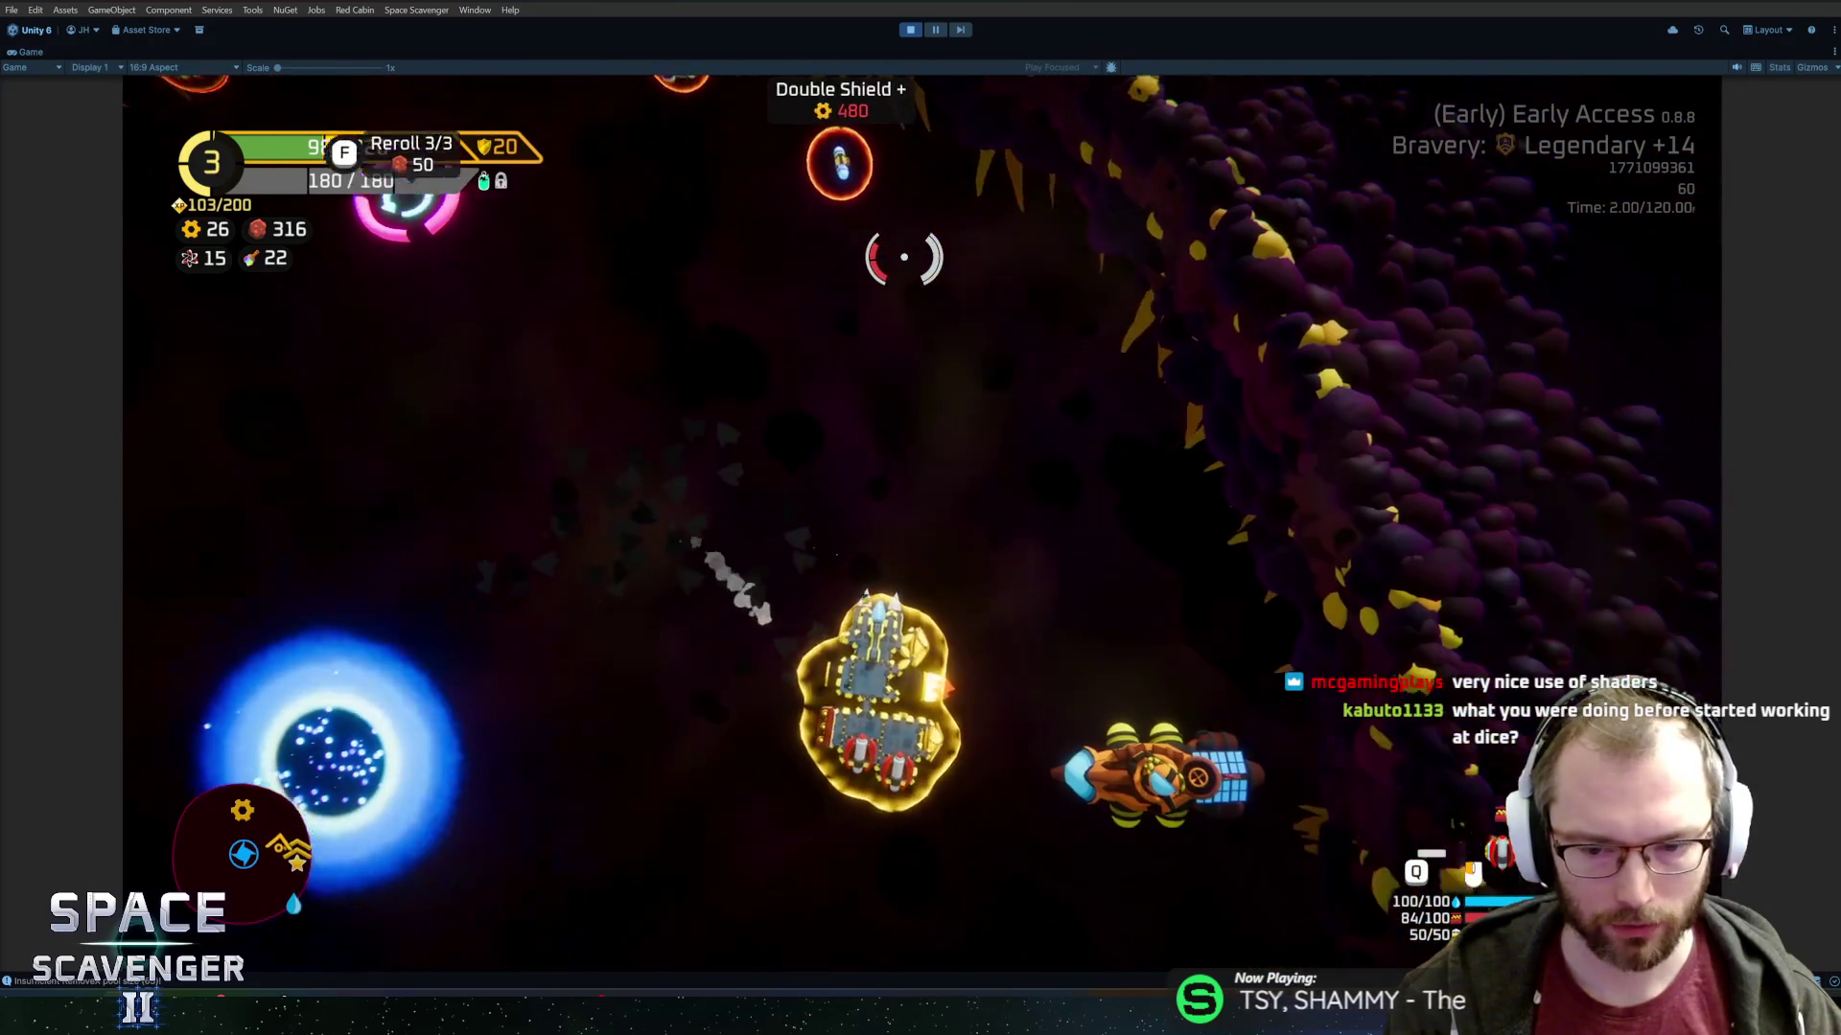
{"action": "key", "text": "f"}
{"action": "left_click", "coordinate": [920, 918]}
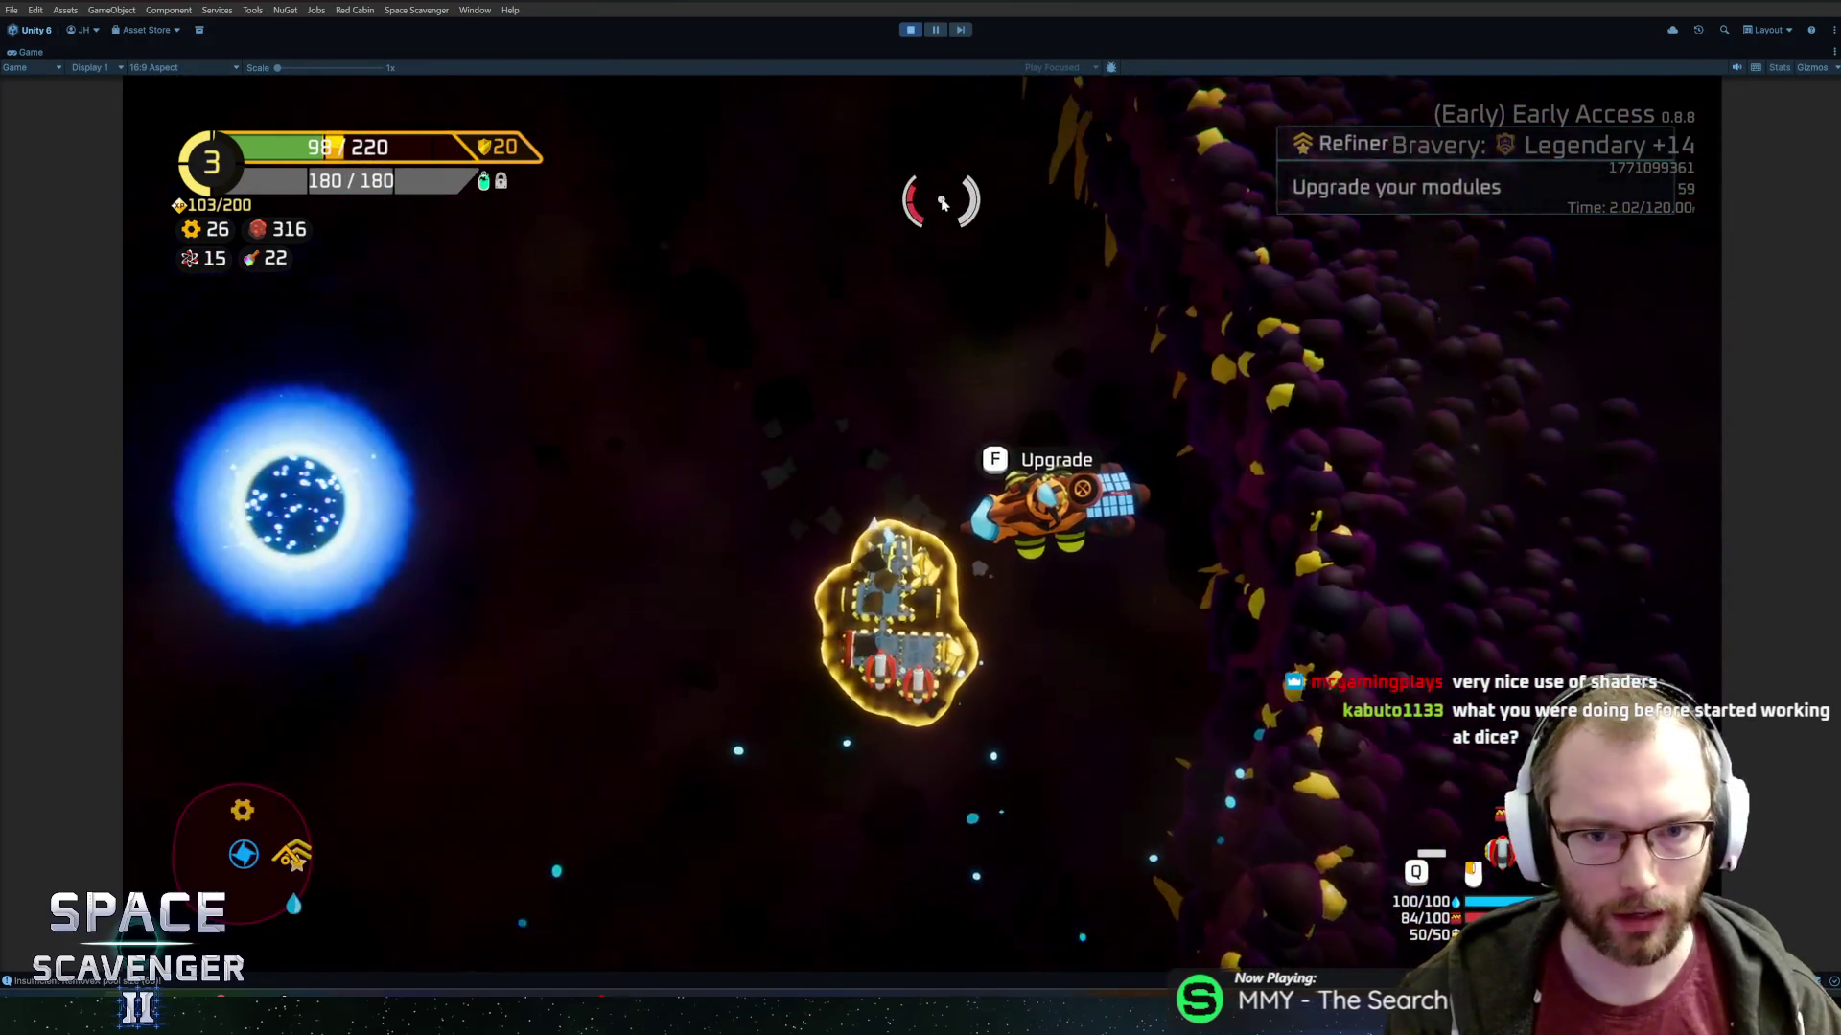
{"action": "key", "text": "w+a"}
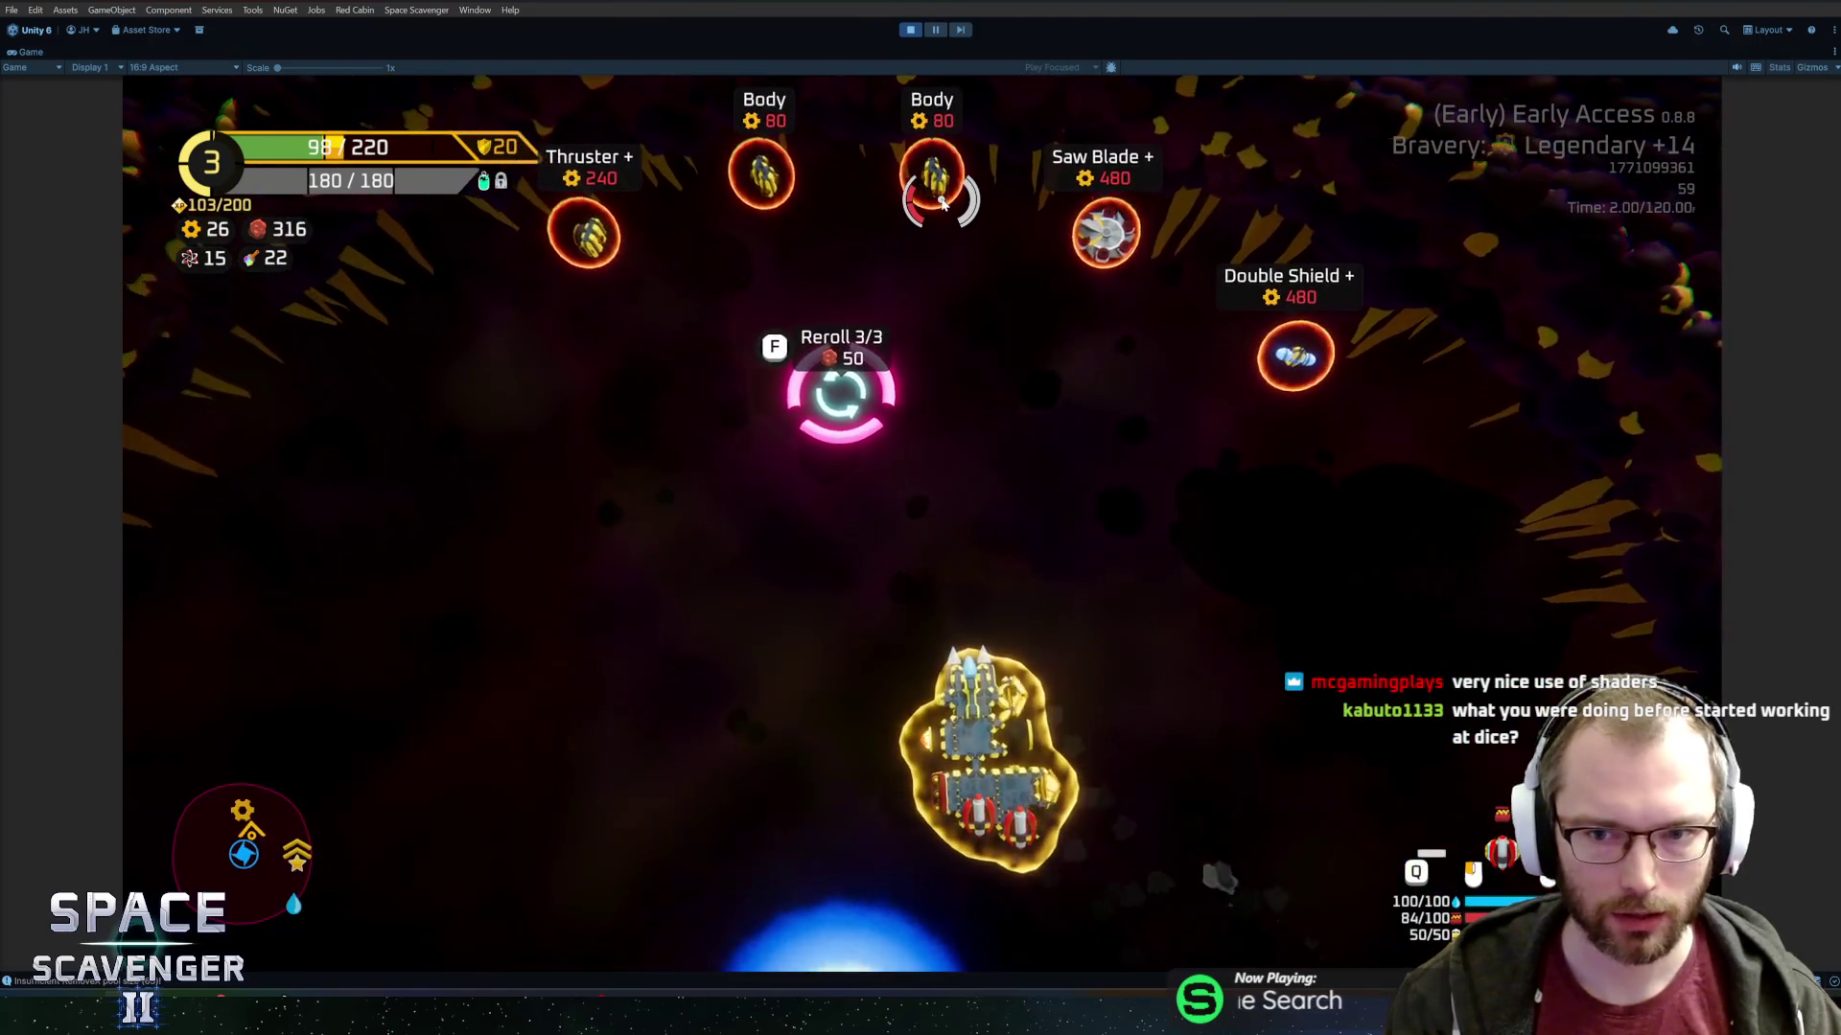
Check the resources and defense stats tabs, then fly down into the warp portal.
{"action": "key", "text": "Tab"}
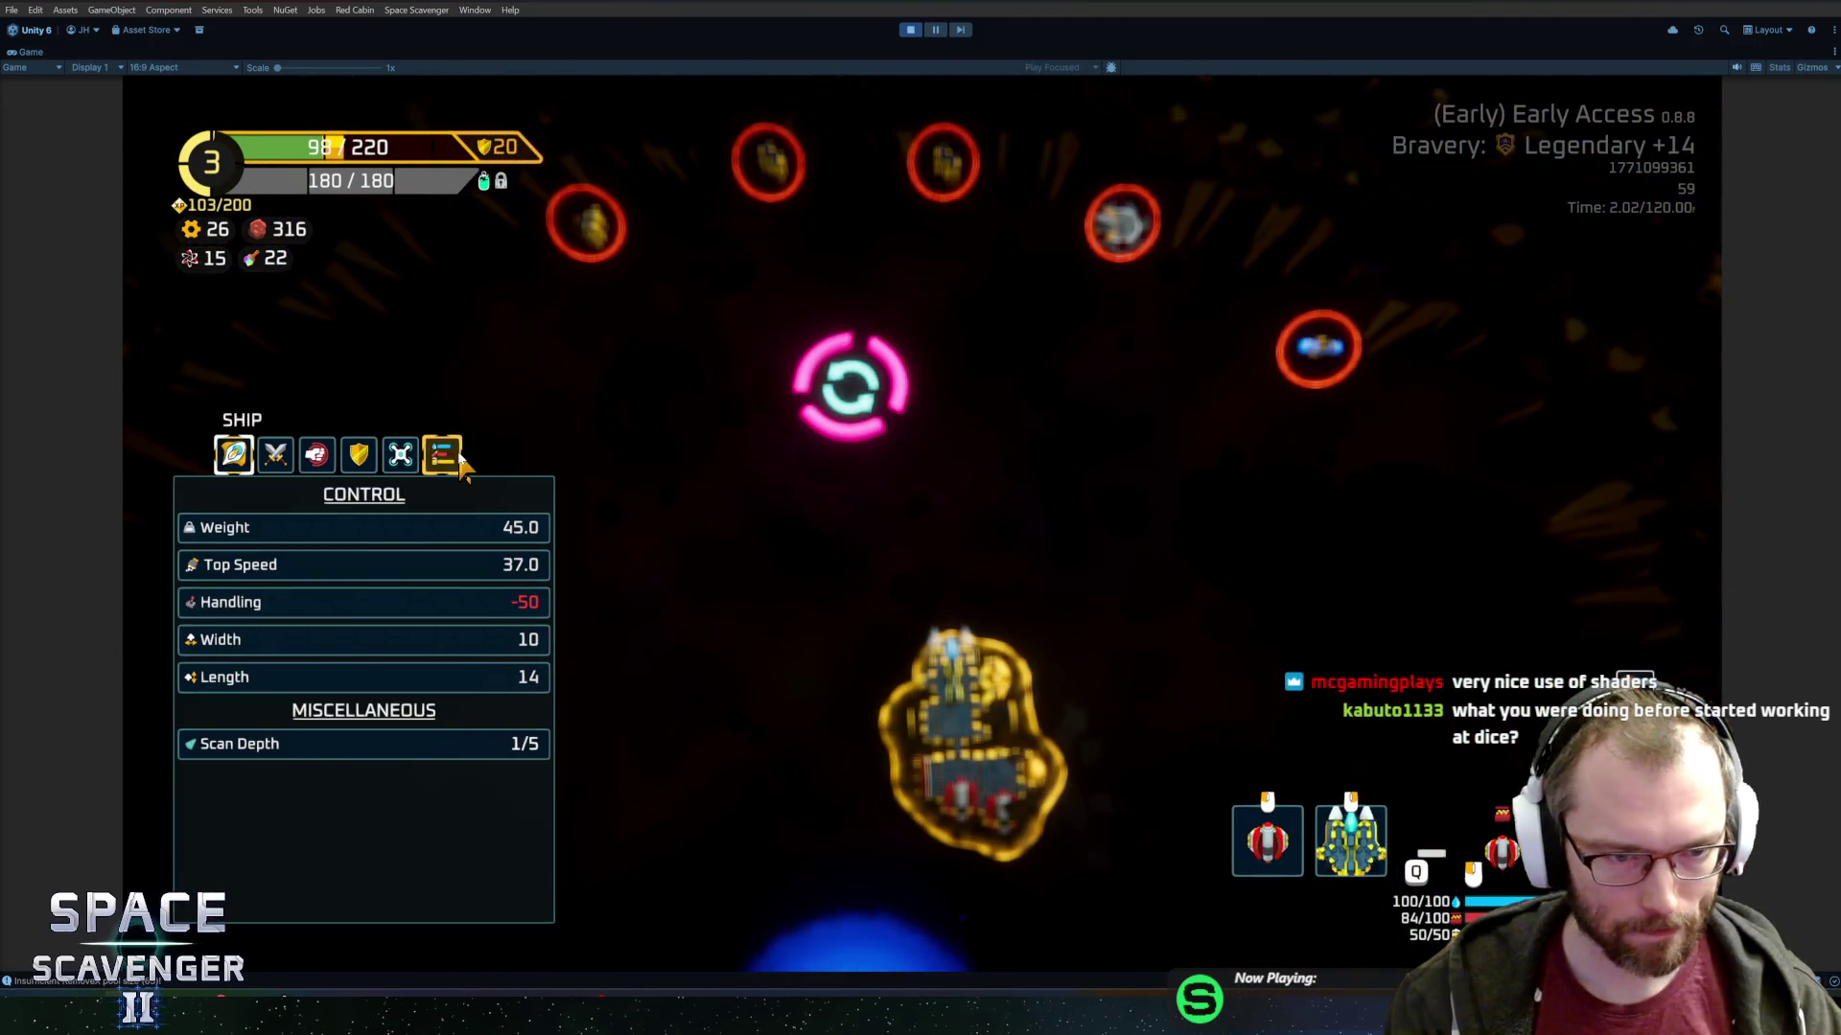
{"action": "left_click", "coordinate": [458, 458]}
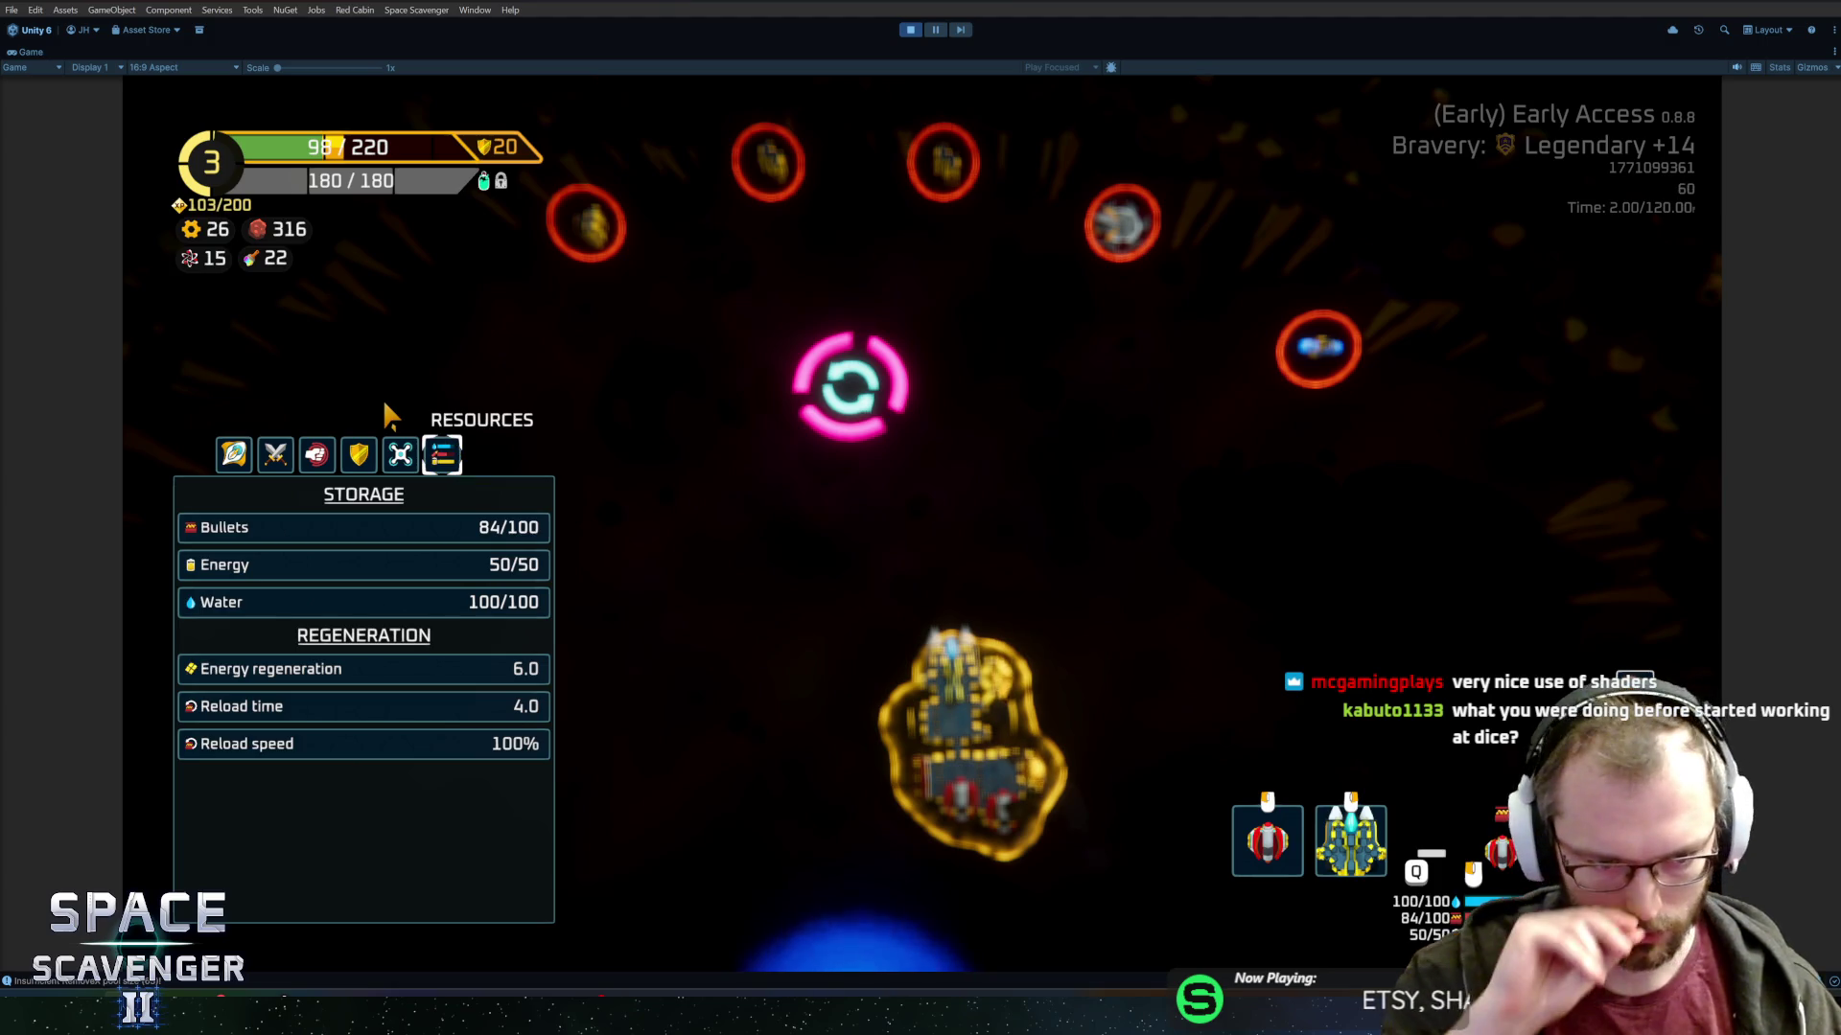
{"action": "left_click", "coordinate": [364, 456]}
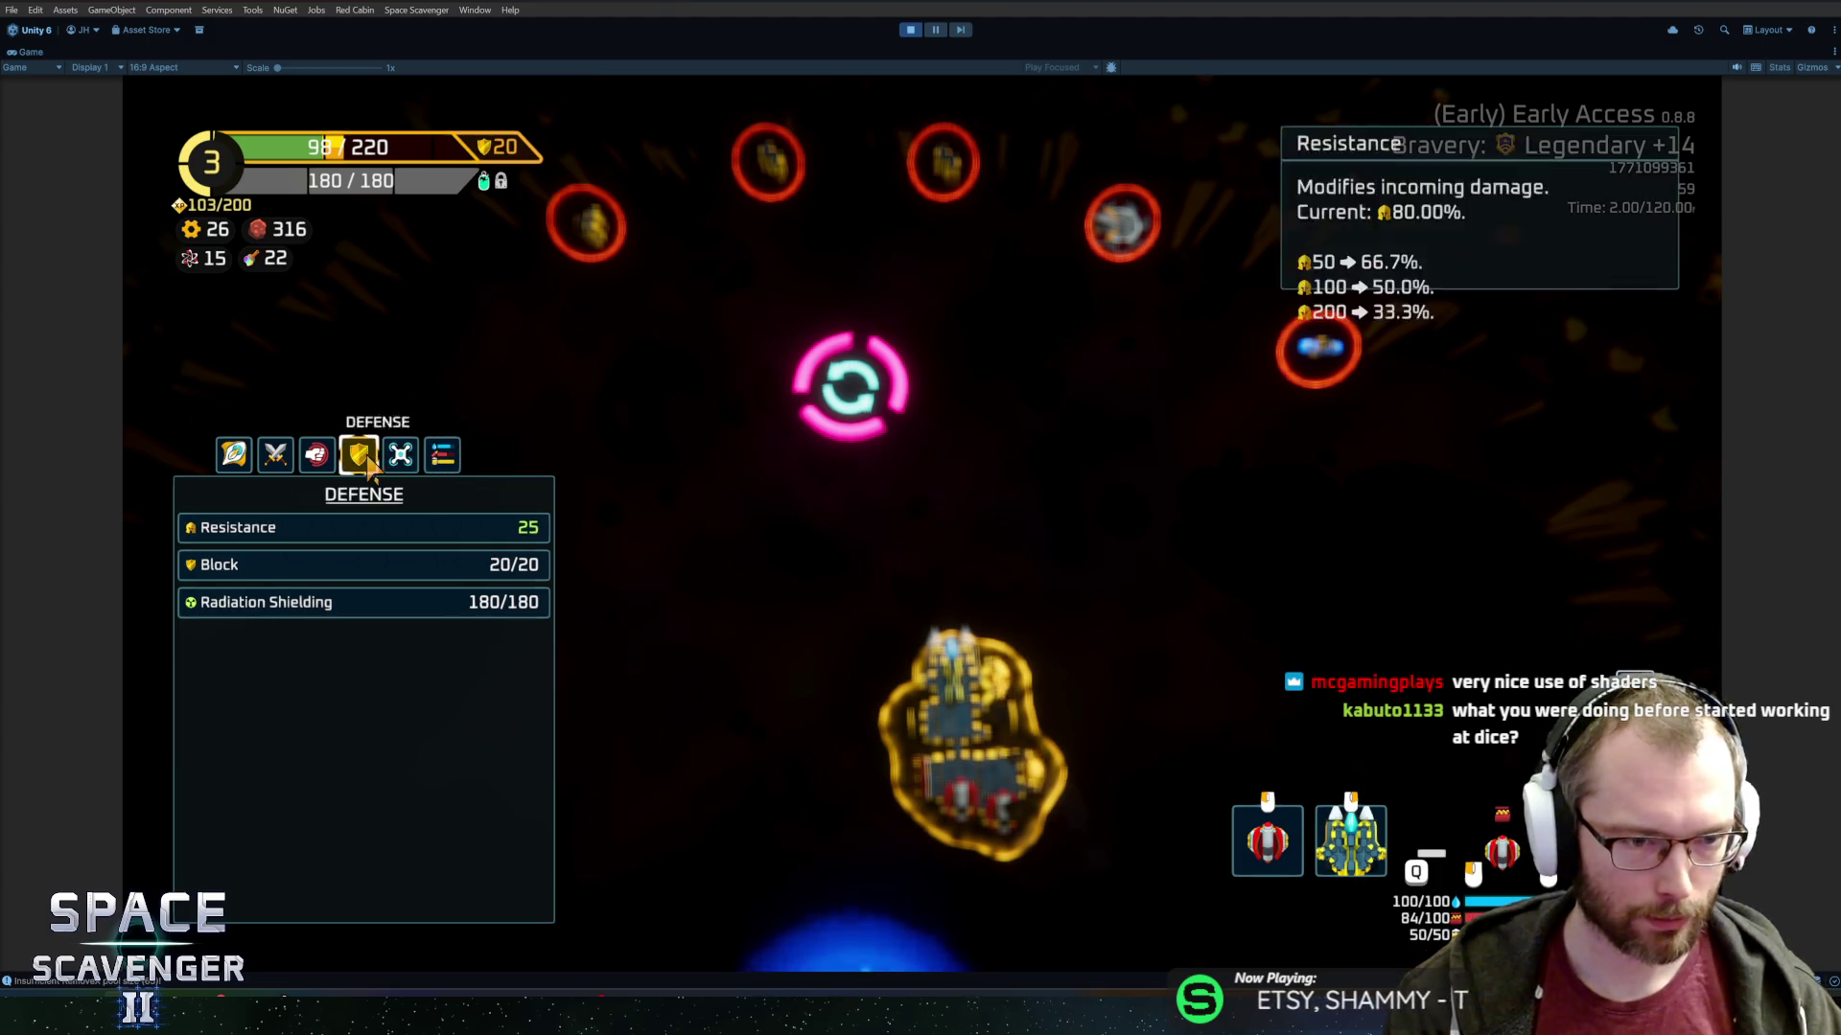
{"action": "key", "text": "Tab"}
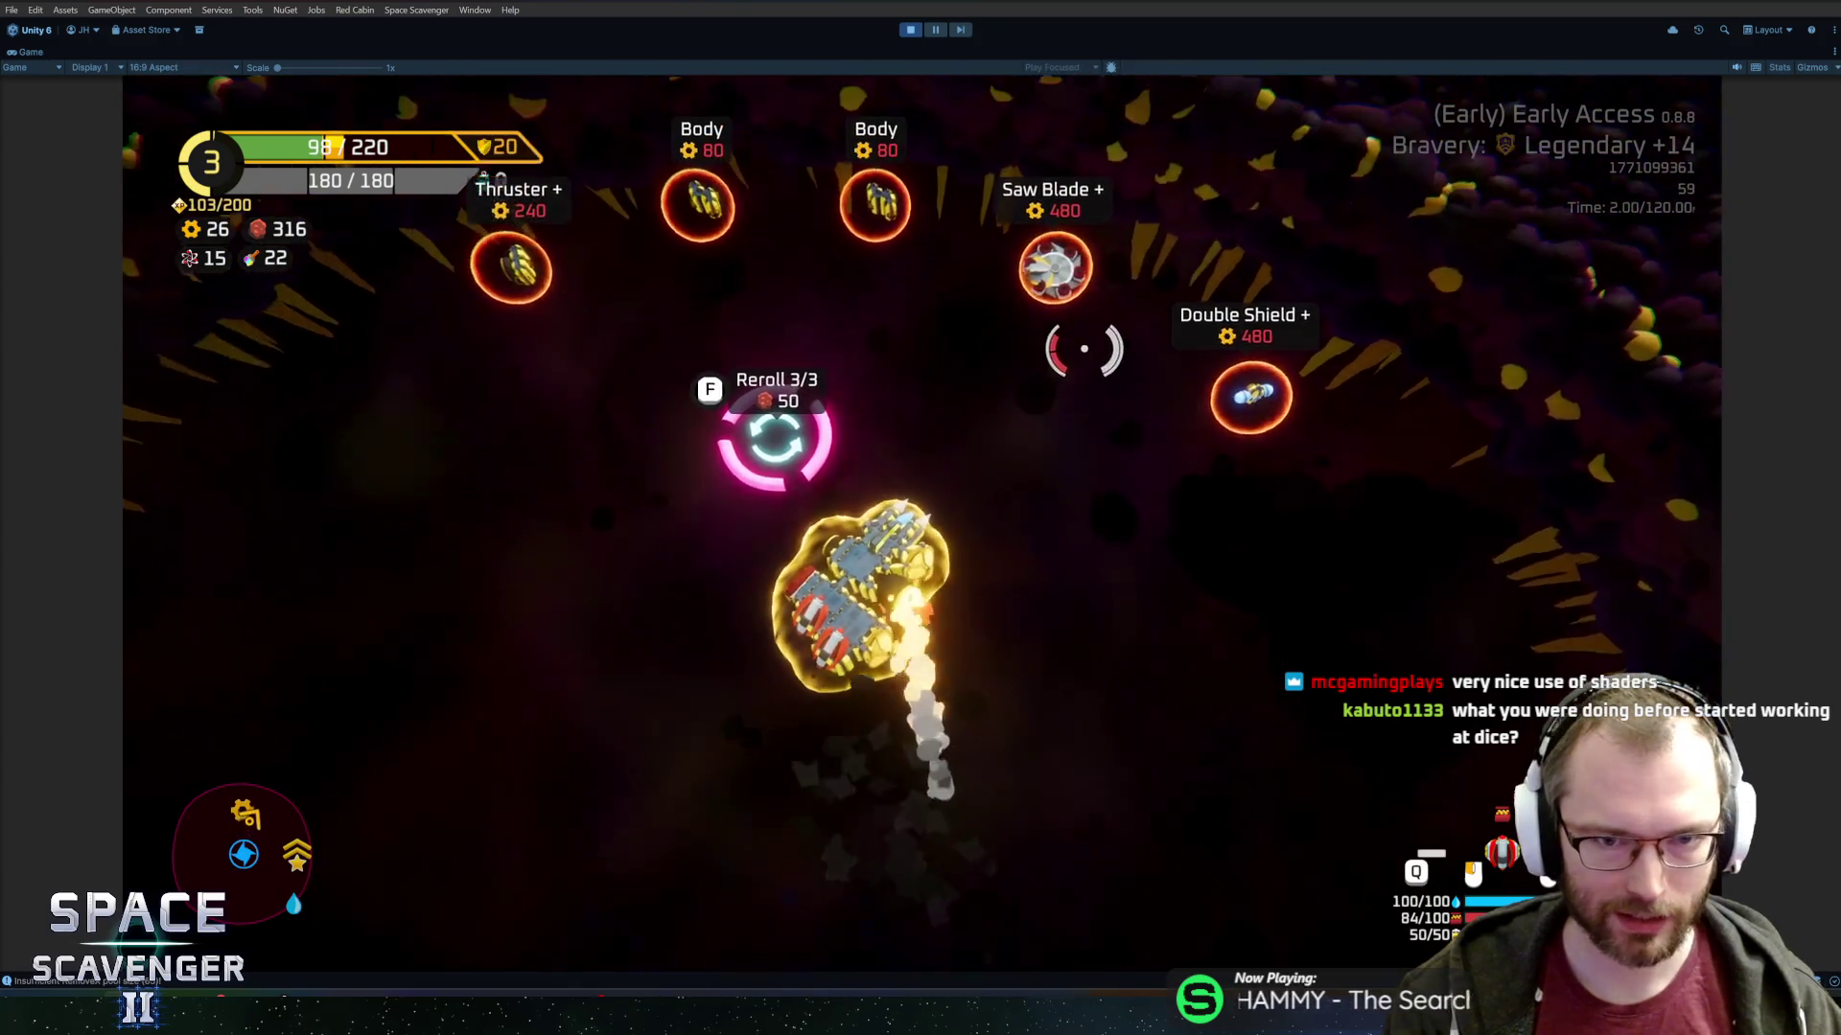
{"action": "key", "text": "s"}
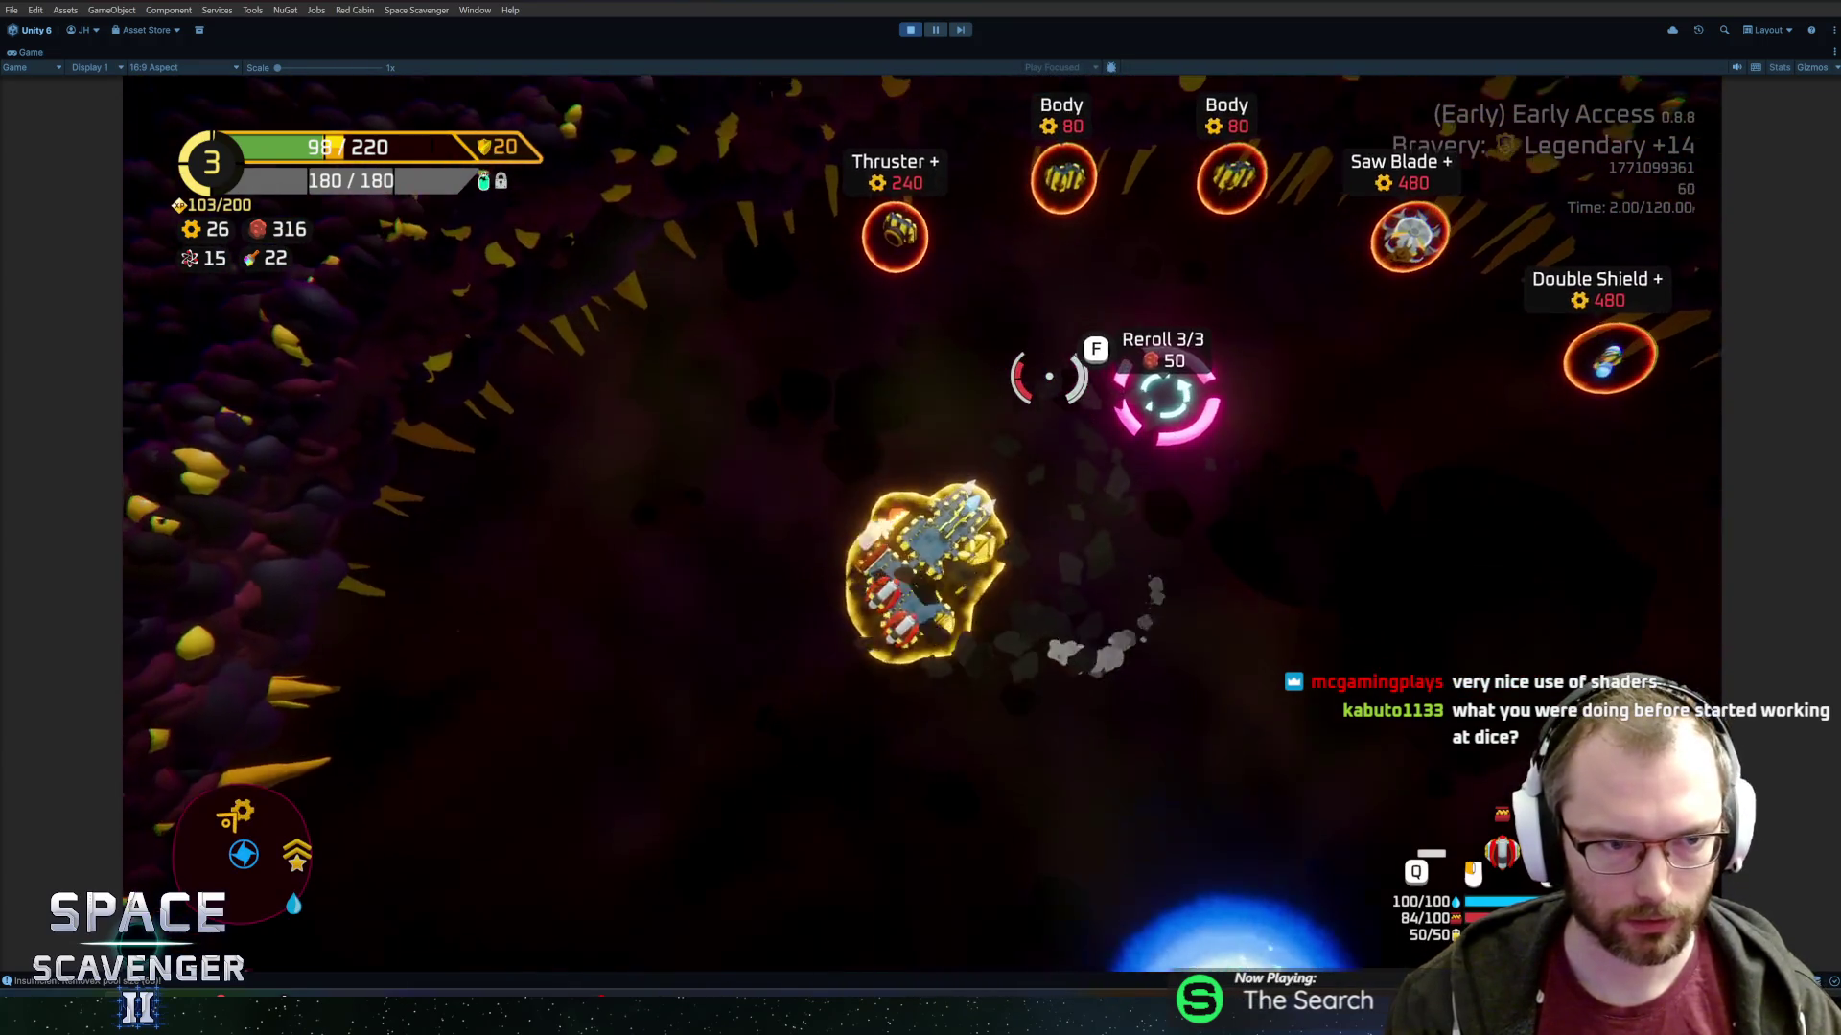
{"action": "key", "text": "s"}
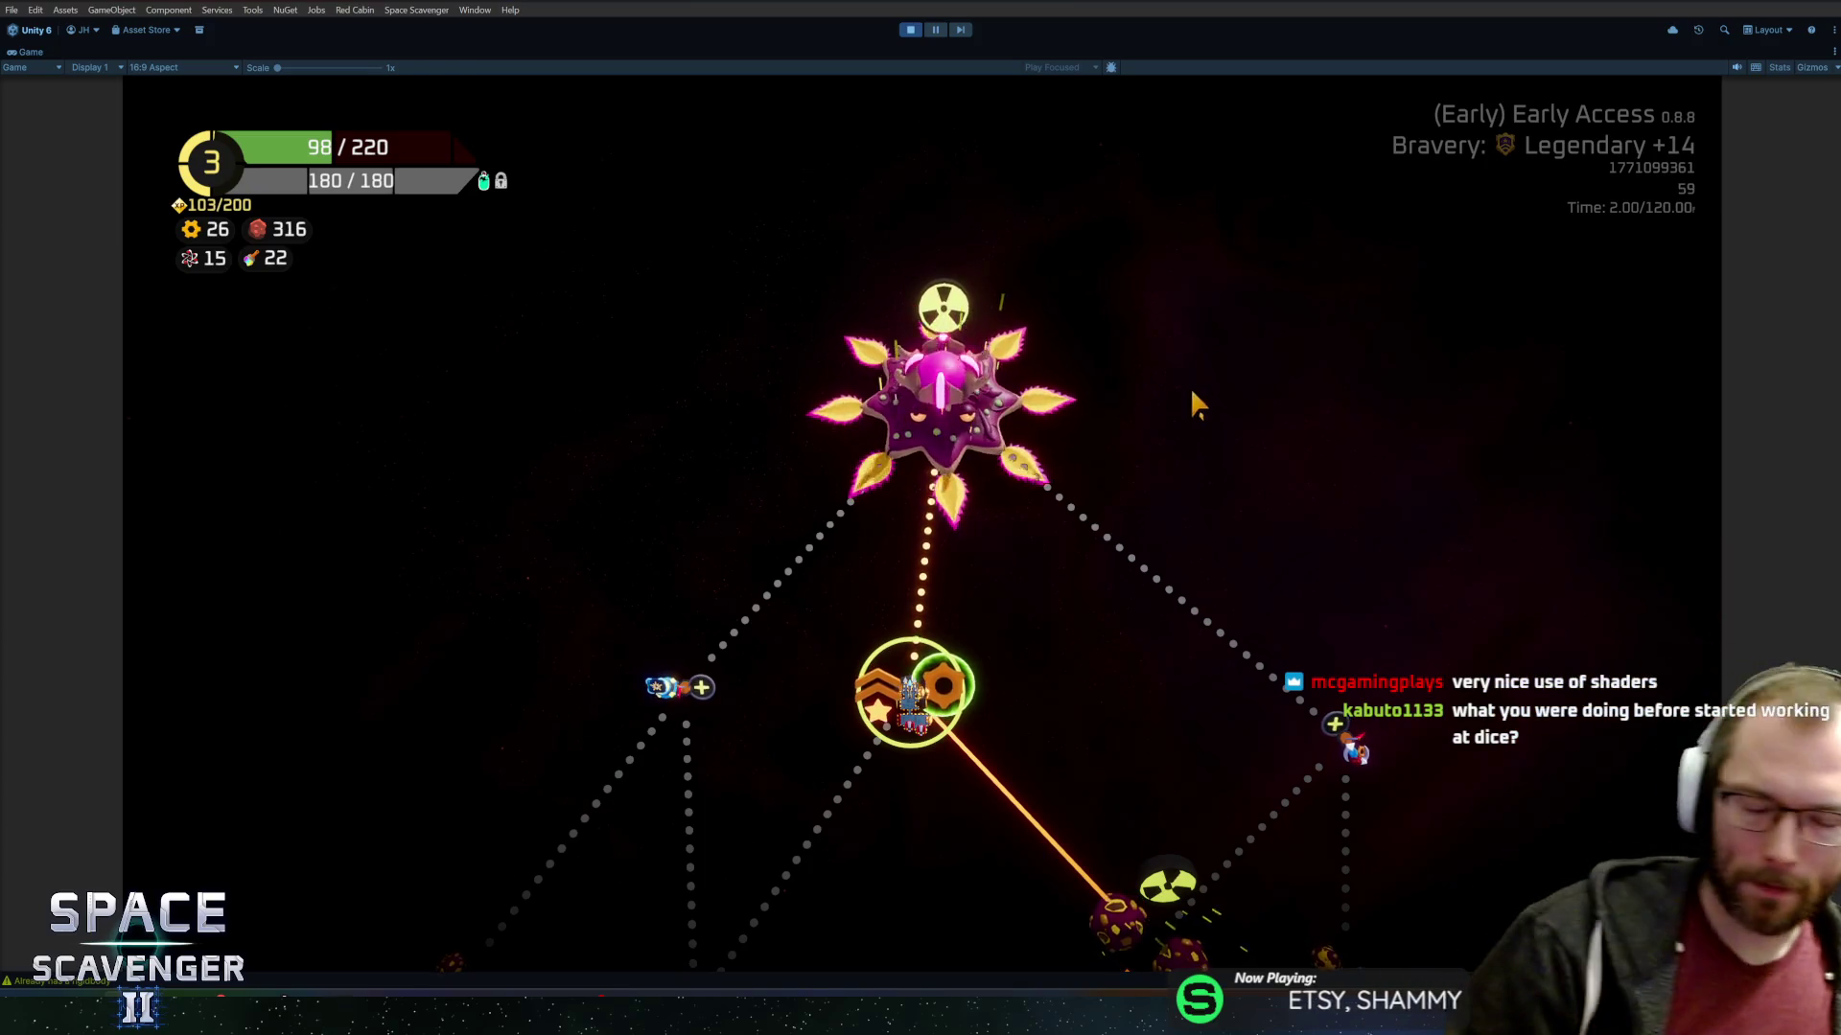
Start the boss fight against The Mother and battle until the run Summary appears.
{"action": "mouse_move", "coordinate": [1012, 485]}
{"action": "left_click", "coordinate": [960, 422]}
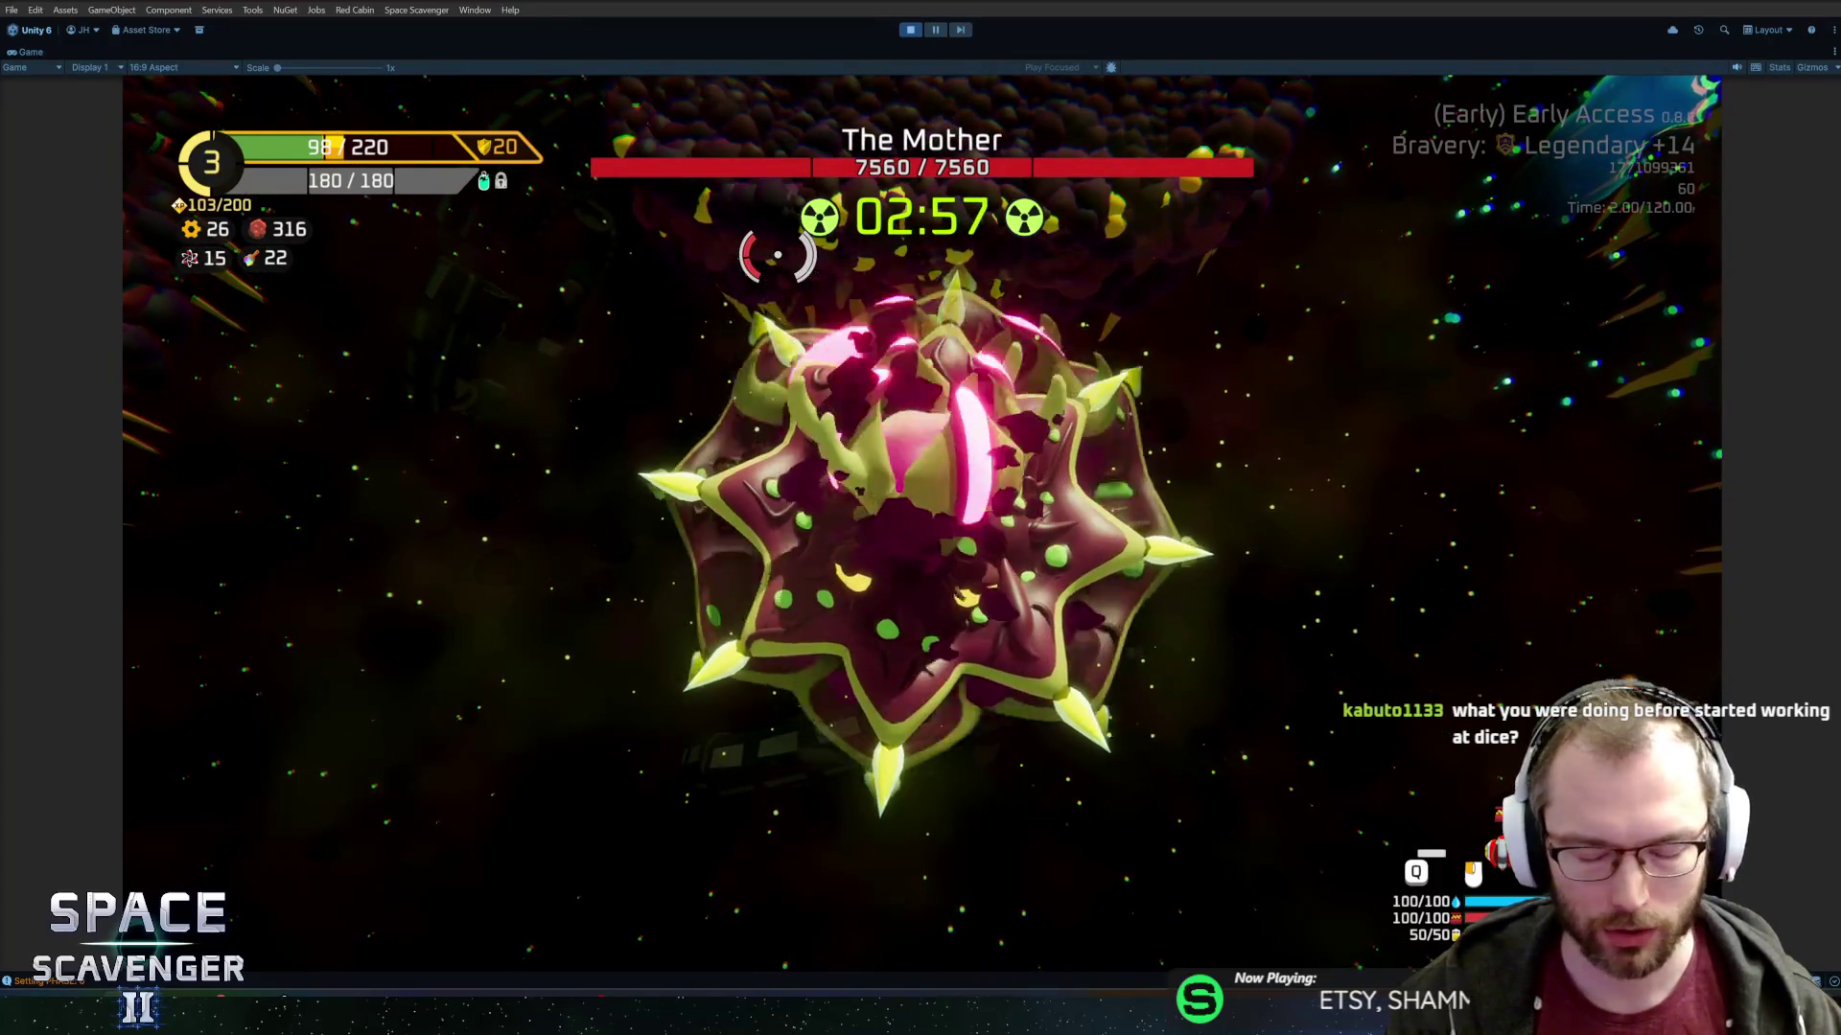
{"action": "mouse_move", "coordinate": [967, 276]}
{"action": "left_mouse_down"}
{"action": "mouse_move", "coordinate": [1139, 449]}
{"action": "mouse_move", "coordinate": [1163, 440]}
{"action": "mouse_move", "coordinate": [1089, 440]}
{"action": "mouse_move", "coordinate": [1004, 388]}
{"action": "mouse_move", "coordinate": [863, 403]}
{"action": "mouse_move", "coordinate": [729, 450]}
{"action": "mouse_move", "coordinate": [583, 540]}
{"action": "mouse_move", "coordinate": [662, 499]}
{"action": "mouse_move", "coordinate": [862, 316]}
{"action": "mouse_move", "coordinate": [1002, 278]}
{"action": "mouse_move", "coordinate": [897, 319]}
{"action": "mouse_move", "coordinate": [1187, 510]}
{"action": "left_mouse_up"}
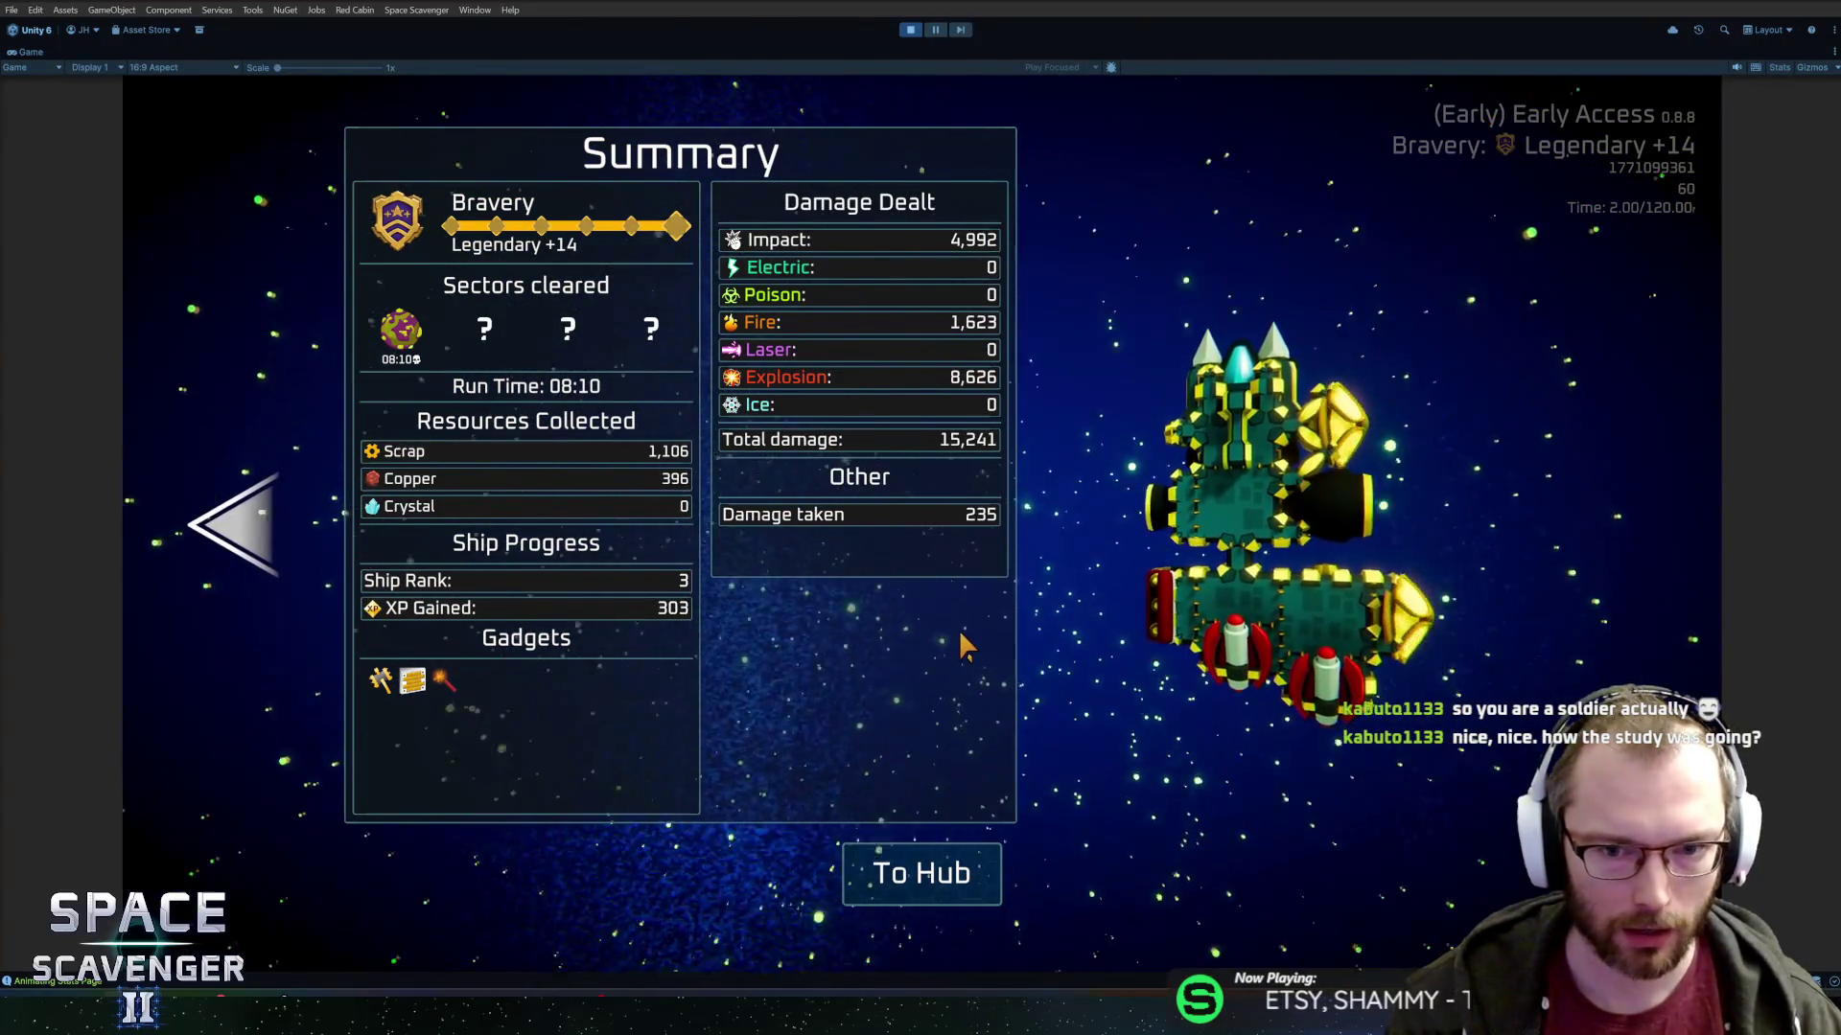
{"action": "key", "text": "Left"}
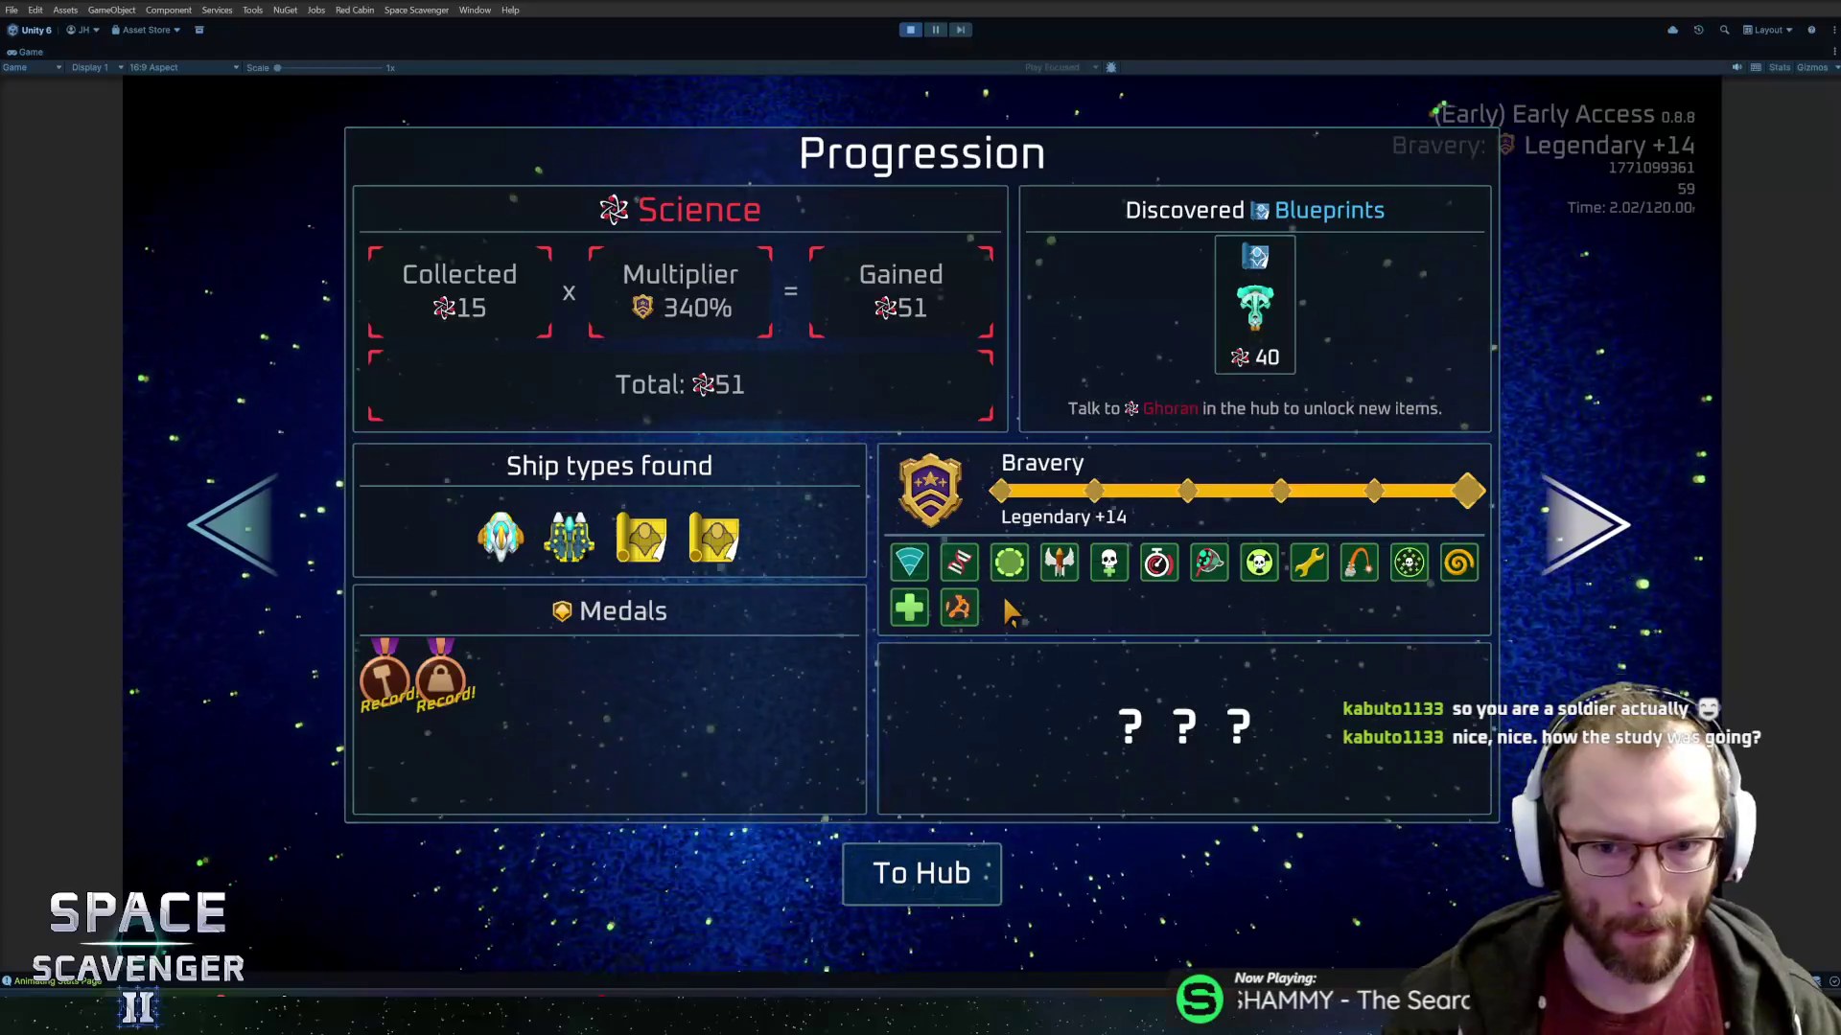
{"action": "key", "text": "Left"}
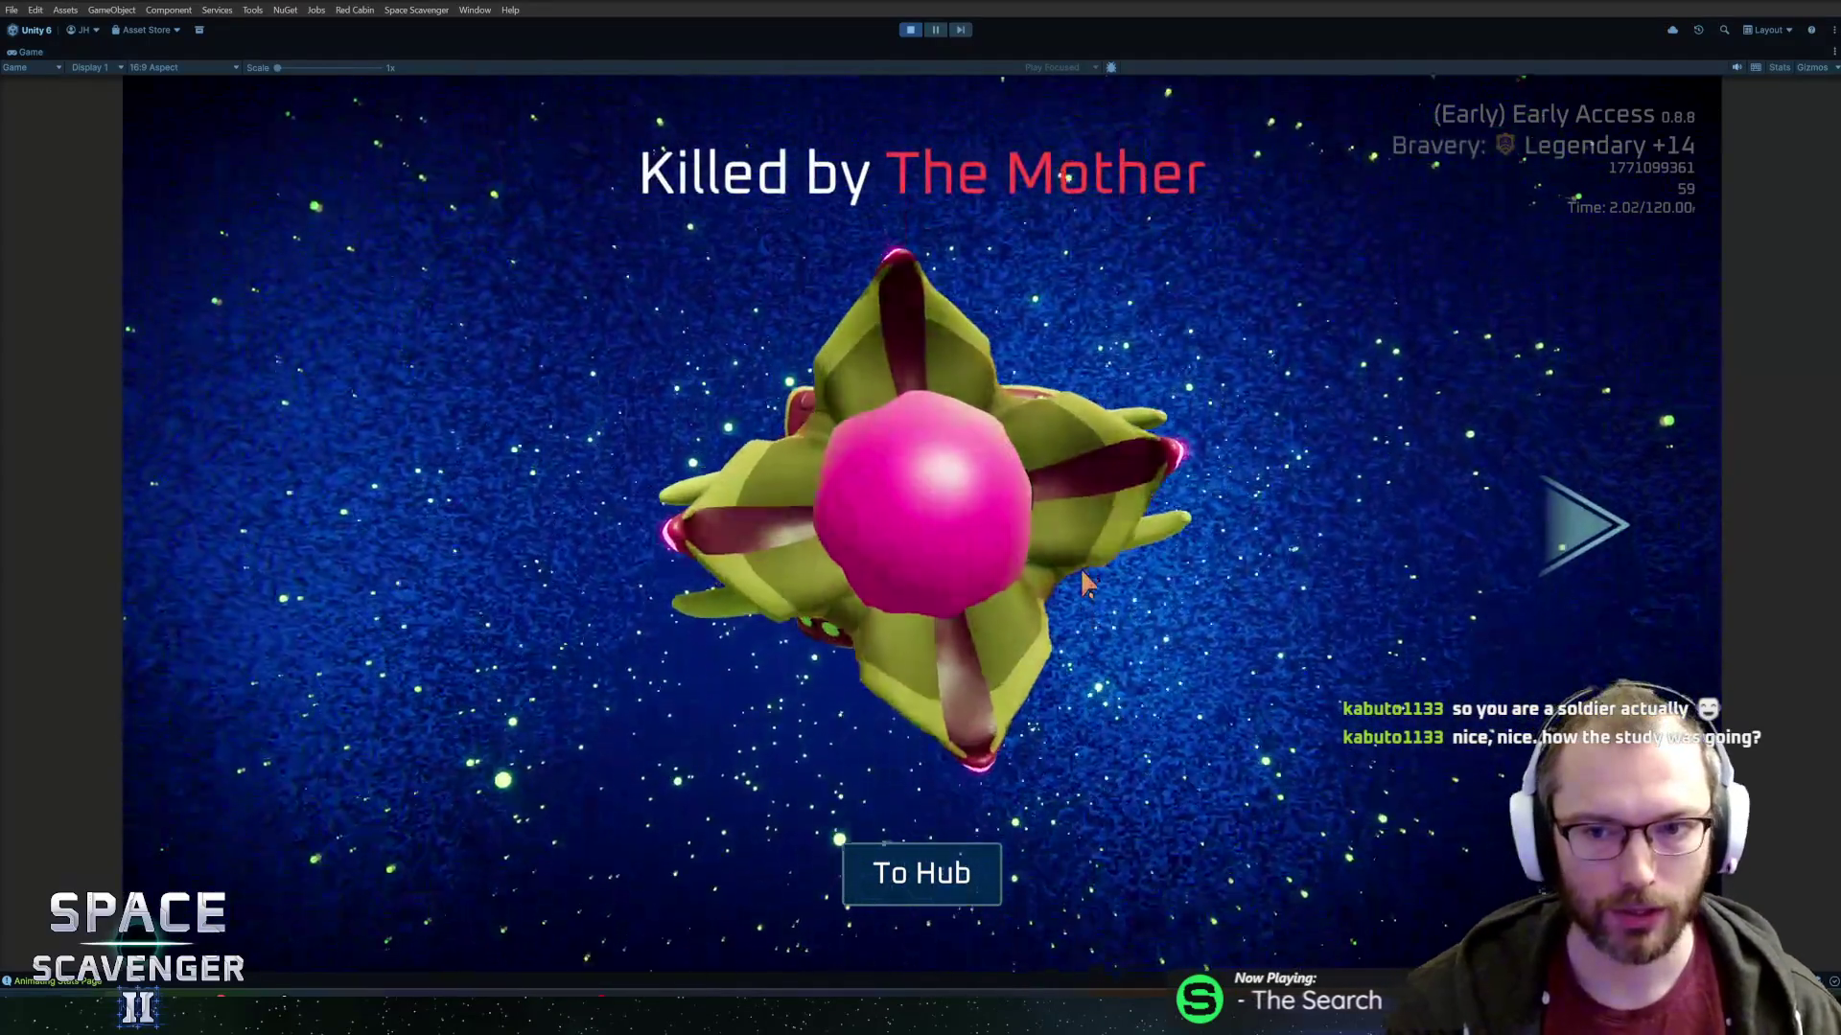
{"action": "key", "text": "Right"}
{"action": "key", "text": "Right"}
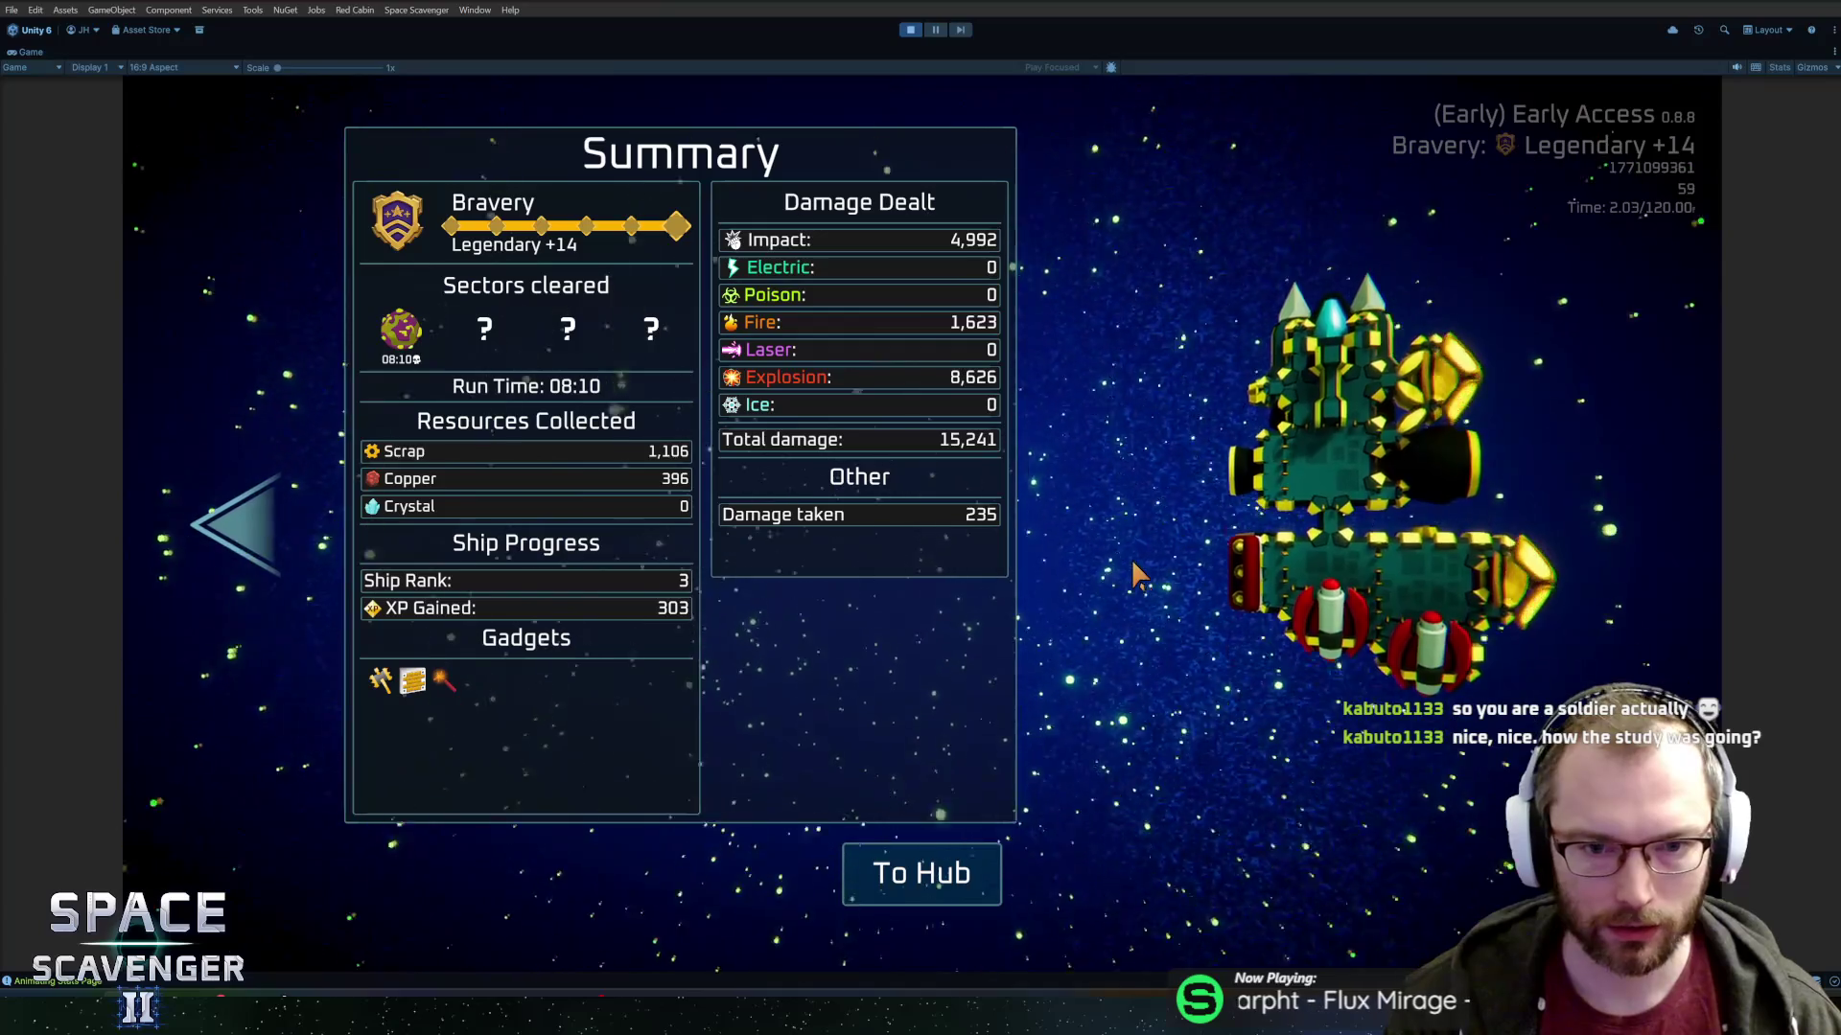
{"action": "key", "text": "Left"}
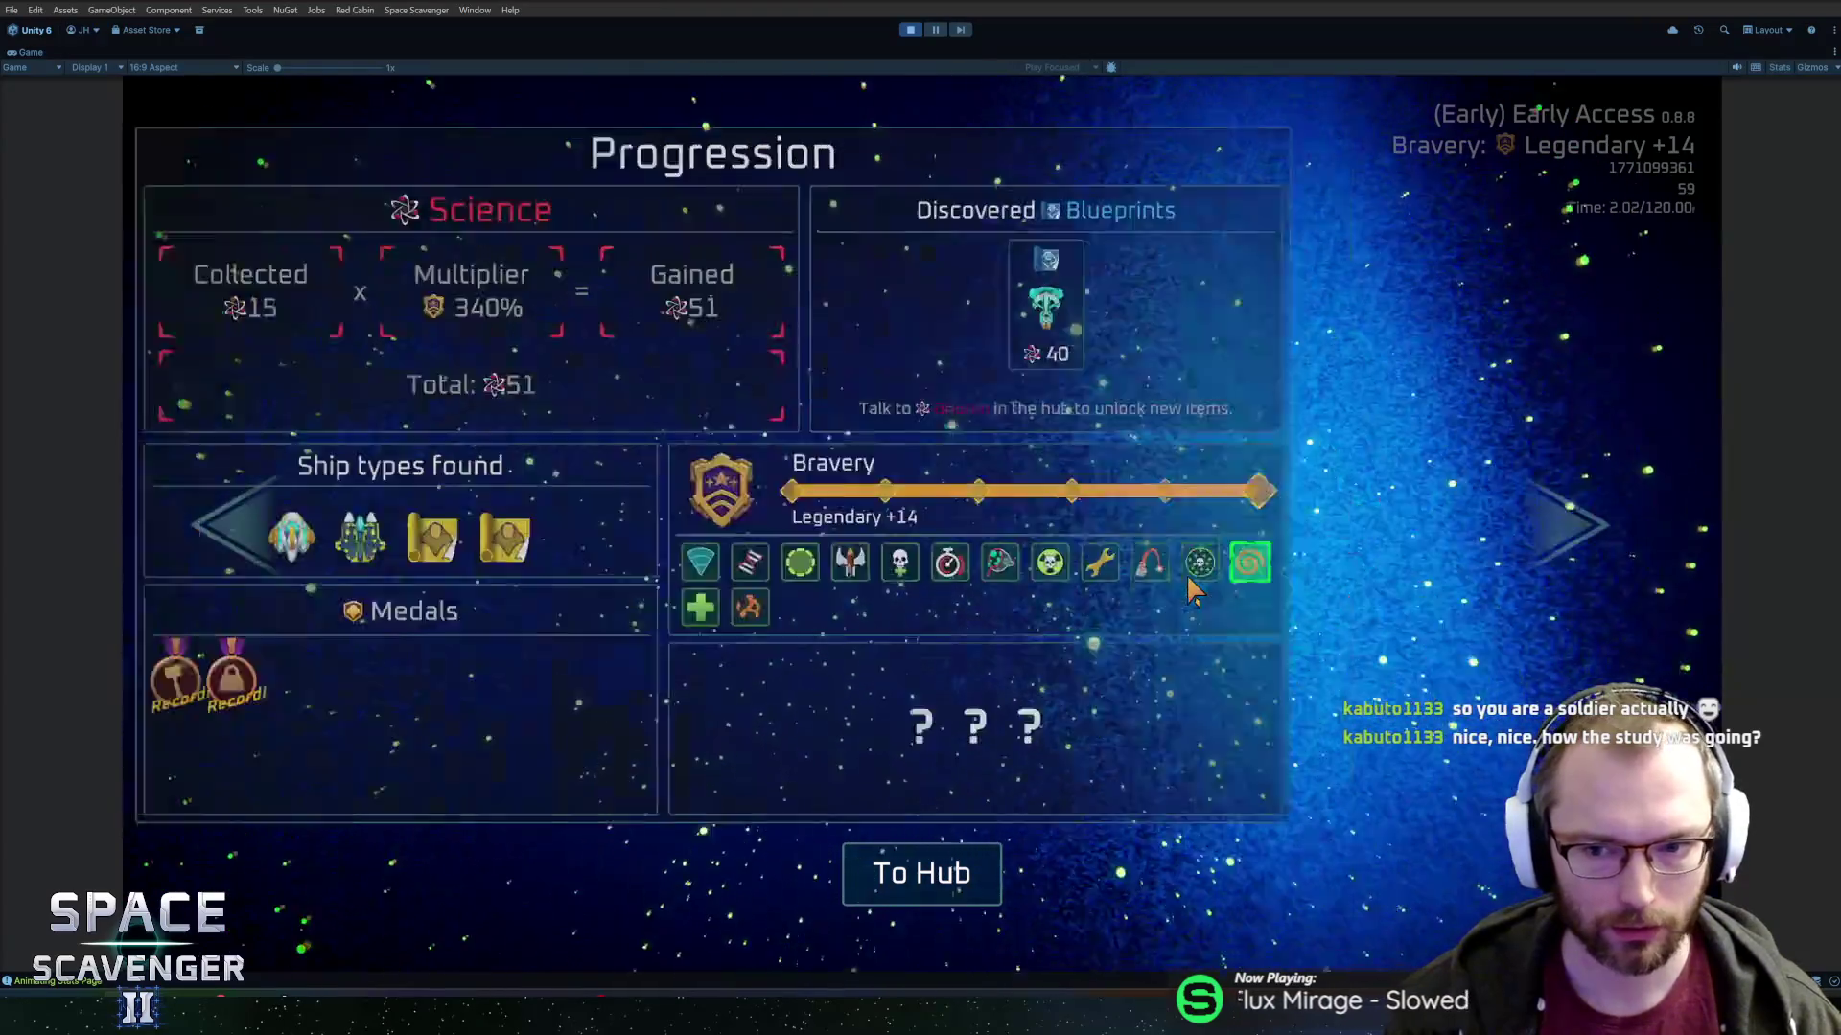
{"action": "key", "text": "Left"}
{"action": "key", "text": "Right"}
{"action": "key", "text": "Right"}
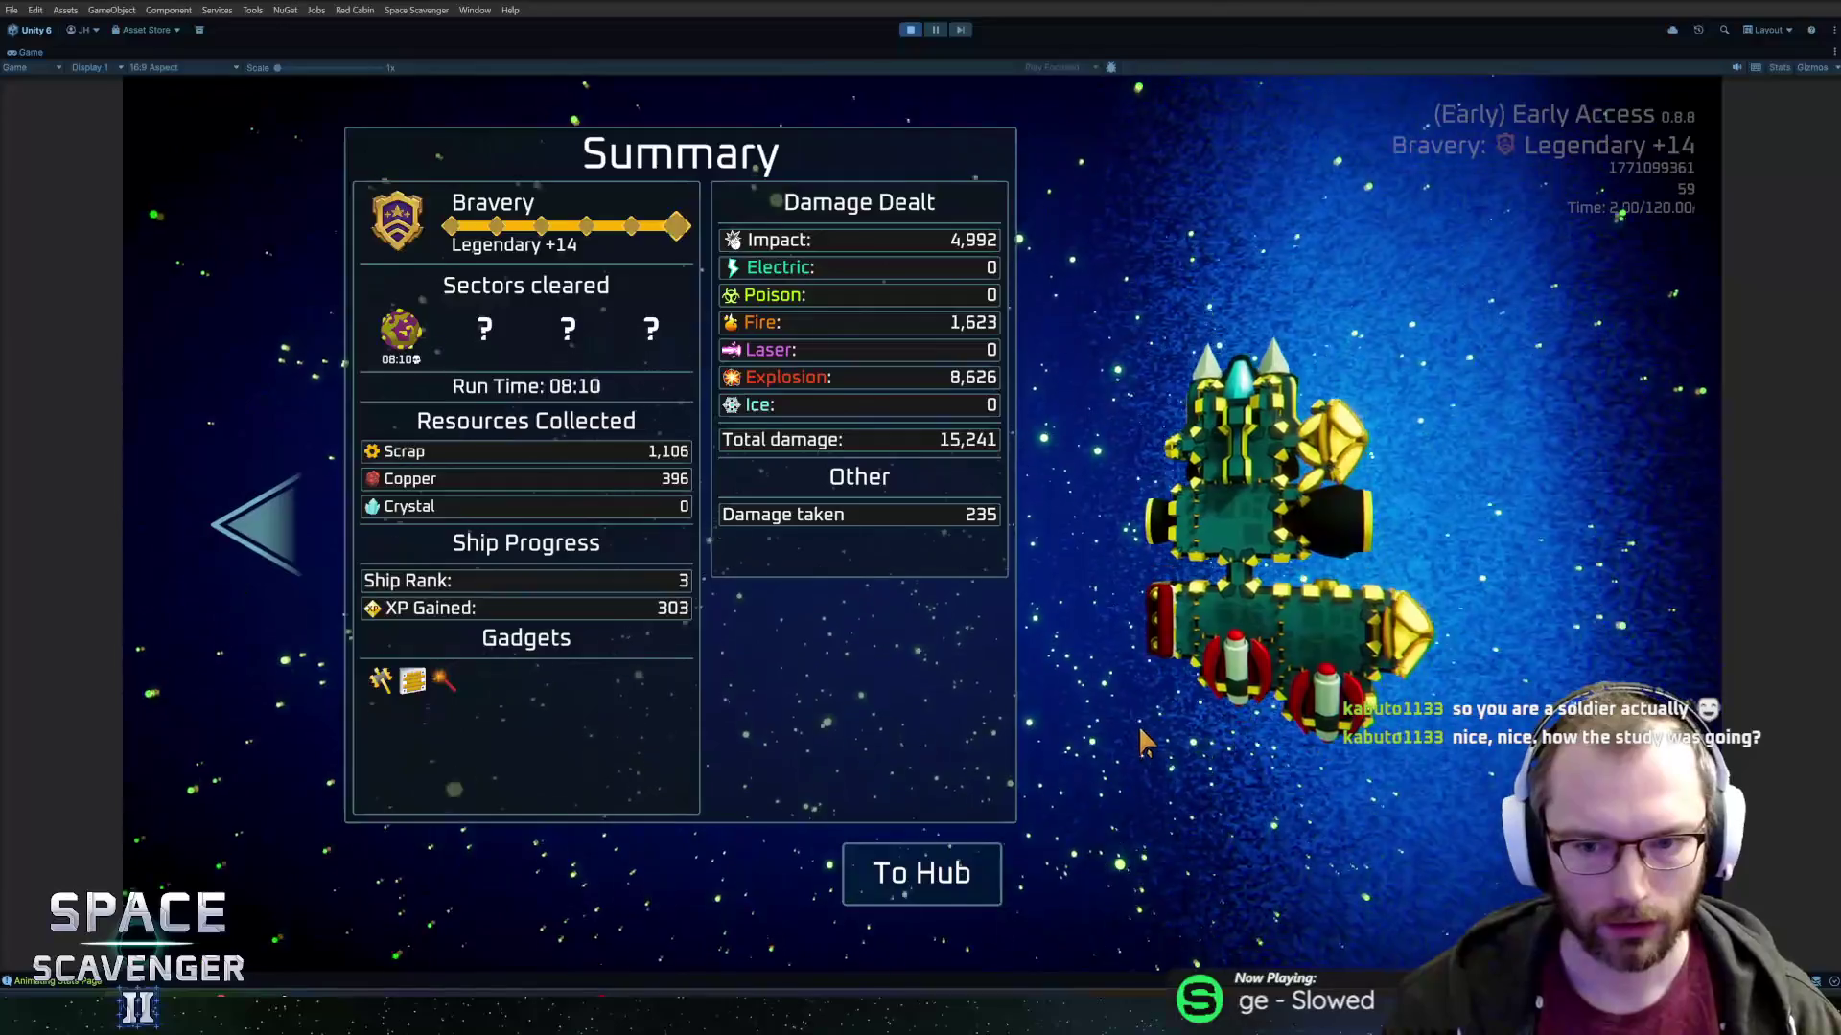
{"action": "key", "text": "Left"}
{"action": "key", "text": "Left"}
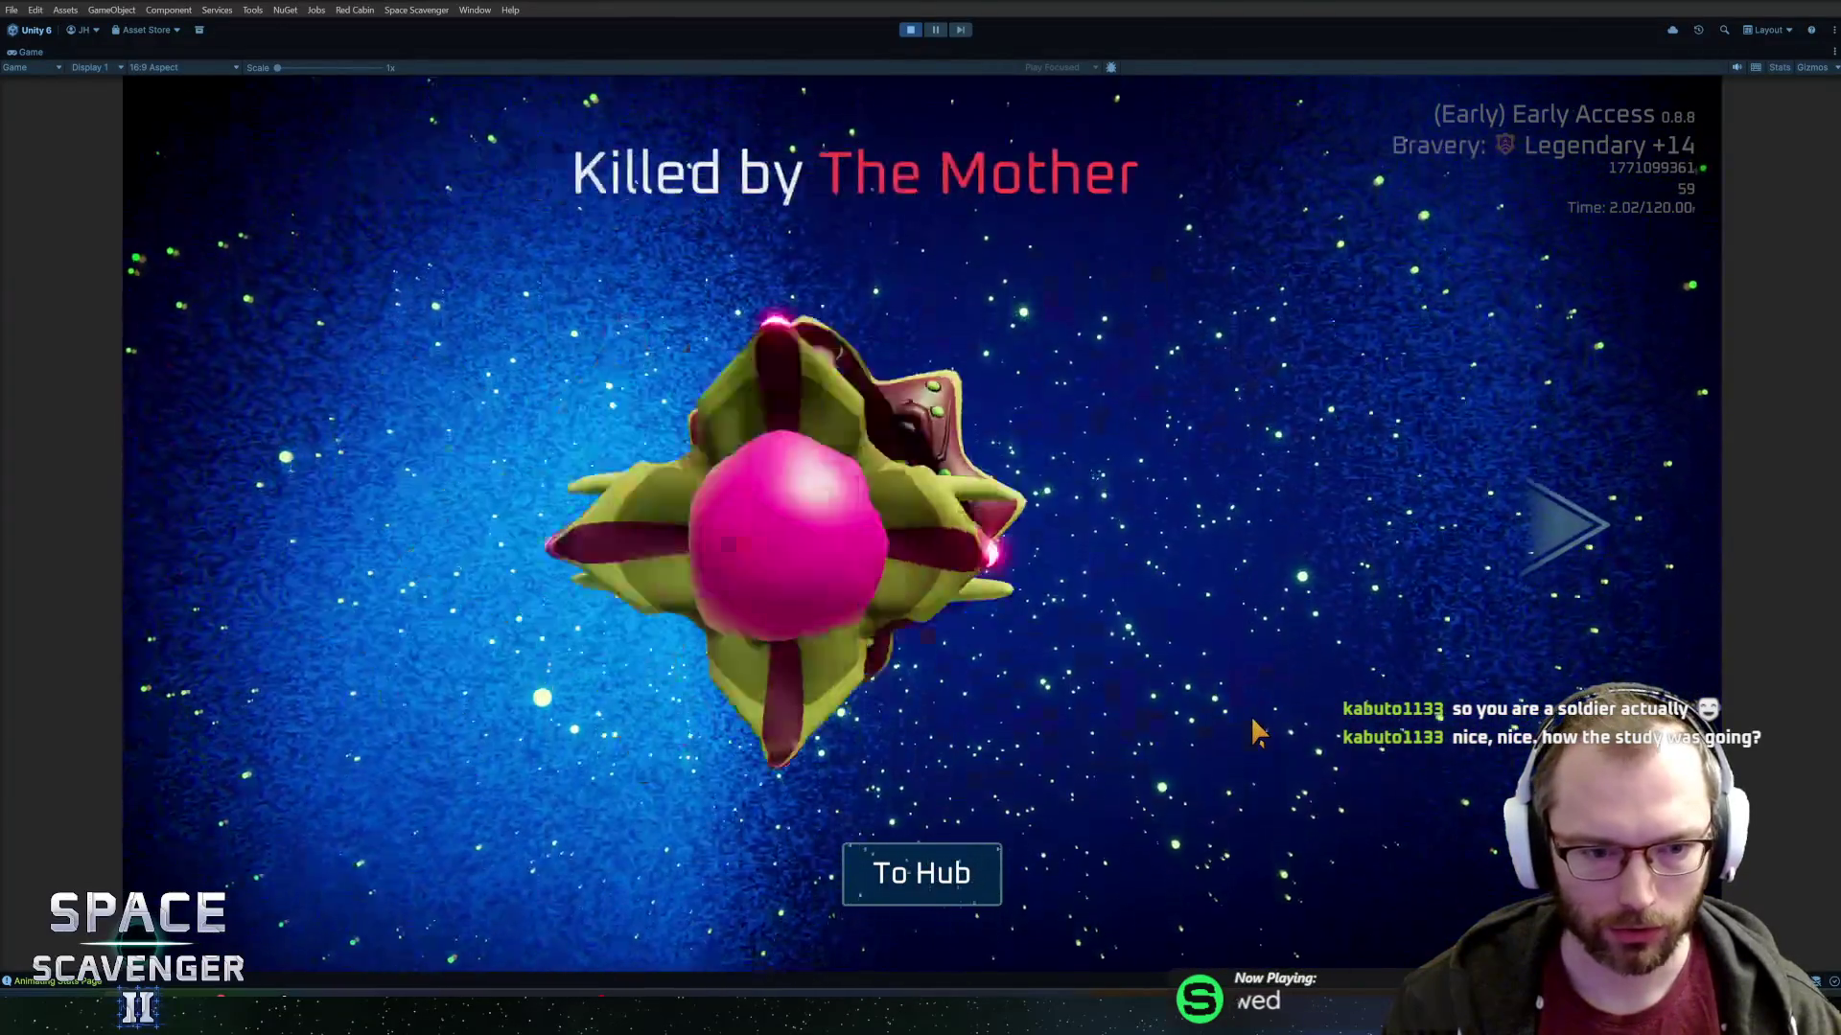
{"action": "key", "text": "Right"}
{"action": "key", "text": "Right"}
{"action": "key", "text": "Left"}
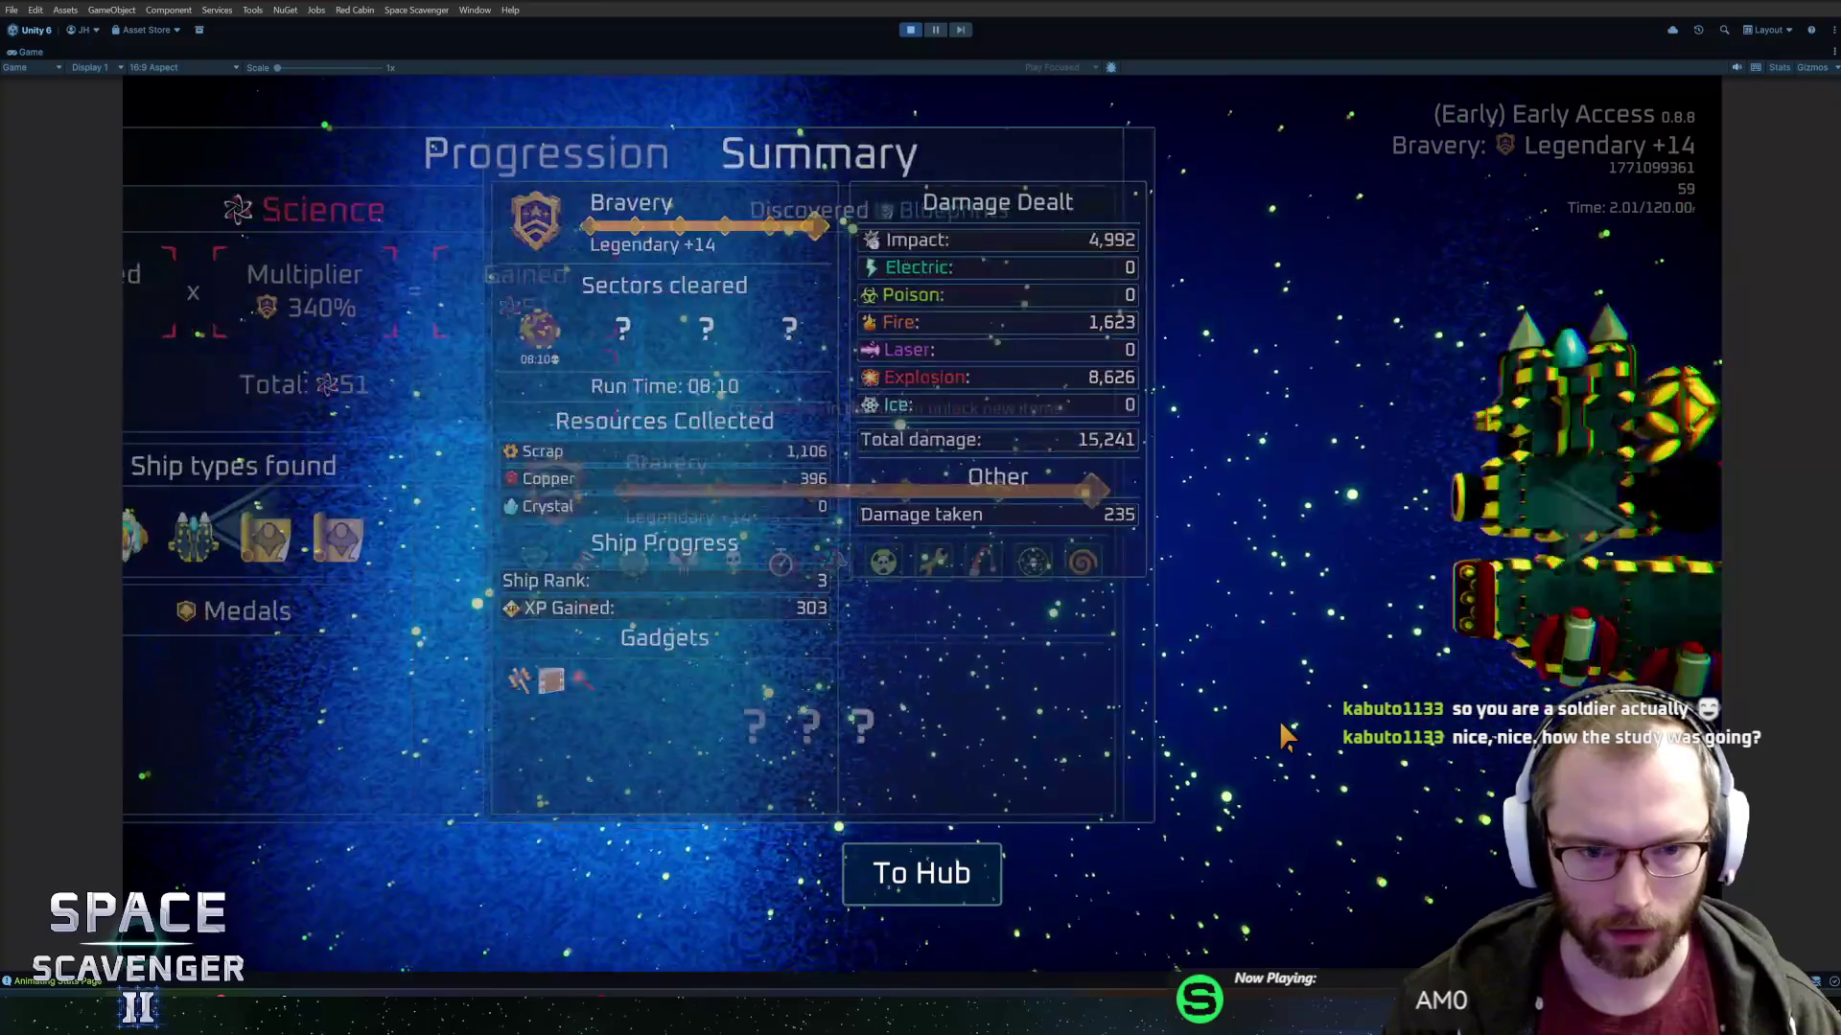
{"action": "key", "text": "Left"}
{"action": "key", "text": "Right"}
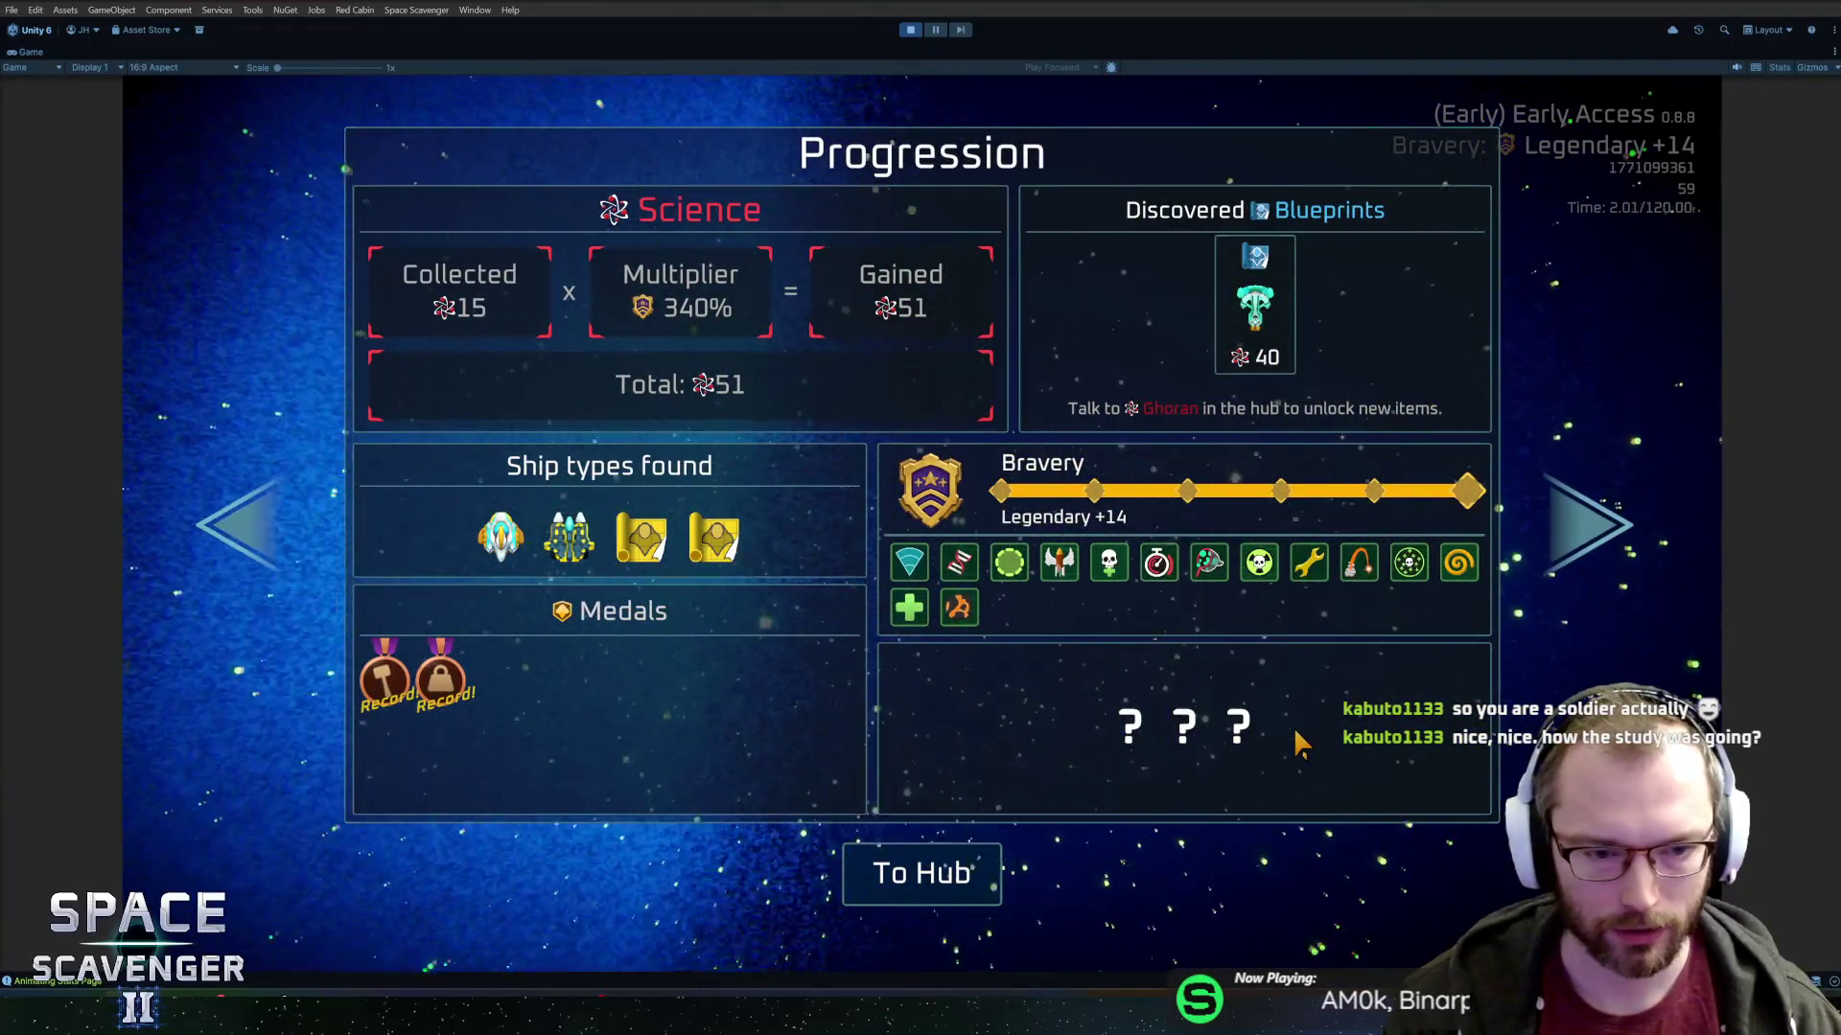
{"action": "key", "text": "Right"}
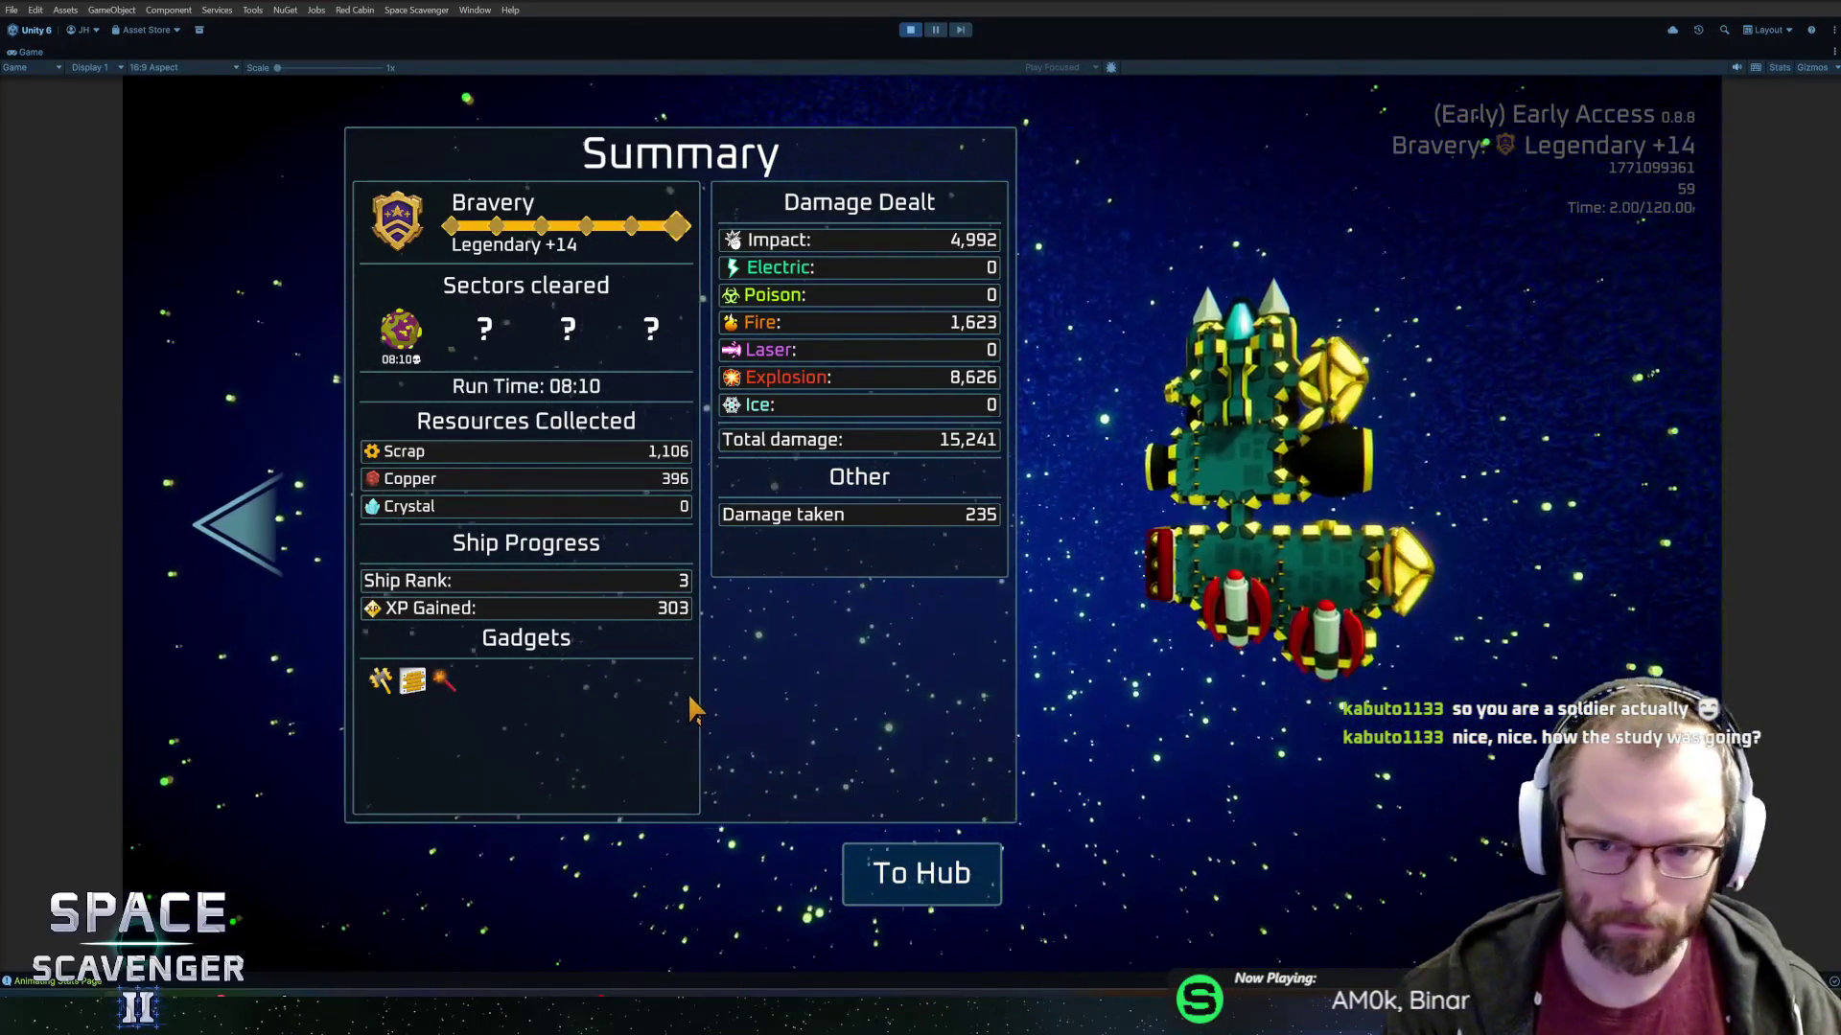
{"action": "left_click", "coordinate": [954, 886]}
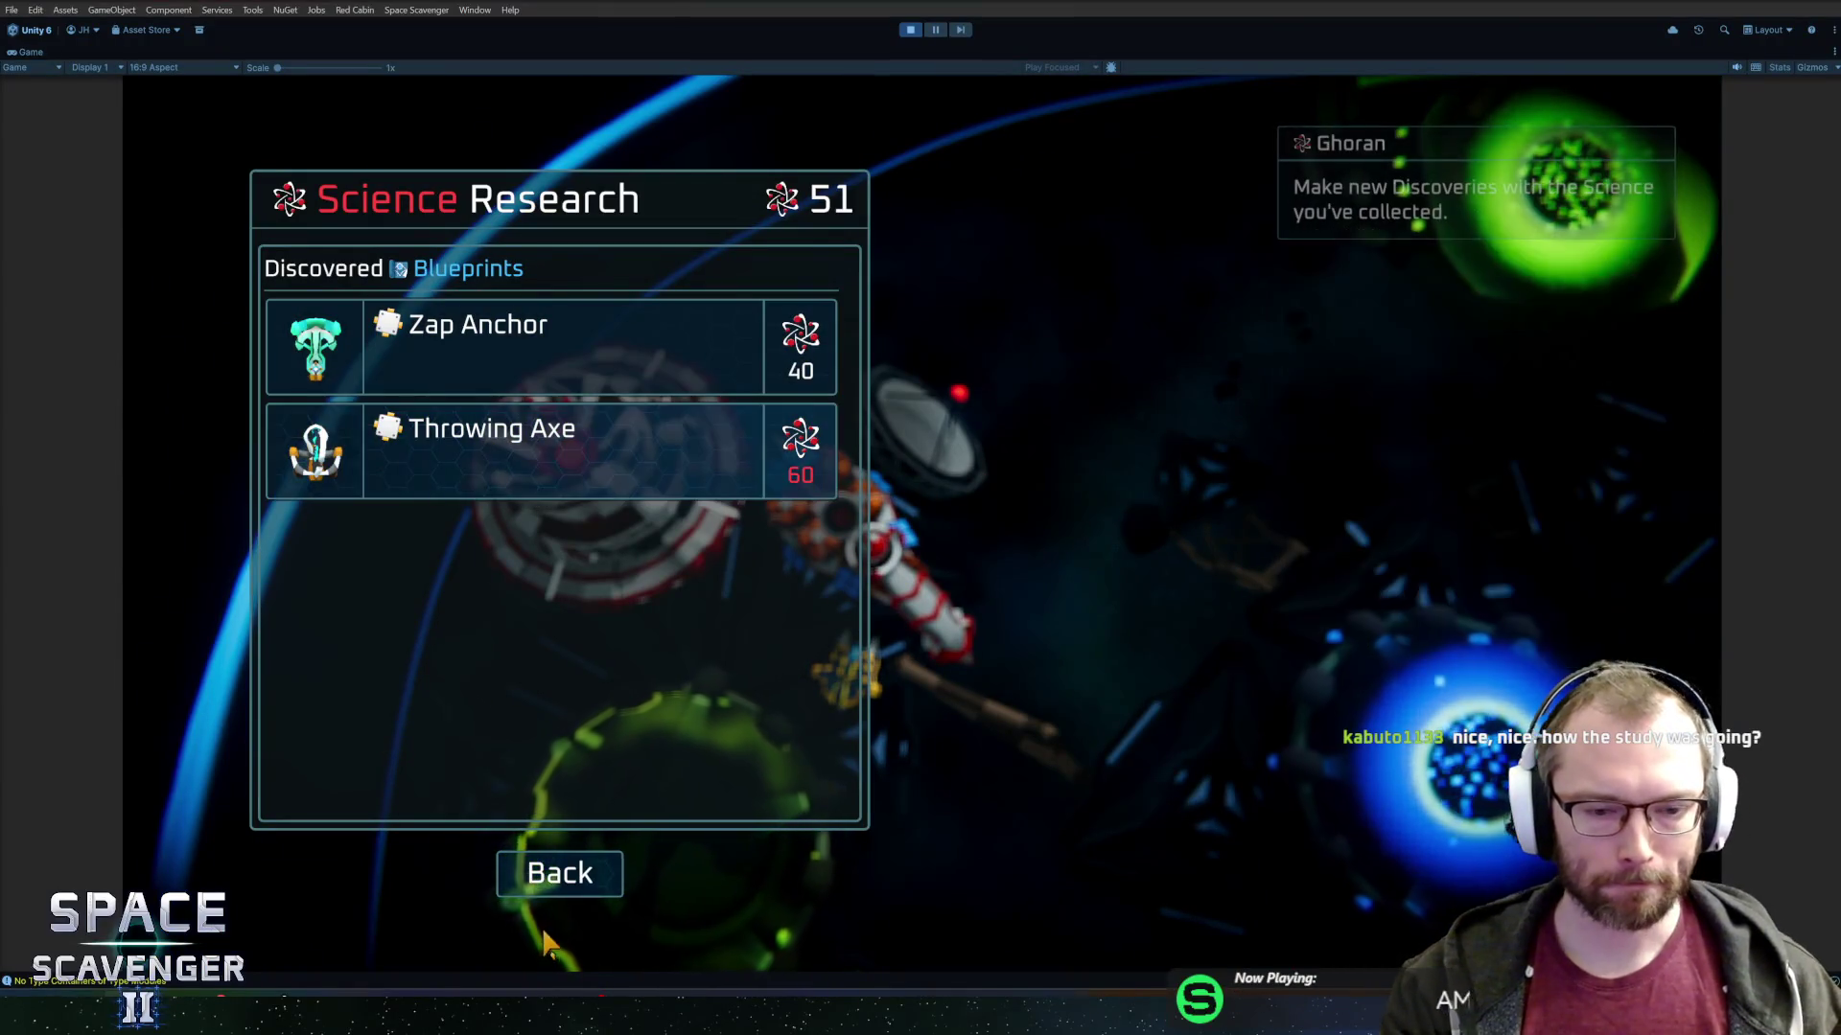
Close Science Research and preview the first and second ship types in Customize Ship.
{"action": "left_click", "coordinate": [599, 875]}
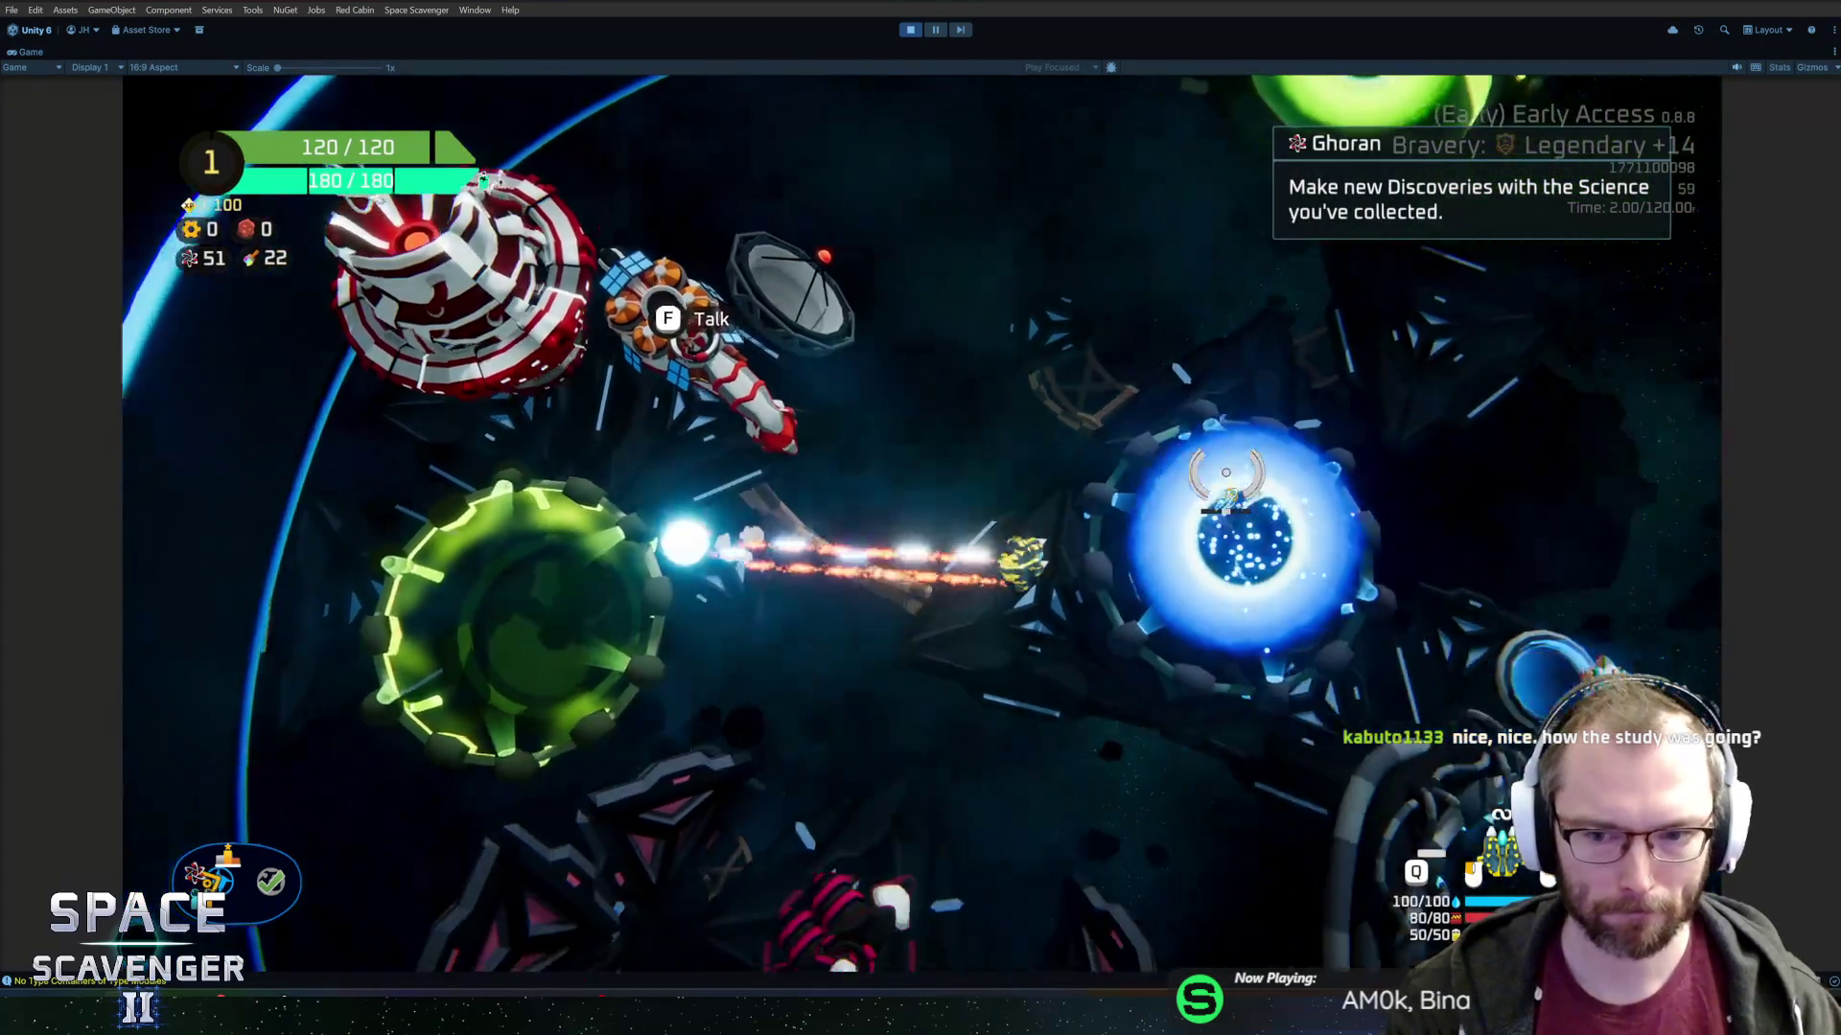
{"action": "key", "text": "s"}
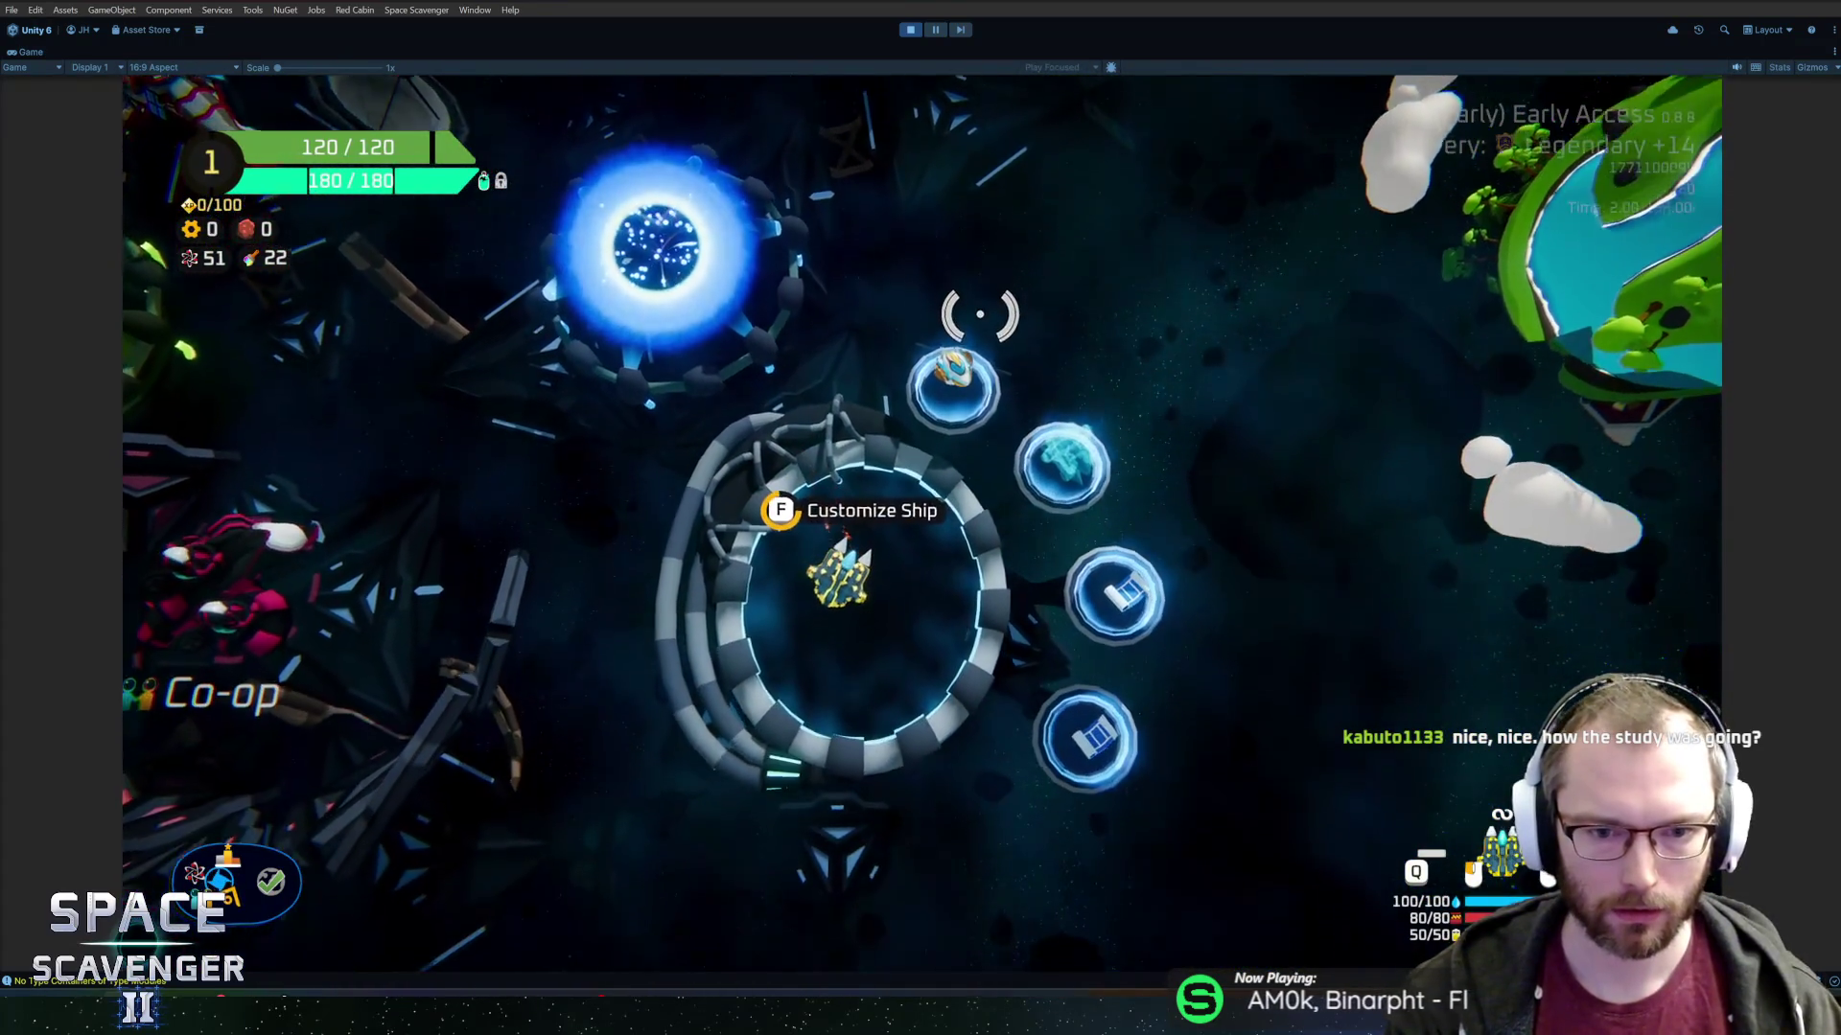
{"action": "key", "text": "f"}
{"action": "left_click", "coordinate": [326, 259]}
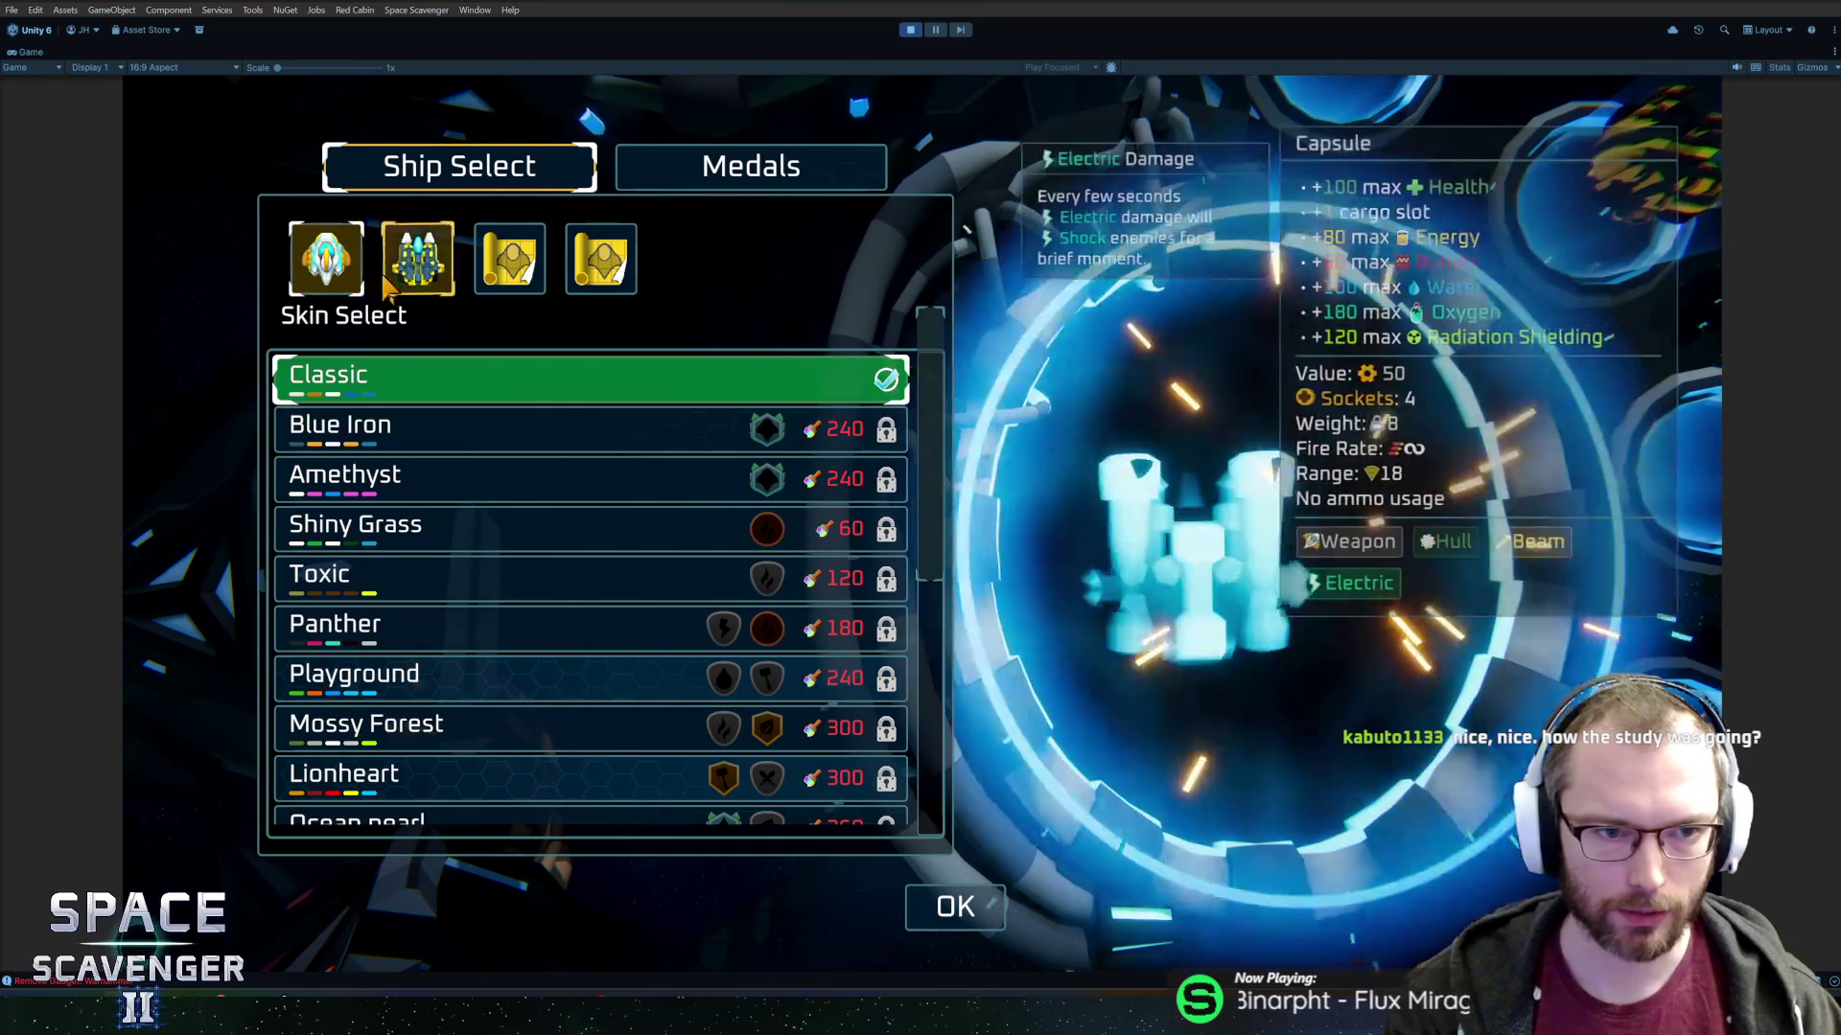
{"action": "left_click", "coordinate": [419, 273]}
{"action": "key", "text": "Escape"}
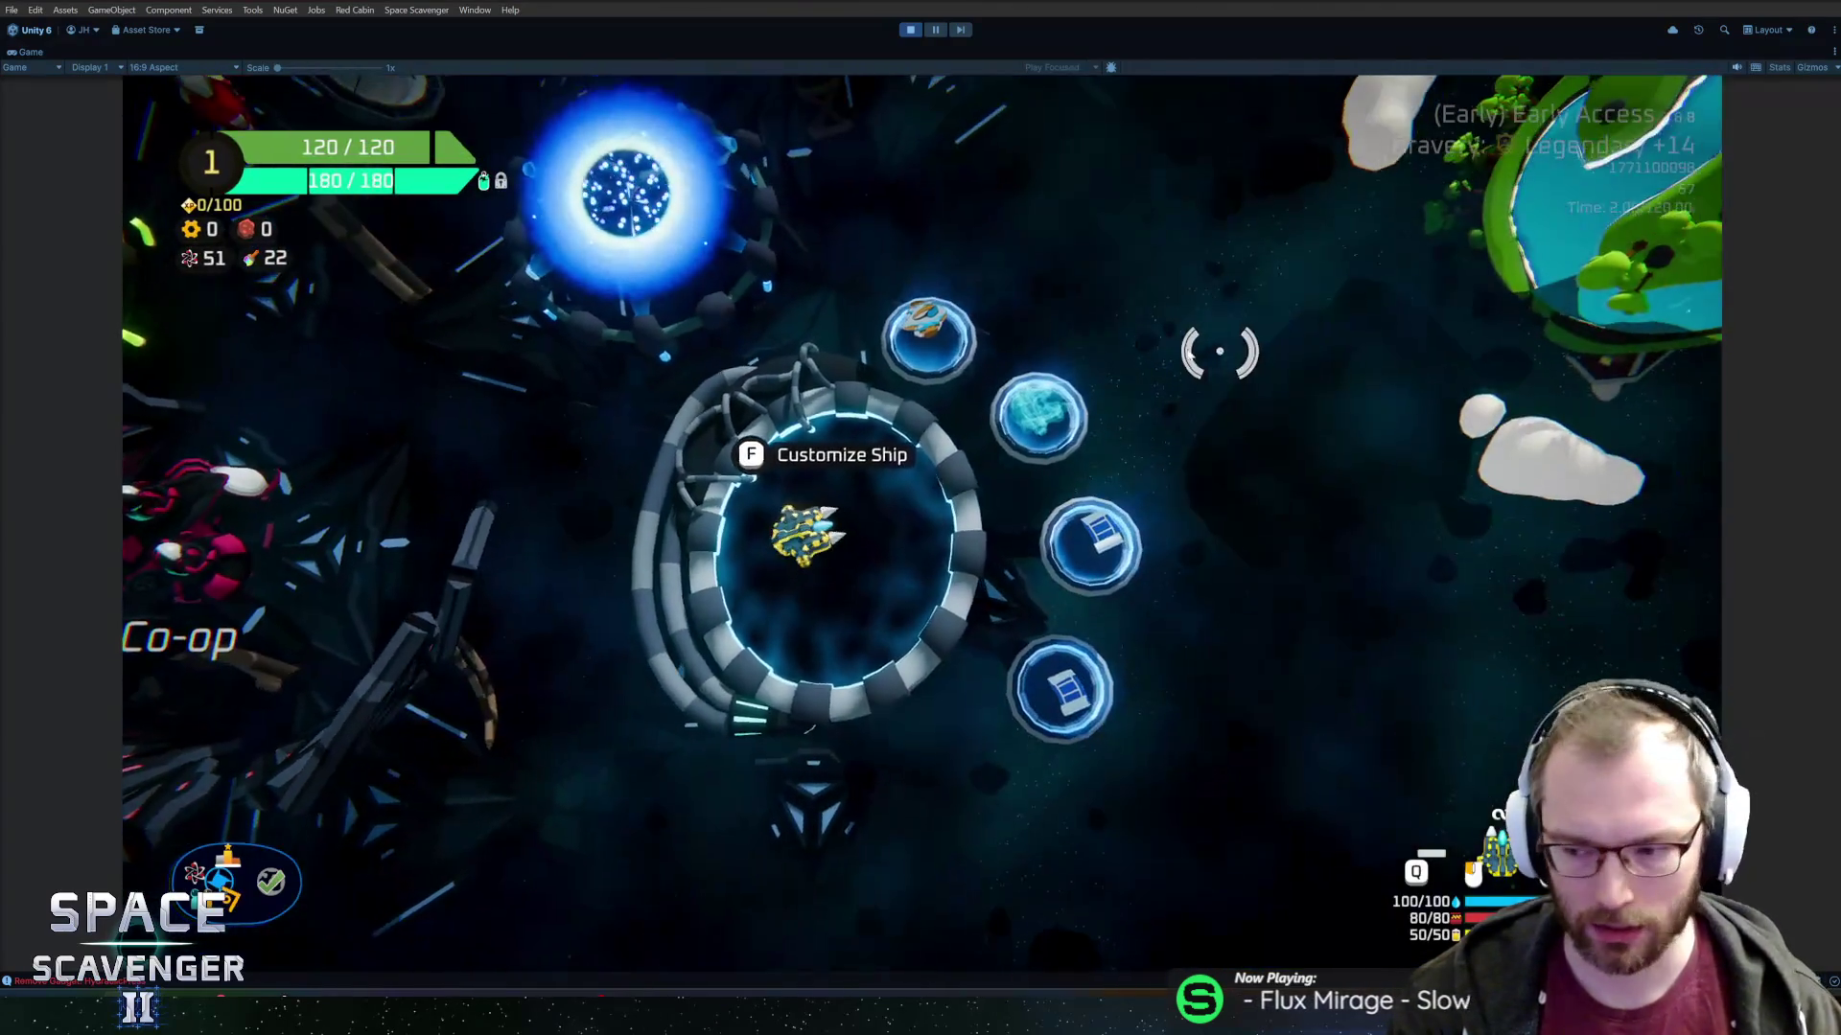
Fly the ship to the Start Trial portal, then stop play mode with Ctrl+P.
{"action": "key", "text": "w"}
{"action": "key", "text": "d"}
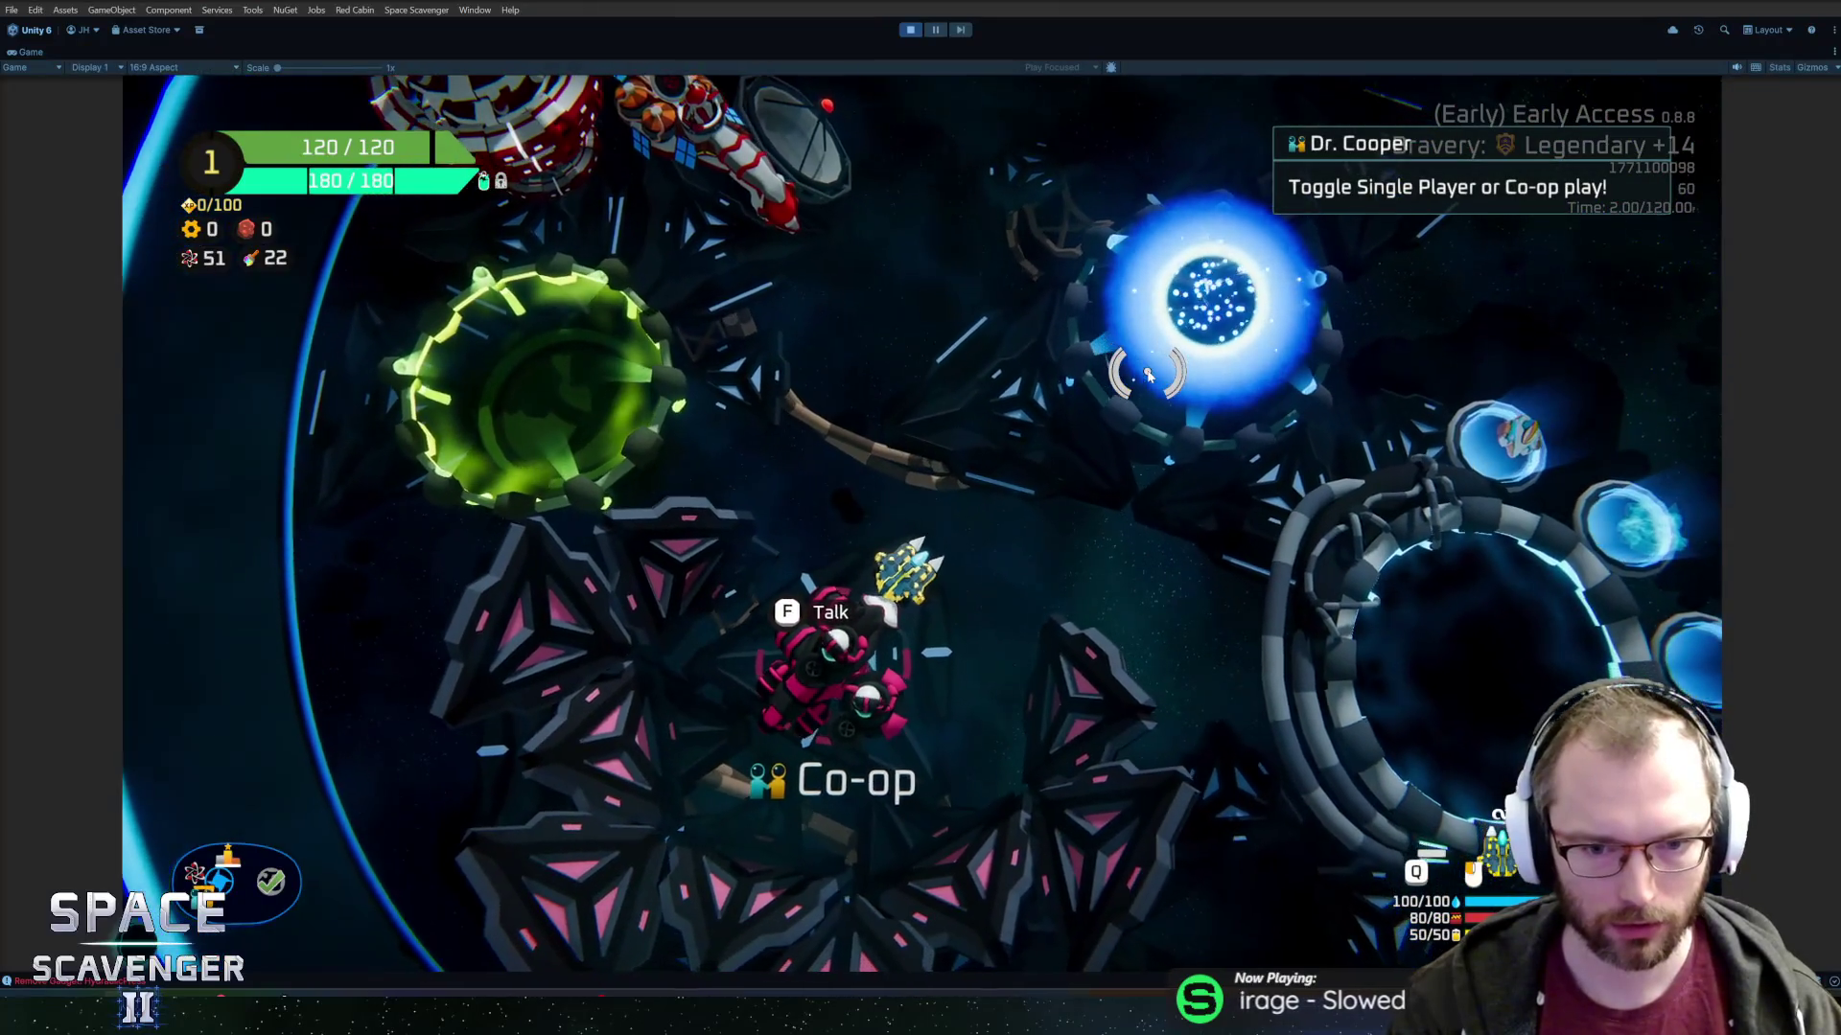
{"action": "key", "text": "w"}
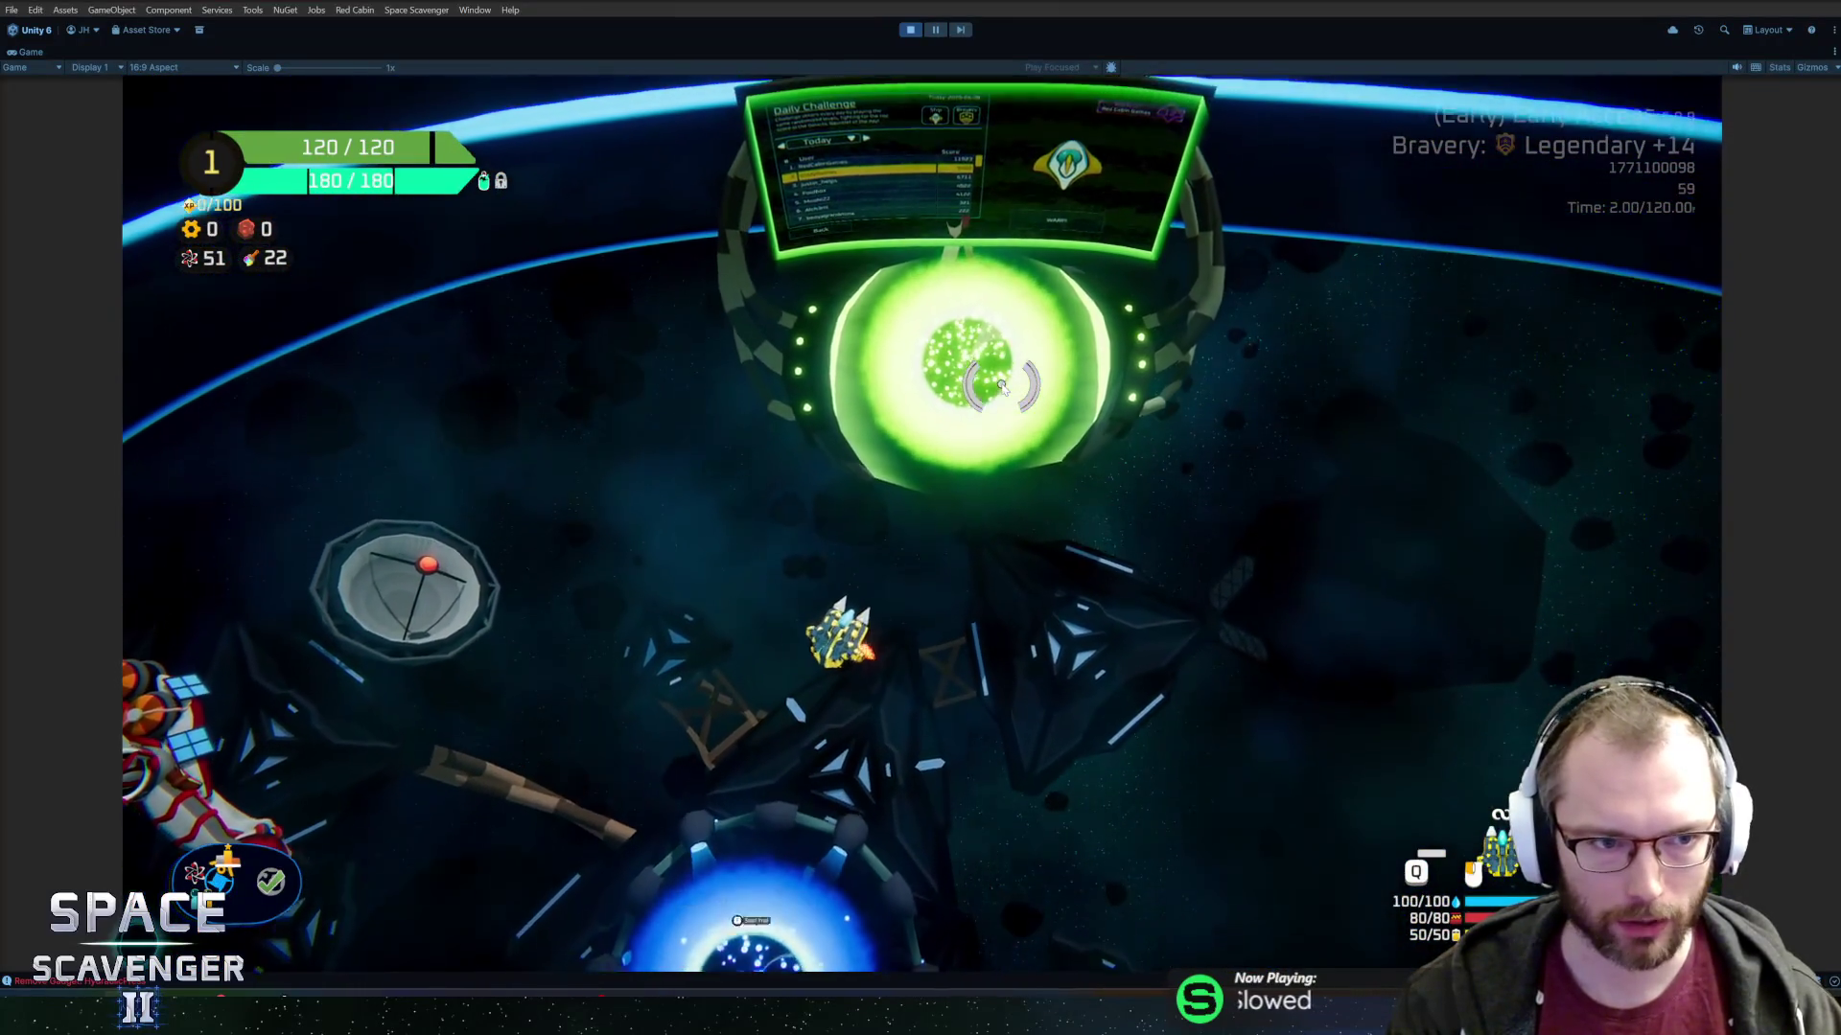
{"action": "key", "text": "s"}
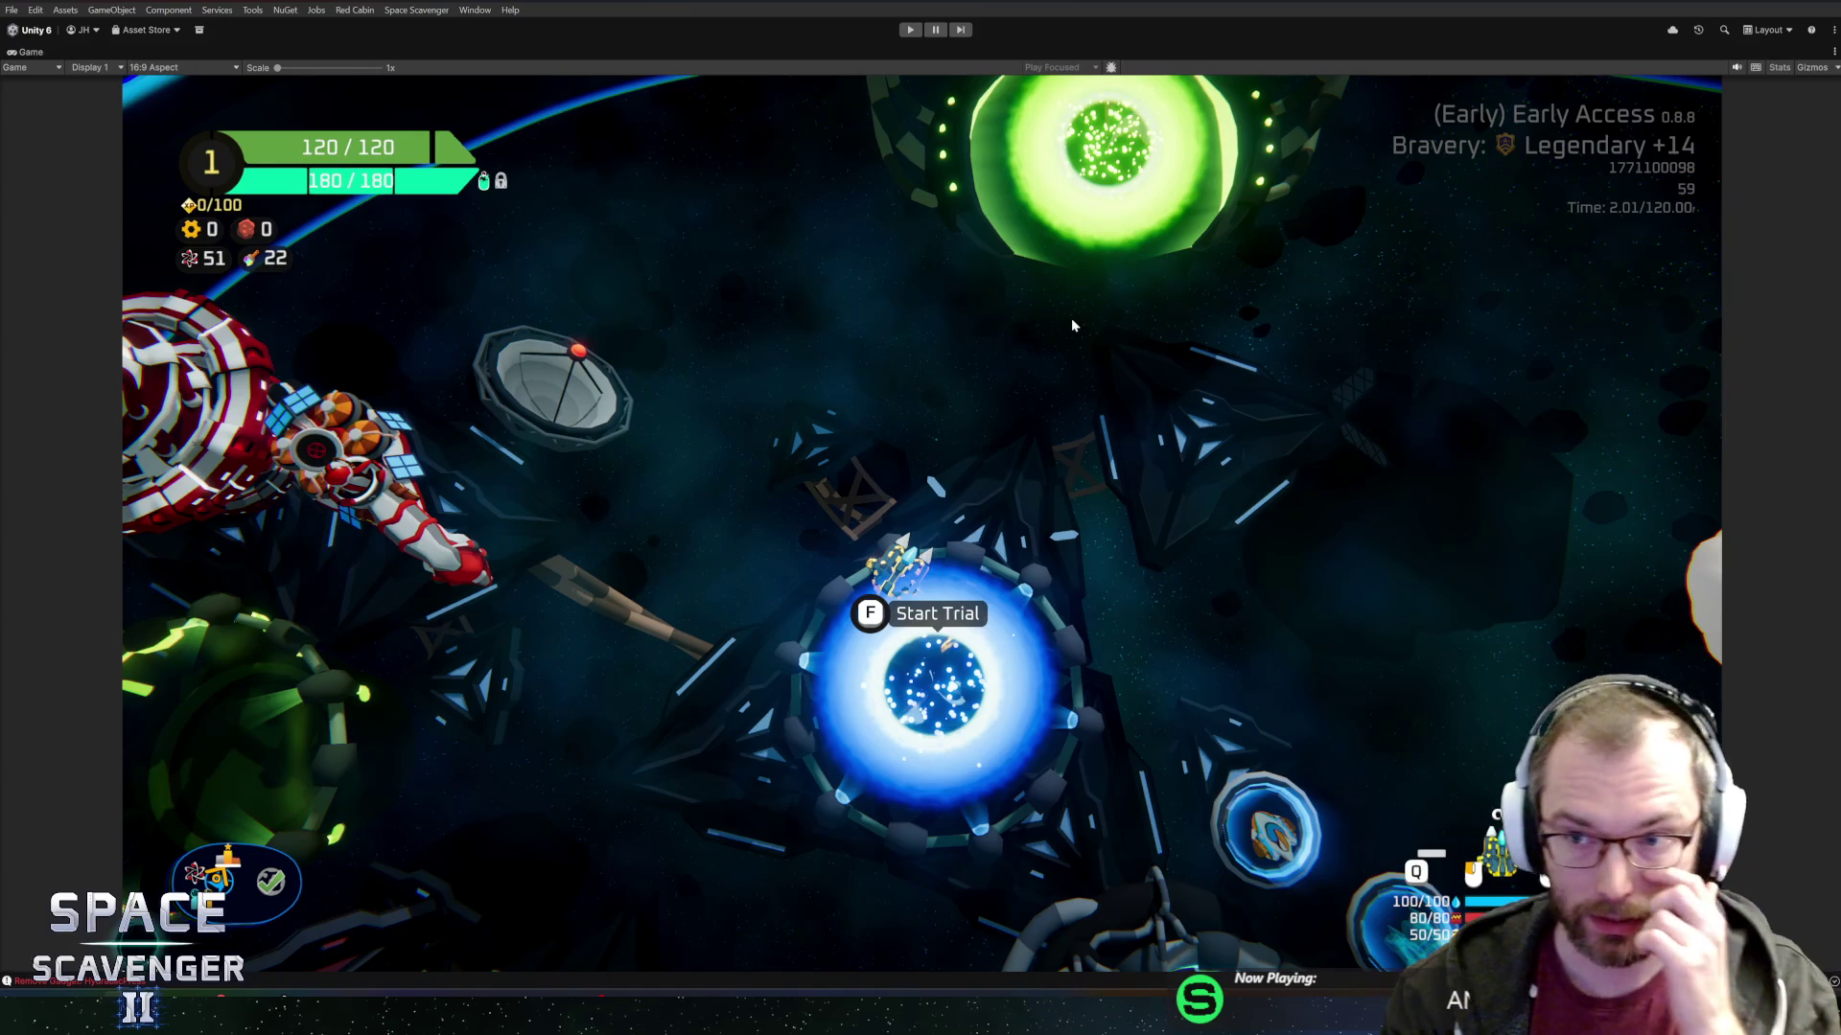
{"action": "key", "text": "ctrl+p"}
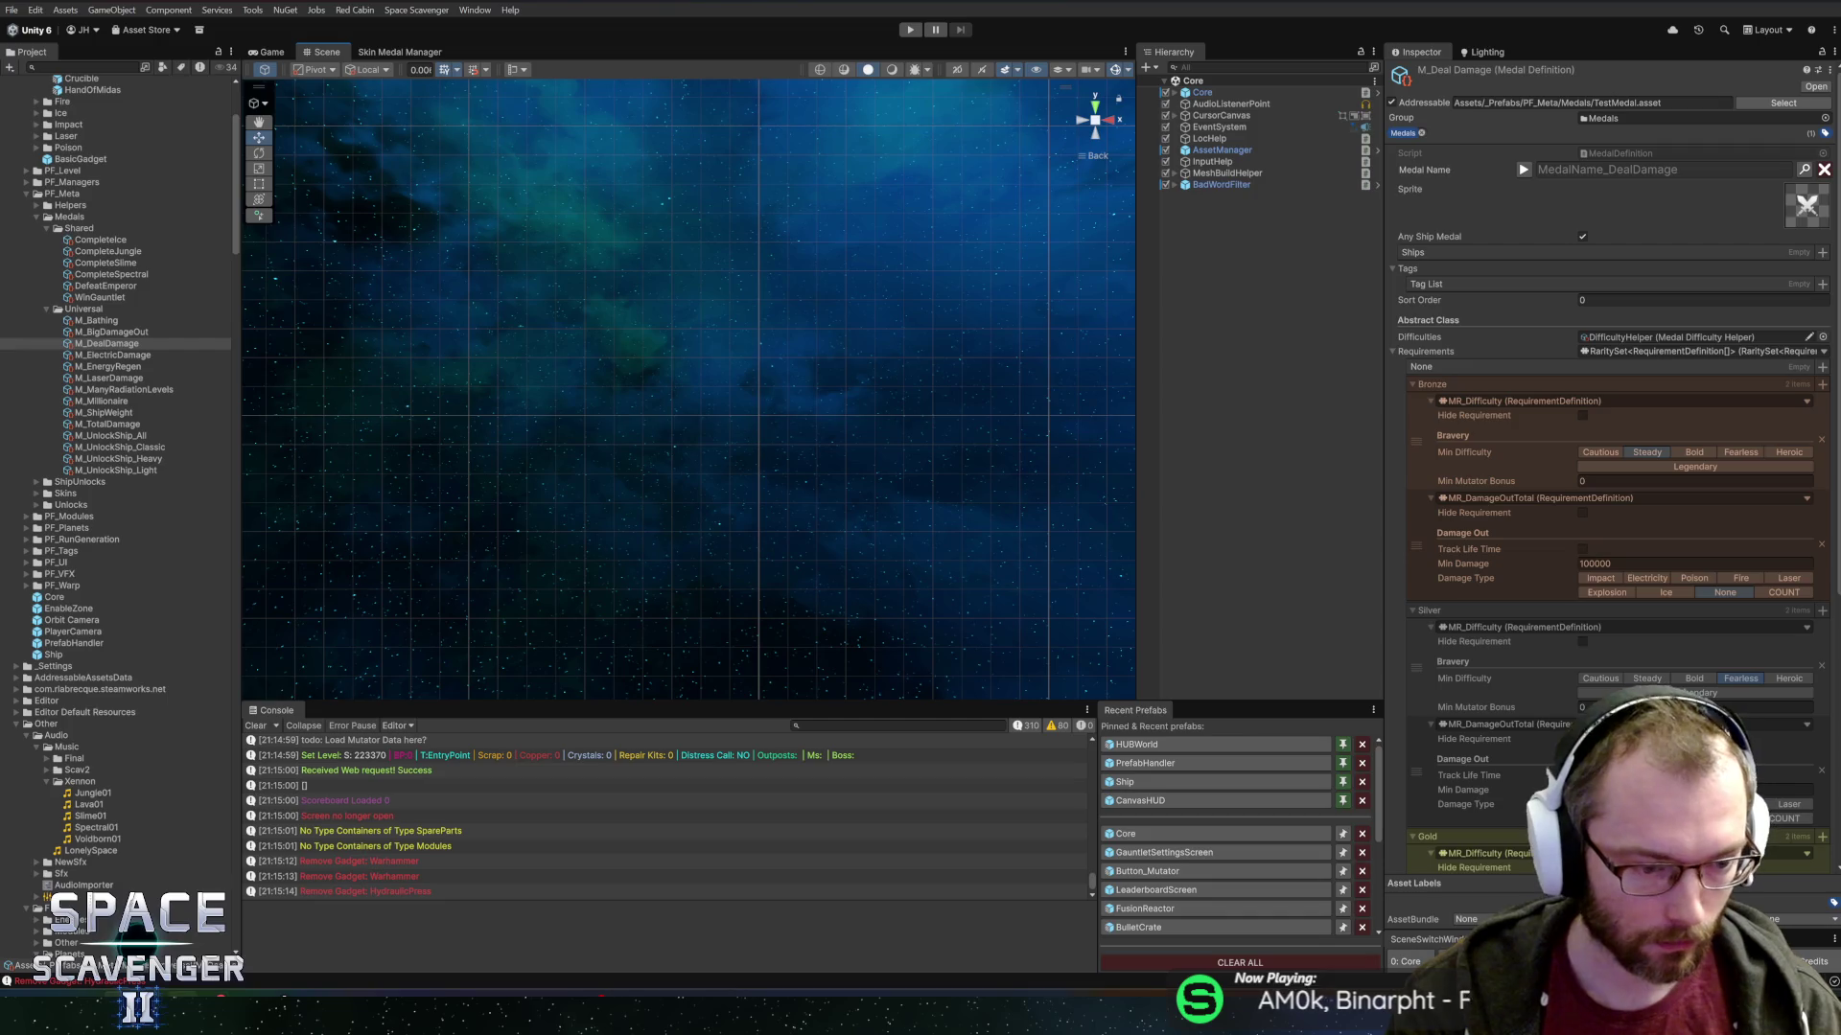
{"action": "left_click", "coordinate": [910, 28]}
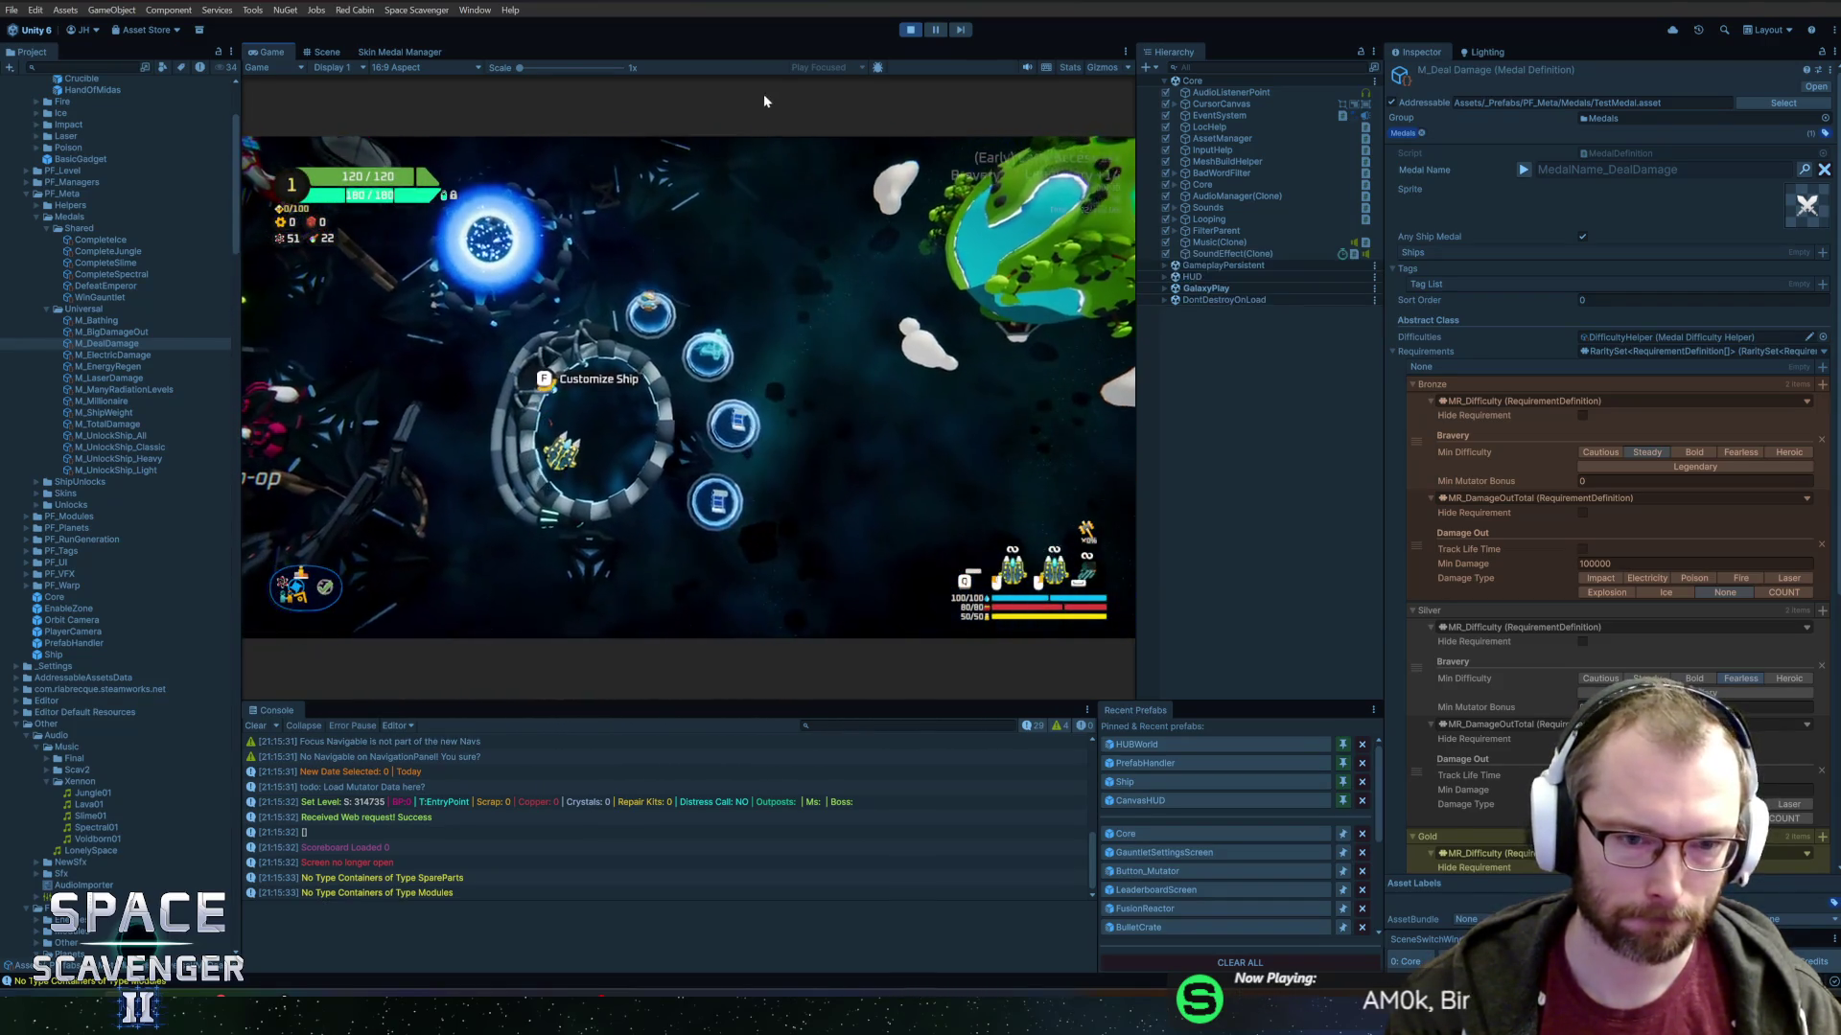
{"action": "key", "text": "f"}
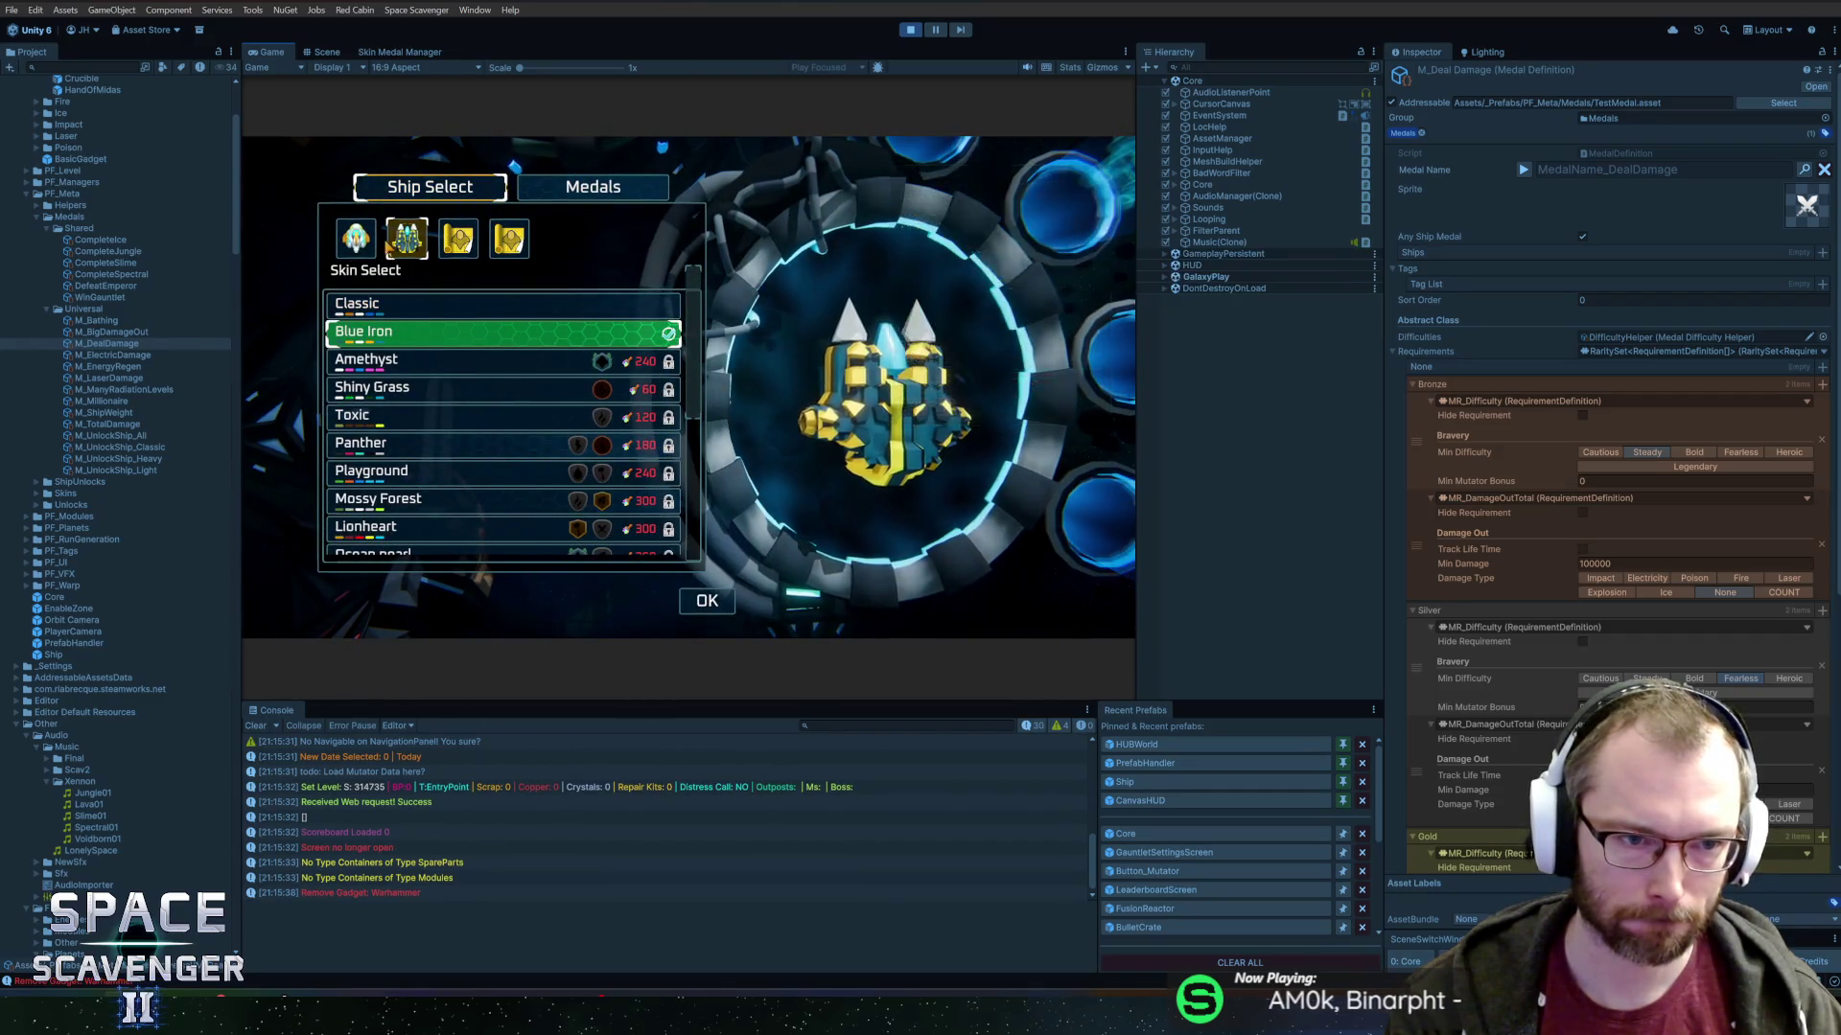
{"action": "key", "text": "Up"}
{"action": "key", "text": "e"}
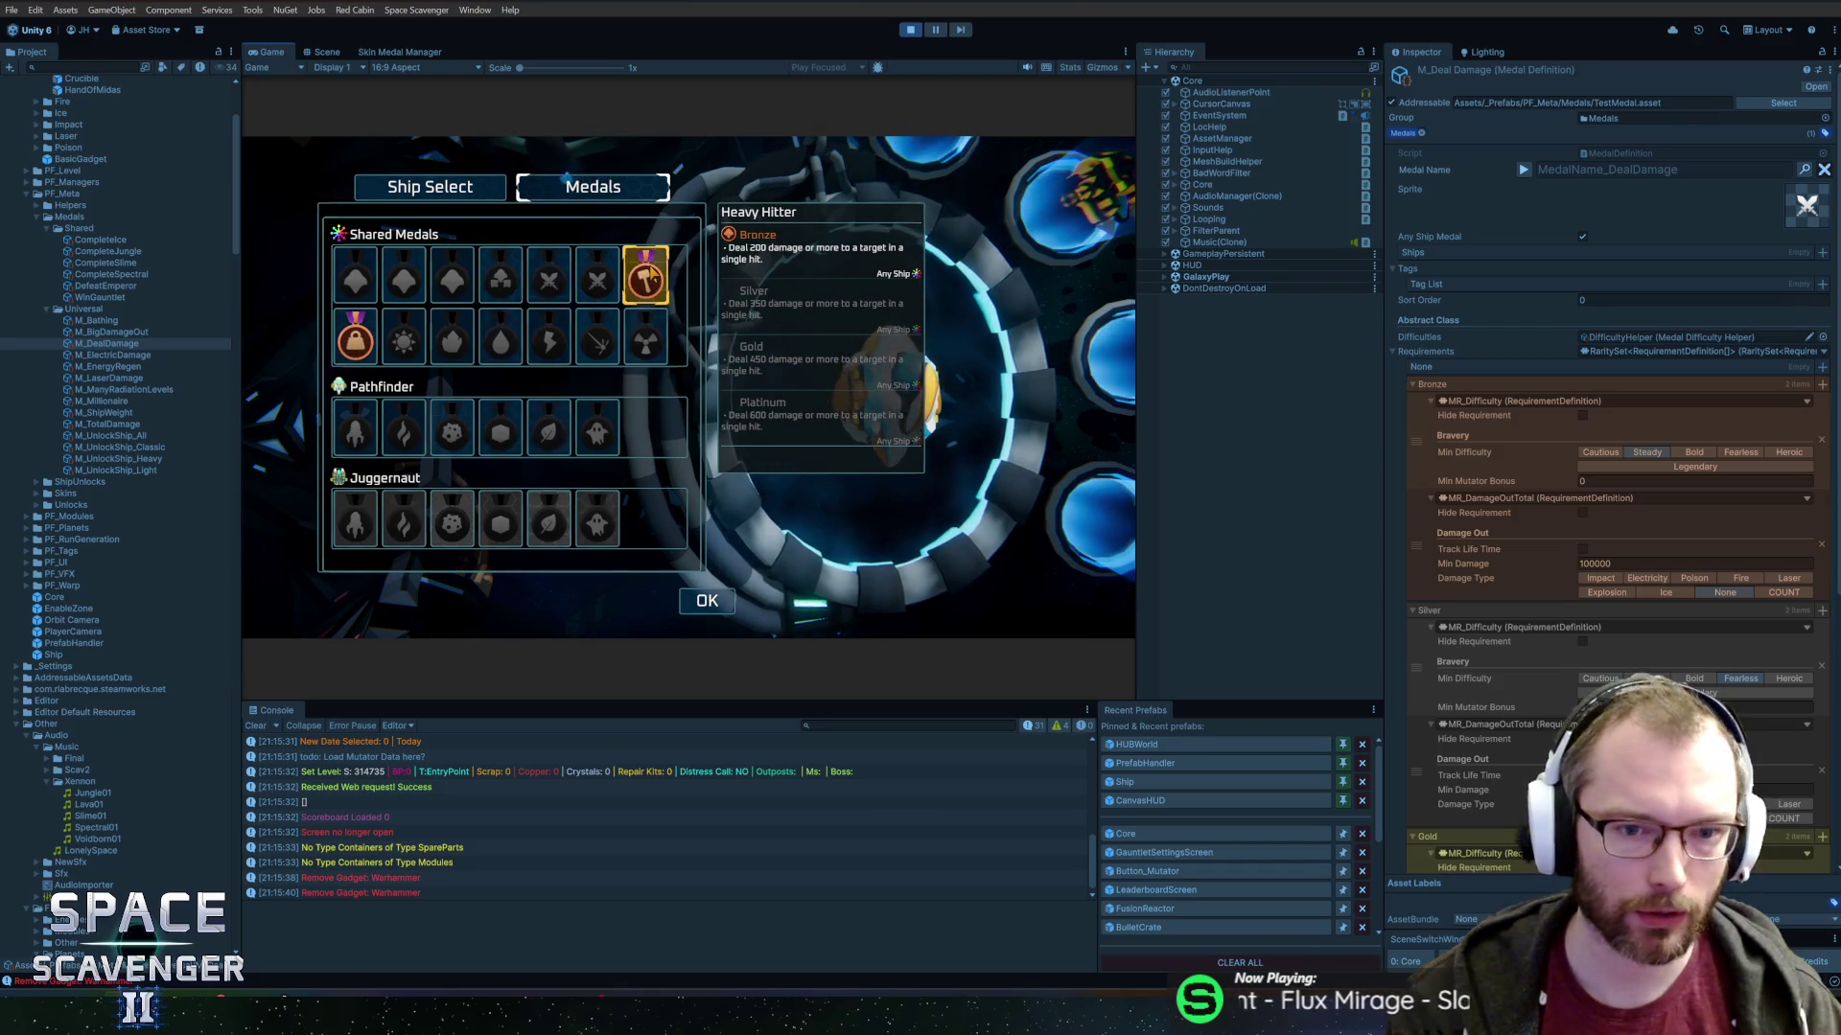
{"action": "mouse_move", "coordinate": [393, 358]}
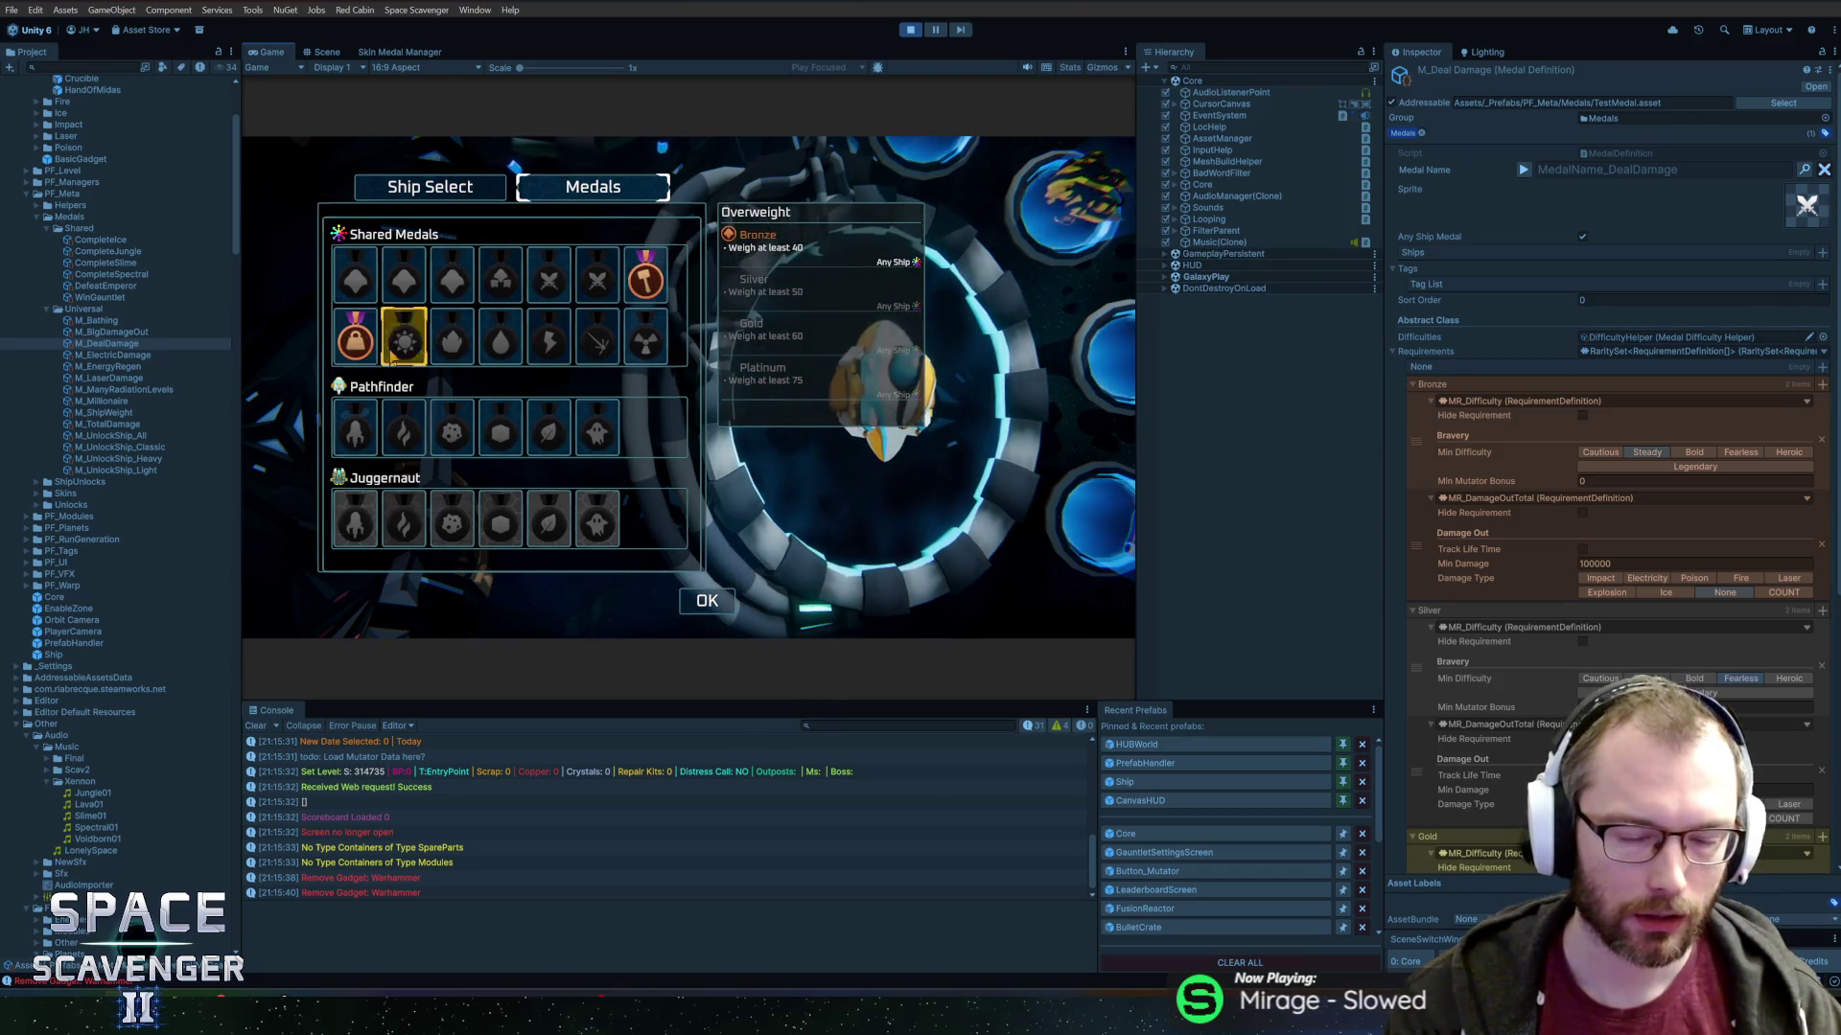
{"action": "mouse_move", "coordinate": [662, 299]}
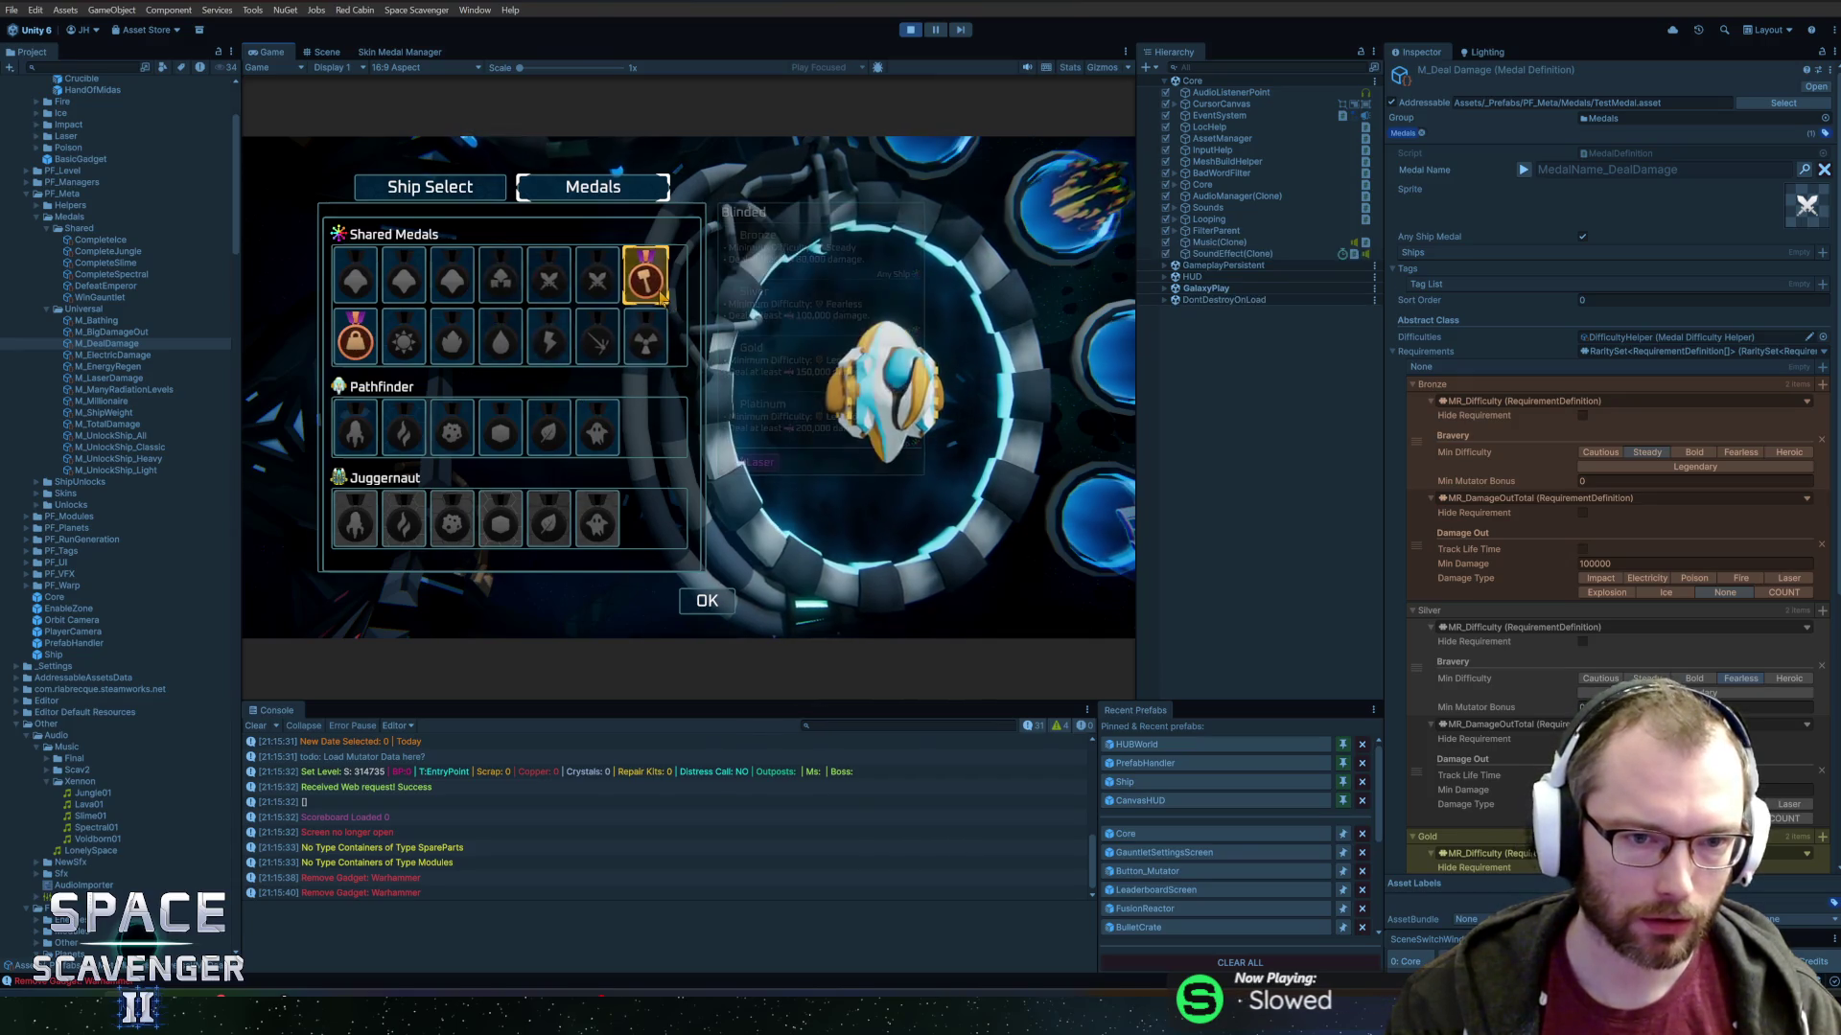
{"action": "key", "text": "ctrl+p"}
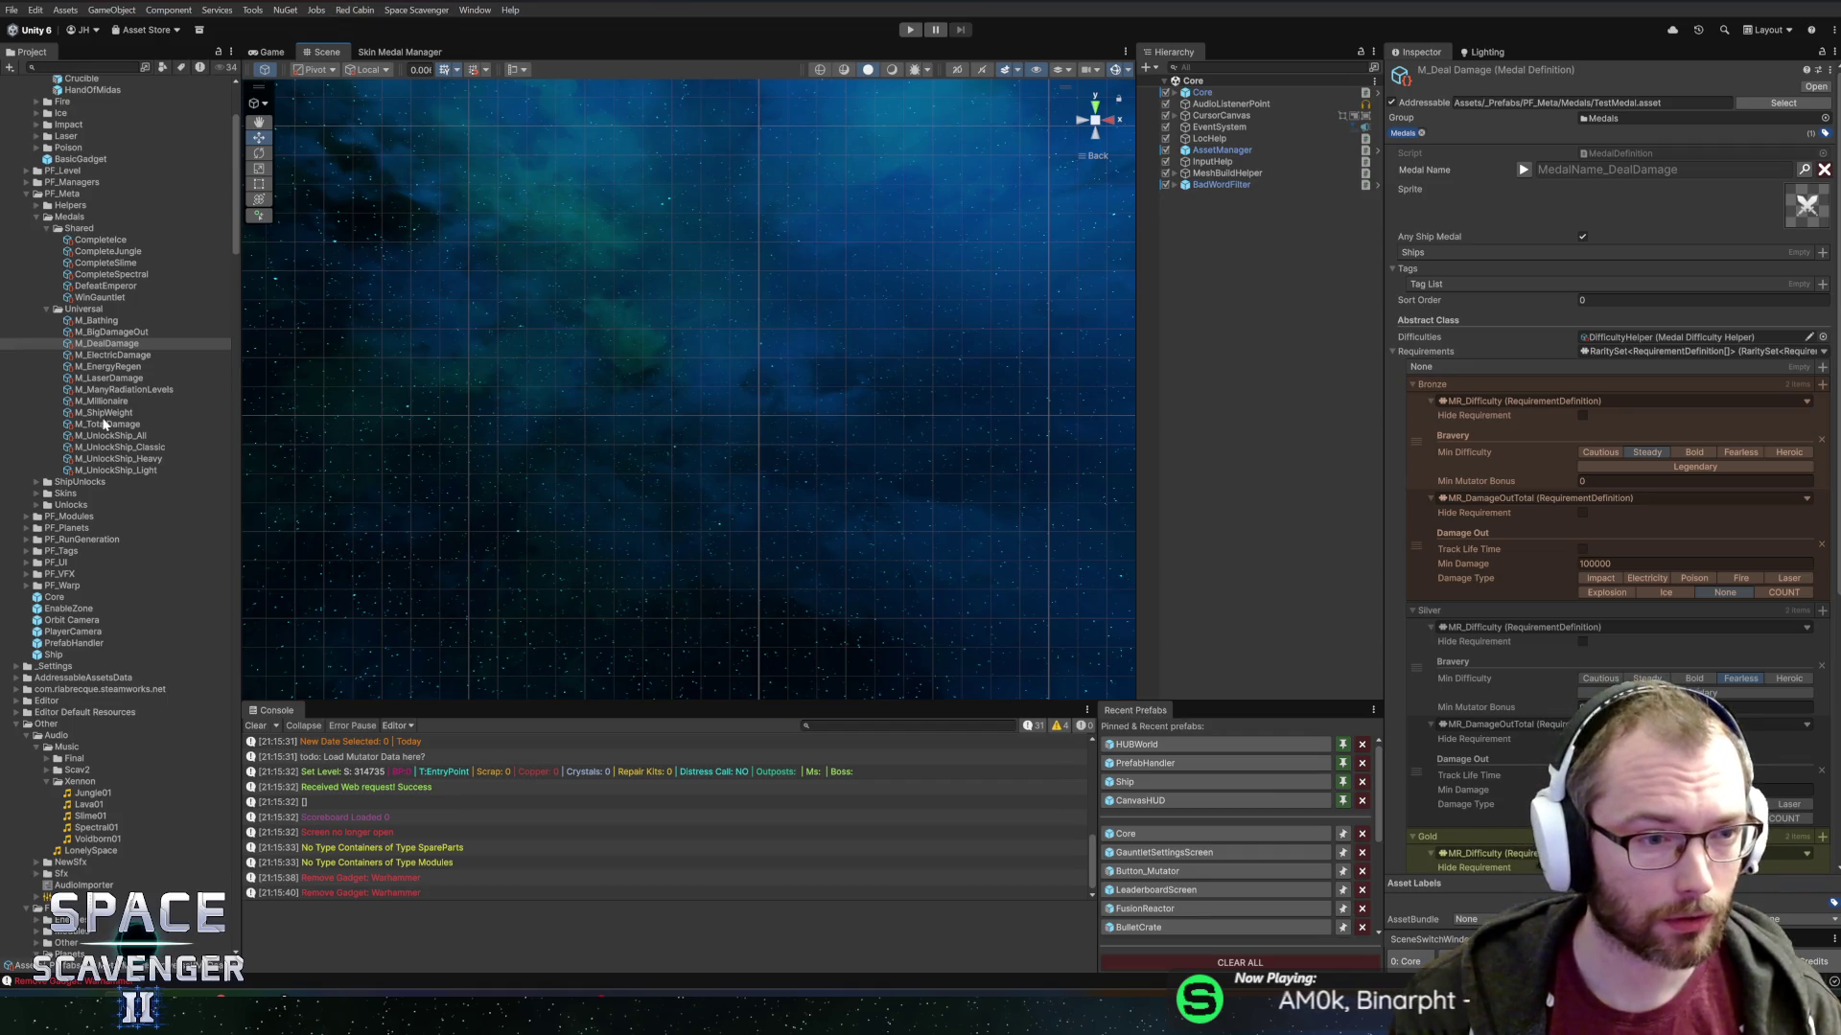
In M_BigDamageOut, set Silver Min Damage to 450 and Gold Min Damage to 700.
{"action": "left_click", "coordinate": [110, 331]}
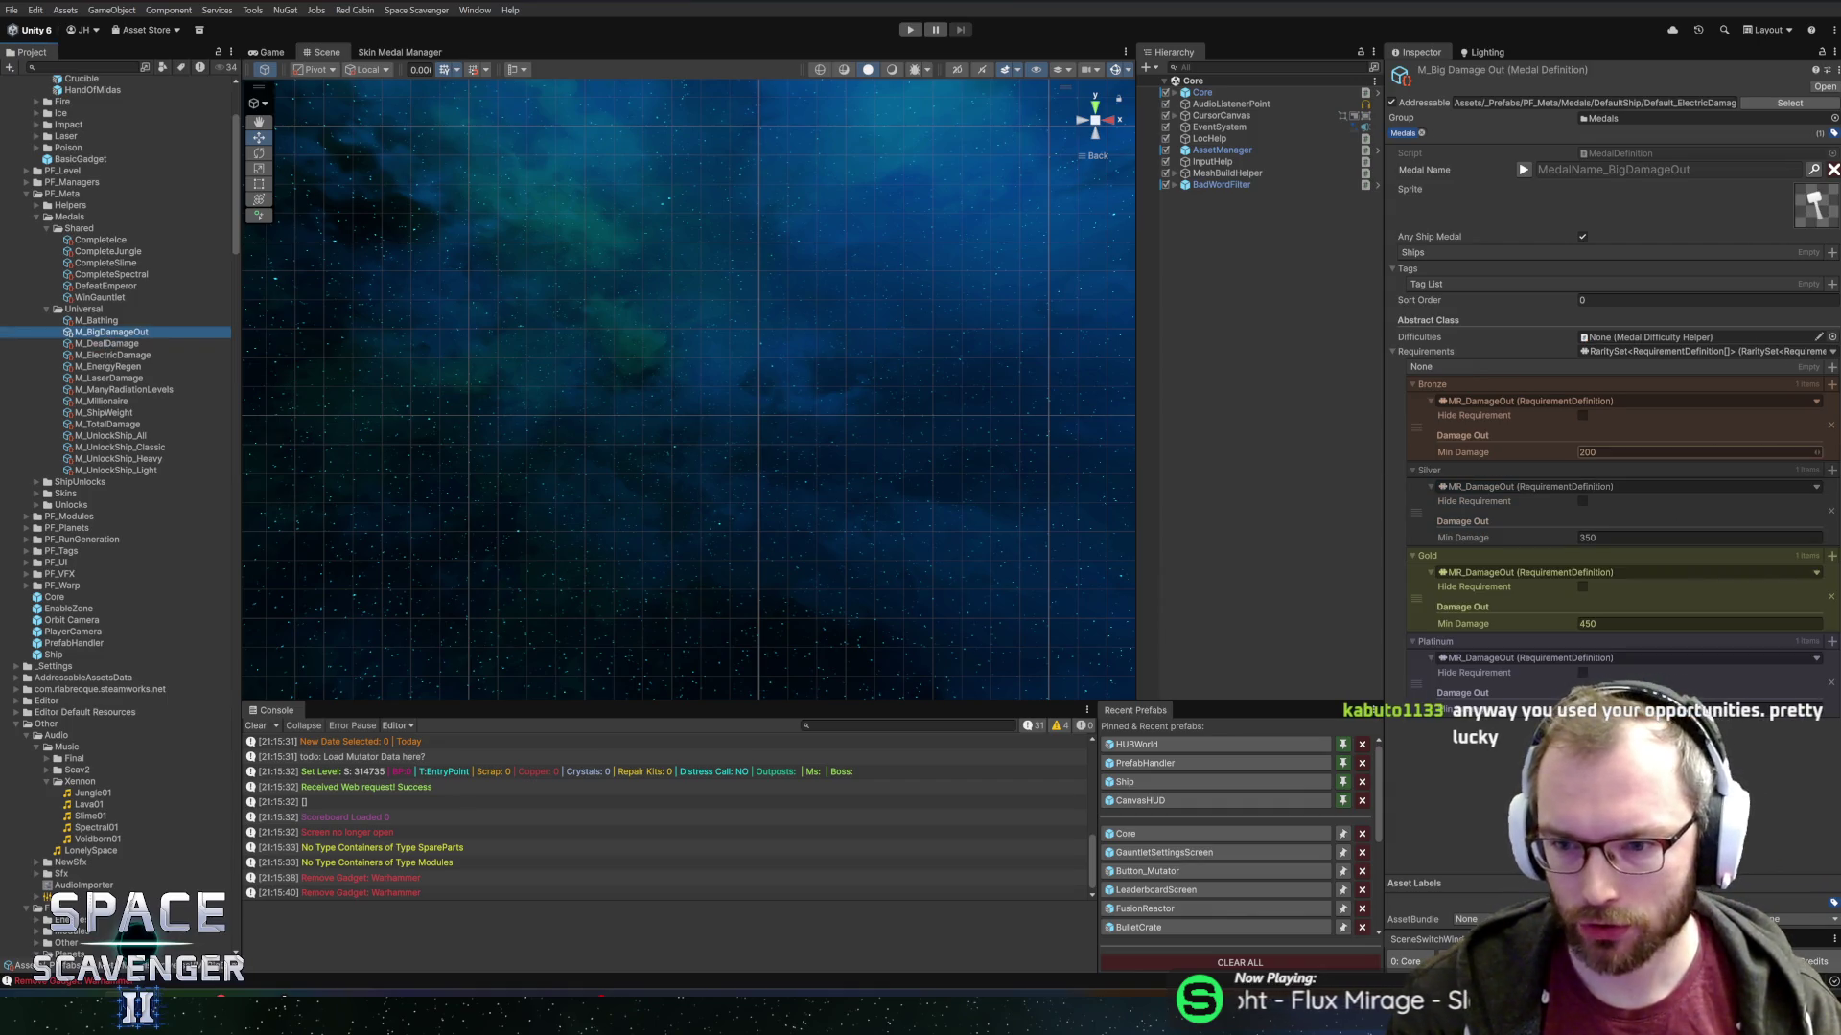
{"action": "left_click", "coordinate": [1658, 537]}
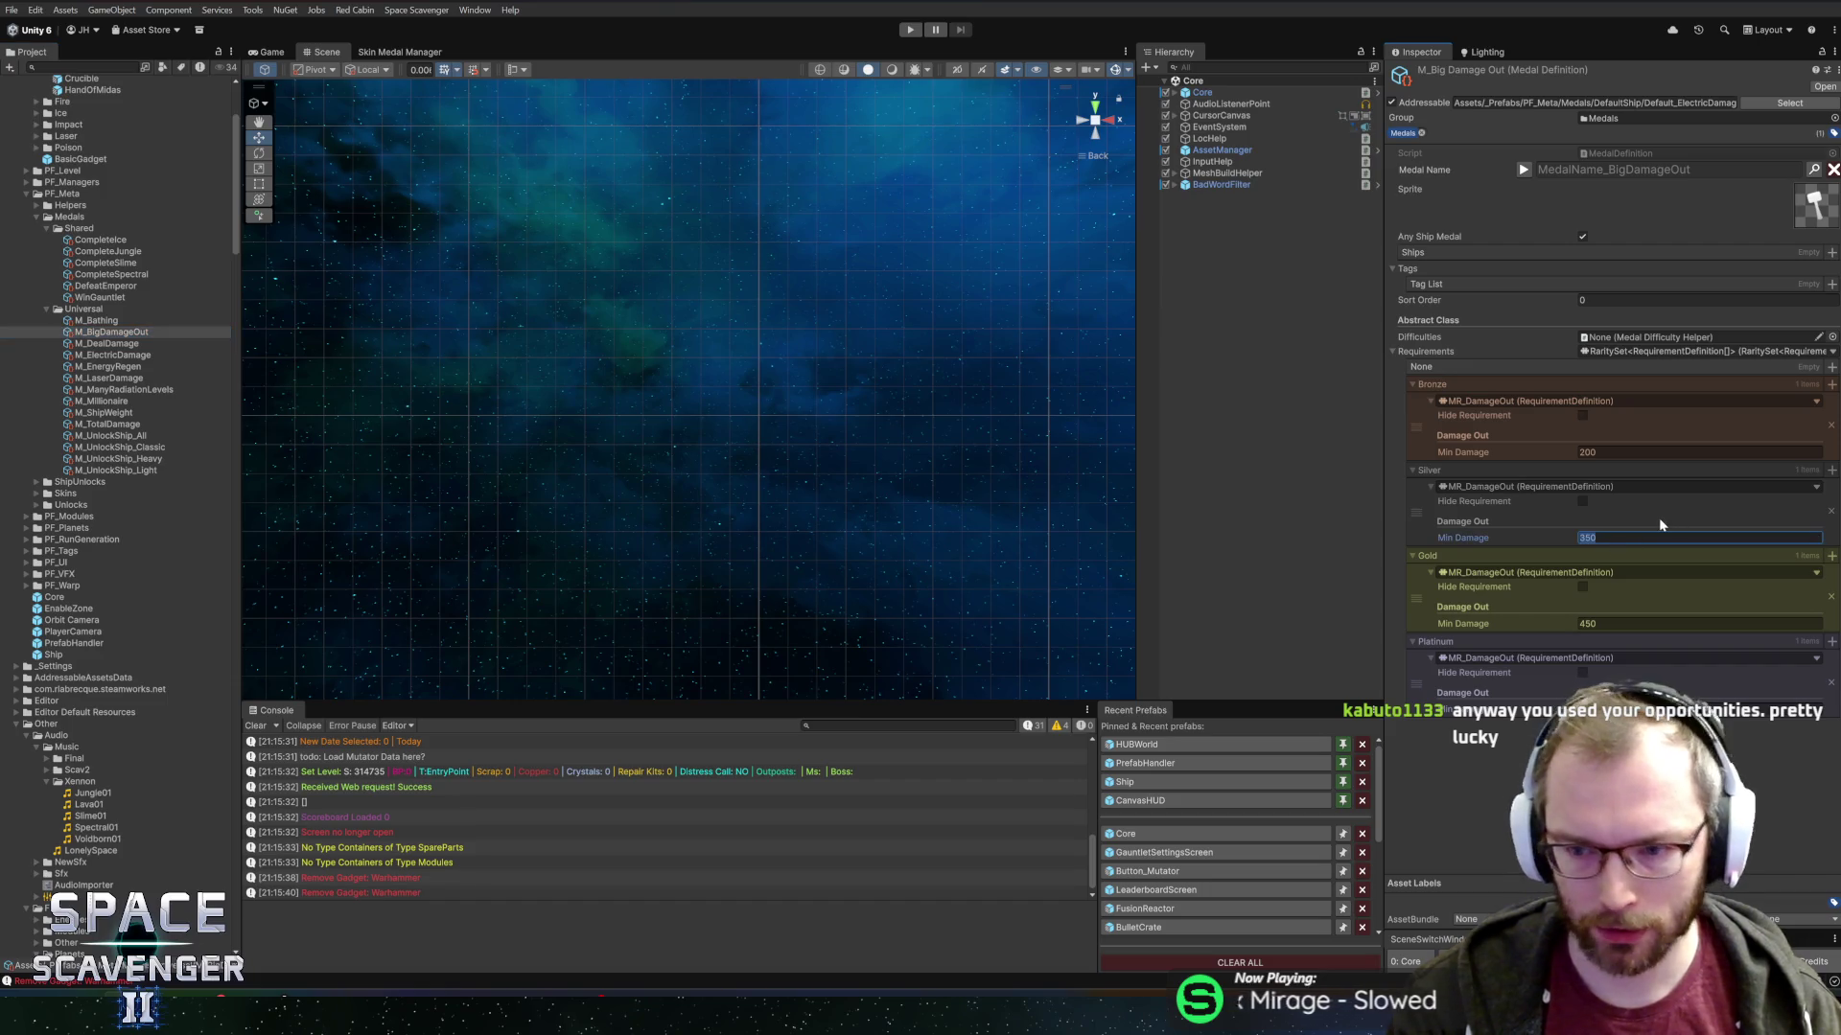
{"action": "type", "text": "450"}
{"action": "left_click", "coordinate": [1658, 623]}
{"action": "type", "text": "600"}
{"action": "type", "text": "700"}
{"action": "left_click", "coordinate": [1659, 710]}
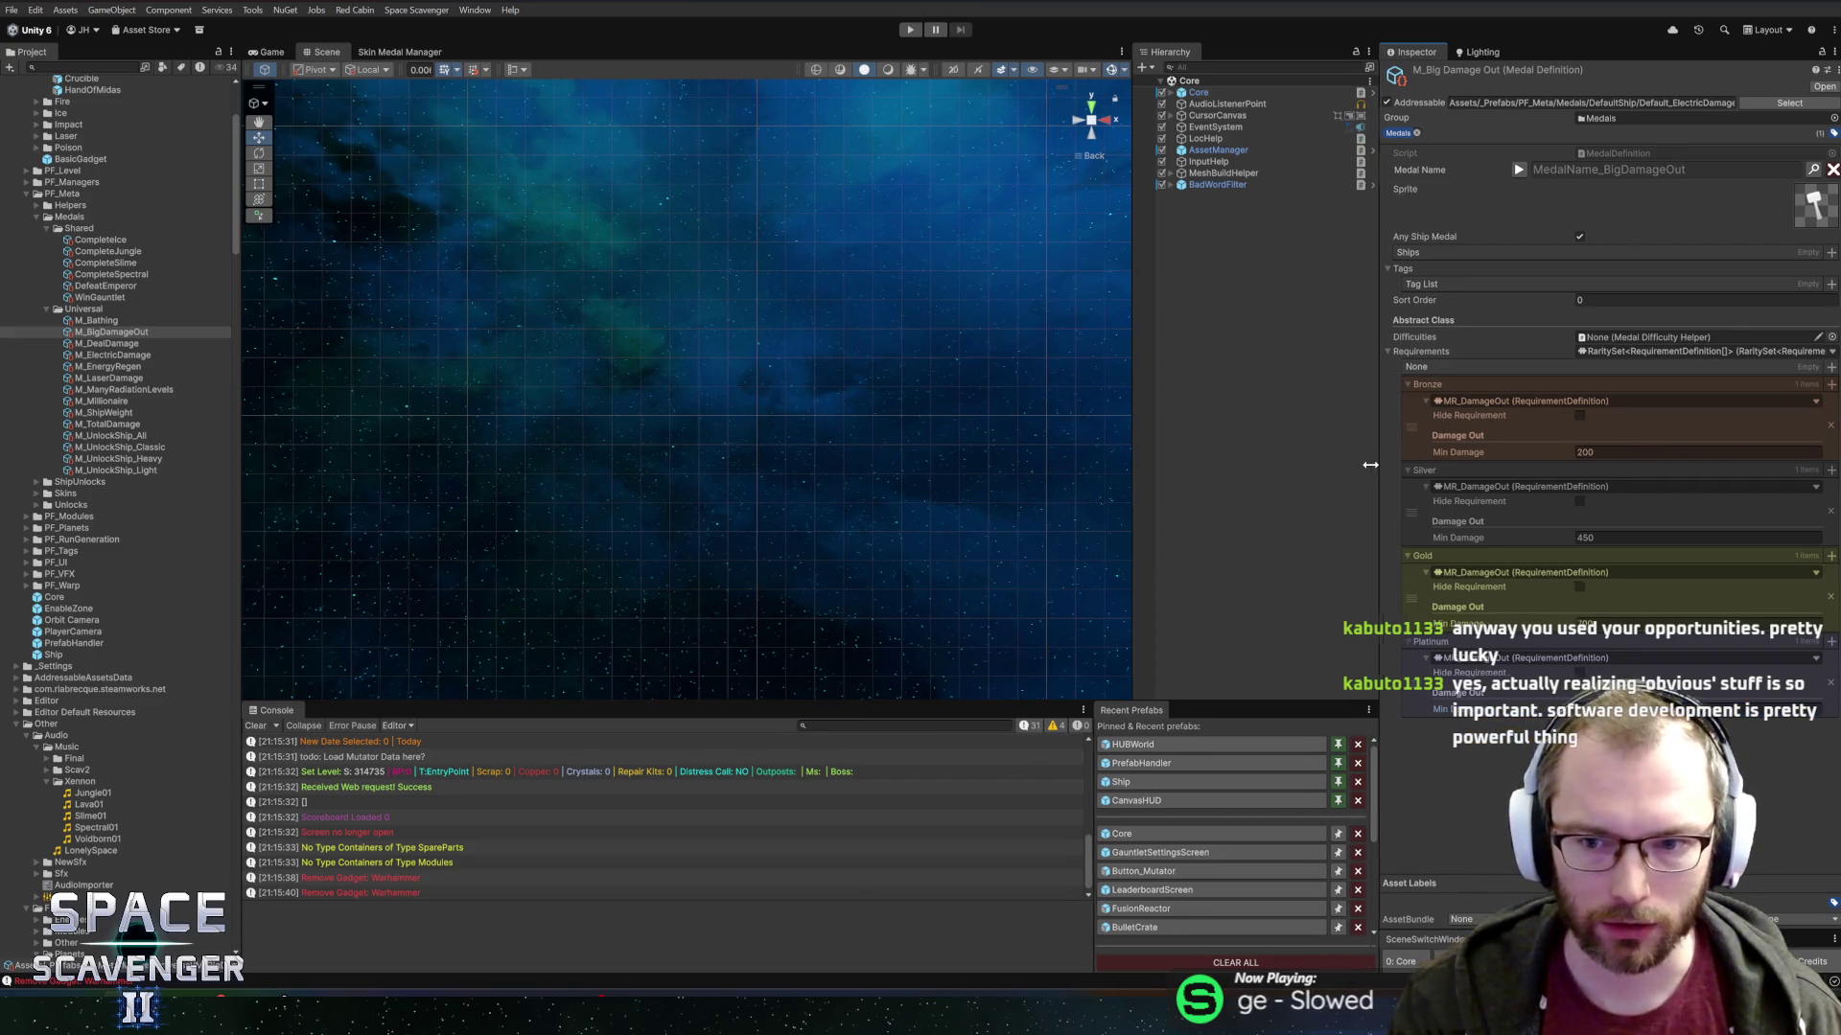
Resize the Hierarchy, Console and Project panels around M_BigDamageOut, then enter play mode.
{"action": "left_click_drag", "start_coordinate": [1134, 477], "coordinate": [1121, 480]}
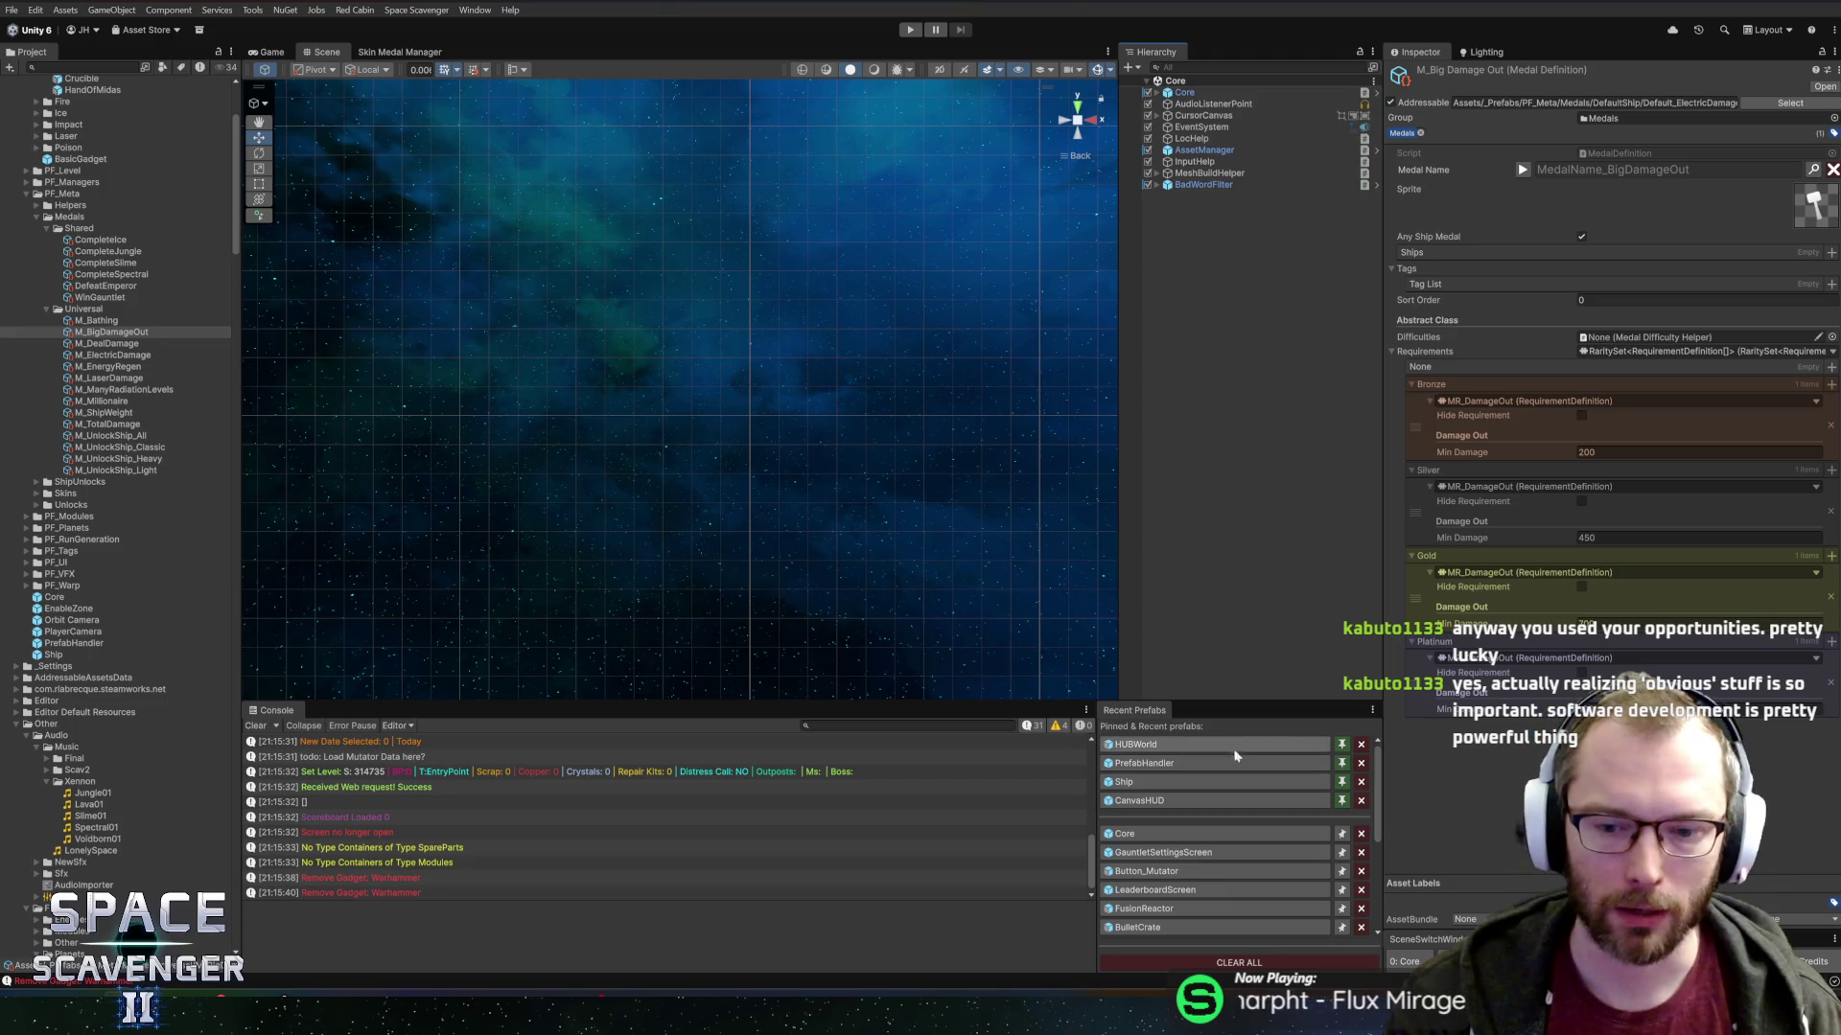
{"action": "left_click_drag", "start_coordinate": [963, 701], "coordinate": [967, 675]}
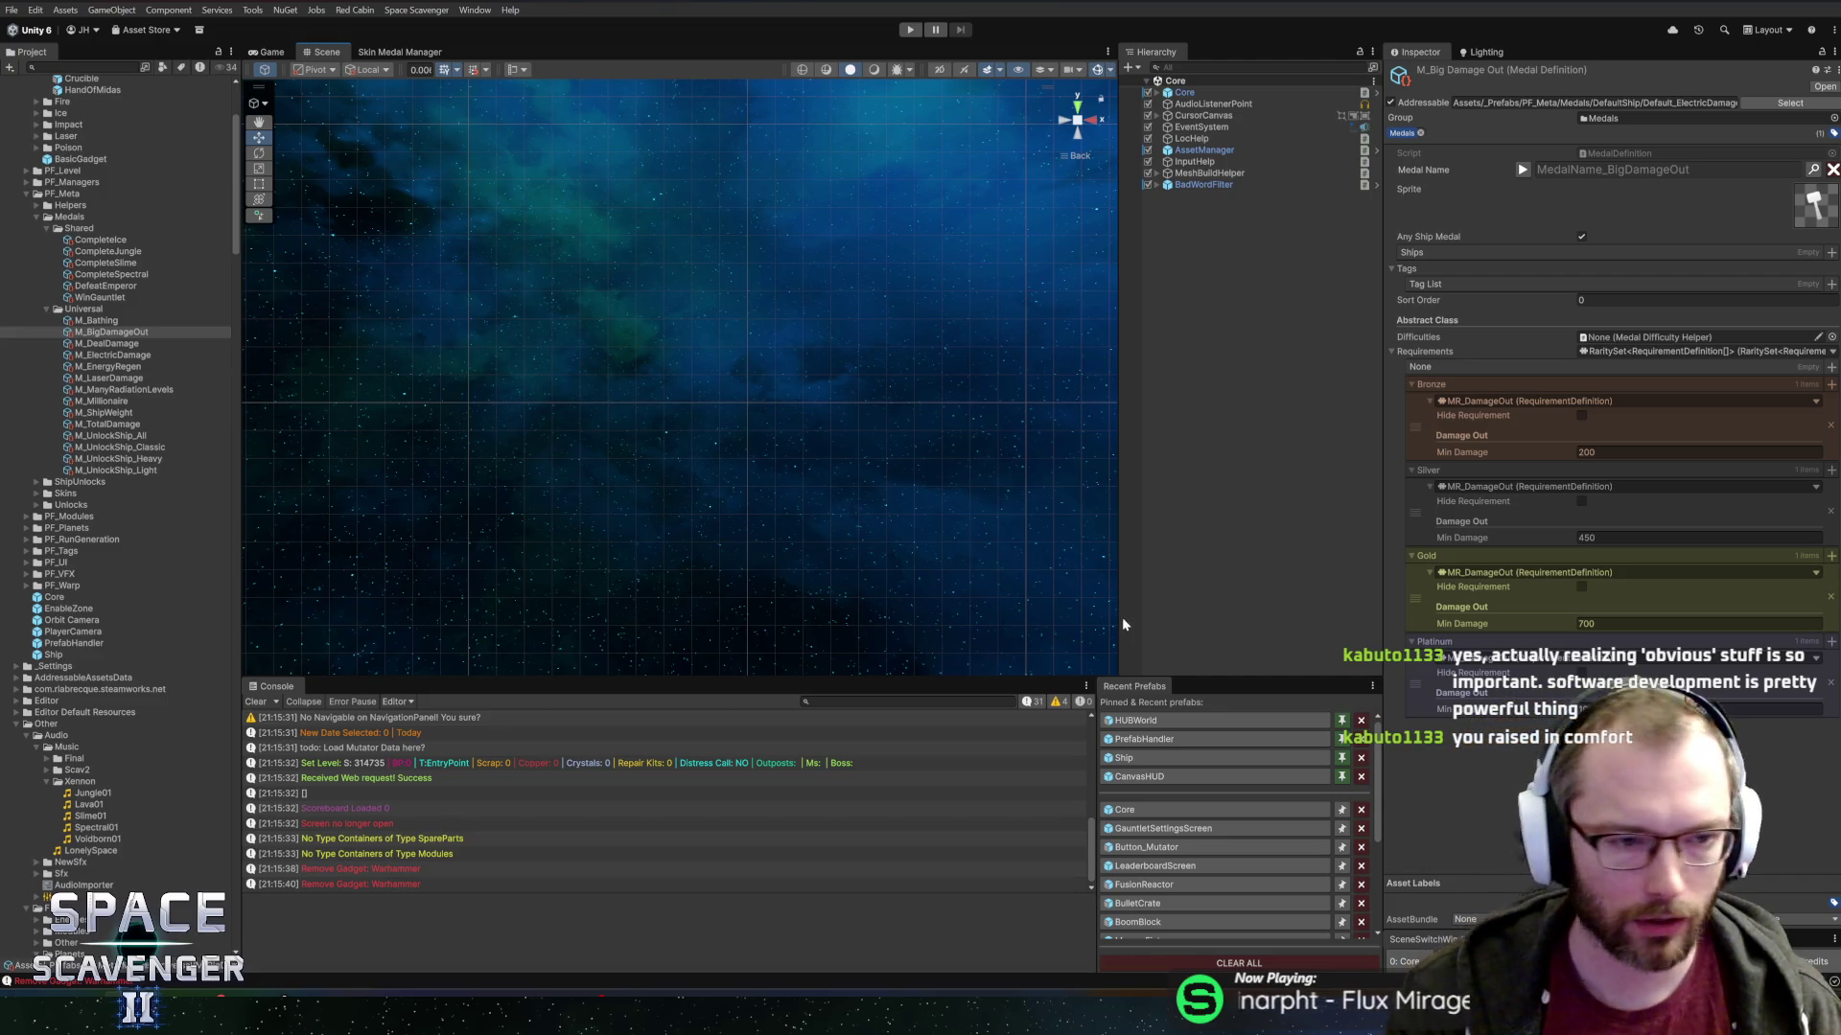
{"action": "left_click", "coordinate": [74, 331]}
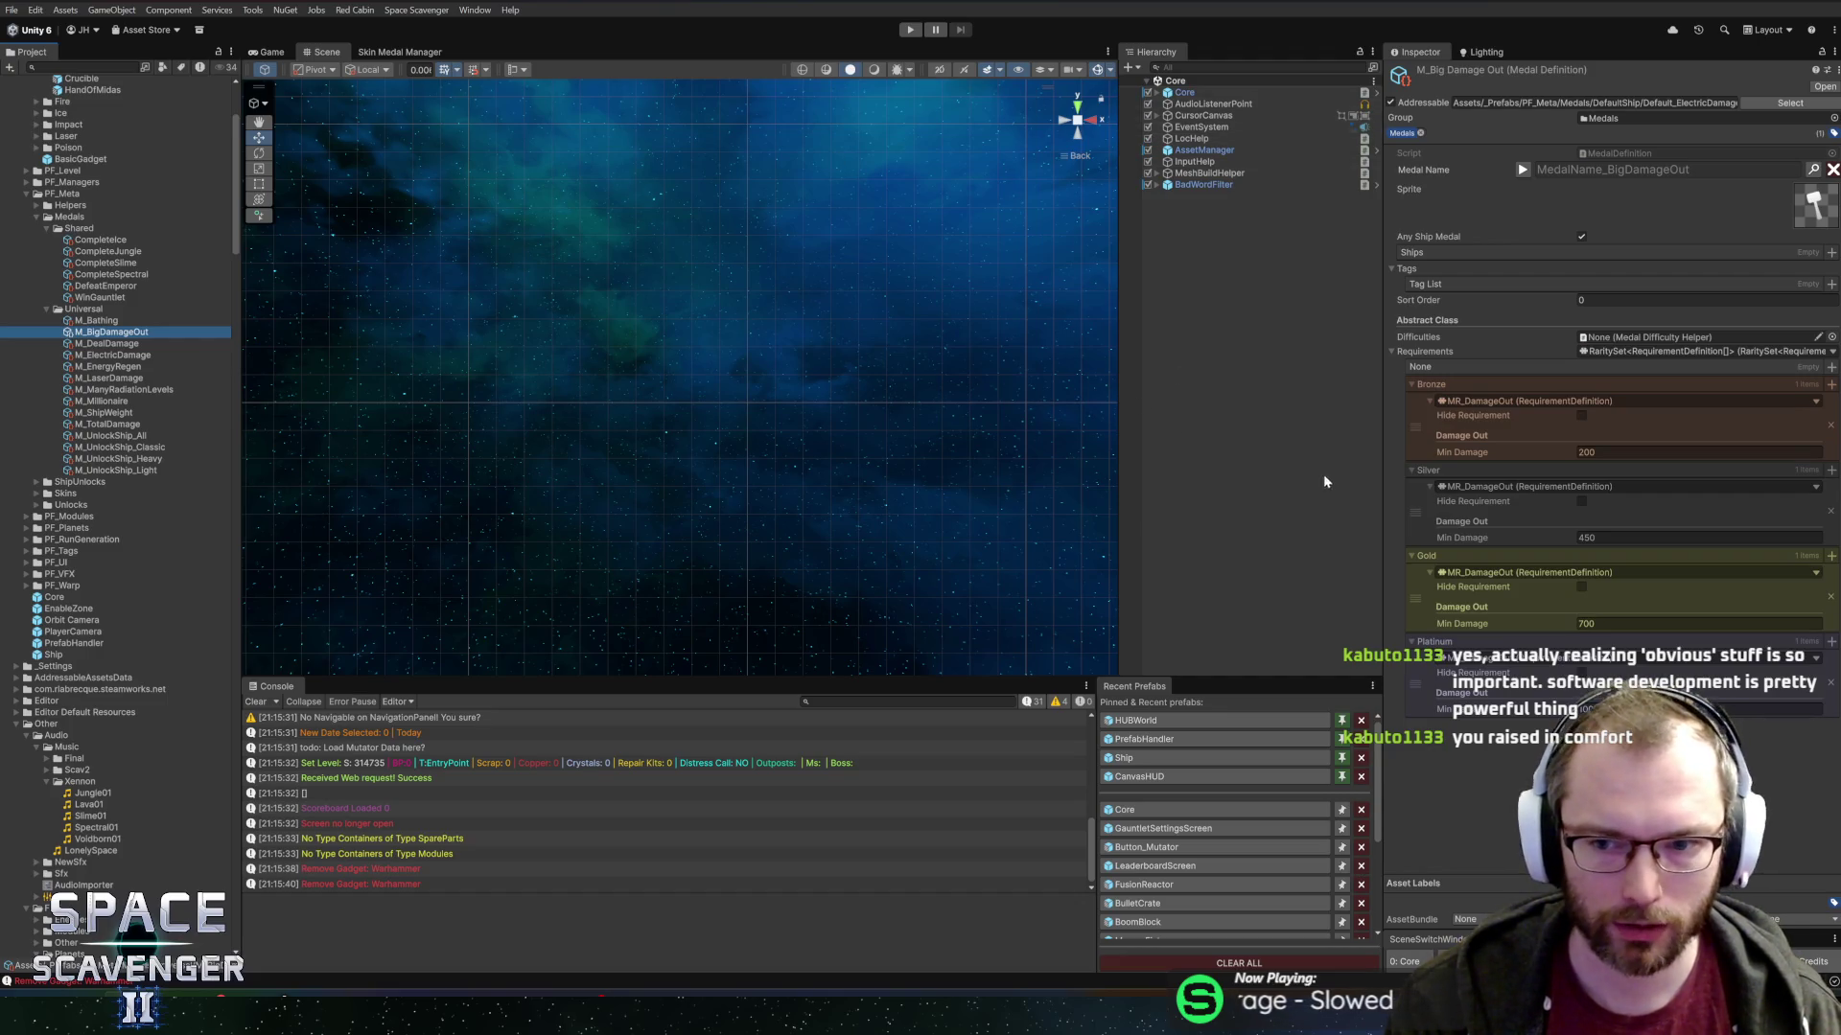
{"action": "left_click_drag", "start_coordinate": [1381, 503], "coordinate": [1390, 509]}
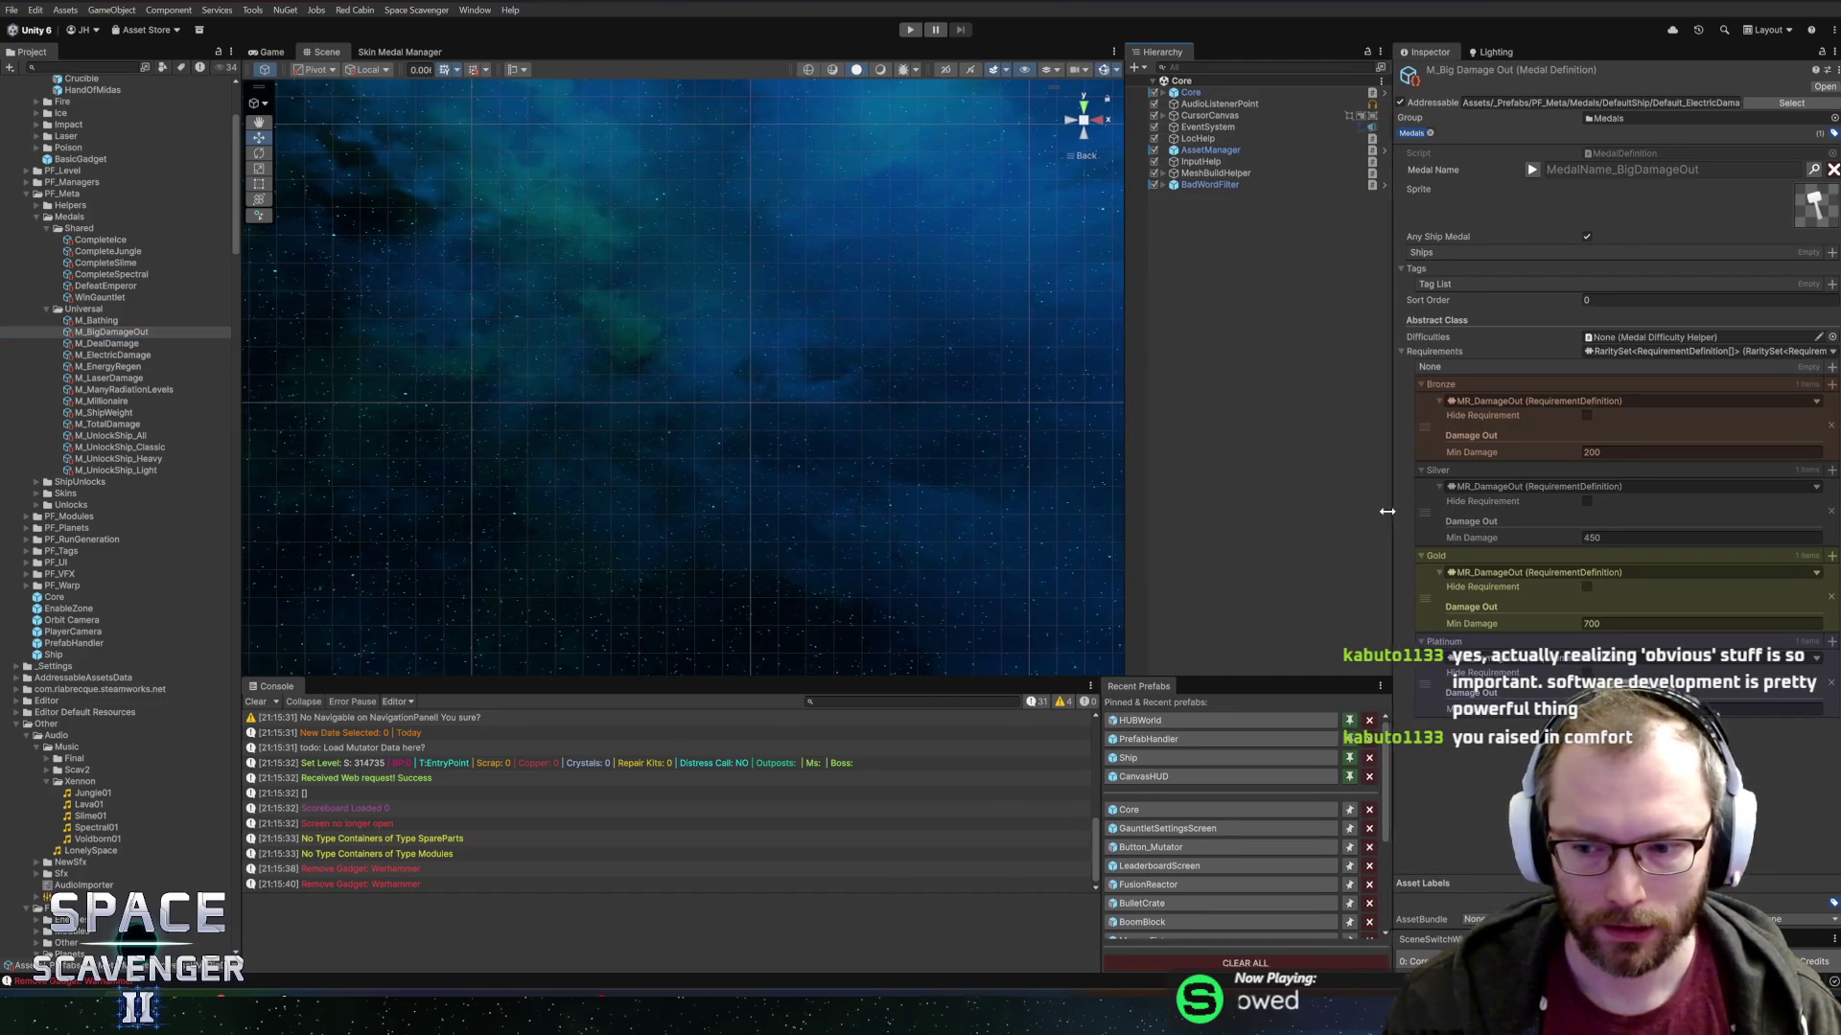
{"action": "left_click_drag", "start_coordinate": [1121, 495], "coordinate": [1109, 496]}
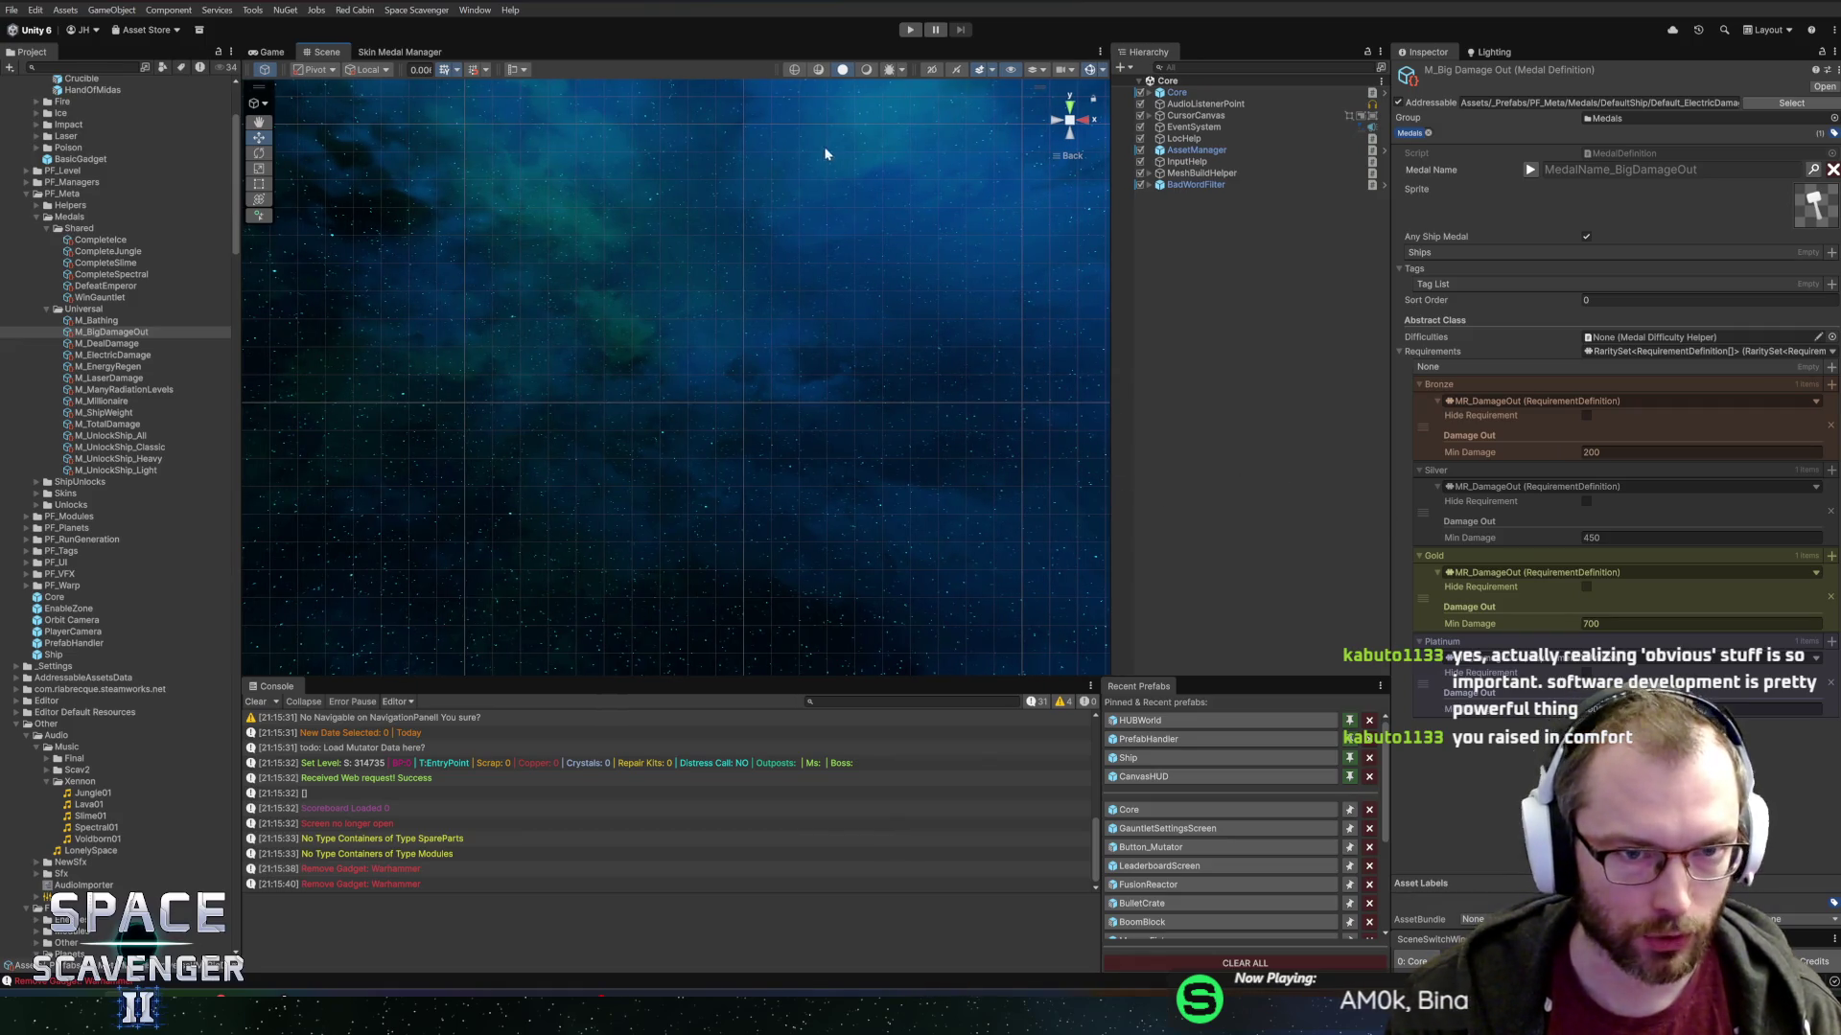
{"action": "left_click_drag", "start_coordinate": [242, 643], "coordinate": [256, 639]}
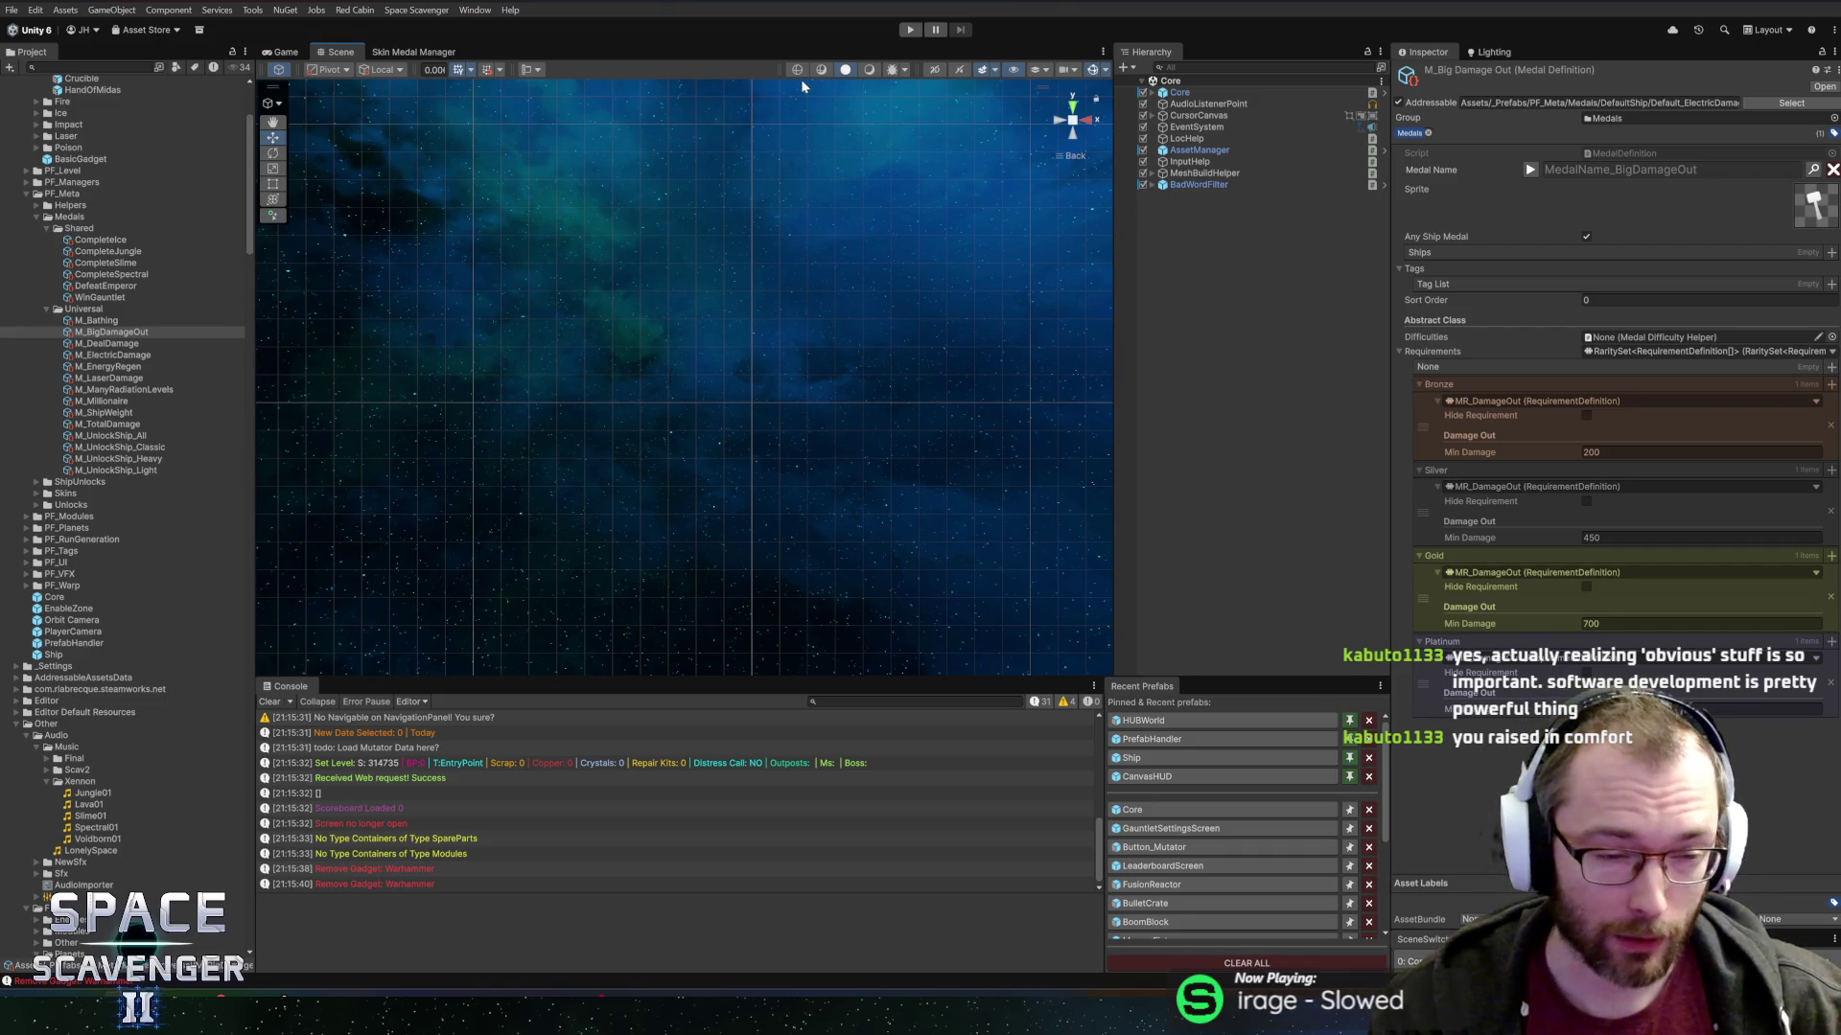
{"action": "left_click", "coordinate": [911, 32]}
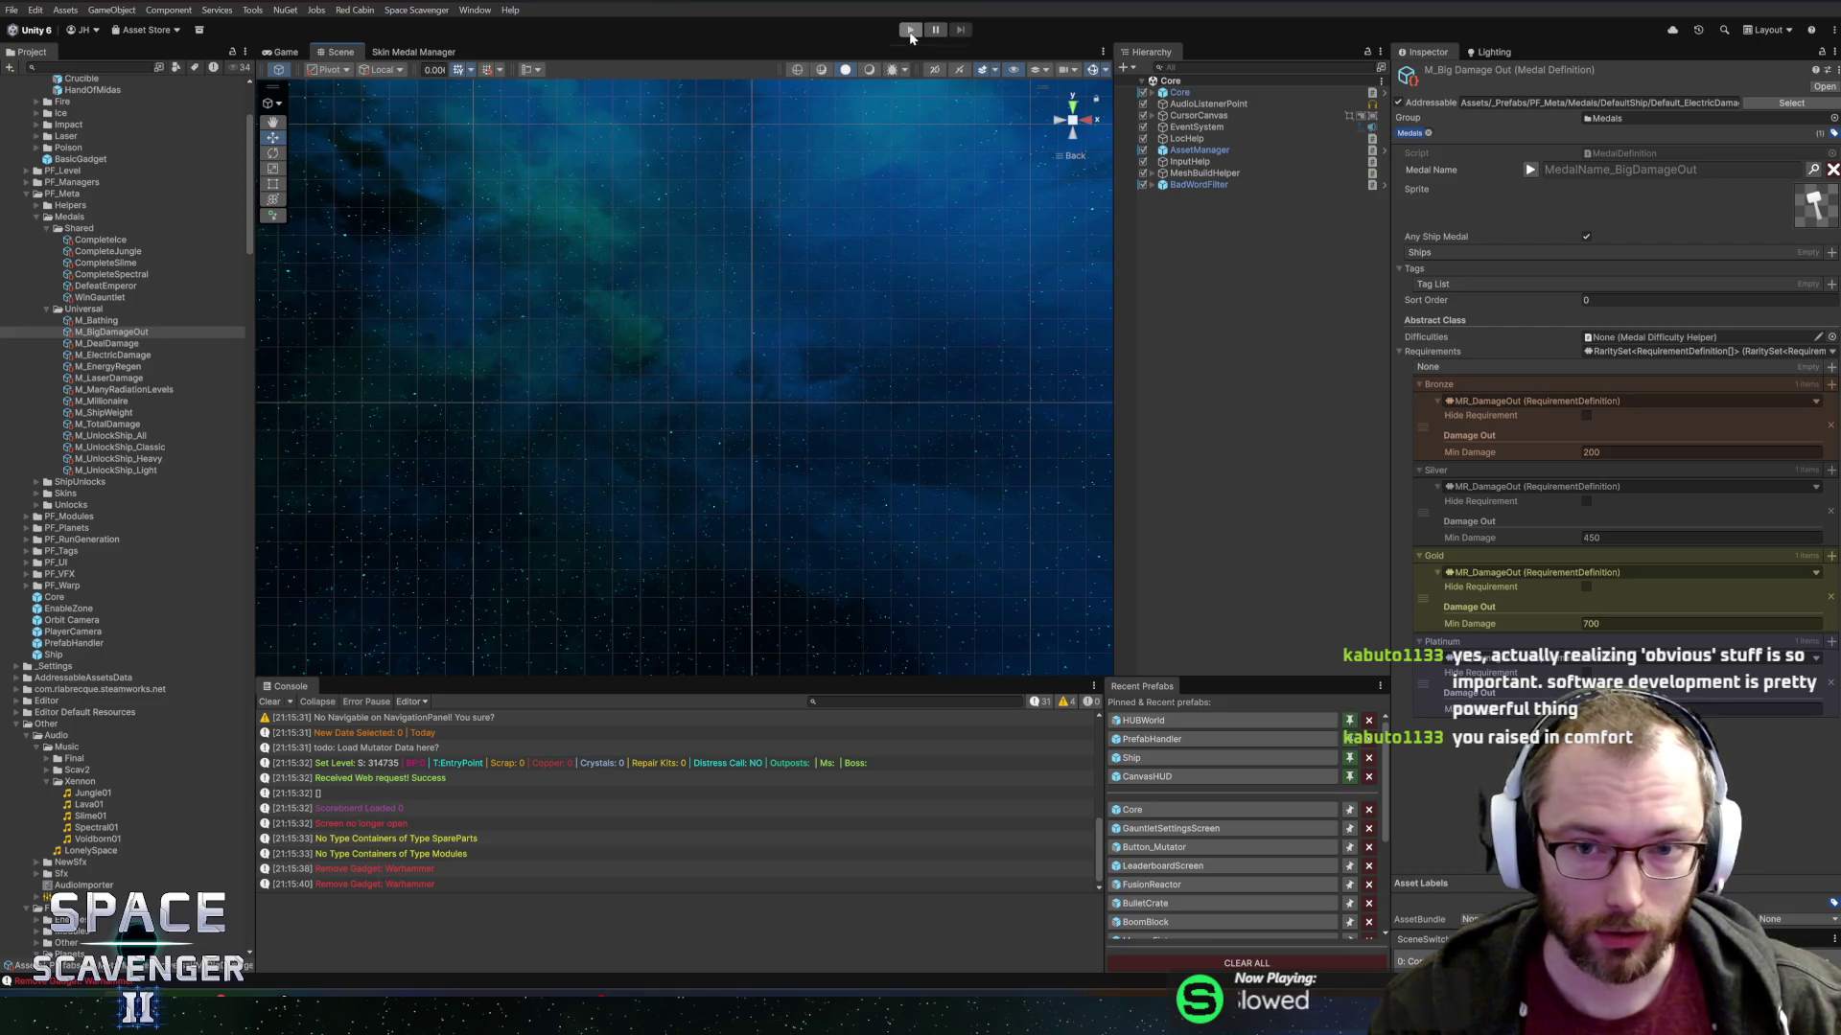
{"action": "key", "text": "alt+Tab"}
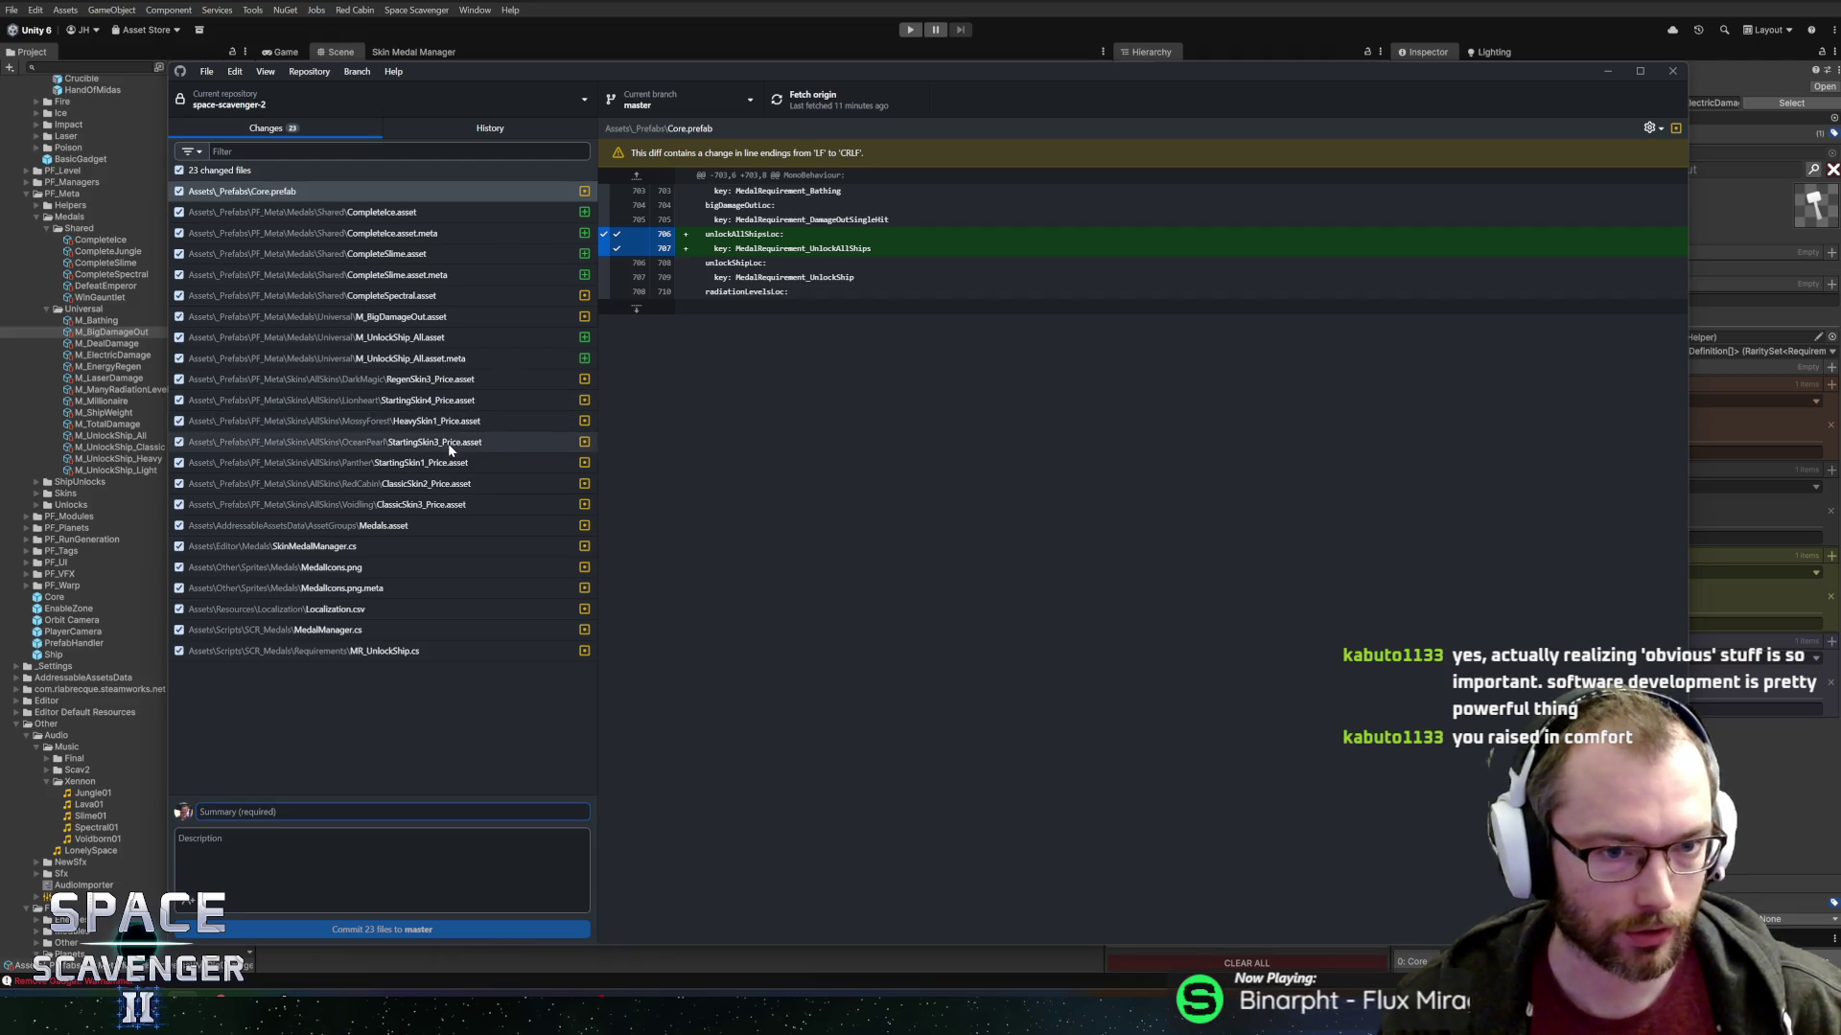
Review the diffs for CompleteSpectral, M_BigDamageOut, HeavySkin1 and the new CompleteIce medal.
{"action": "left_click", "coordinate": [399, 296]}
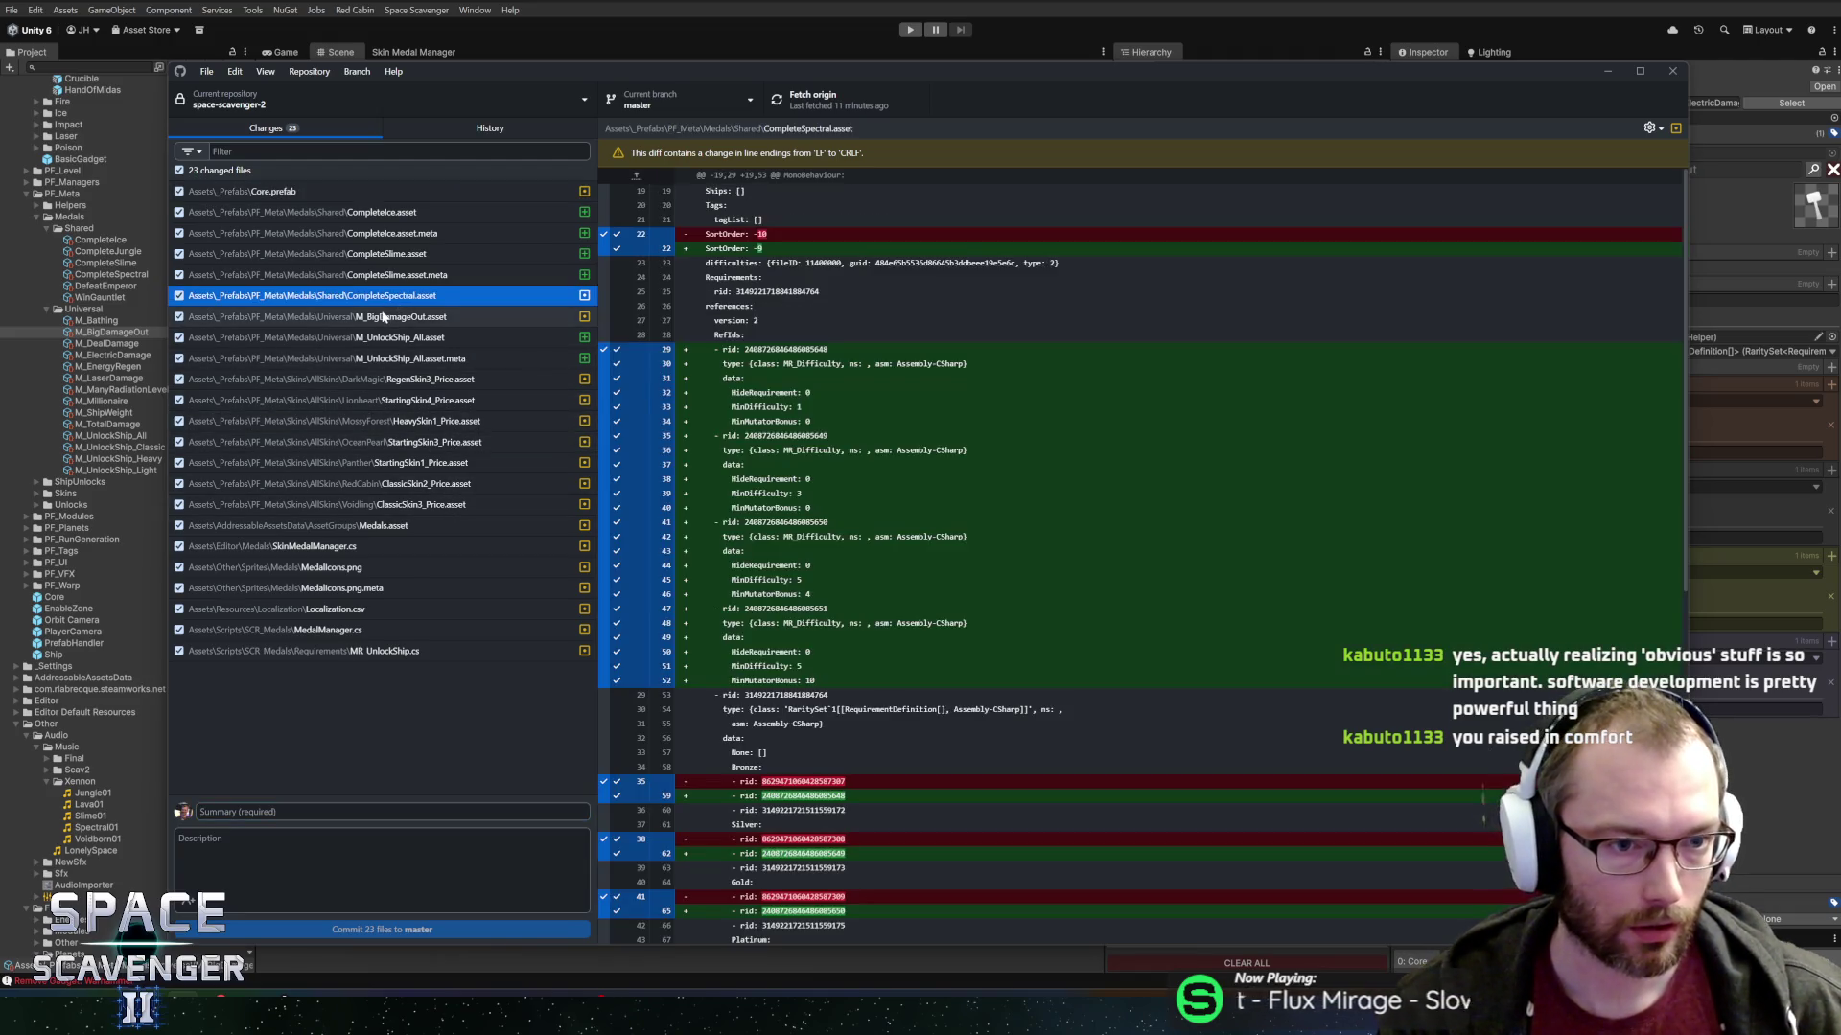
{"action": "left_click", "coordinate": [402, 317]}
{"action": "key", "text": "Down"}
{"action": "key", "text": "Down"}
{"action": "key", "text": "Down"}
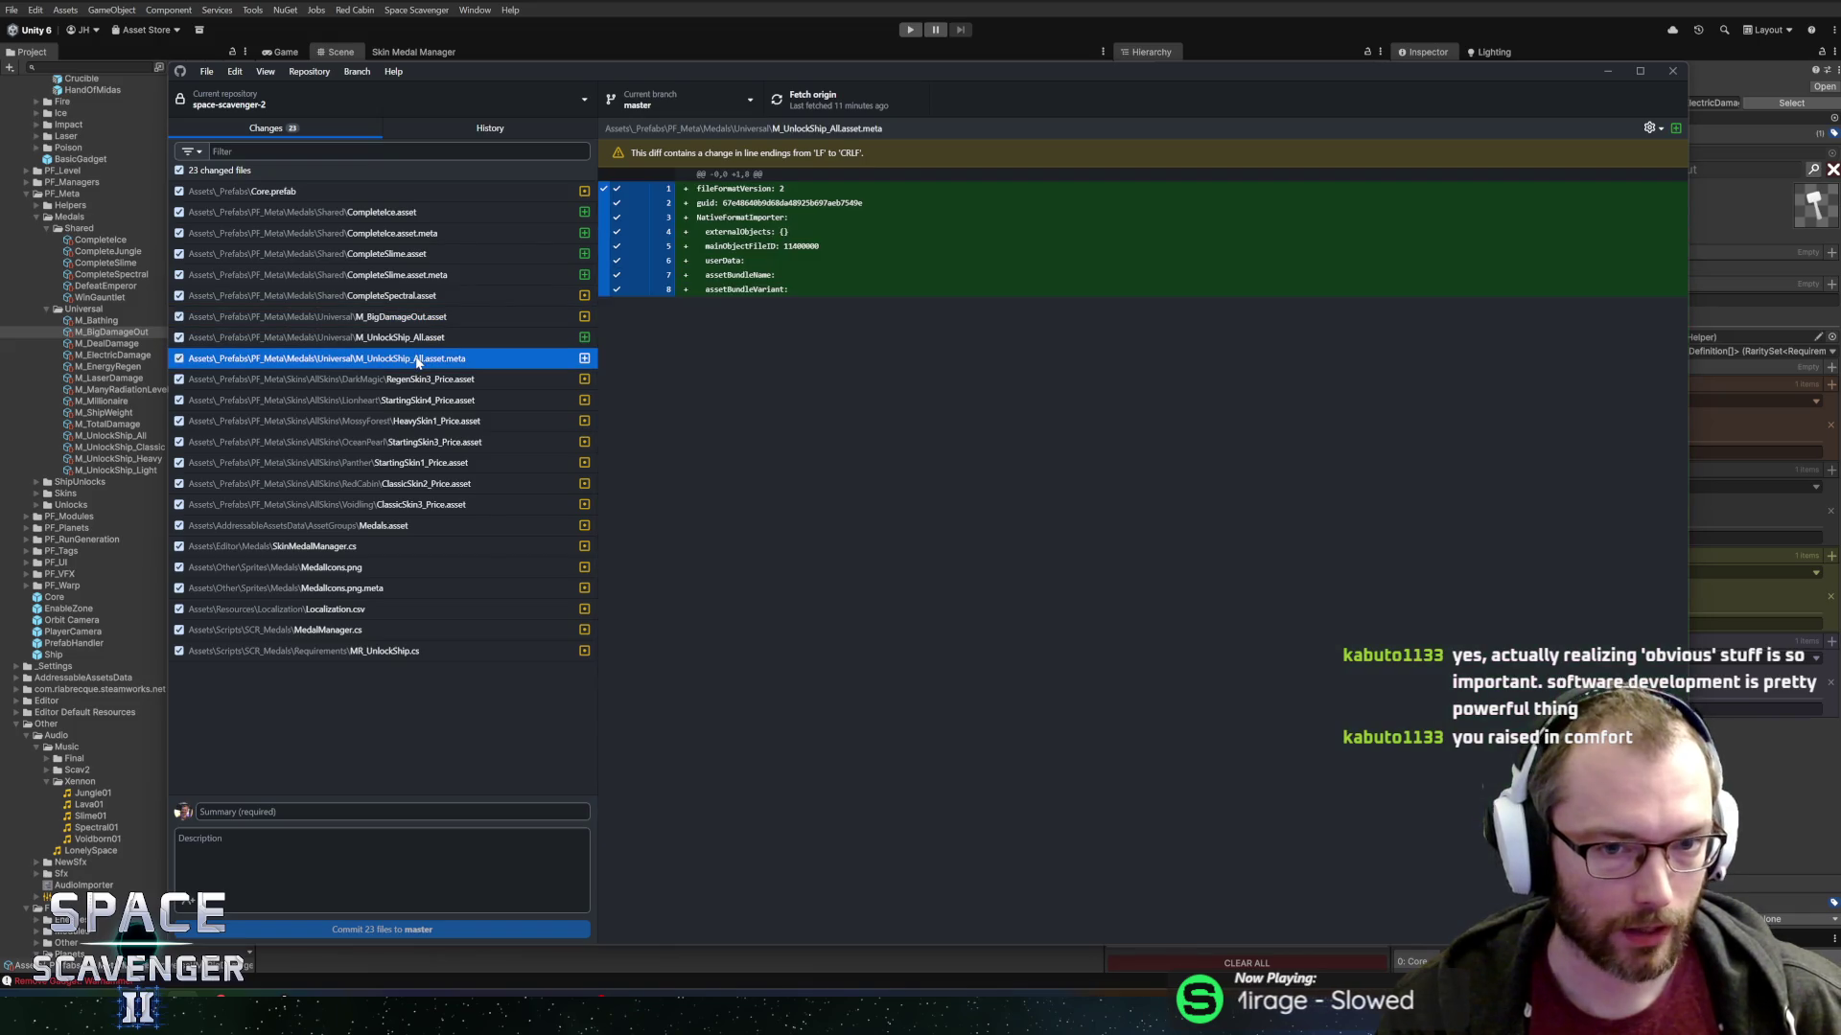
{"action": "left_click", "coordinate": [399, 421]}
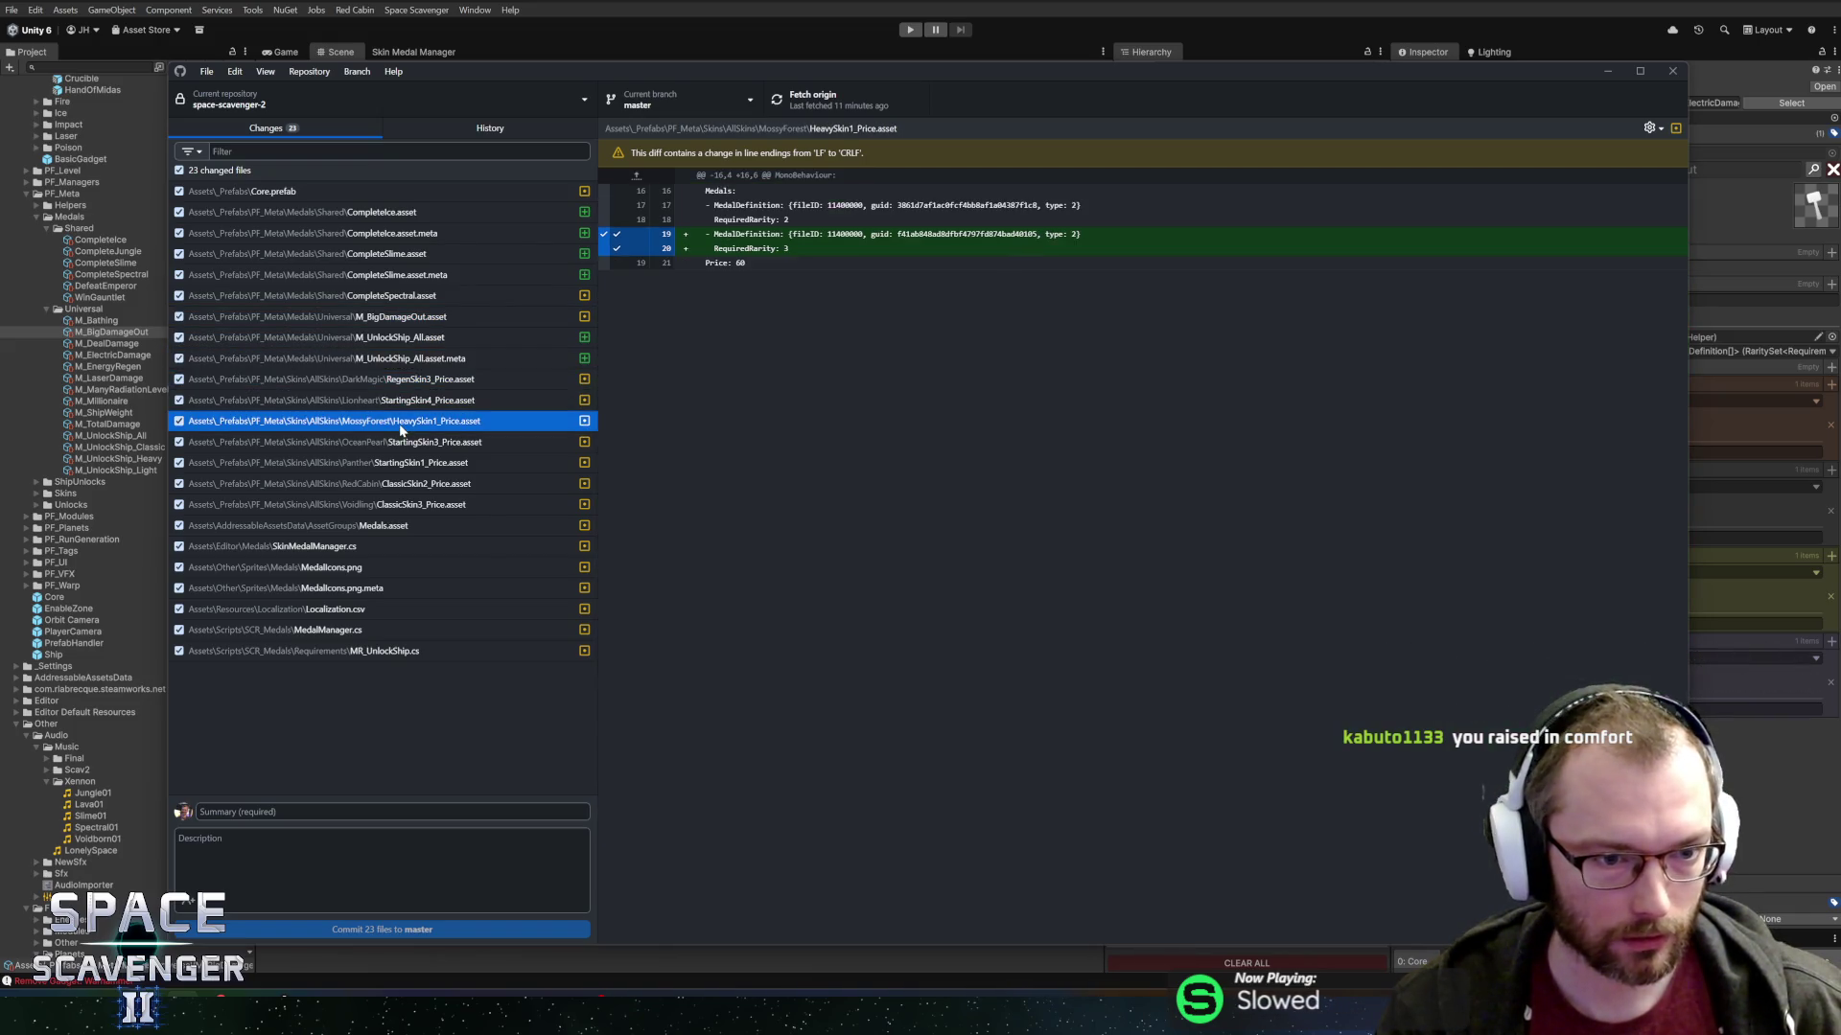
{"action": "left_click", "coordinate": [393, 811]}
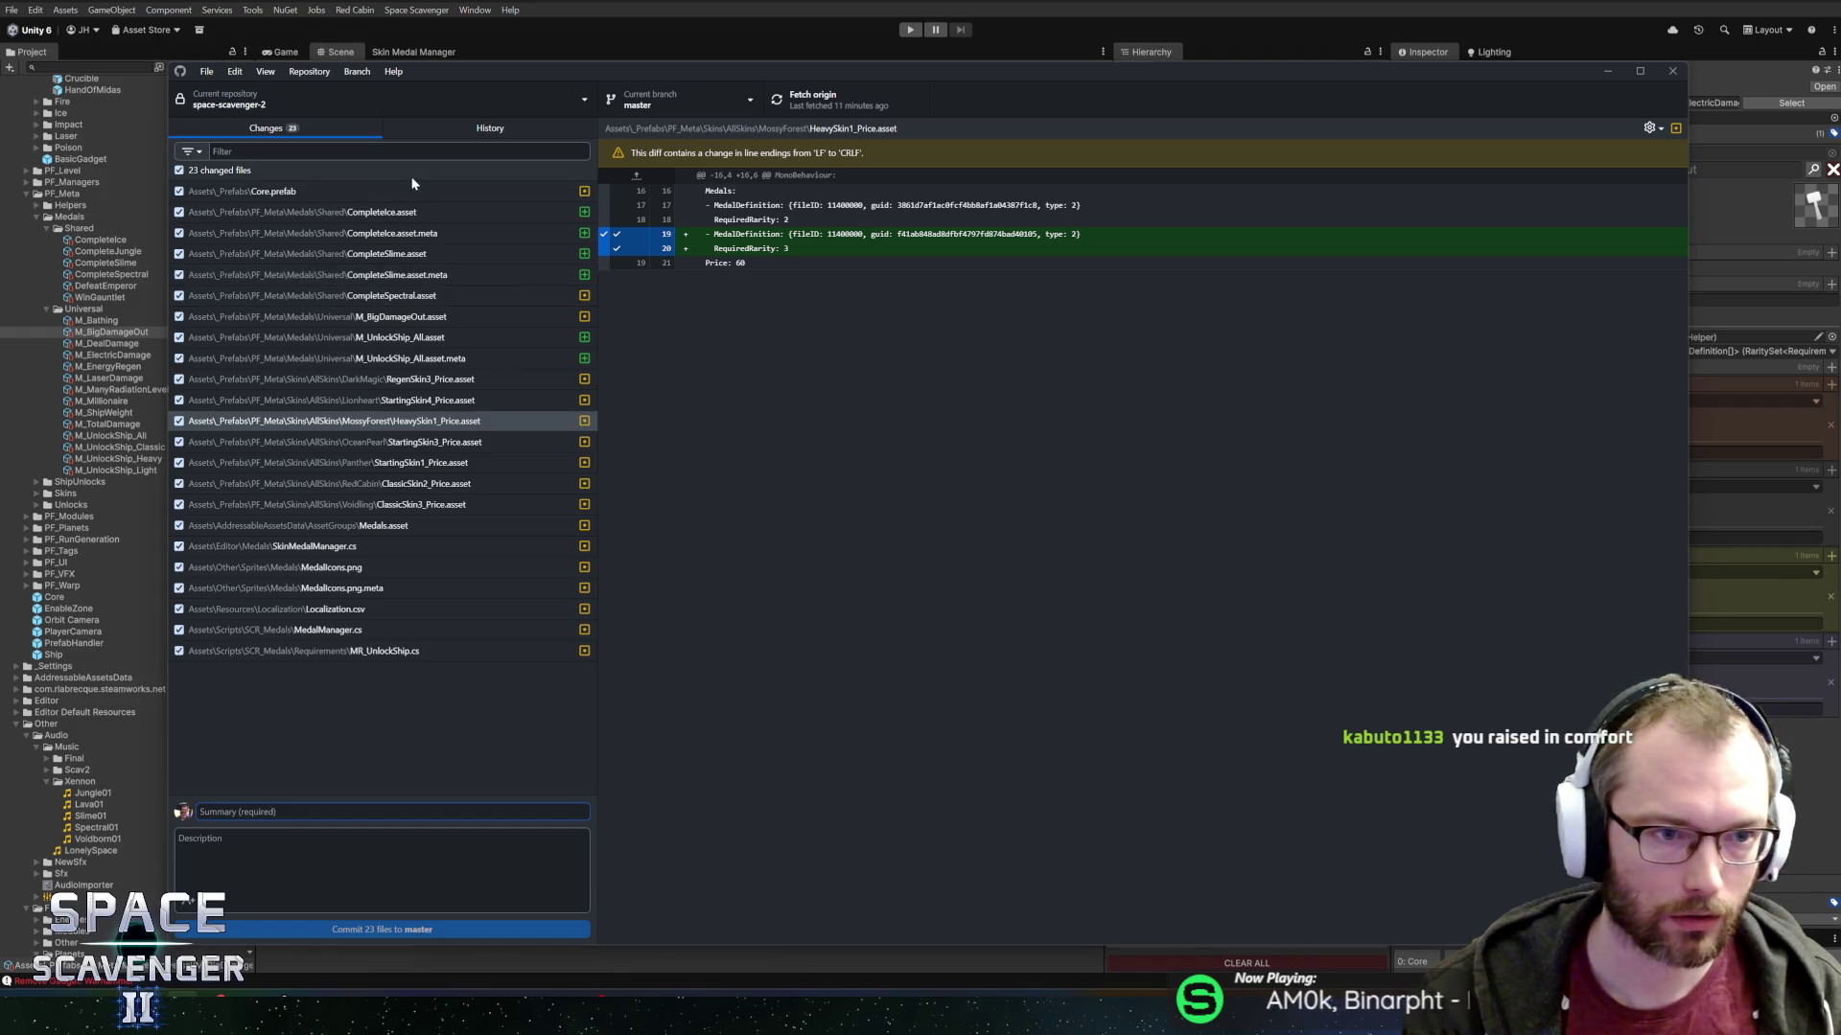
{"action": "left_click", "coordinate": [372, 210]}
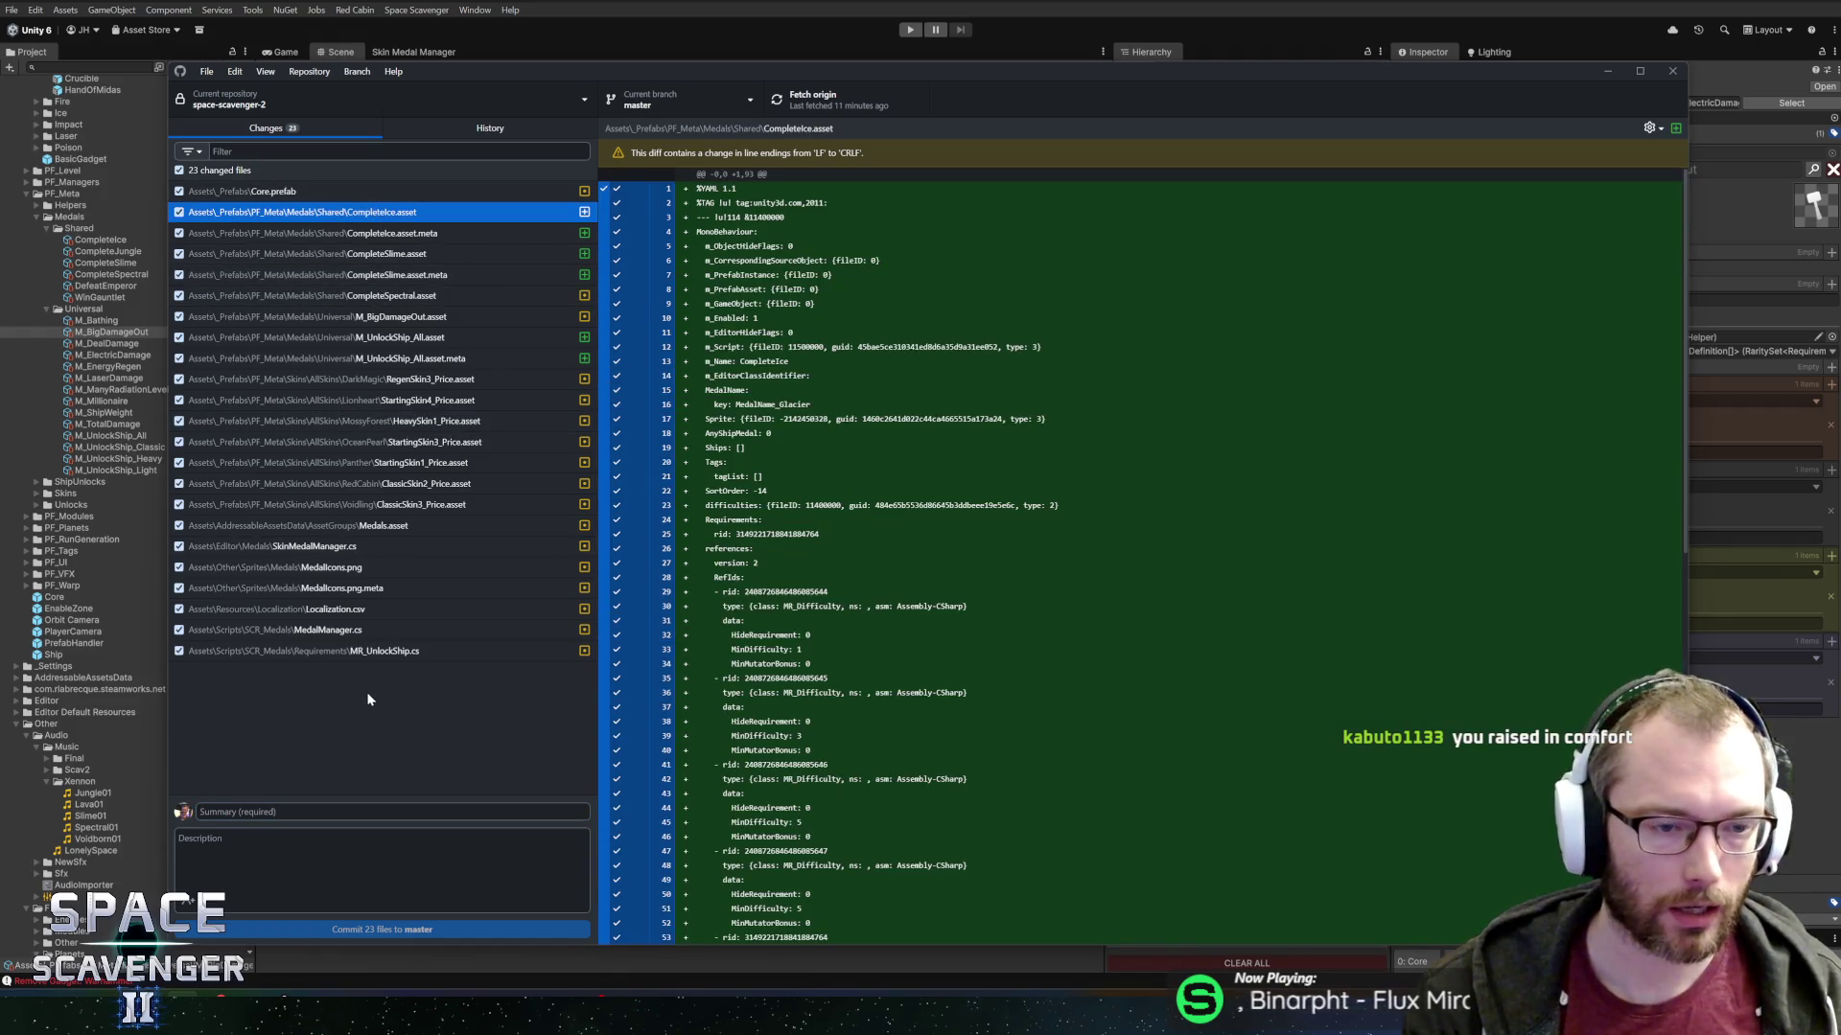
Commit all 23 files to master with an 'Updated medal requirements…' summary and push to origin.
{"action": "left_click", "coordinate": [374, 812]}
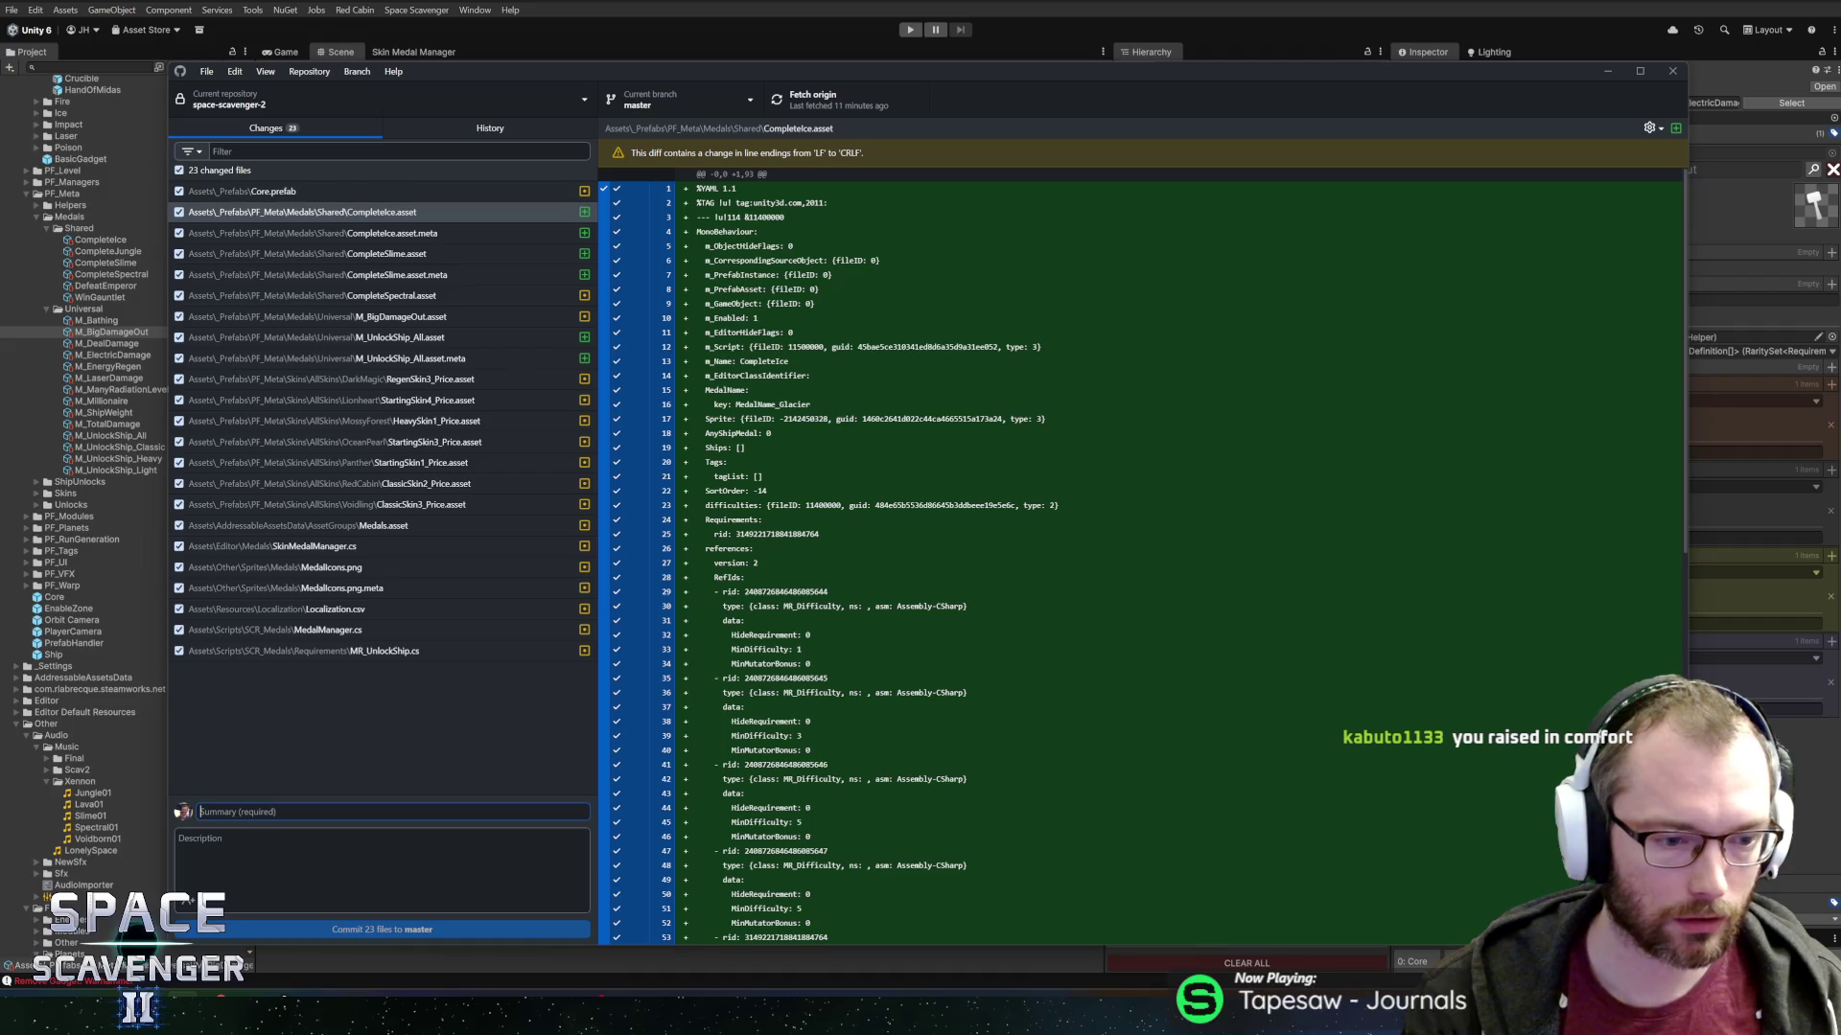
{"action": "type", "text": "Updated medal requirements for some s"}
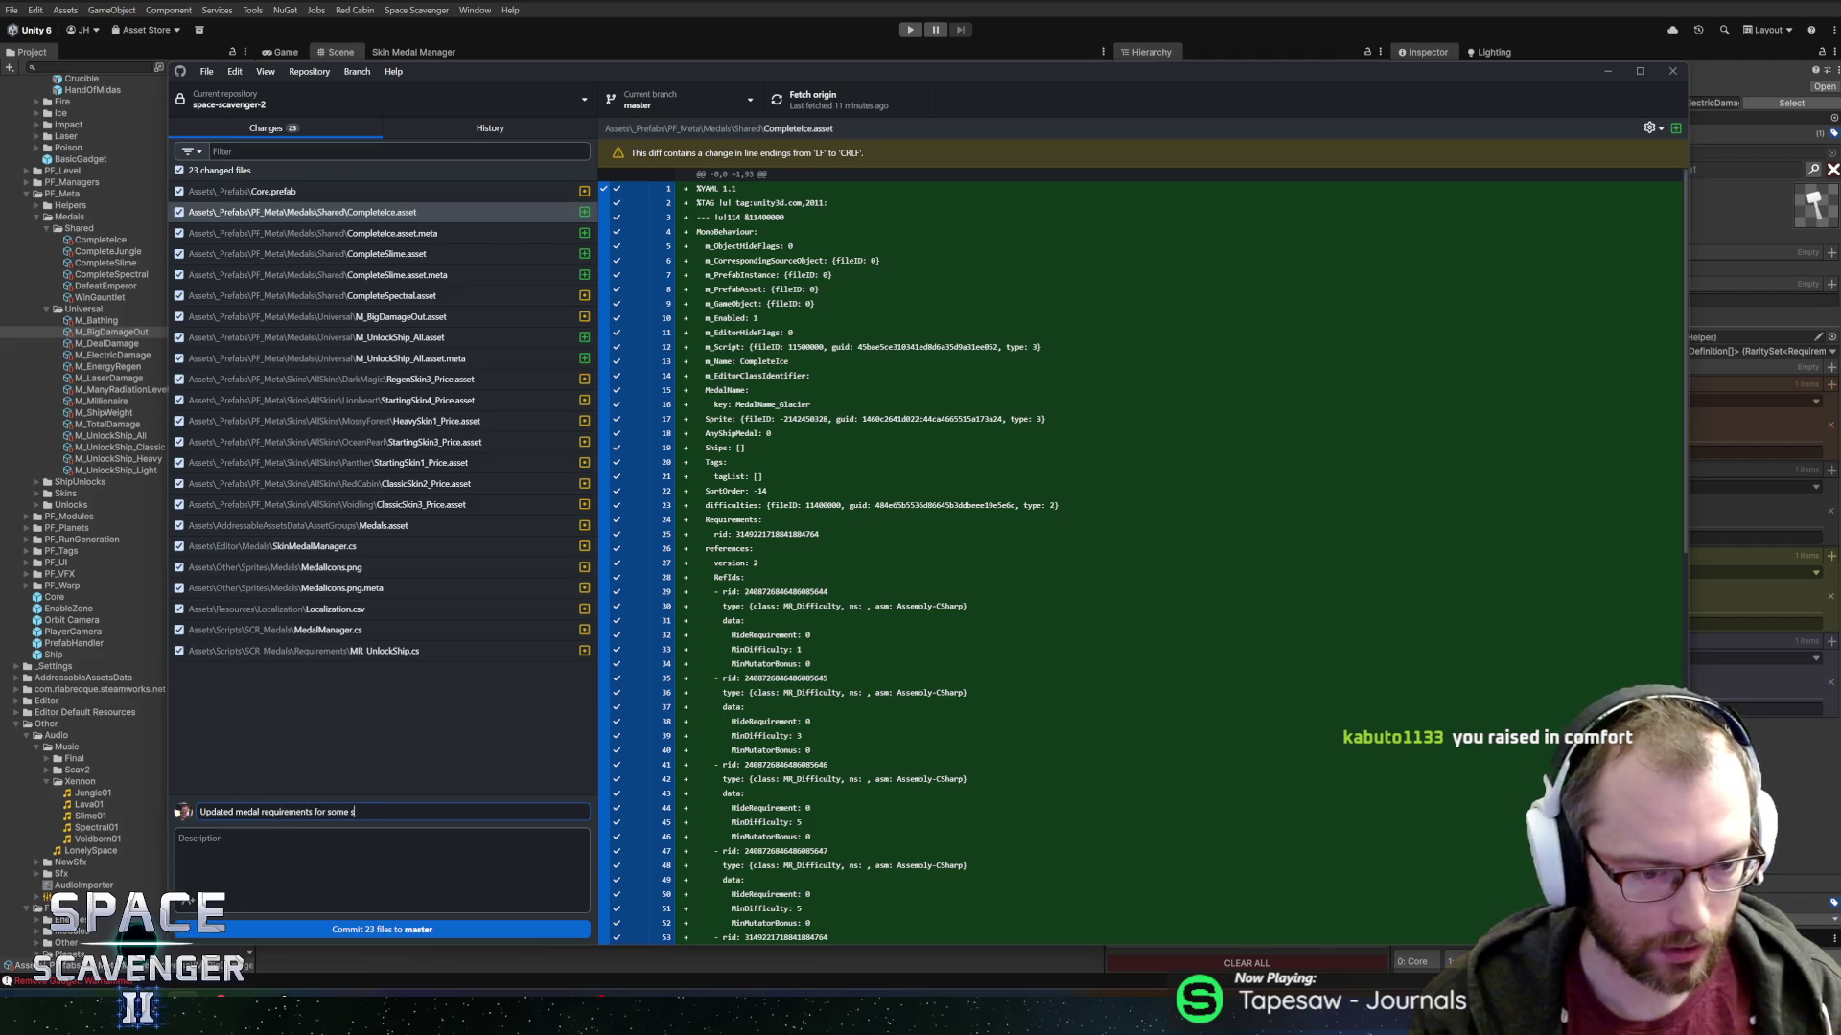
{"action": "left_click", "coordinate": [382, 928]}
{"action": "left_click", "coordinate": [813, 103]}
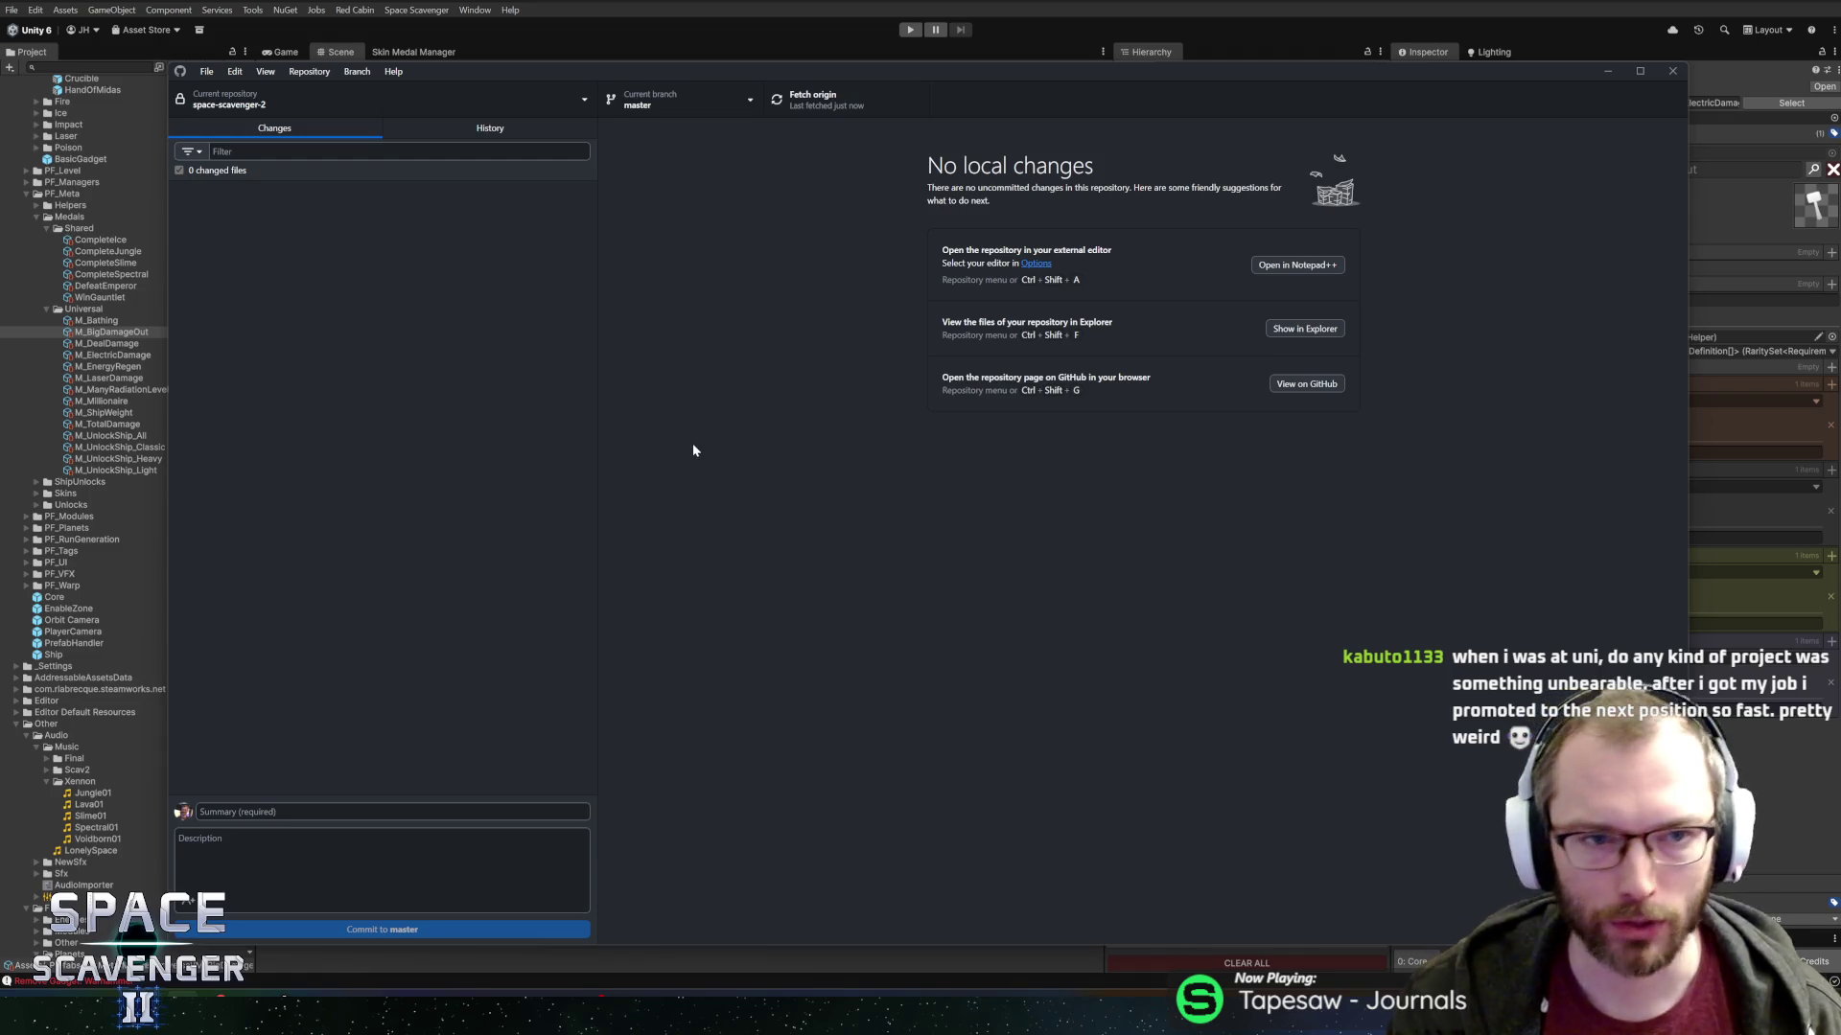
Widen Unity's medal properties area, then bring up MedalManager.cs in Rider.
{"action": "key", "text": "alt+Tab"}
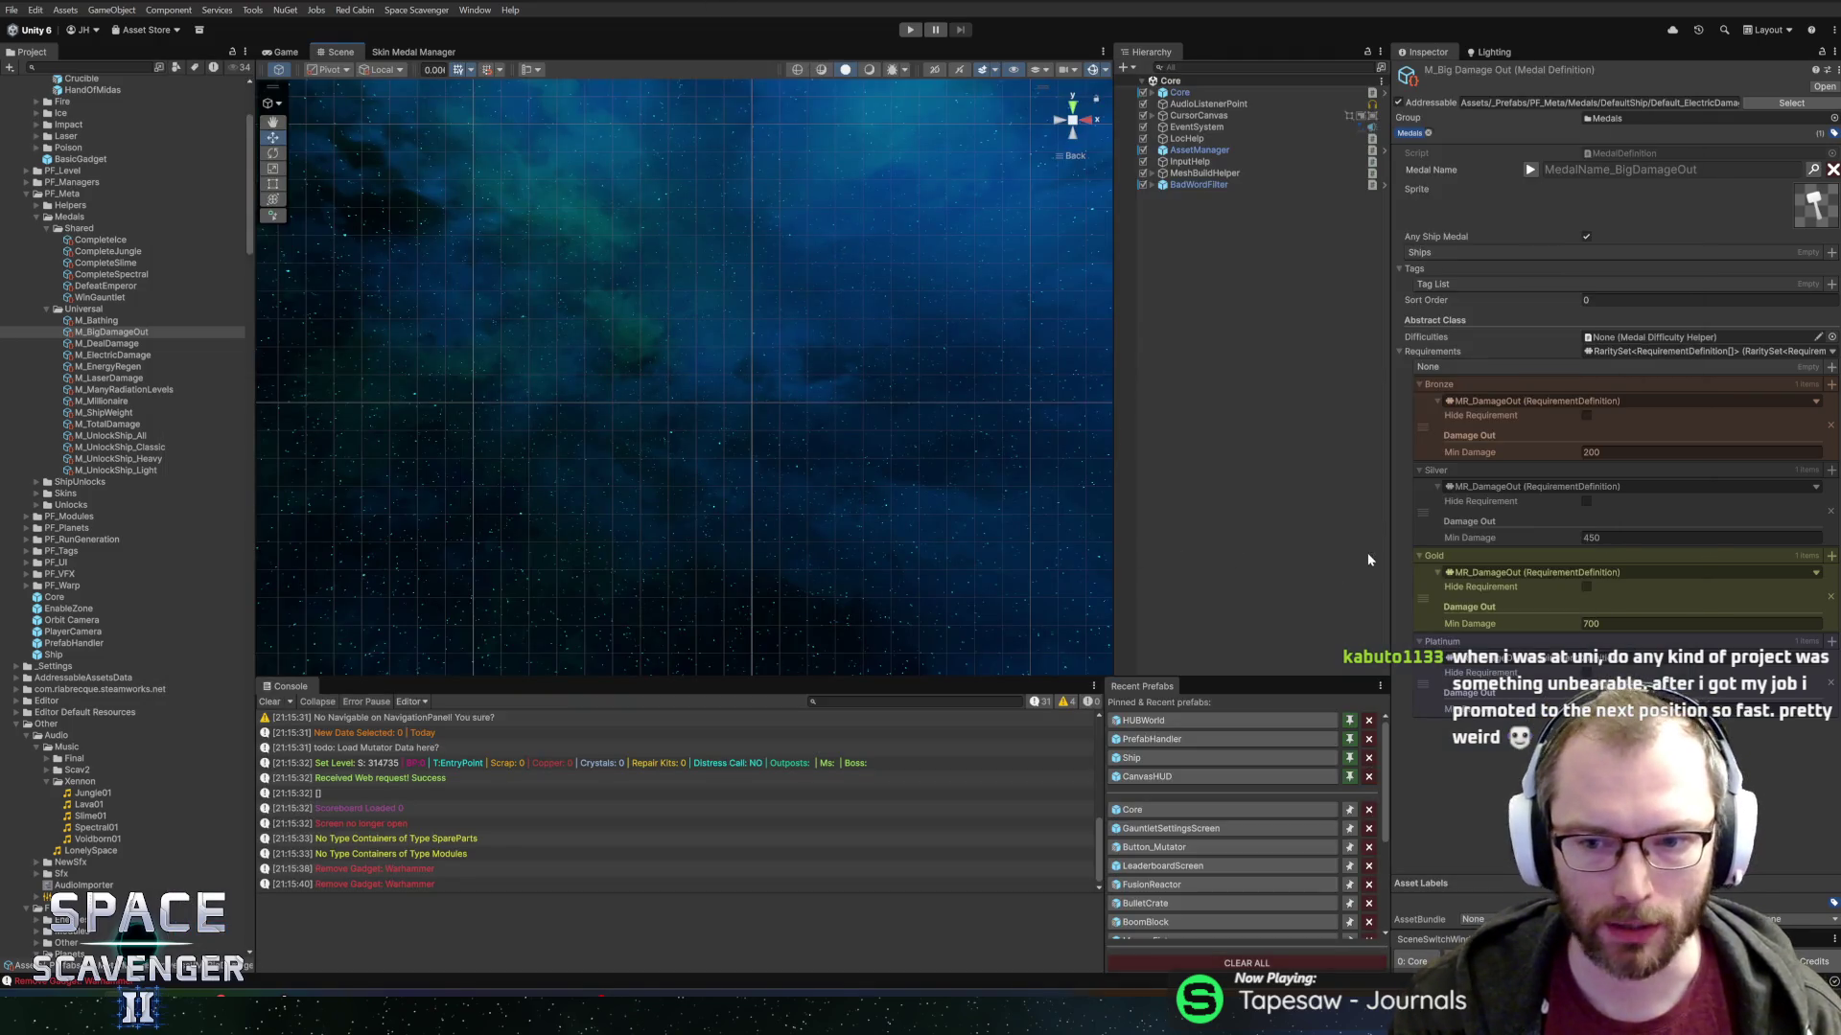
{"action": "left_click_drag", "start_coordinate": [1388, 544], "coordinate": [1375, 543]}
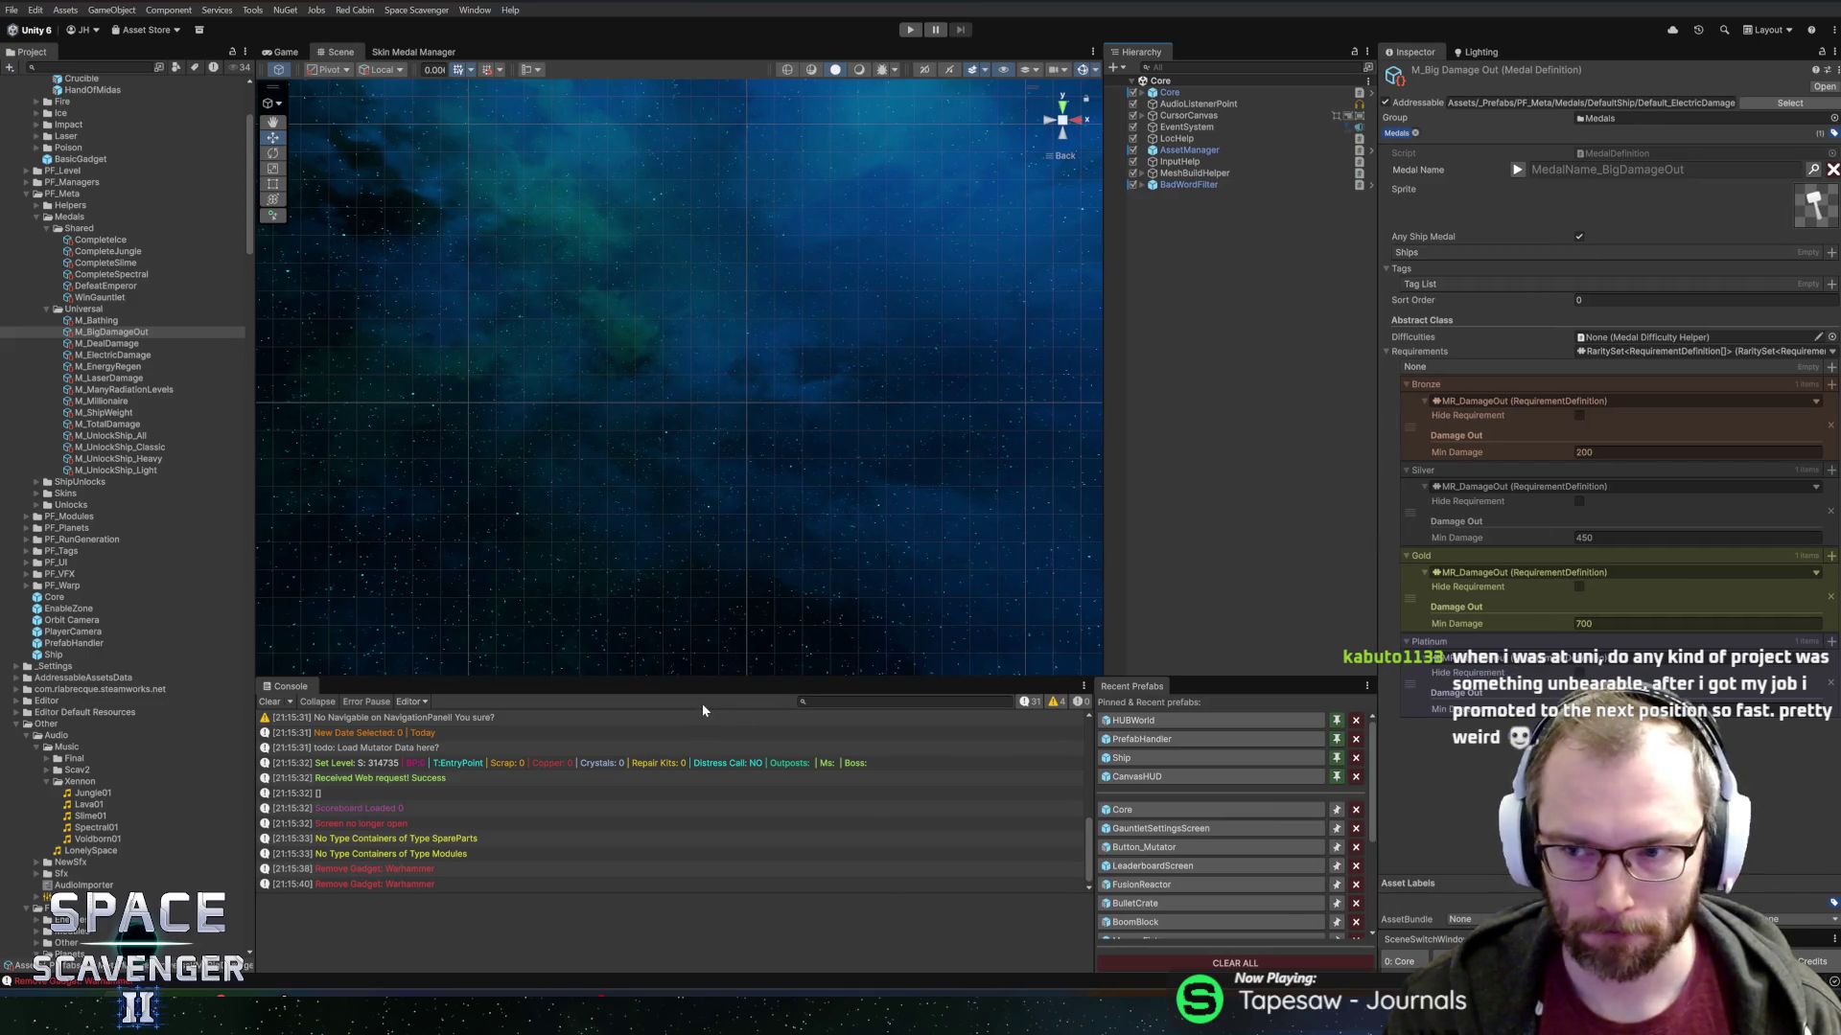
{"action": "key", "text": "alt+Tab"}
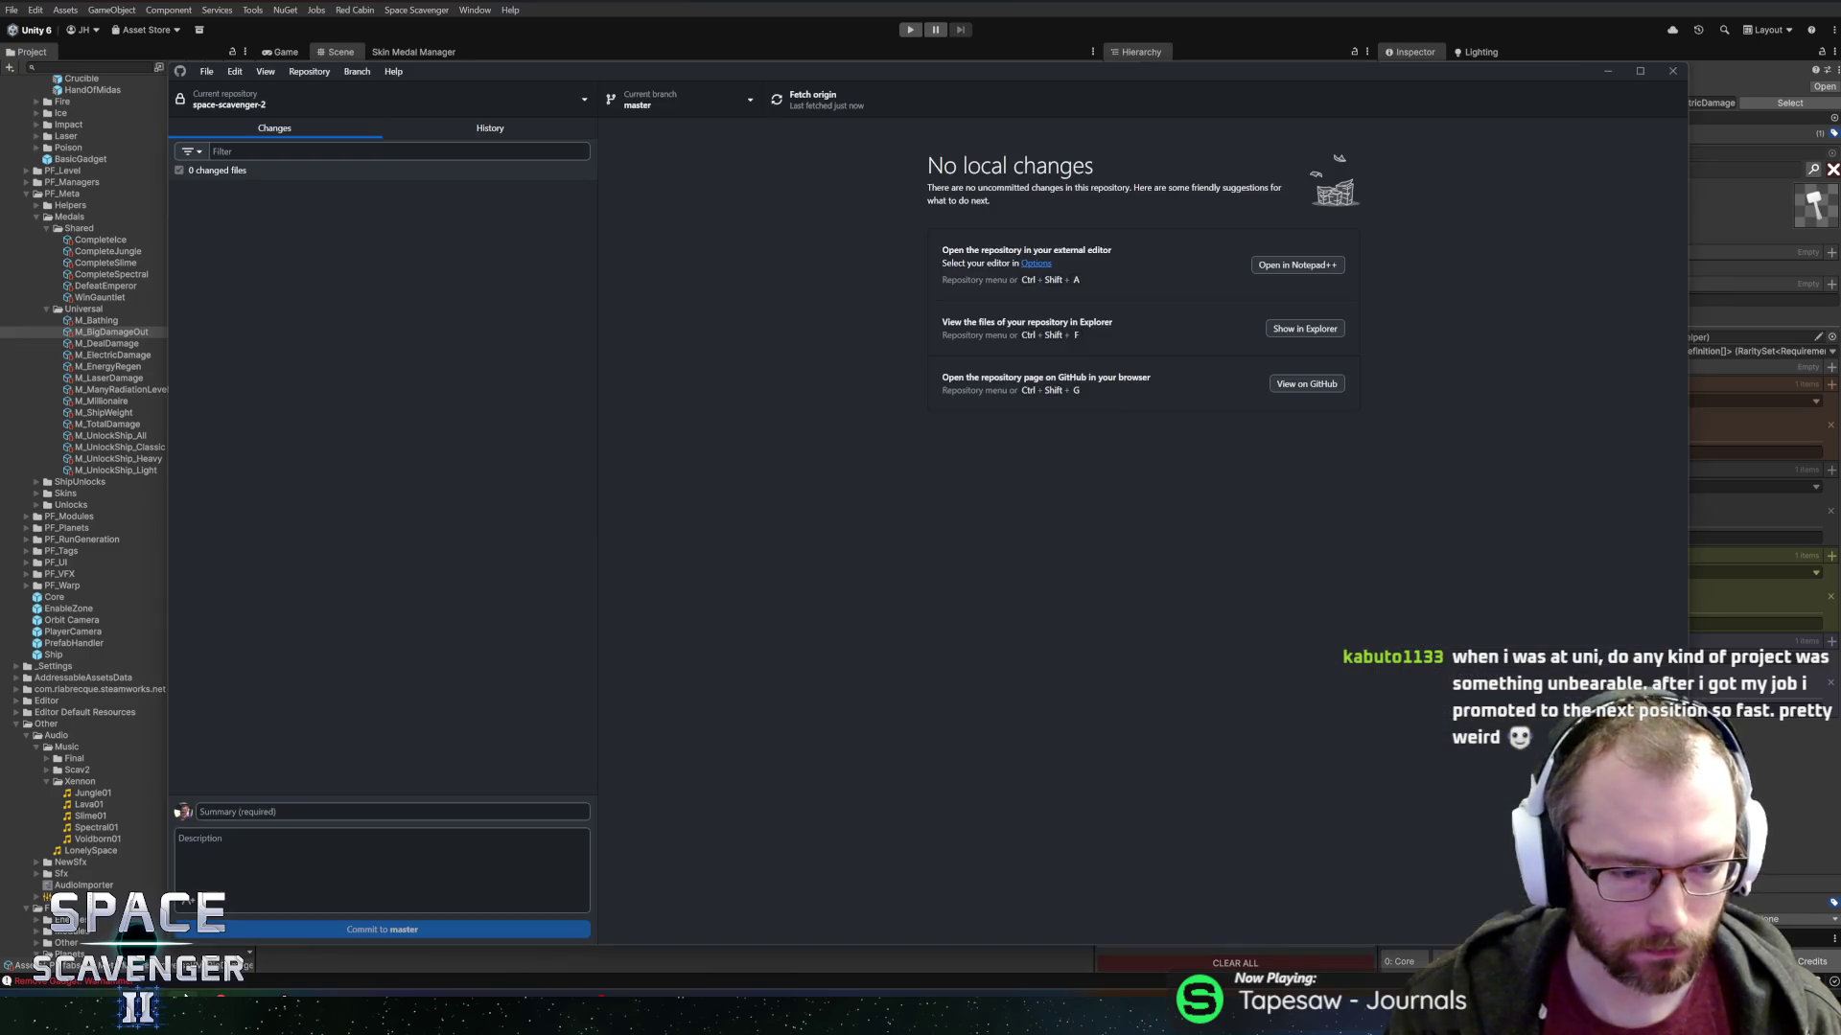
{"action": "key", "text": "alt+Tab"}
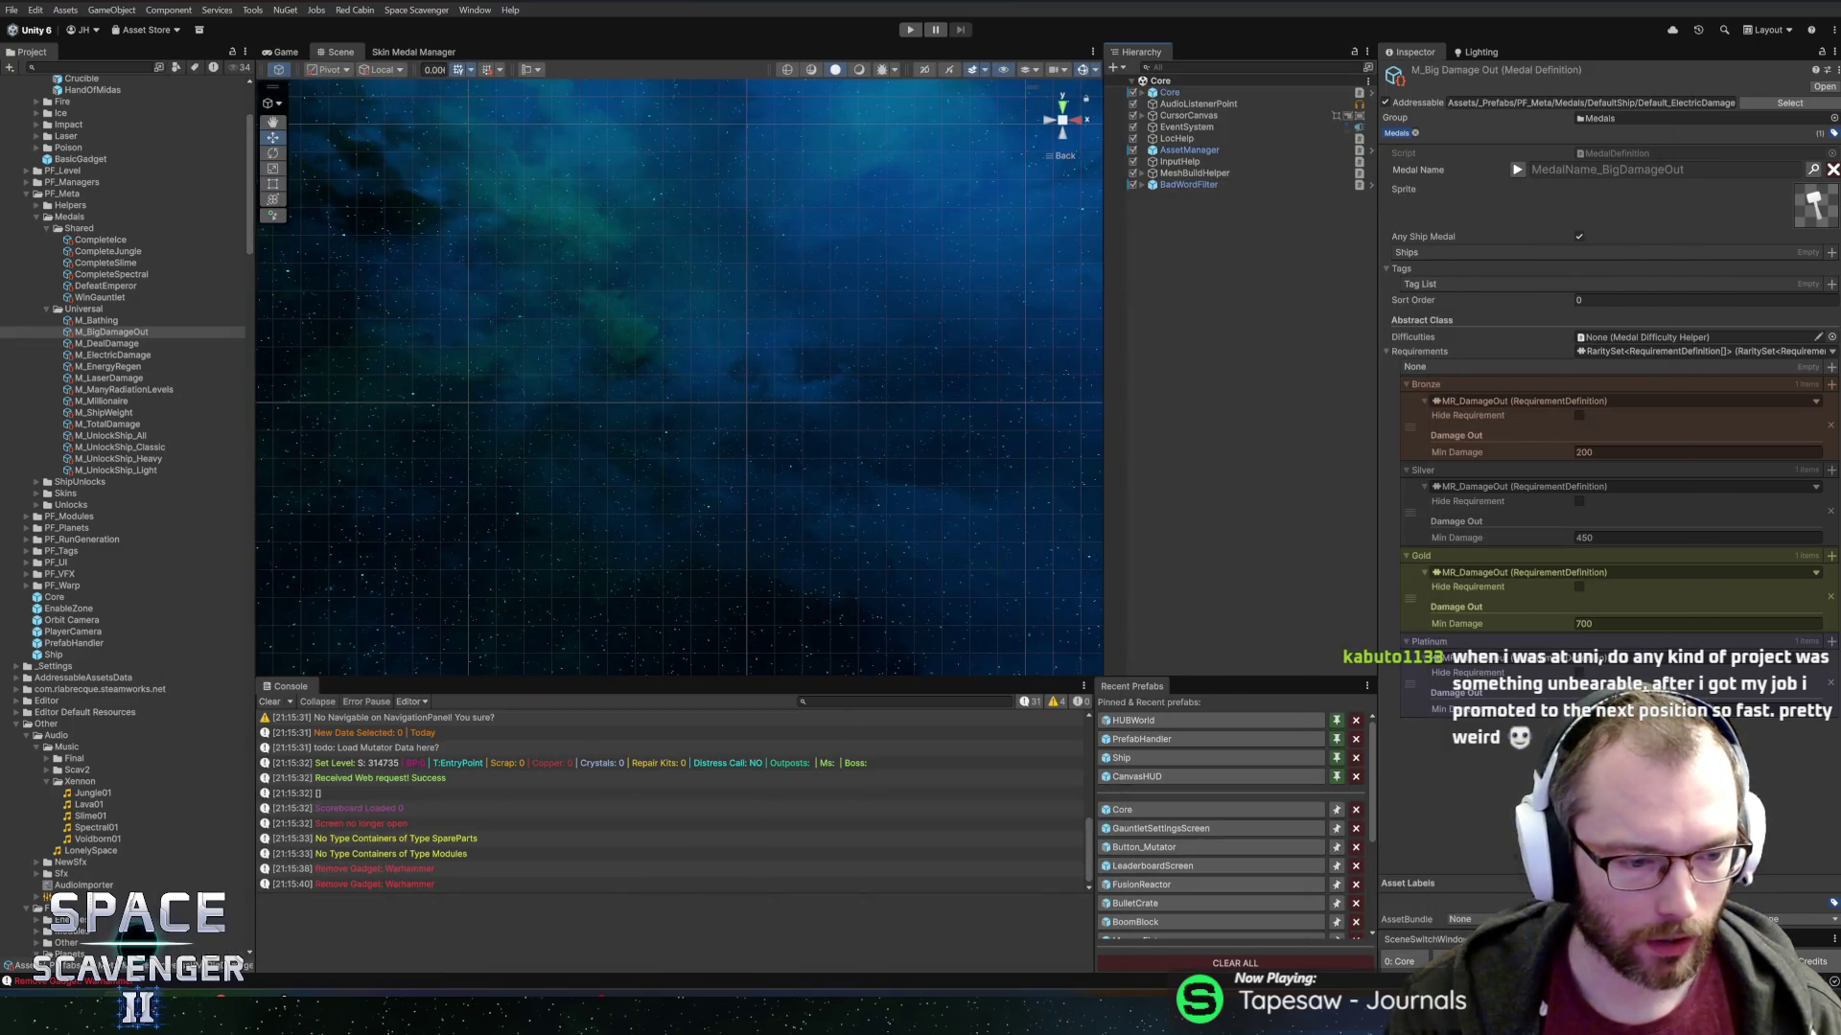
{"action": "left_click", "coordinate": [99, 893]}
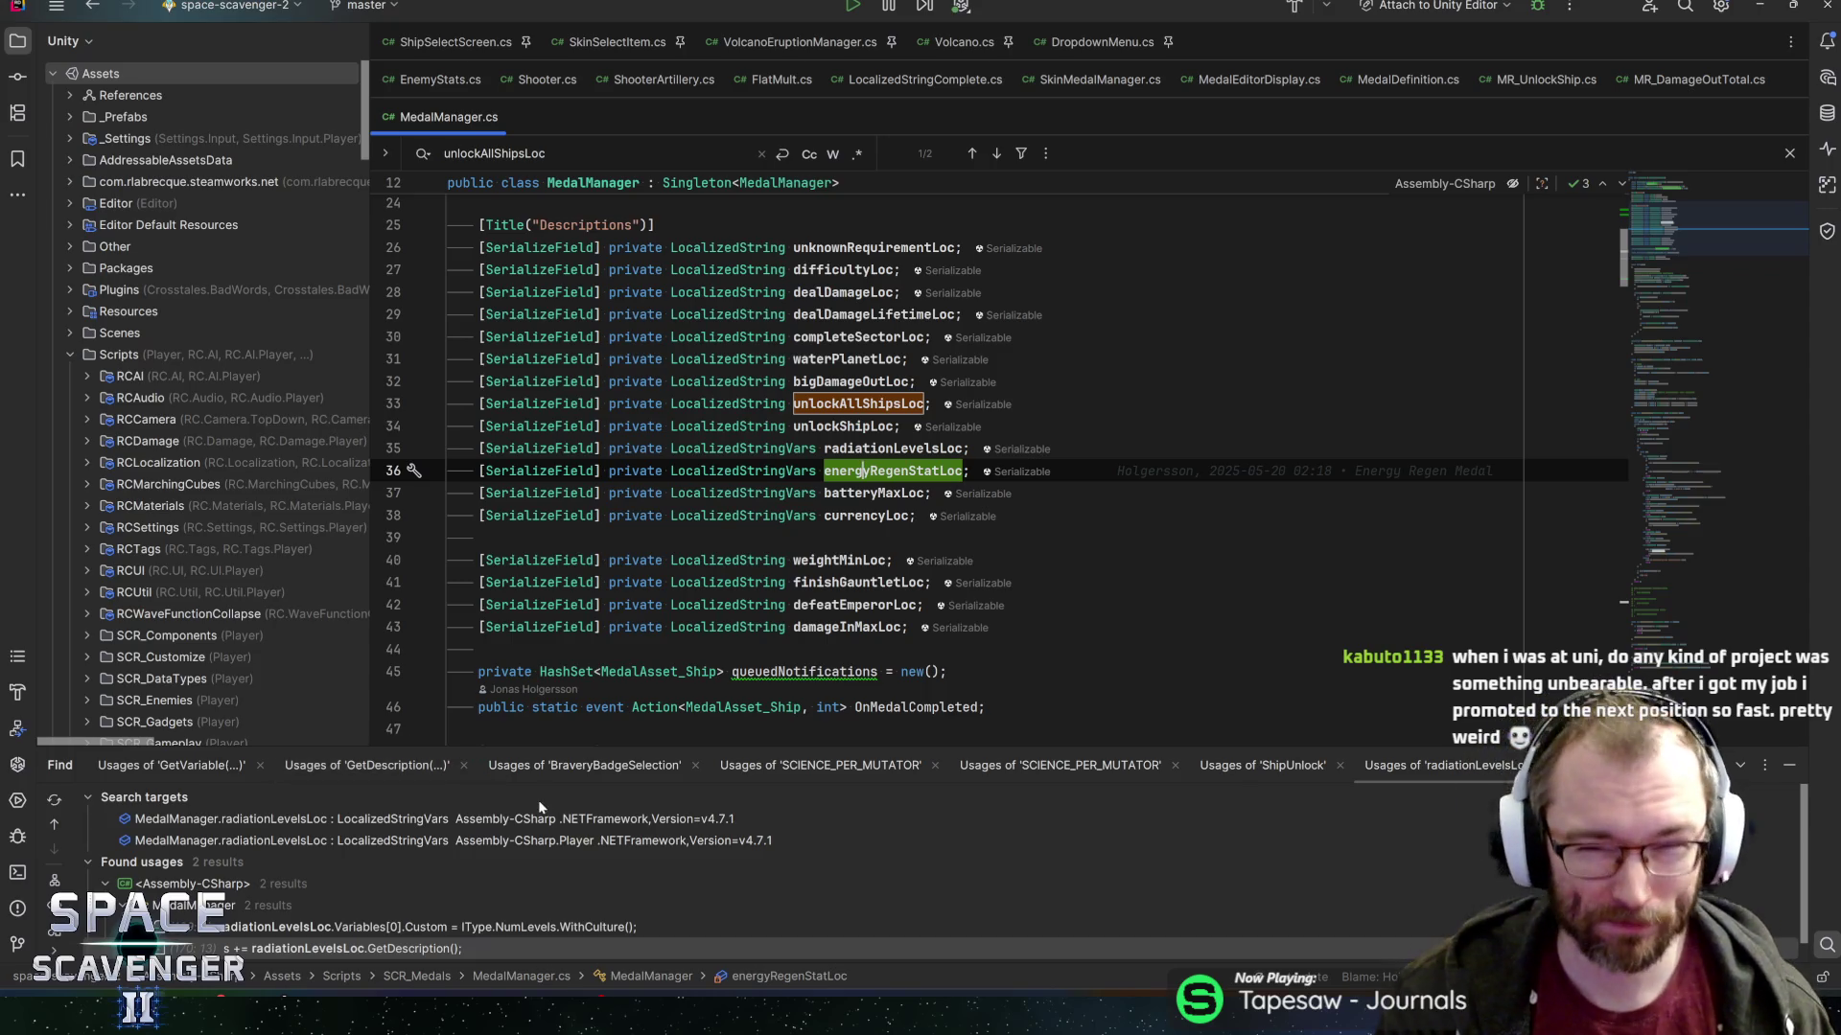
Step through MedalManager.cs Loc fields from batteryMaxLoc up to bigDamageOutLoc, then return to Unity.
{"action": "left_click", "coordinate": [869, 493]}
{"action": "key", "text": "Down"}
{"action": "key", "text": "Up"}
{"action": "key", "text": "Up"}
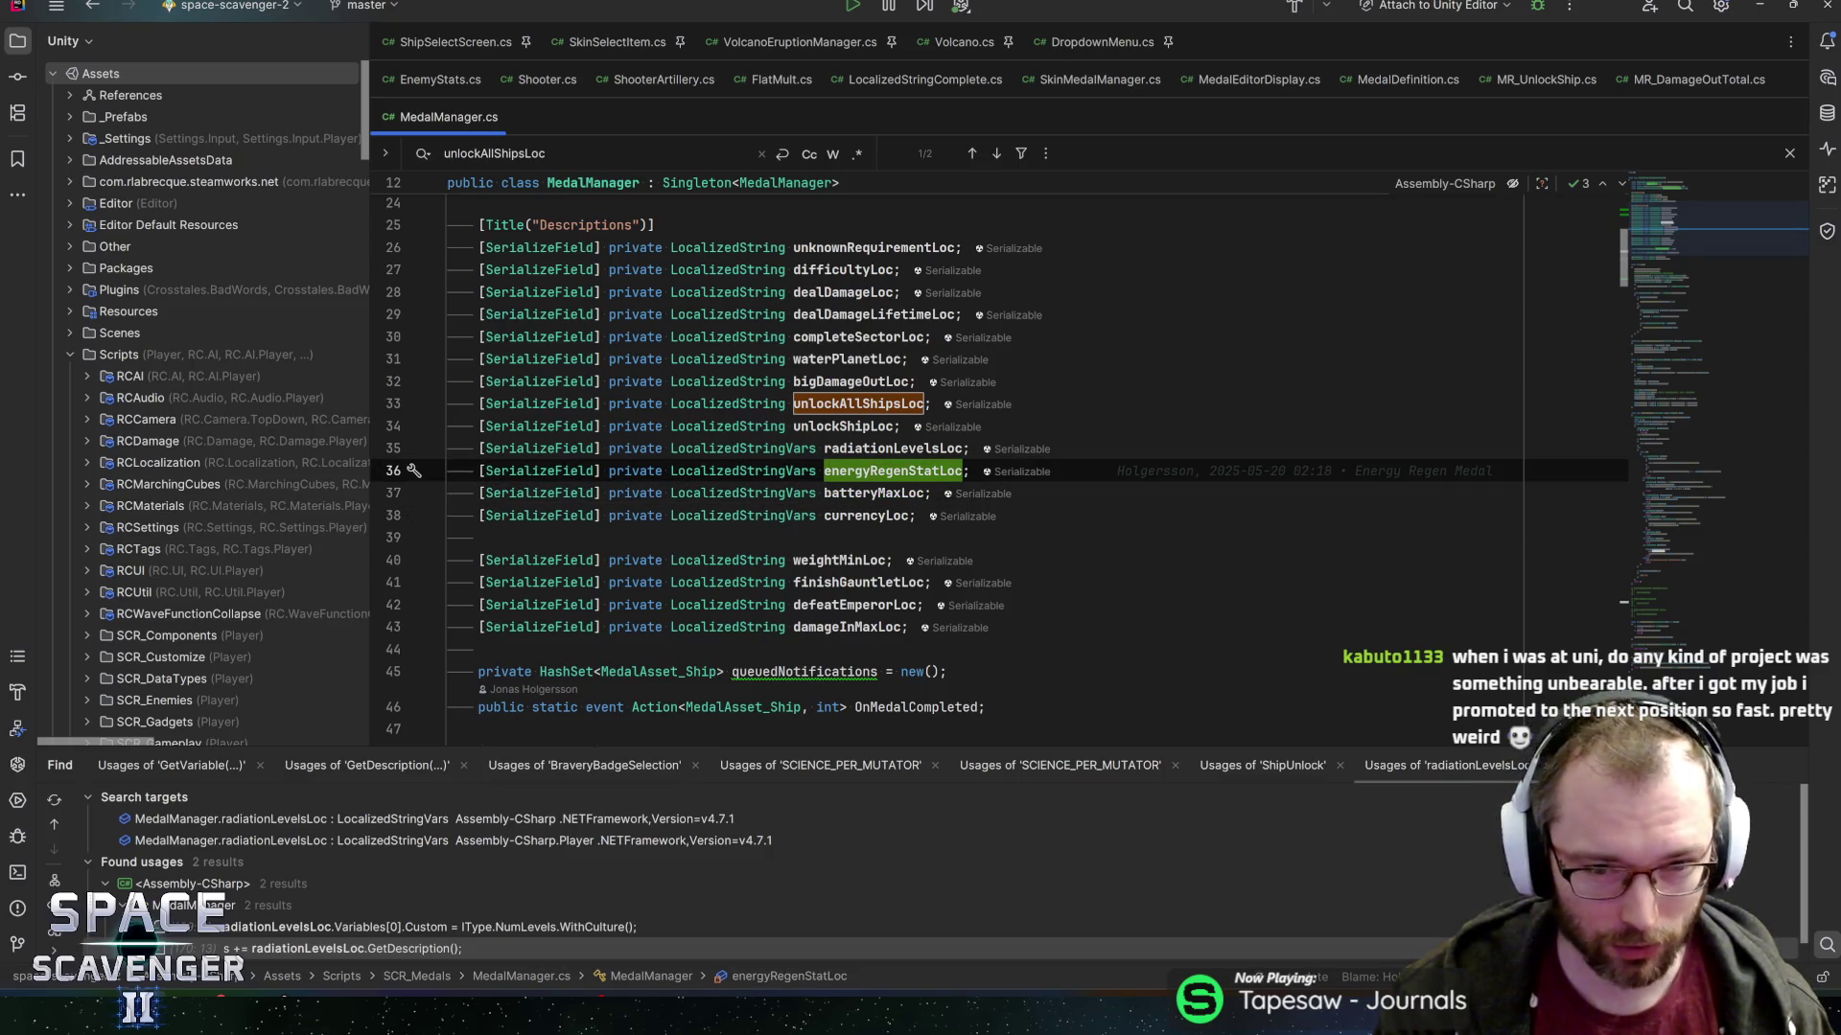
{"action": "key", "text": "Up"}
{"action": "key", "text": "Up"}
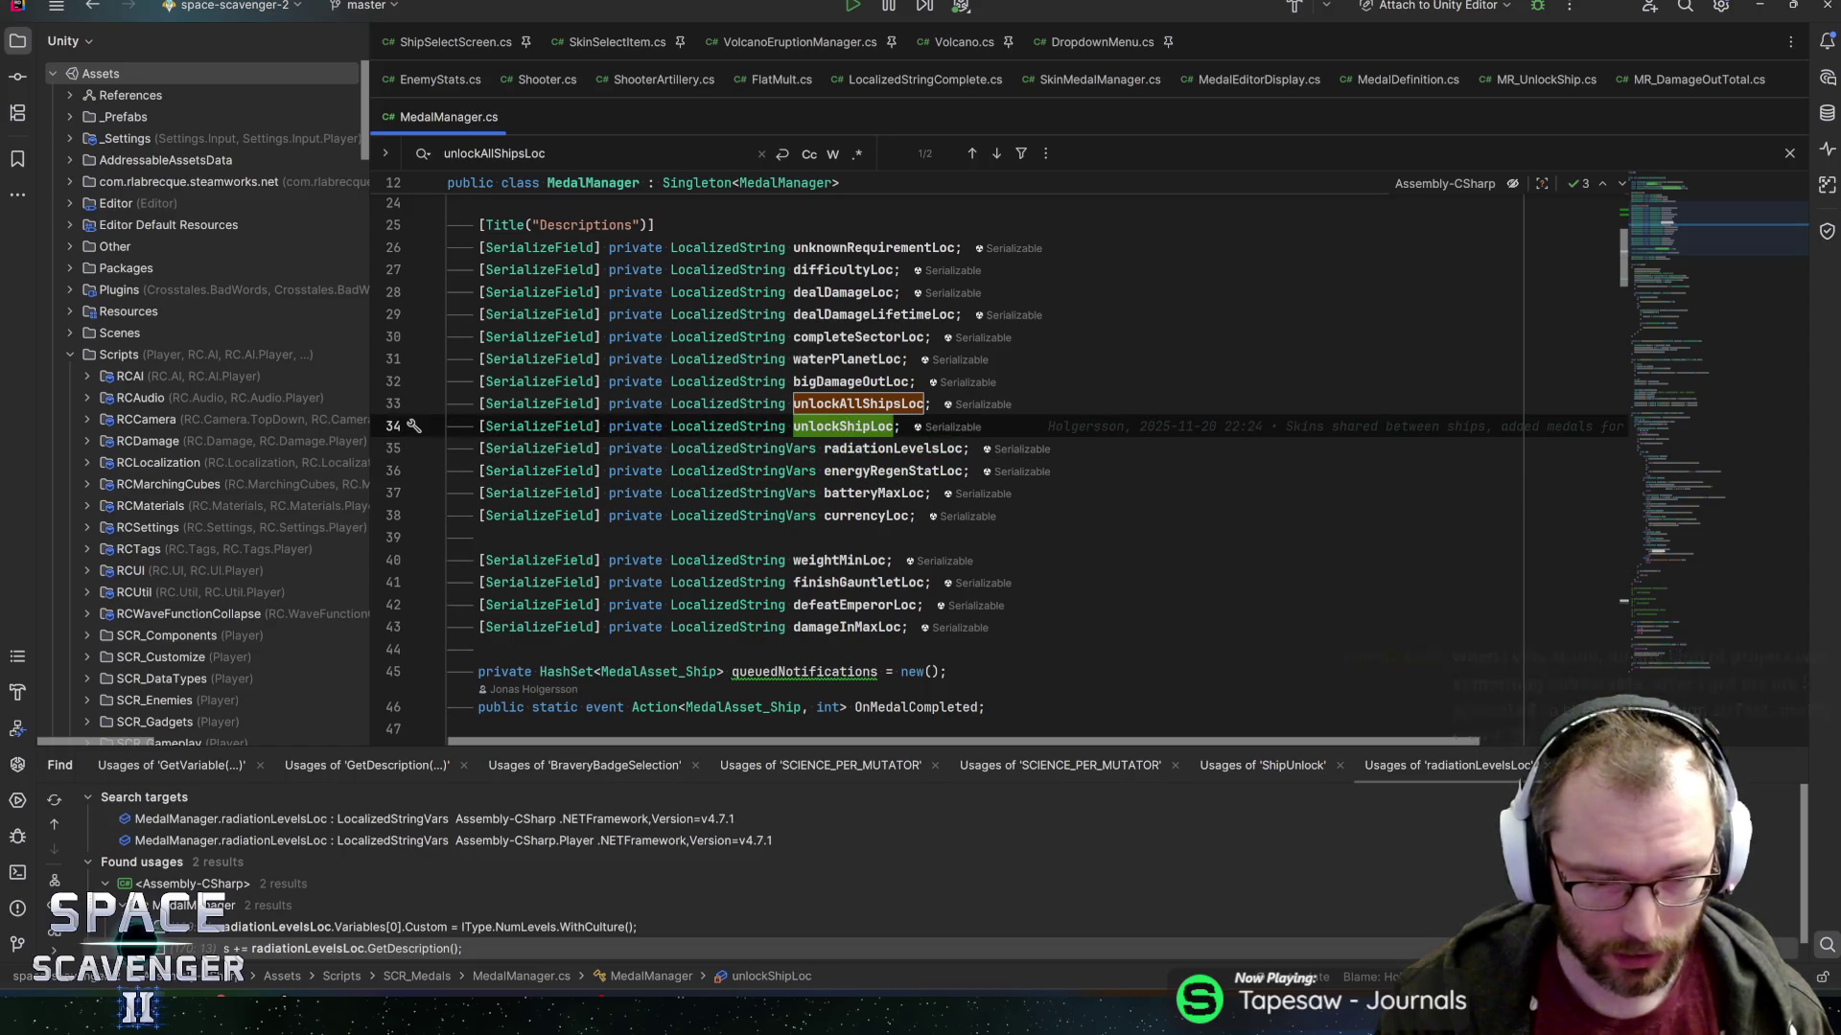
{"action": "key", "text": "Up"}
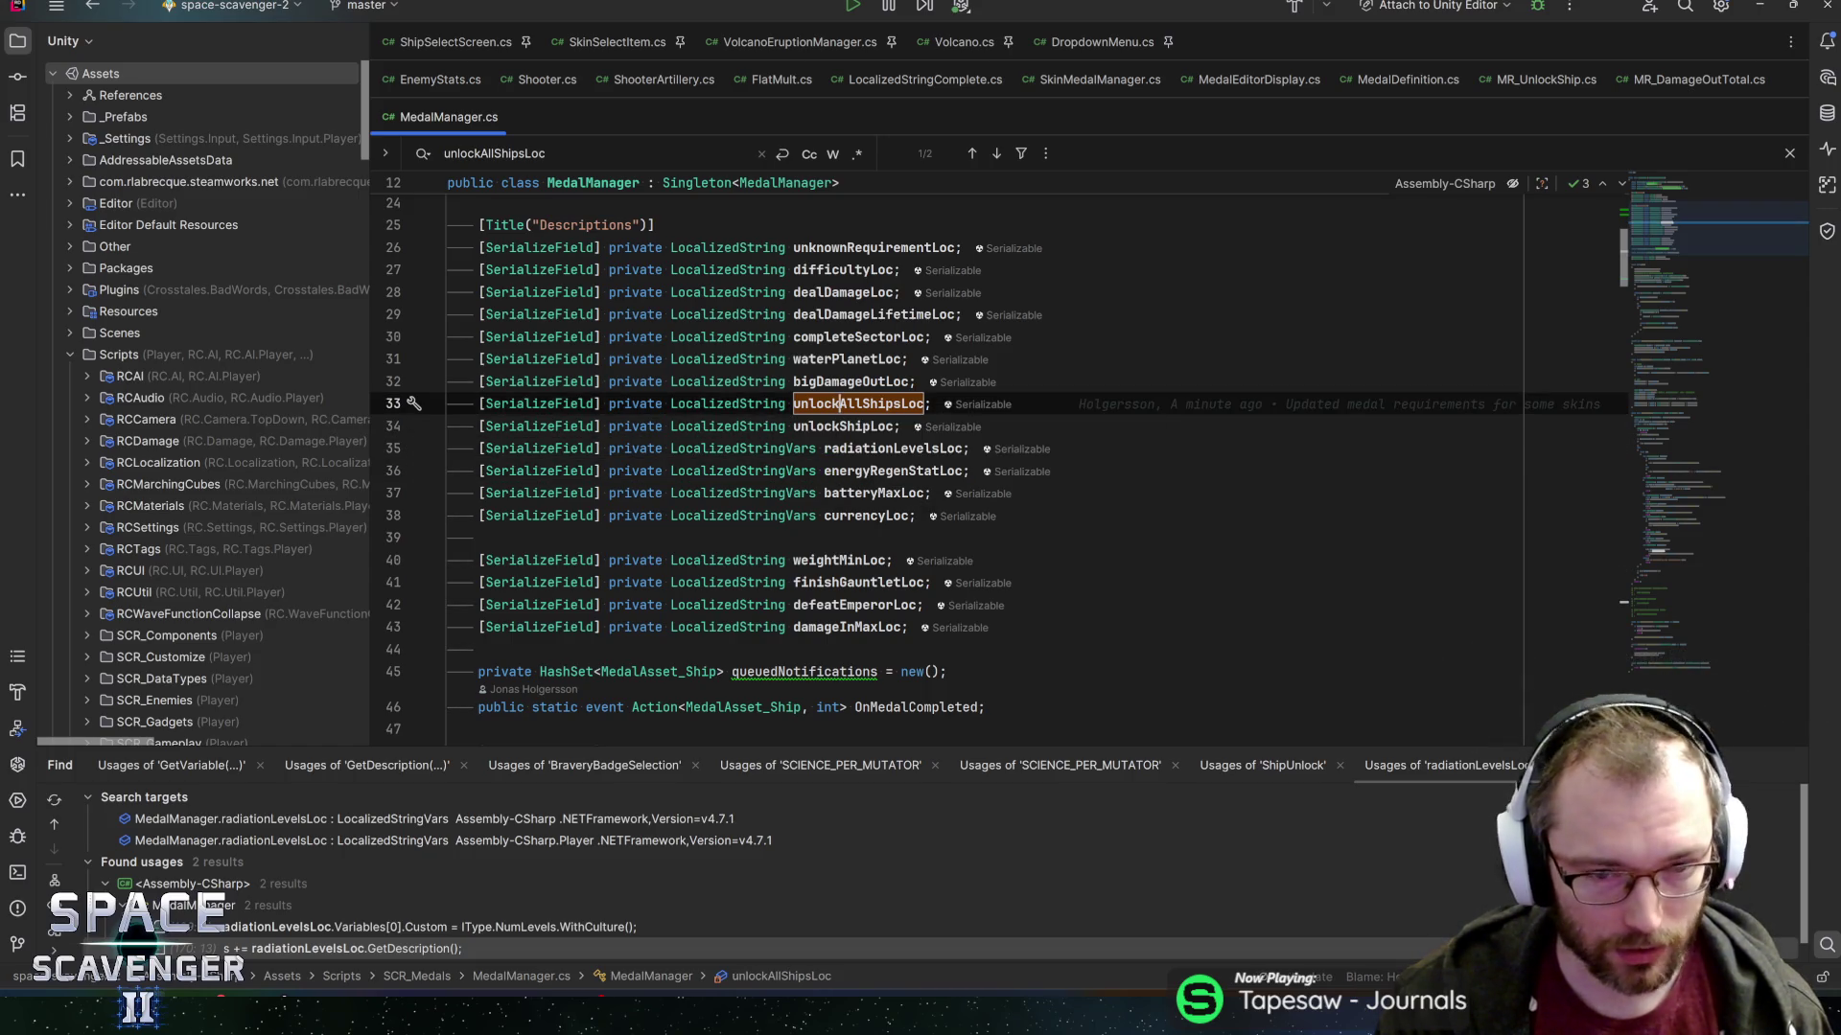
{"action": "key", "text": "Up"}
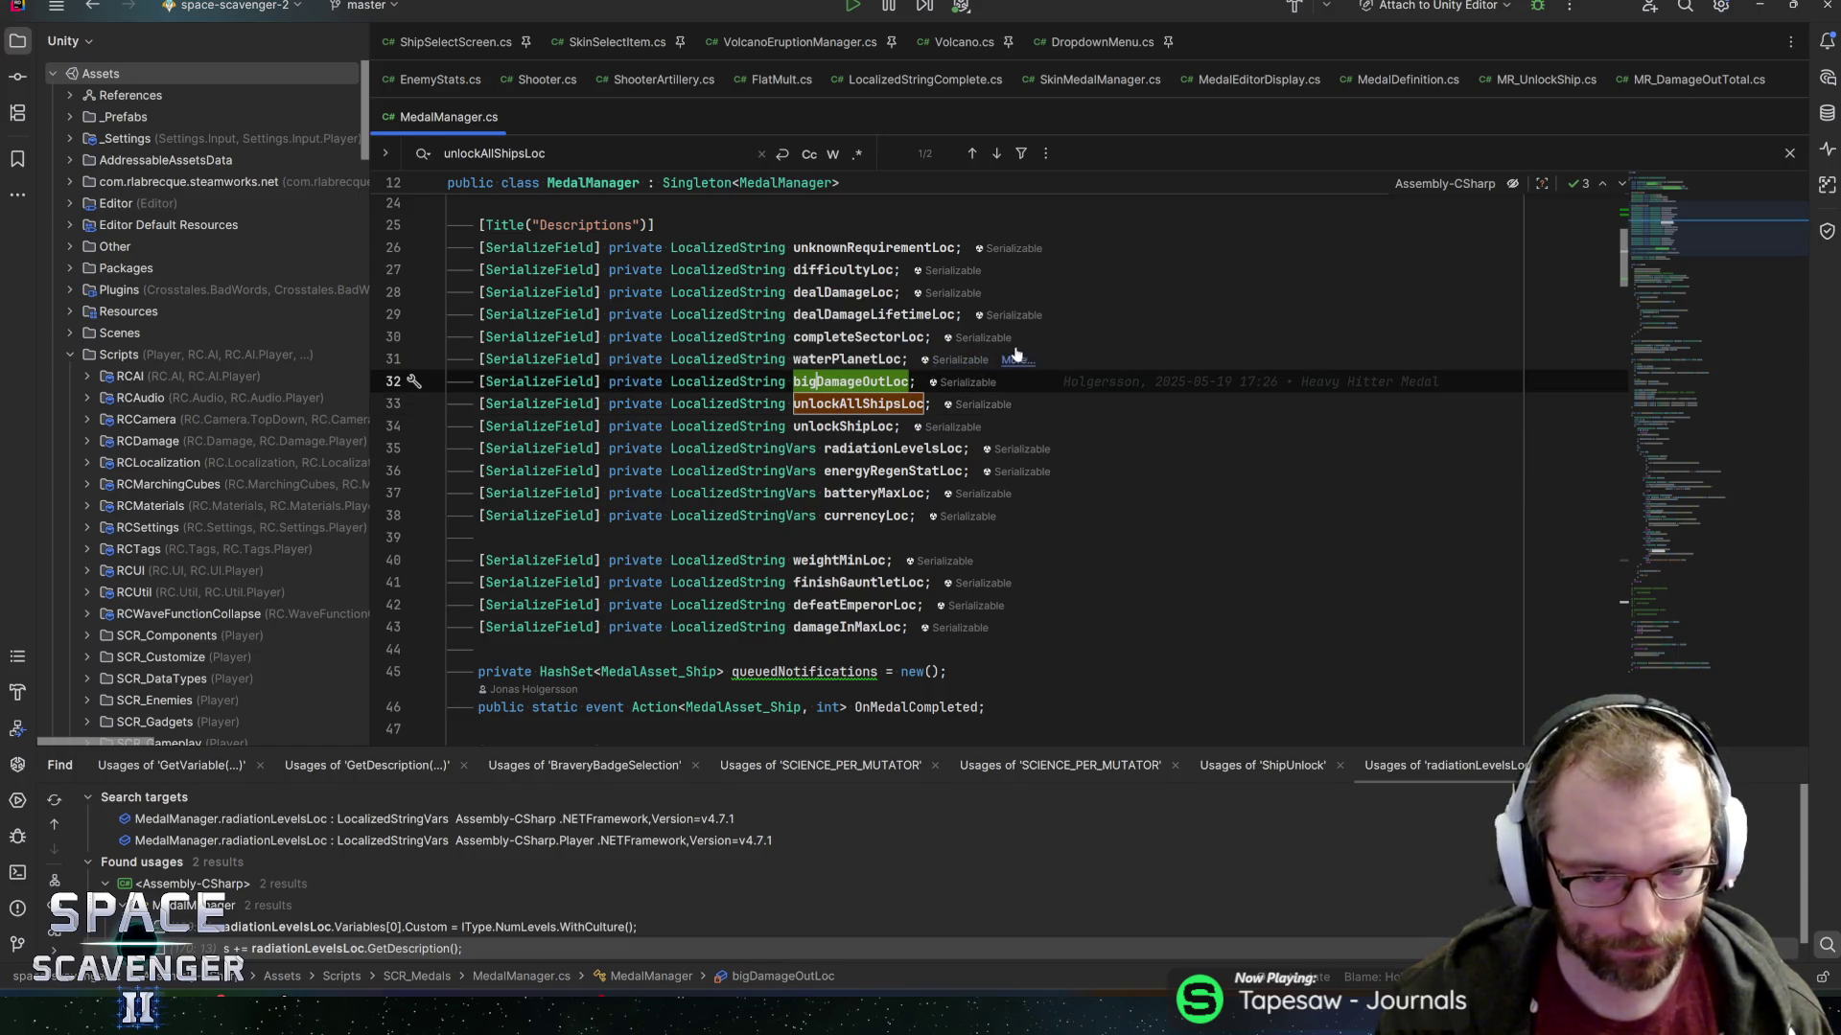
{"action": "left_click", "coordinate": [1763, 14]}
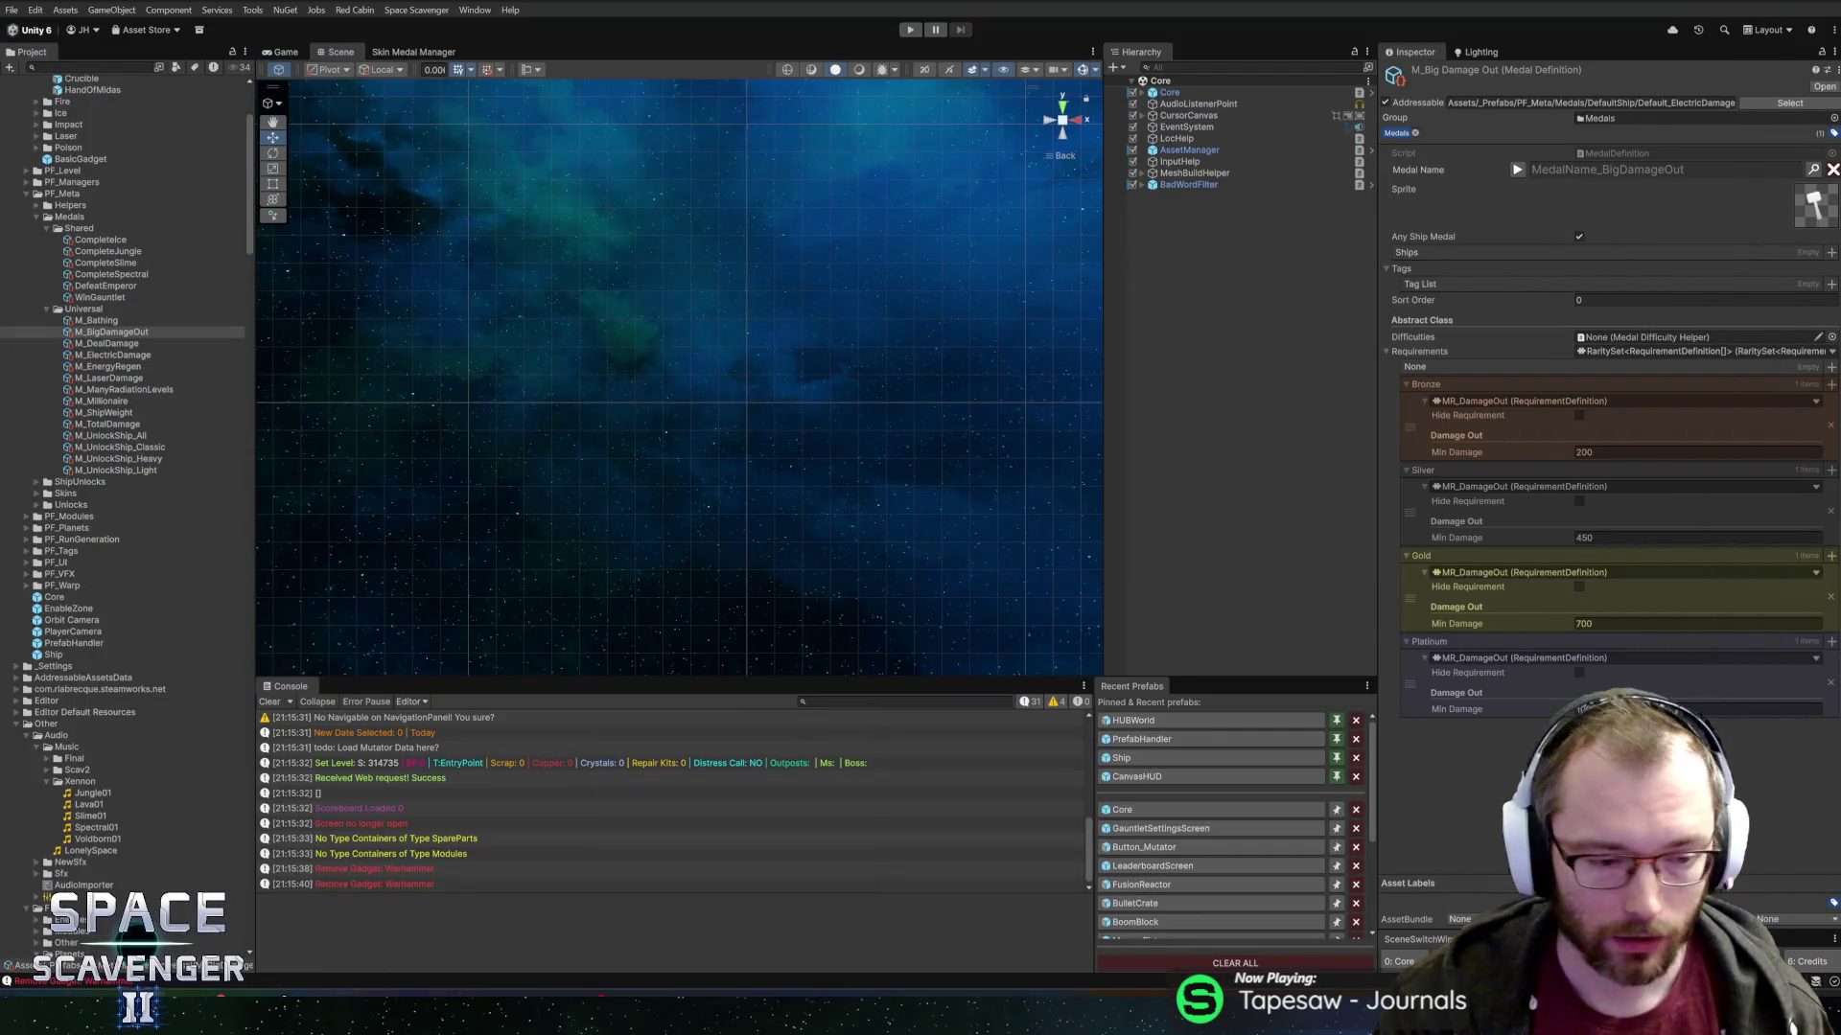
Minimize Rider and select M_Bathing to view its 1, 4, 7, 10 bathing duration tiers.
{"action": "key", "text": "alt+Tab"}
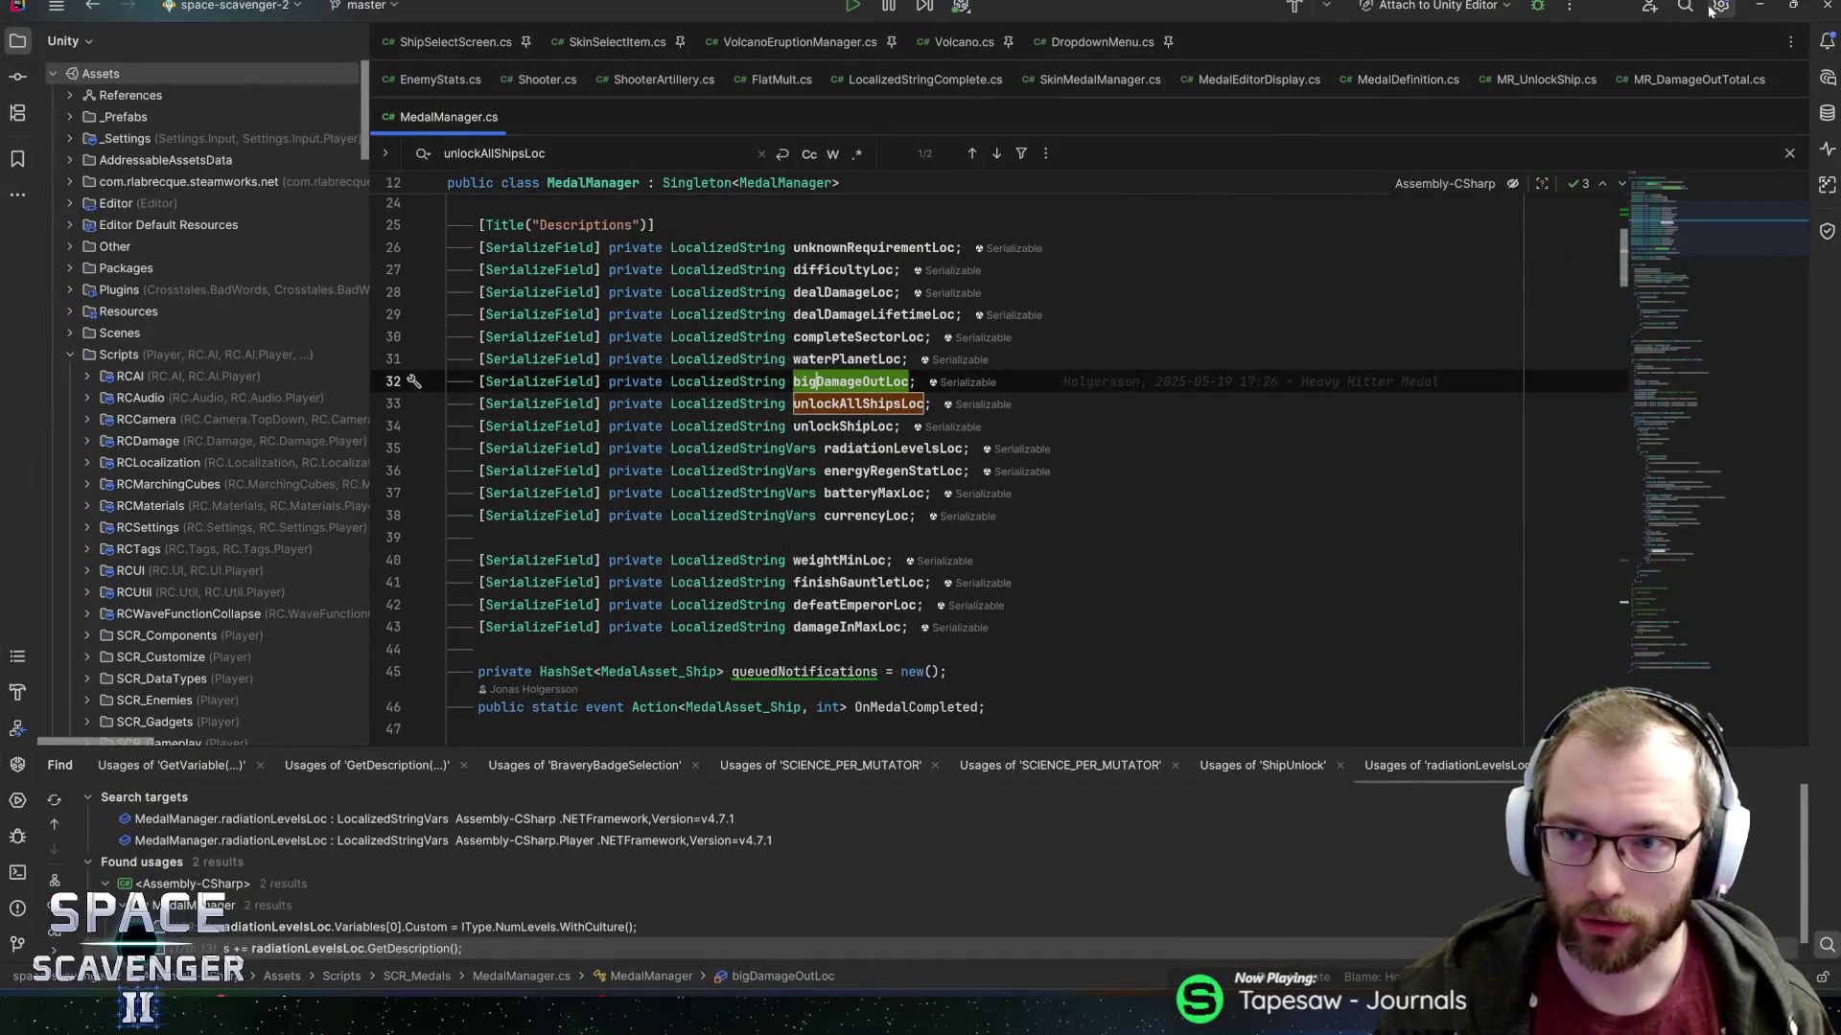
{"action": "left_click", "coordinate": [1718, 8]}
{"action": "left_click", "coordinate": [1718, 8]}
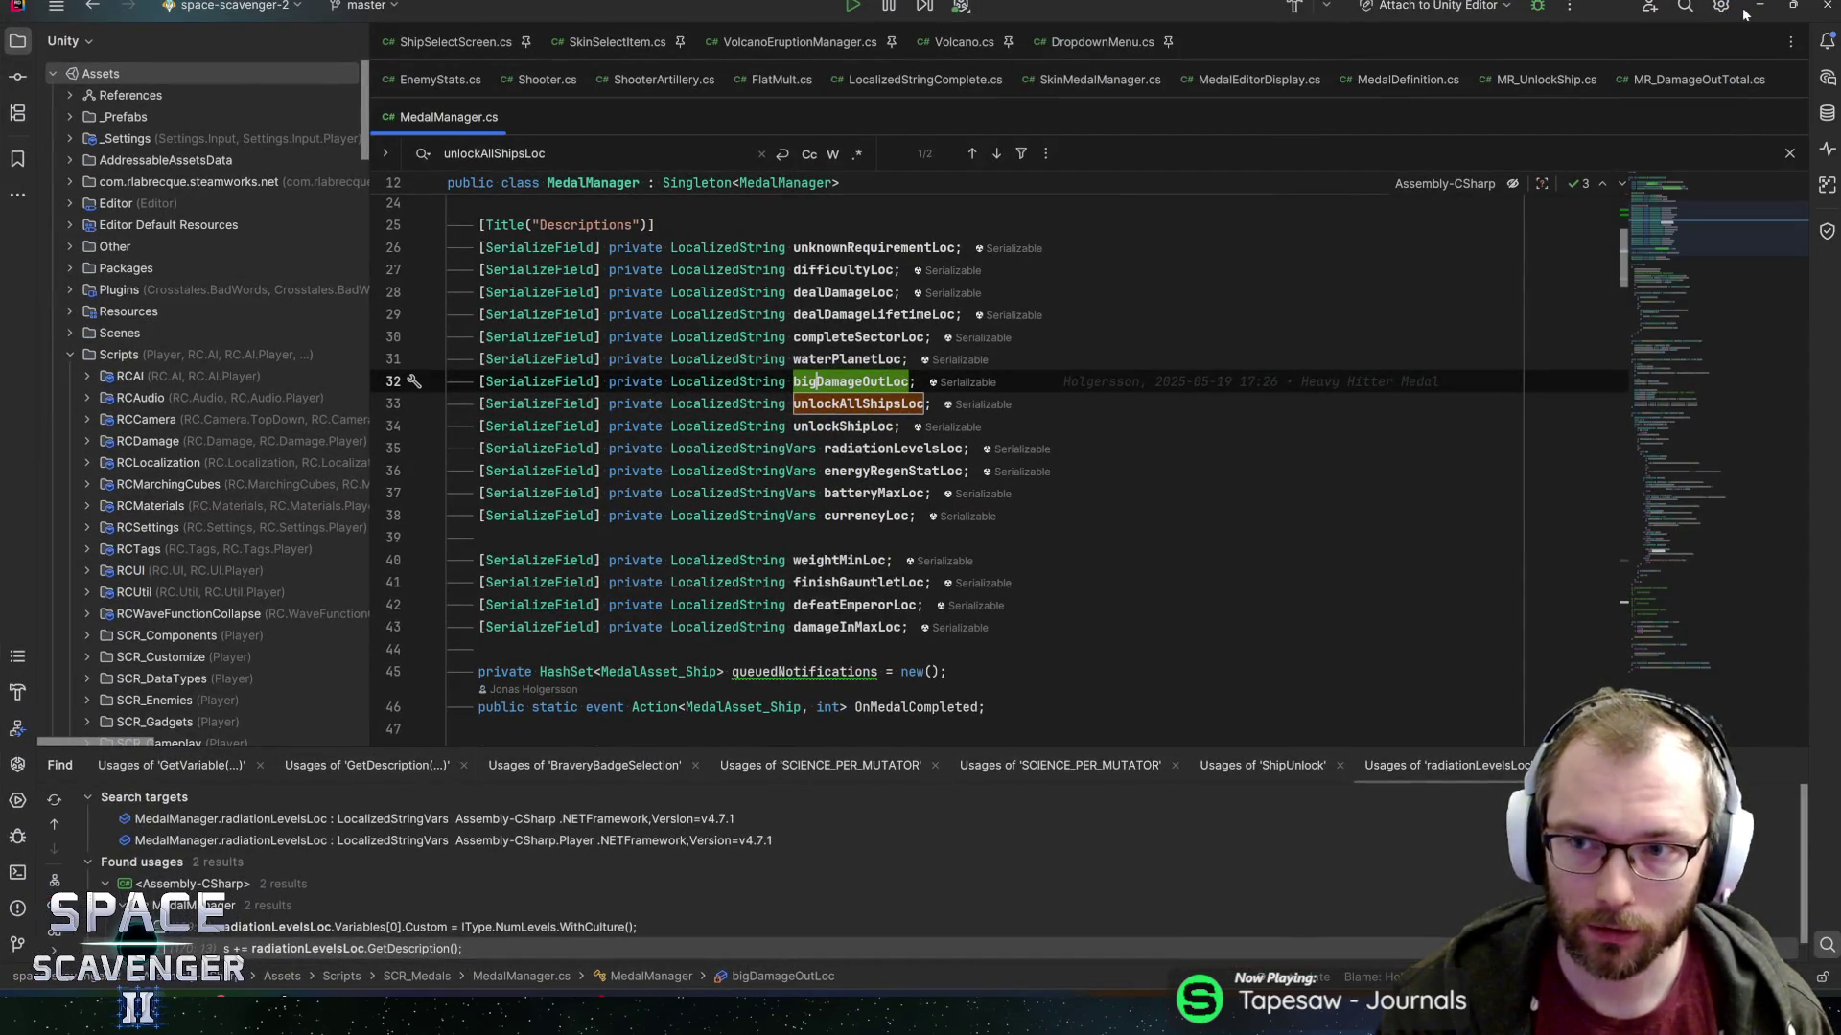
{"action": "left_click", "coordinate": [1760, 6]}
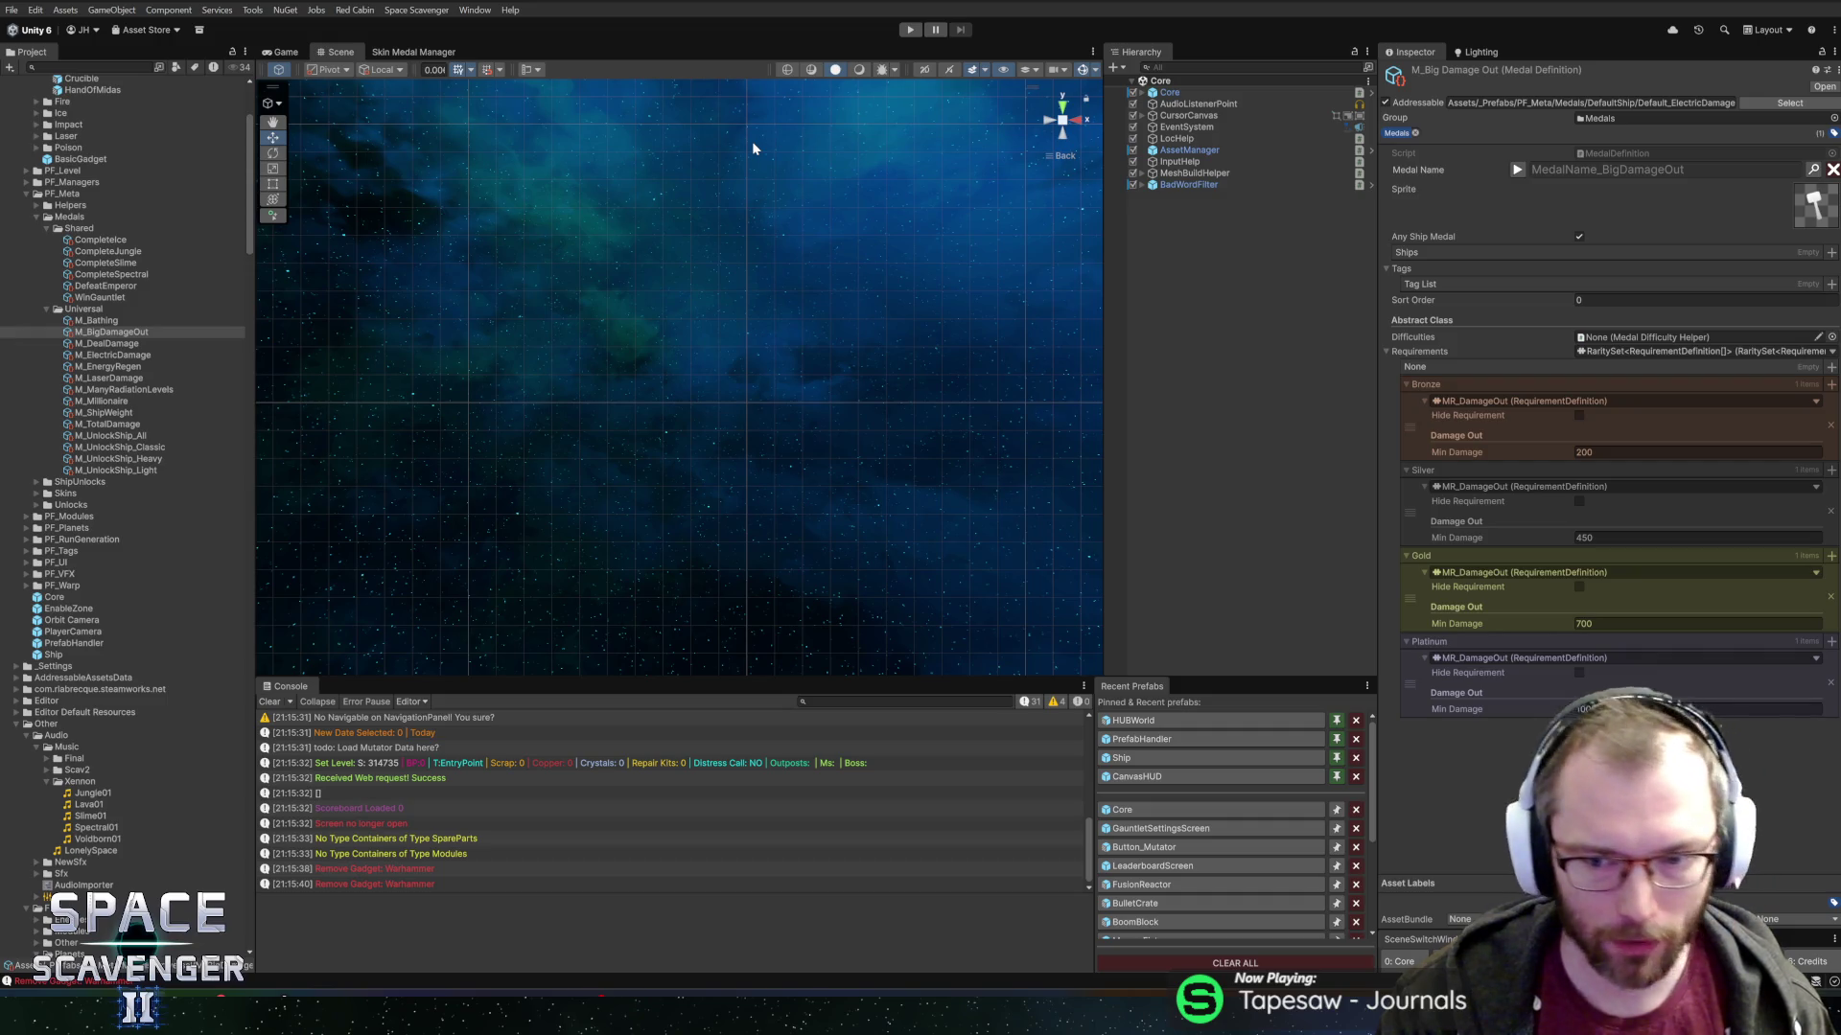
{"action": "left_click", "coordinate": [81, 321]}
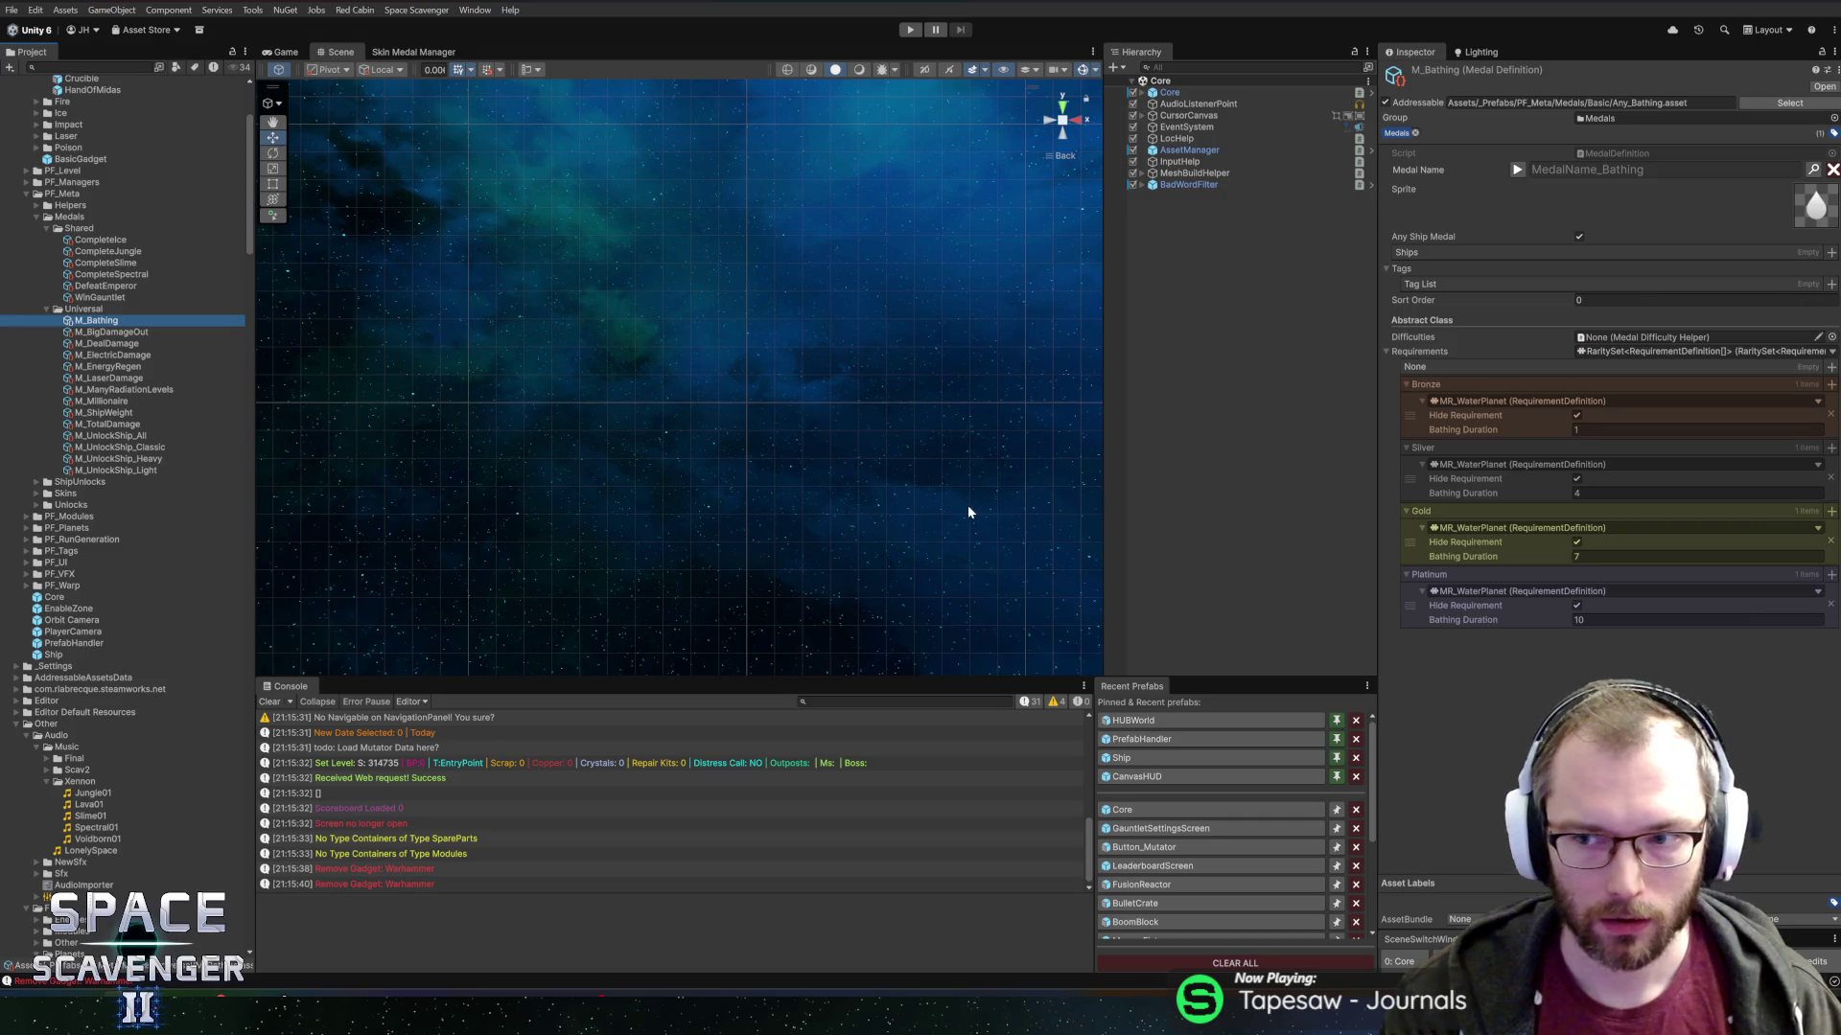
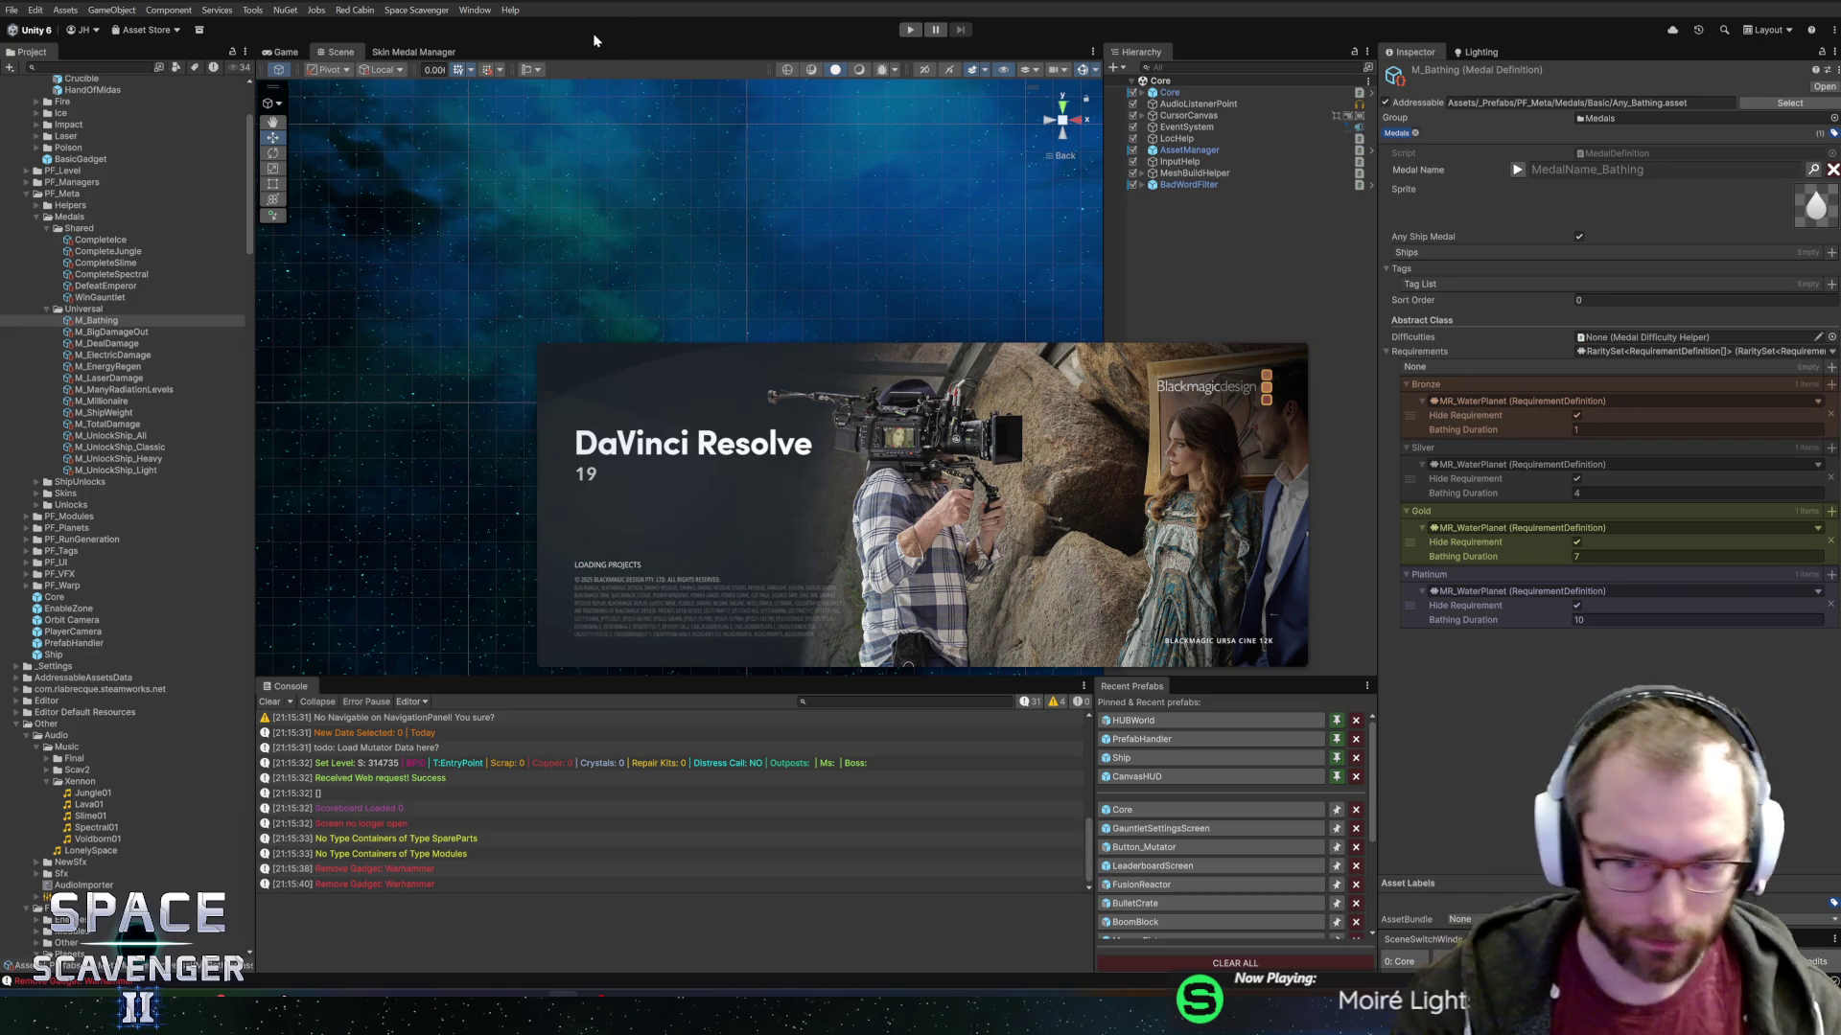
Open the RandomClips project from the Project Manager.
{"action": "double_click", "coordinate": [717, 359]}
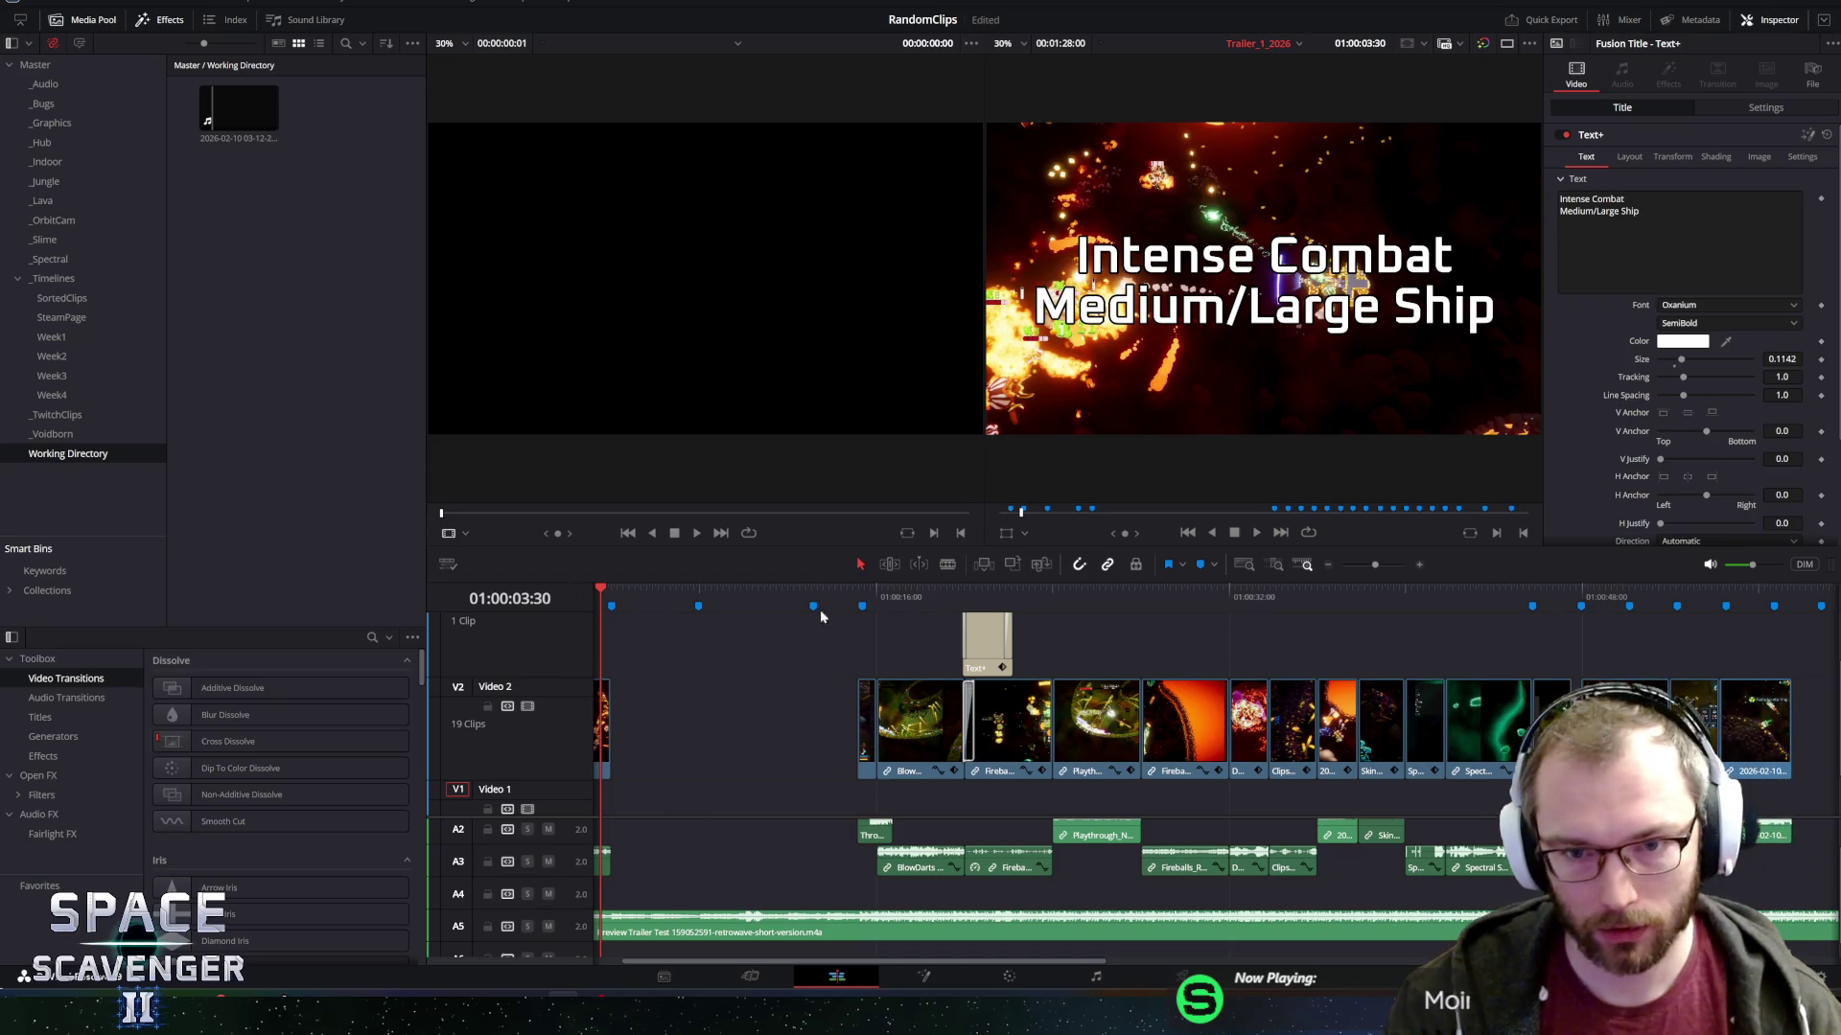
Return the playhead to the start of the trailer timeline and play it from the beginning.
{"action": "scroll", "coordinate": [767, 676], "scroll_direction": "right", "scroll_amount": 10}
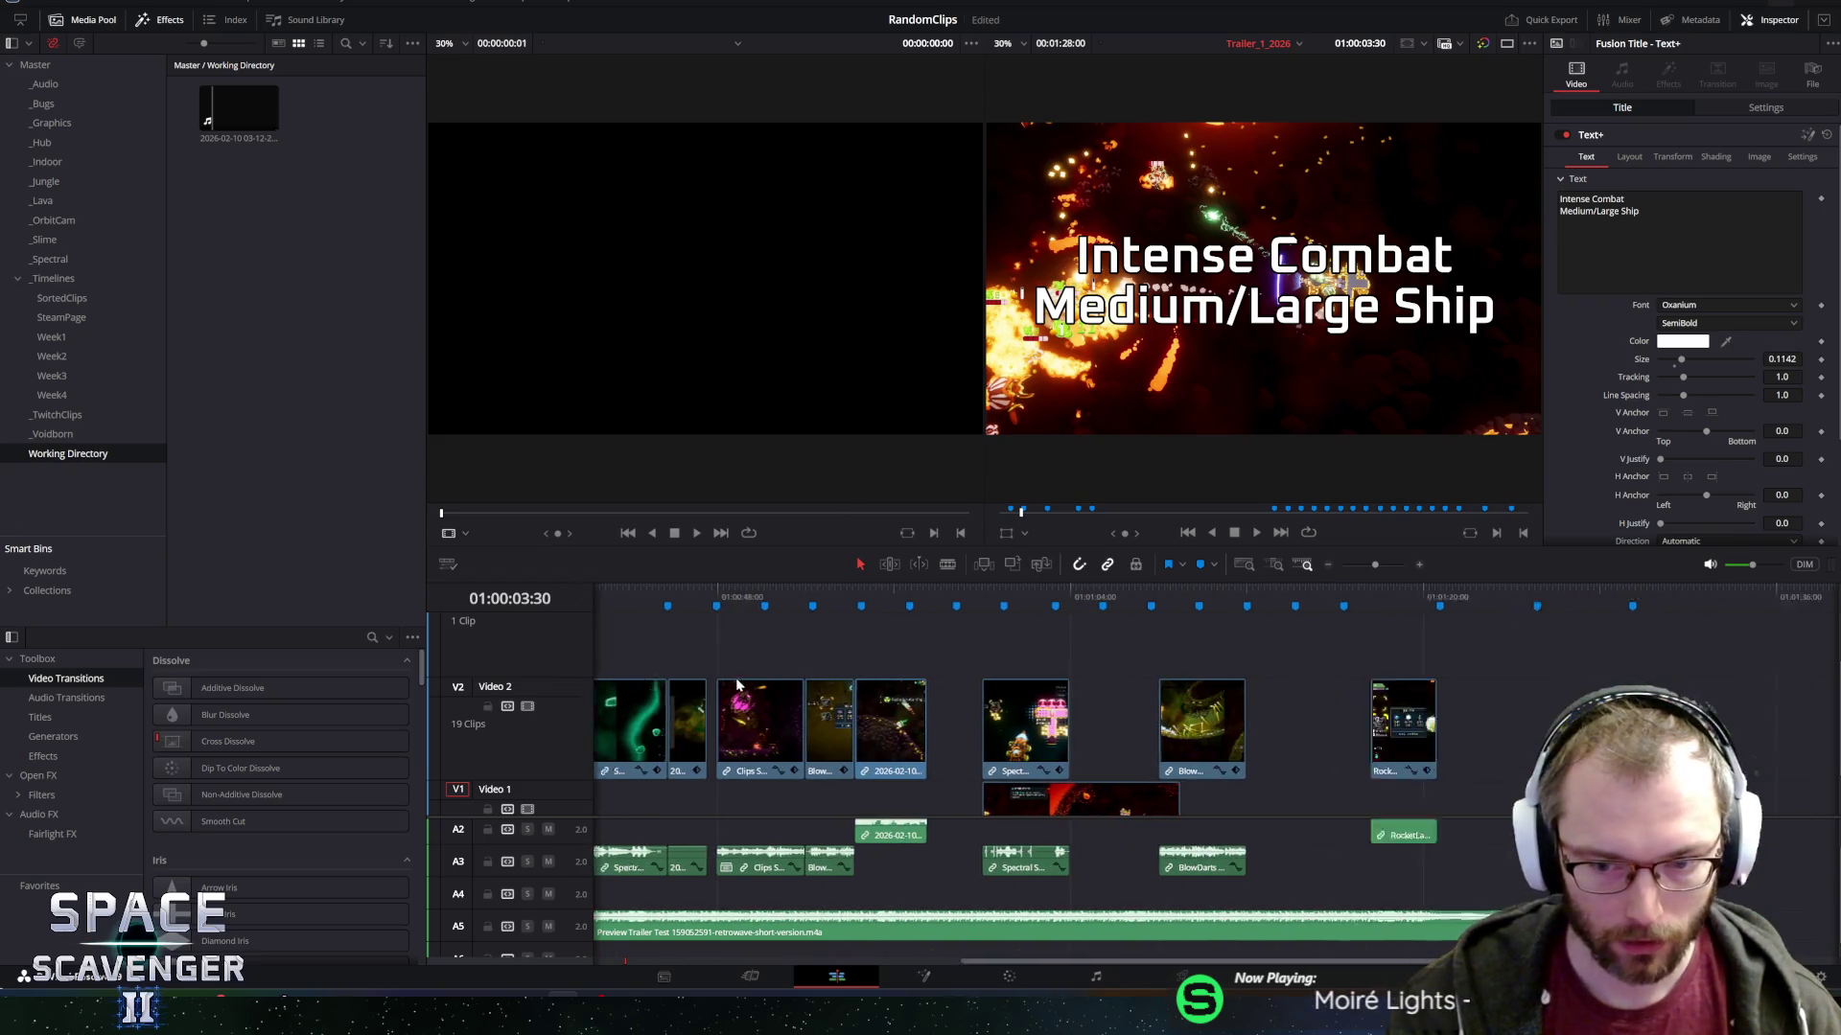
{"action": "scroll", "coordinate": [734, 677], "scroll_direction": "right", "scroll_amount": 10}
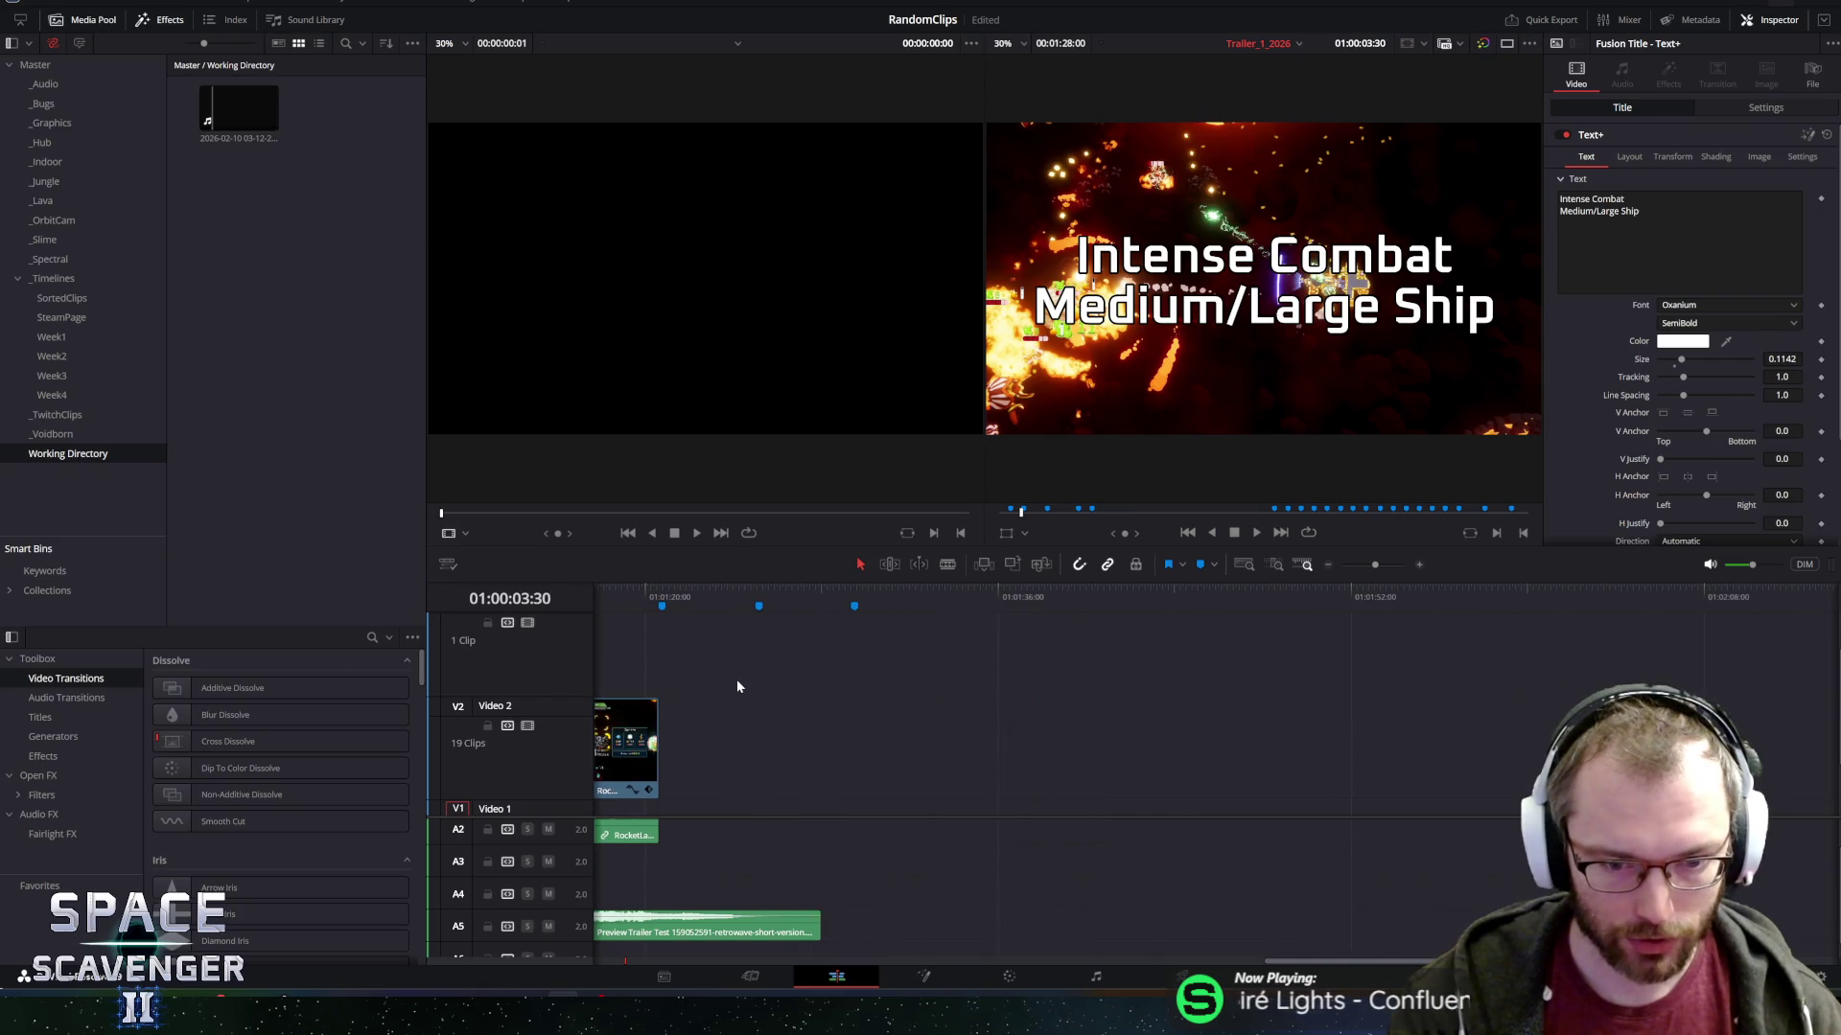
{"action": "scroll", "coordinate": [767, 681], "scroll_direction": "down", "scroll_amount": 8}
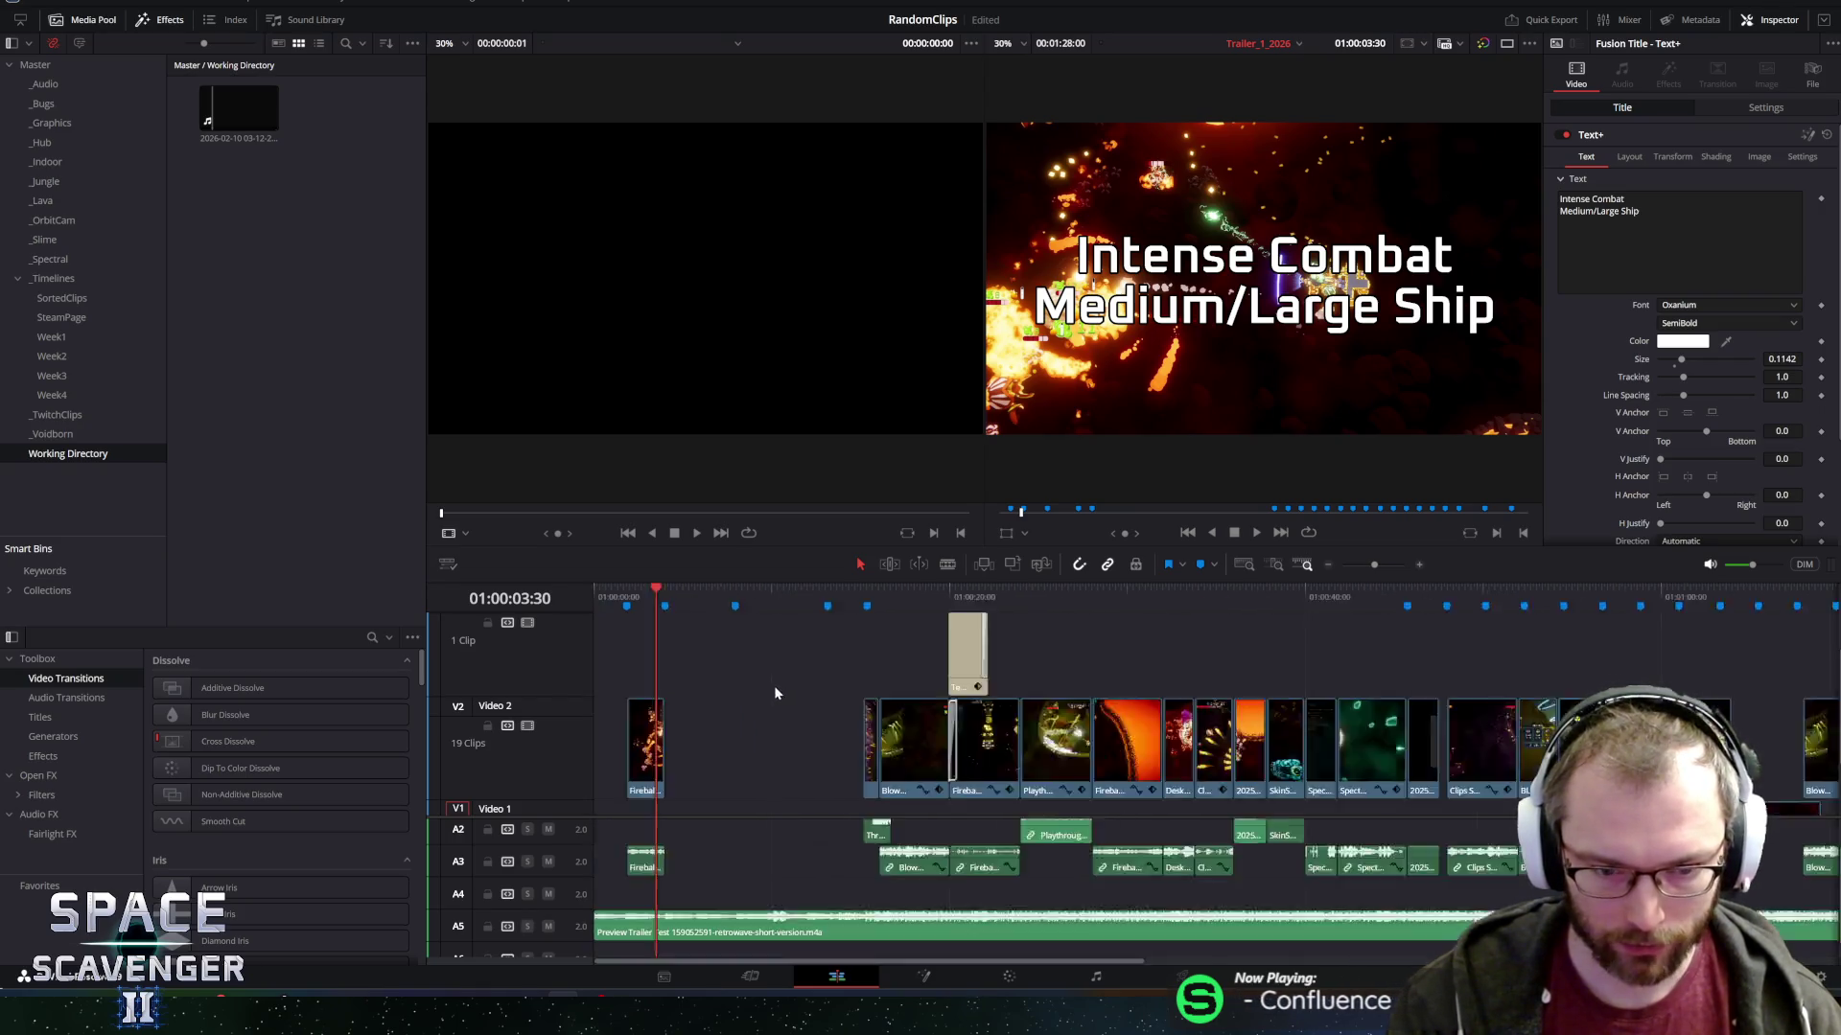
{"action": "key", "text": "Home"}
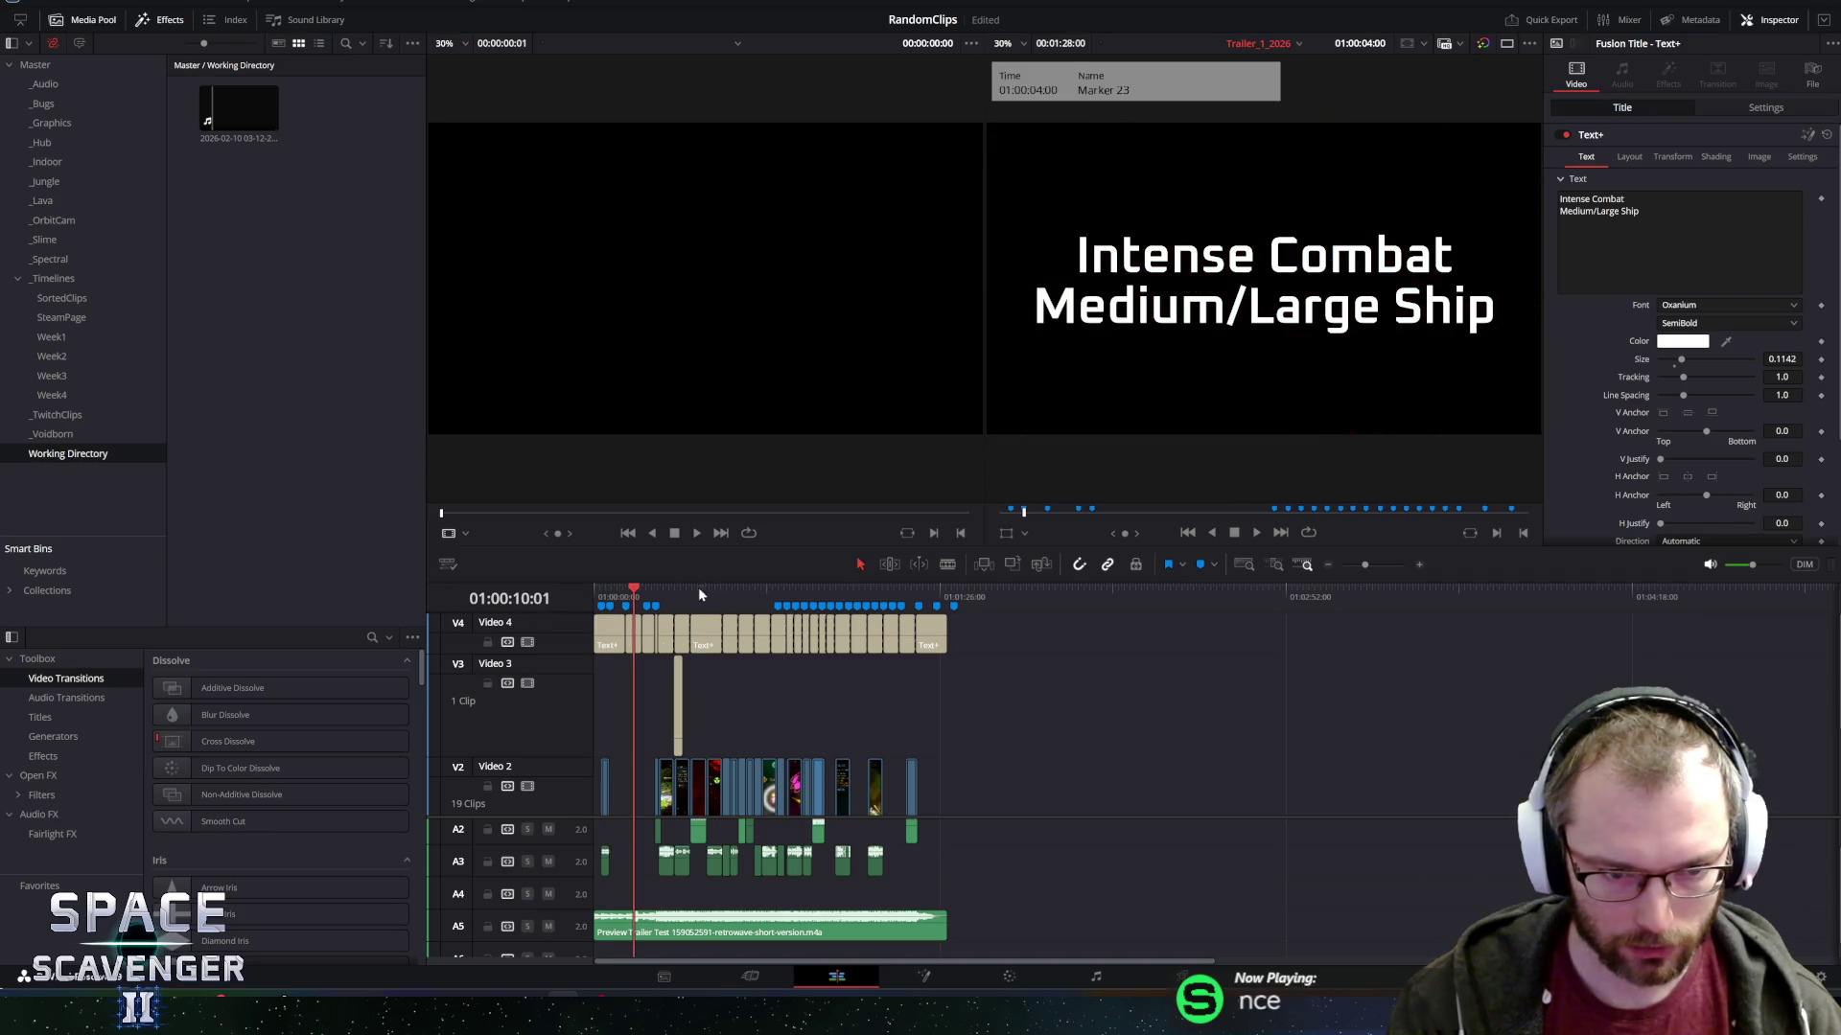
{"action": "scroll", "coordinate": [640, 660], "scroll_direction": "up", "scroll_amount": 6}
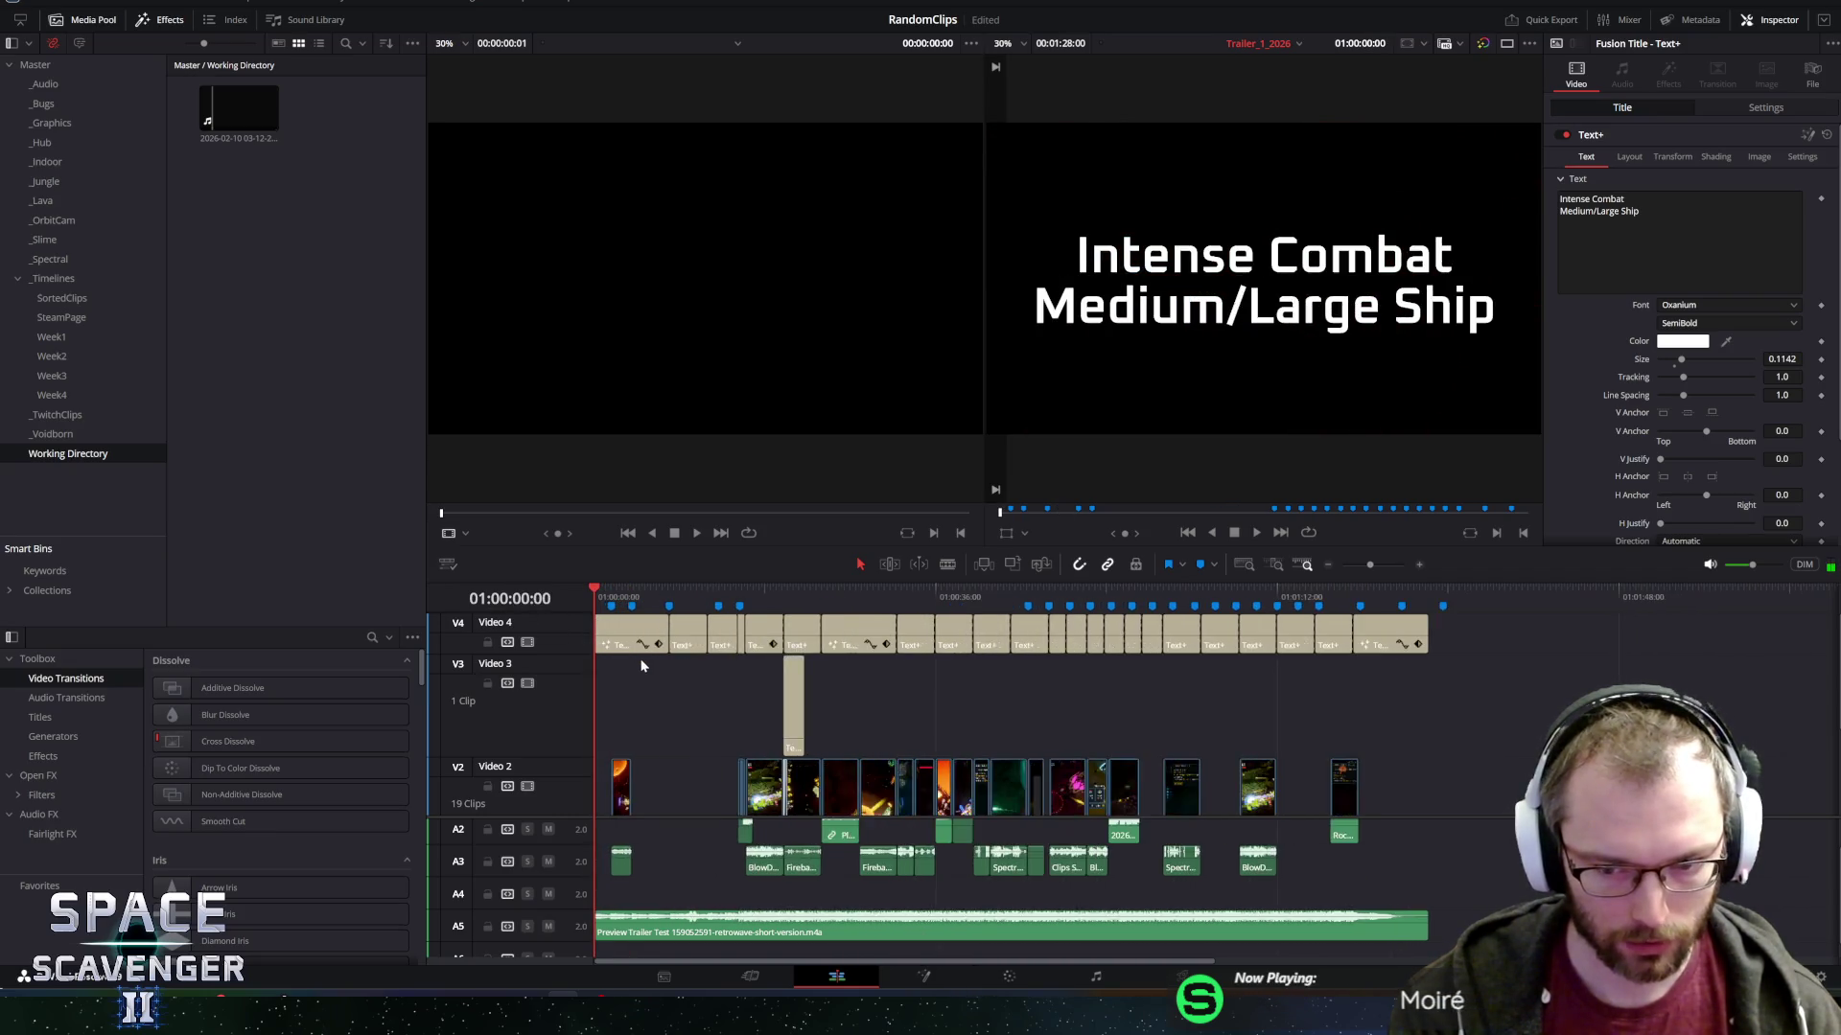
{"action": "left_click_drag", "start_coordinate": [612, 595], "coordinate": [582, 599]}
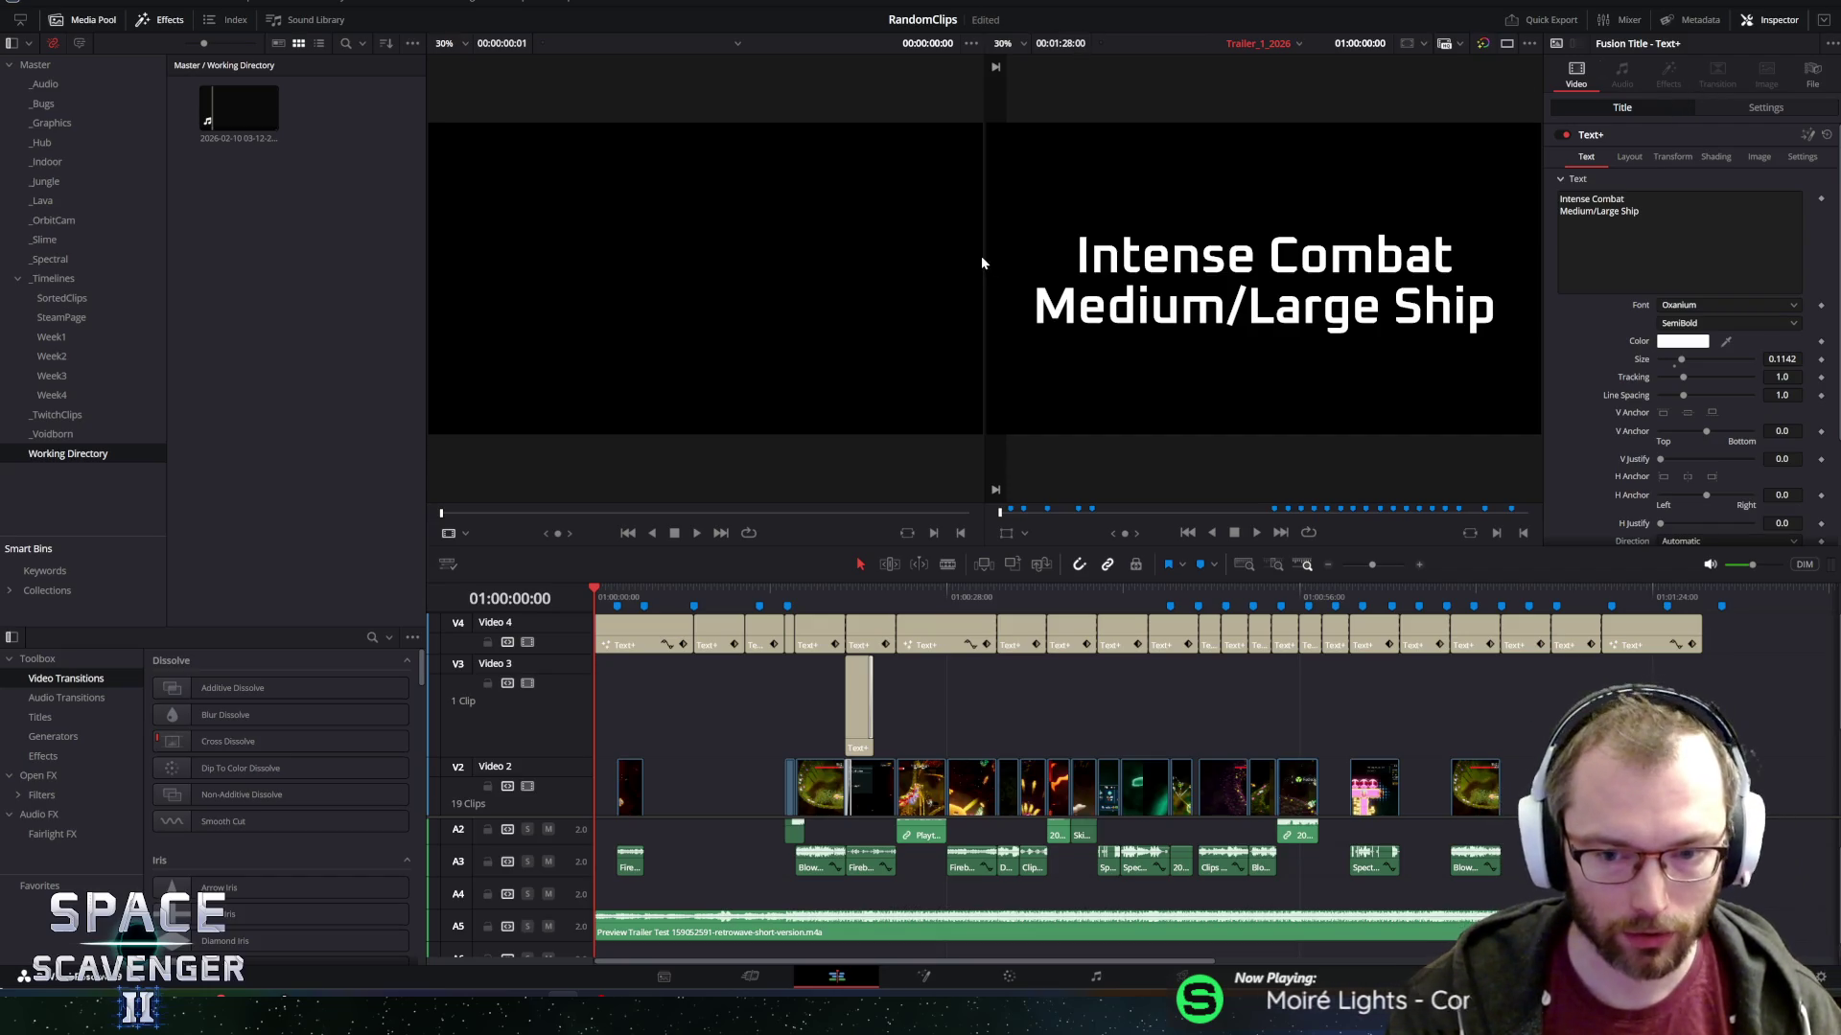
{"action": "key", "text": "space"}
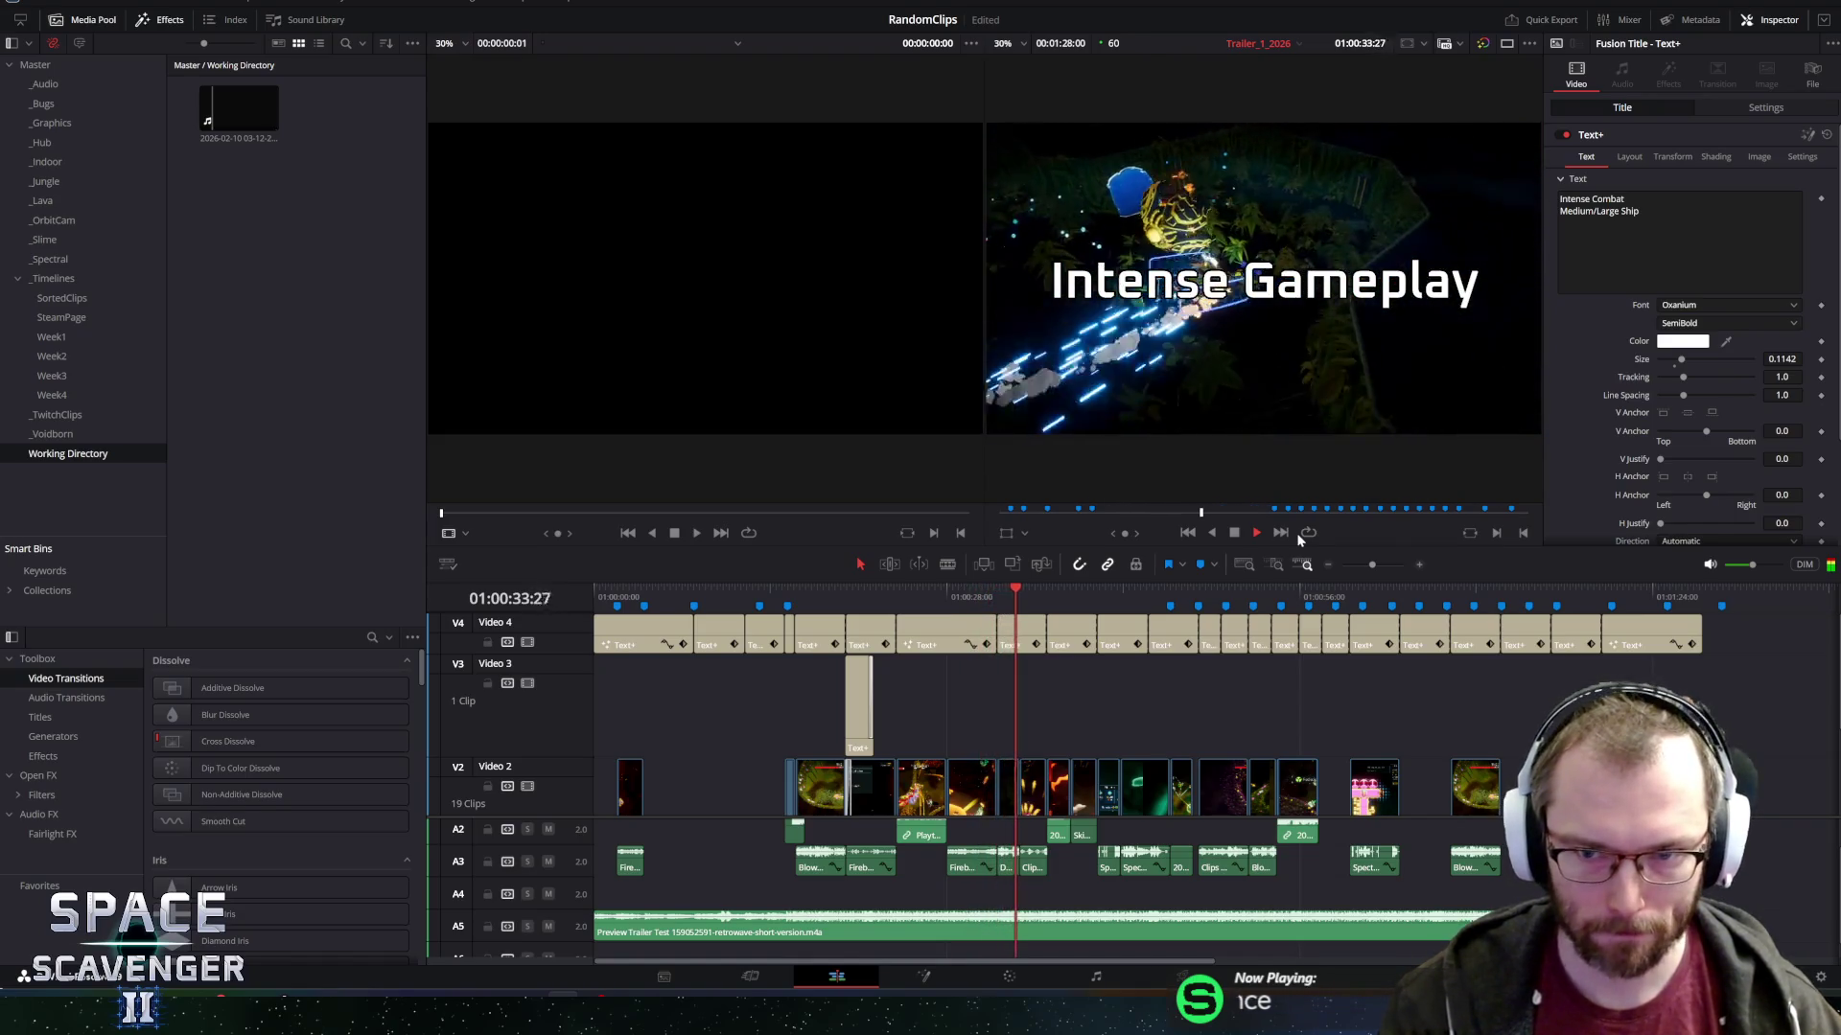
Pause and resume trailer playback around 32 and 42 seconds, then enlarge the timeline area.
{"action": "key", "text": "space"}
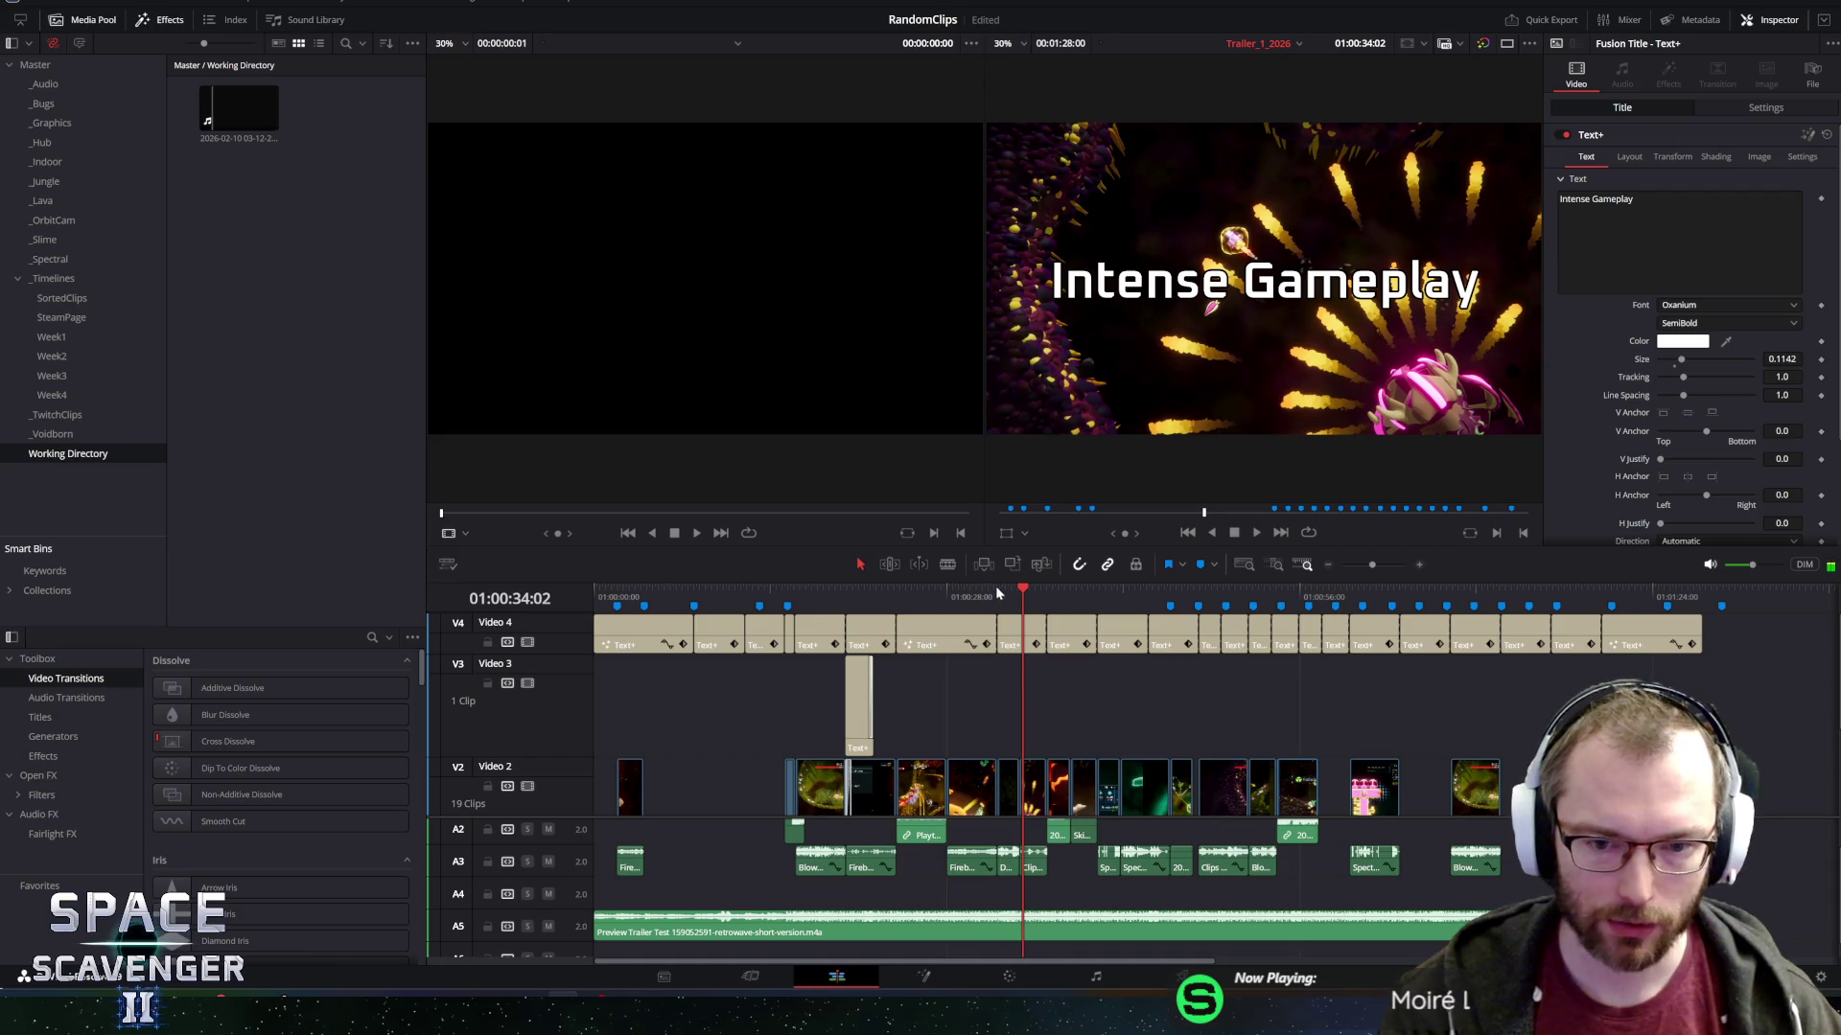
{"action": "key", "text": "space"}
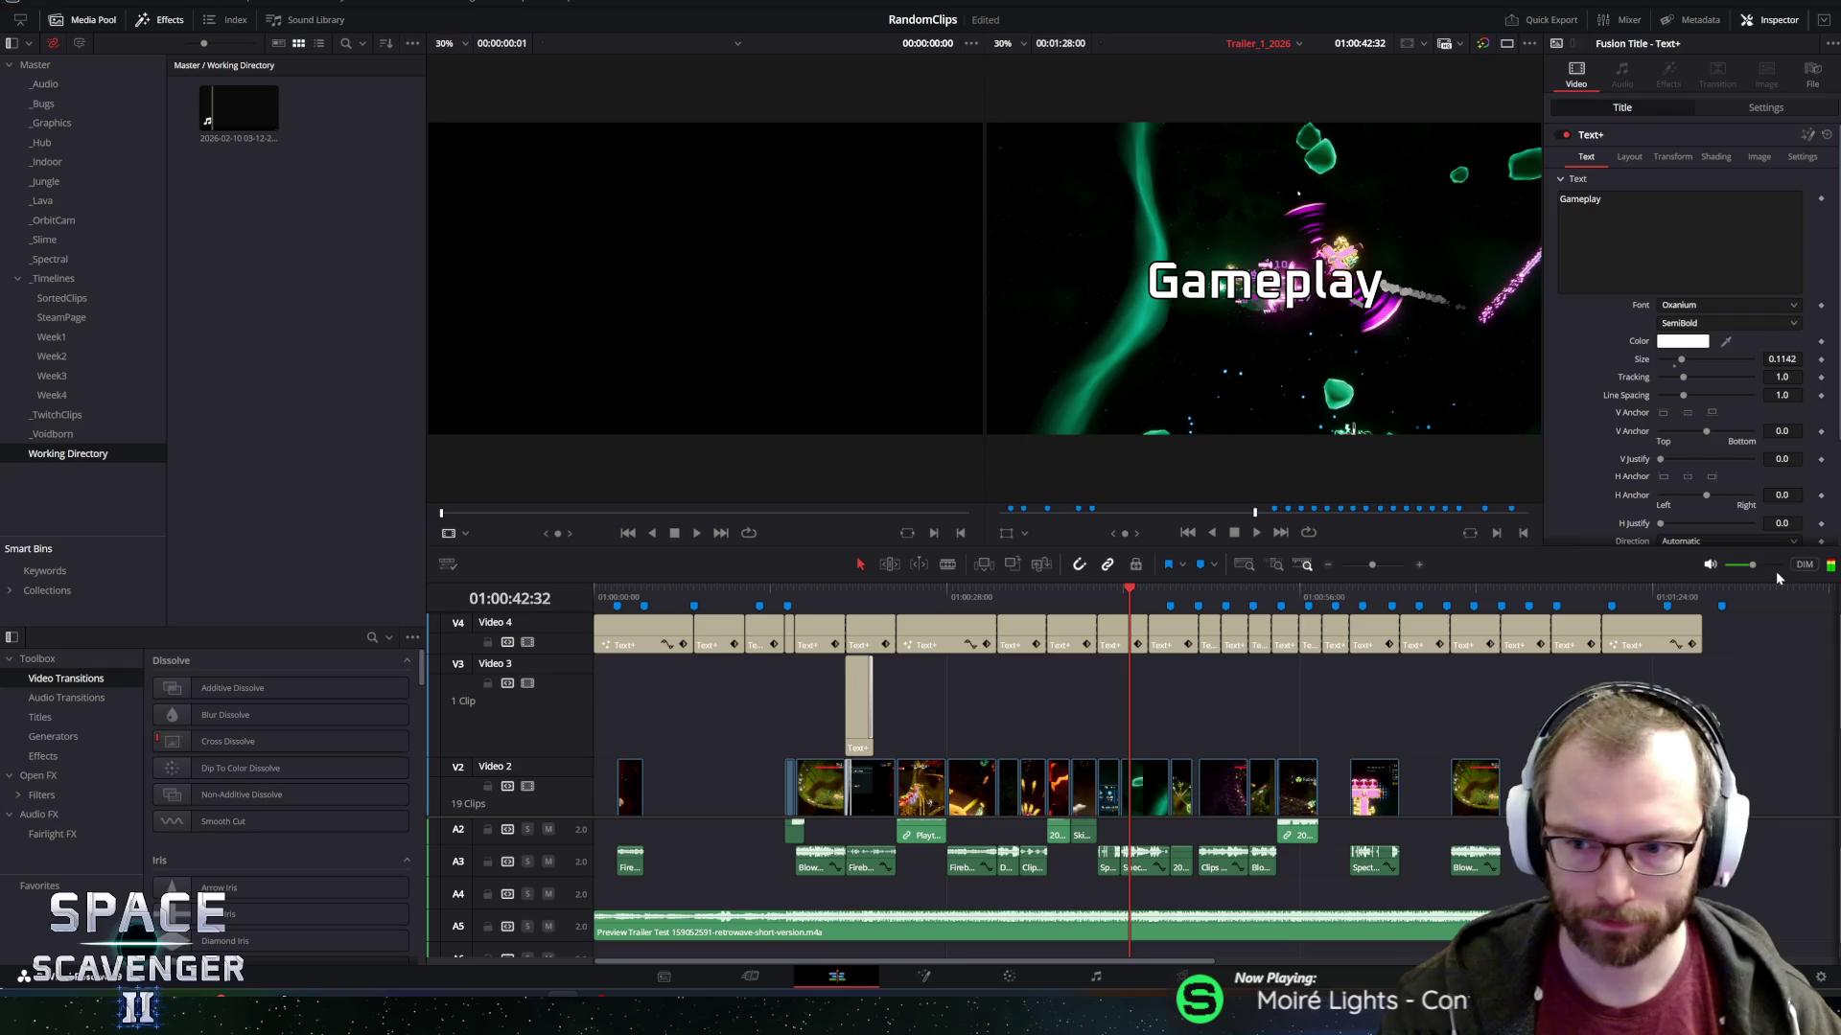
{"action": "key", "text": "space"}
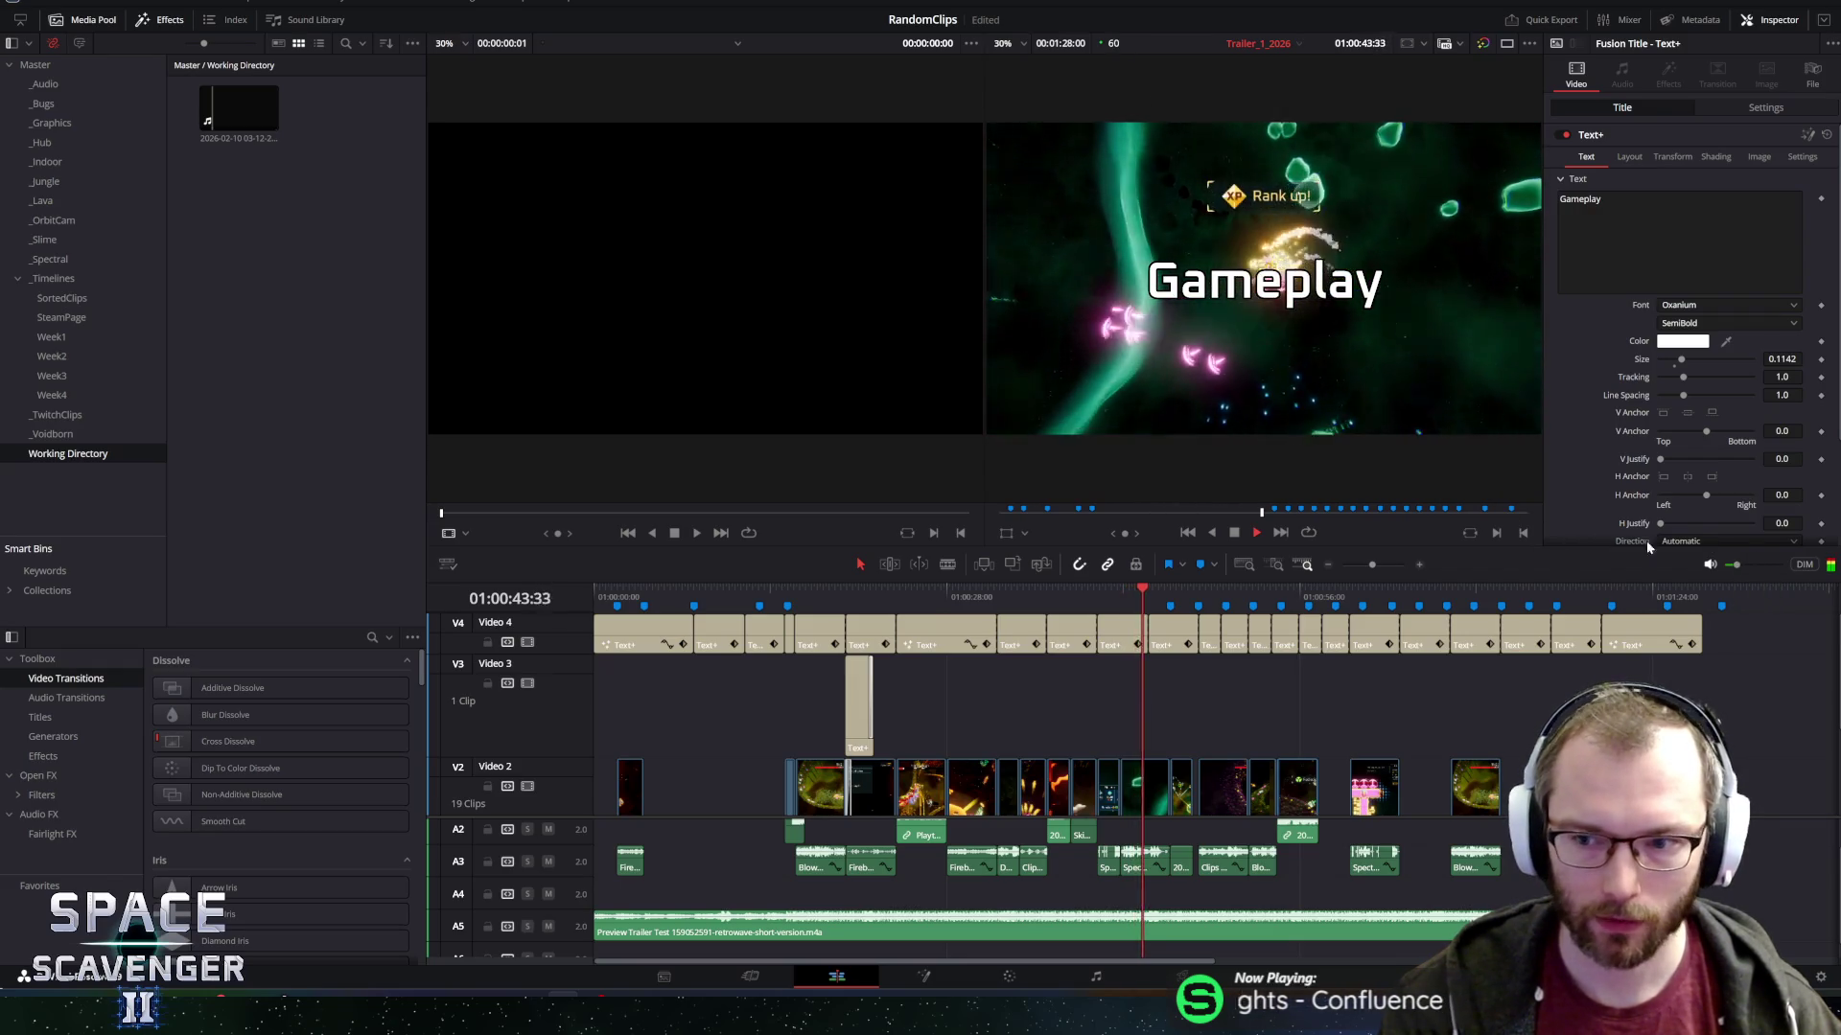
{"action": "scroll", "coordinate": [1737, 566], "scroll_direction": "up", "scroll_amount": 3}
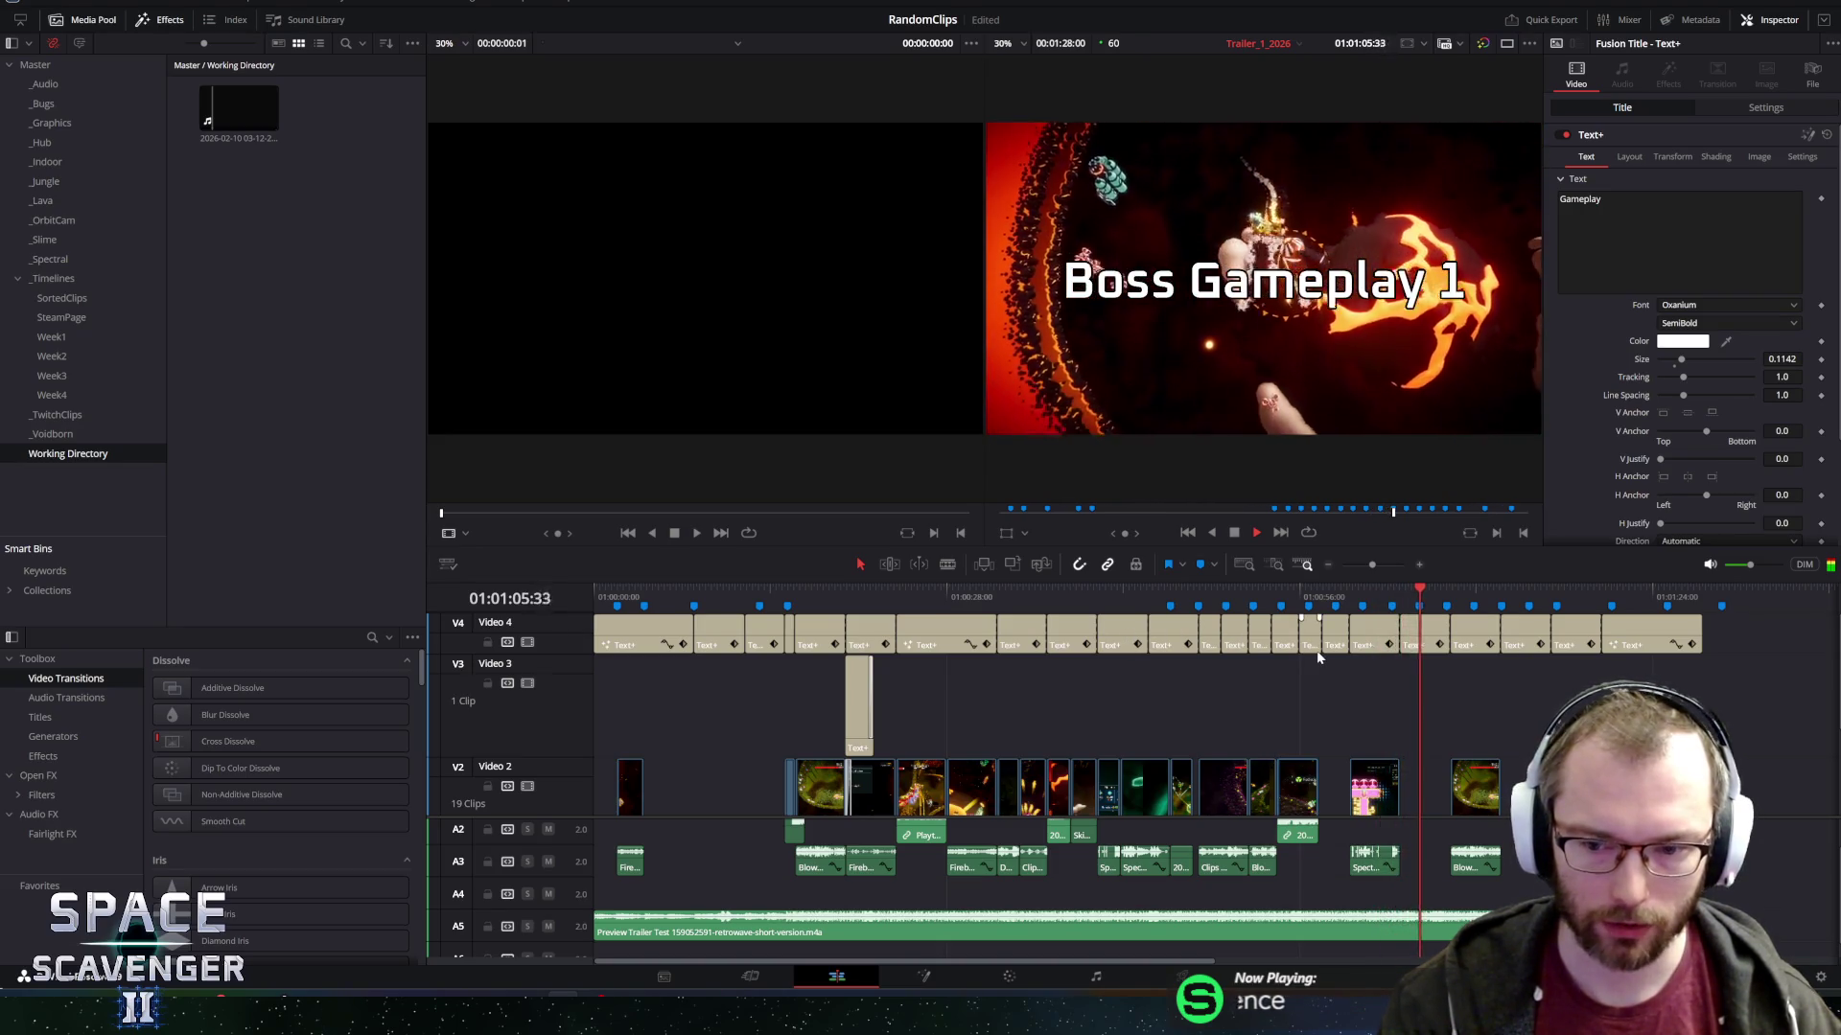
{"action": "scroll", "coordinate": [1317, 657], "scroll_direction": "down", "scroll_amount": 3}
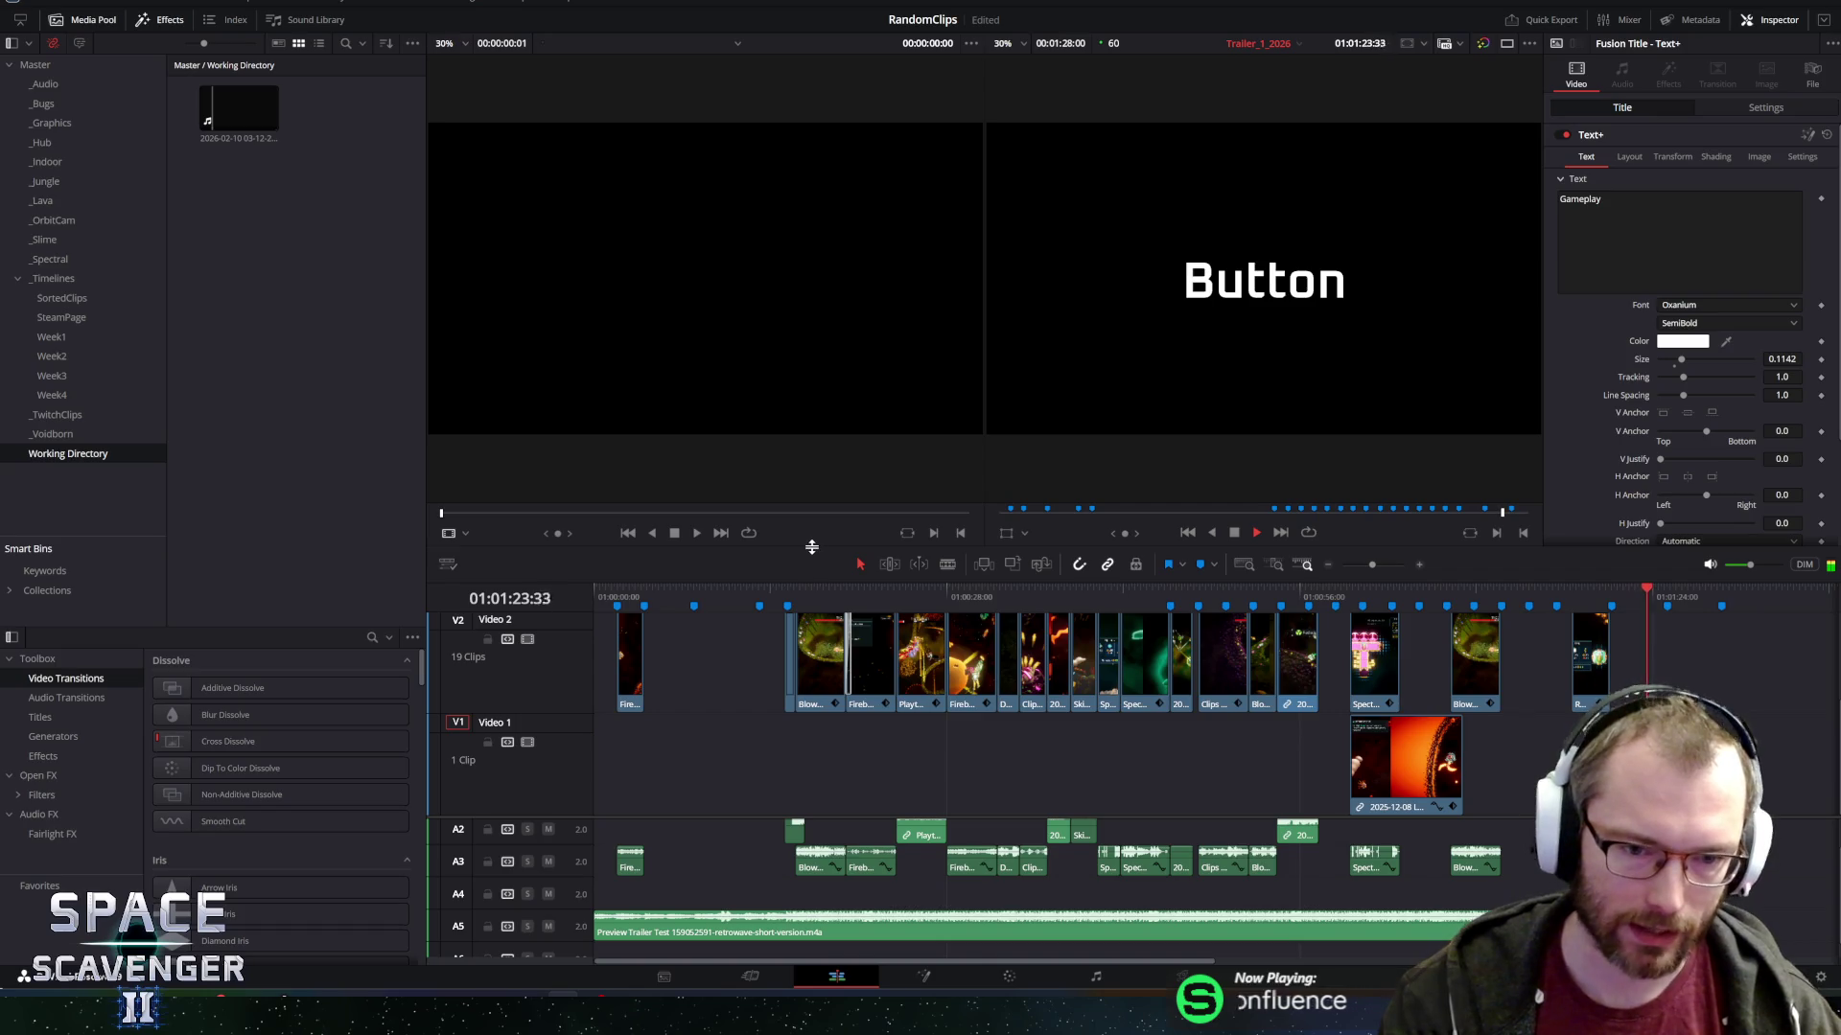
{"action": "left_click_drag", "start_coordinate": [812, 547], "coordinate": [828, 454]}
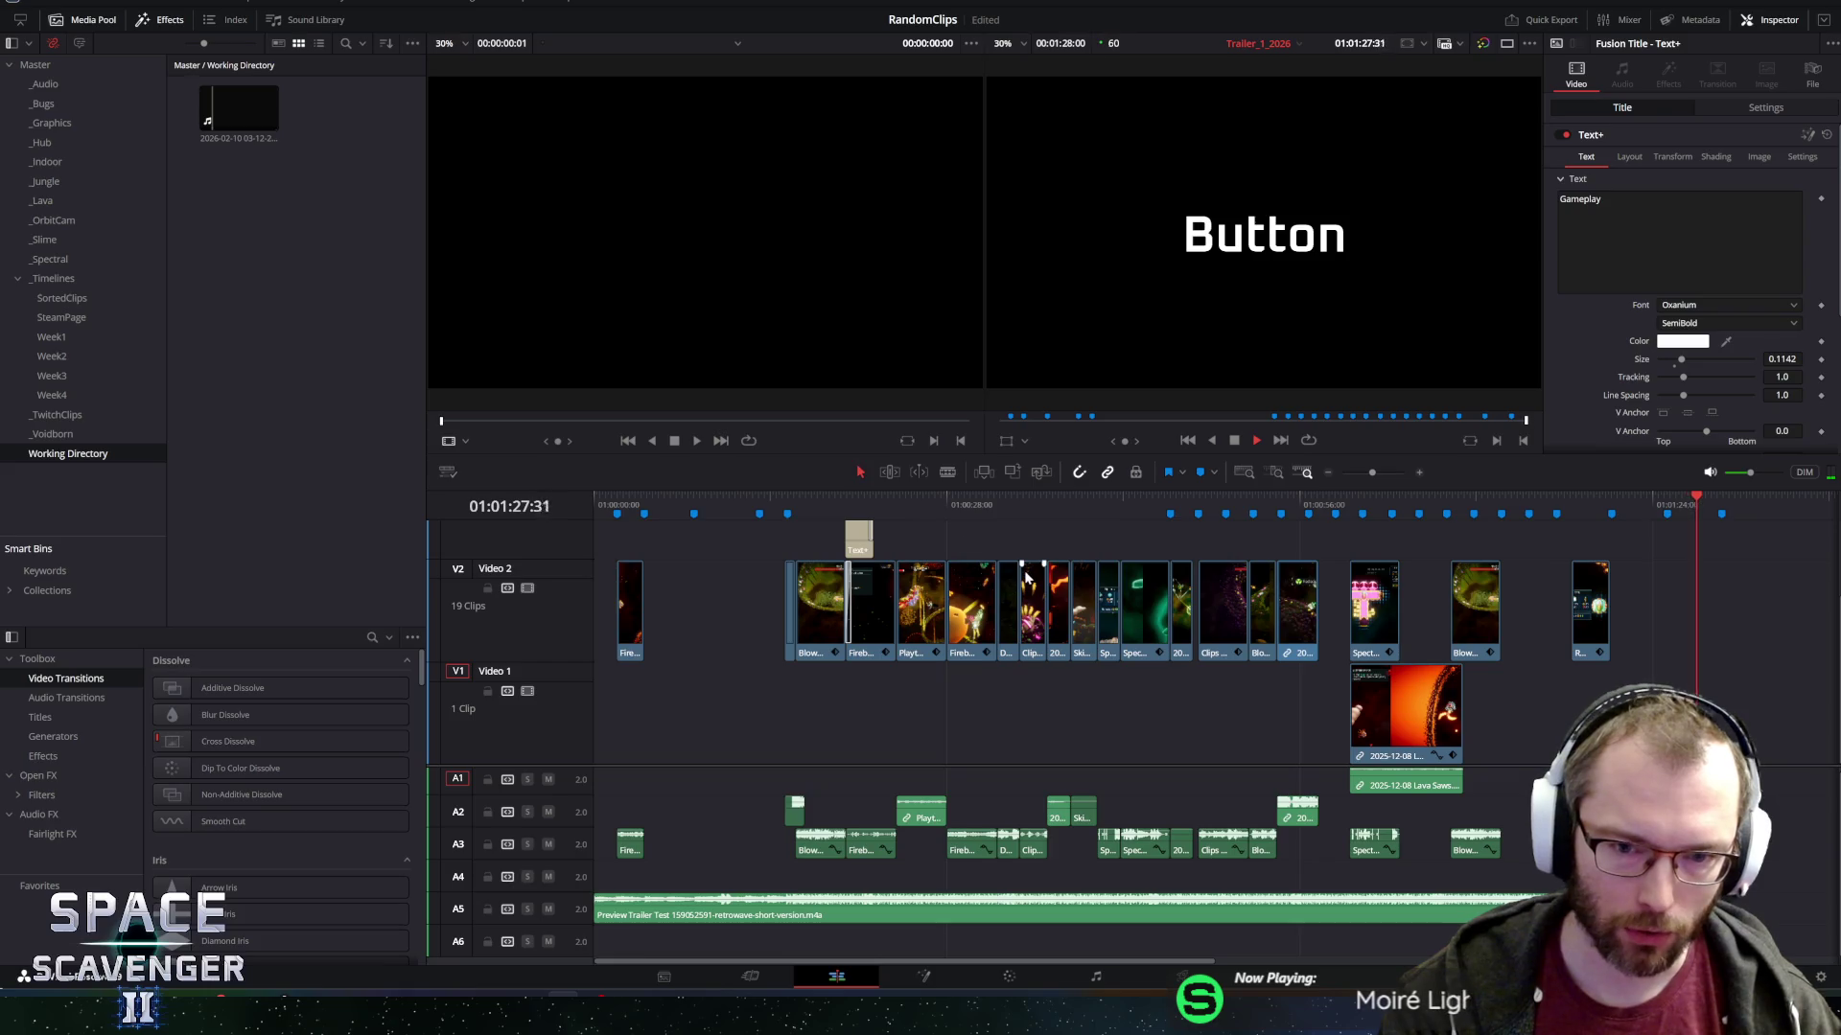
Deselect the title, zoom in near 28 seconds, and play from just before 25 seconds.
{"action": "left_click", "coordinate": [1042, 526]}
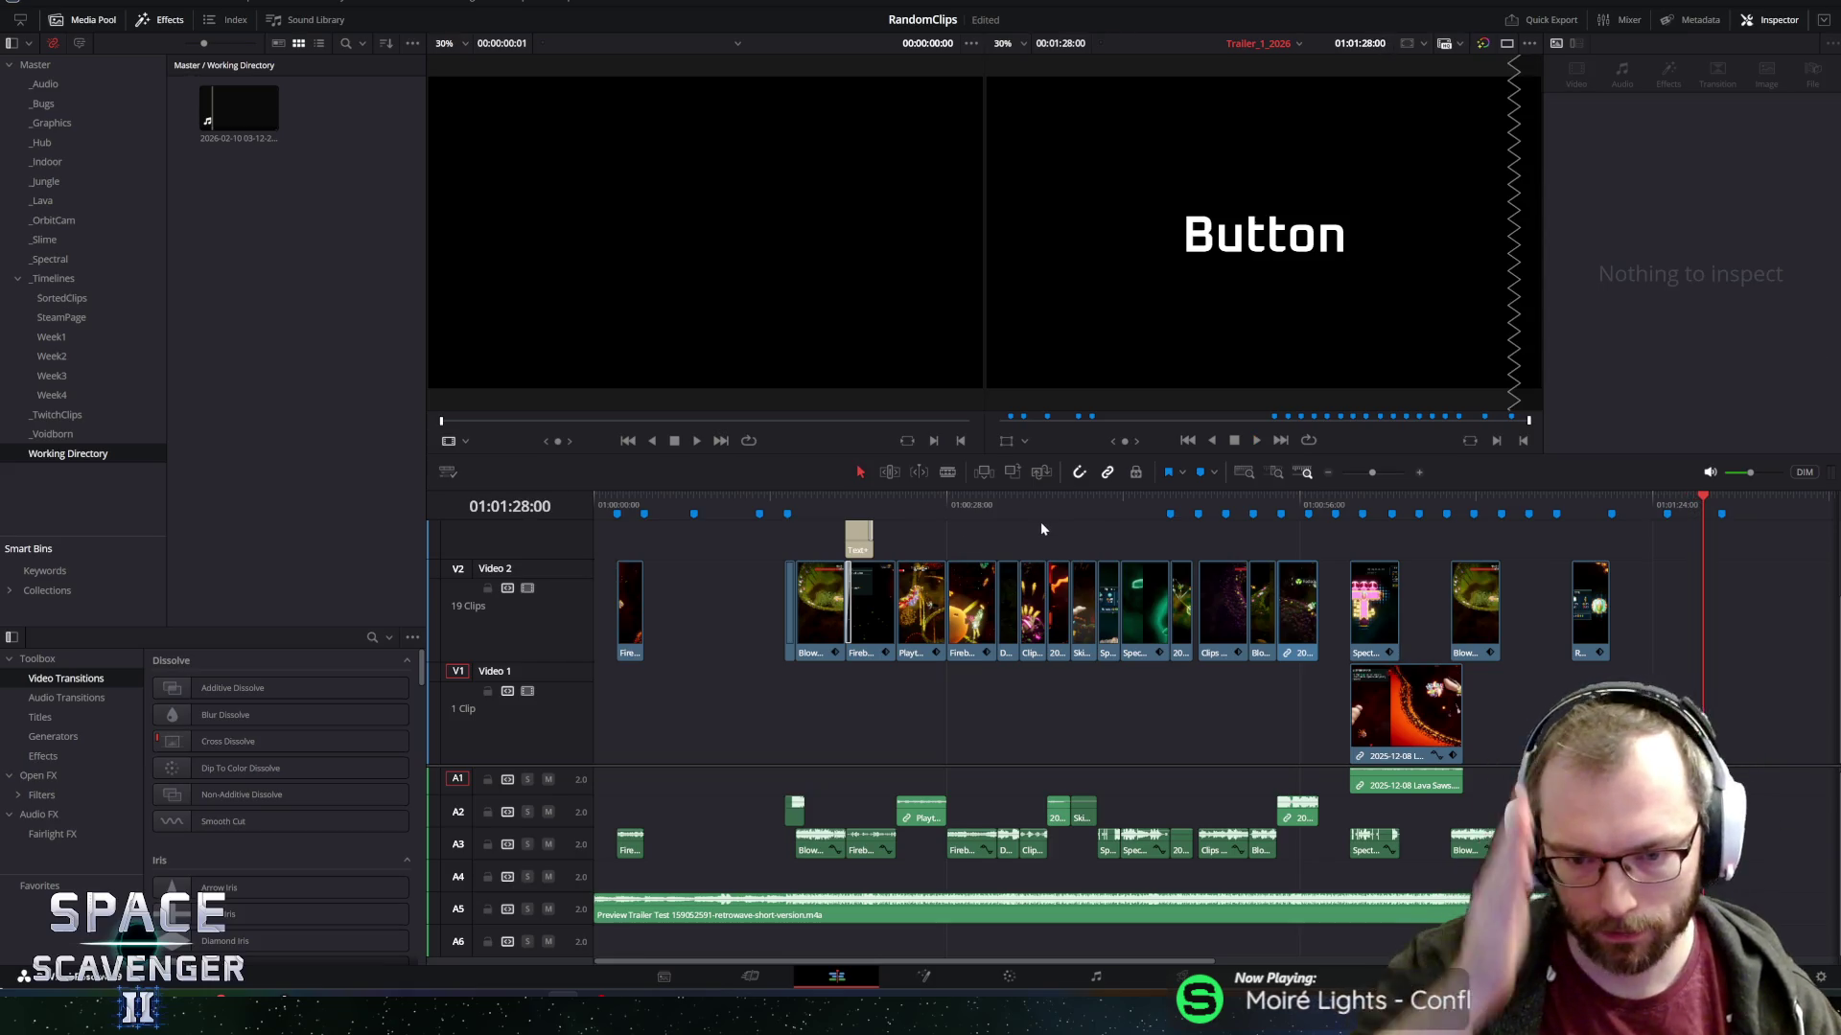
{"action": "left_click_drag", "start_coordinate": [968, 506], "coordinate": [947, 505]}
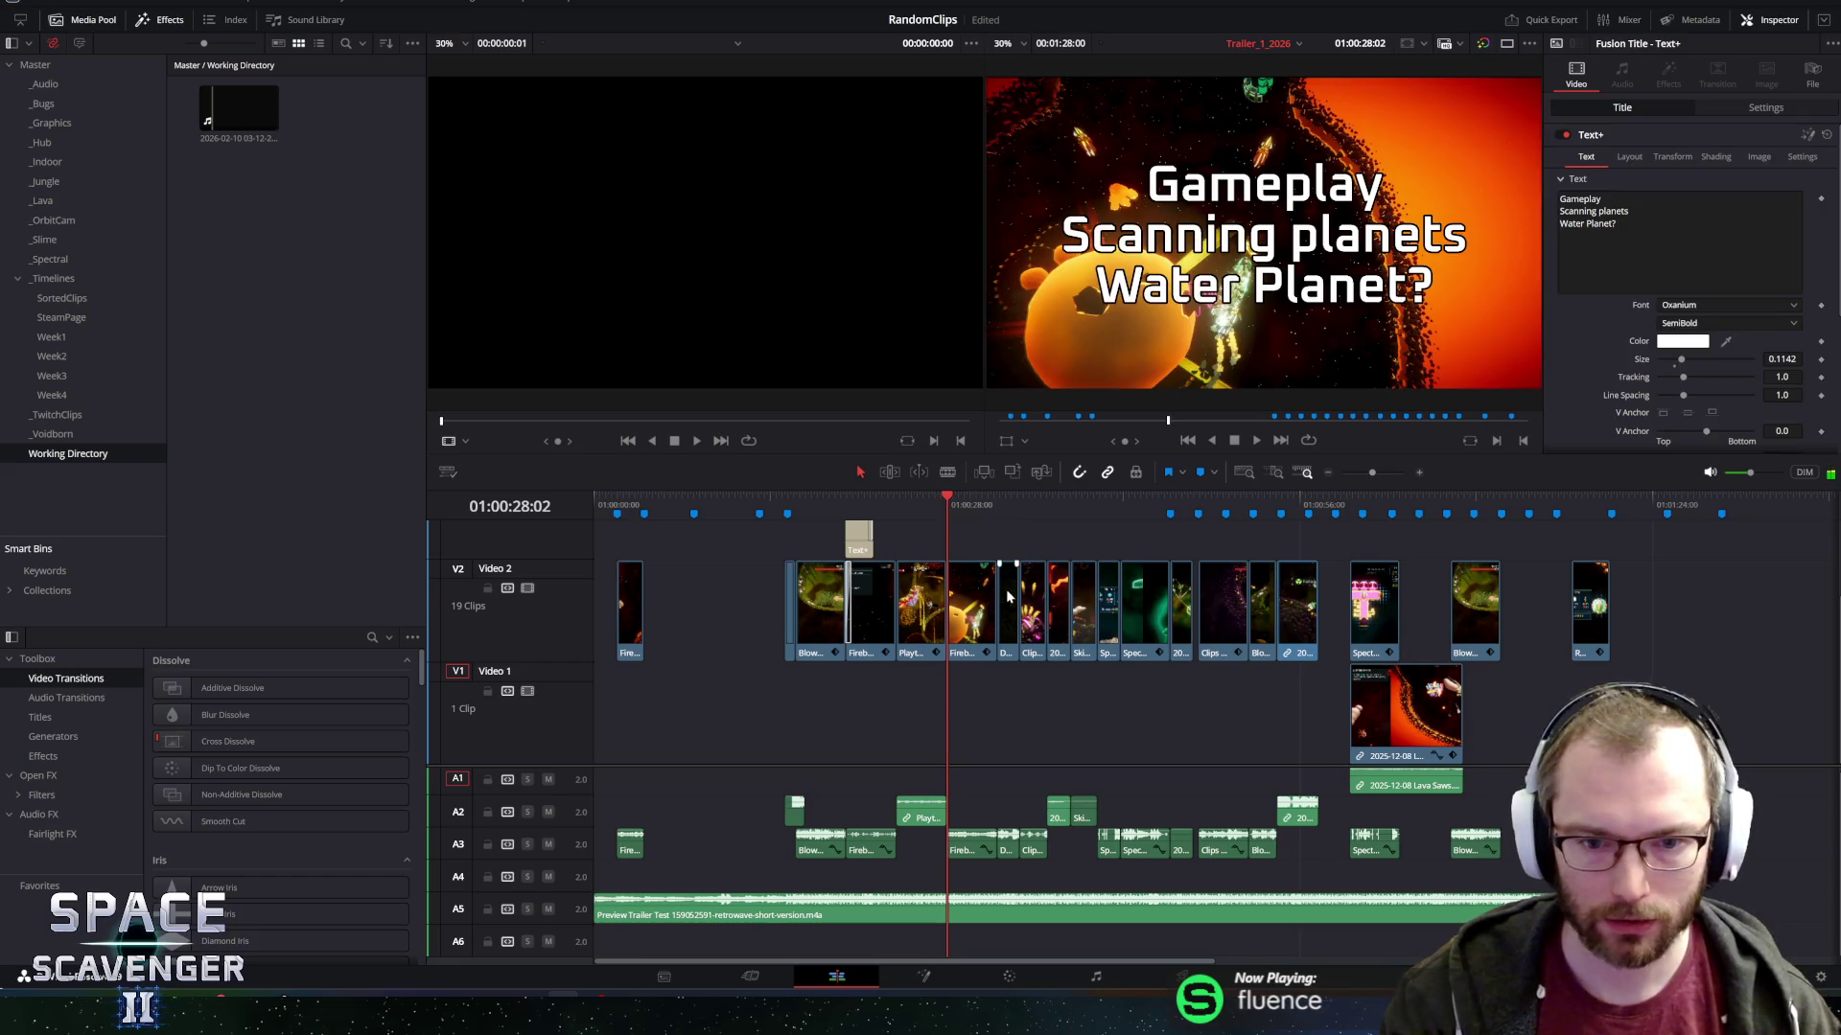
{"action": "key", "text": "ctrl+equal"}
{"action": "key", "text": "ctrl+equal"}
{"action": "key", "text": "ctrl+equal"}
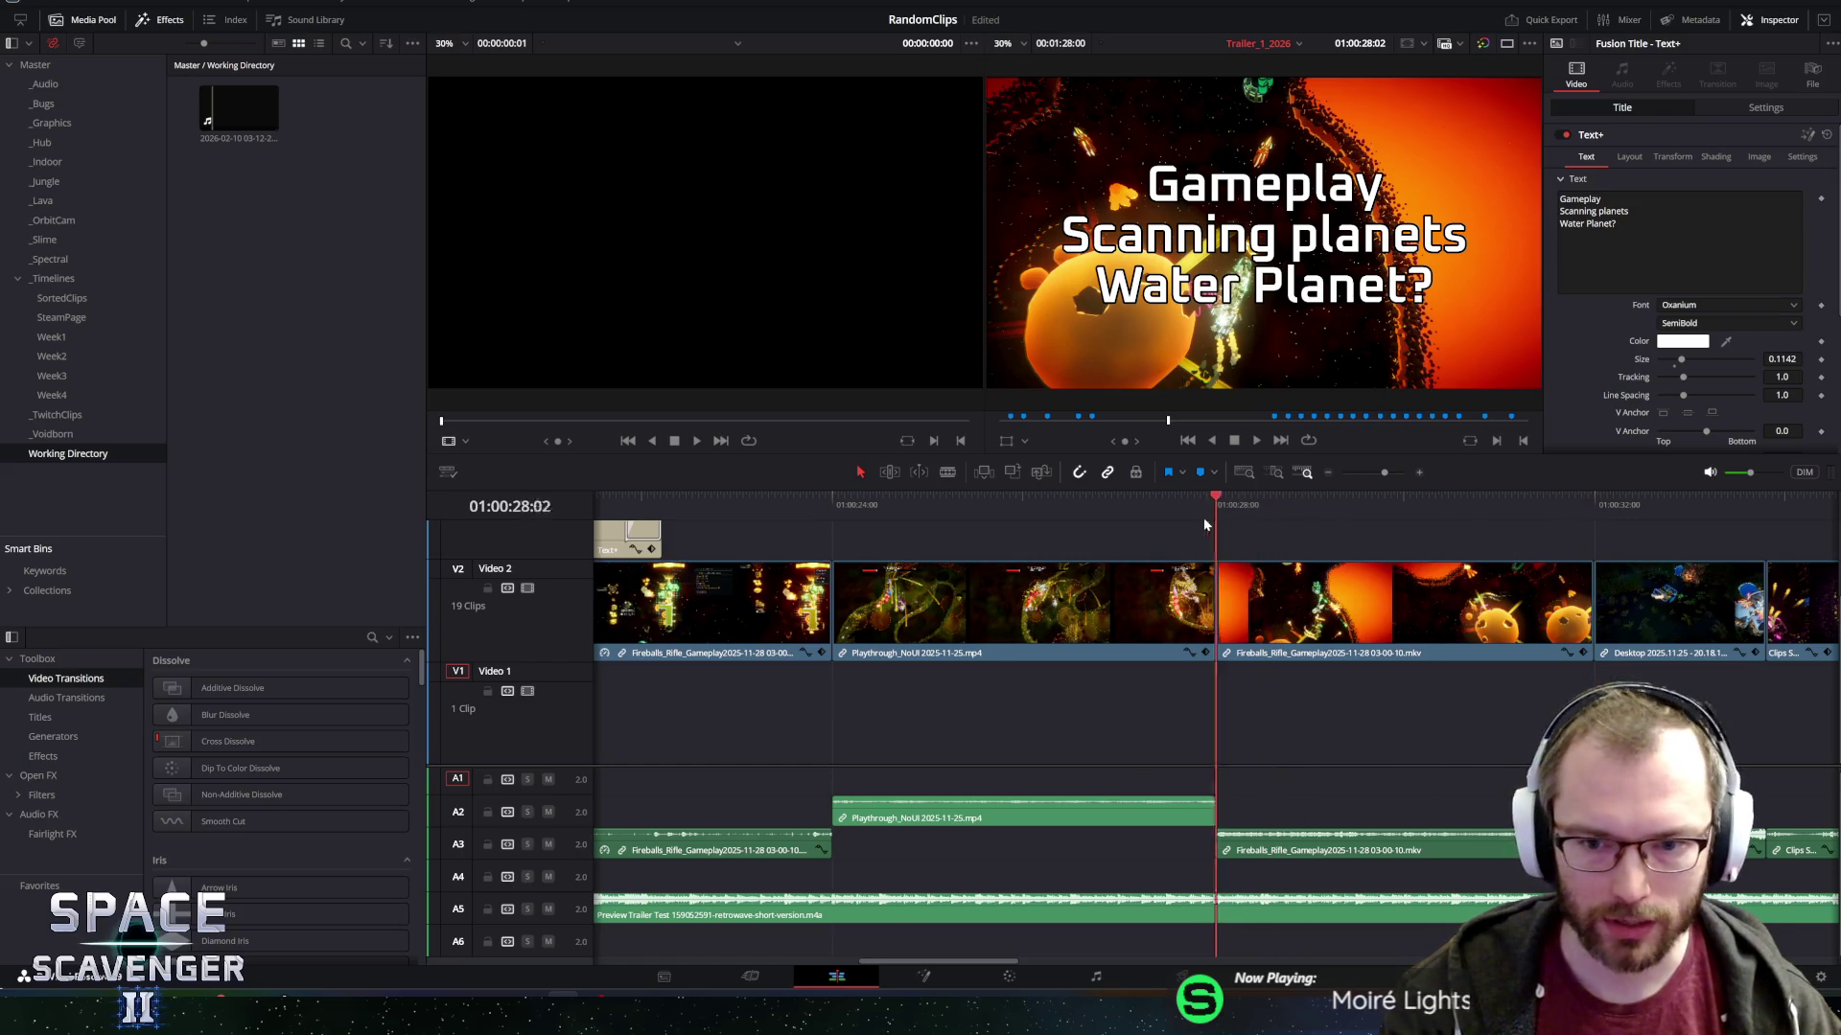
{"action": "mouse_move", "coordinate": [1225, 502]}
{"action": "left_mouse_down"}
{"action": "mouse_move", "coordinate": [760, 470]}
{"action": "mouse_move", "coordinate": [861, 486]}
{"action": "mouse_move", "coordinate": [811, 491]}
{"action": "left_mouse_up"}
{"action": "mouse_move", "coordinate": [1001, 498]}
{"action": "left_mouse_down"}
{"action": "mouse_move", "coordinate": [1016, 501]}
{"action": "mouse_move", "coordinate": [832, 503]}
{"action": "left_mouse_up"}
{"action": "key", "text": "space"}
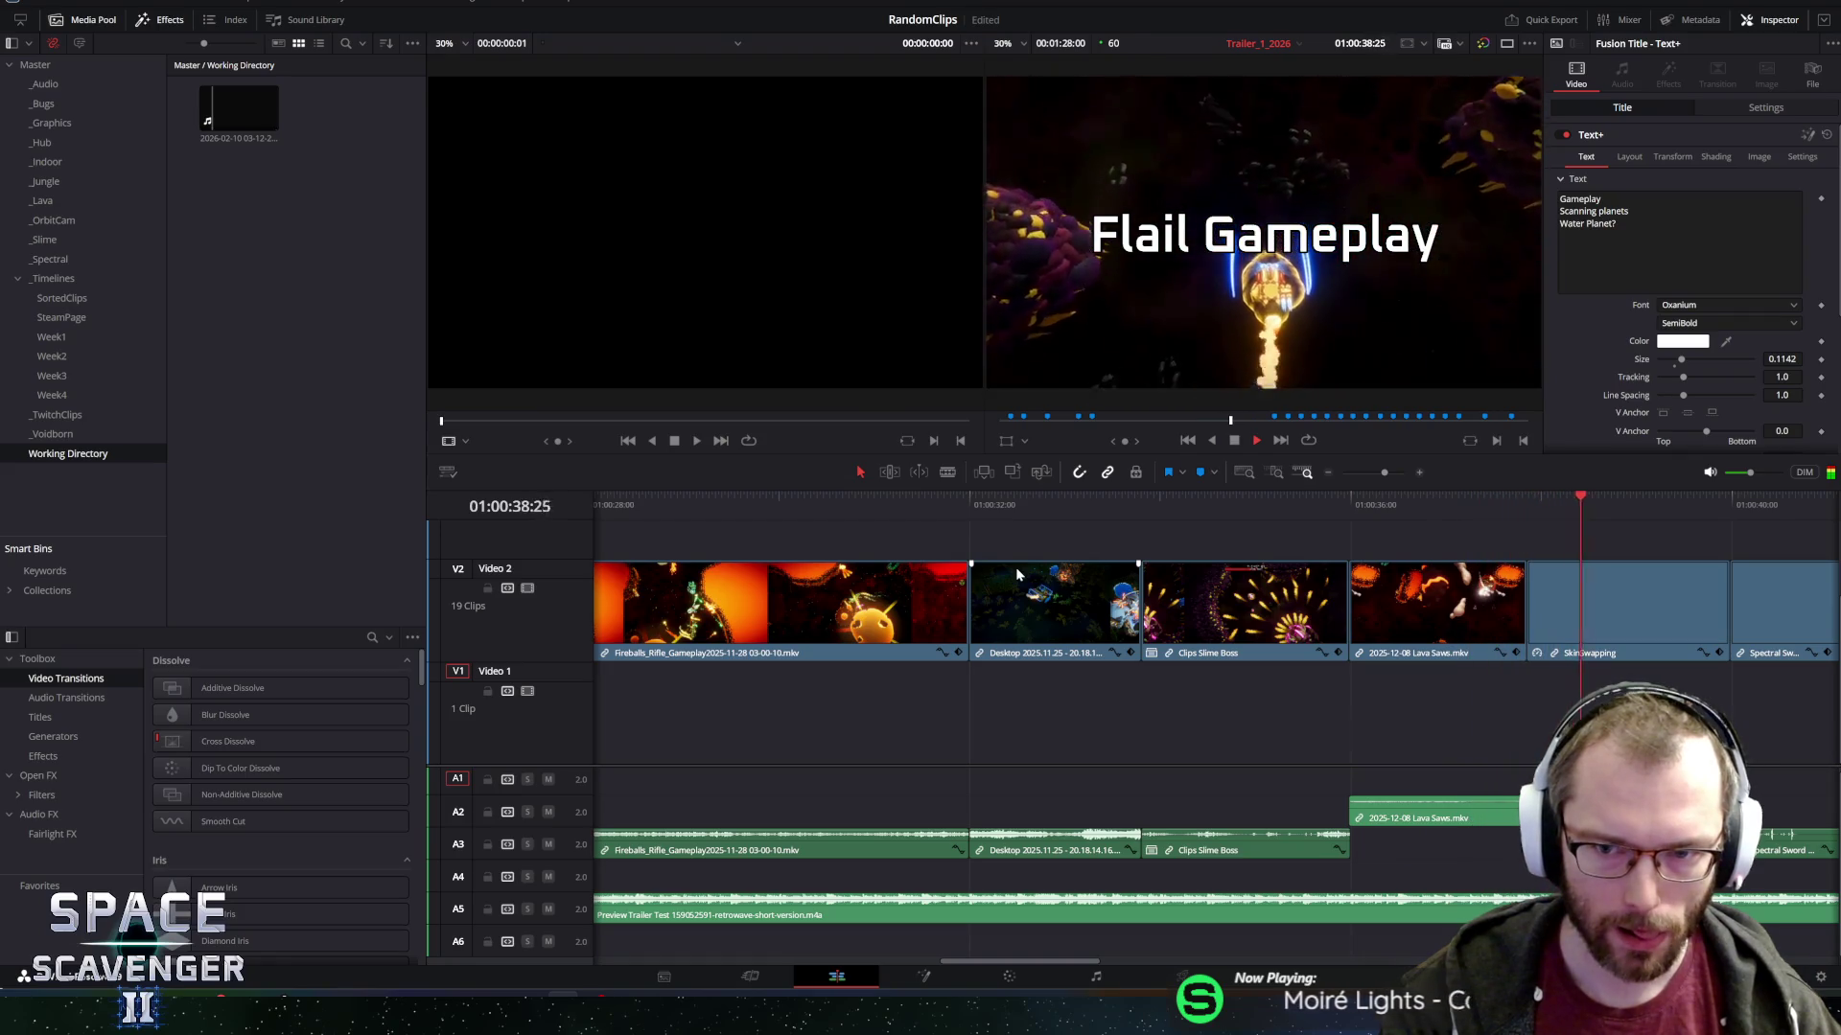
Play the trailer again from the start of the timeline.
{"action": "scroll", "coordinate": [1054, 680], "scroll_direction": "down", "scroll_amount": 5}
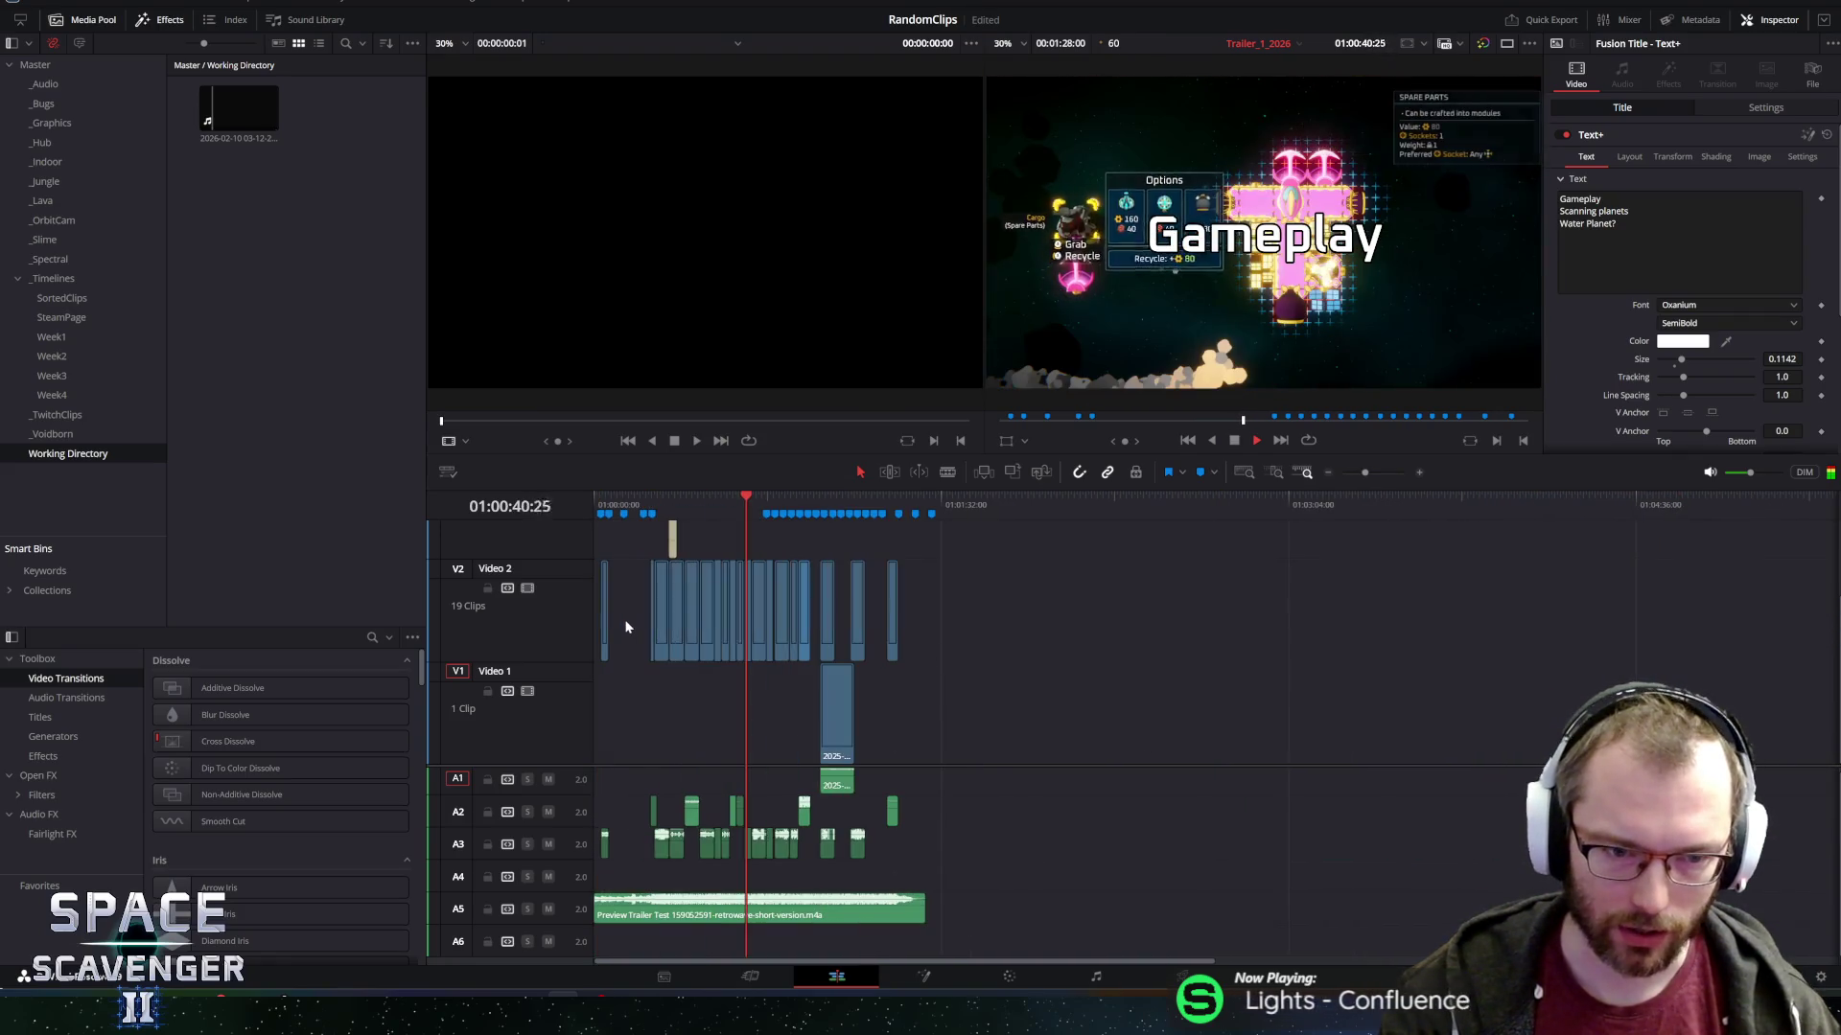
{"action": "scroll", "coordinate": [595, 585], "scroll_direction": "up", "scroll_amount": 2}
{"action": "key", "text": "space"}
{"action": "key", "text": "Home"}
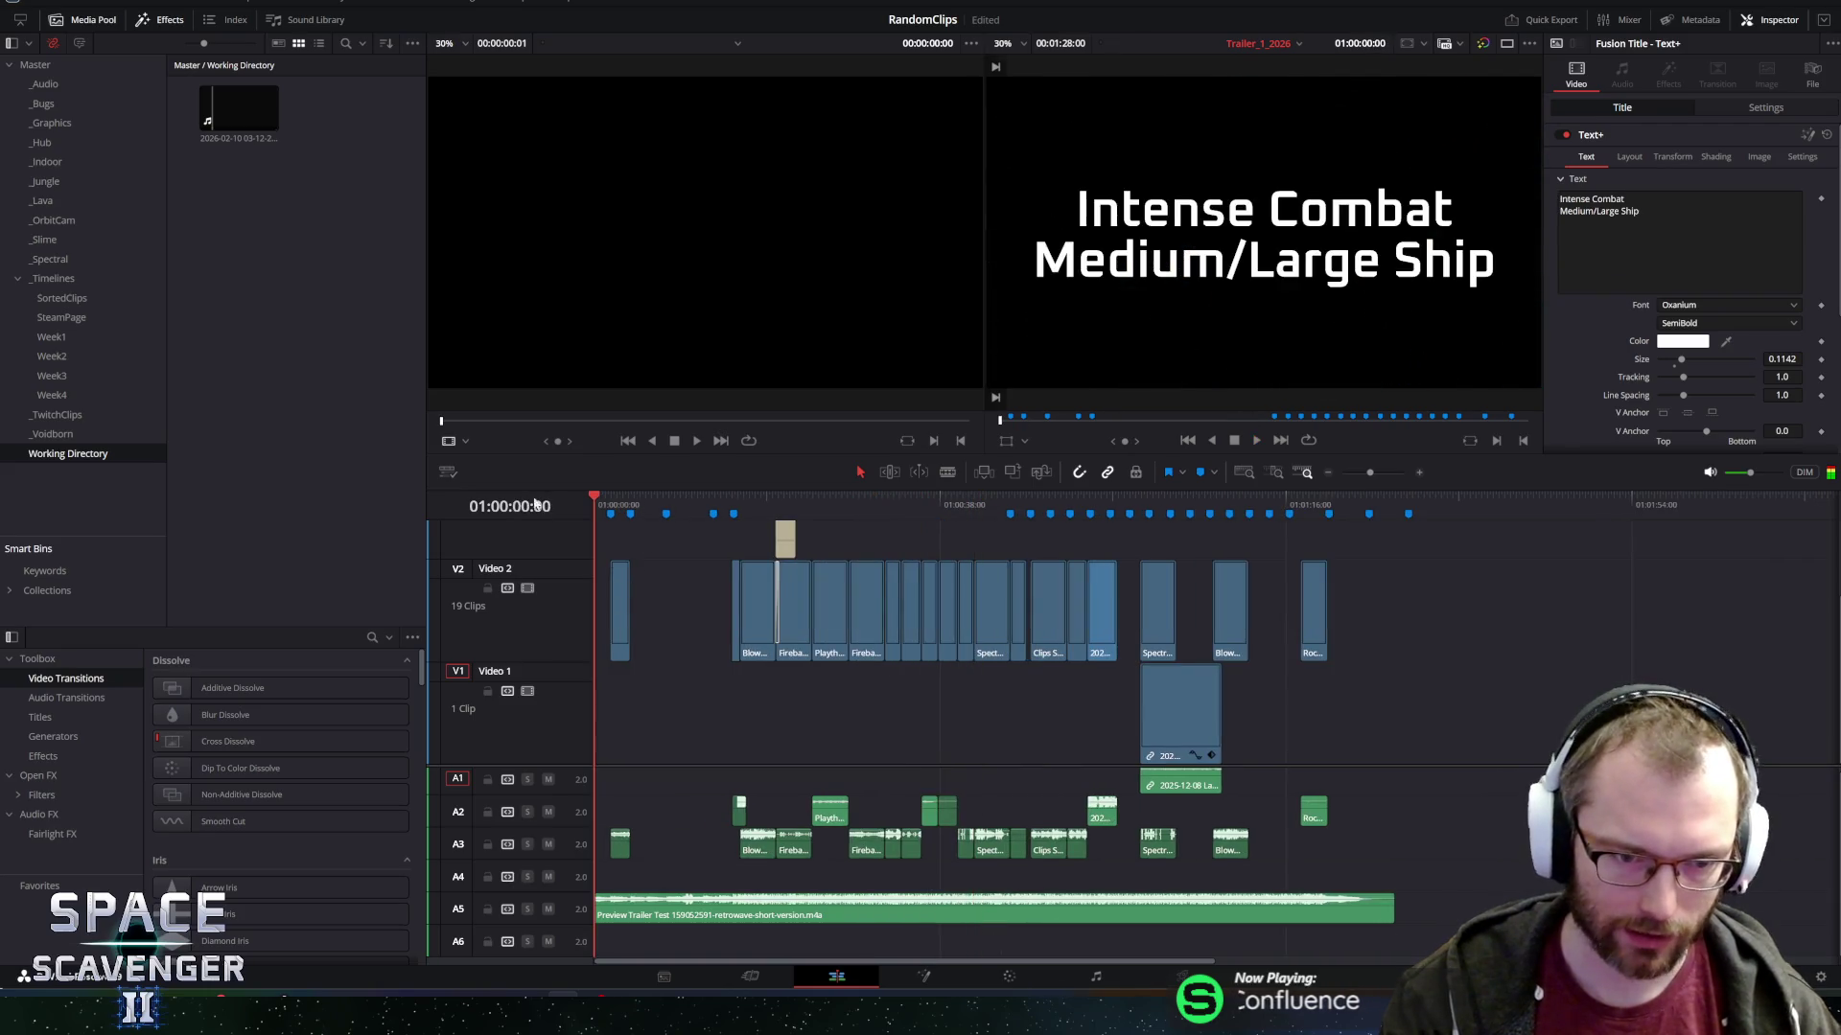
{"action": "key", "text": "space"}
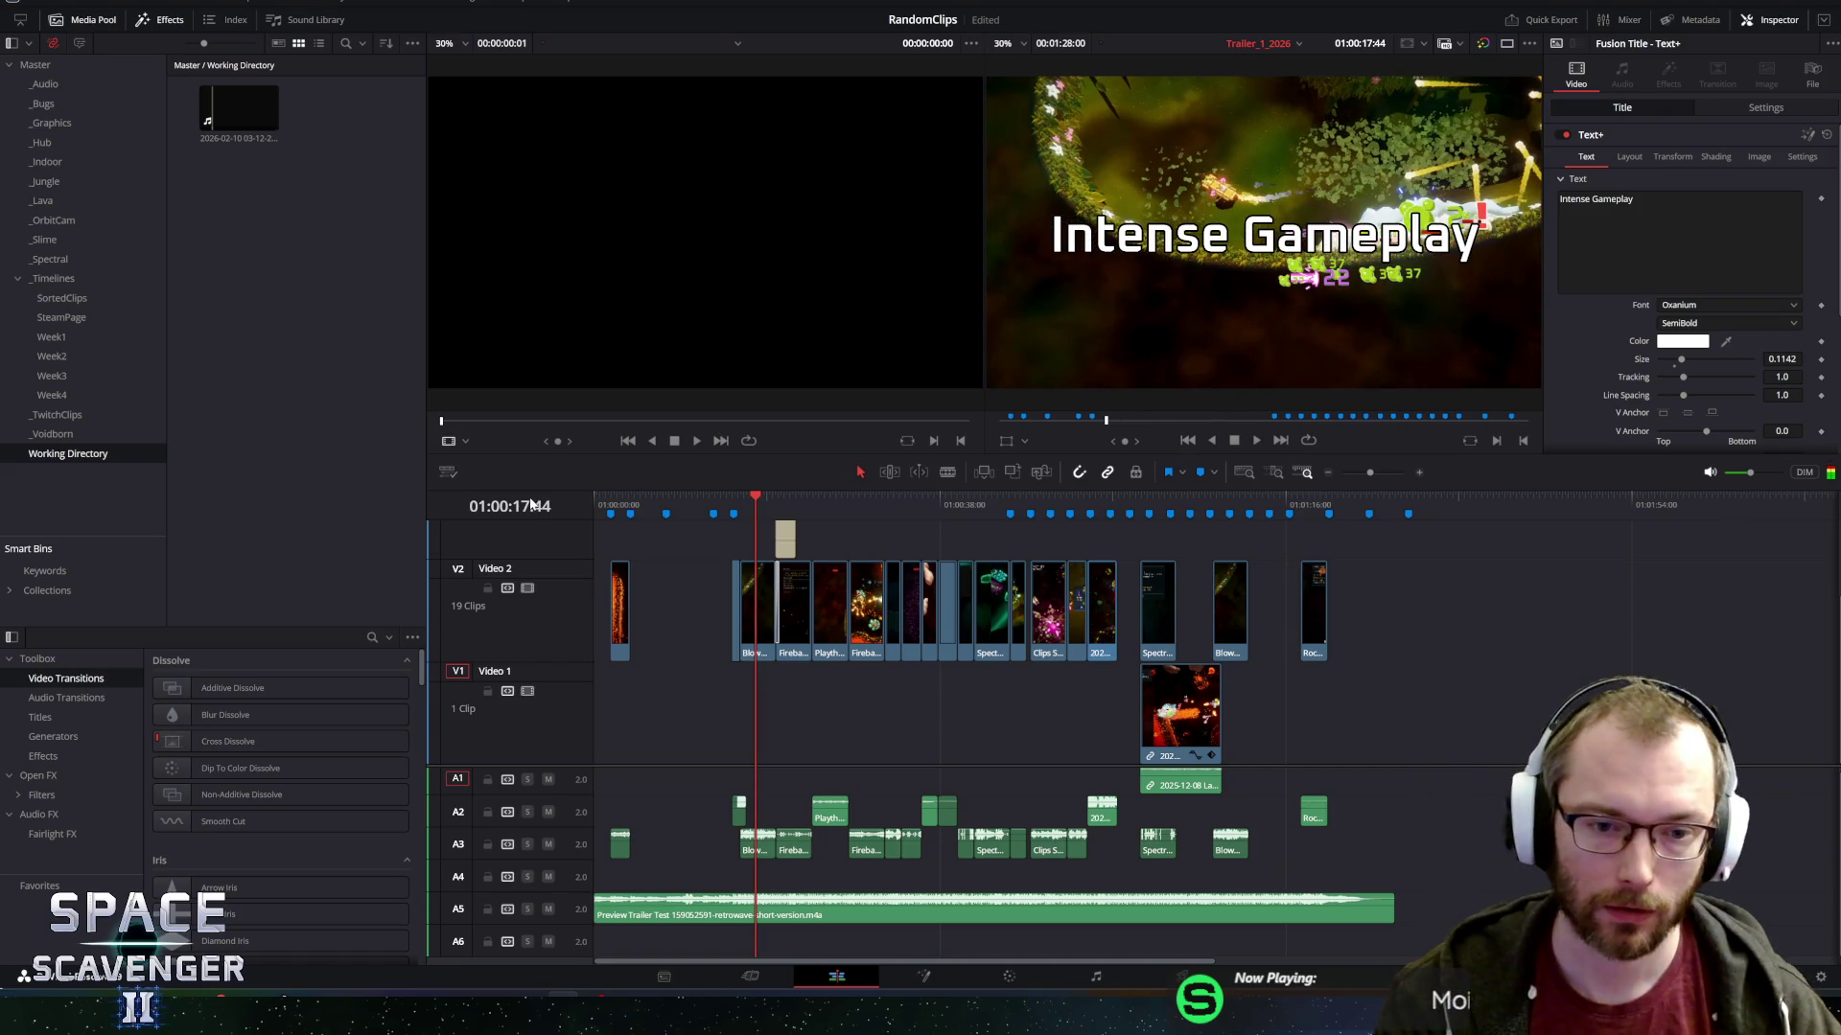
Jump to the Warp section marker and play from there, zooming in around the playhead.
{"action": "scroll", "coordinate": [726, 636], "scroll_direction": "up", "scroll_amount": 4}
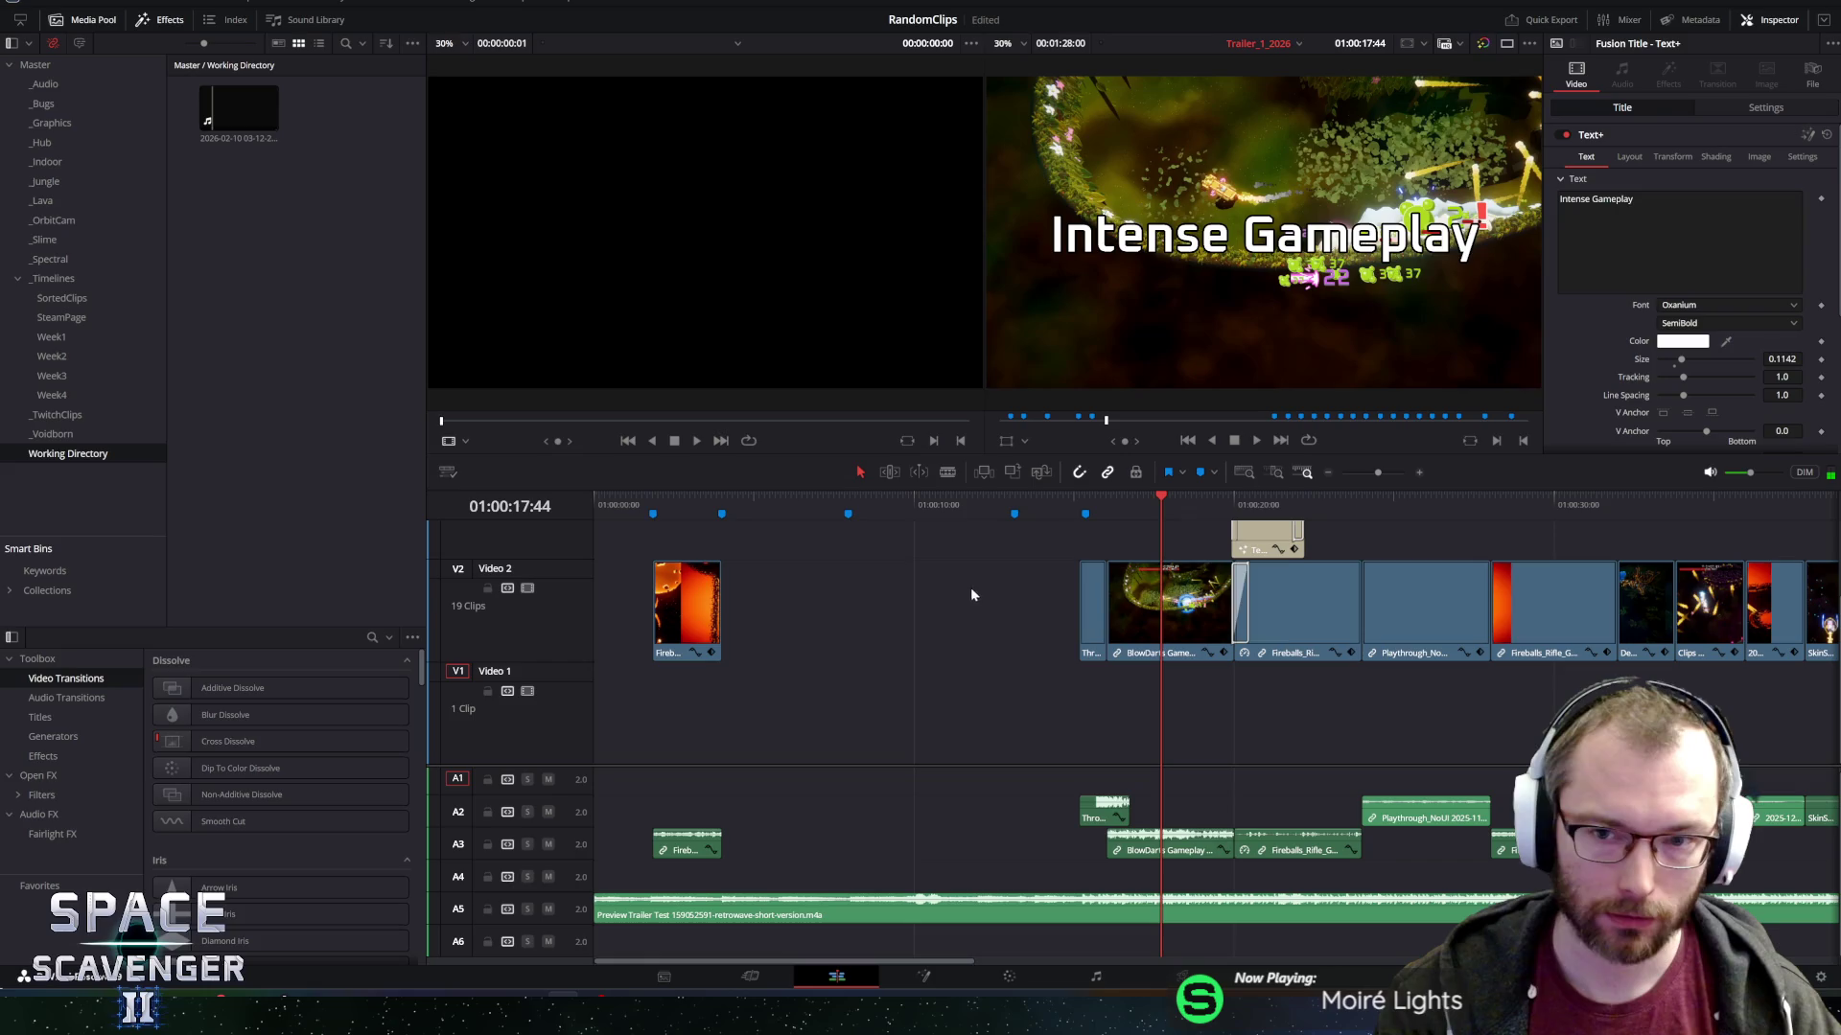
{"action": "left_click", "coordinate": [1087, 505]}
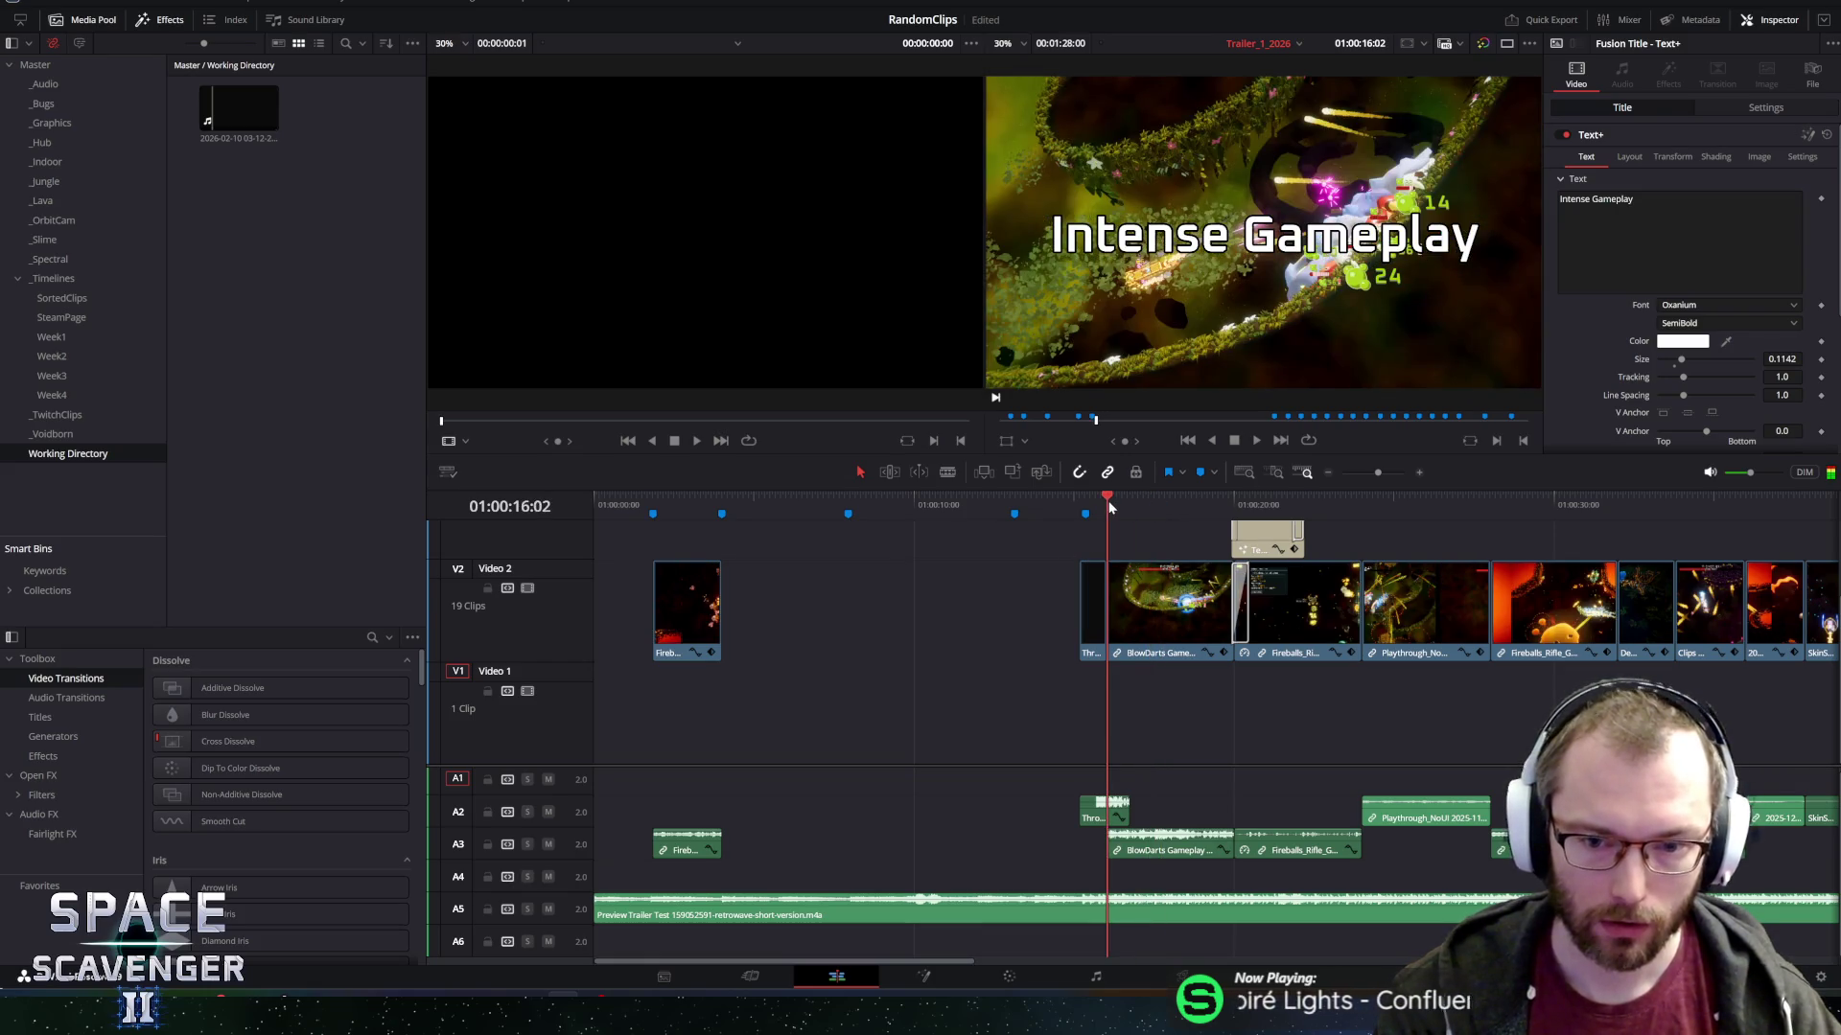
{"action": "mouse_move", "coordinate": [1089, 508]}
{"action": "left_mouse_down"}
{"action": "mouse_move", "coordinate": [1063, 502]}
{"action": "mouse_move", "coordinate": [1079, 503]}
{"action": "left_mouse_up"}
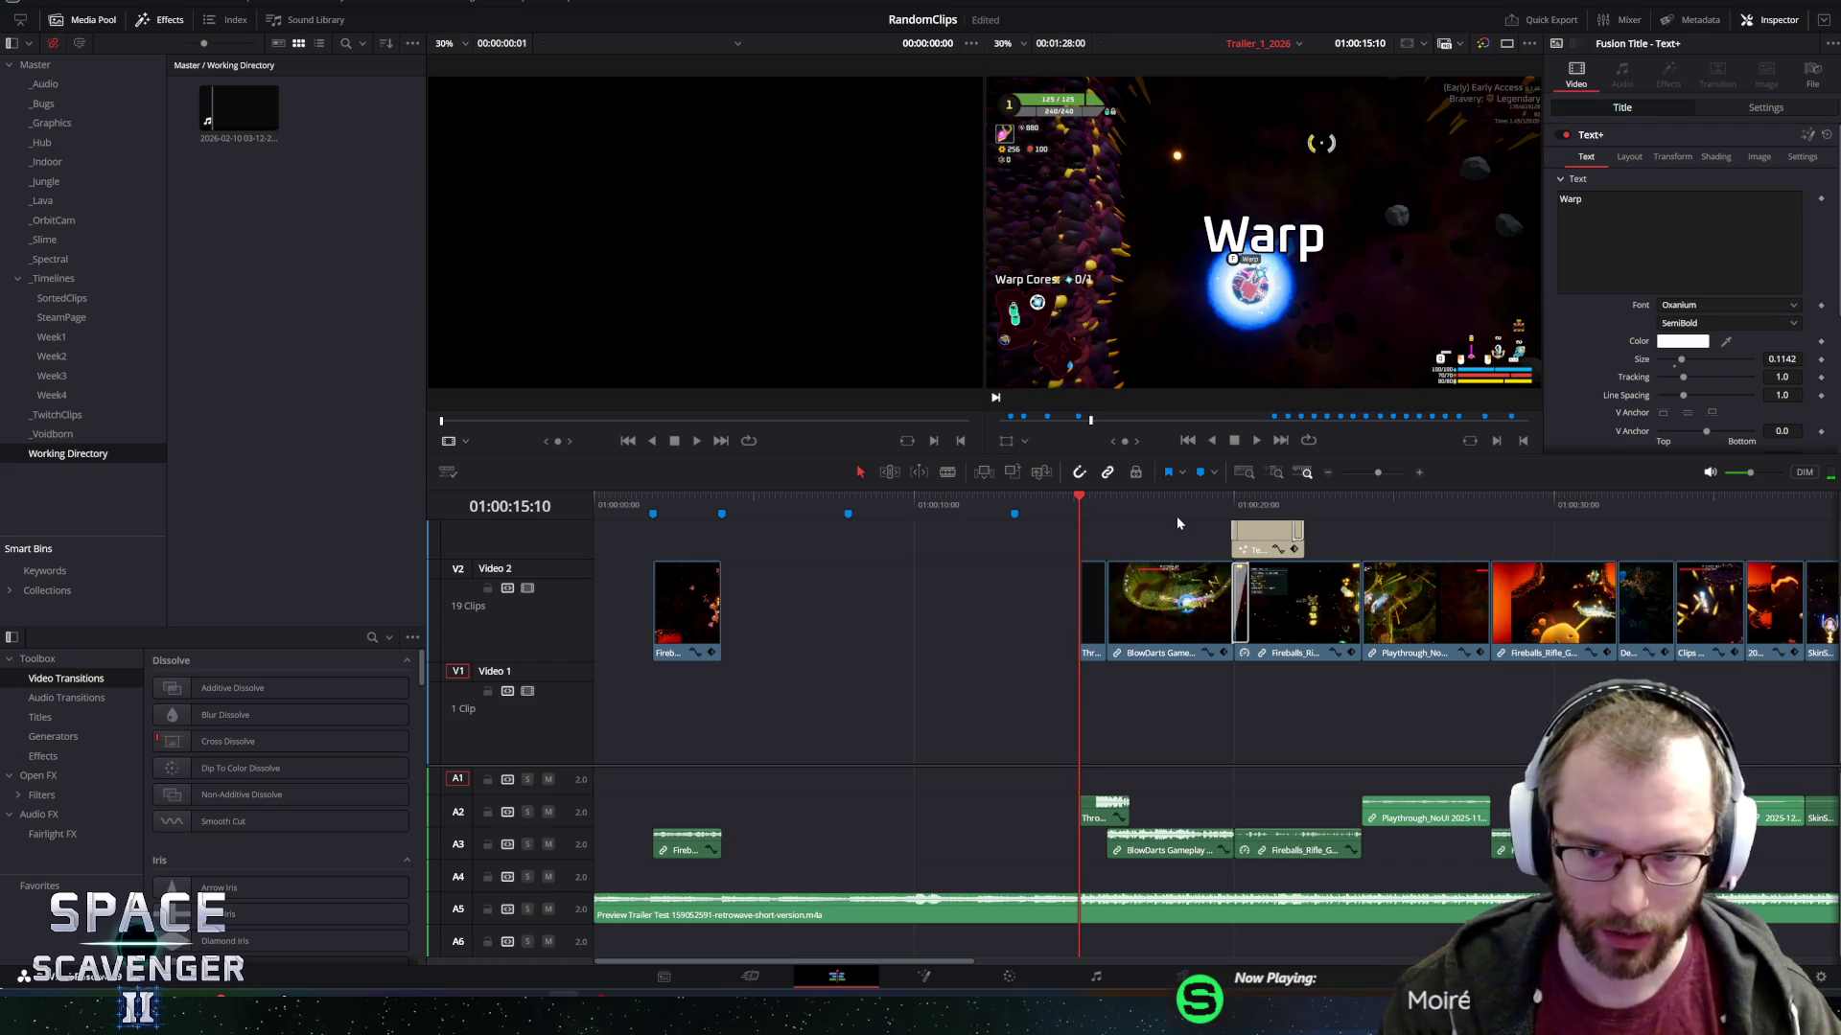
{"action": "key", "text": "space"}
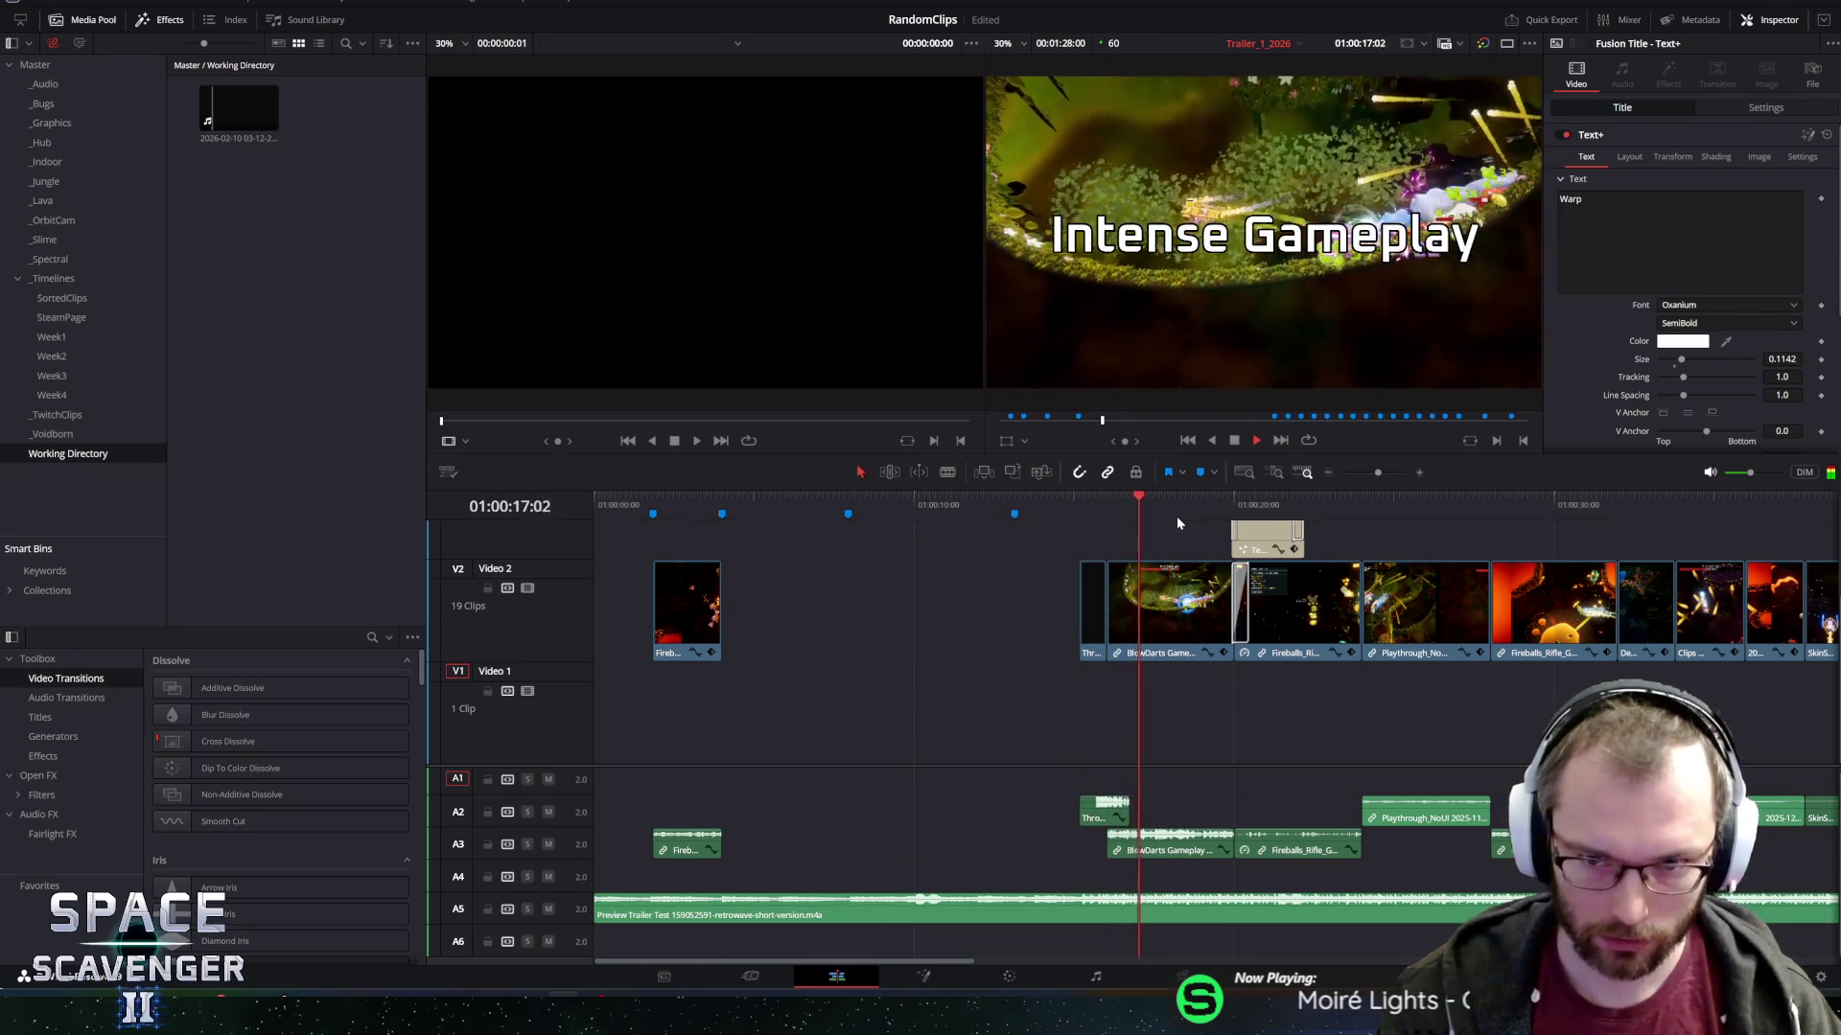
{"action": "scroll", "coordinate": [1162, 539], "scroll_direction": "up", "scroll_amount": 5}
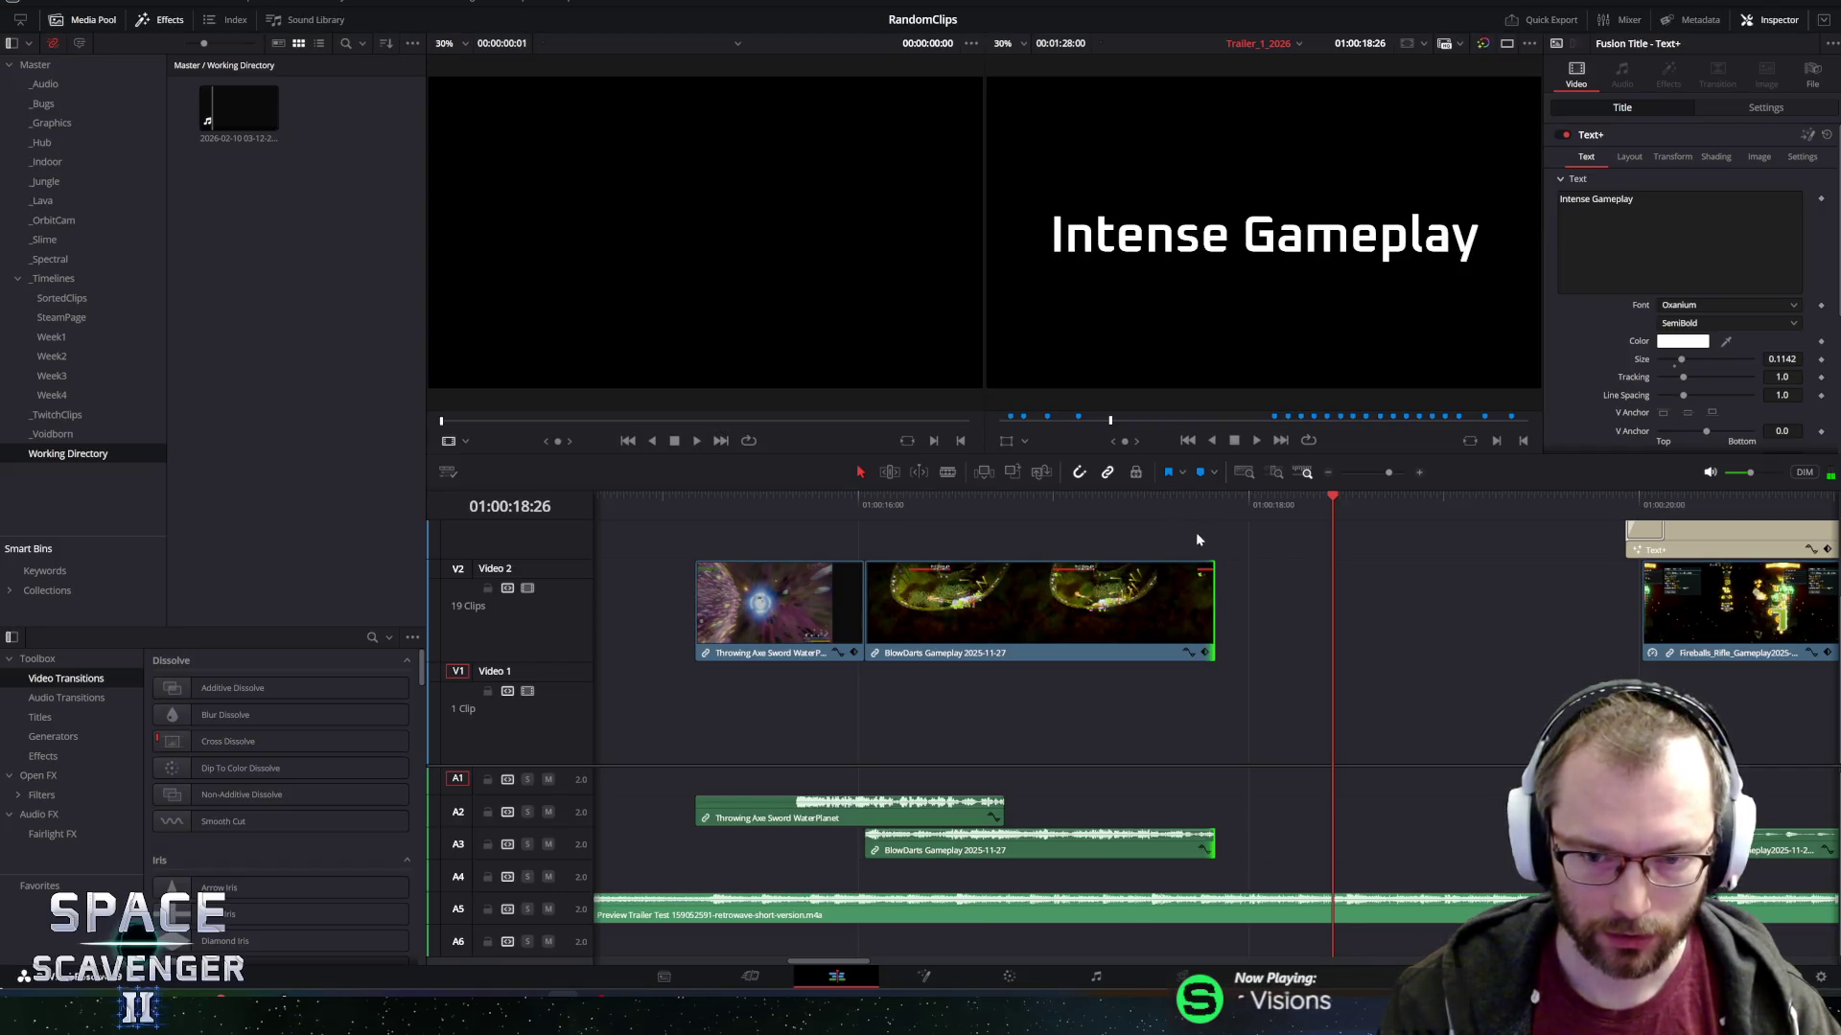
{"action": "left_click", "coordinate": [1116, 502]}
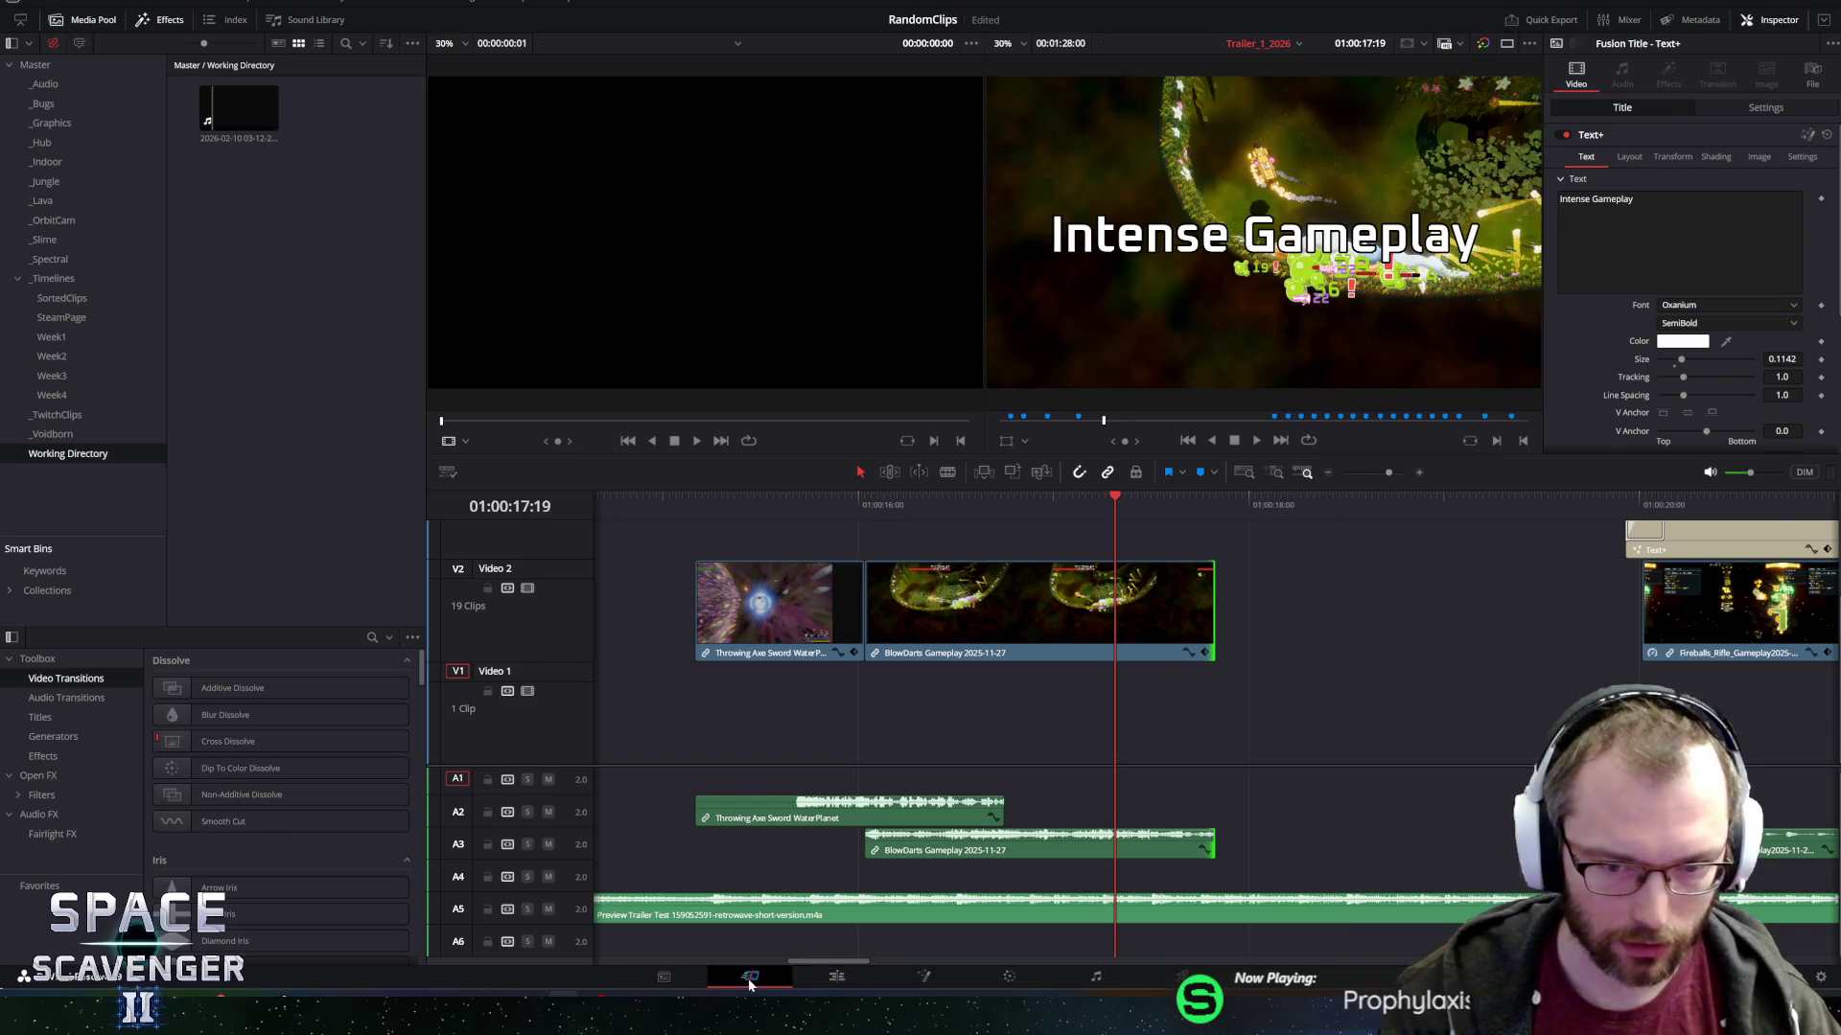
{"action": "left_click", "coordinate": [750, 976]}
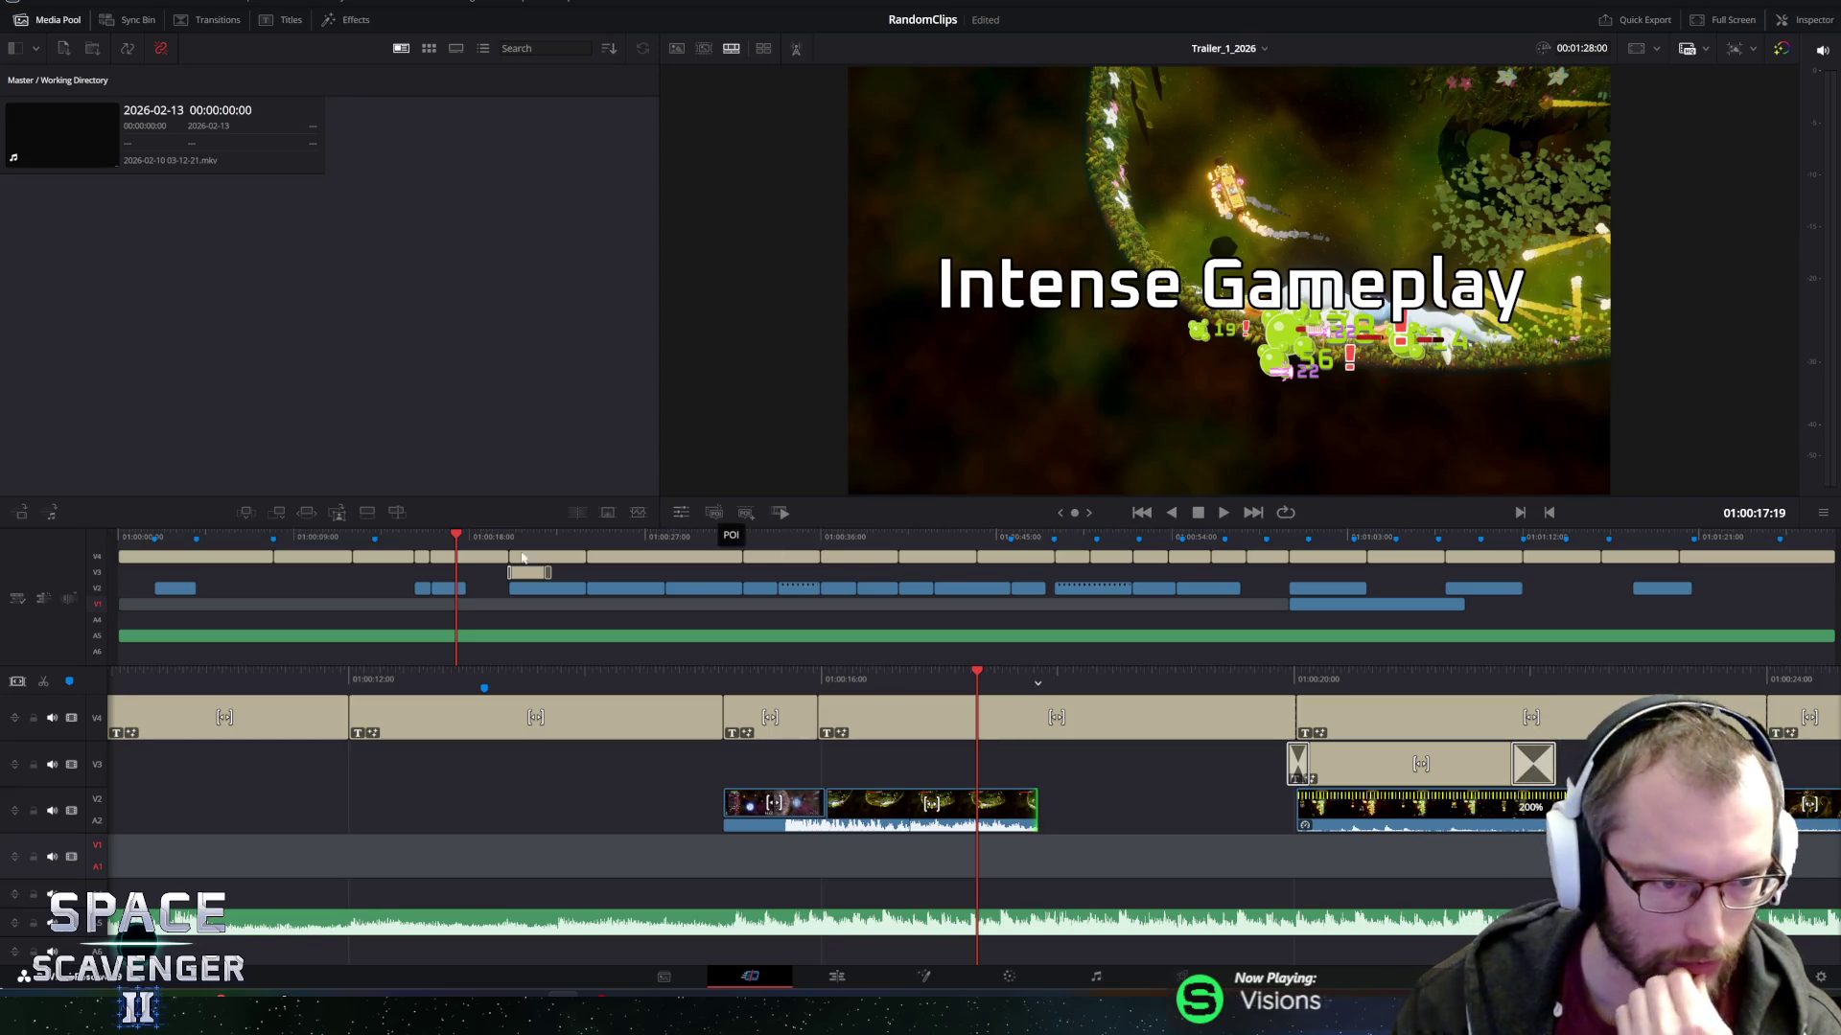
{"action": "left_click", "coordinate": [826, 979]}
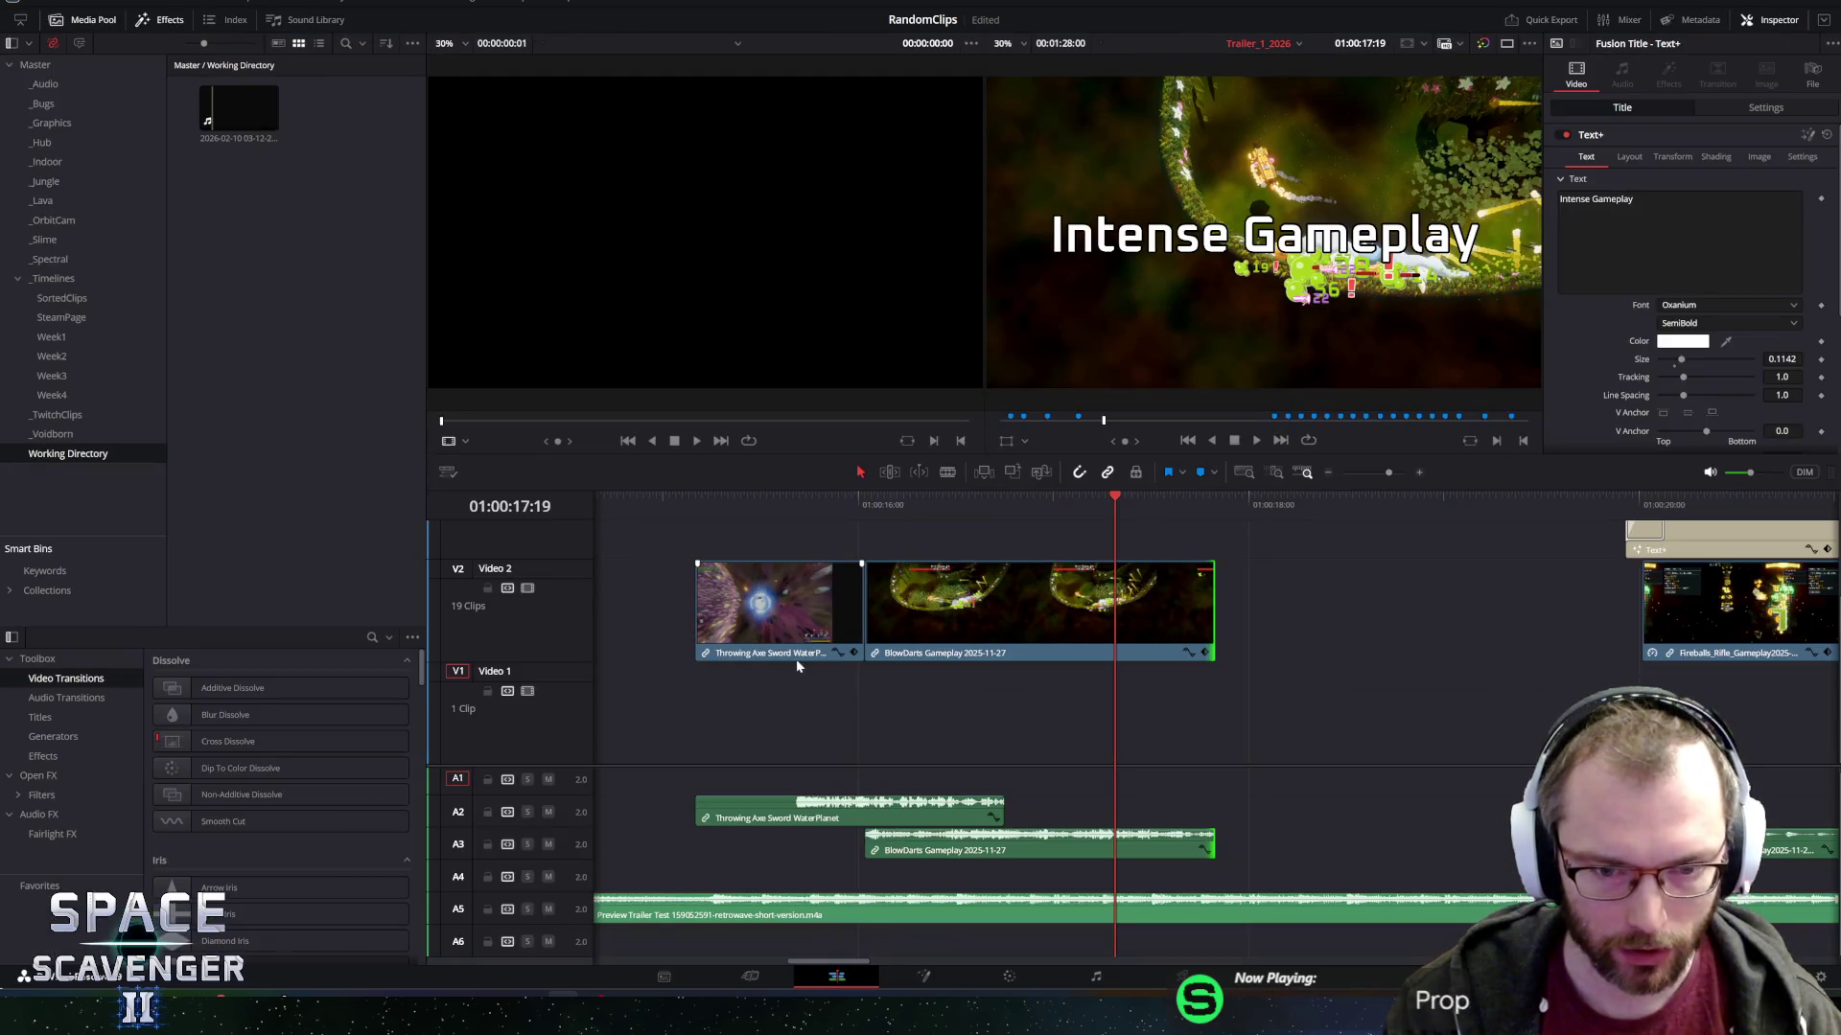
Select the BlowDarts Gameplay clip, try a Blade cut on it, then undo the split.
{"action": "left_click", "coordinate": [918, 472]}
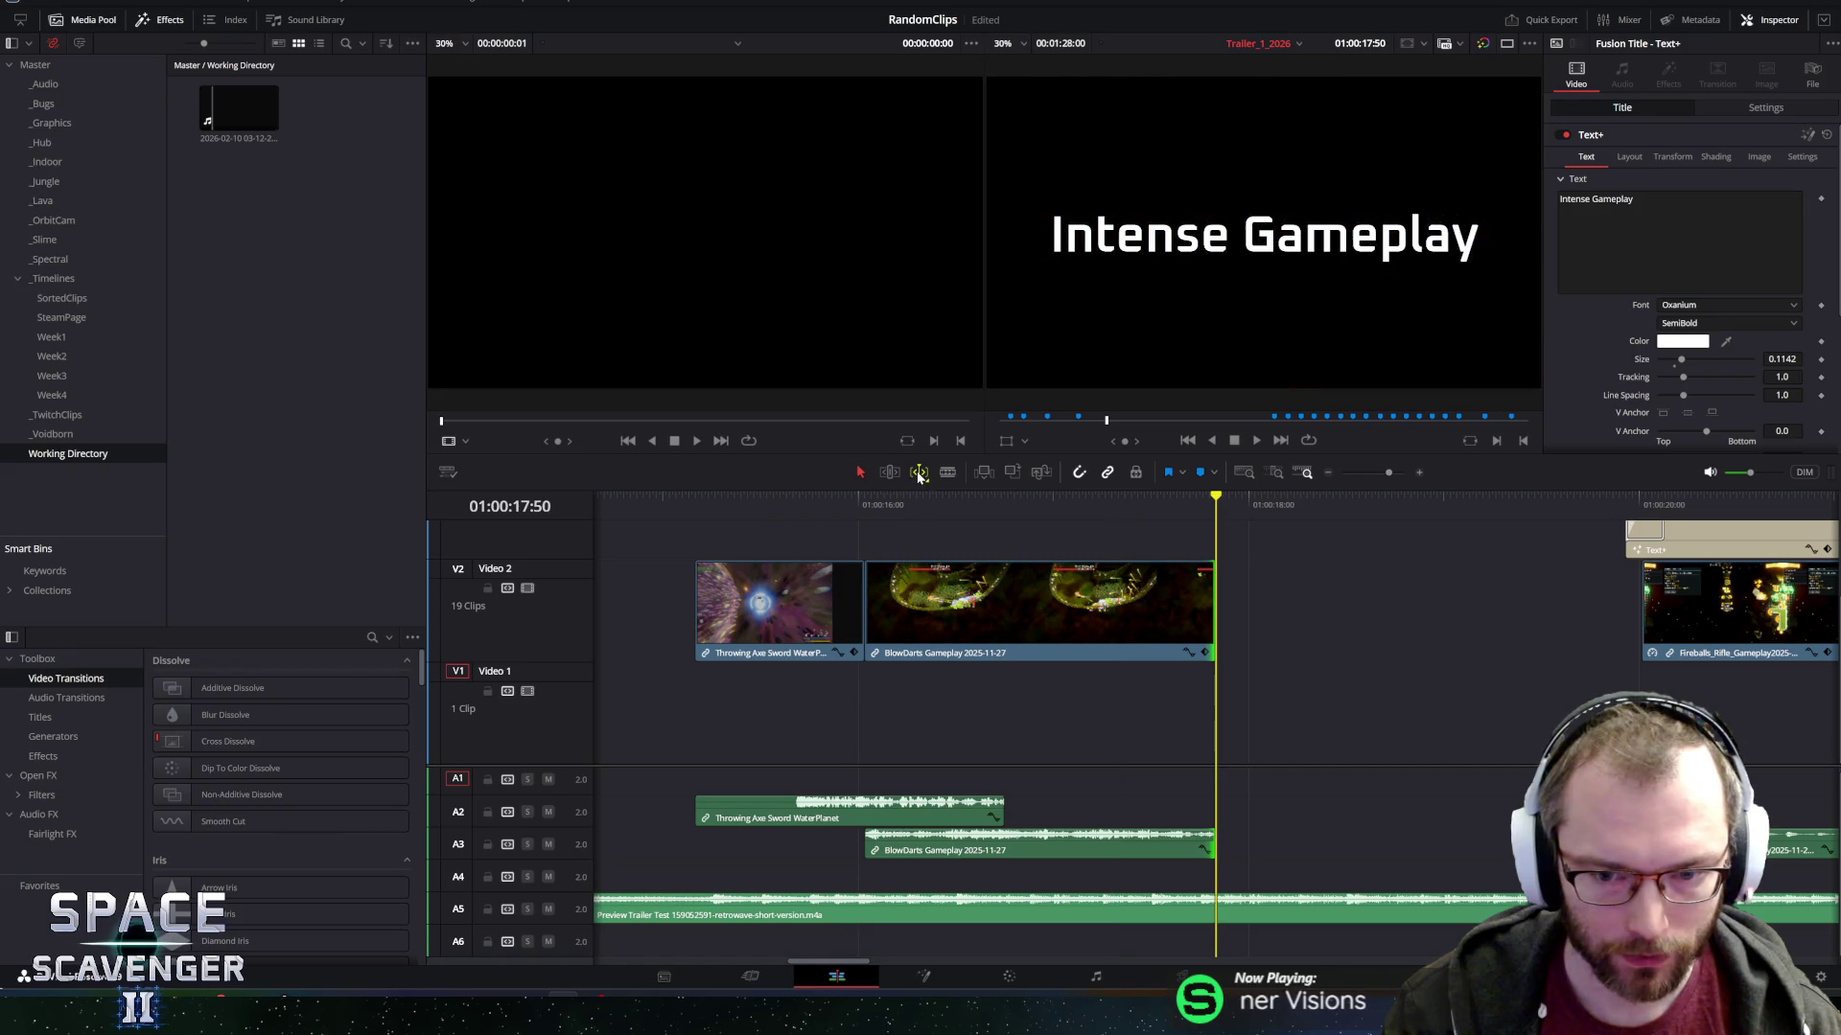
{"action": "left_click", "coordinate": [1049, 504]}
{"action": "left_click", "coordinate": [1133, 606]}
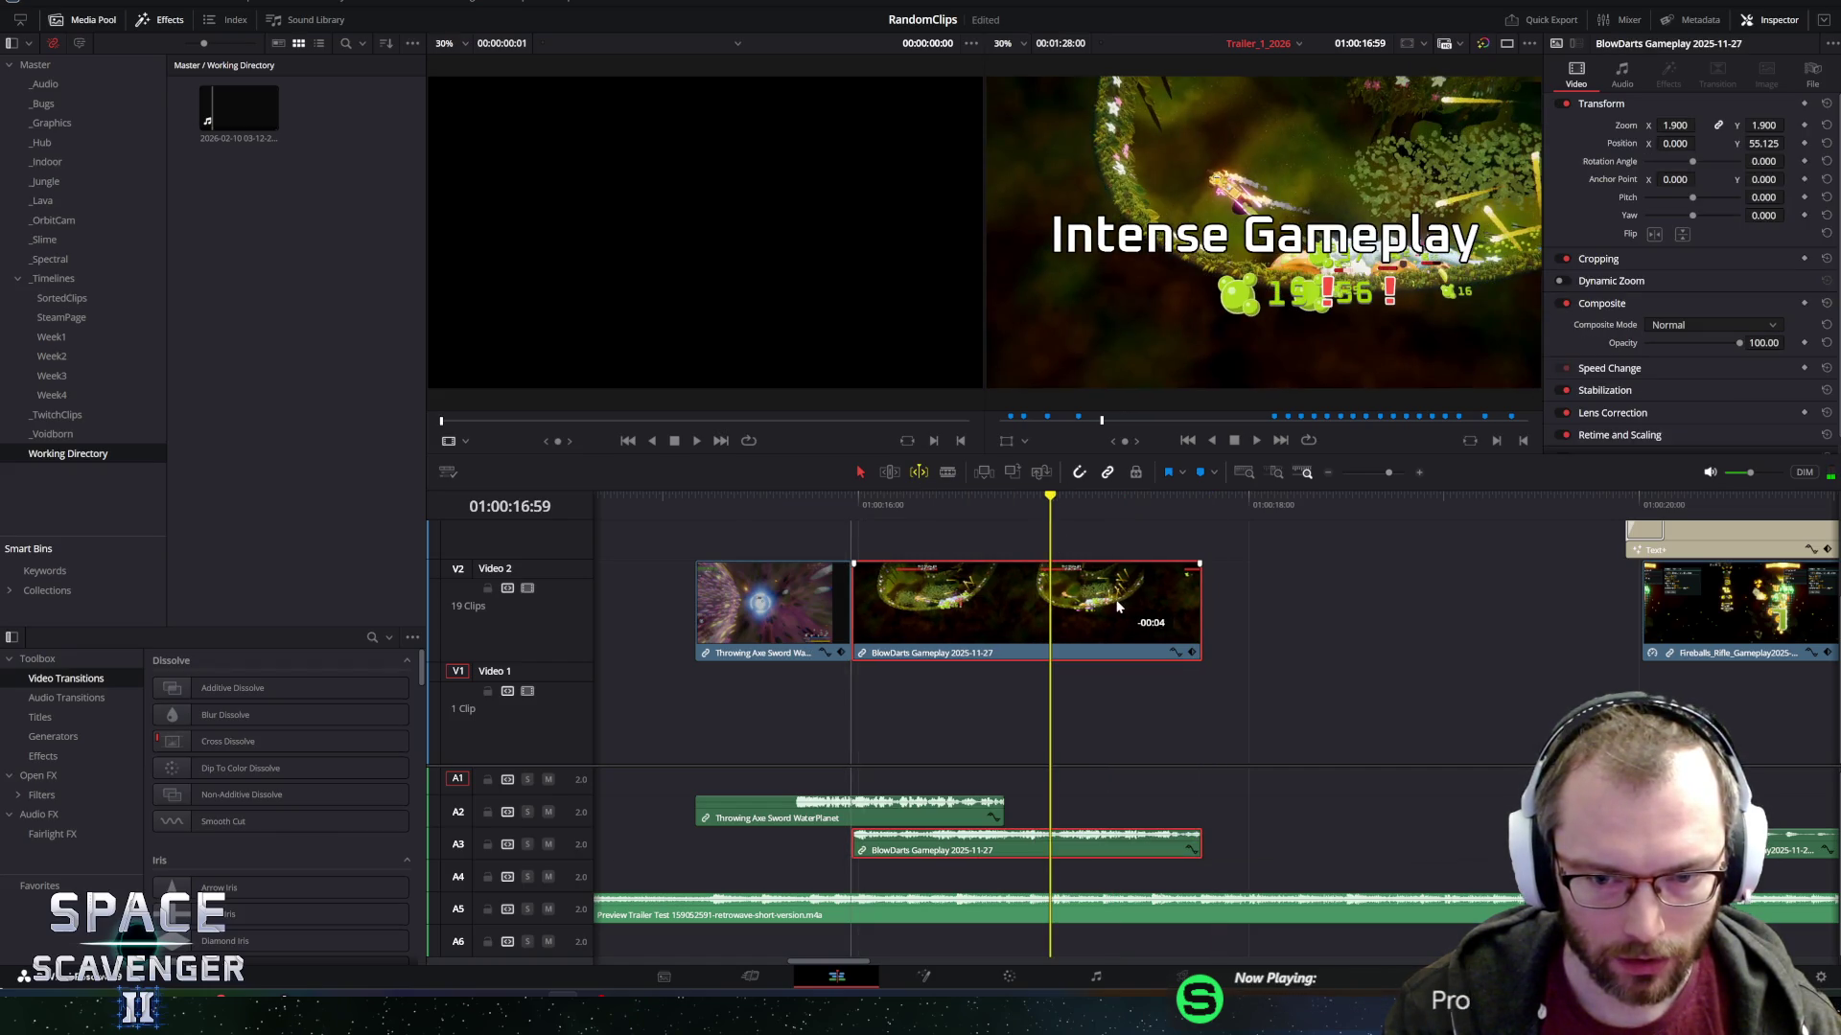
{"action": "left_click", "coordinate": [947, 472]}
{"action": "key", "text": "w"}
{"action": "left_click", "coordinate": [1115, 599]}
{"action": "key", "text": "ctrl+z"}
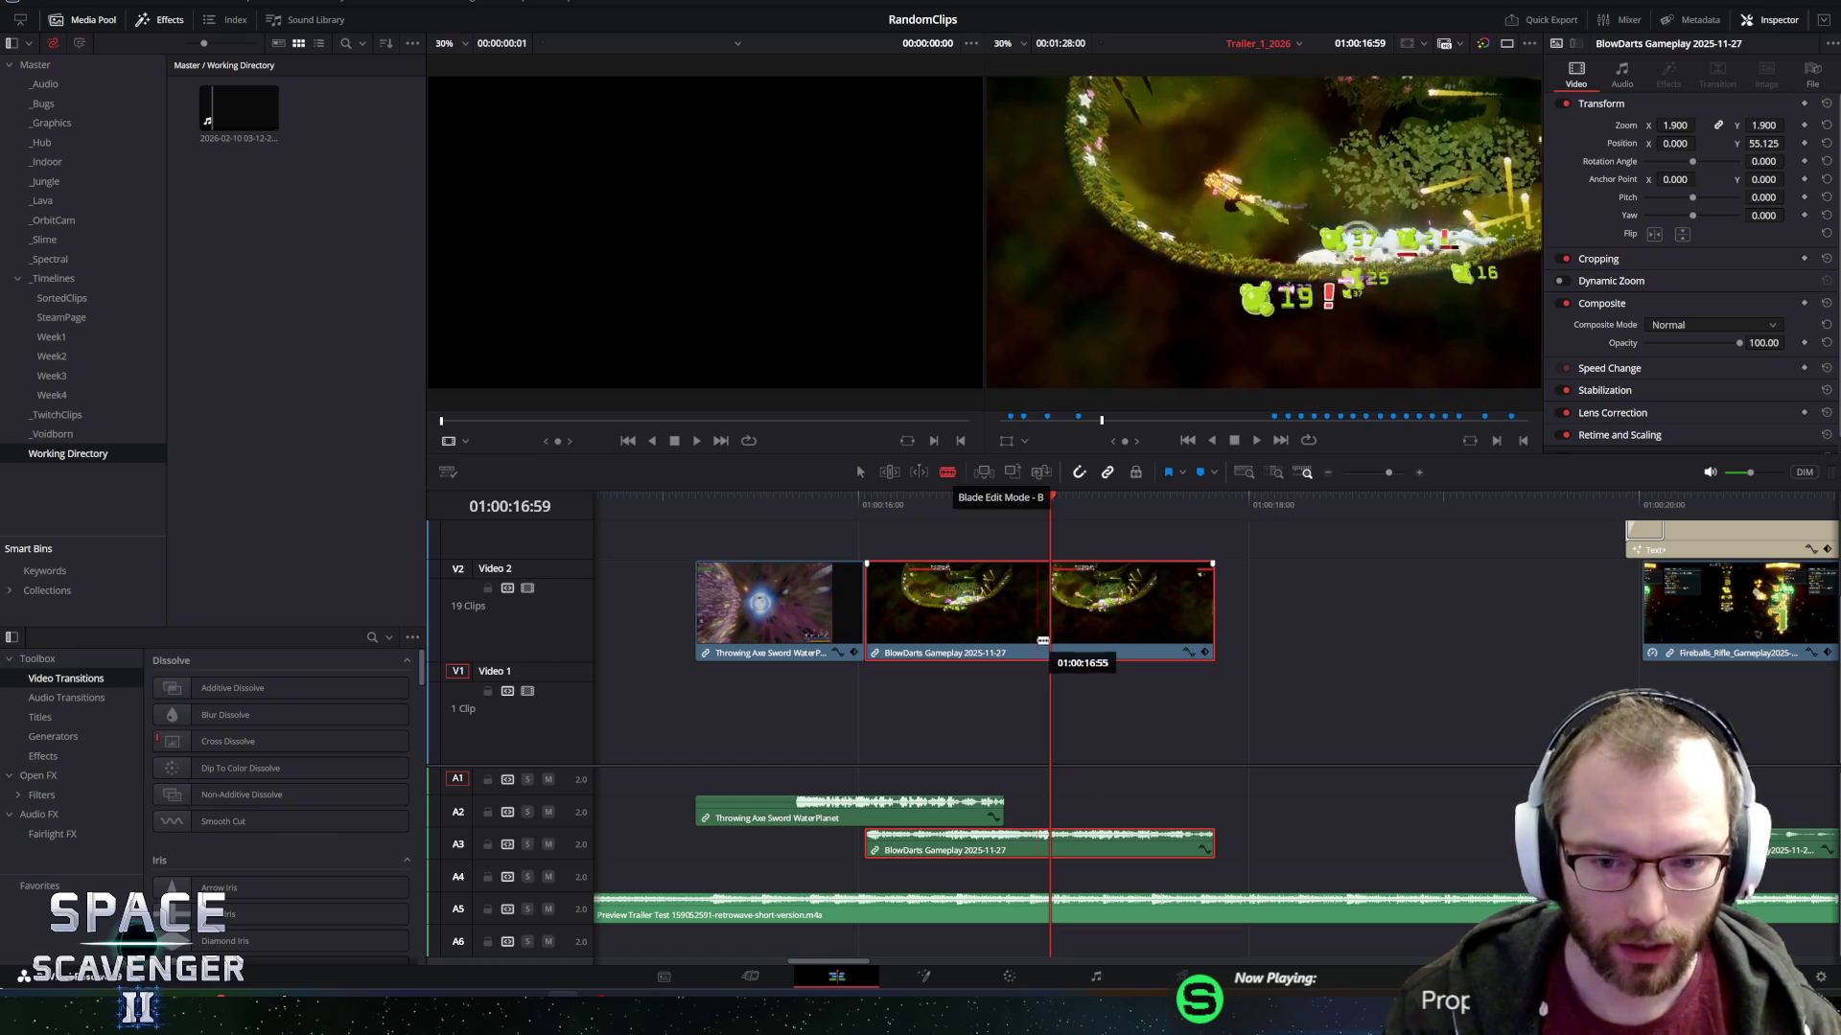
Slip the BlowDarts footage in Trim Edit Mode and play back the edited section.
{"action": "left_click", "coordinate": [891, 474]}
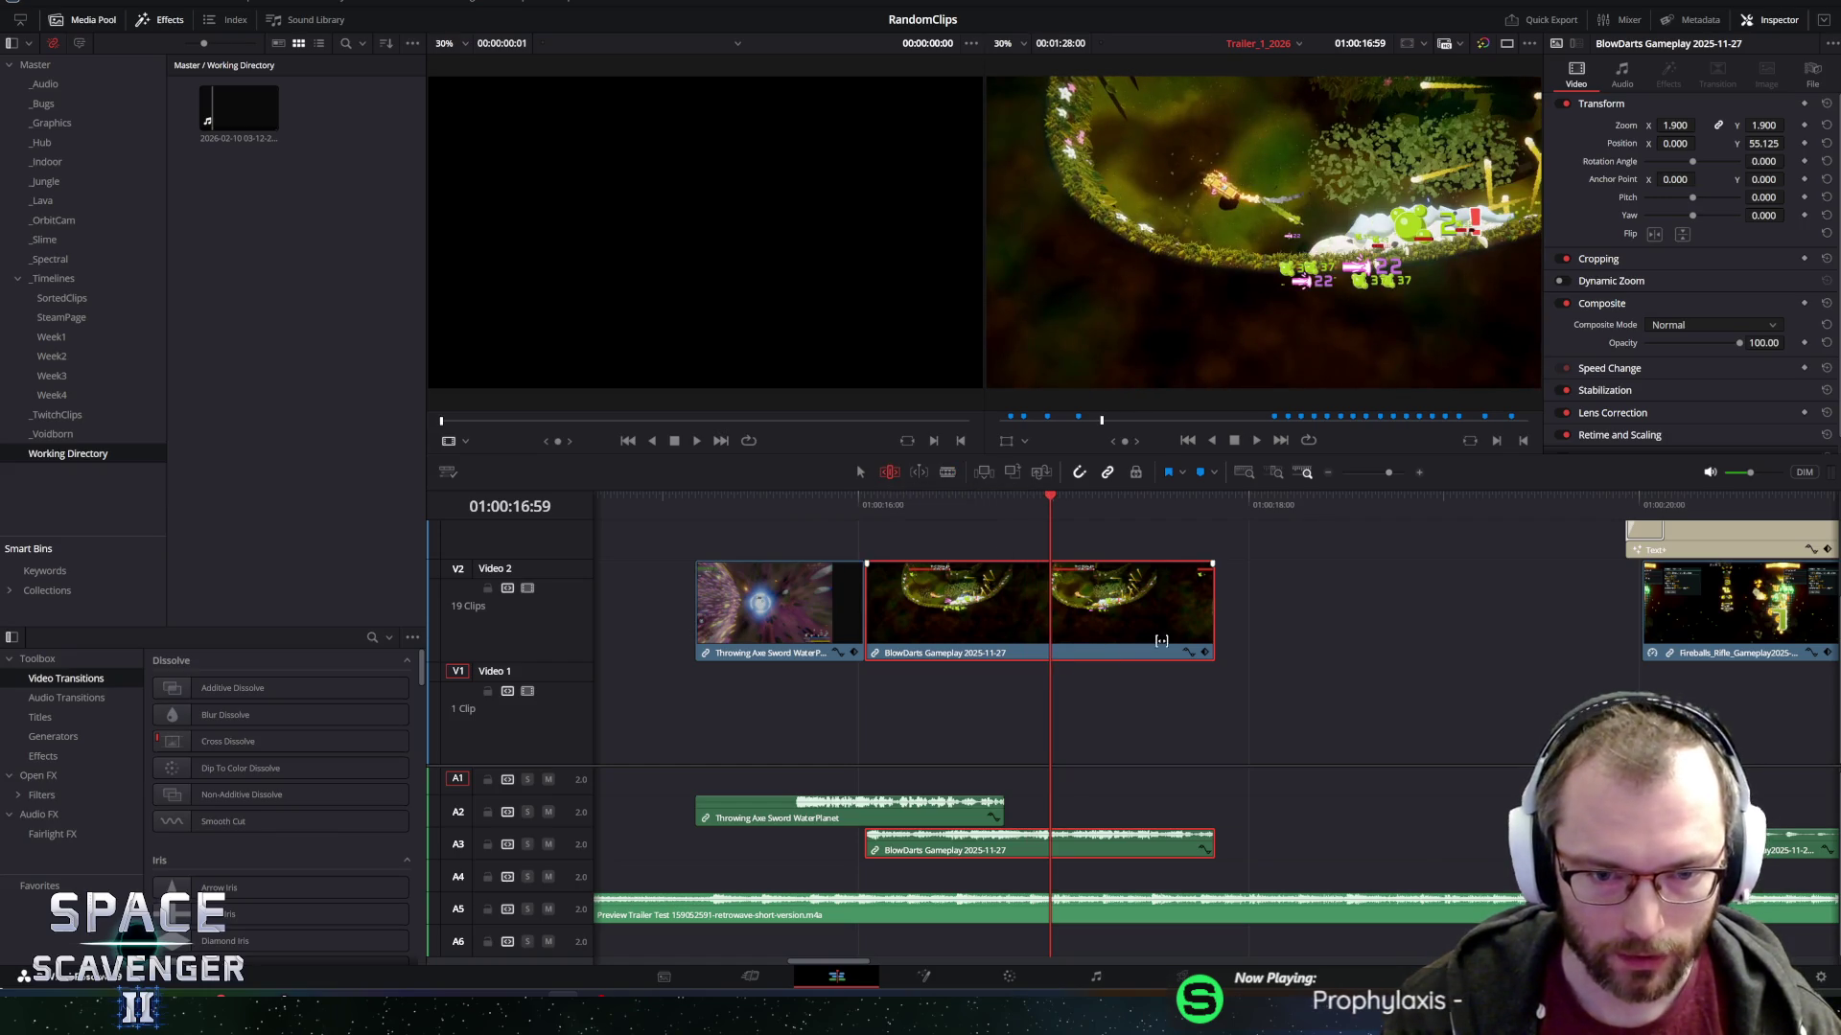
{"action": "left_click_drag", "start_coordinate": [1150, 605], "coordinate": [1069, 600]}
{"action": "left_click", "coordinate": [1170, 500]}
{"action": "mouse_move", "coordinate": [1175, 508]}
{"action": "left_mouse_down"}
{"action": "mouse_move", "coordinate": [1199, 508]}
{"action": "mouse_move", "coordinate": [818, 508]}
{"action": "left_mouse_up"}
{"action": "key", "text": "space"}
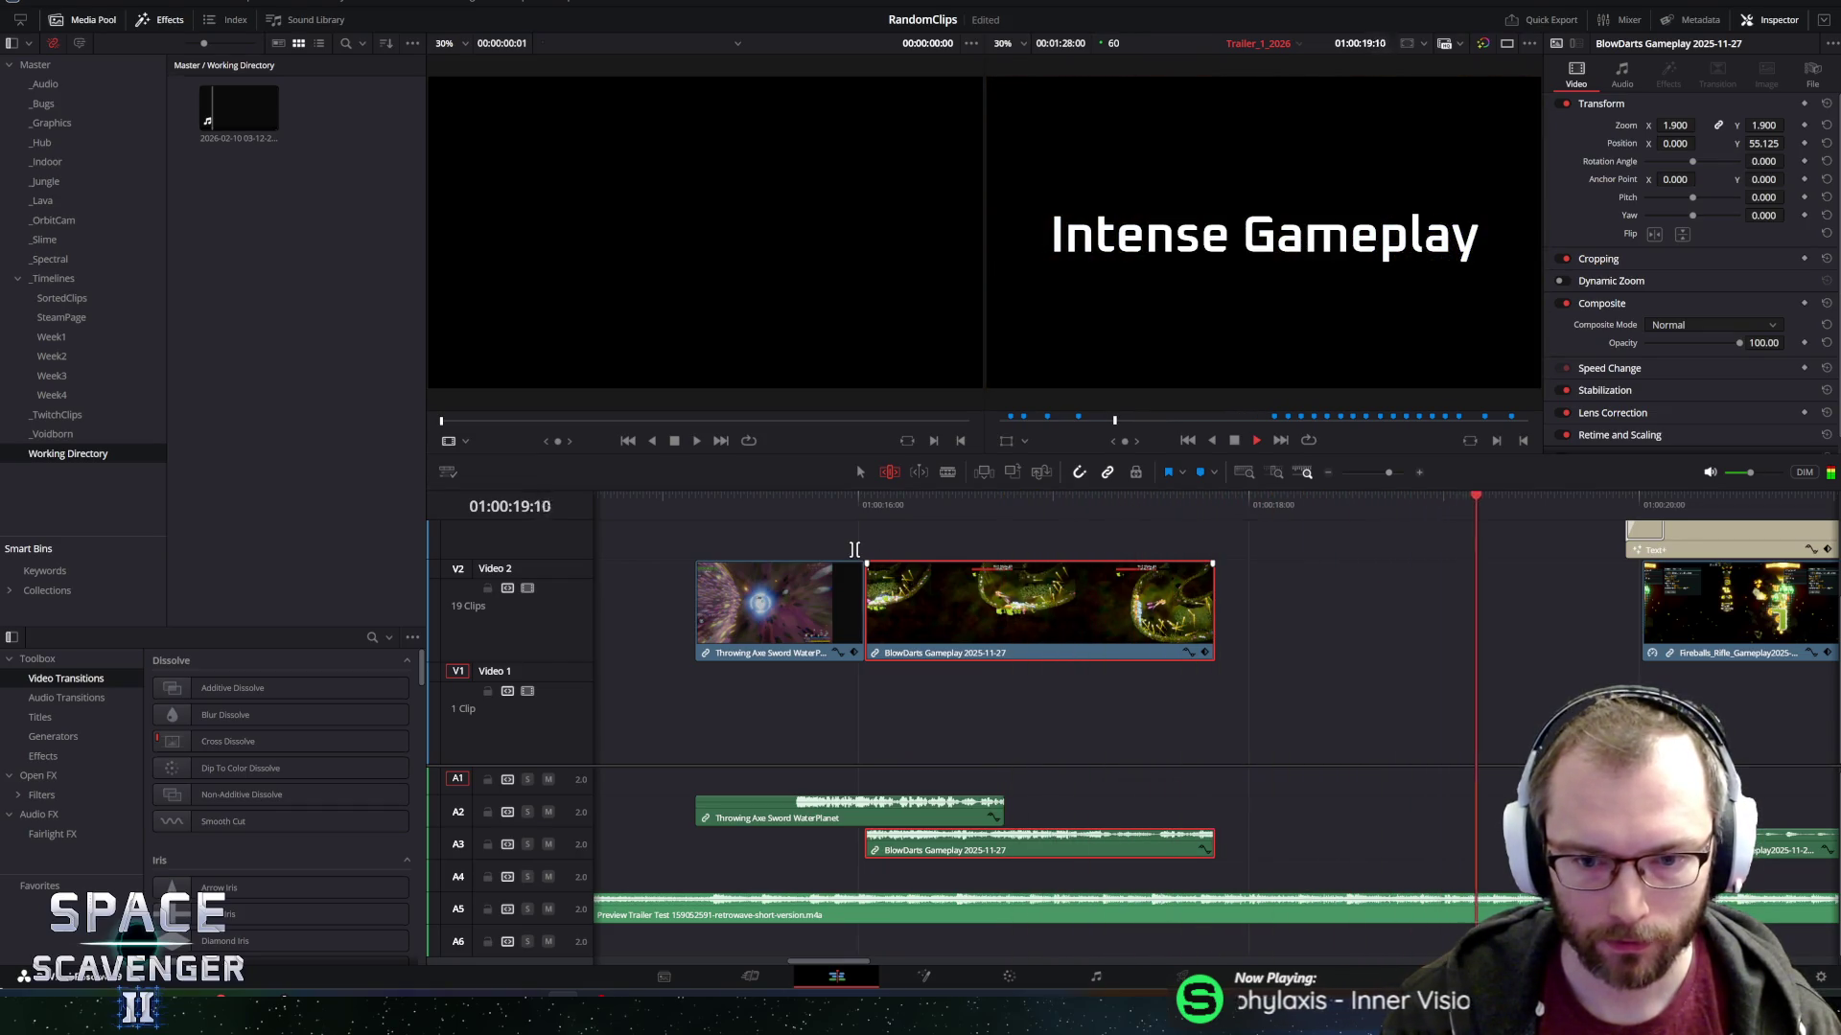
{"action": "key", "text": "space"}
{"action": "key", "text": "ctrl+minus"}
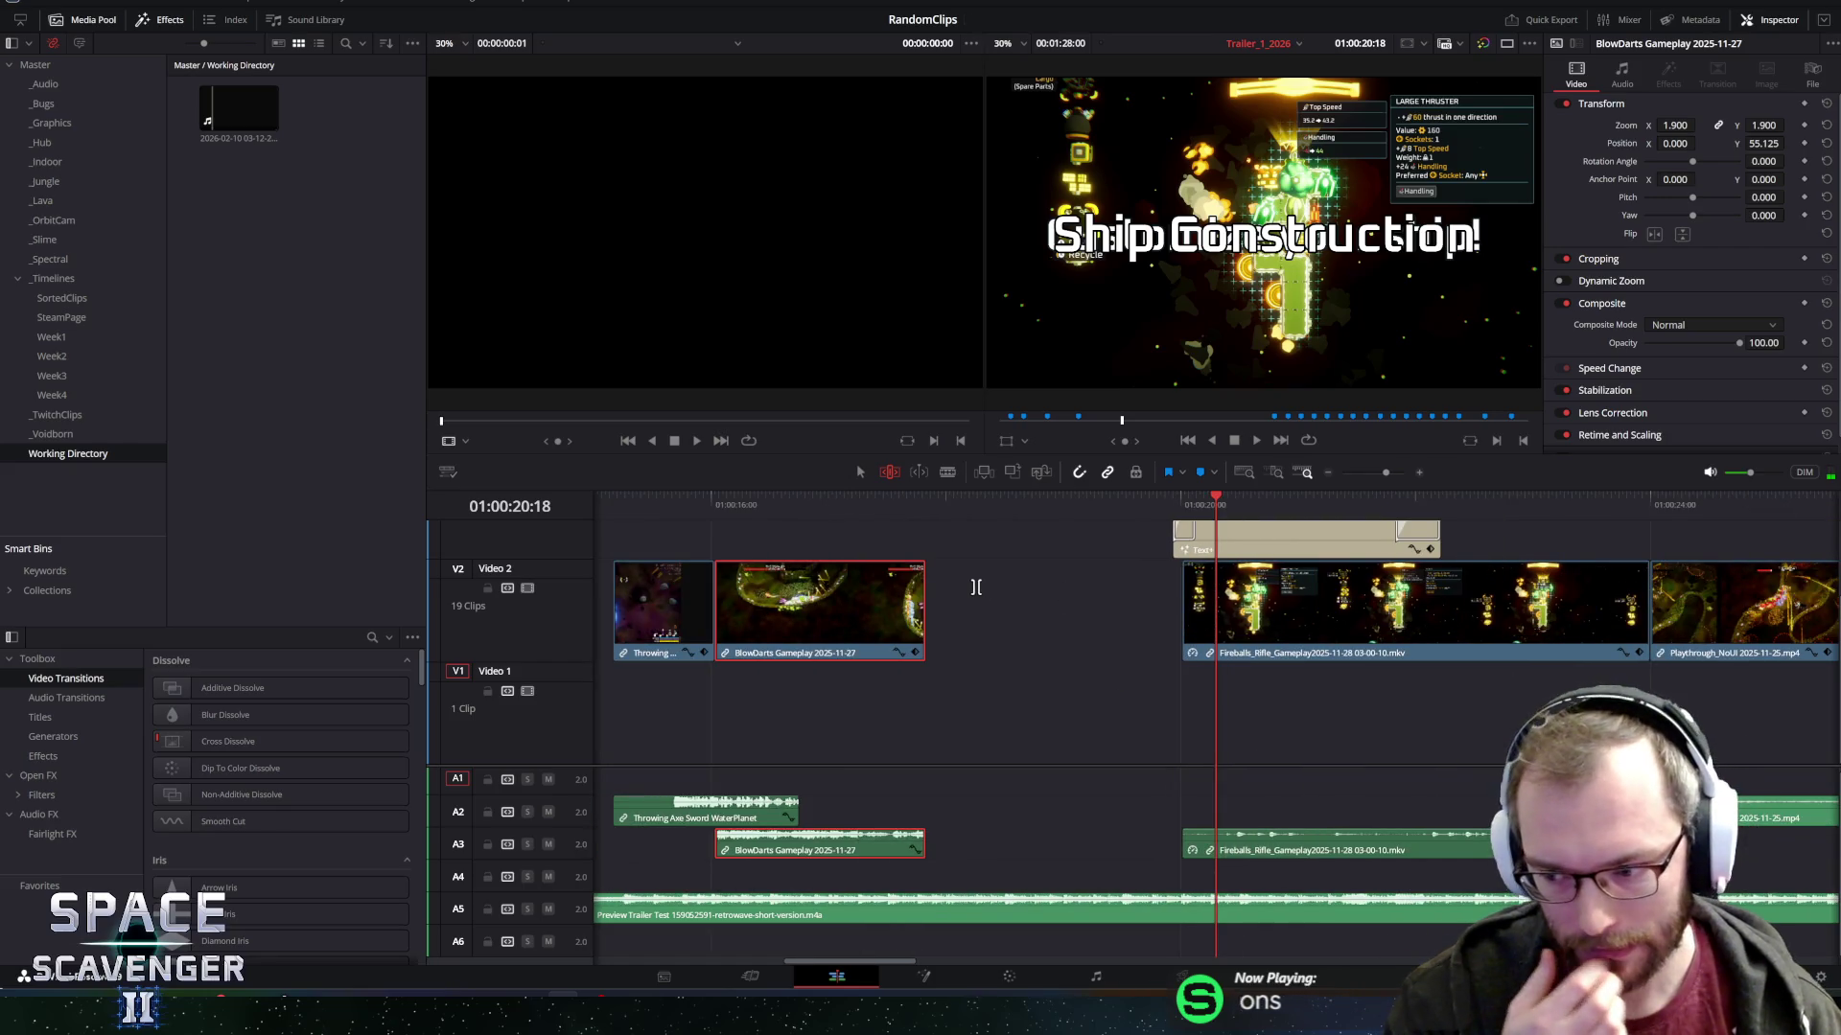
Move the Clips Slime Boss clip earlier onto Video 1.
{"action": "left_click", "coordinate": [927, 511]}
{"action": "key", "text": "ctrl+minus"}
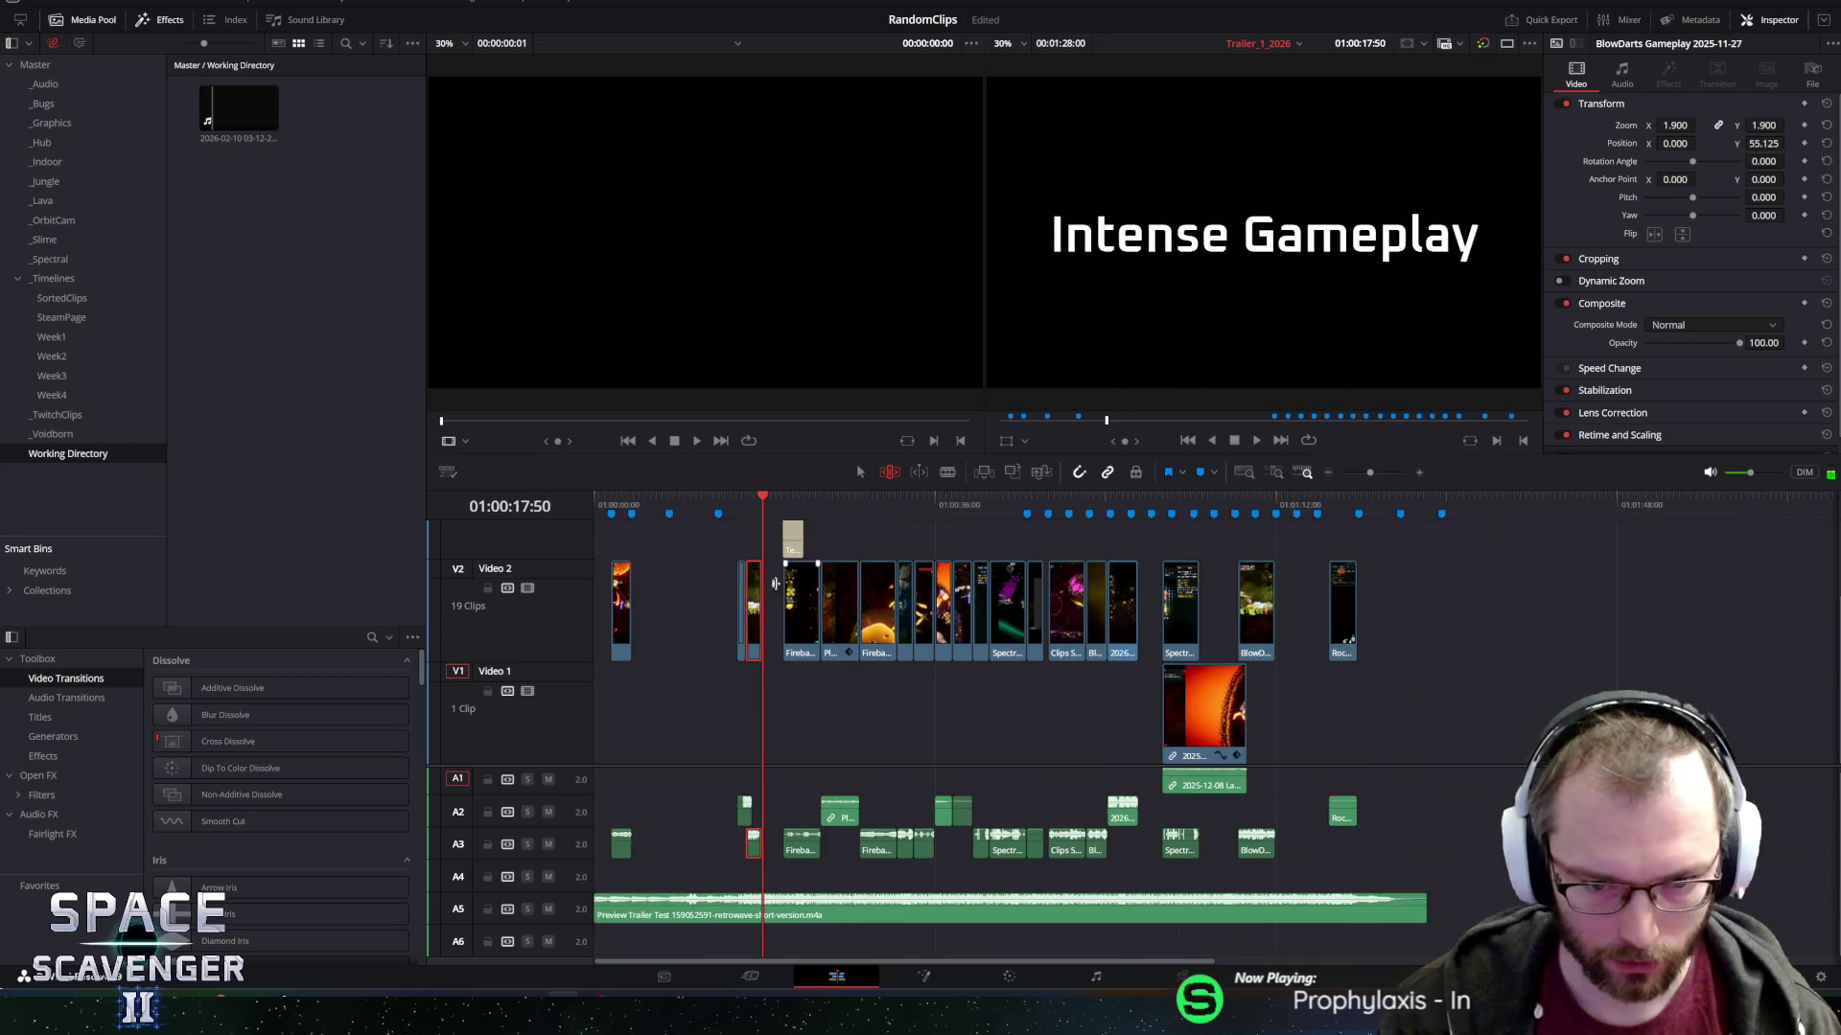
{"action": "key", "text": "ctrl+equal"}
{"action": "key", "text": "ctrl+equal"}
{"action": "key", "text": "ctrl+equal"}
{"action": "key", "text": "ctrl+equal"}
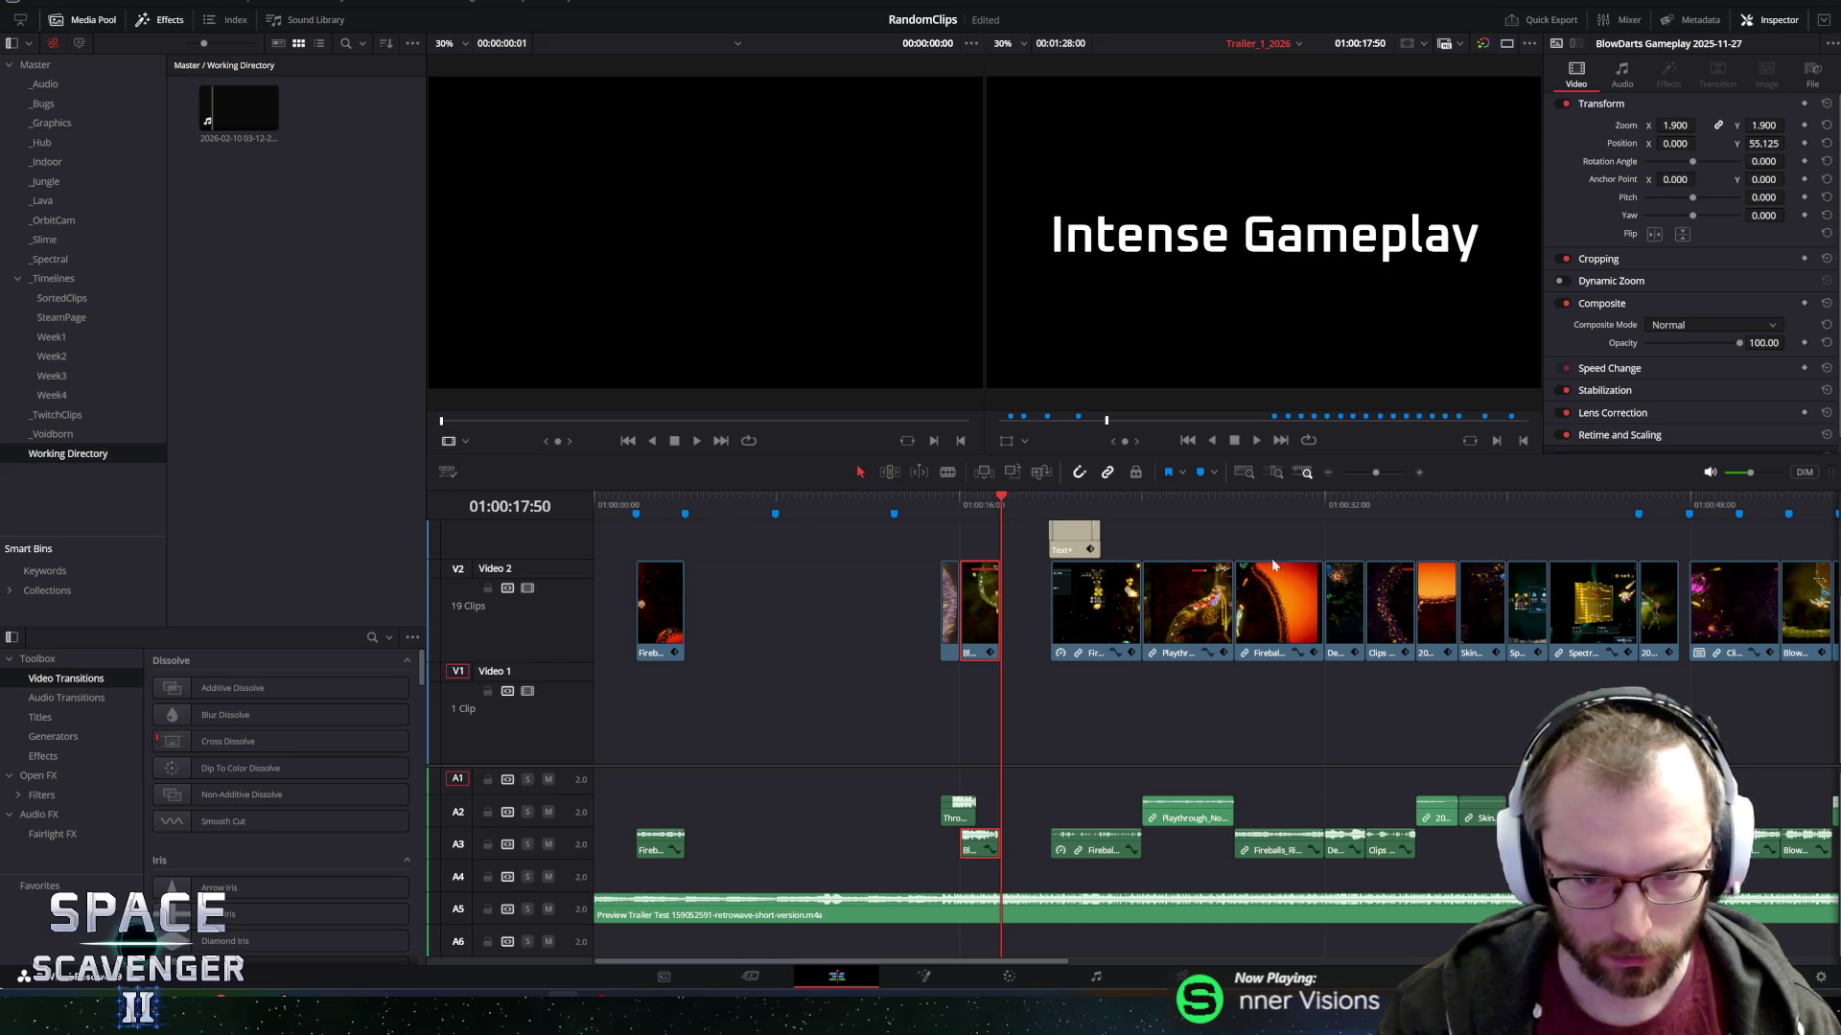
{"action": "left_click", "coordinate": [1521, 522]}
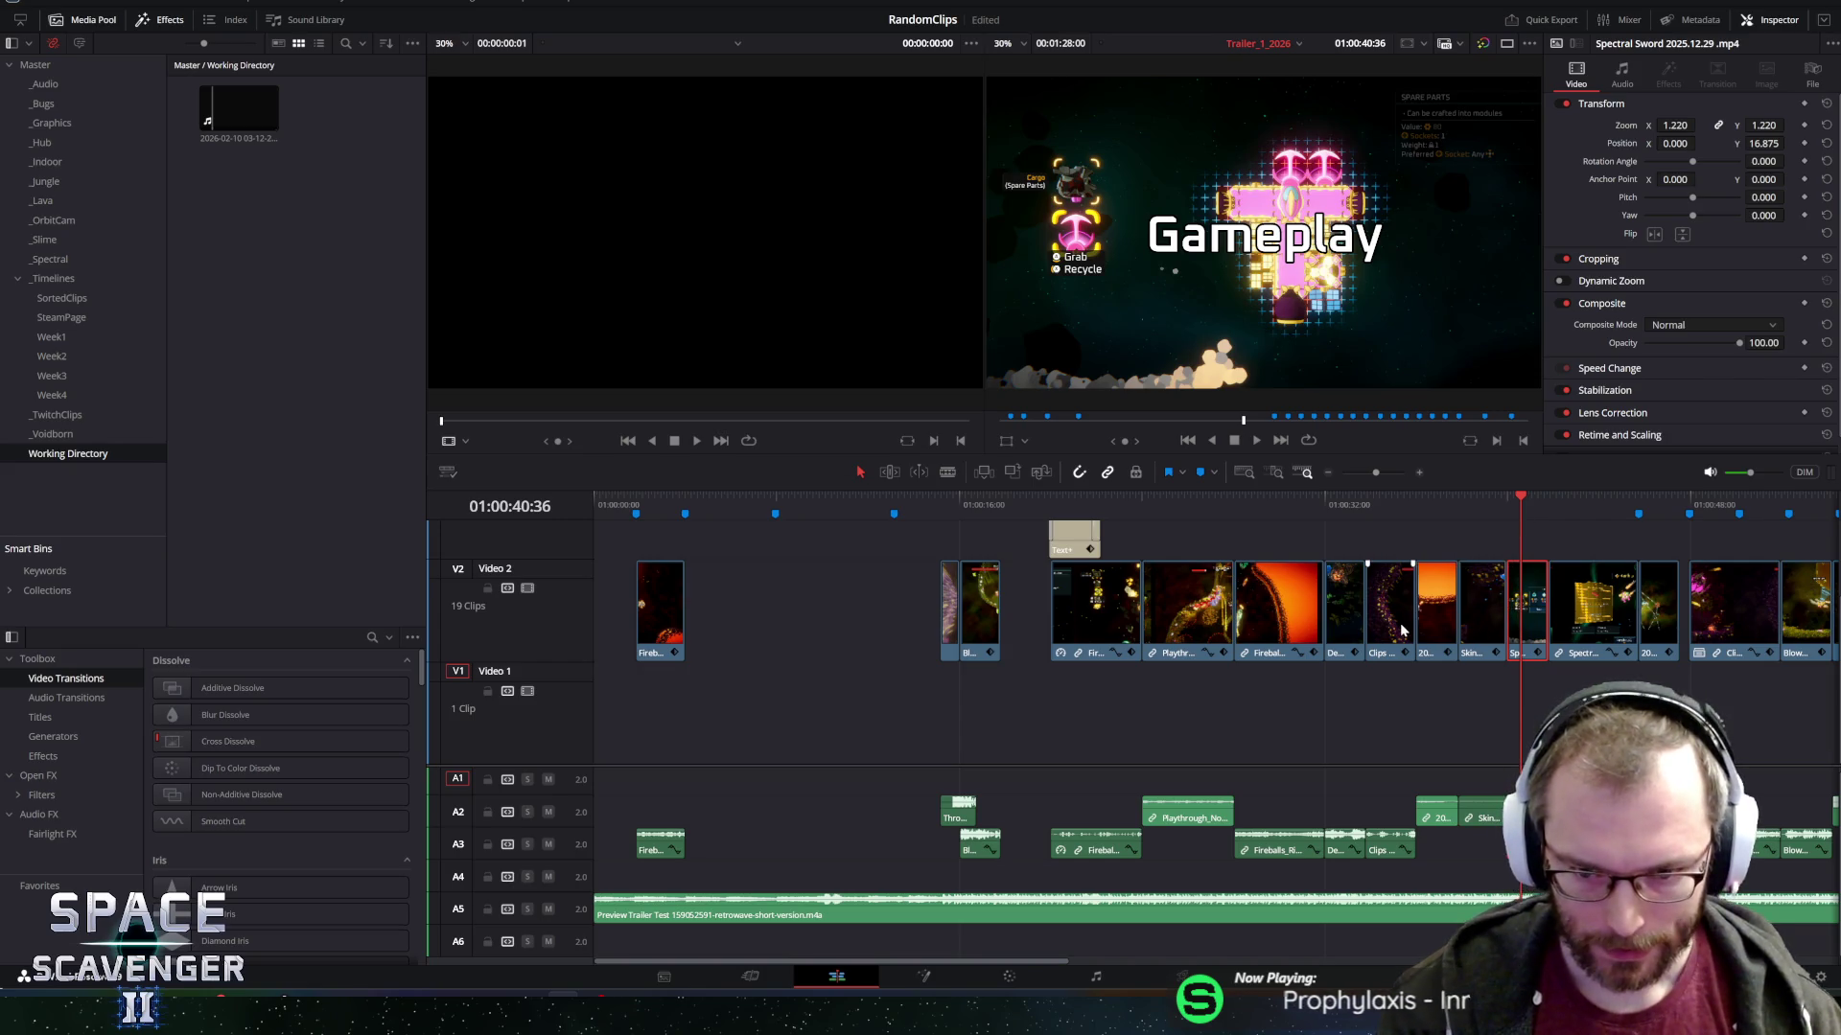
{"action": "left_click", "coordinate": [1204, 616]}
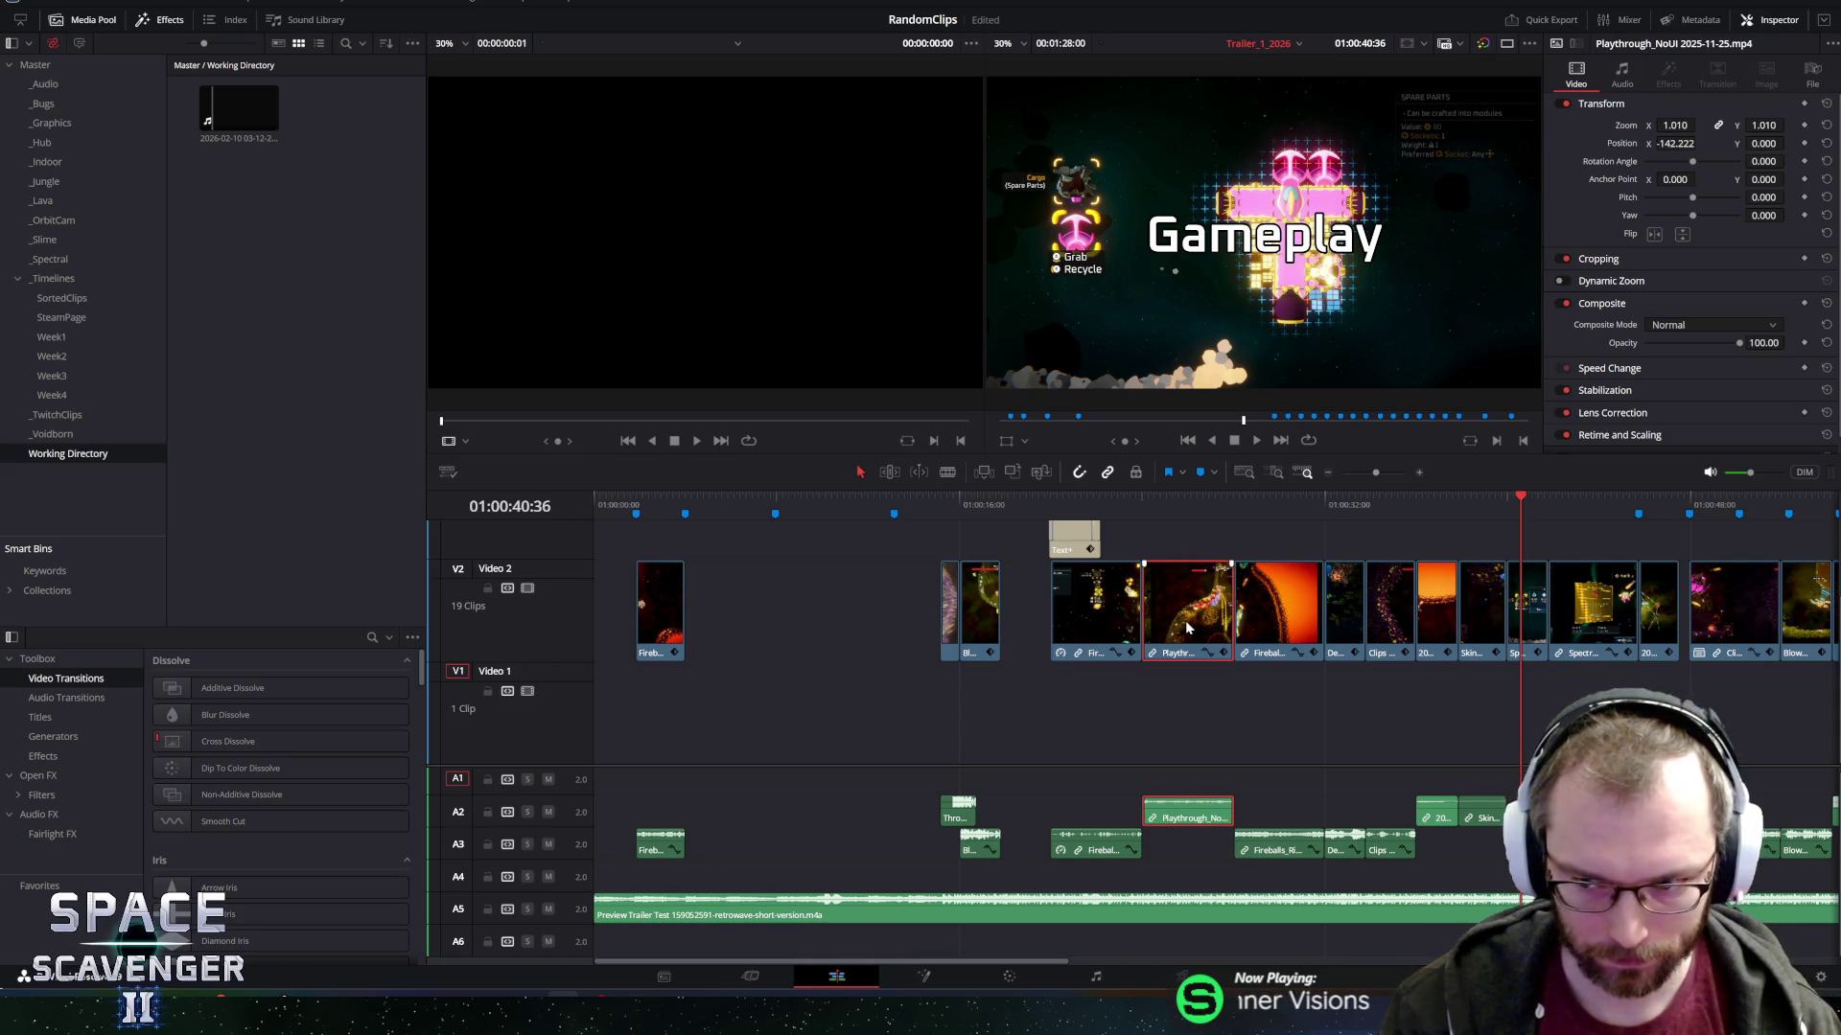
{"action": "scroll", "coordinate": [1187, 628], "scroll_direction": "down", "scroll_amount": 2}
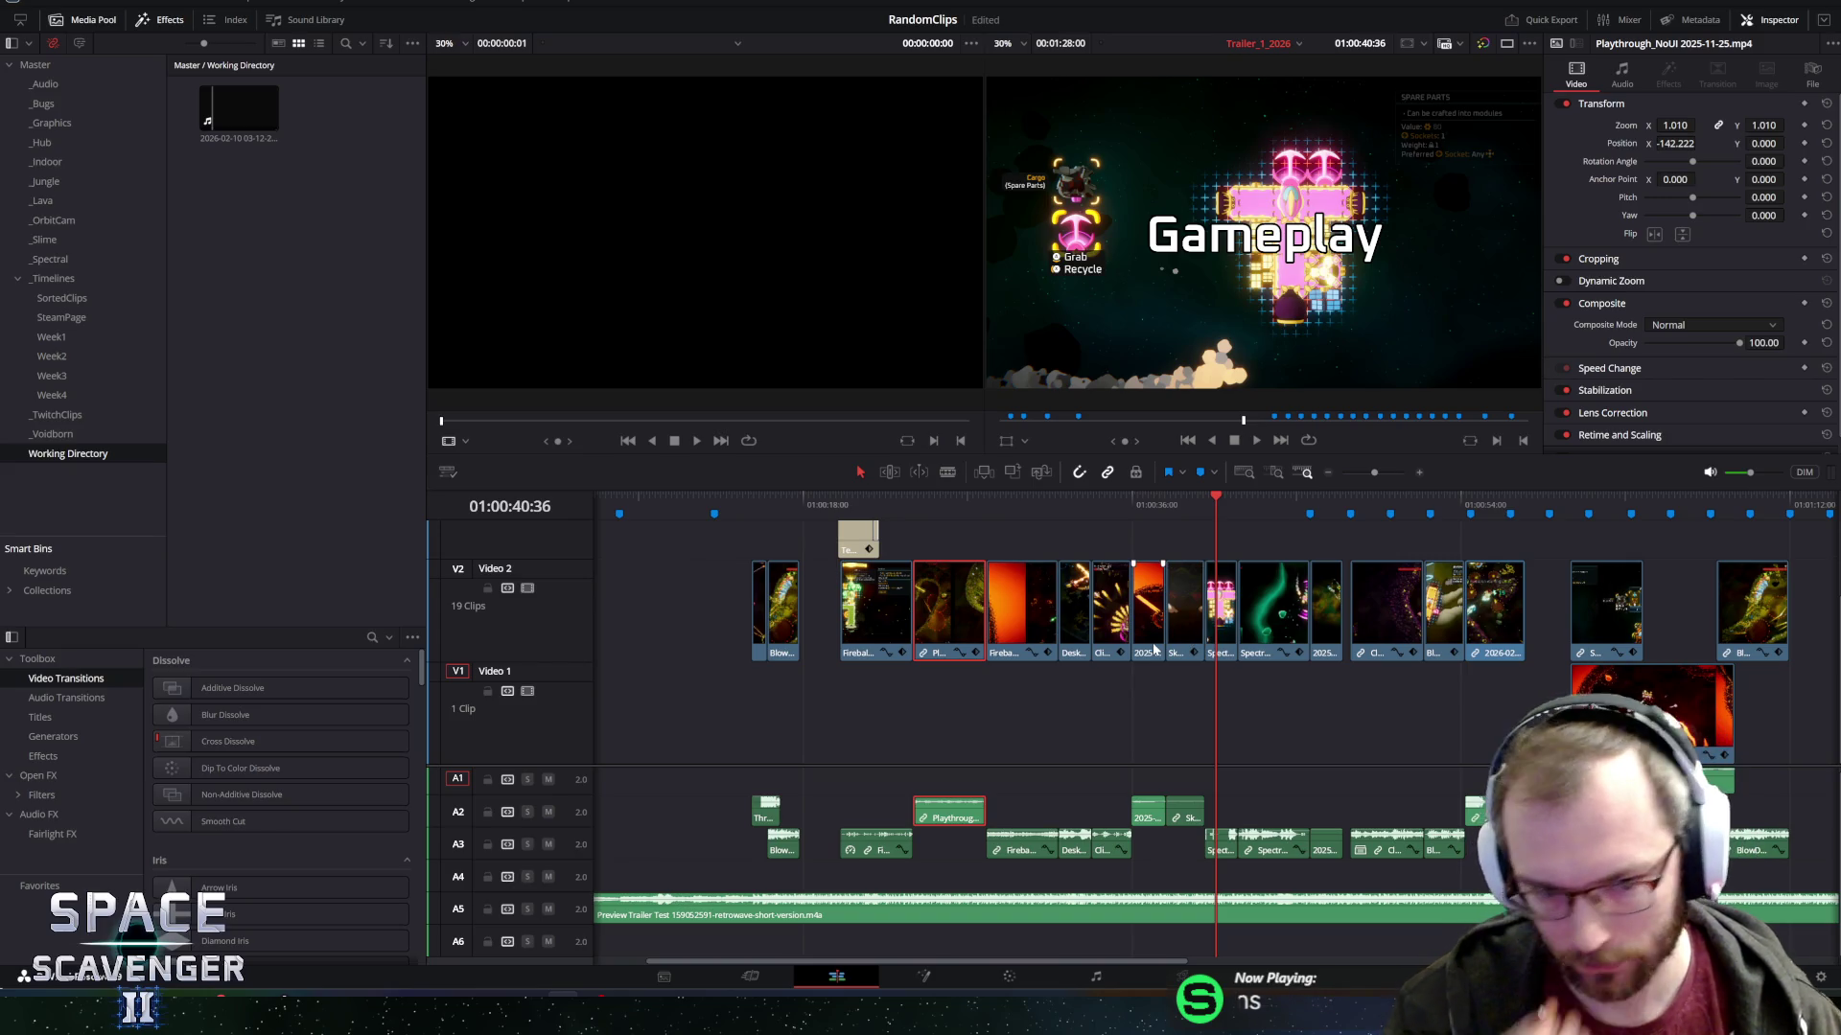
{"action": "mouse_move", "coordinate": [1102, 612]}
{"action": "left_mouse_down"}
{"action": "mouse_move", "coordinate": [879, 741]}
{"action": "mouse_move", "coordinate": [808, 741]}
{"action": "left_mouse_up"}
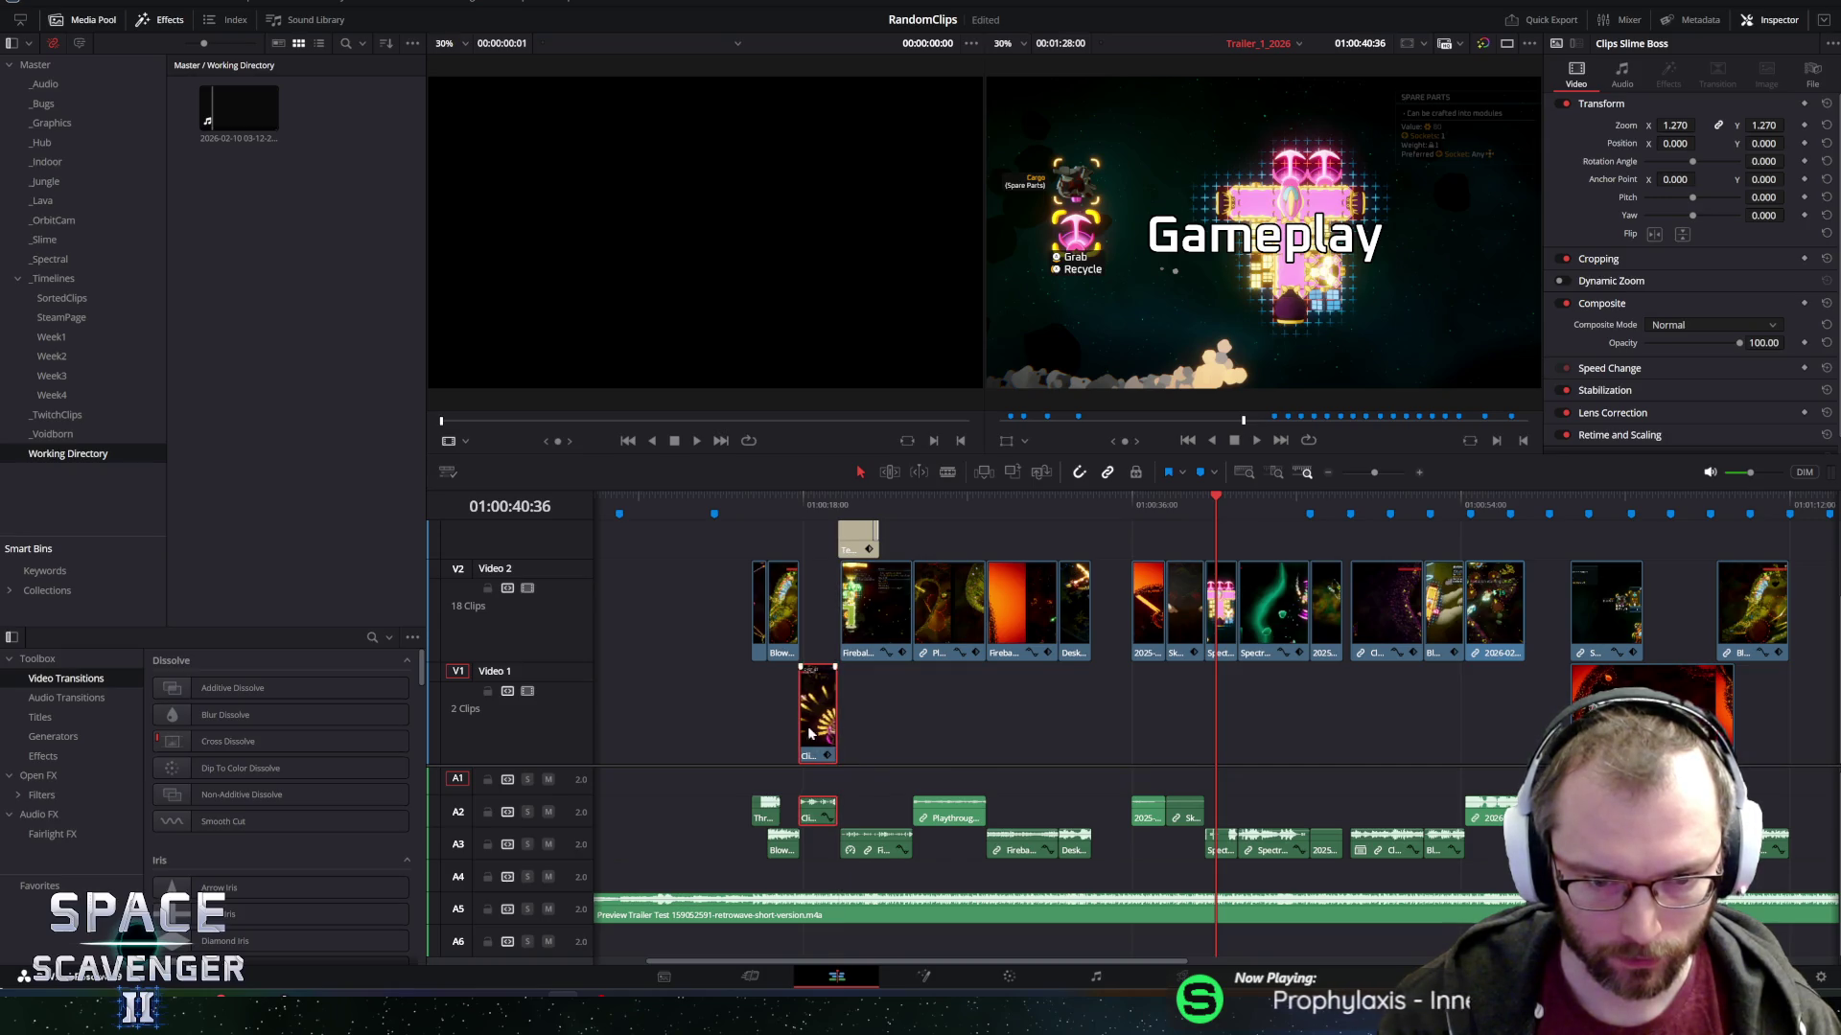
Nudge the Slime Boss clip and place it on Video 2 right after BlowDarts.
{"action": "left_click", "coordinate": [786, 500]}
{"action": "scroll", "coordinate": [1588, 611], "scroll_direction": "up", "scroll_amount": 5}
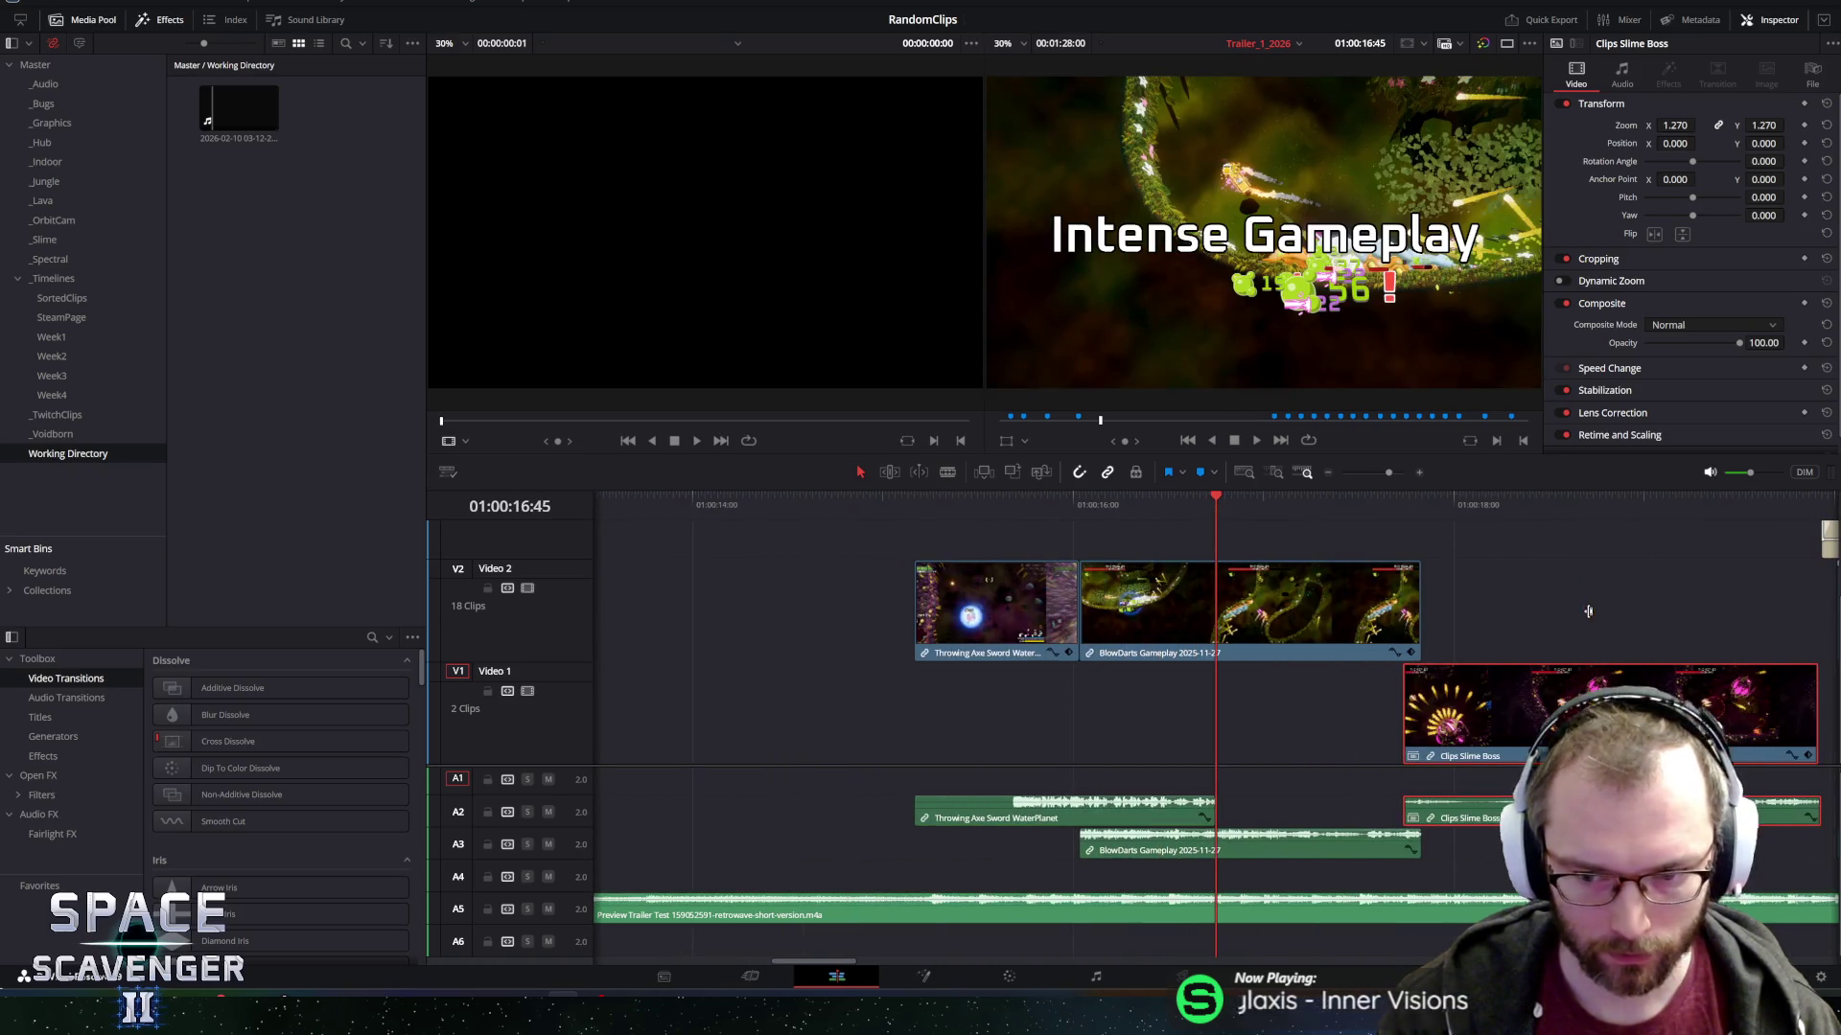
{"action": "scroll", "coordinate": [1580, 613], "scroll_direction": "down", "scroll_amount": 2}
{"action": "key", "text": "period"}
{"action": "key", "text": "period"}
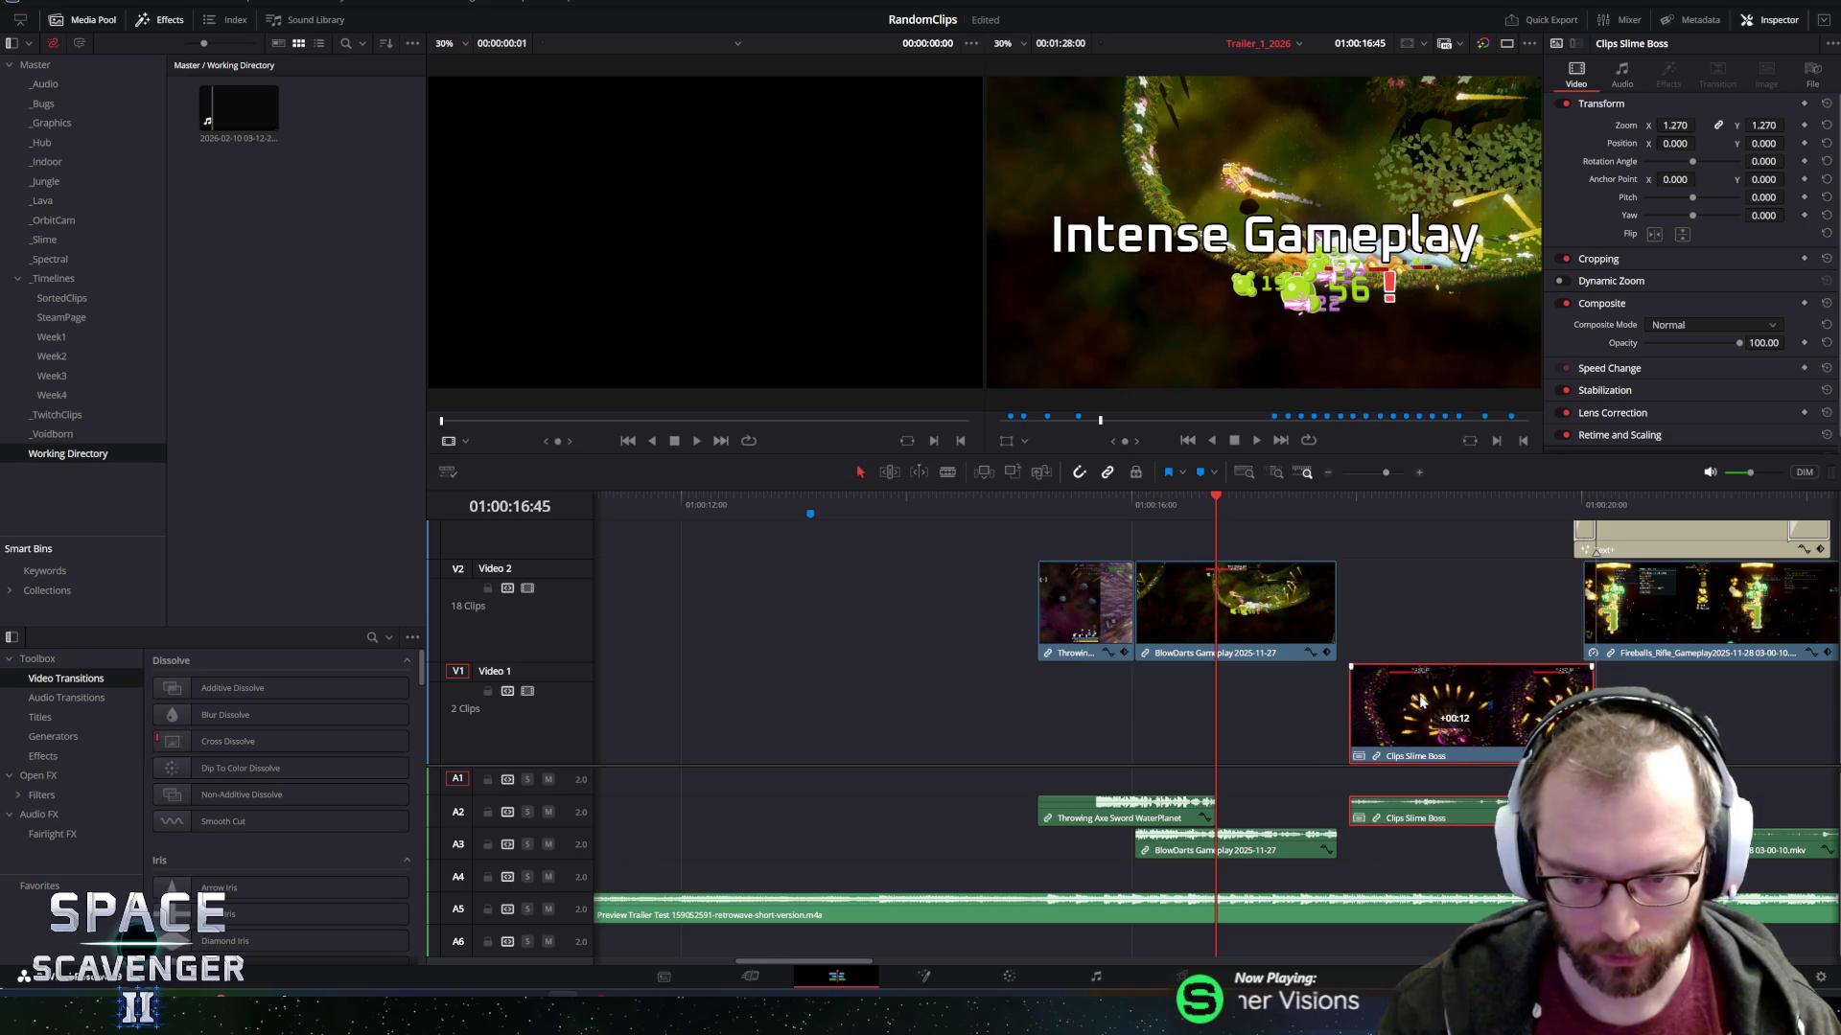
{"action": "left_click", "coordinate": [1332, 498]}
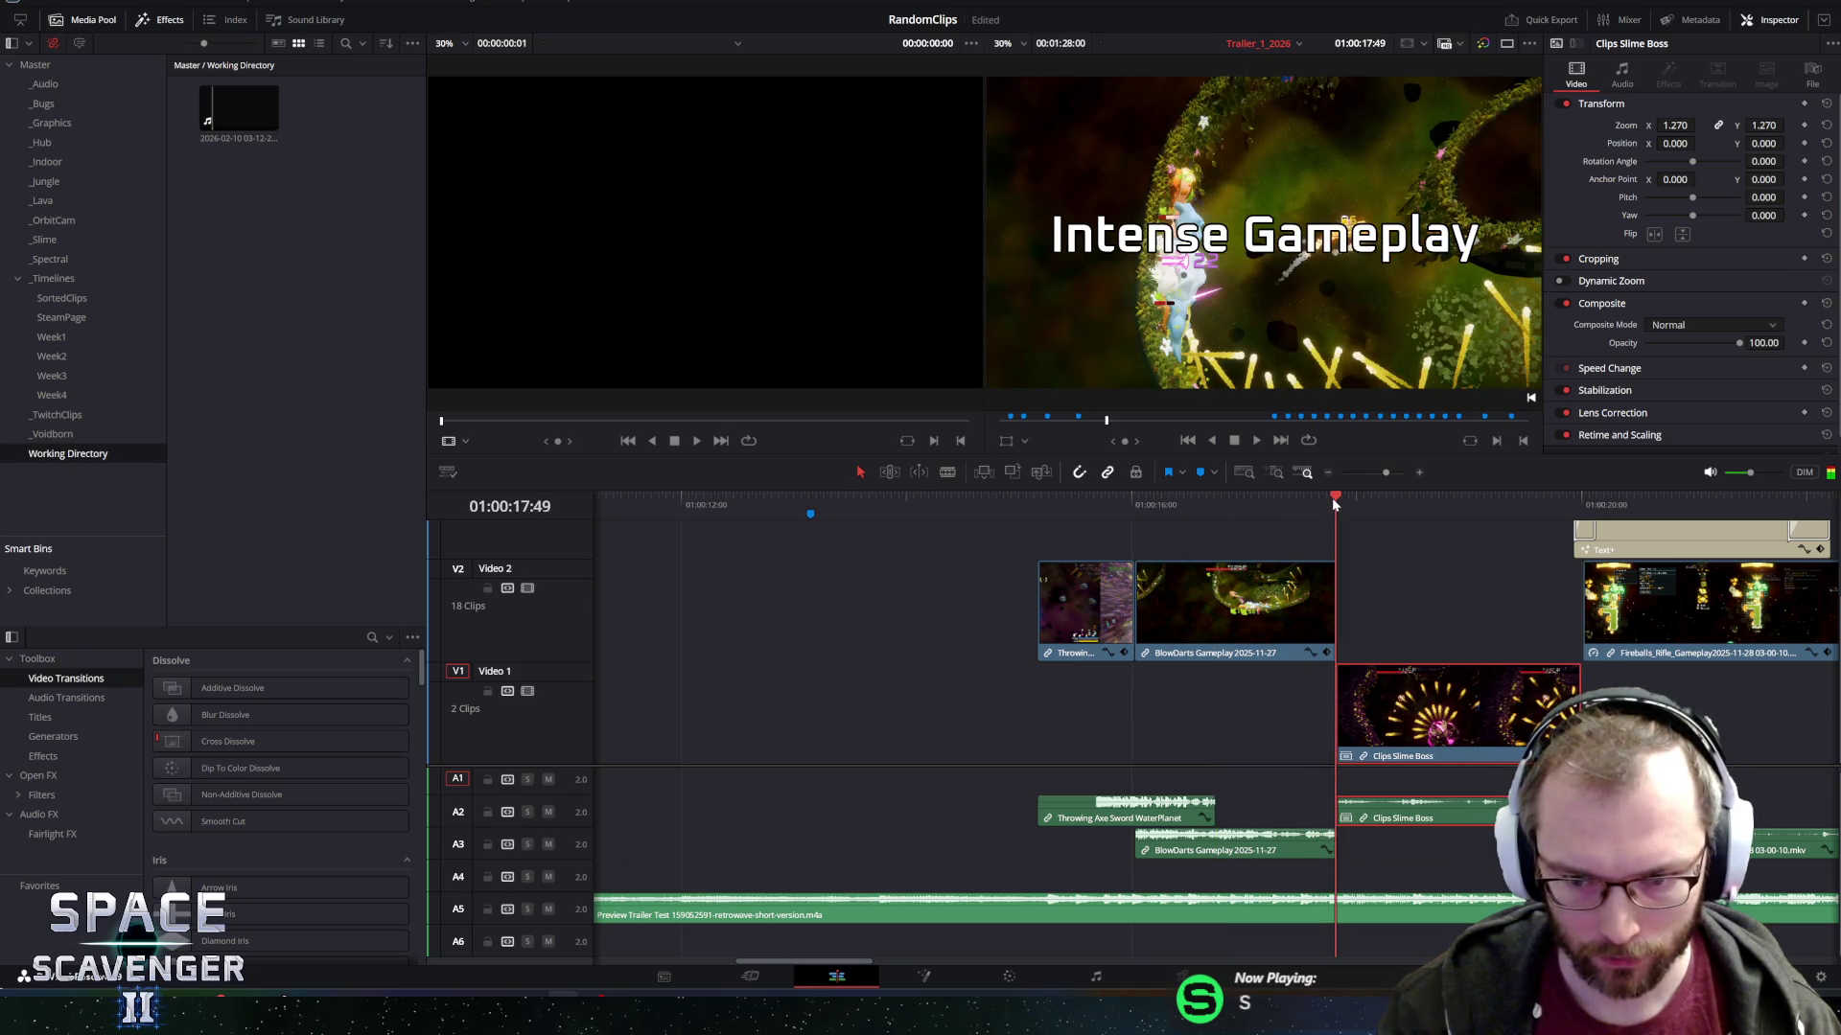
{"action": "scroll", "coordinate": [1543, 623], "scroll_direction": "up", "scroll_amount": 2}
{"action": "left_click_drag", "start_coordinate": [1371, 714], "coordinate": [1369, 653]}
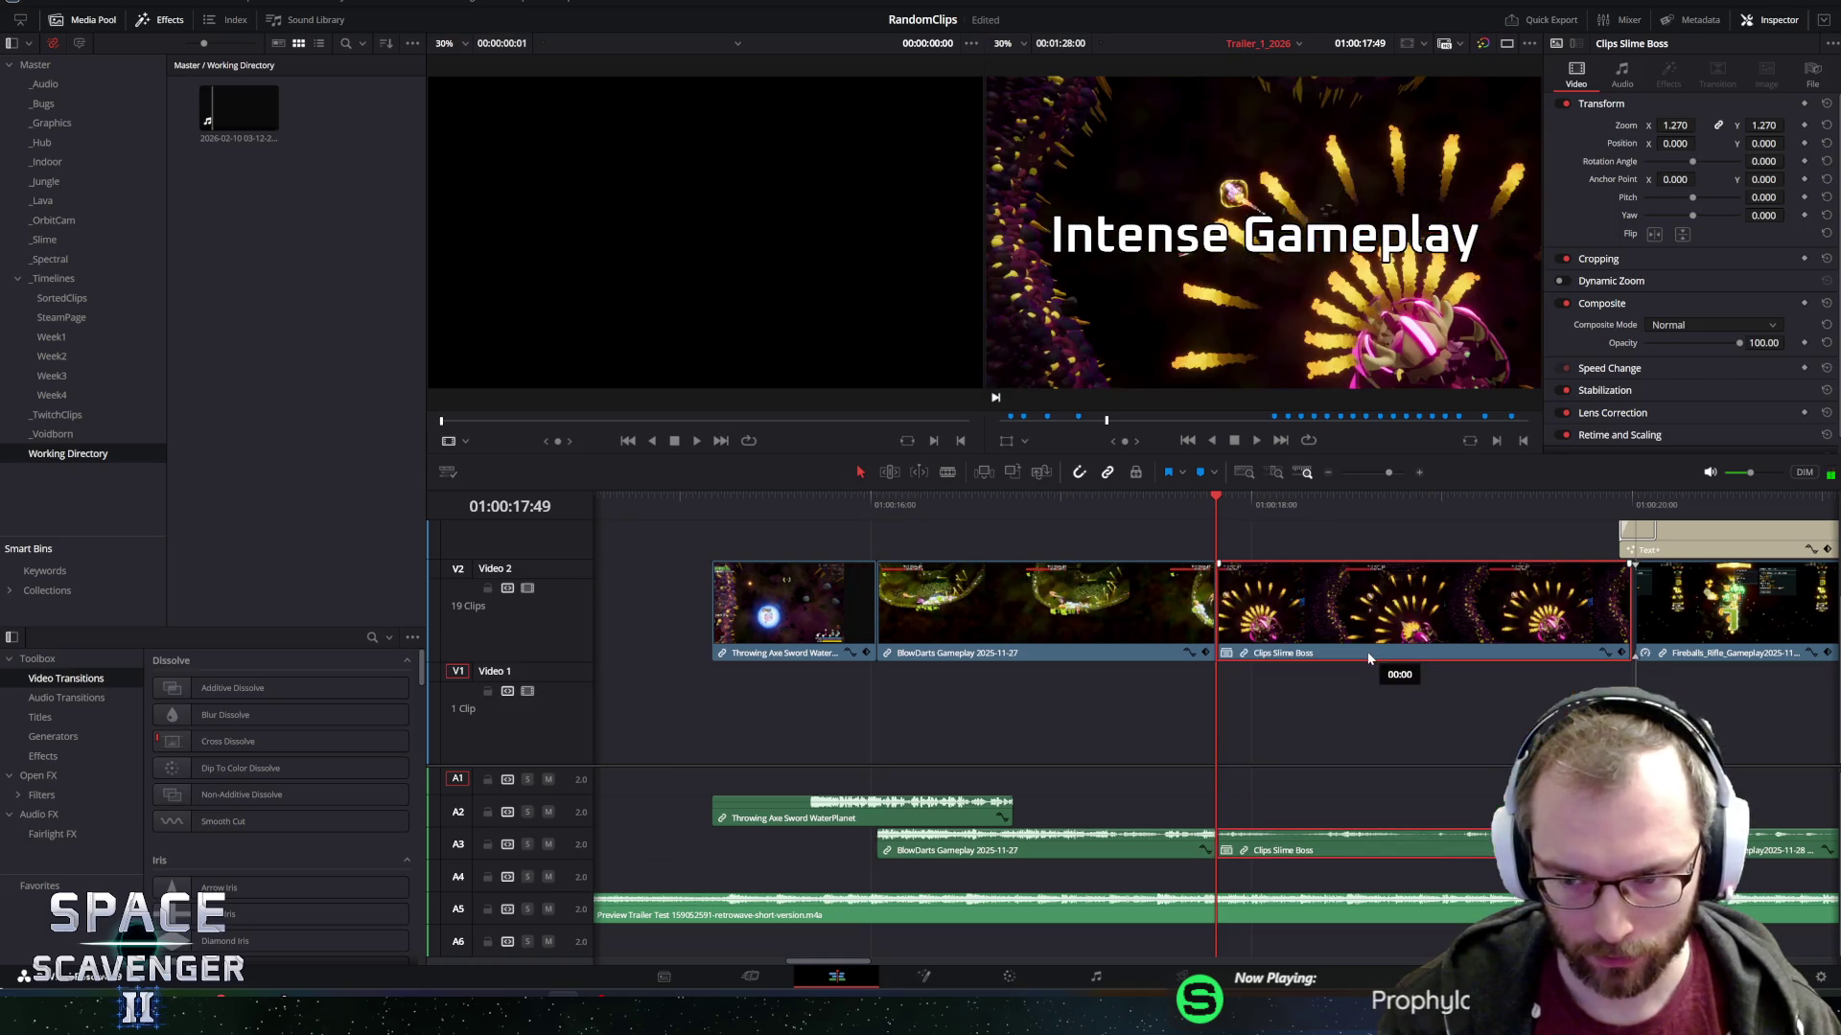
{"action": "left_click", "coordinate": [1627, 603]}
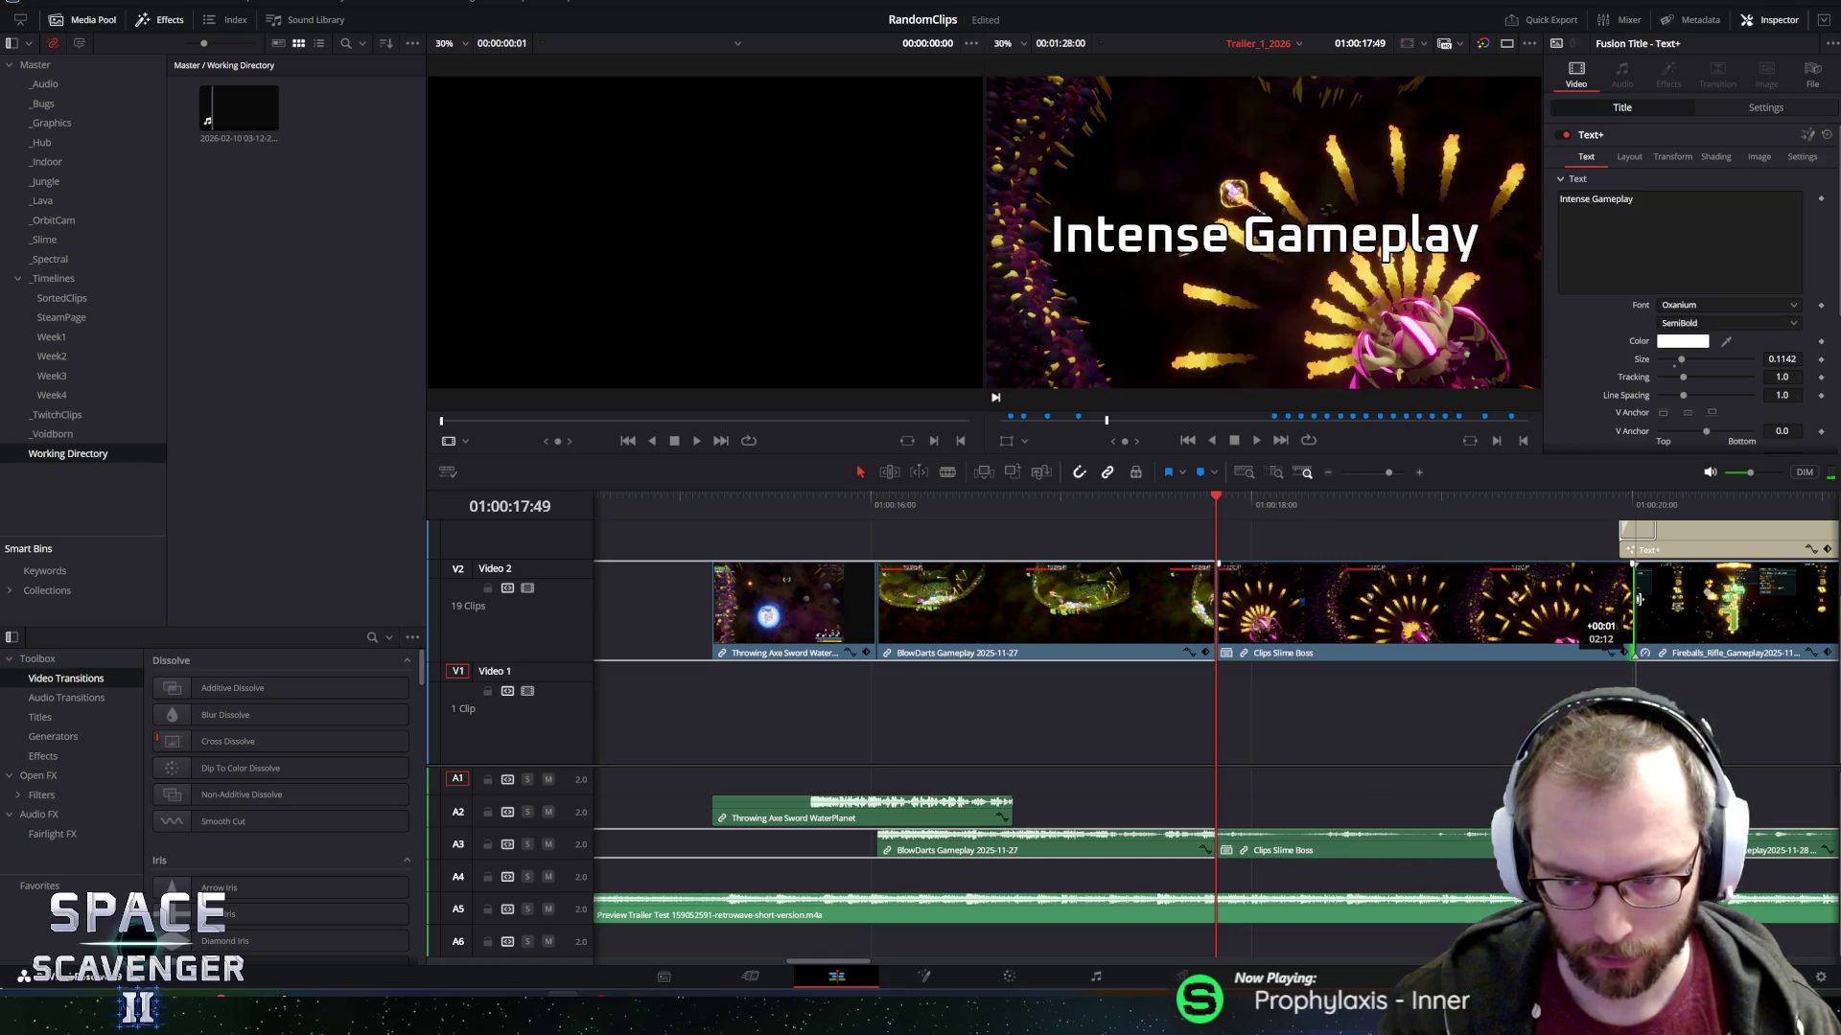
Play the new sequence, then drag the Slime Boss clip later, after the desktop clip.
{"action": "key", "text": "slash"}
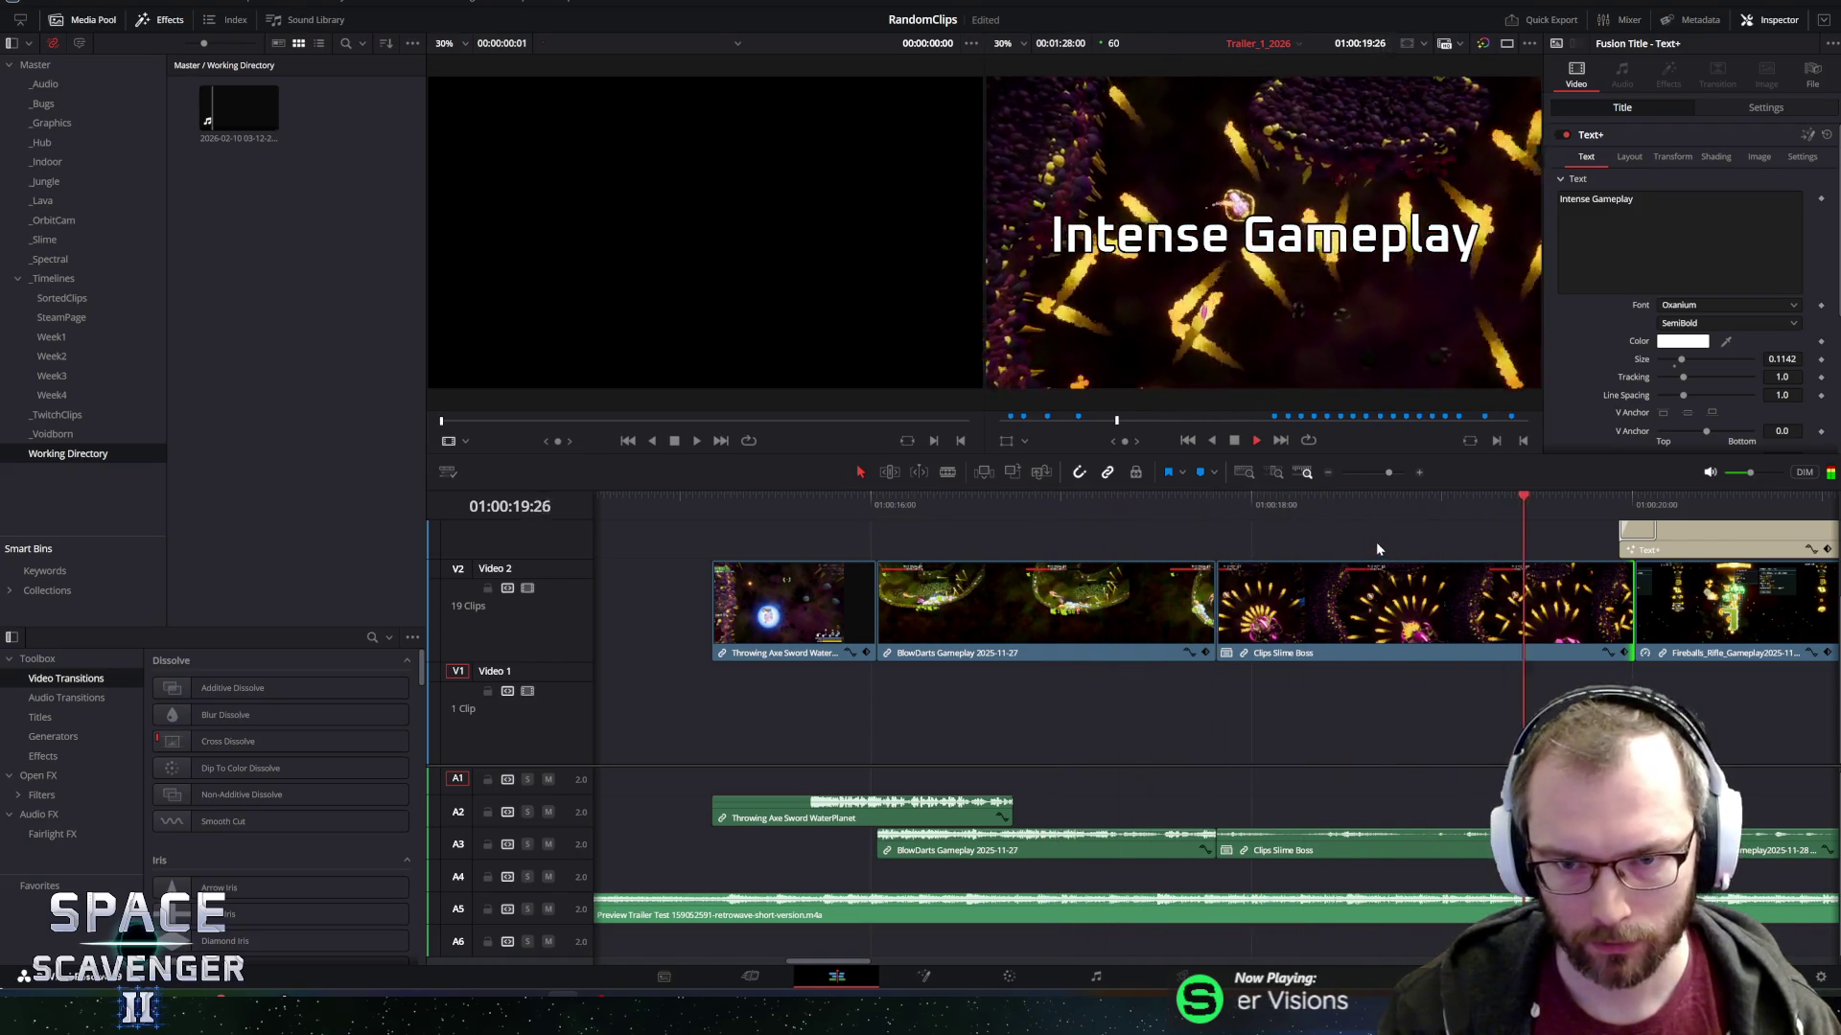
{"action": "key", "text": "ctrl+minus"}
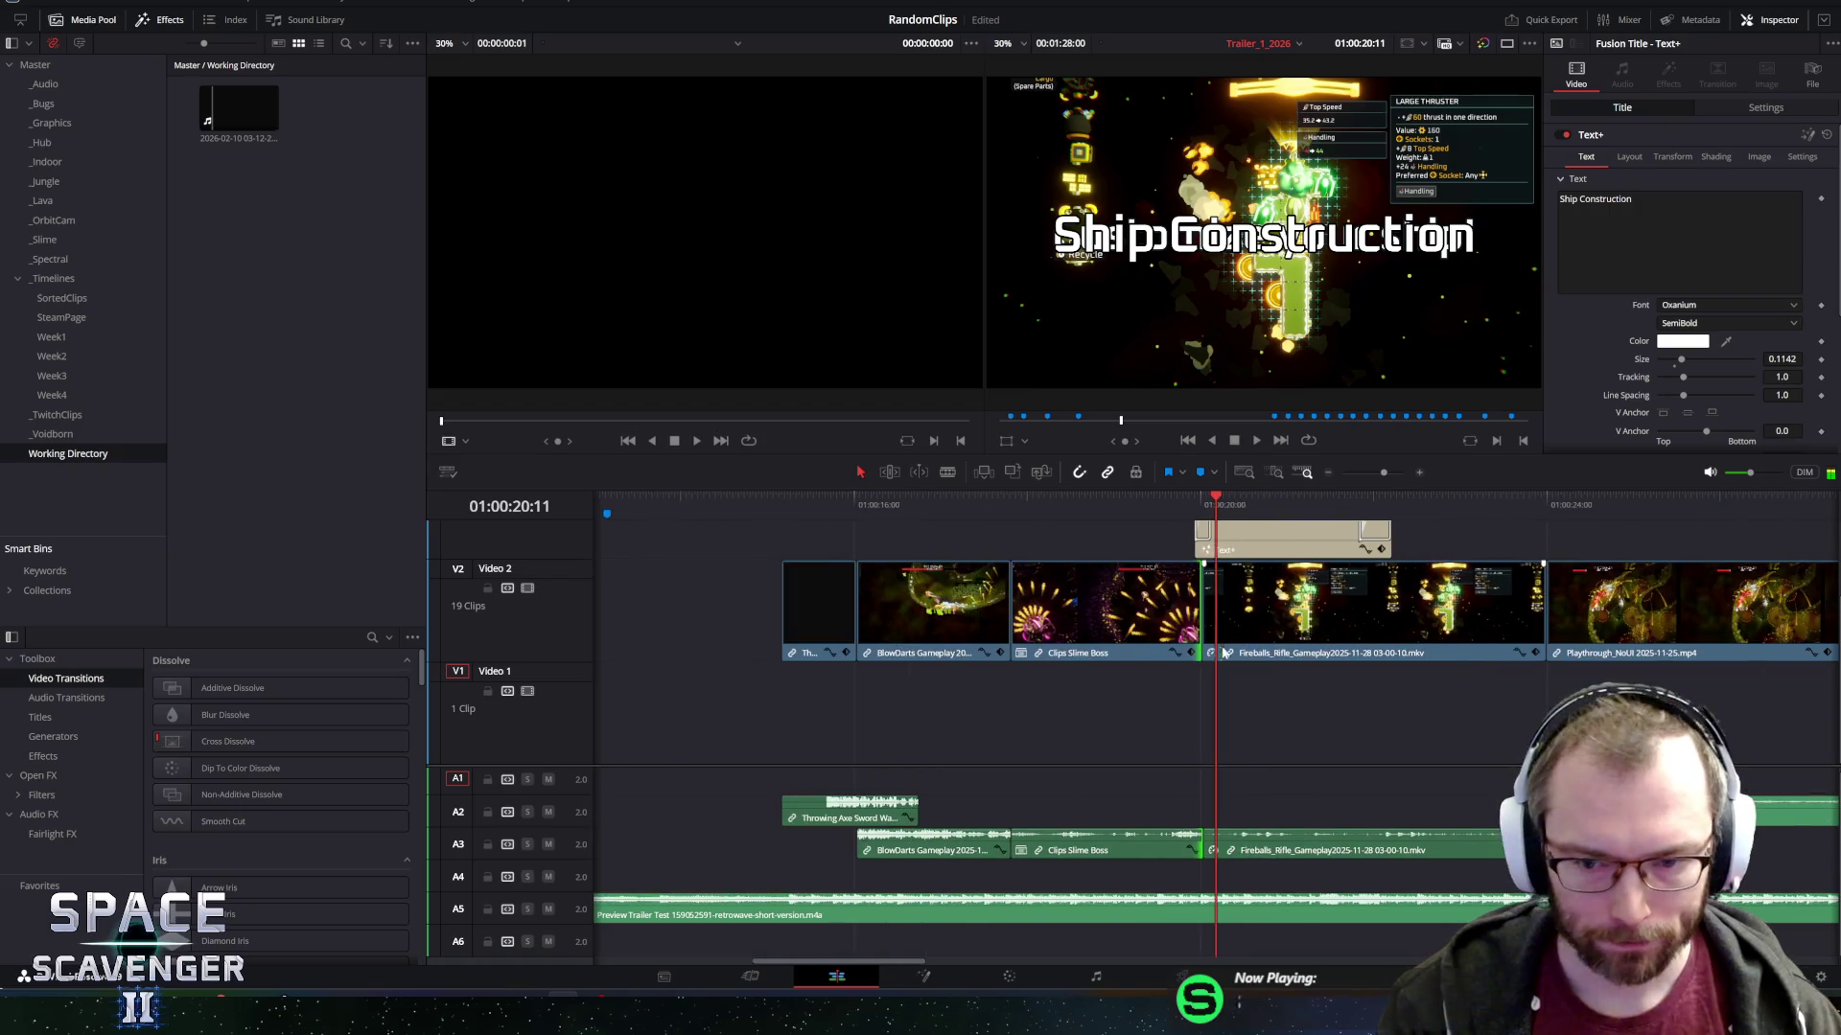
{"action": "key", "text": "ctrl+minus"}
{"action": "mouse_move", "coordinate": [1171, 614]}
{"action": "left_mouse_down"}
{"action": "mouse_move", "coordinate": [1172, 690]}
{"action": "mouse_move", "coordinate": [1725, 614]}
{"action": "left_mouse_up"}
Step through the Intense Gameplay, Ship Edit 2 and 3, Flail Gameplay and Water Planet markers.
{"action": "left_click", "coordinate": [1641, 504]}
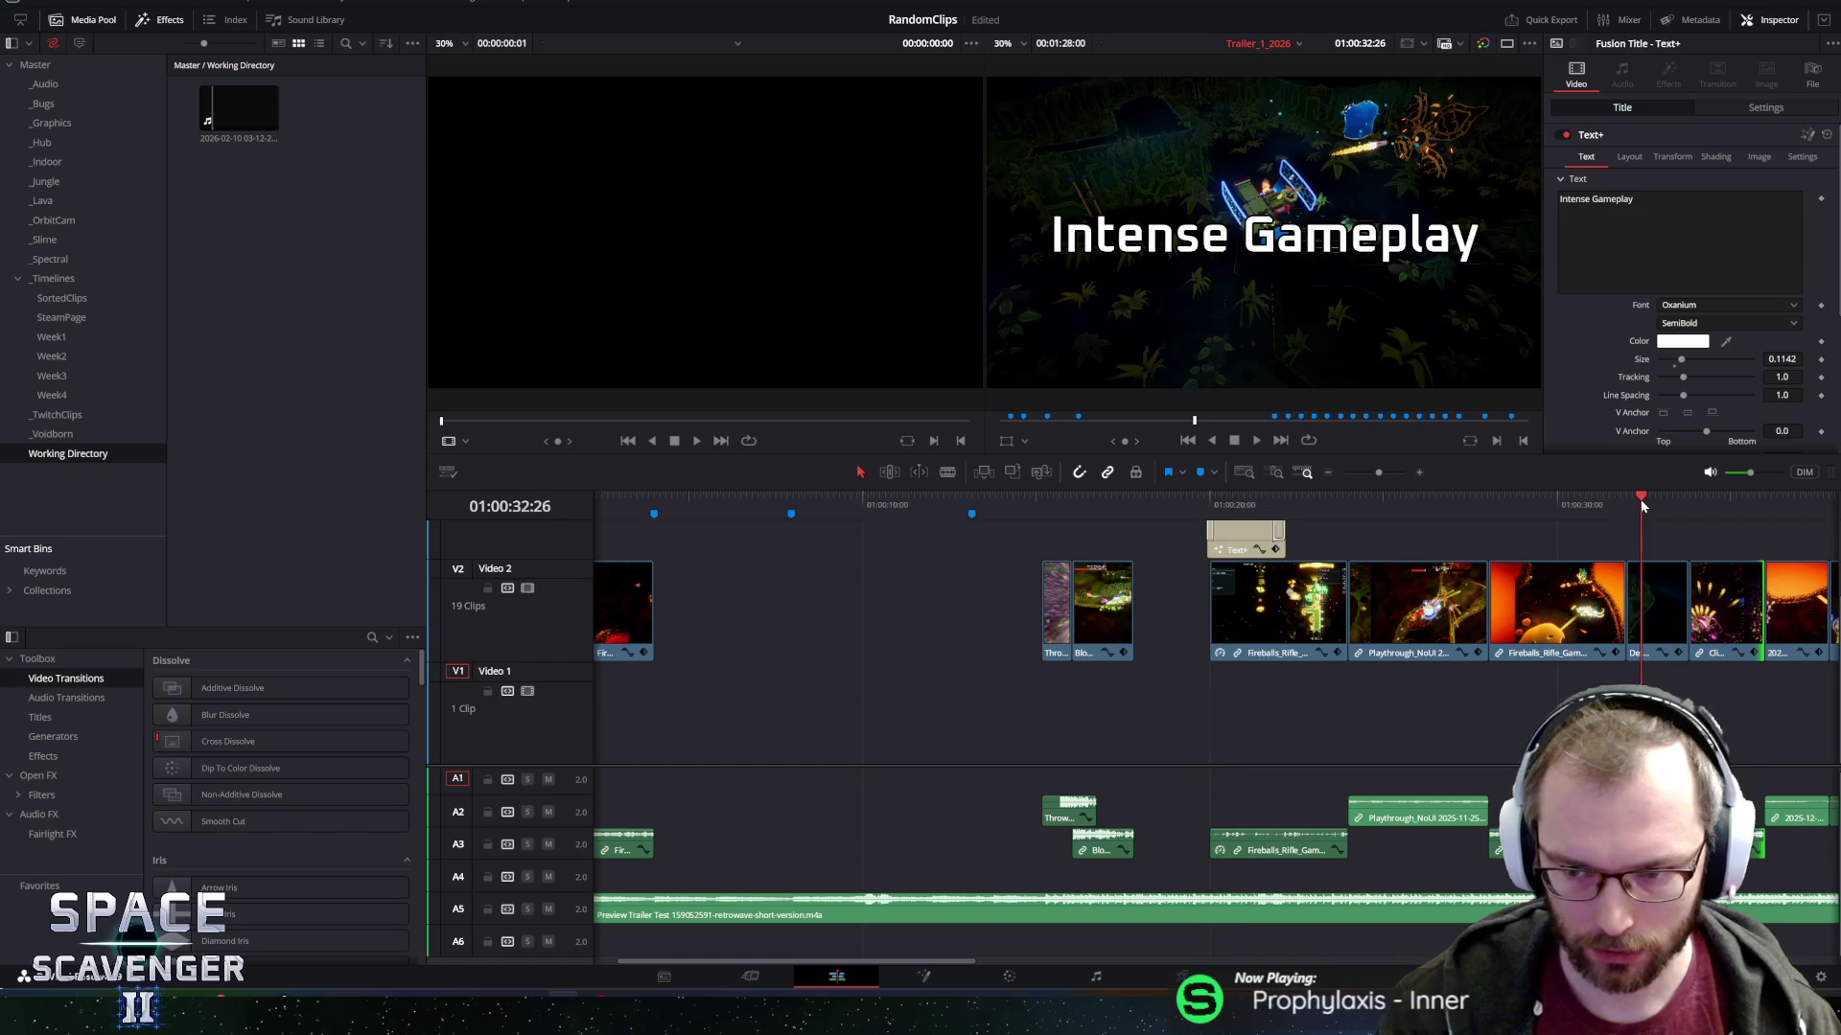
{"action": "key", "text": "ctrl+minus"}
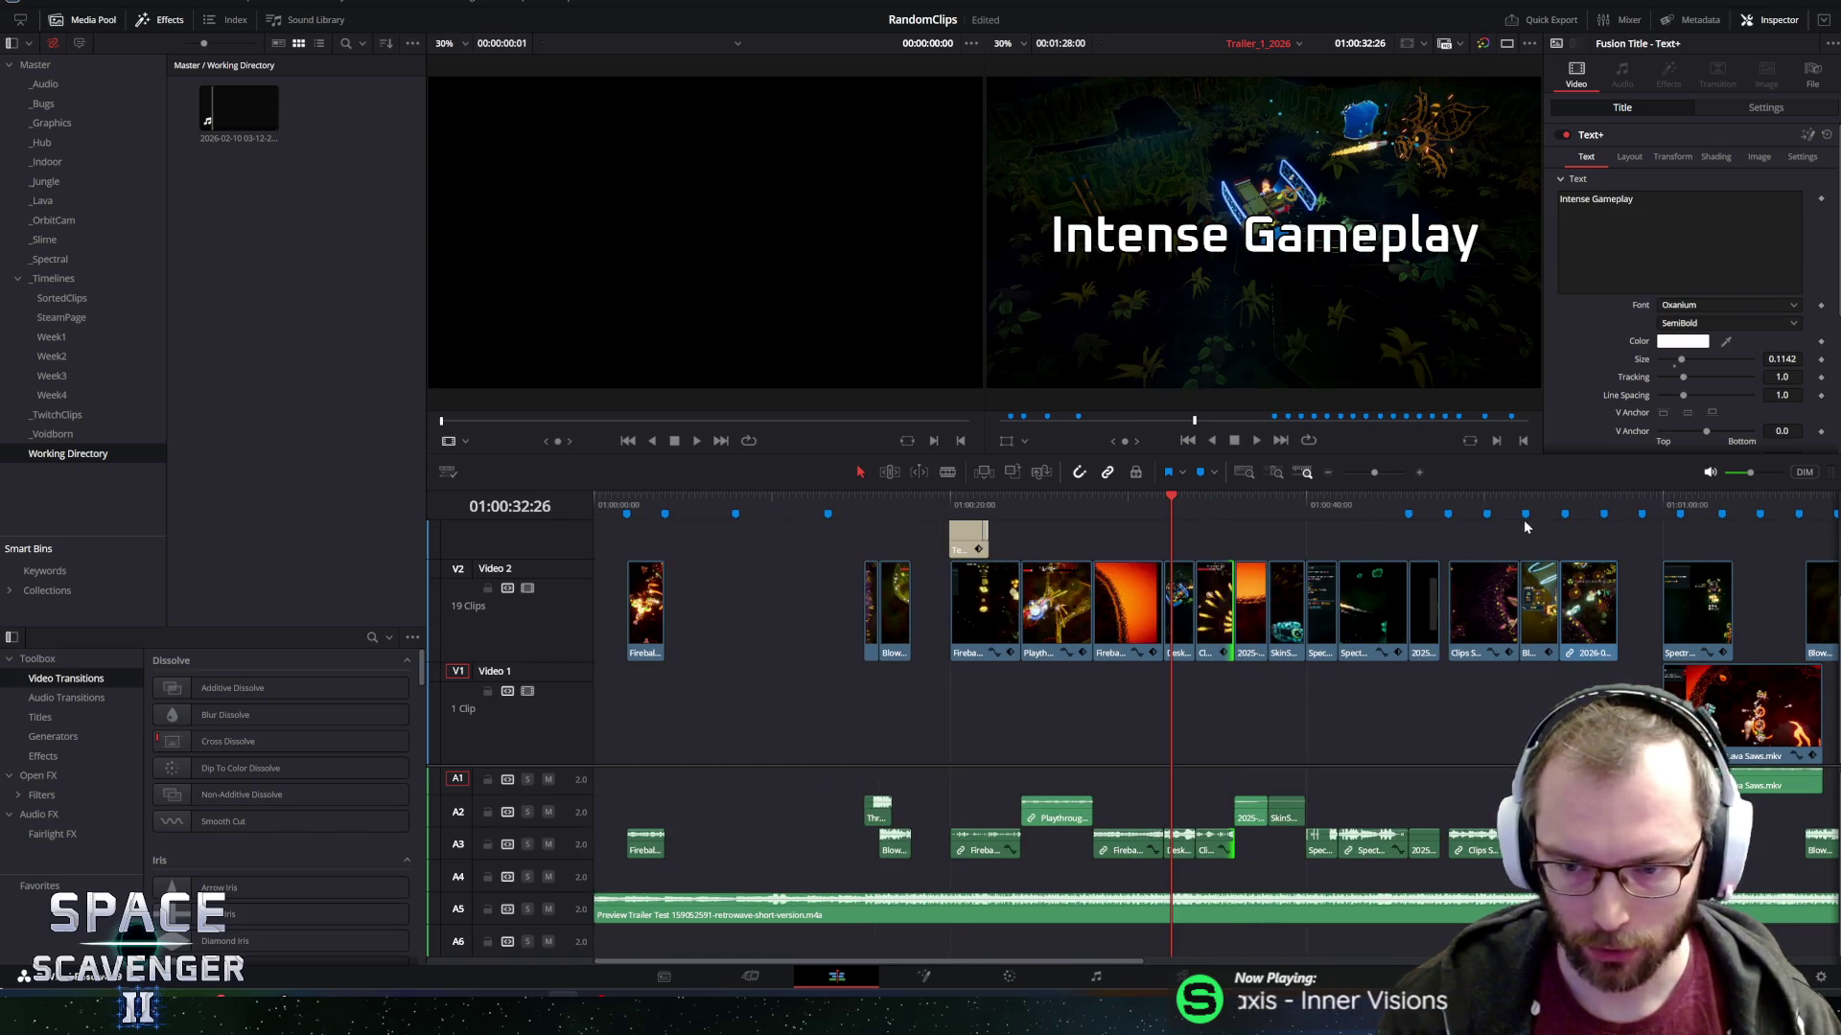
{"action": "left_click", "coordinate": [1537, 504]}
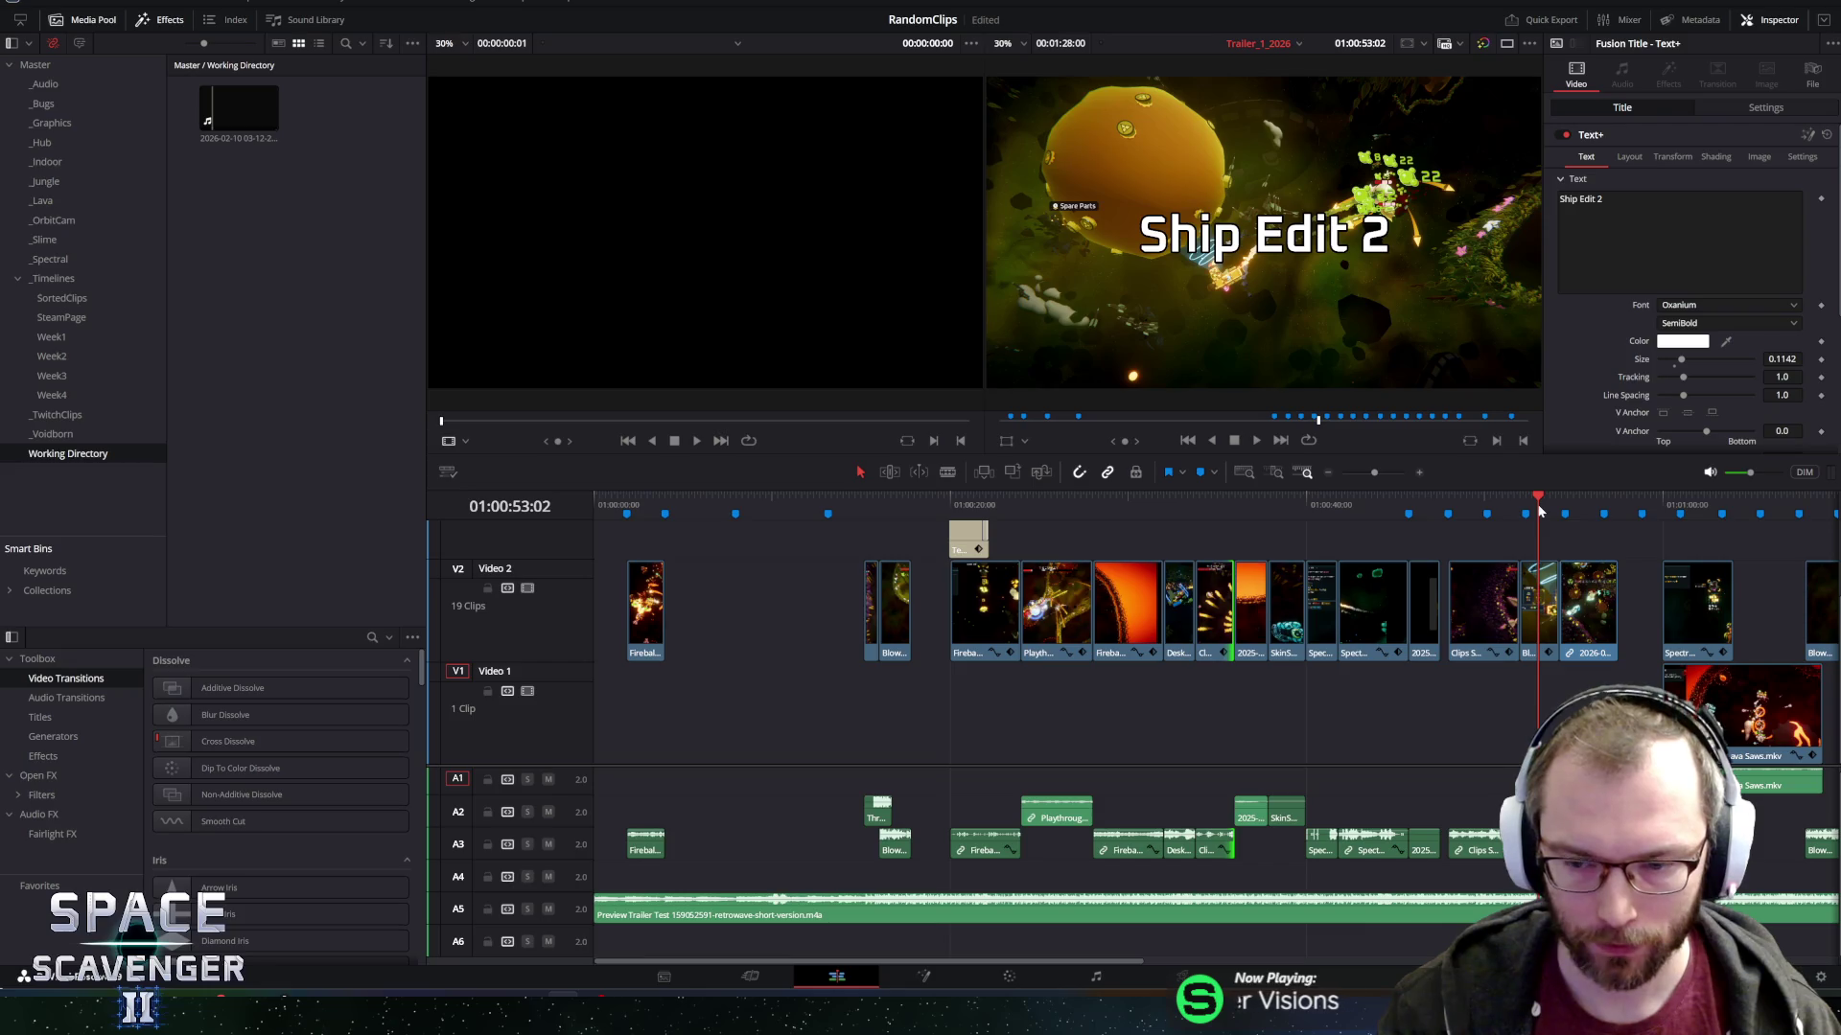
{"action": "left_click", "coordinate": [1581, 508]}
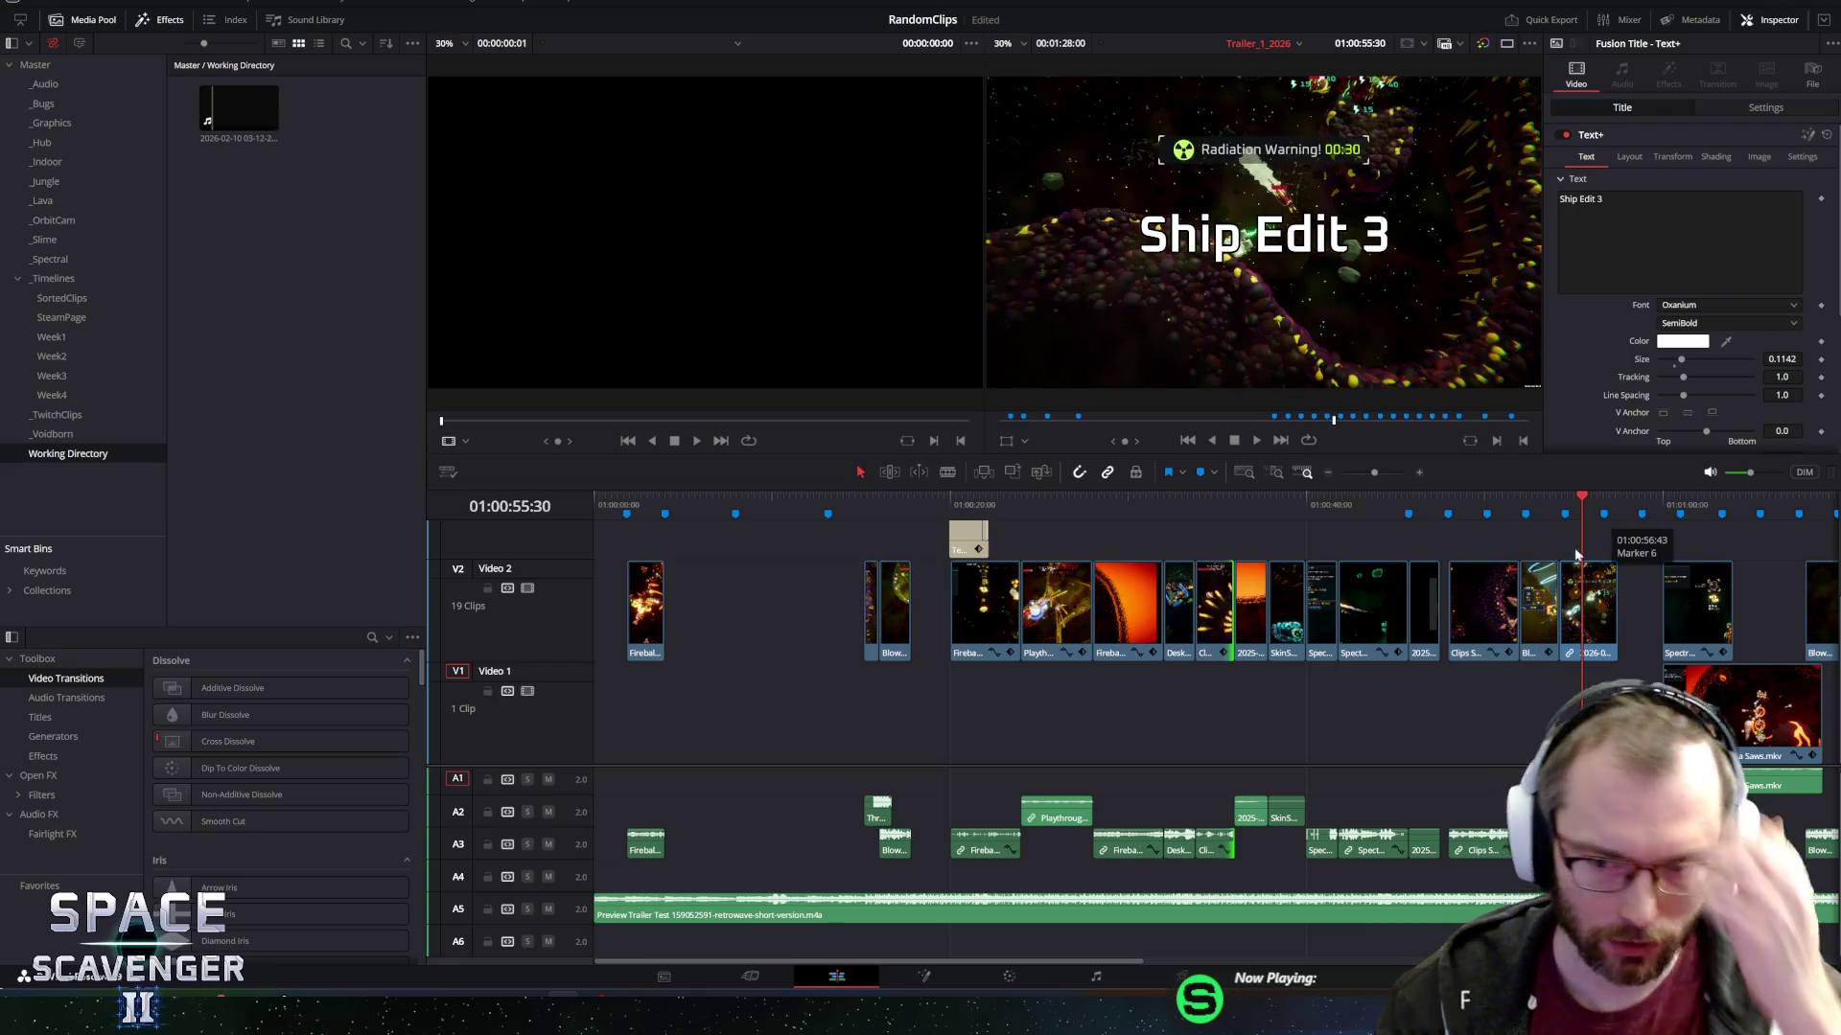
{"action": "left_click", "coordinate": [1252, 505]}
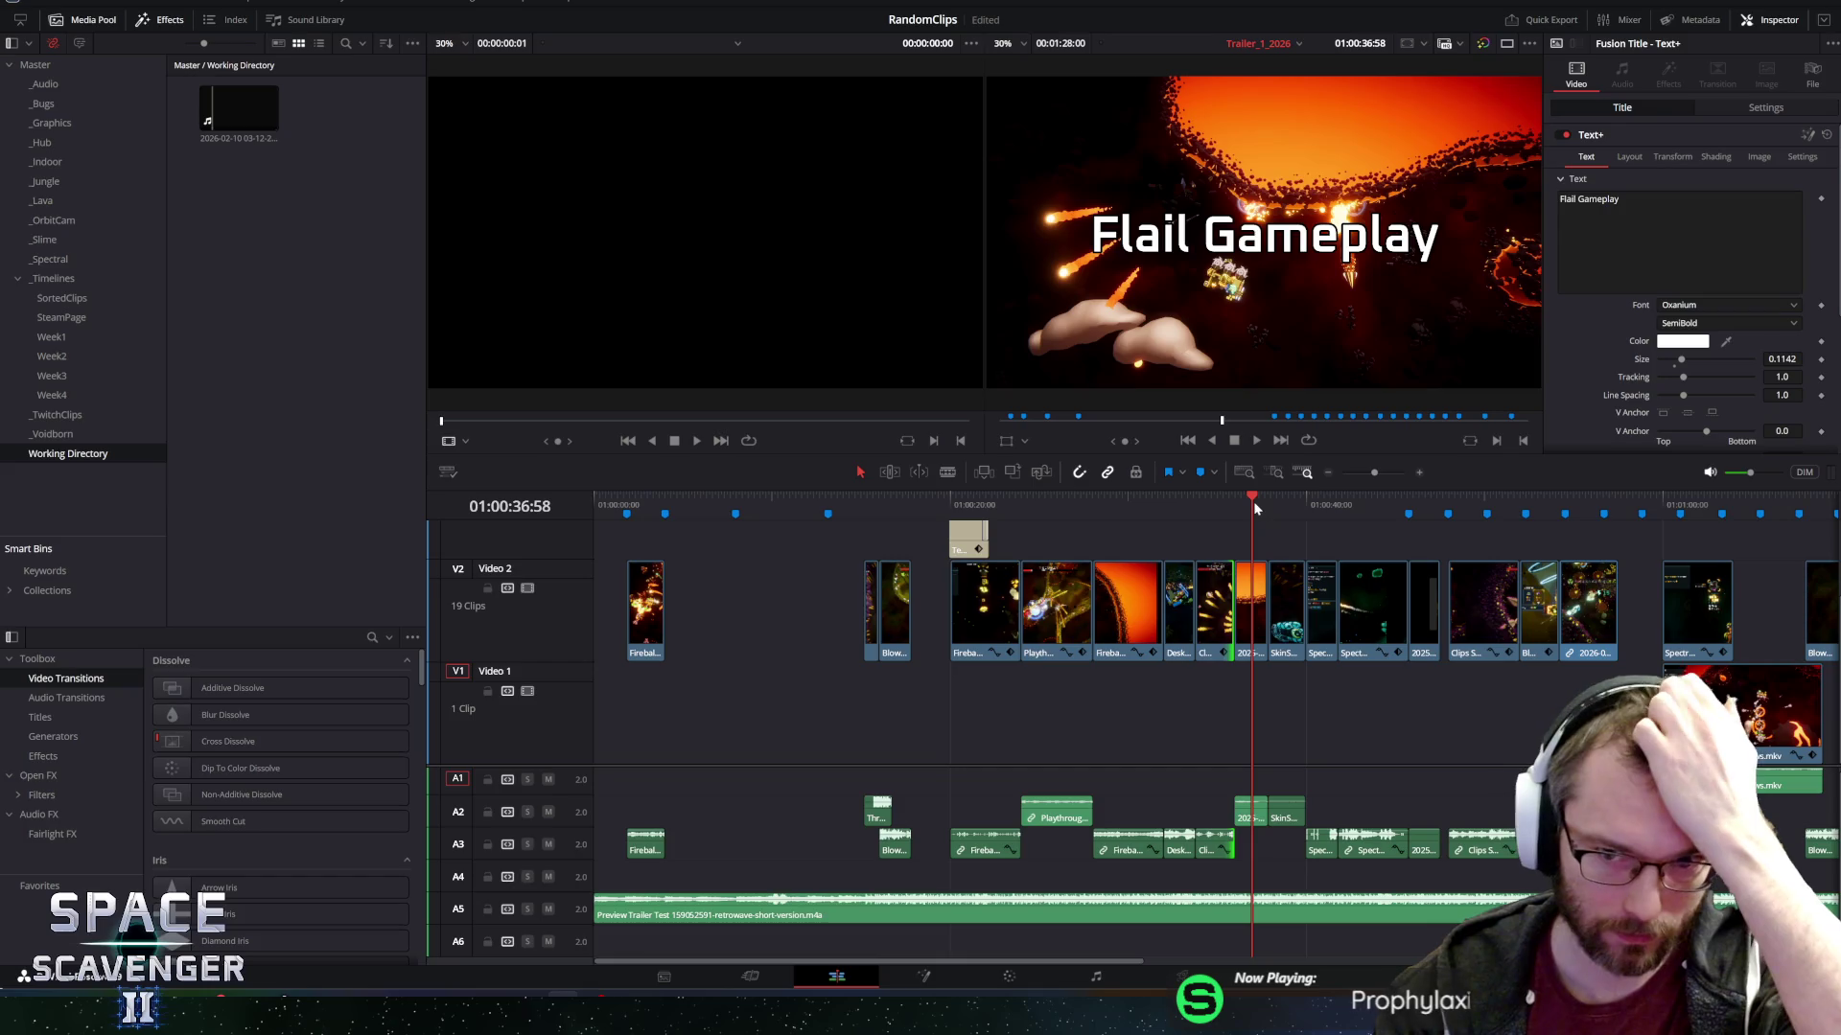
{"action": "left_click", "coordinate": [1124, 502]}
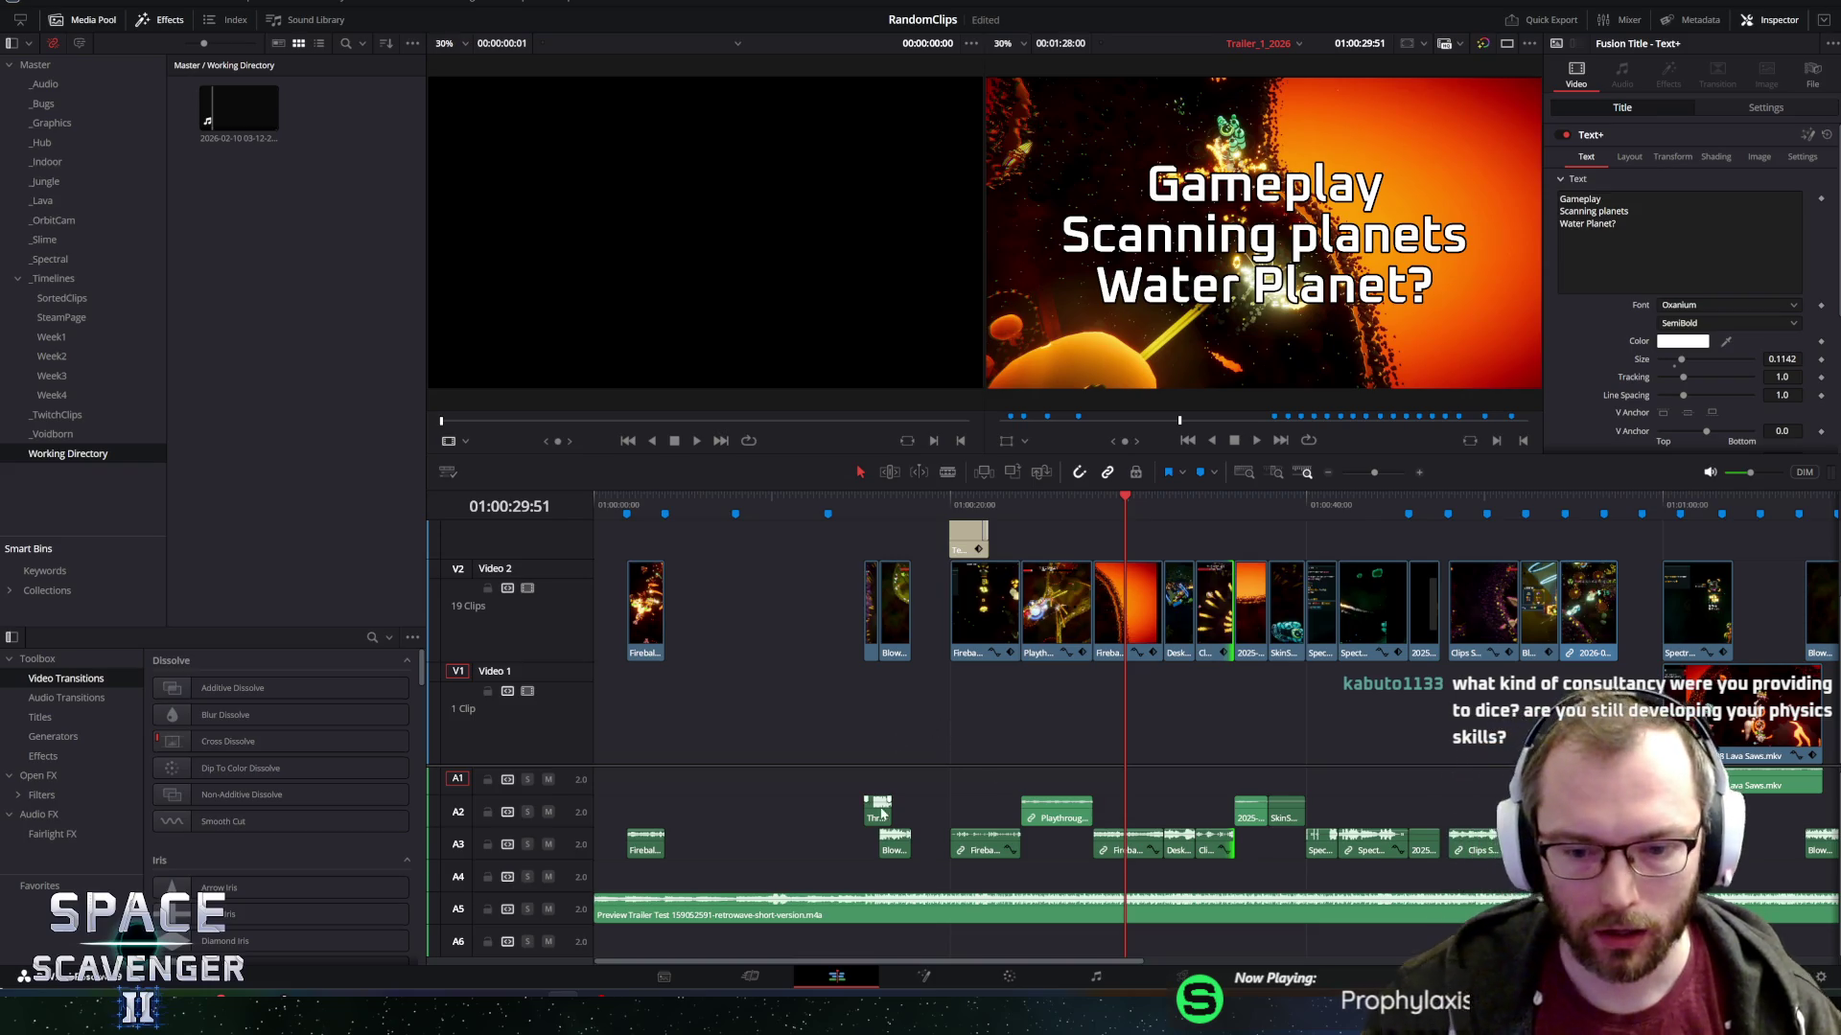
{"action": "mouse_move", "coordinate": [1104, 959]}
{"action": "left_mouse_down"}
{"action": "mouse_move", "coordinate": [1361, 959]}
{"action": "mouse_move", "coordinate": [1261, 966]}
{"action": "mouse_move", "coordinate": [1342, 966]}
{"action": "left_mouse_up"}
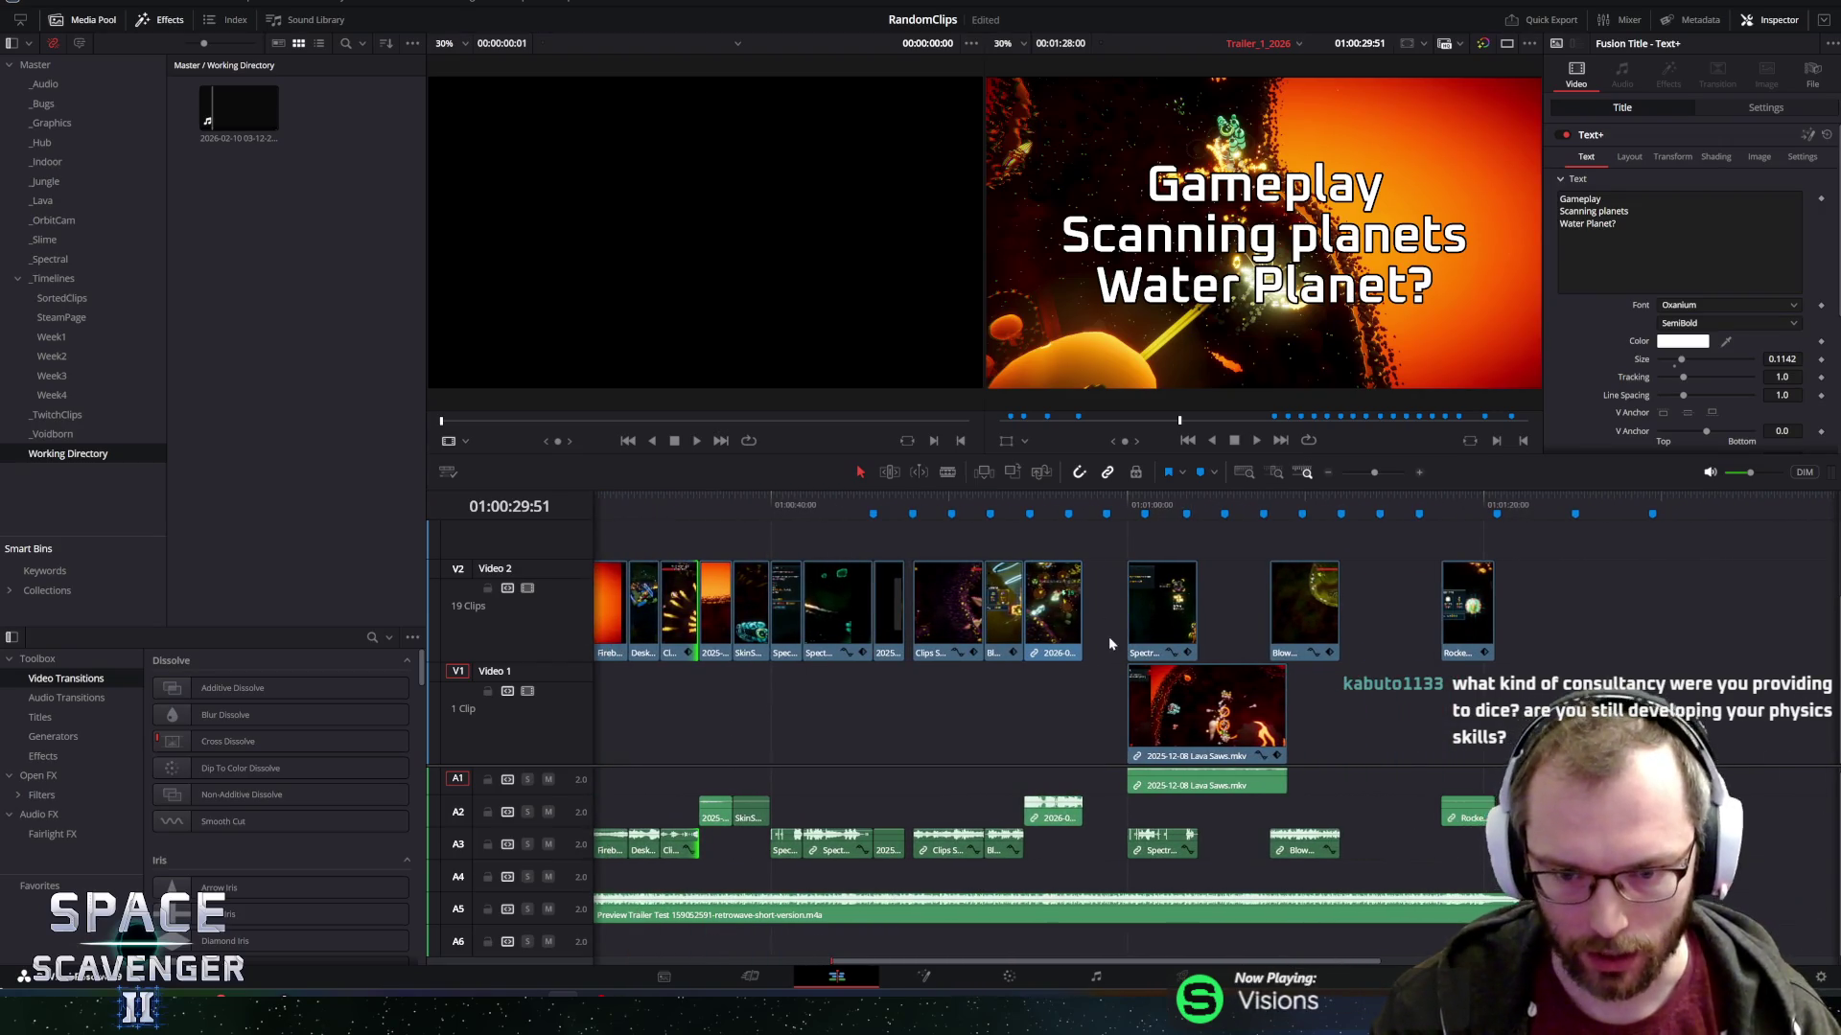
Review the Boss Gameplay 2 and Final Intense Gameplay sections, then open the _Lava bin.
{"action": "left_click", "coordinate": [1164, 500]}
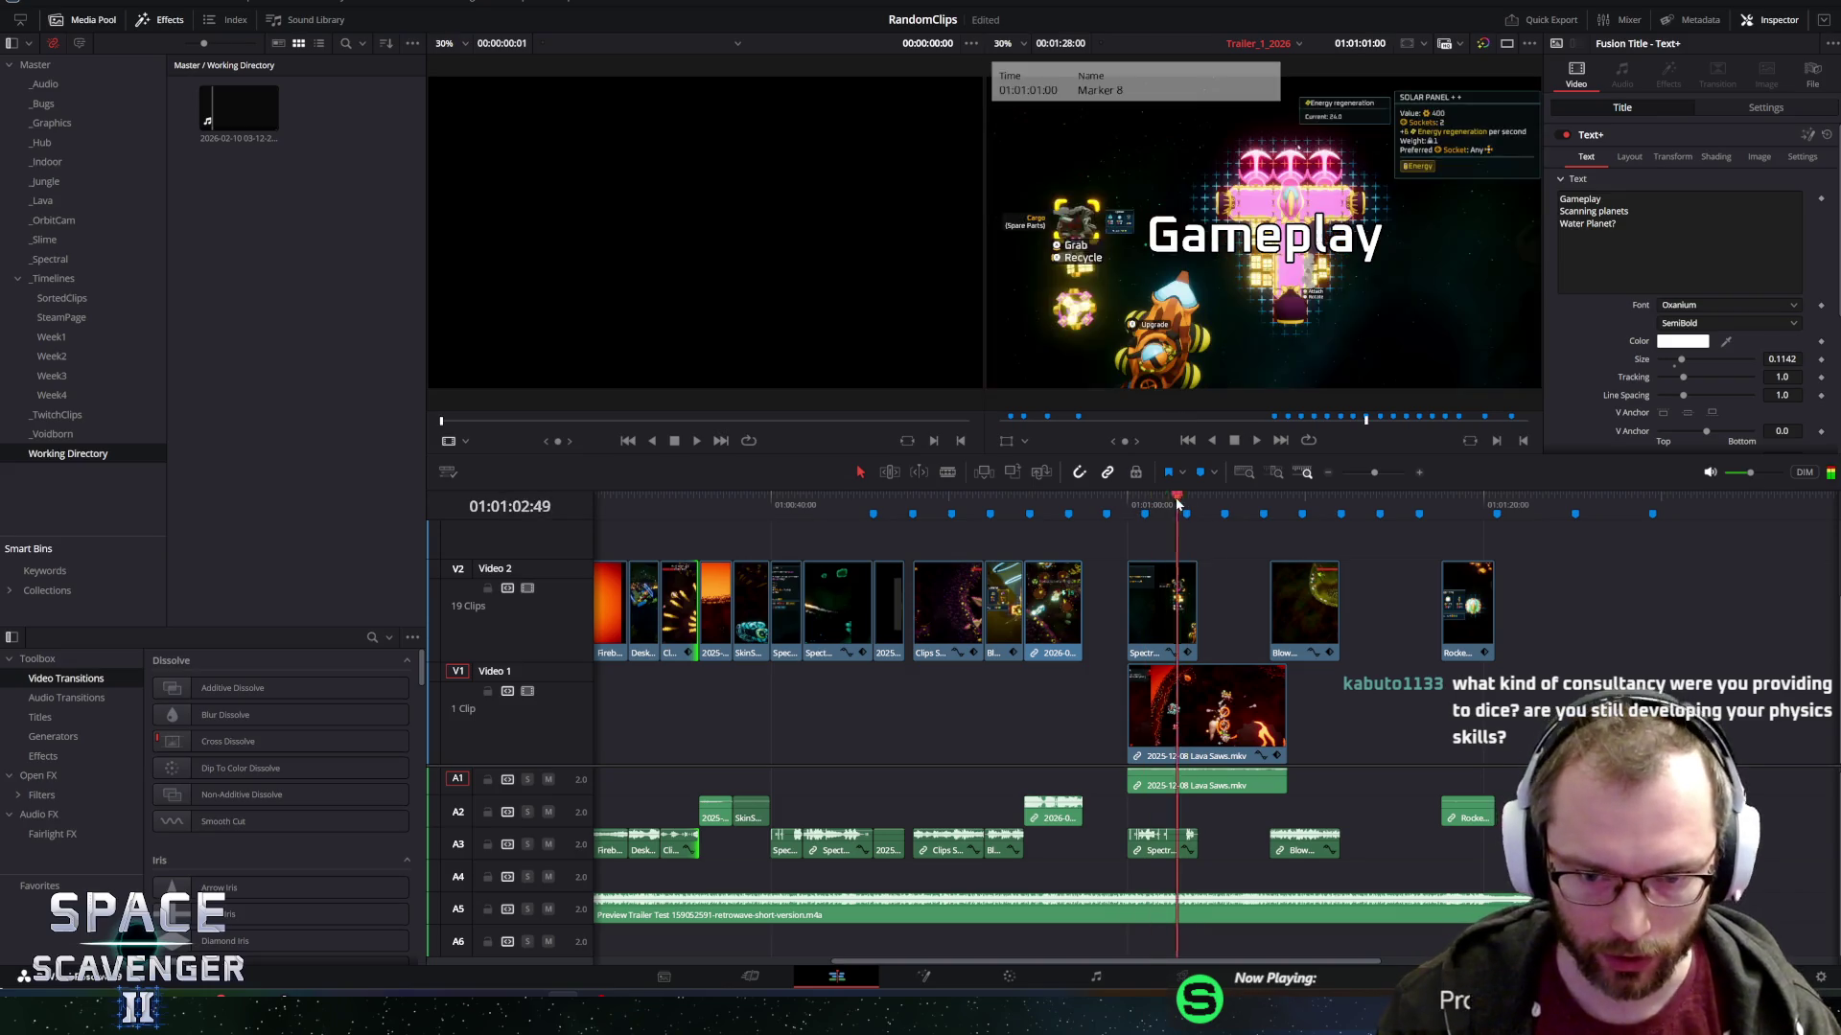
{"action": "left_click", "coordinate": [1046, 500]}
{"action": "left_click", "coordinate": [1068, 500]}
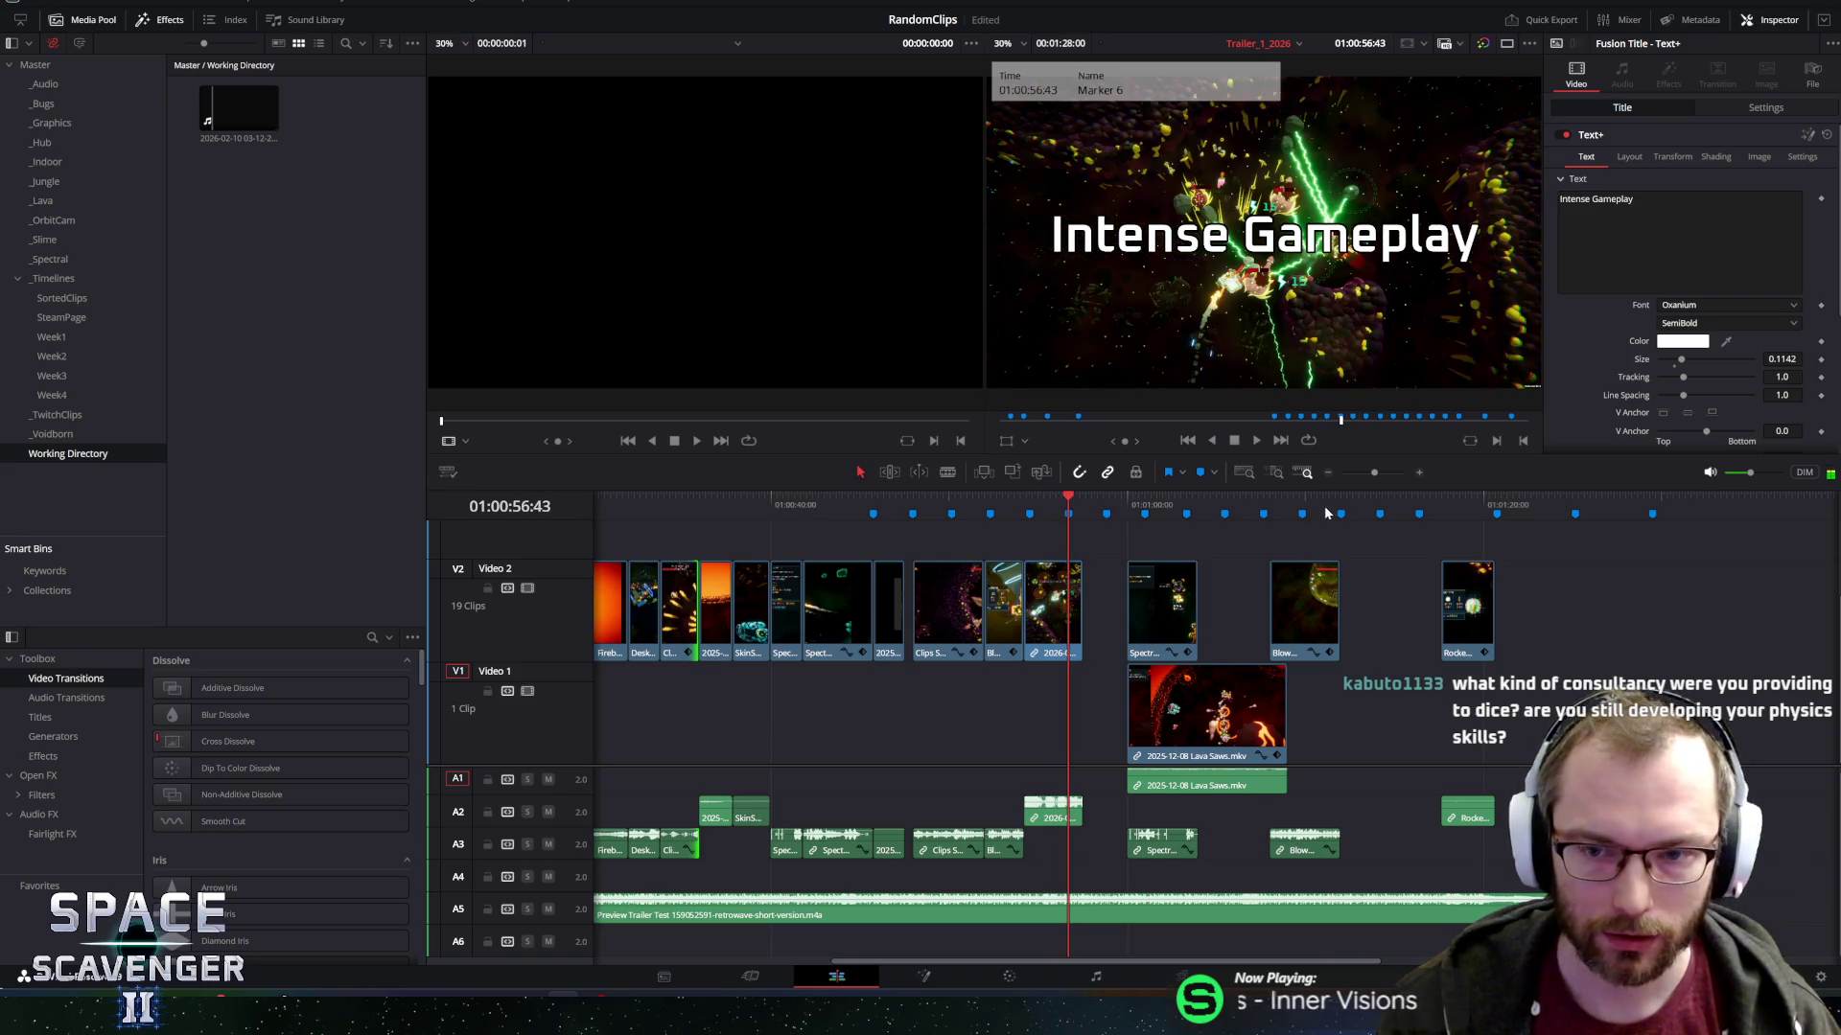
{"action": "left_click", "coordinate": [1299, 499]}
{"action": "left_click_drag", "start_coordinate": [1300, 498], "coordinate": [1468, 486]}
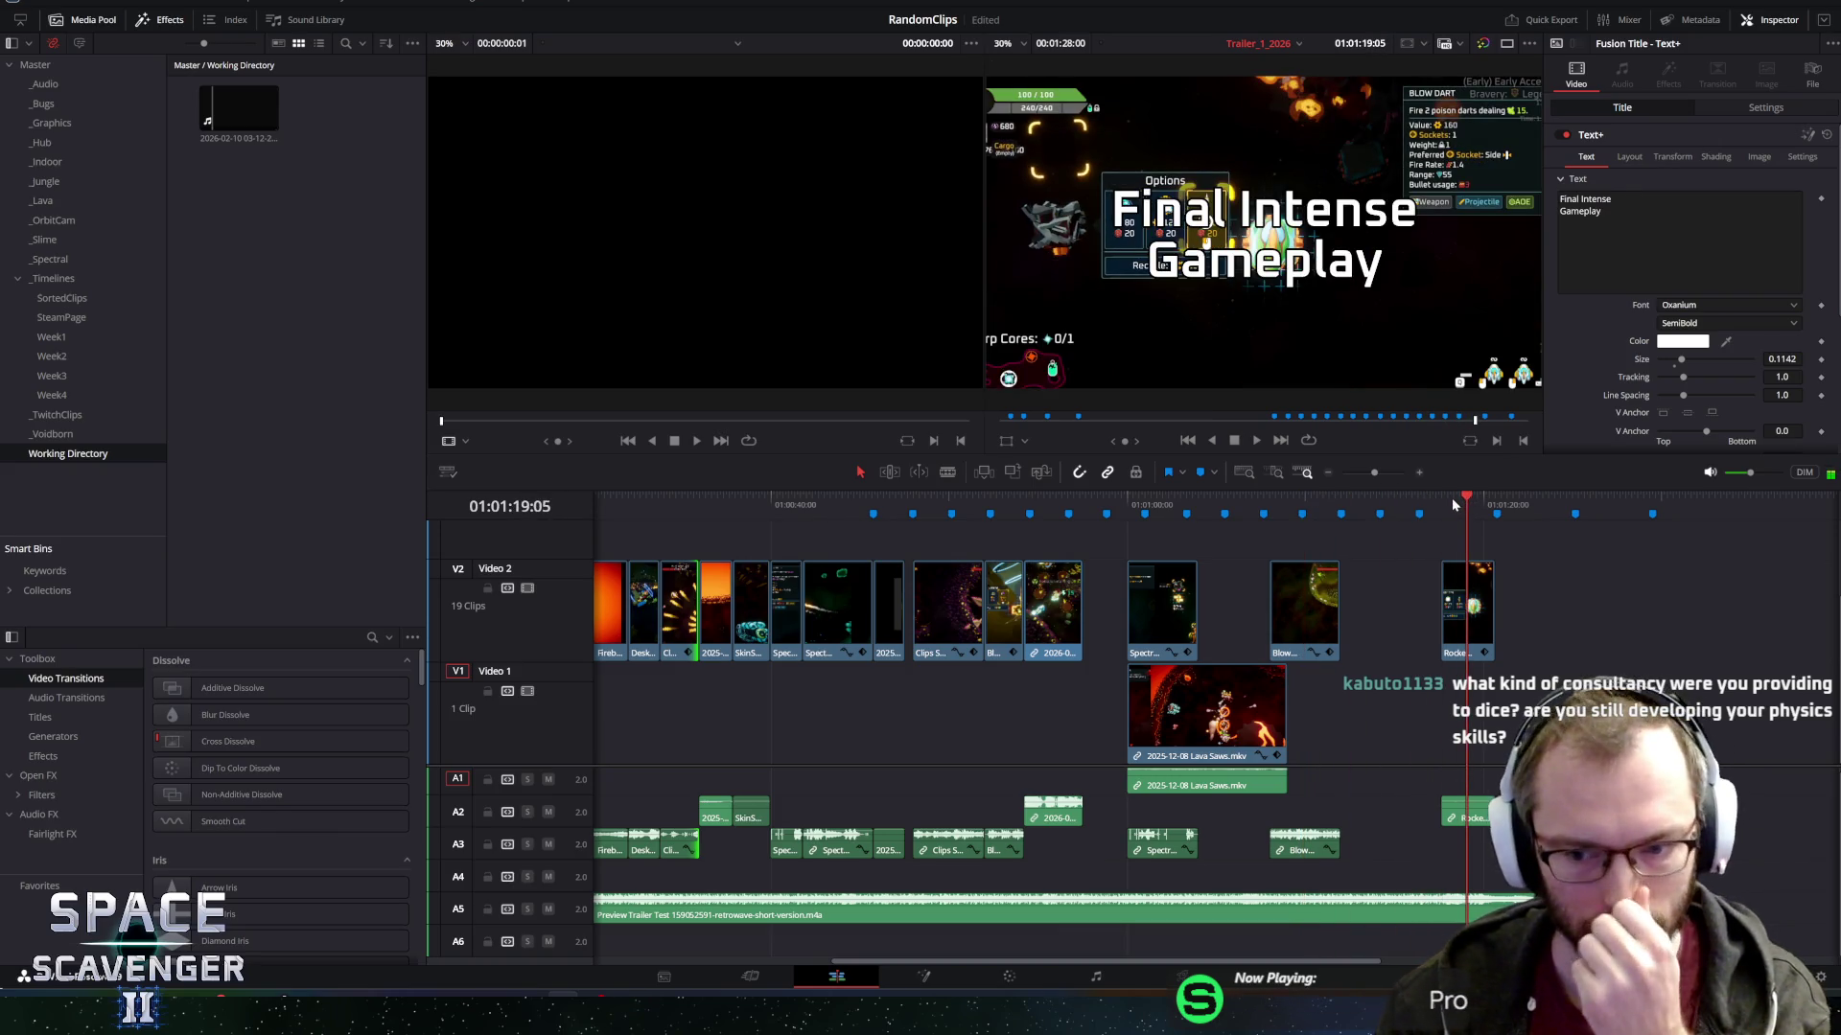
{"action": "left_click", "coordinate": [44, 203]}
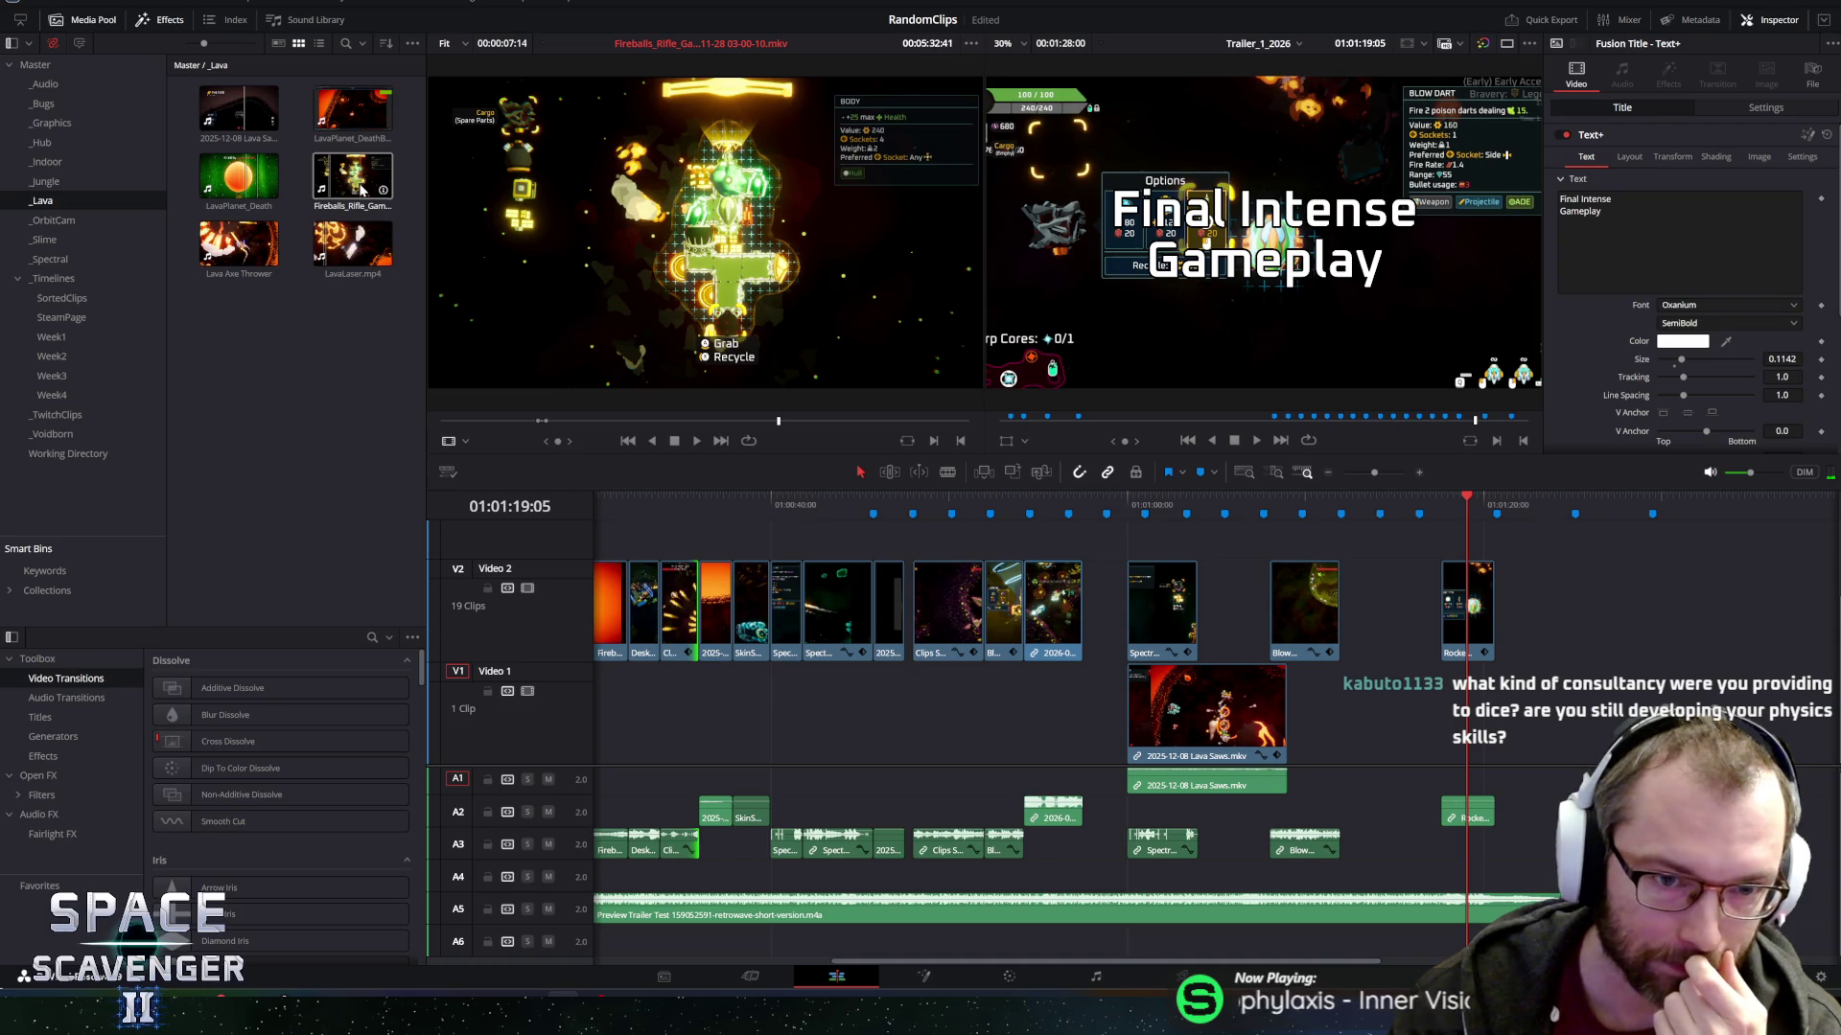
Preview Fireballs_Rifle in the source viewer, pick a fireball battle moment, and drop it onto Video 1.
{"action": "left_click", "coordinate": [362, 191]}
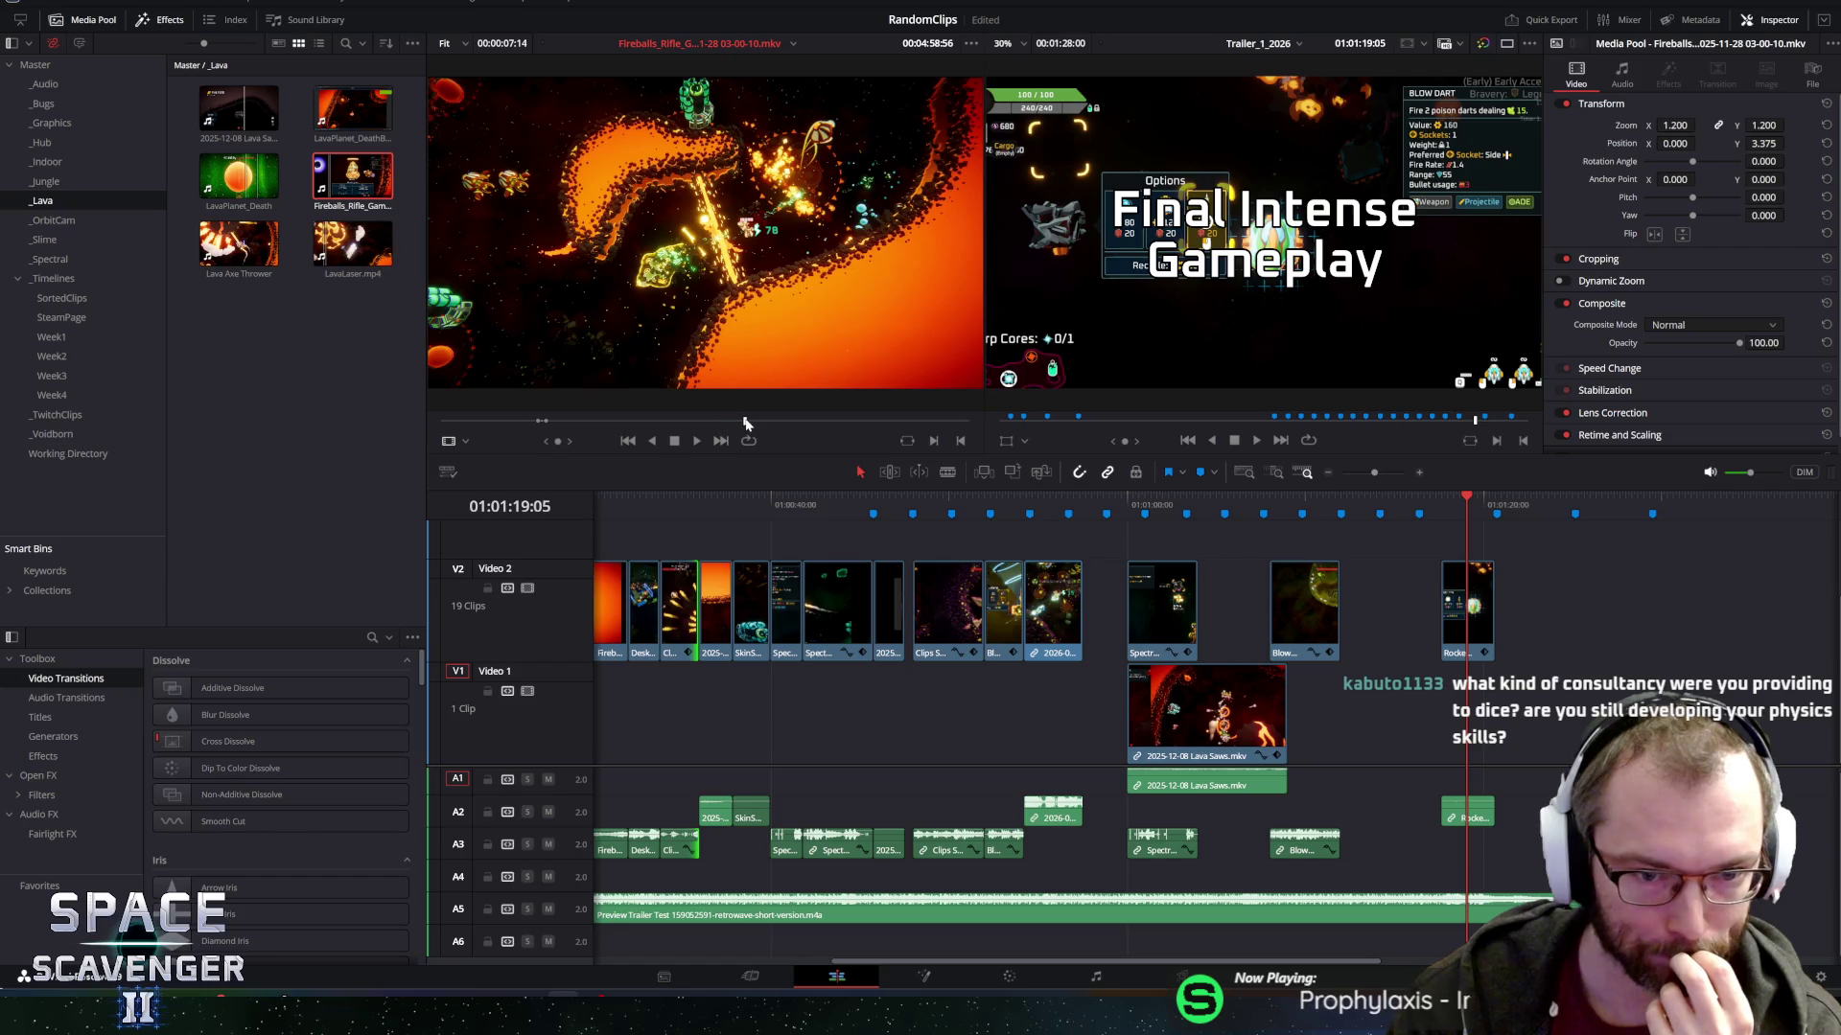
{"action": "left_click", "coordinate": [749, 422]}
{"action": "left_click_drag", "start_coordinate": [749, 422], "coordinate": [801, 419]}
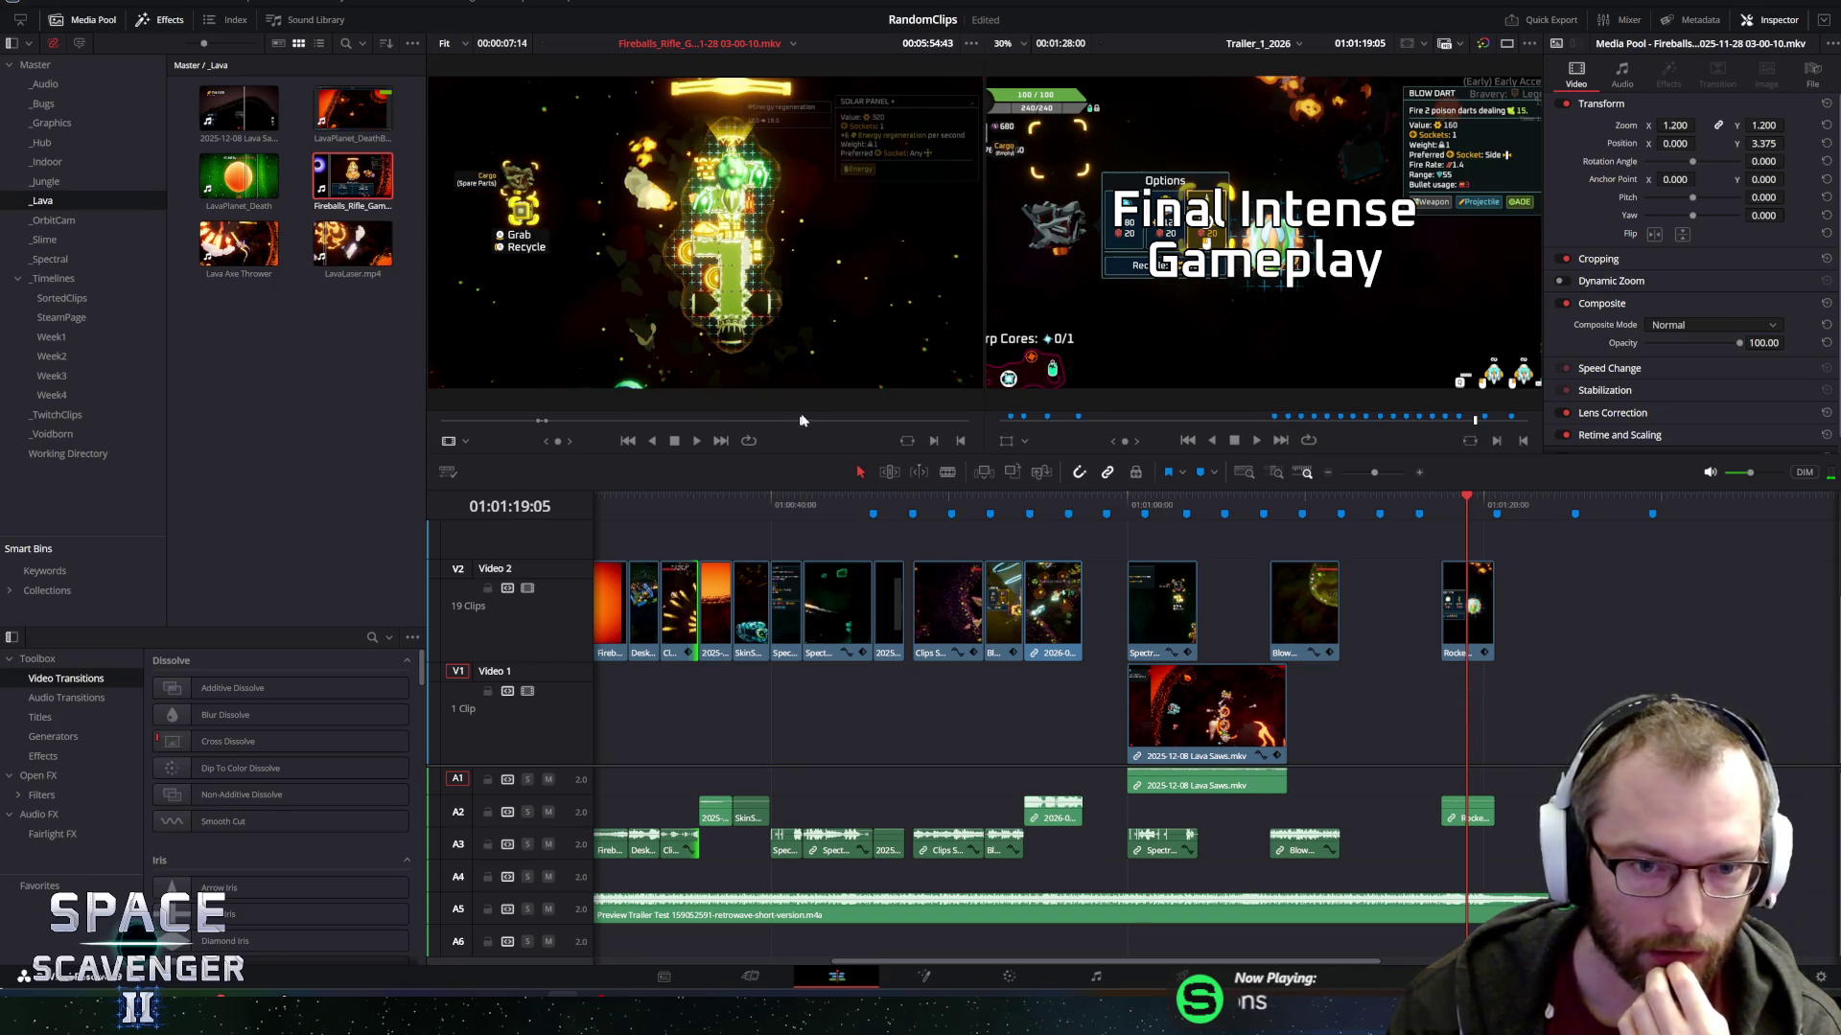
{"action": "left_click_drag", "start_coordinate": [801, 420], "coordinate": [892, 414]}
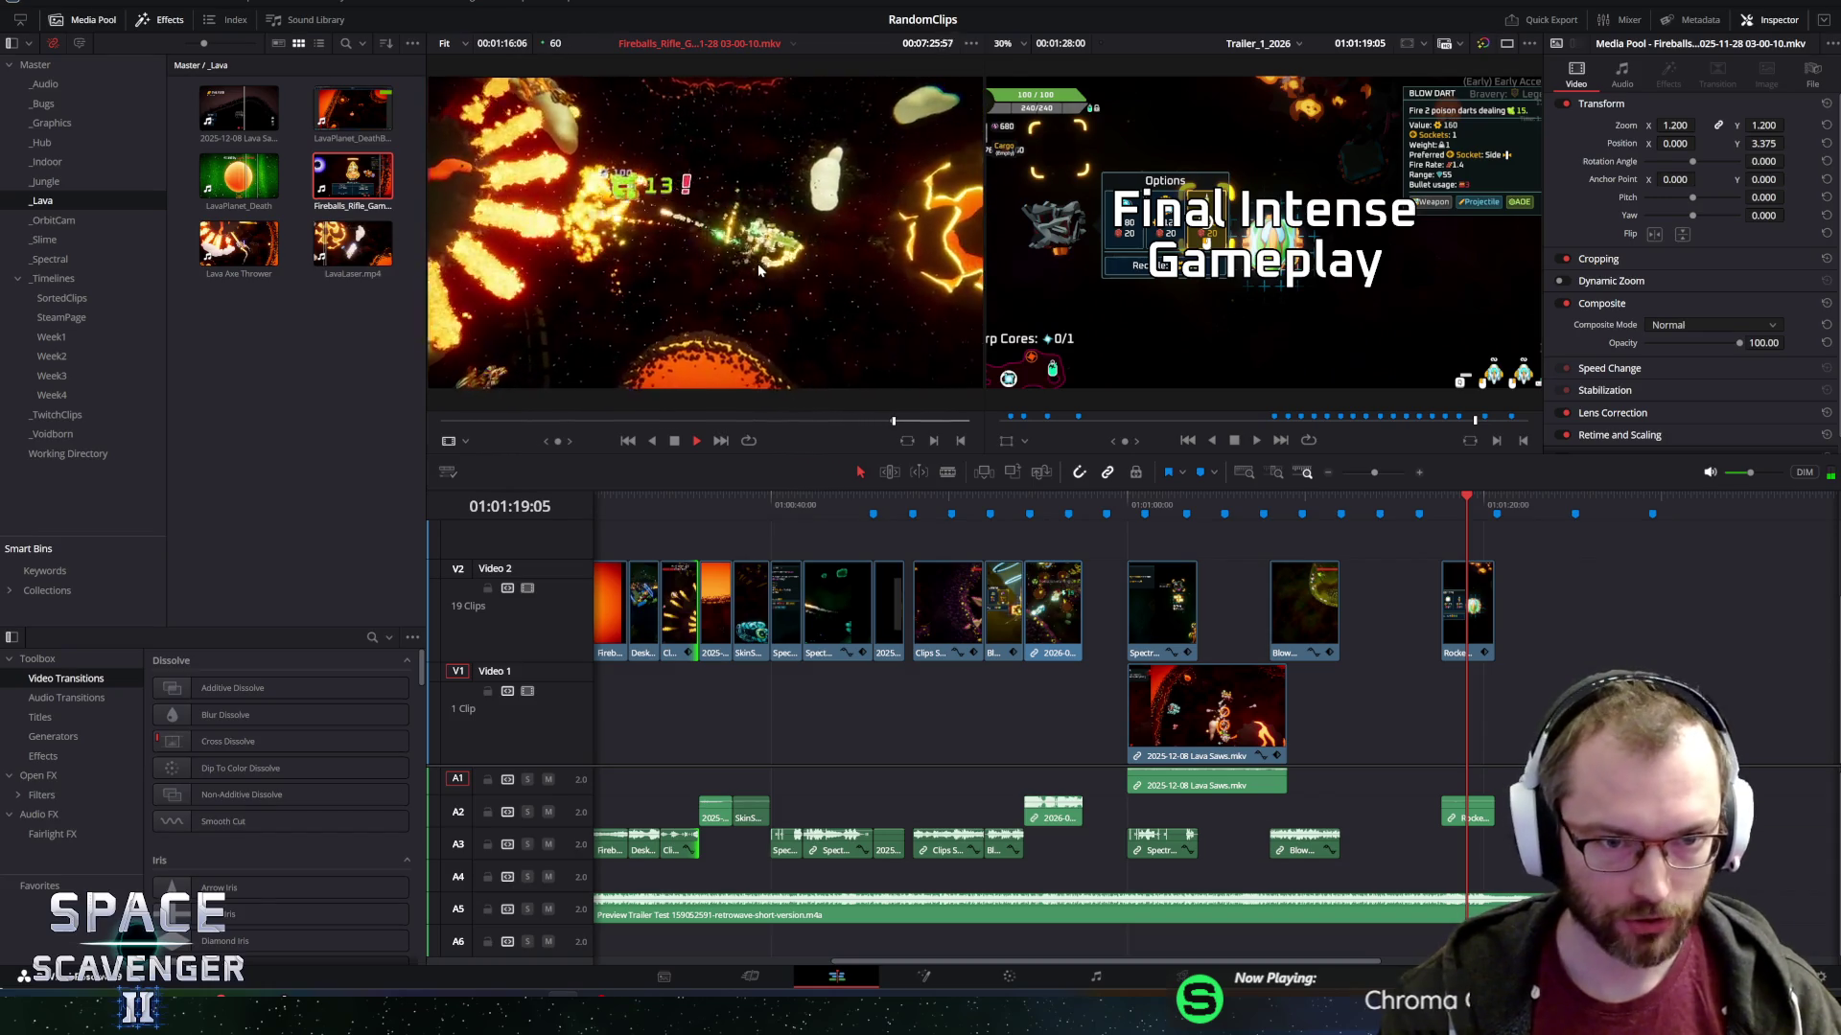
{"action": "key", "text": "space"}
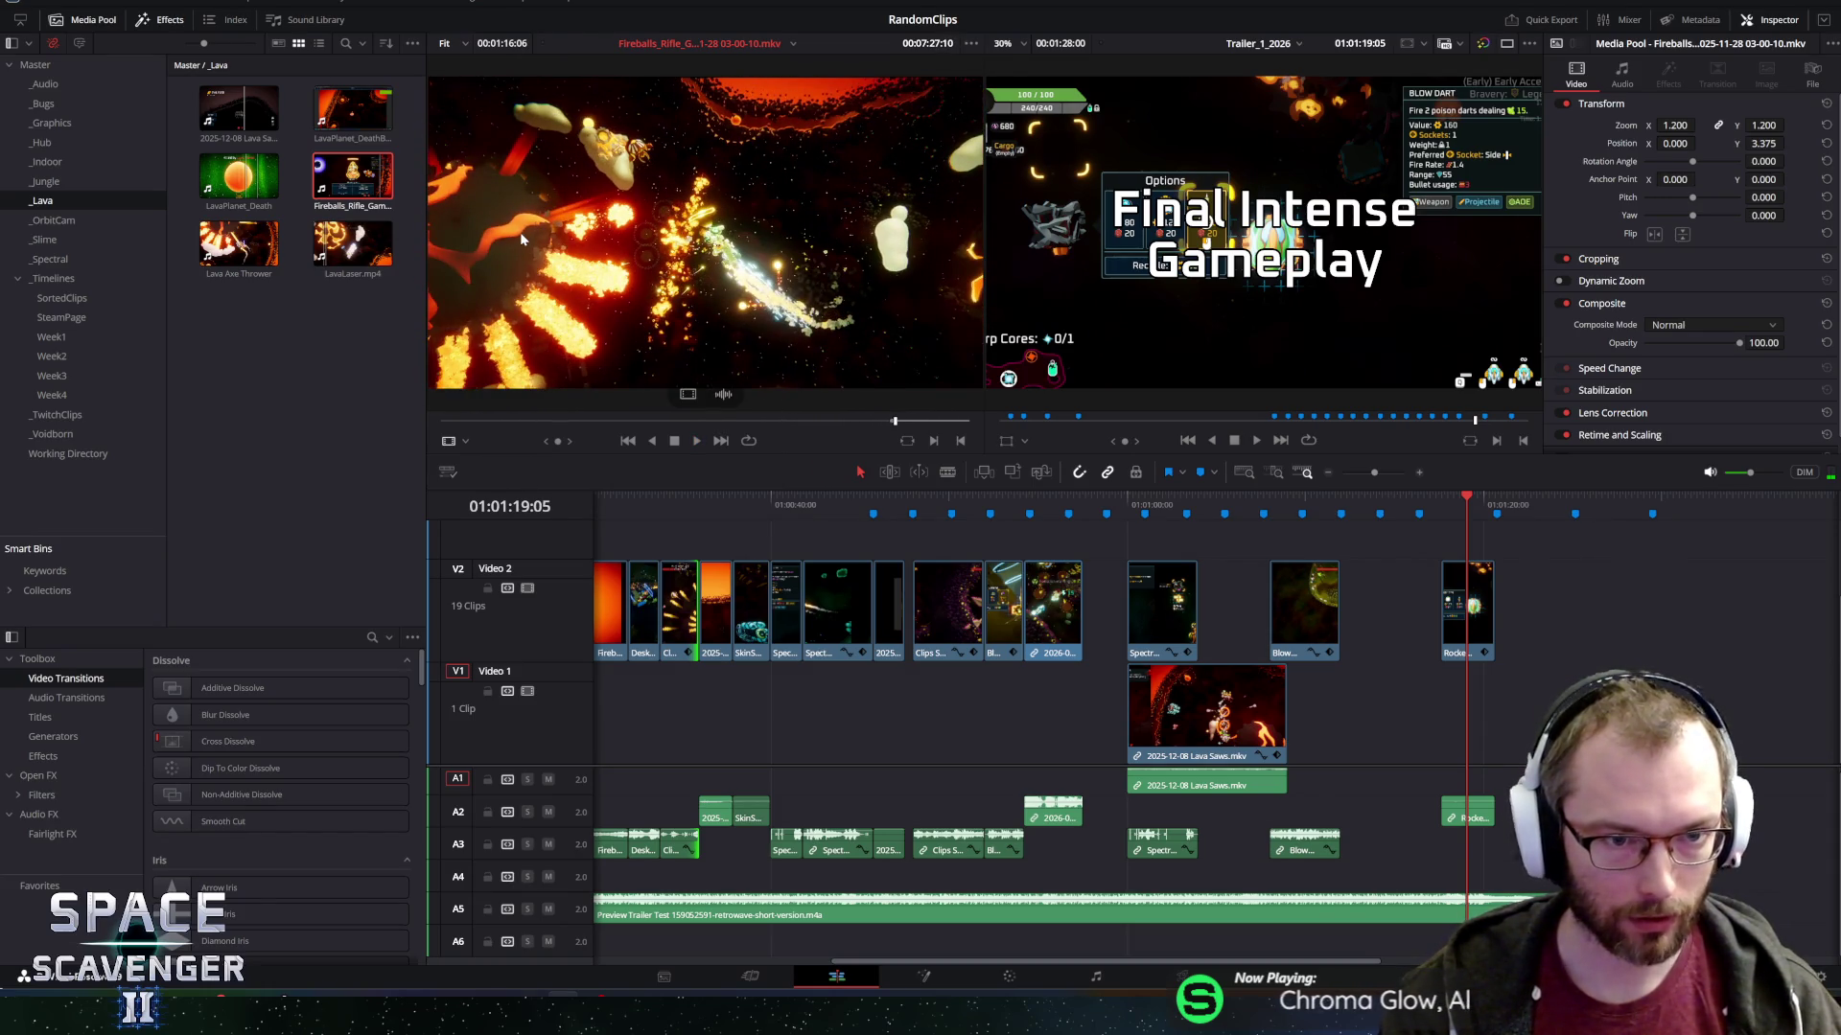
{"action": "key", "text": "space"}
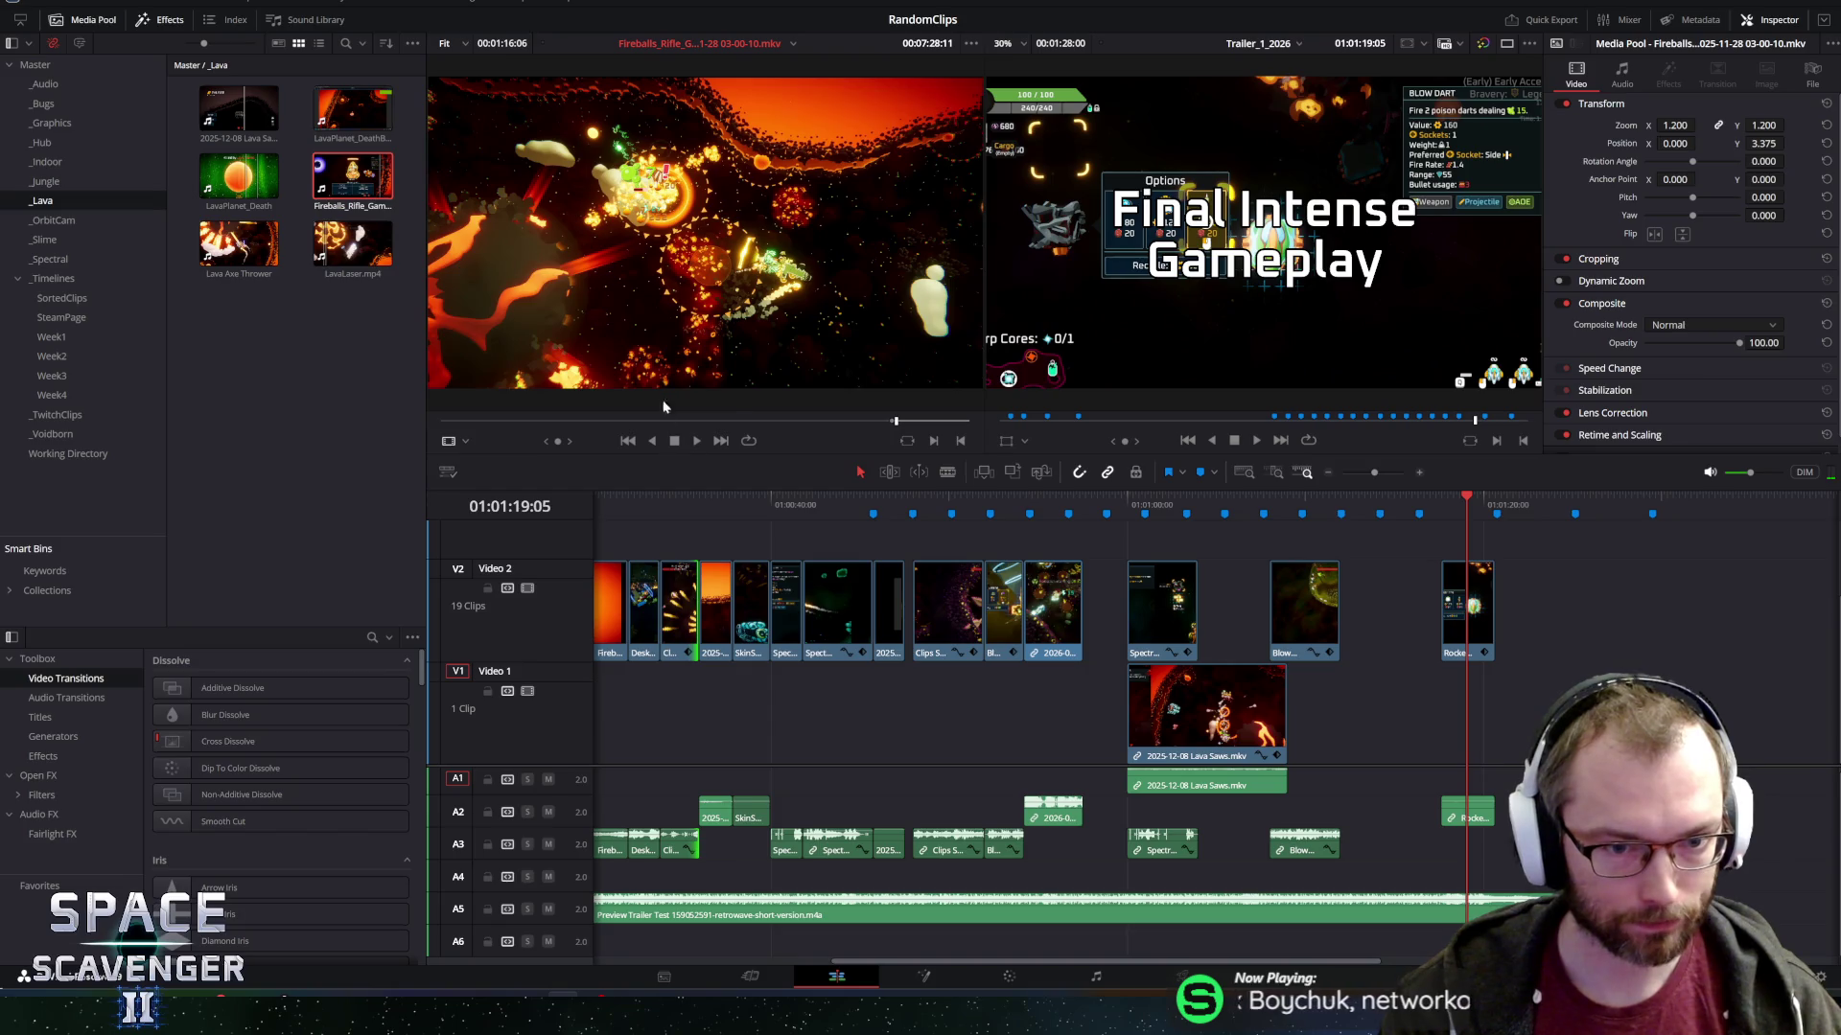
{"action": "key", "text": "space"}
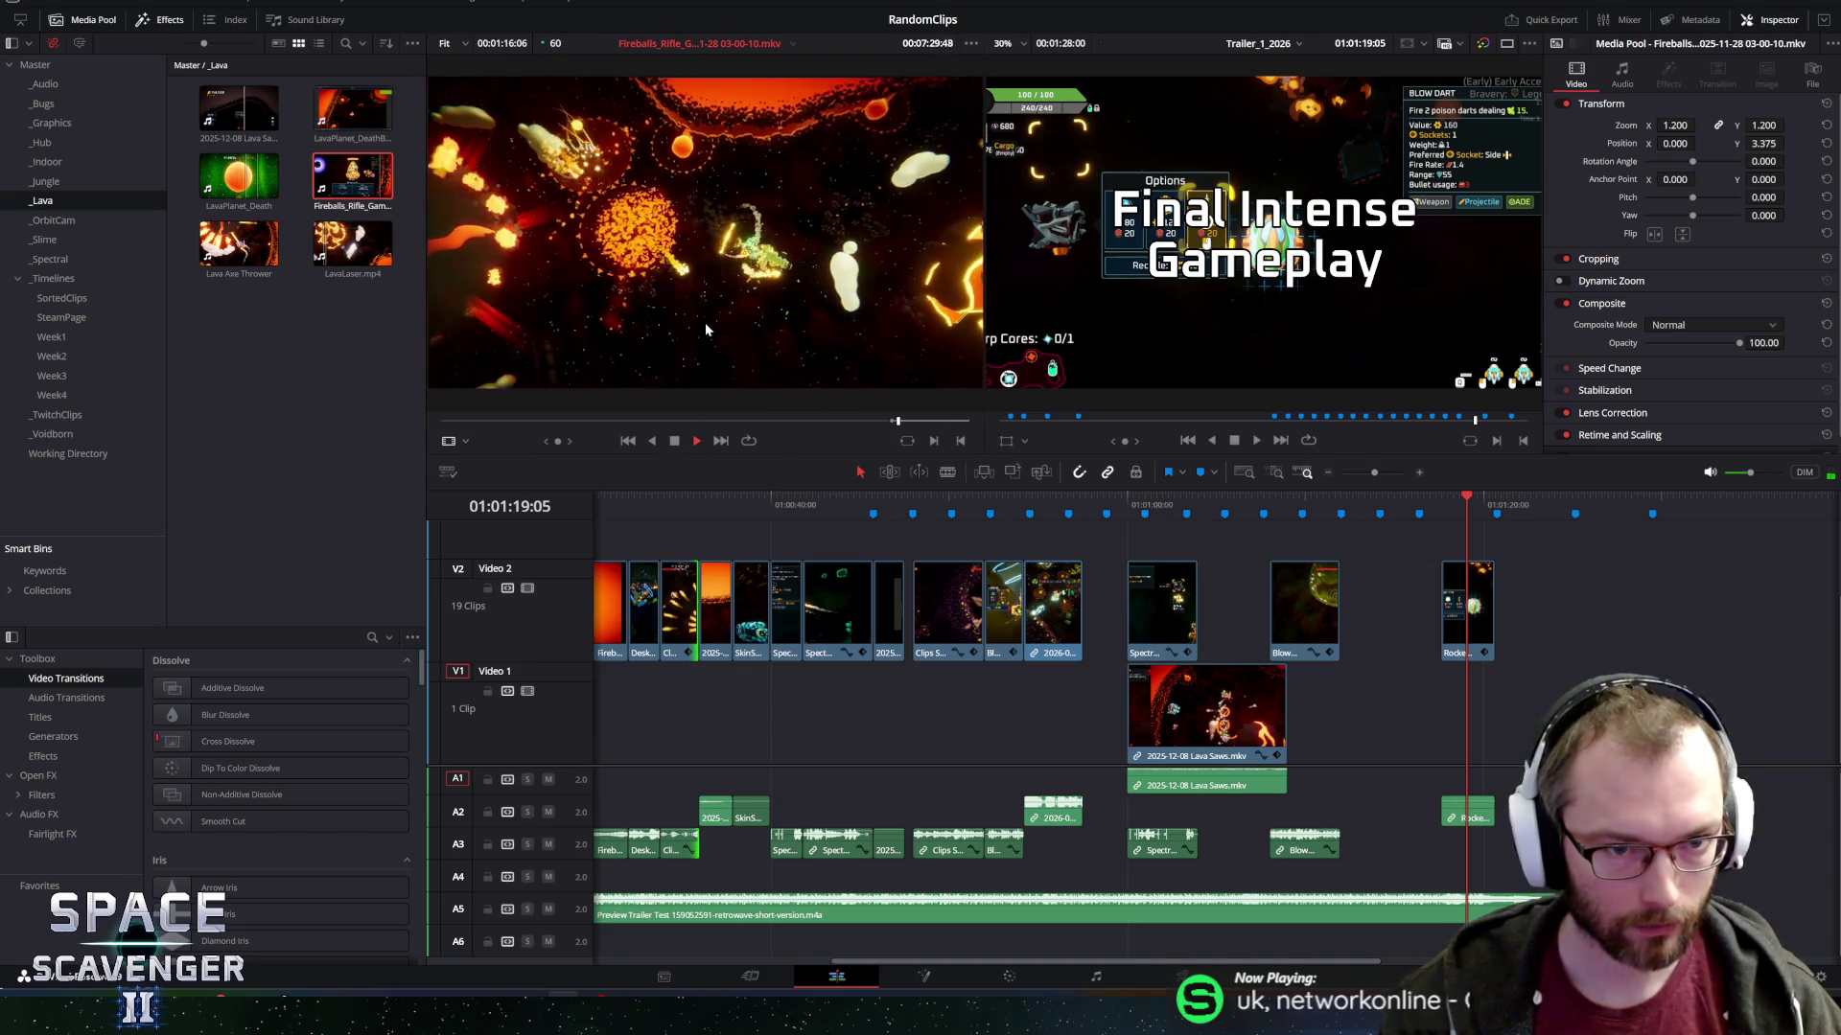
{"action": "key", "text": "space"}
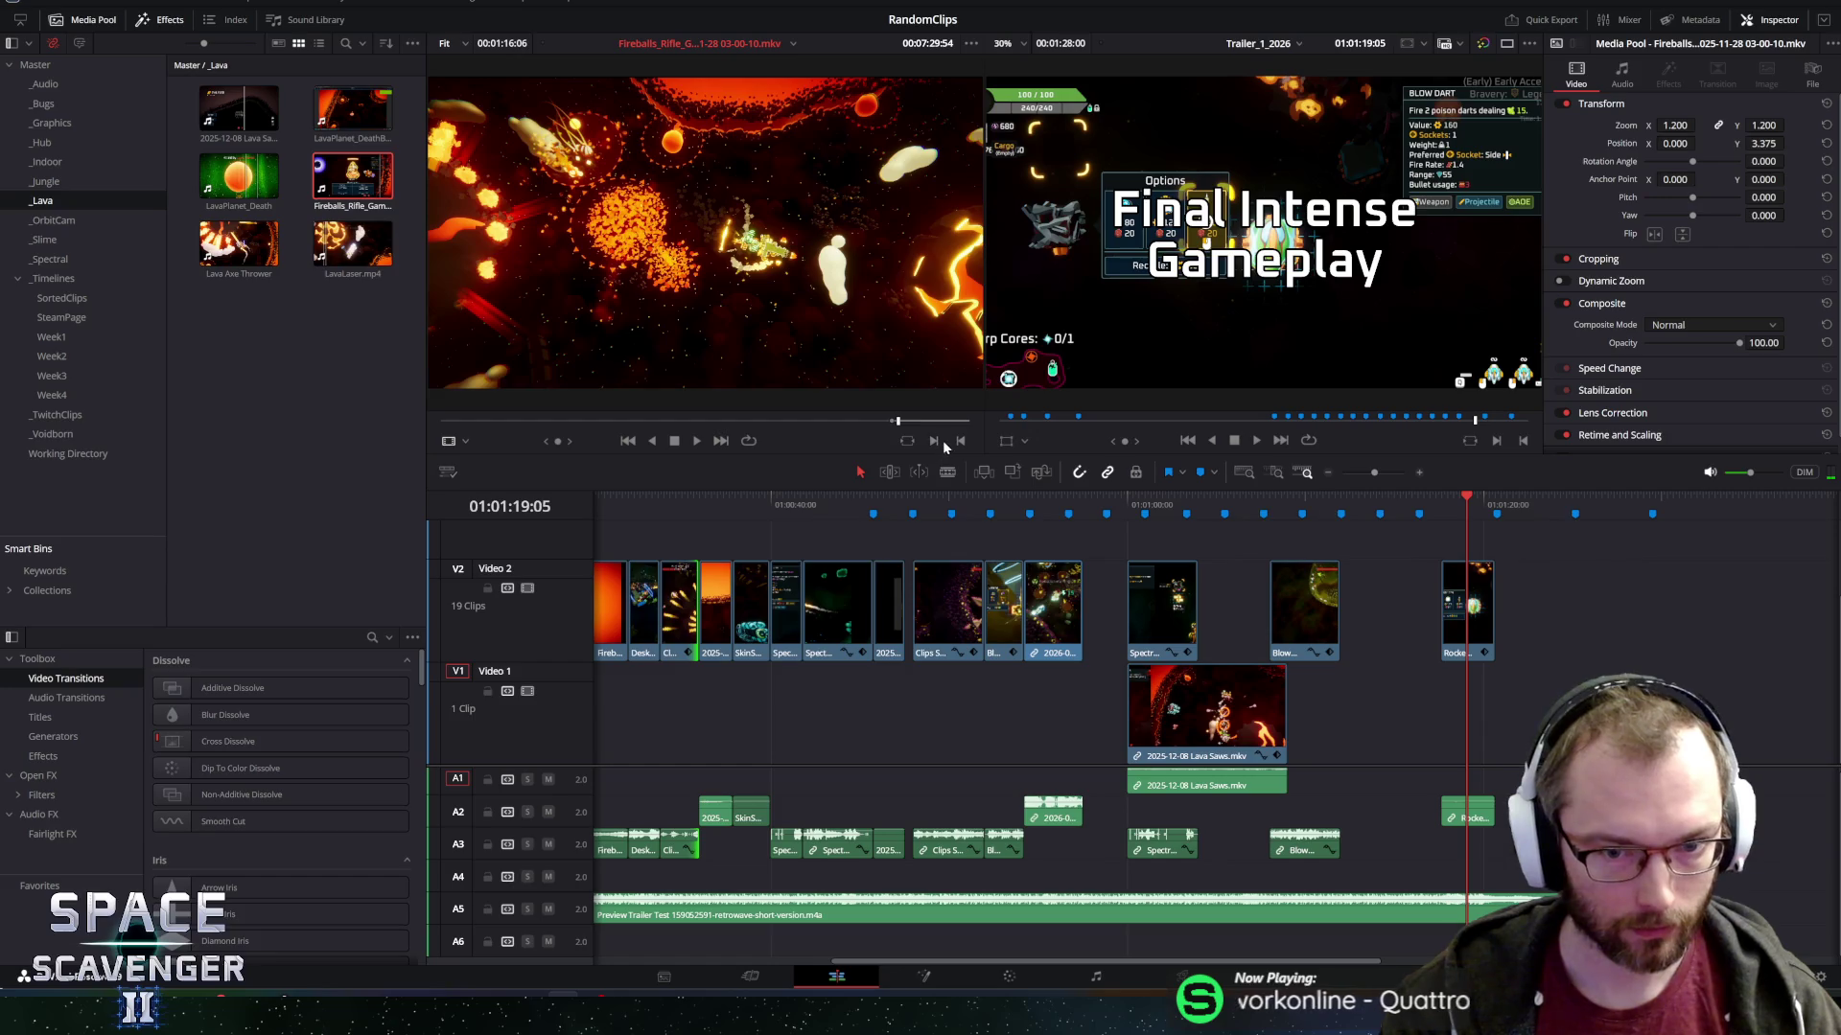
{"action": "mouse_move", "coordinate": [711, 282]}
{"action": "left_mouse_down"}
{"action": "mouse_move", "coordinate": [1581, 580]}
{"action": "mouse_move", "coordinate": [1532, 621]}
{"action": "mouse_move", "coordinate": [933, 704]}
{"action": "mouse_move", "coordinate": [660, 717]}
{"action": "left_mouse_up"}
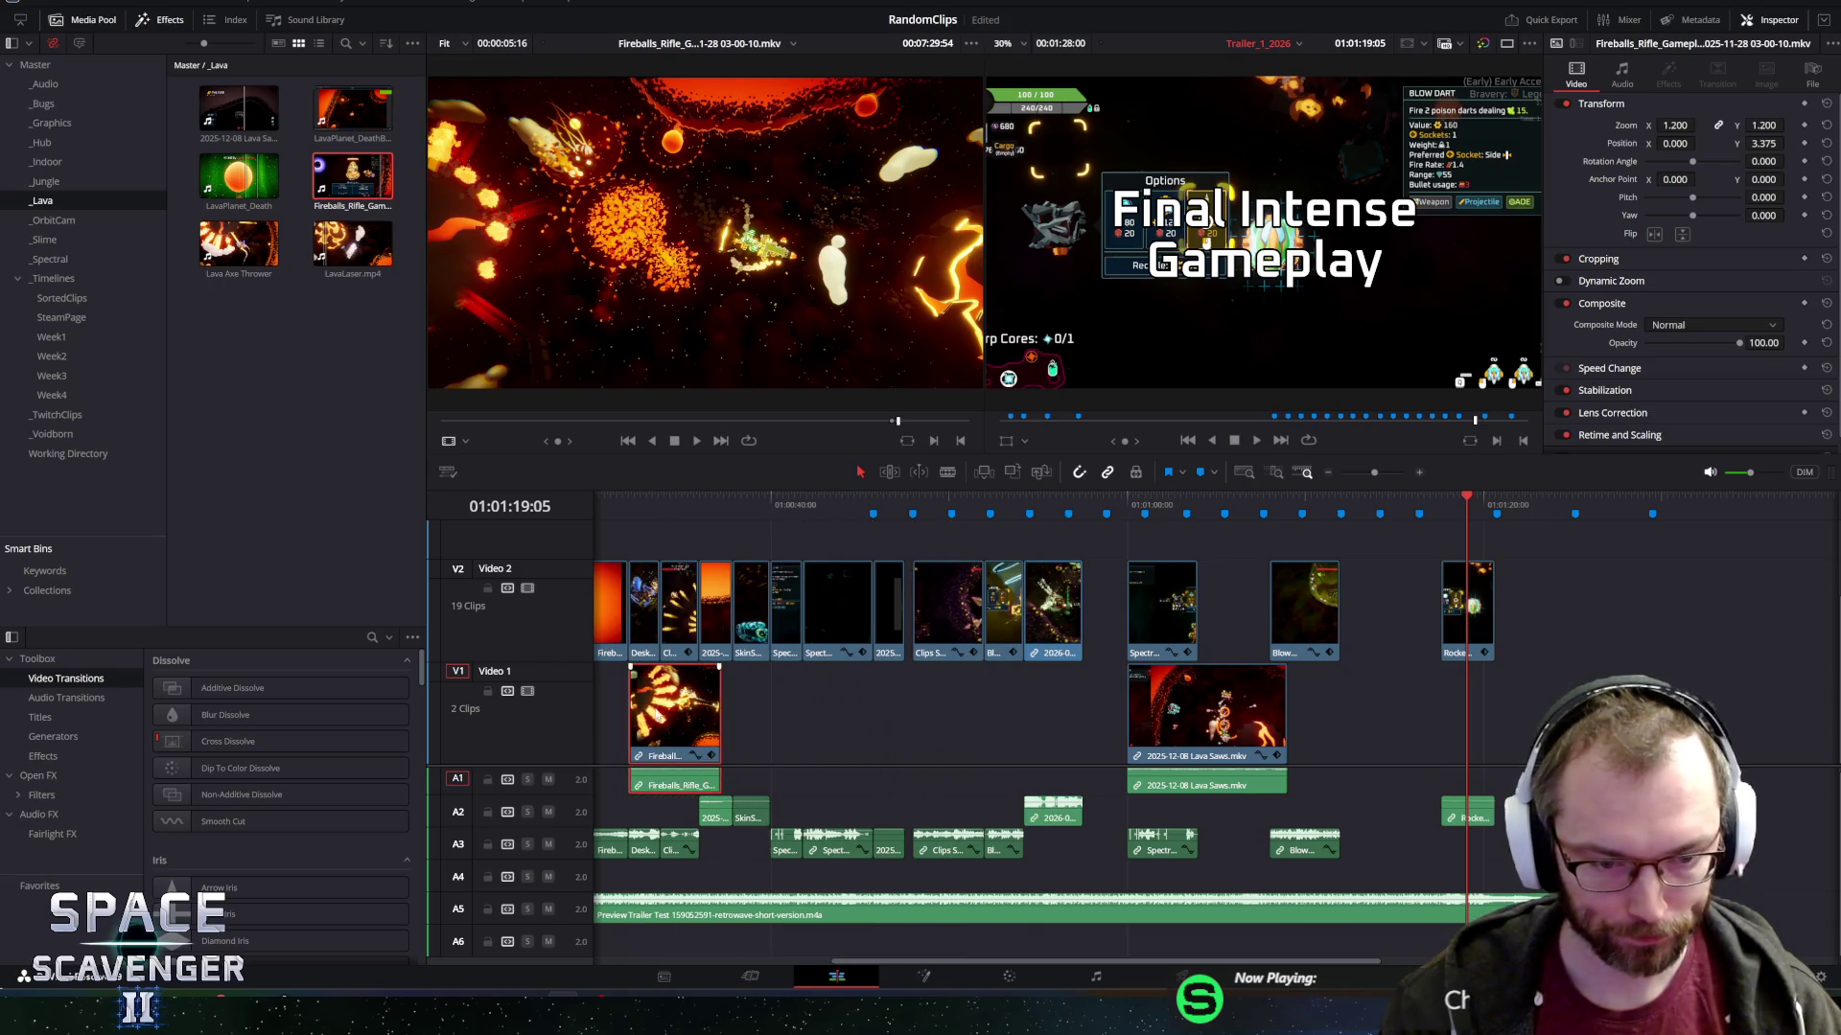
Move the fireball clip earlier and zoom in around 01:00:18:29.
{"action": "left_click_drag", "start_coordinate": [993, 961], "coordinate": [753, 962]}
{"action": "left_click_drag", "start_coordinate": [1209, 714], "coordinate": [934, 714]}
{"action": "key", "text": "ctrl+equal"}
{"action": "key", "text": "ctrl+minus"}
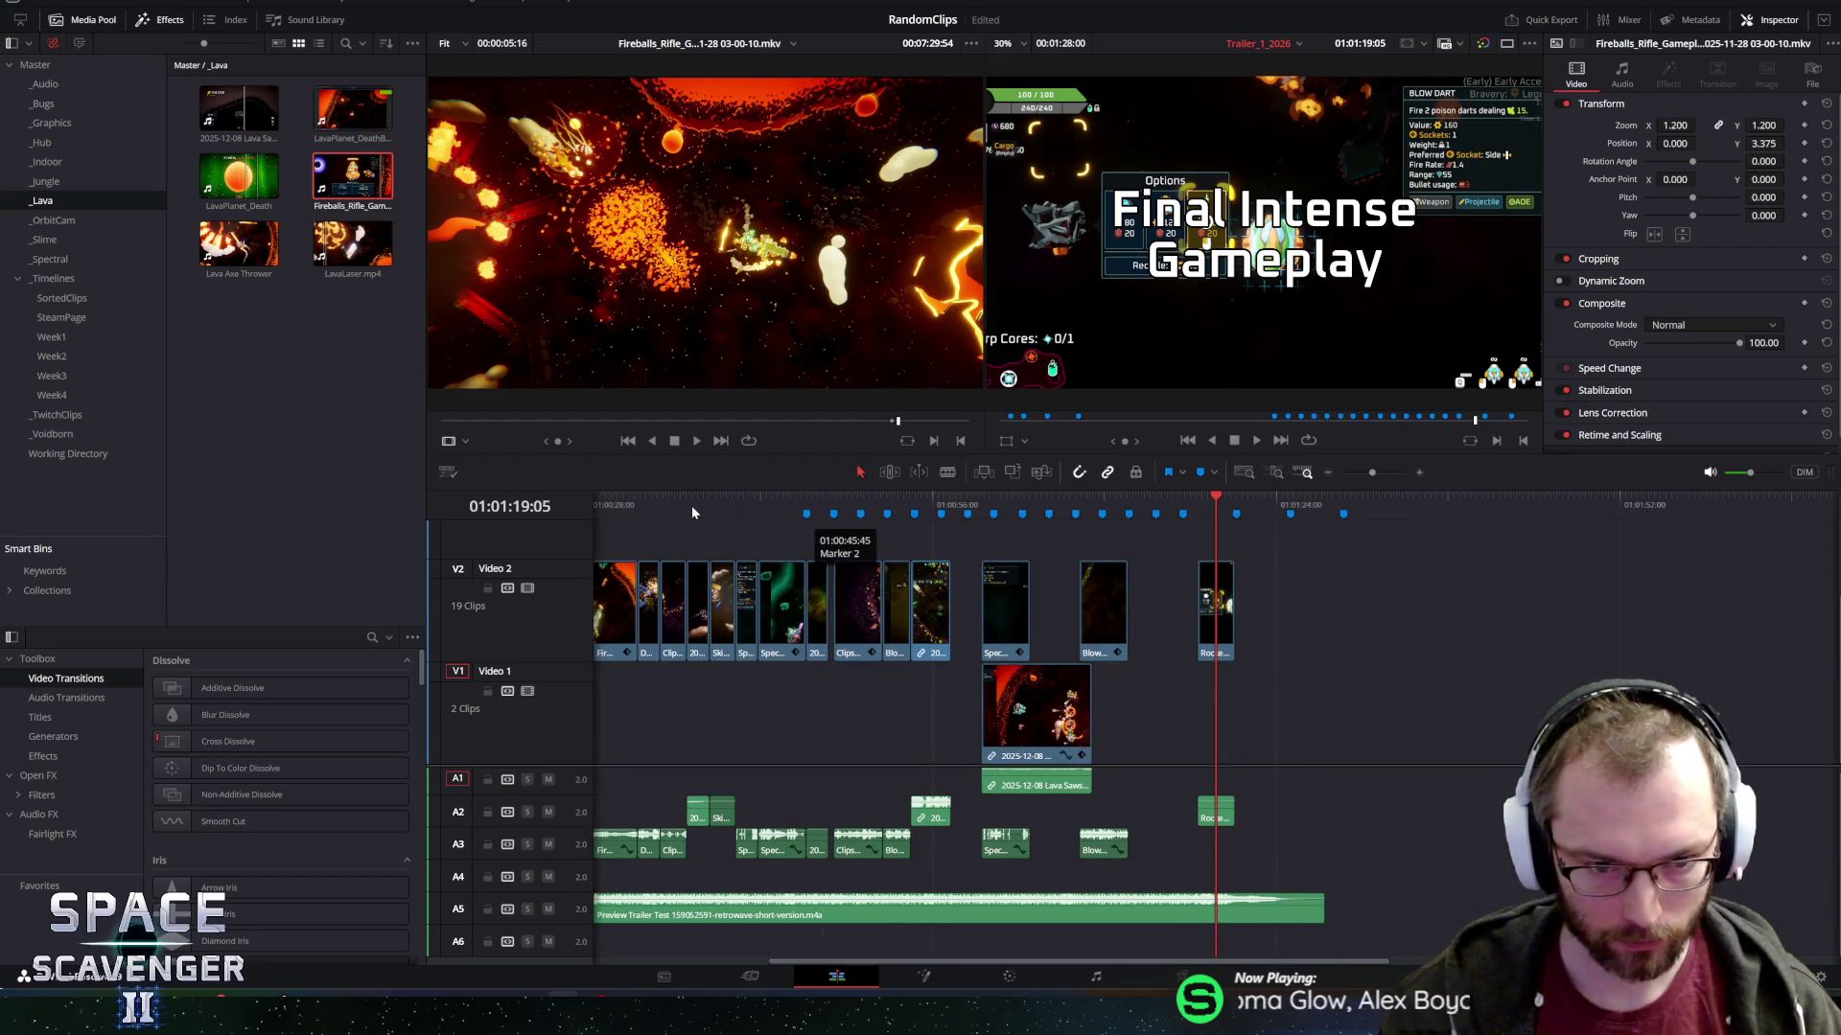
{"action": "left_click", "coordinate": [721, 502]}
{"action": "key", "text": "ctrl+equal"}
{"action": "key", "text": "ctrl+equal"}
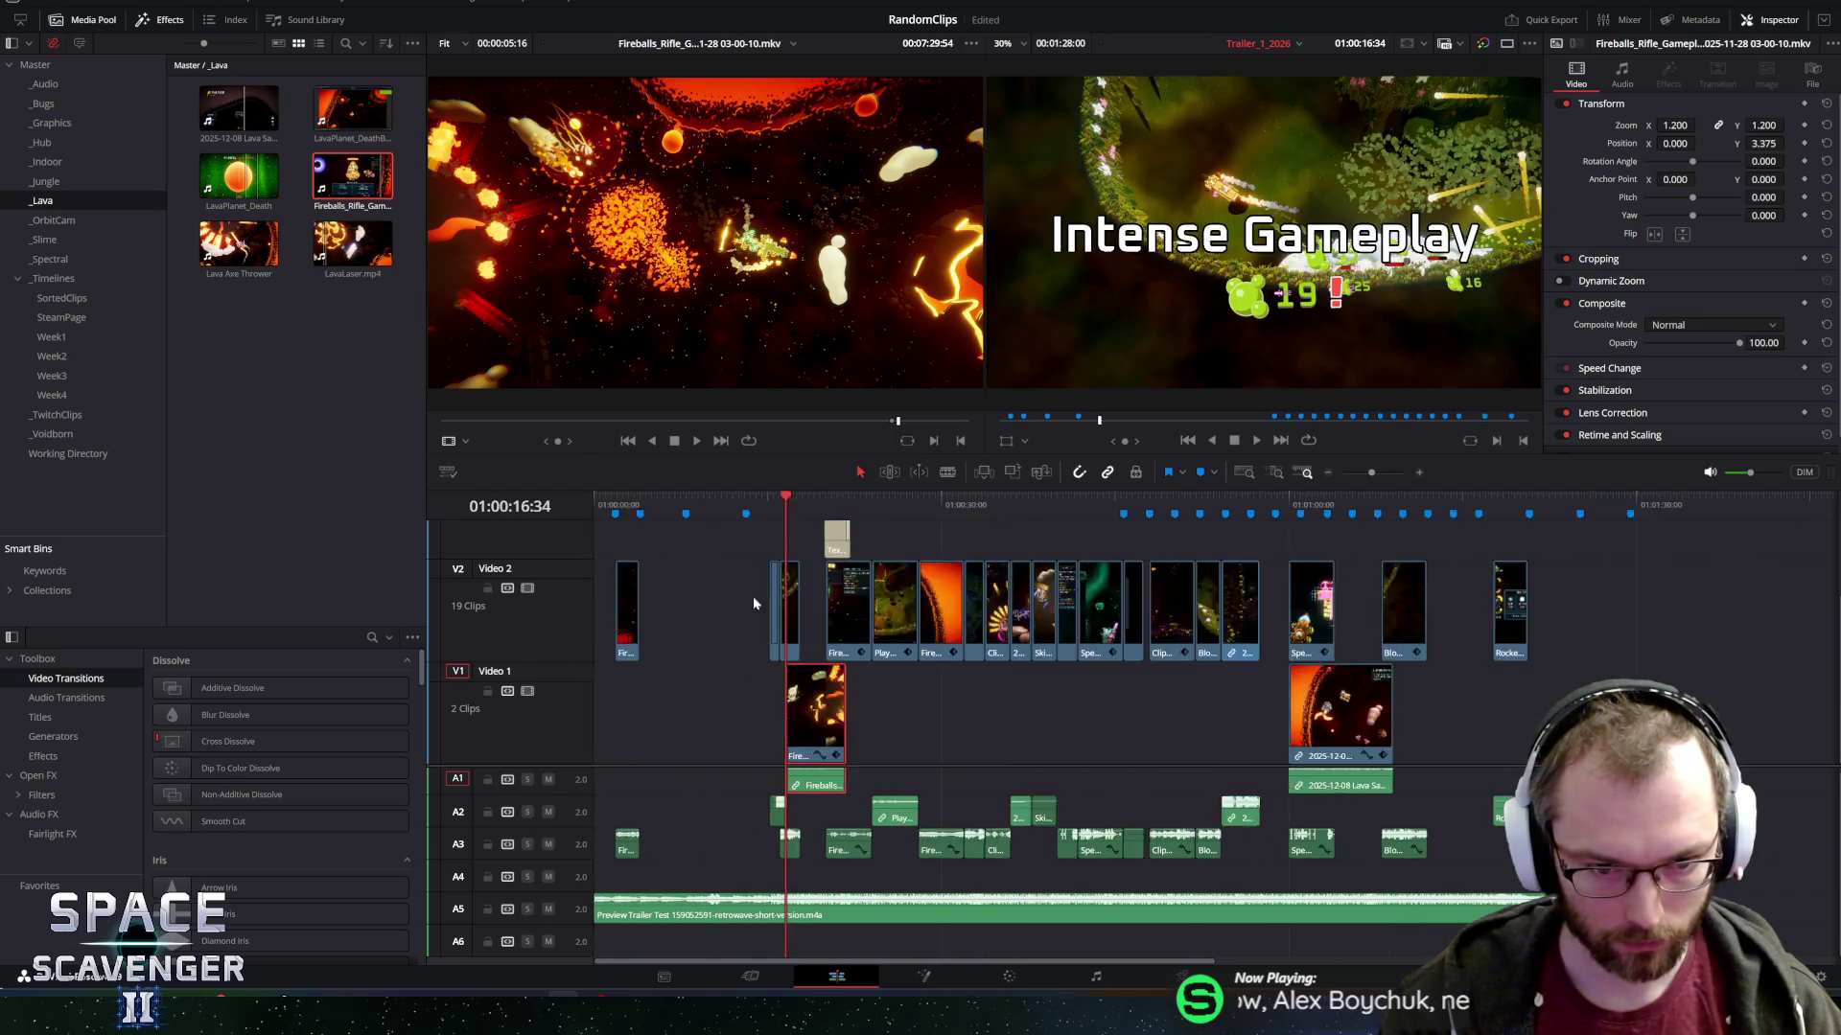
{"action": "left_click", "coordinate": [1048, 500]}
{"action": "key", "text": "ctrl+equal"}
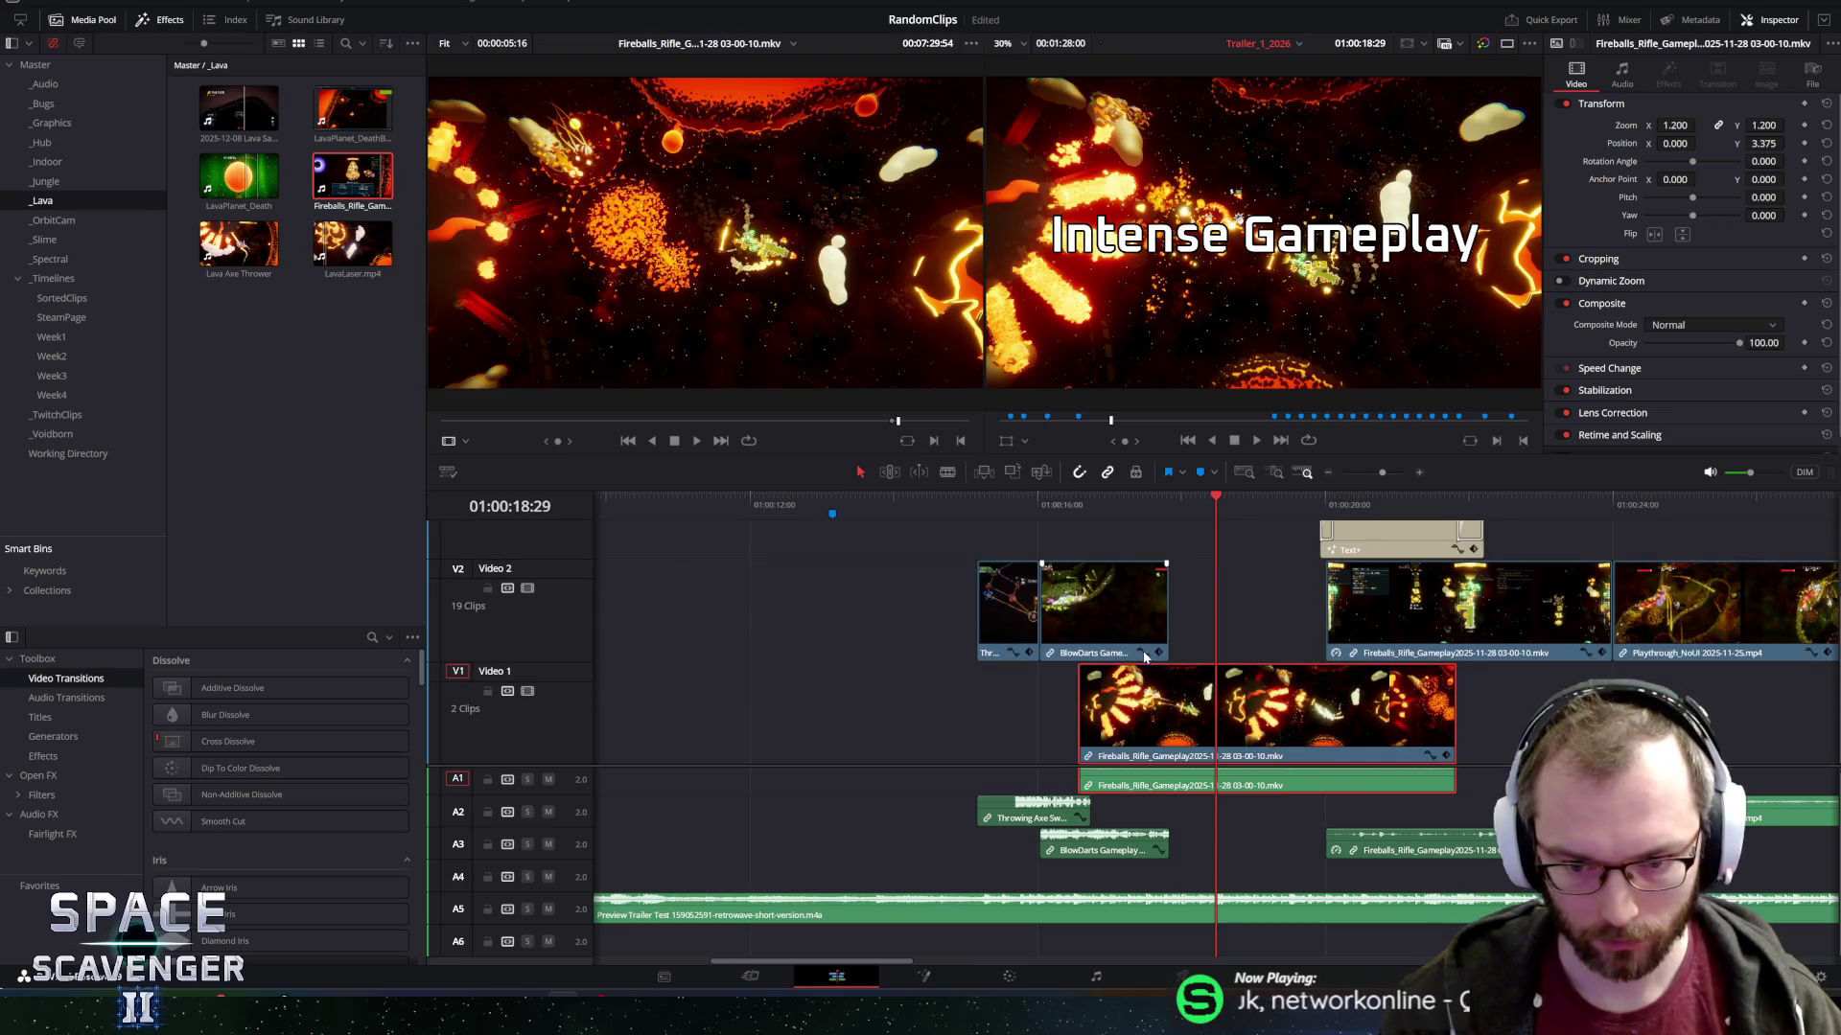
Trim both the start and end of the fireball clip, checking playback near 01:00:18.
{"action": "left_click_drag", "start_coordinate": [1091, 704], "coordinate": [1171, 707]}
{"action": "key", "text": "space"}
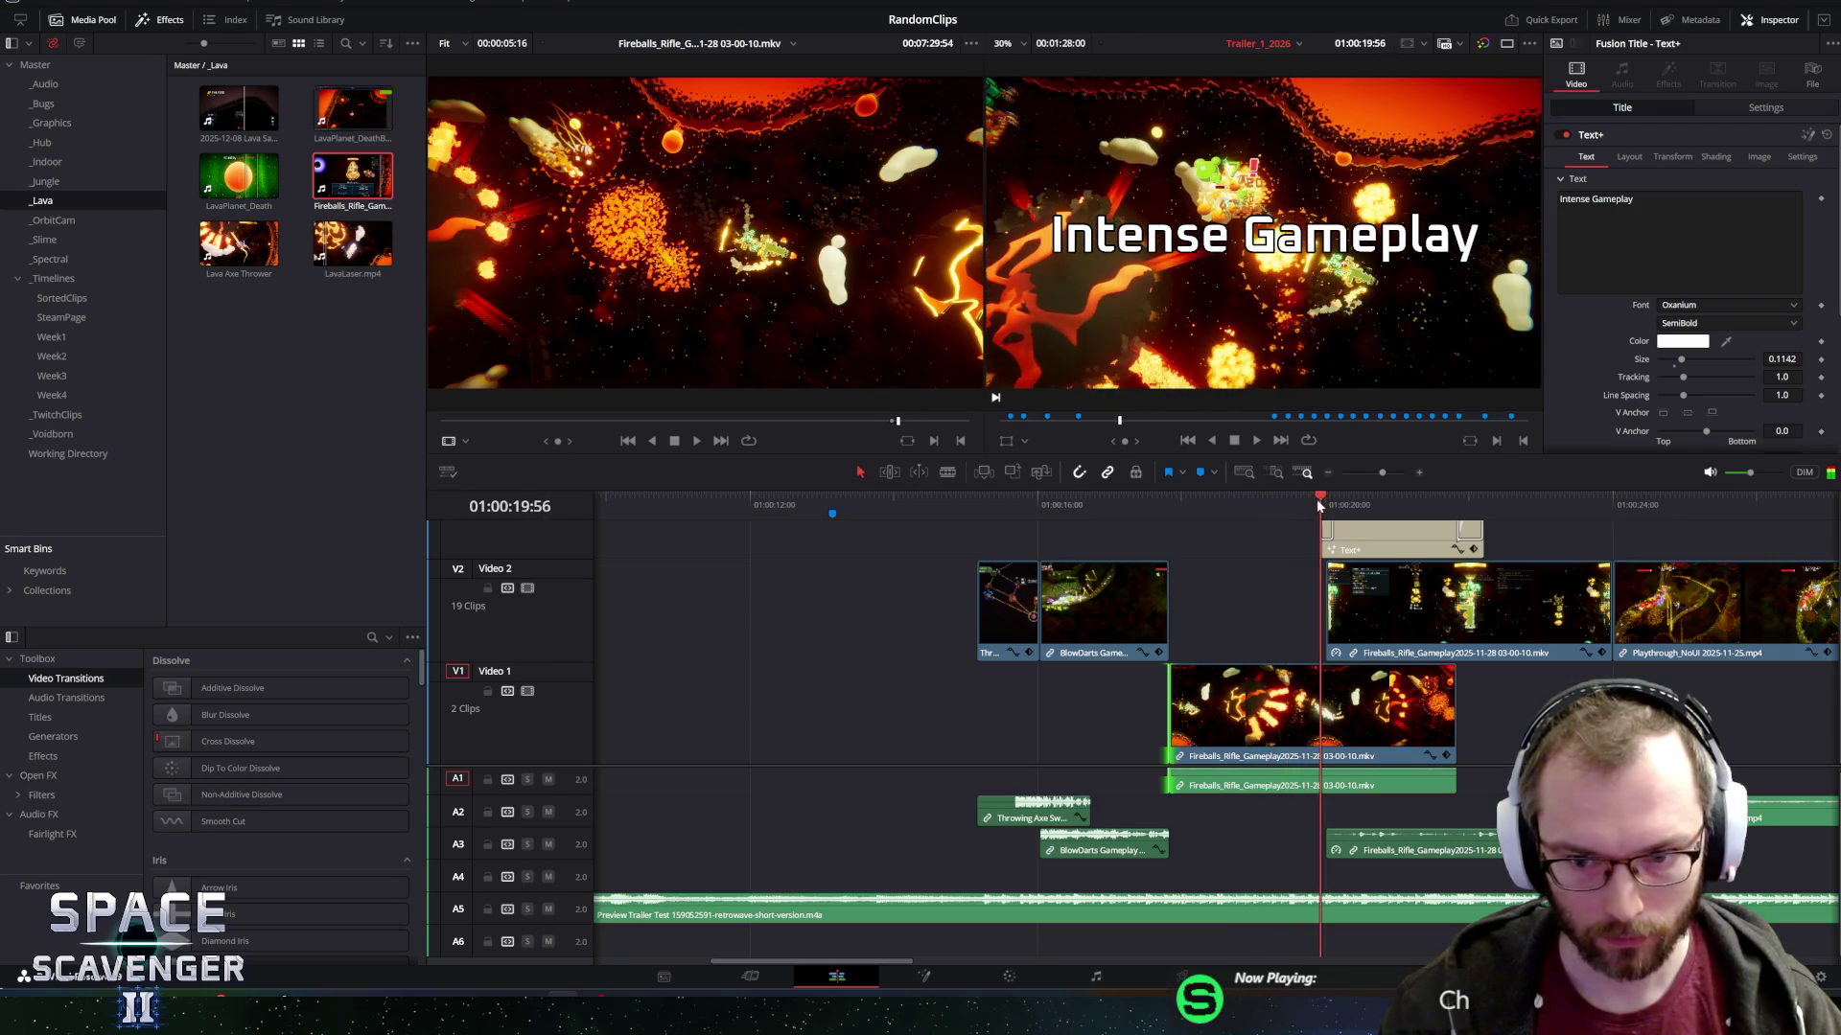
{"action": "left_click_drag", "start_coordinate": [1322, 502], "coordinate": [1245, 502]}
{"action": "mouse_move", "coordinate": [1458, 709]}
{"action": "left_mouse_down"}
{"action": "mouse_move", "coordinate": [1325, 710]}
{"action": "mouse_move", "coordinate": [1218, 606]}
{"action": "mouse_move", "coordinate": [1216, 708]}
{"action": "left_mouse_up"}
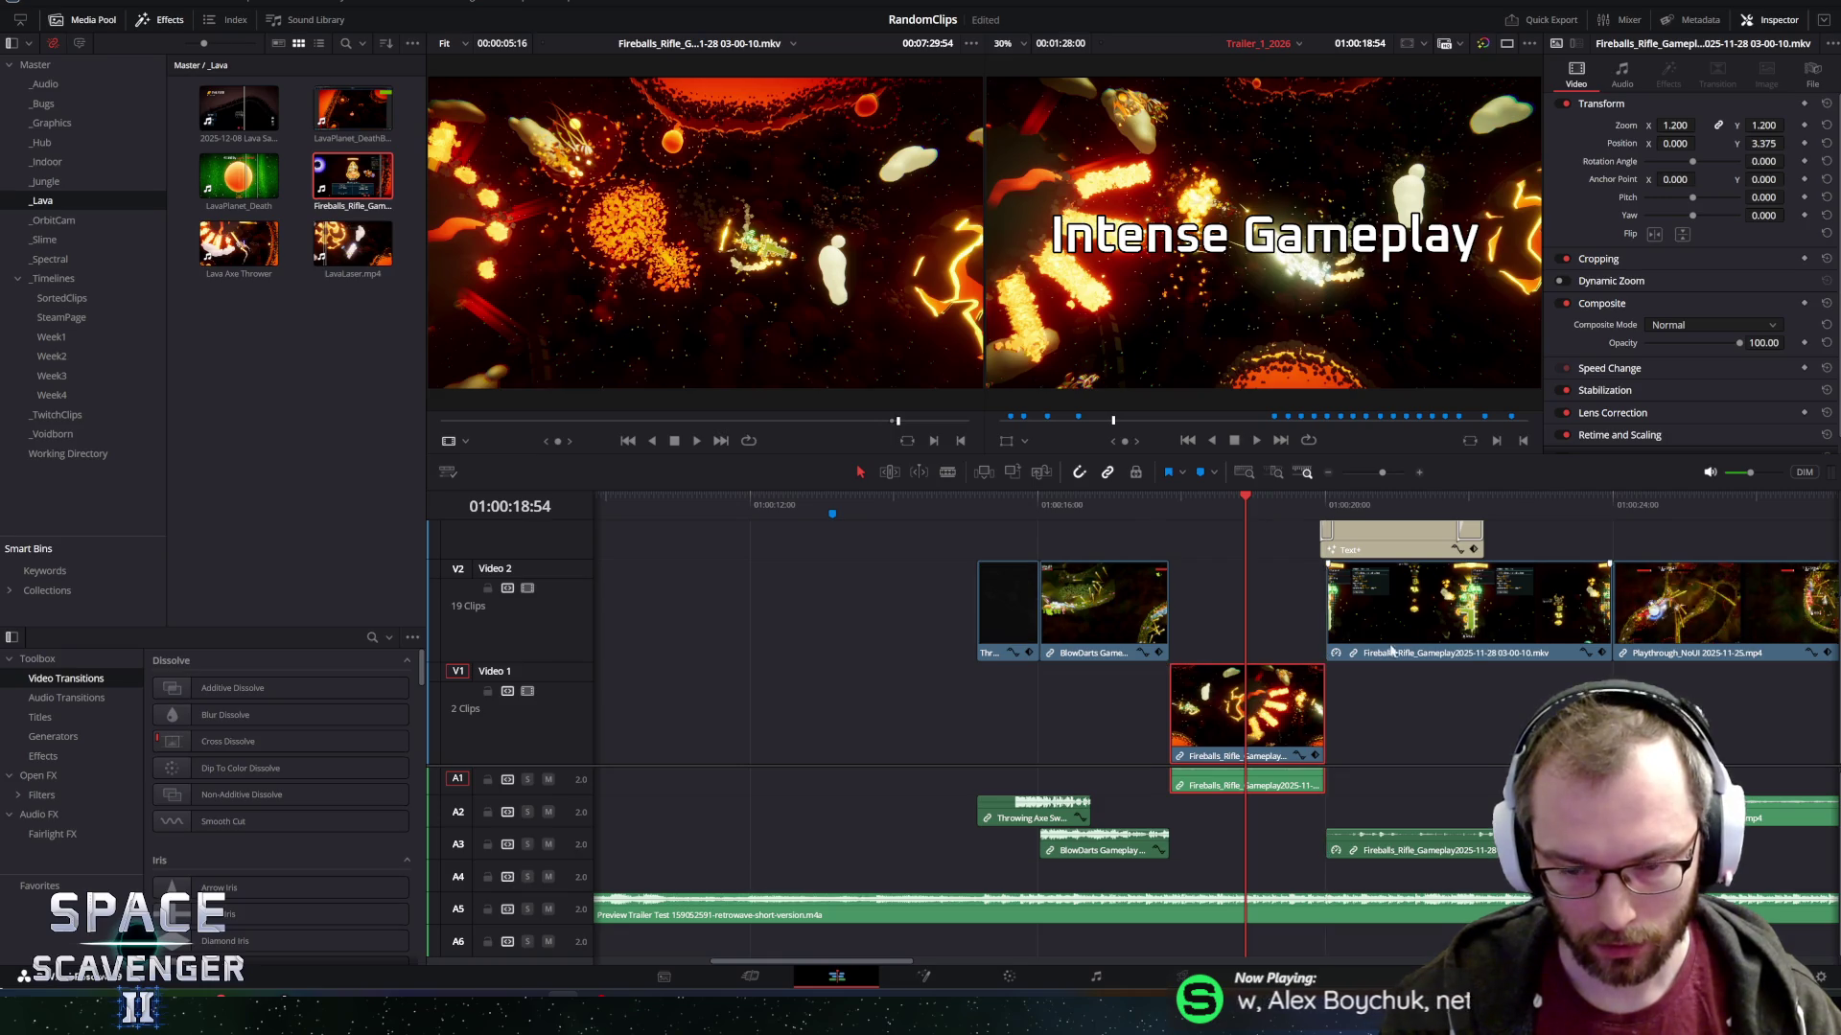
Move the trimmed fireball clip up onto Video 2 and play the edit from about 01:00:17.
{"action": "key", "text": "ctrl+equal"}
{"action": "key", "text": "ctrl+equal"}
{"action": "key", "text": "ctrl+equal"}
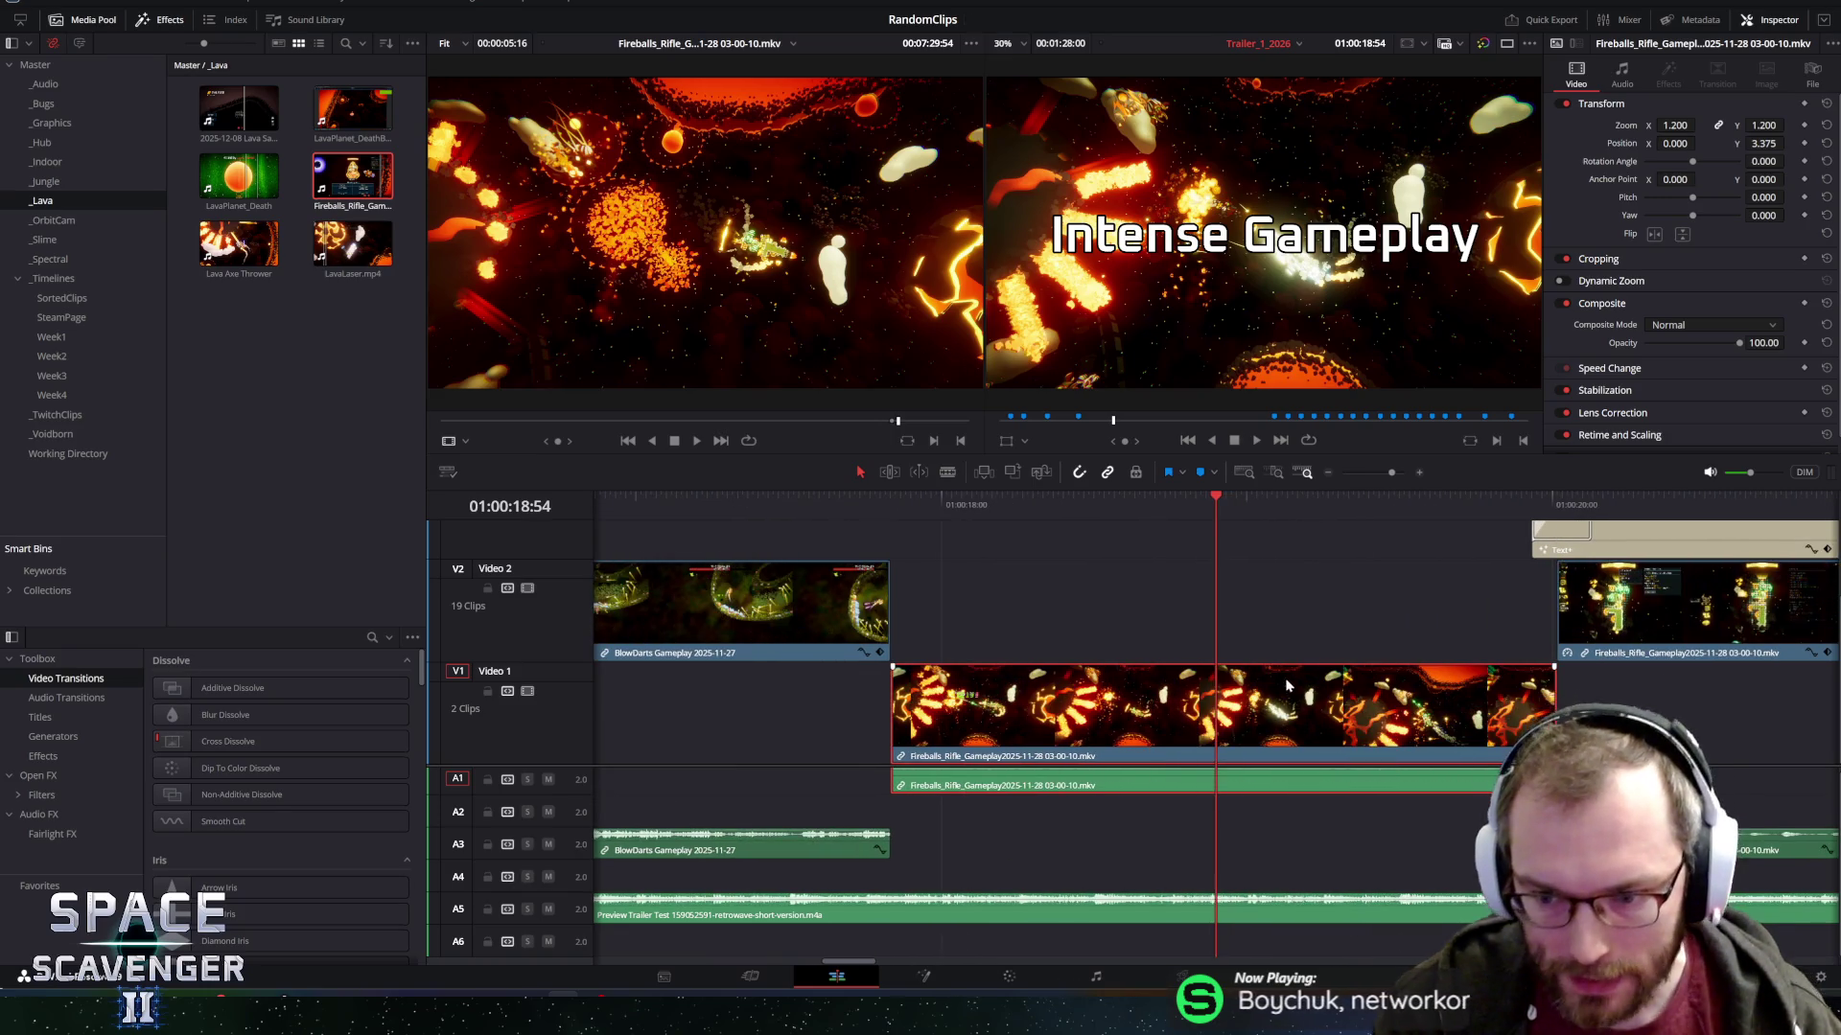
{"action": "left_click_drag", "start_coordinate": [915, 698], "coordinate": [919, 644]}
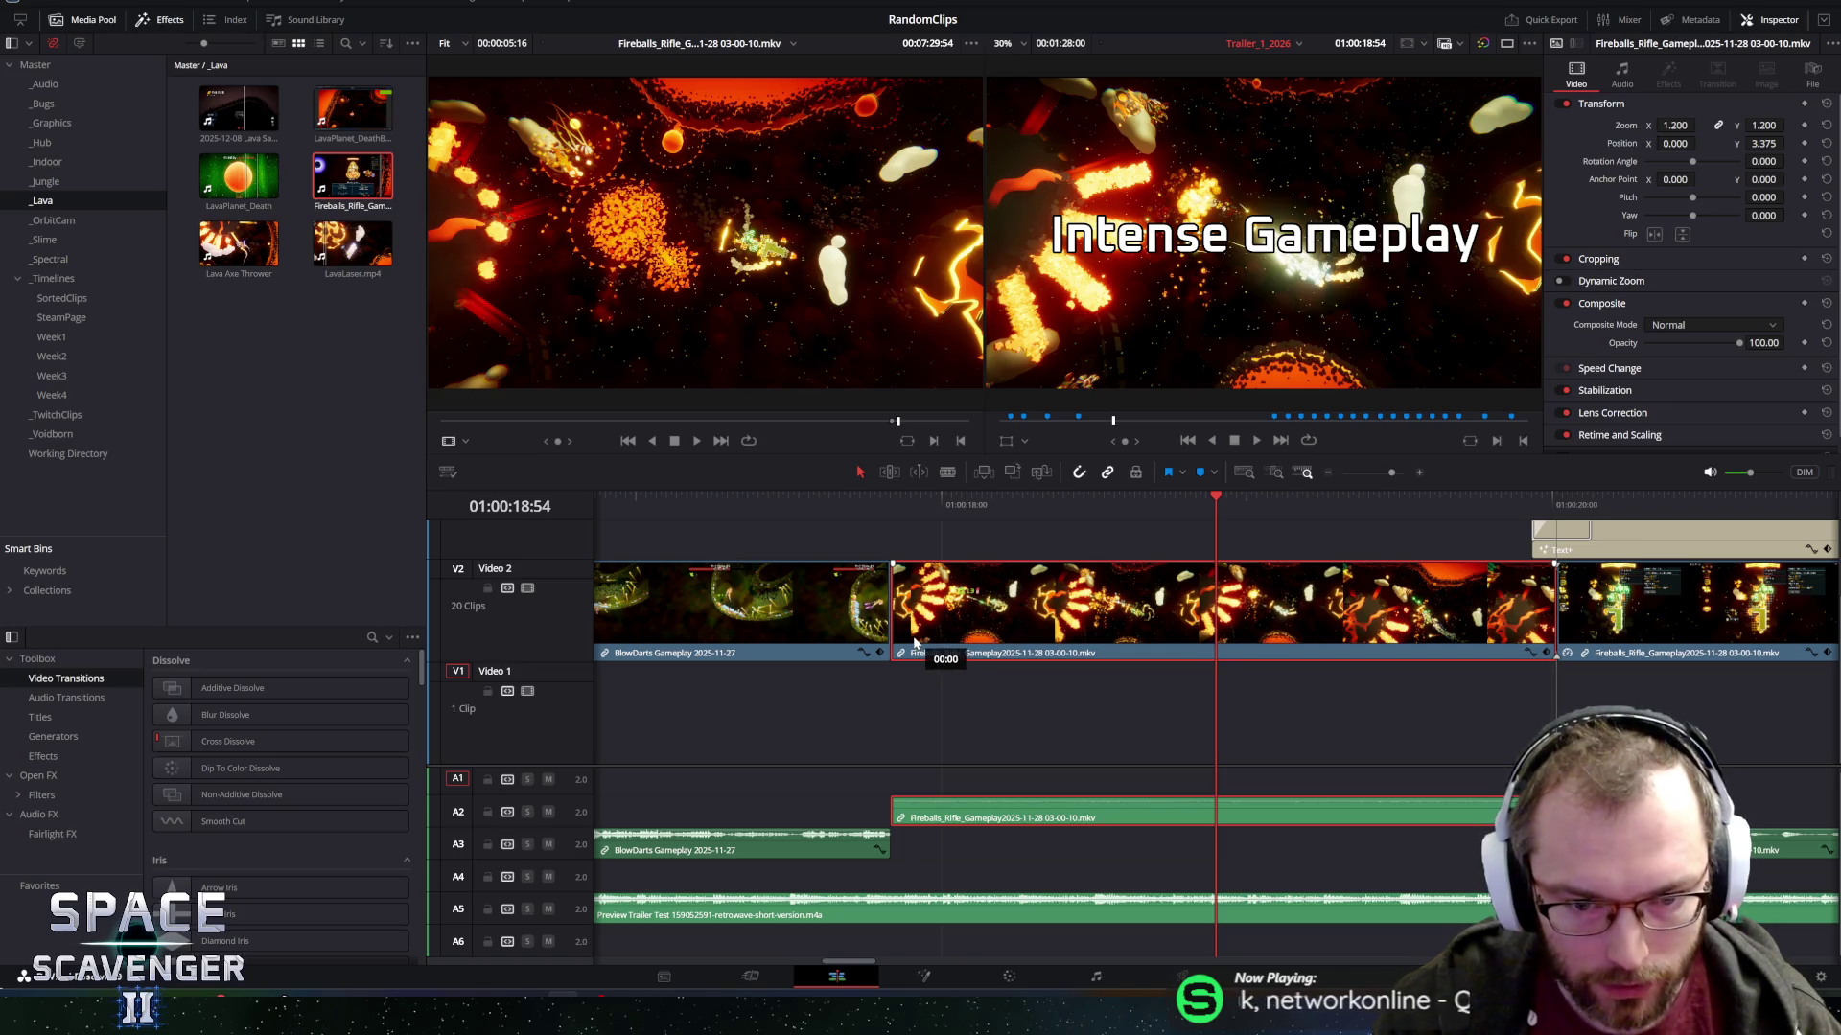
{"action": "left_click", "coordinate": [822, 499]}
{"action": "key", "text": "space"}
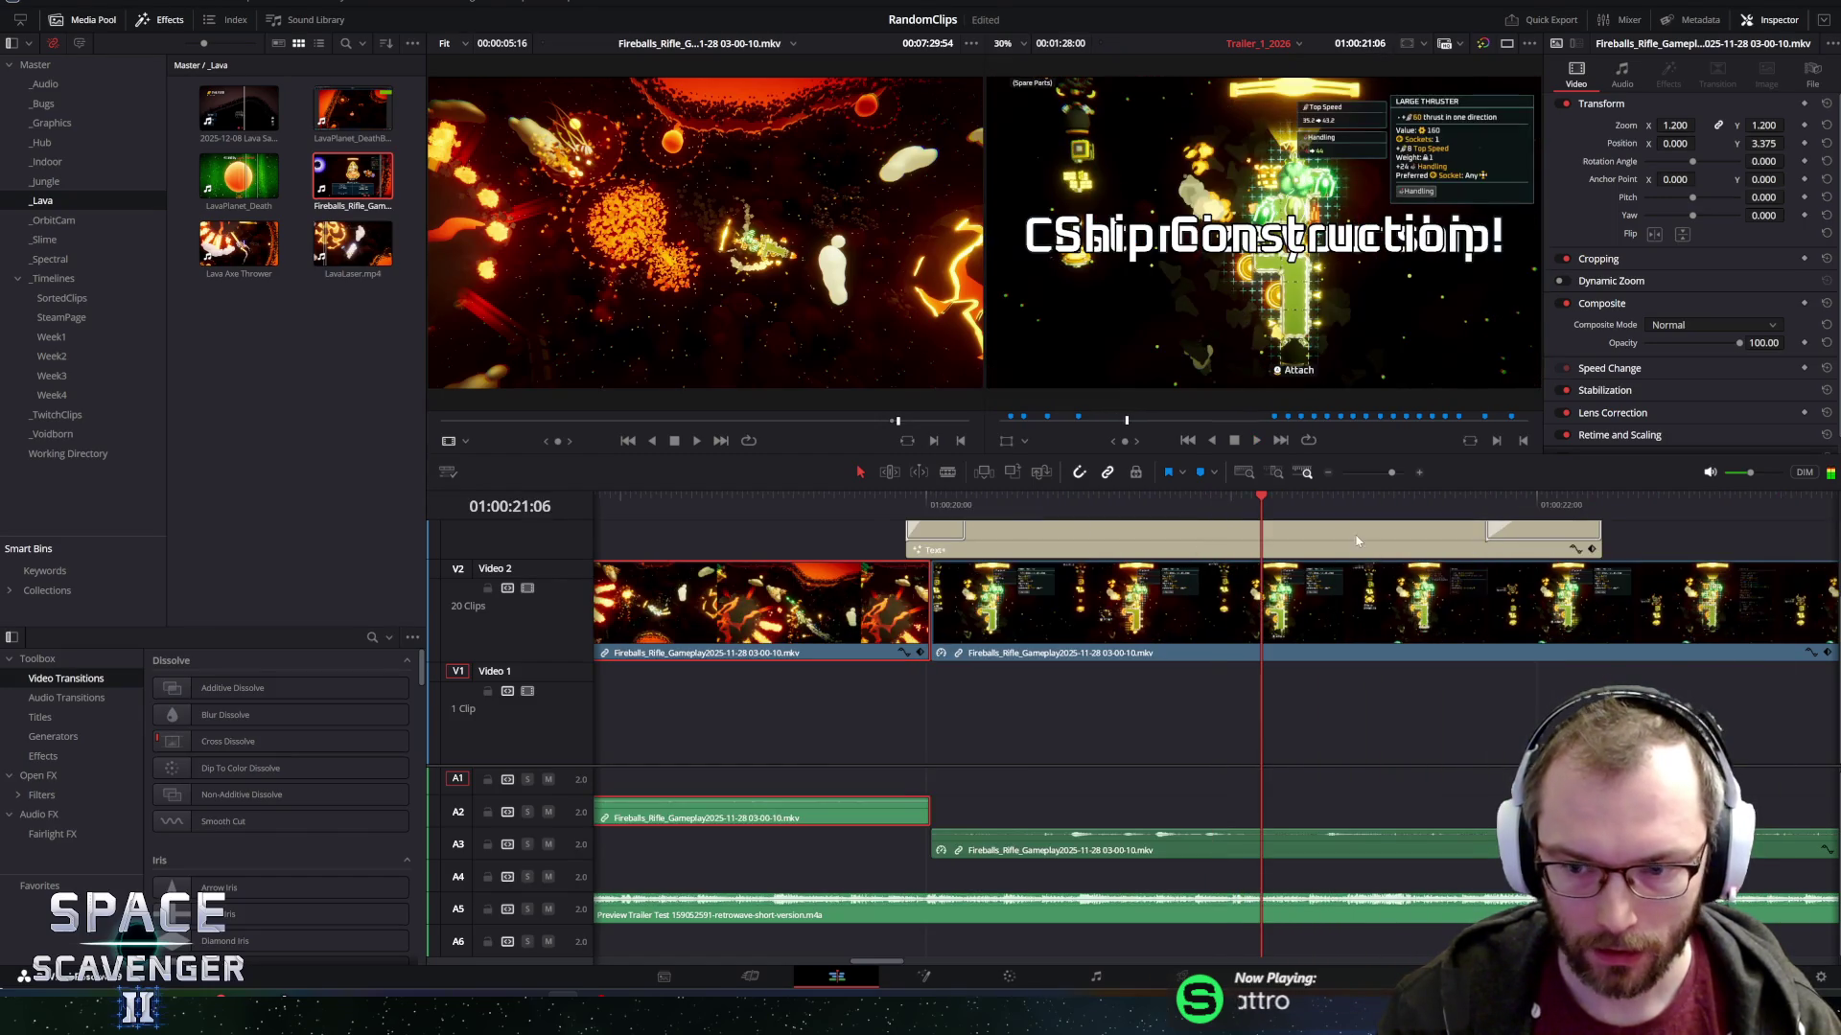
Delete the fade-in and fade-out handles on the Text+ title over the ship construction footage.
{"action": "left_click", "coordinate": [1175, 544]}
{"action": "left_click", "coordinate": [965, 538]}
{"action": "key", "text": "Delete"}
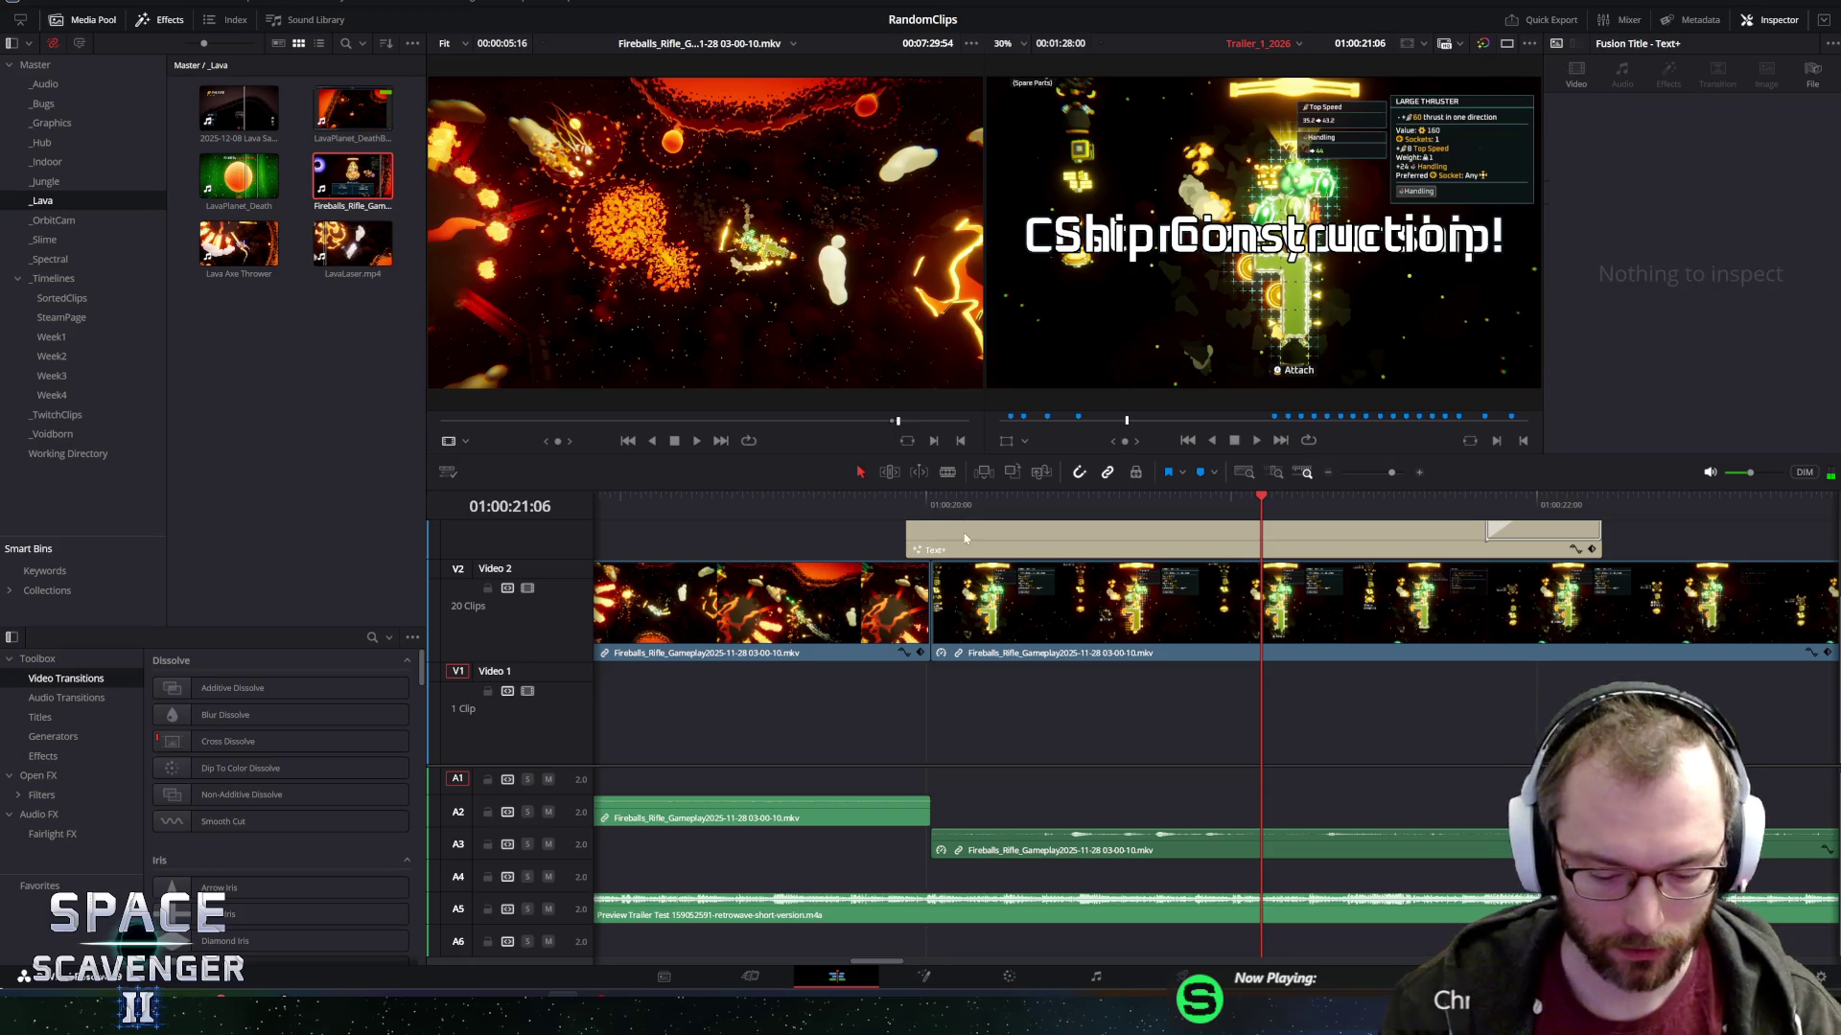
{"action": "left_click", "coordinate": [1478, 544]}
{"action": "key", "text": "Delete"}
Play back the title section from about 01:00:18 to check it without fades.
{"action": "left_click_drag", "start_coordinate": [1235, 517], "coordinate": [767, 508]}
{"action": "key", "text": "space"}
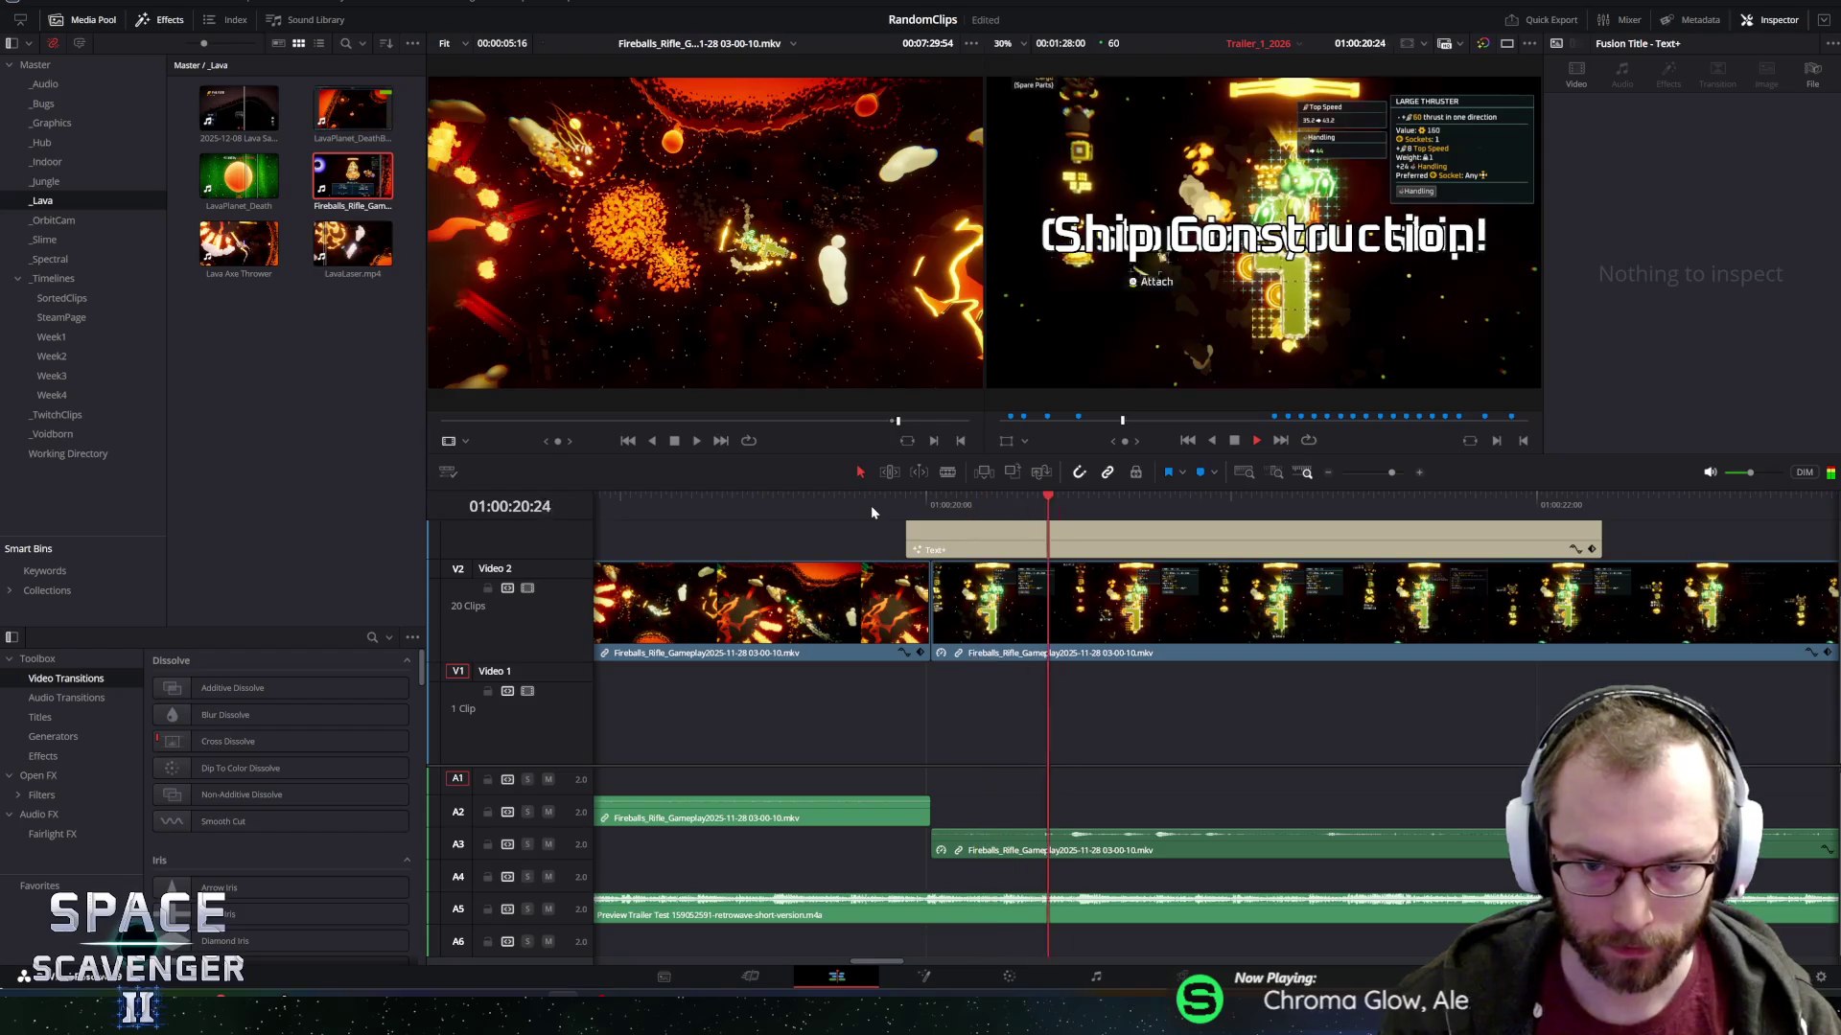
{"action": "key", "text": "space"}
{"action": "scroll", "coordinate": [861, 635], "scroll_direction": "down", "scroll_amount": 1}
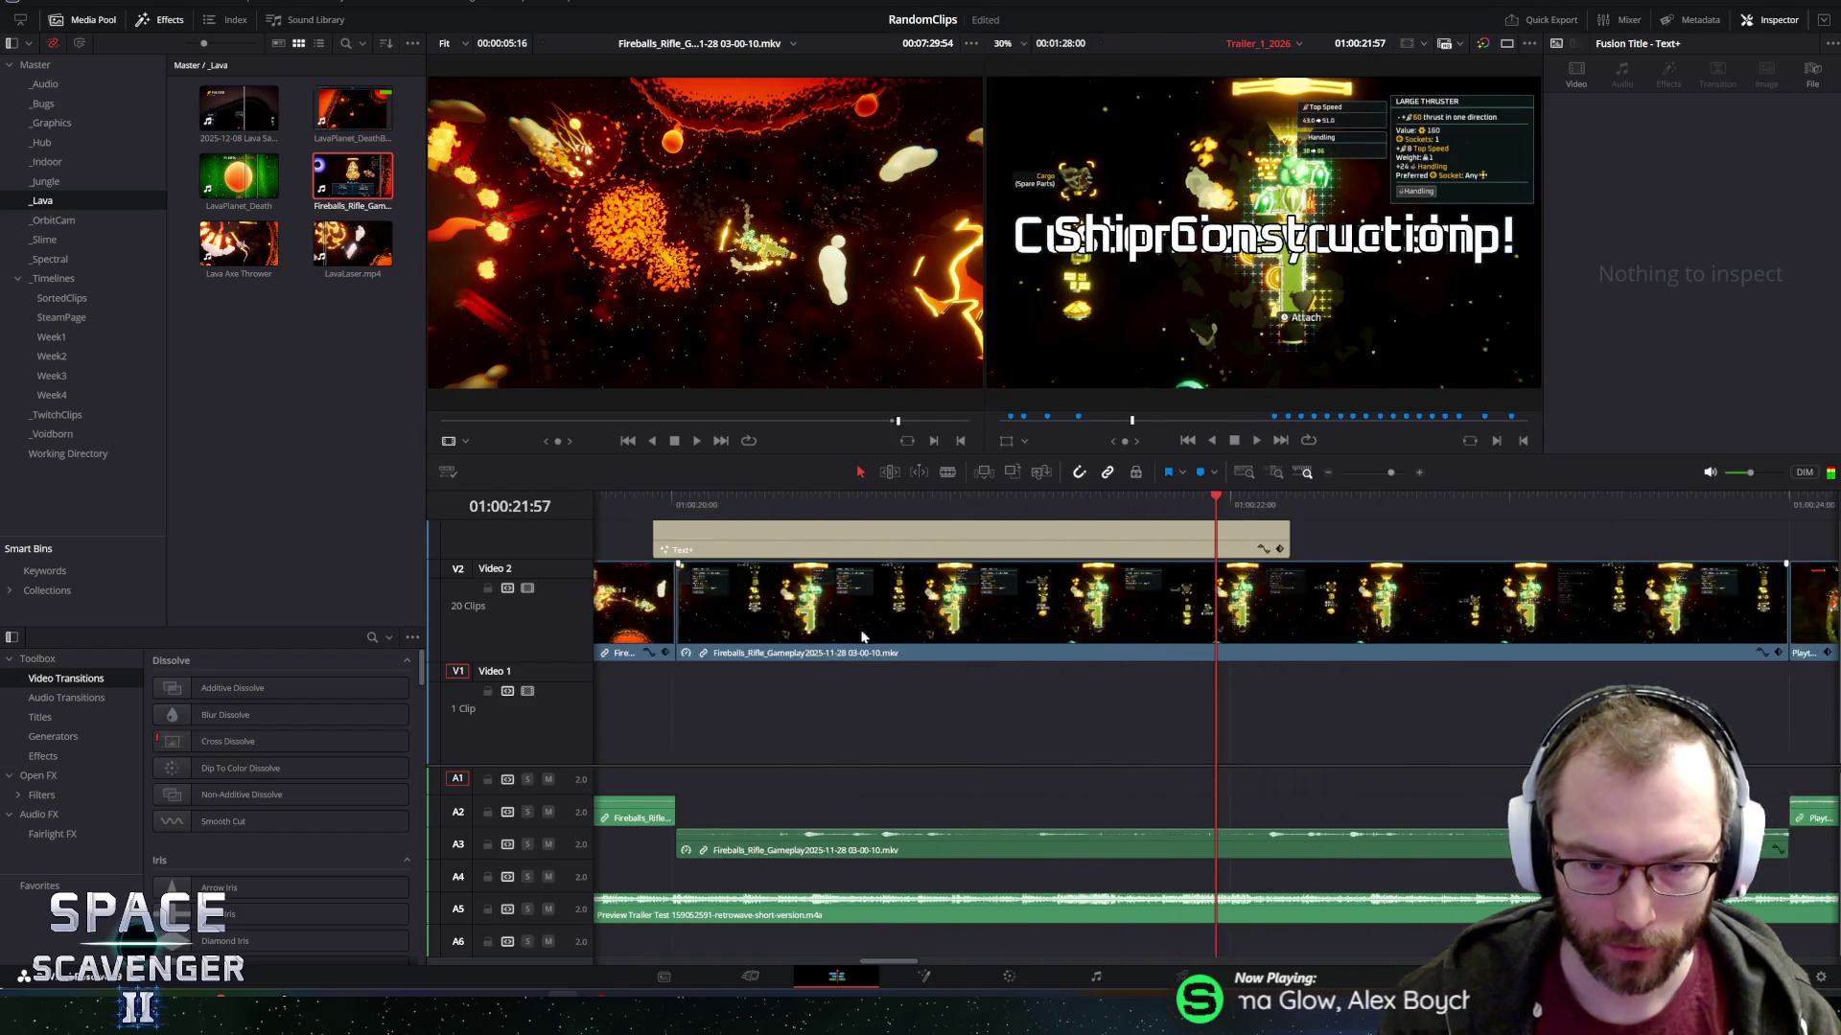
{"action": "scroll", "coordinate": [861, 635], "scroll_direction": "down", "scroll_amount": 8}
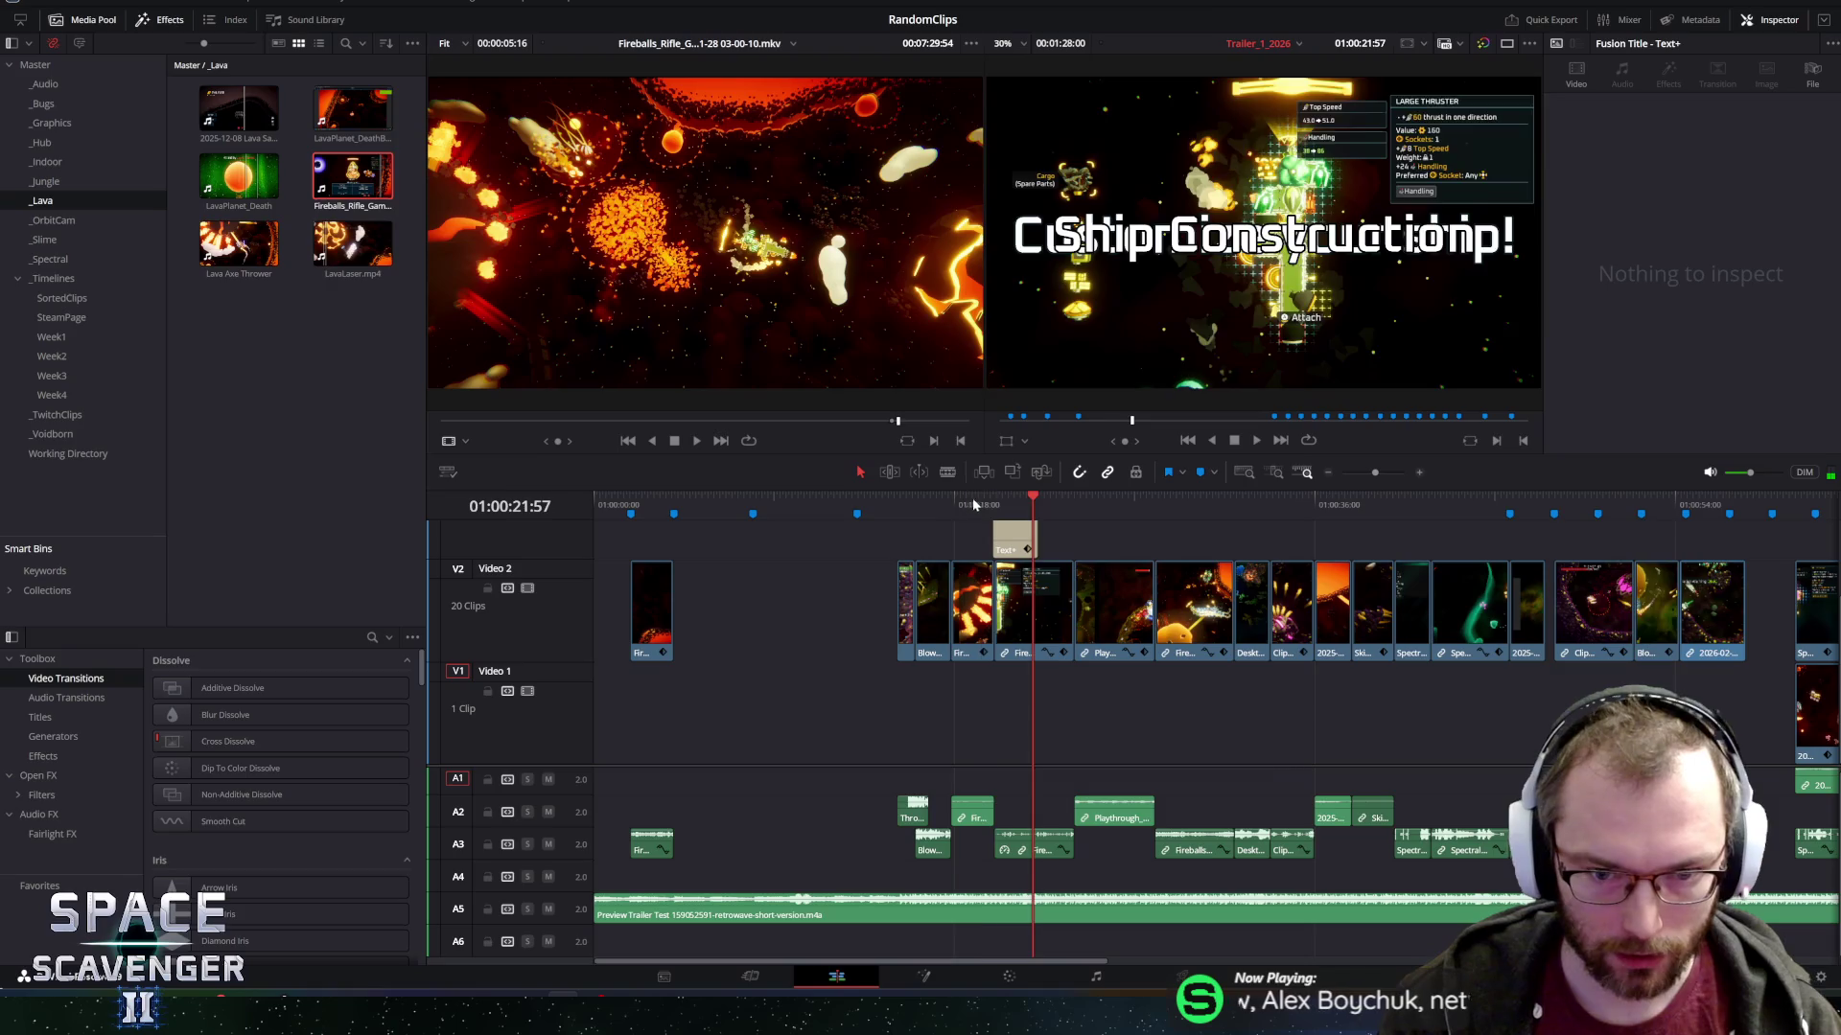
{"action": "left_click", "coordinate": [966, 504]}
{"action": "key", "text": "space"}
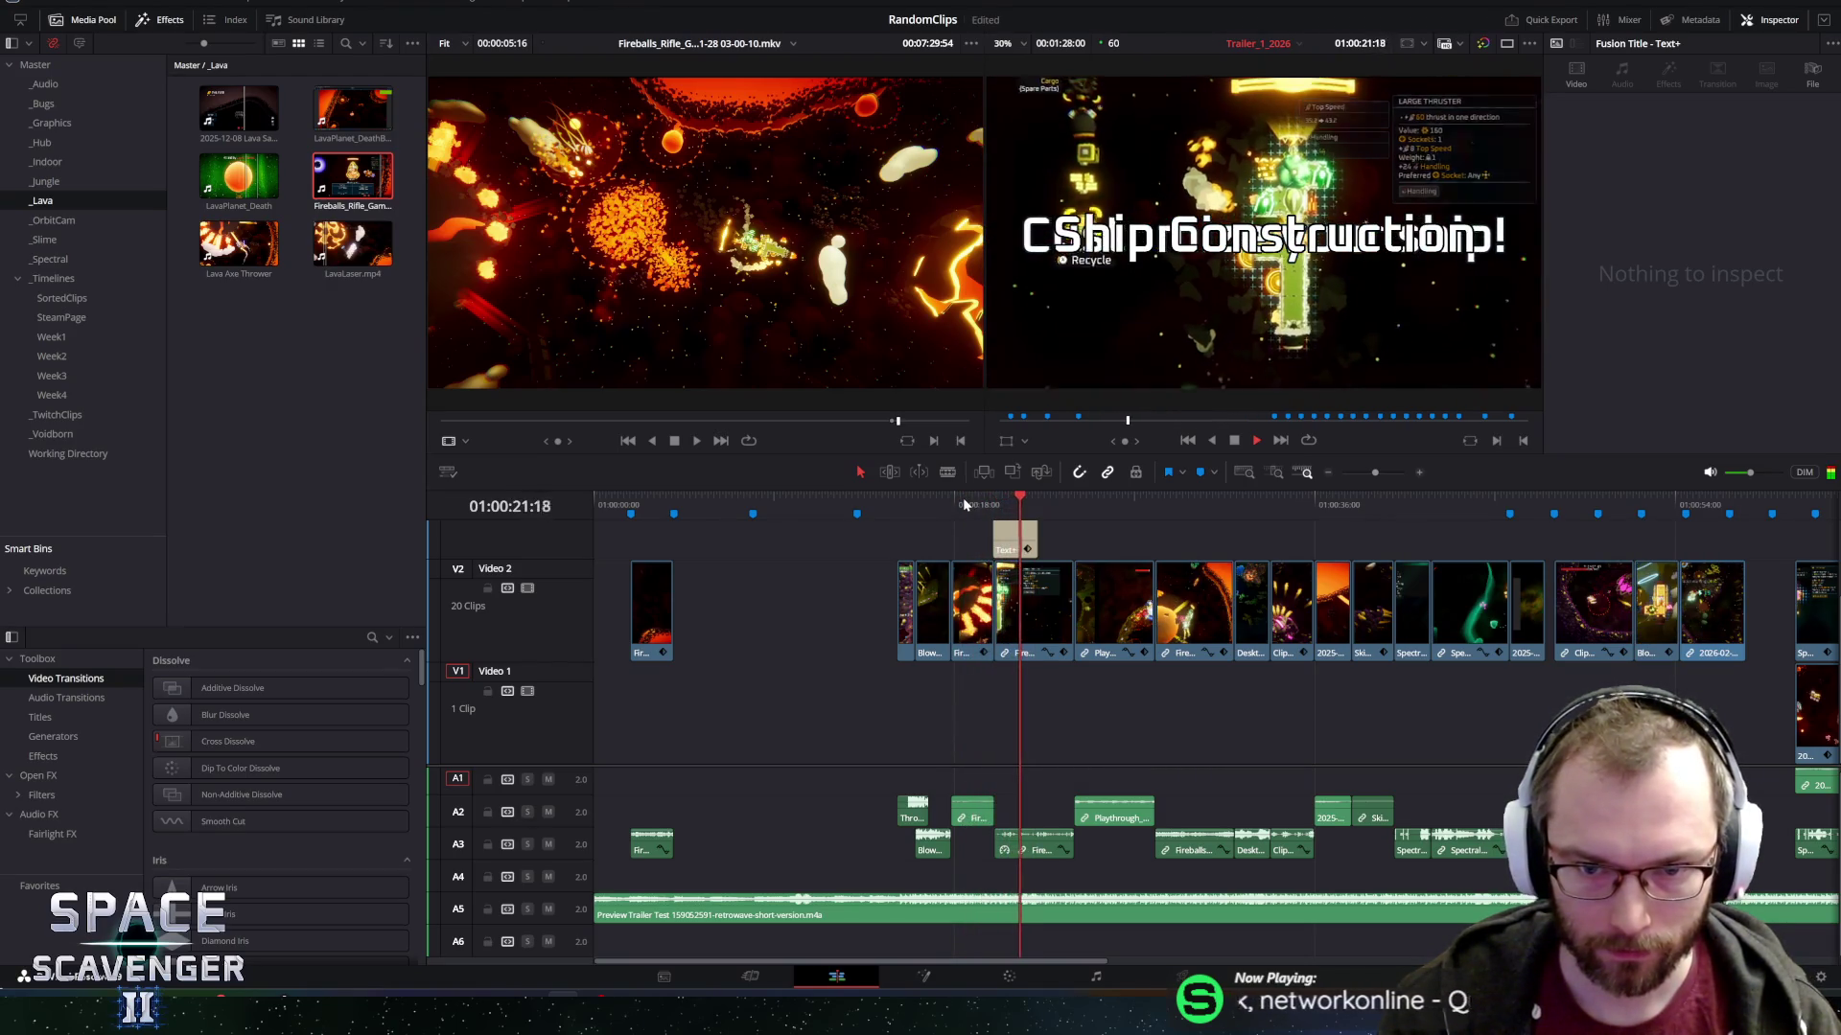
{"action": "scroll", "coordinate": [1046, 589], "scroll_direction": "up", "scroll_amount": 3}
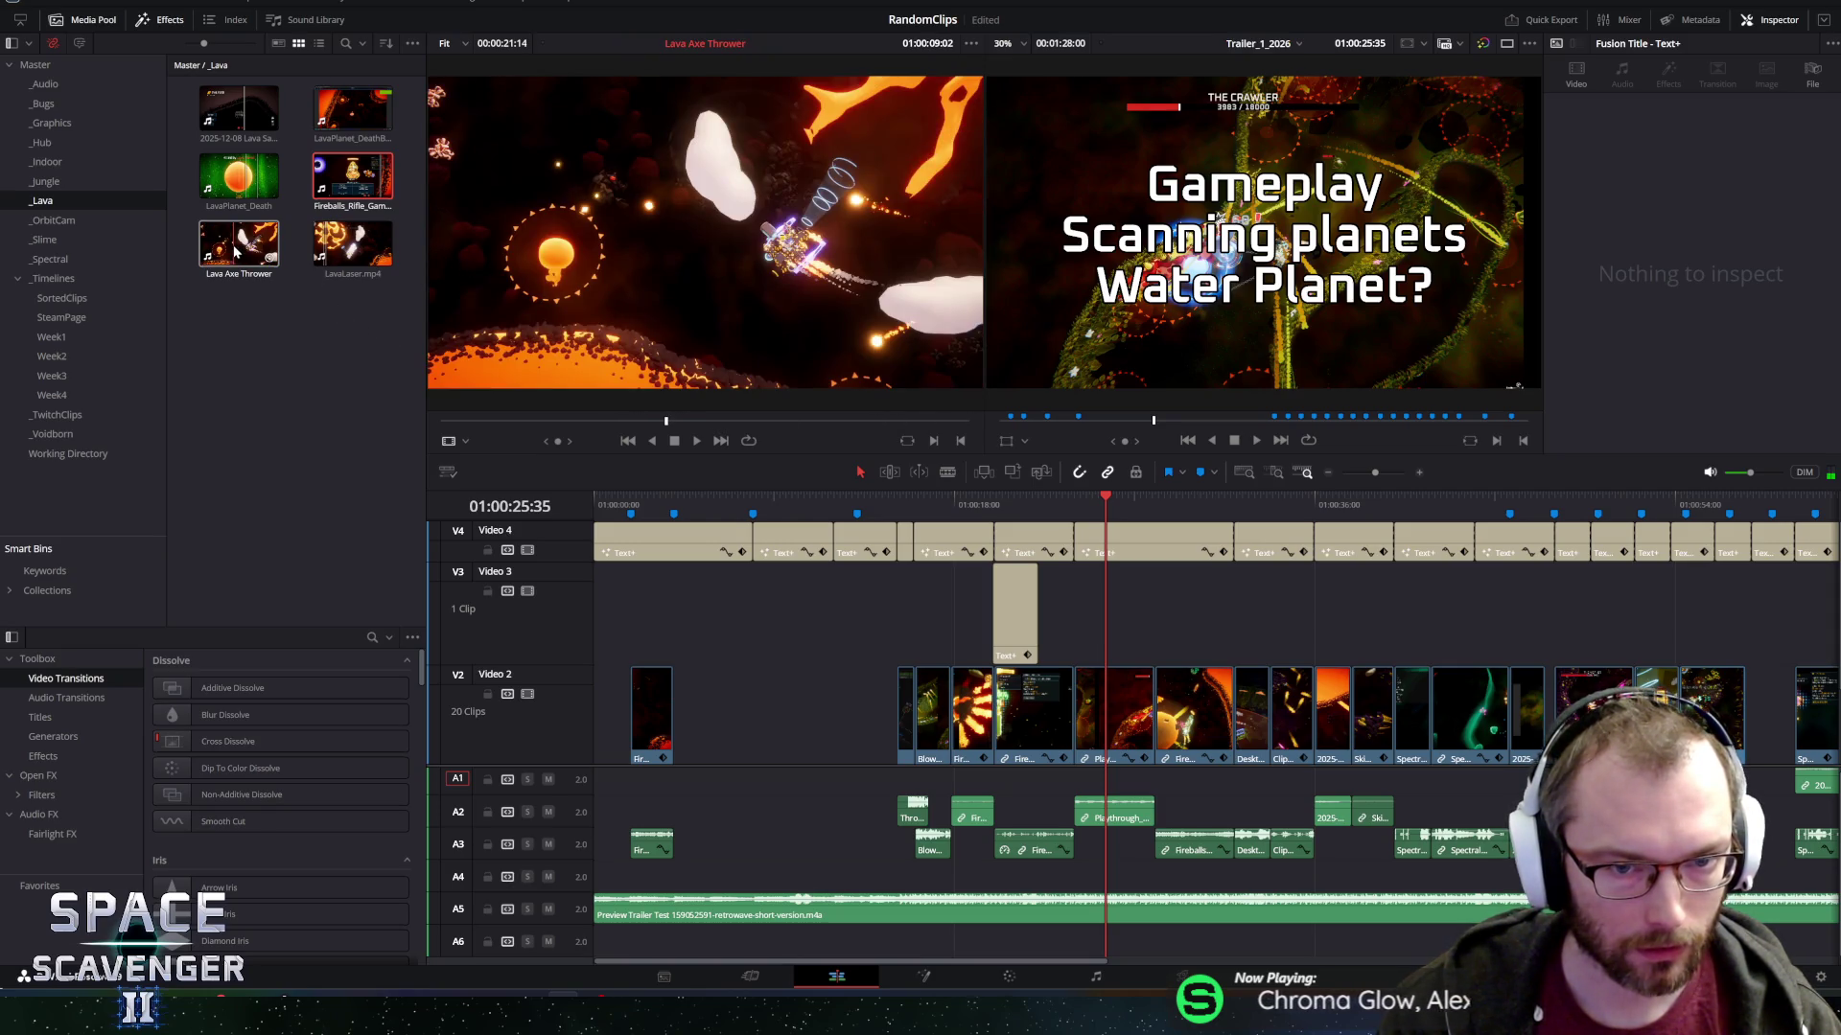
Skim the Lava Axe Thrower source, then zoom the fireball clip to 1.9 and shift it to X 630.
{"action": "left_click", "coordinate": [234, 251]}
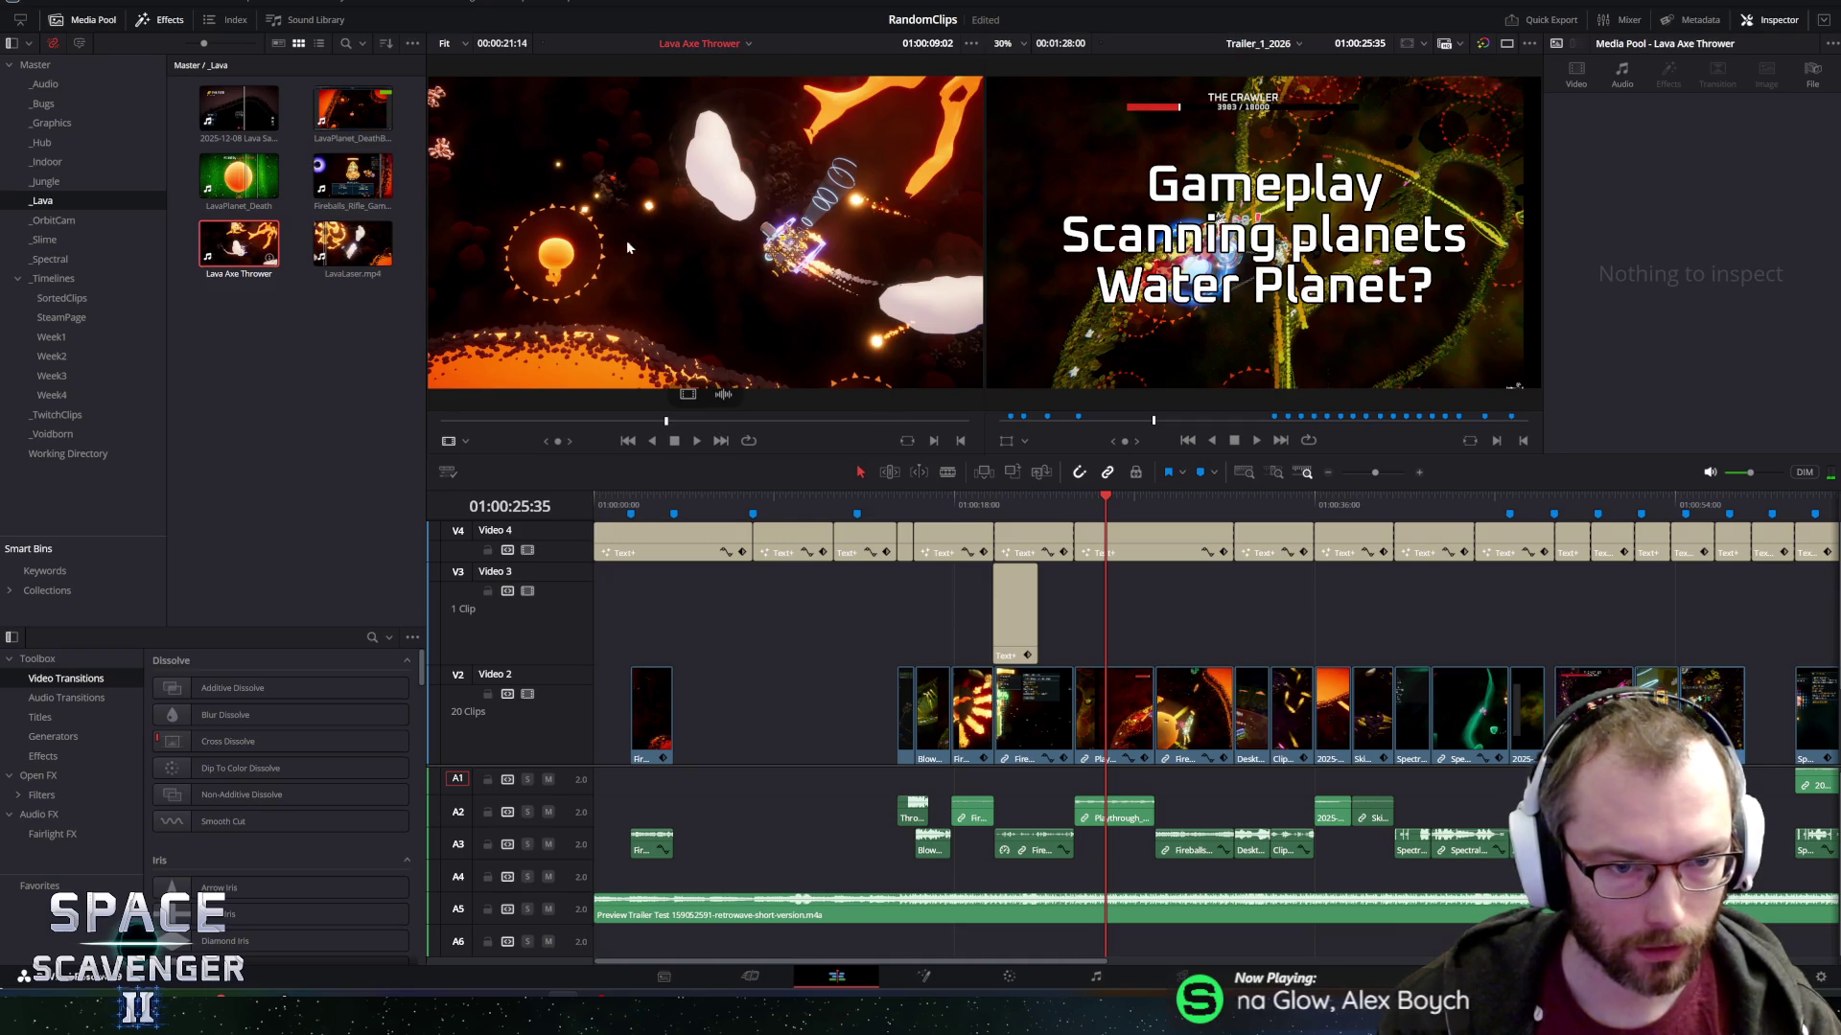
{"action": "left_click_drag", "start_coordinate": [668, 422], "coordinate": [579, 421]}
{"action": "left_click_drag", "start_coordinate": [952, 506], "coordinate": [968, 511]}
{"action": "left_click", "coordinate": [970, 703]}
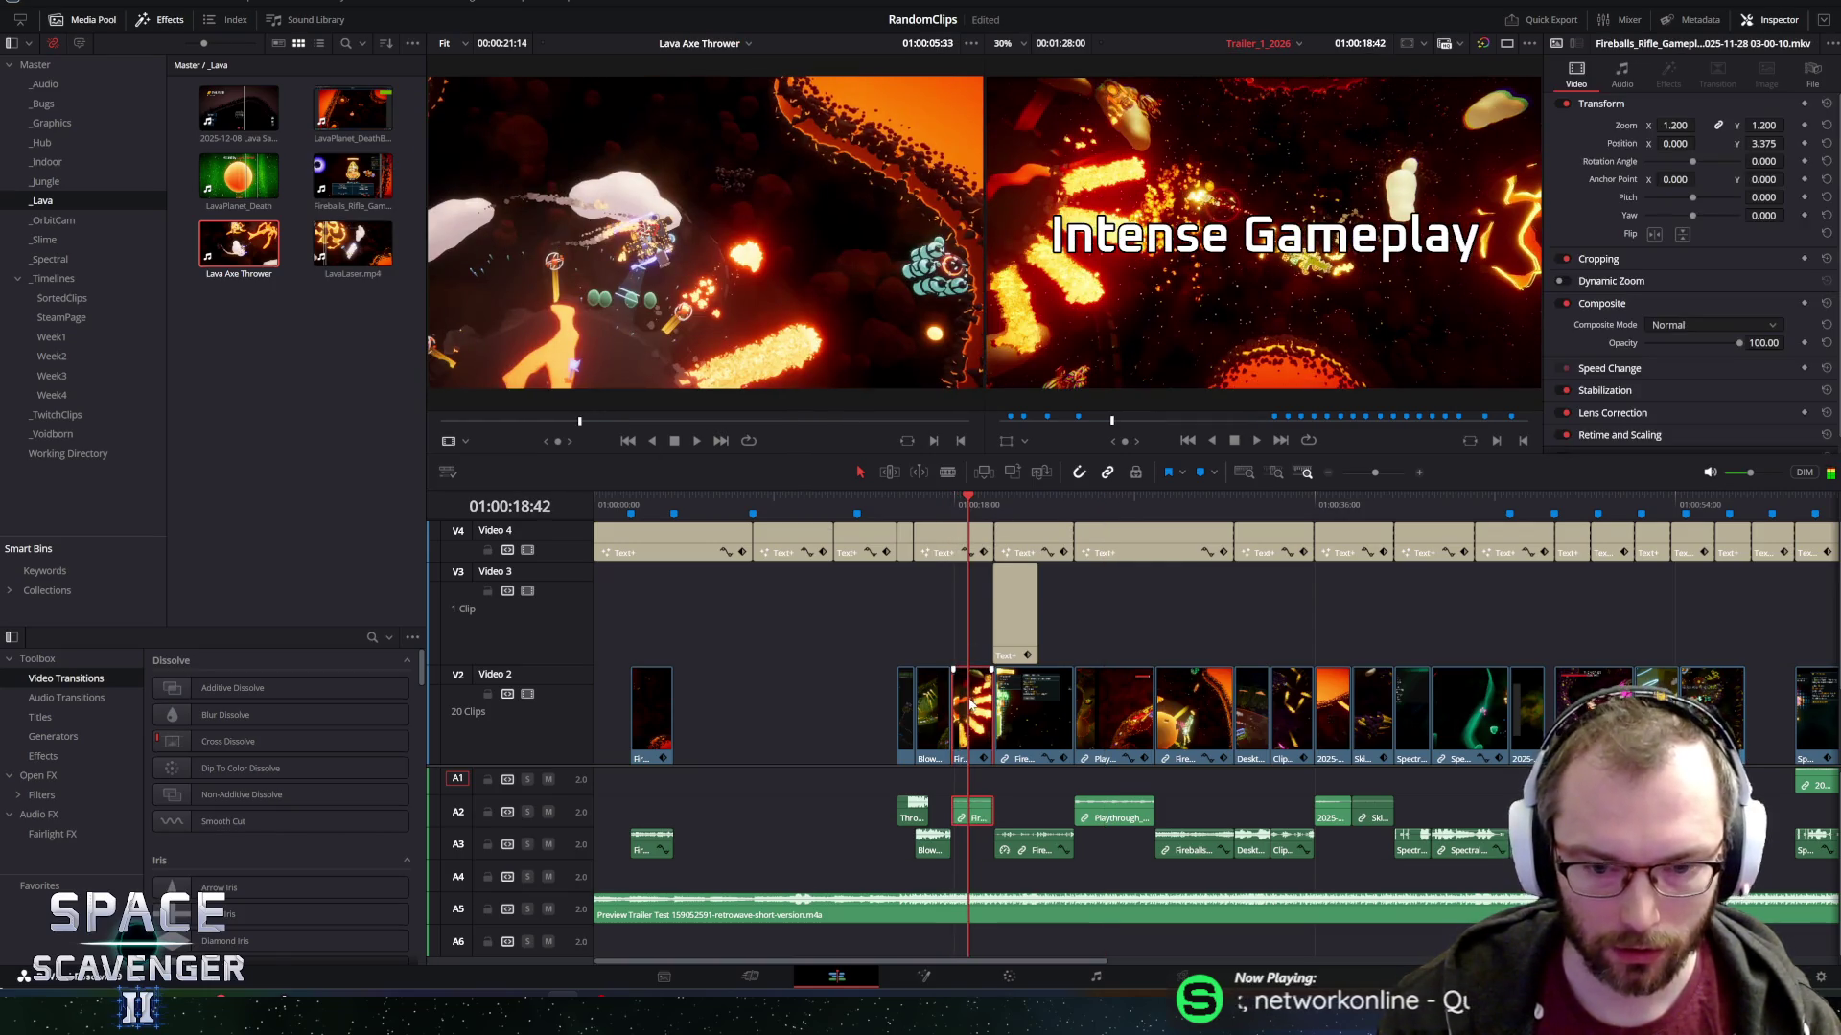
{"action": "mouse_move", "coordinate": [1674, 125]}
{"action": "left_mouse_down"}
{"action": "mouse_move", "coordinate": [1696, 130]}
{"action": "mouse_move", "coordinate": [1669, 138]}
{"action": "left_mouse_up"}
{"action": "mouse_move", "coordinate": [1699, 144]}
{"action": "left_mouse_down"}
{"action": "mouse_move", "coordinate": [1725, 143]}
{"action": "mouse_move", "coordinate": [1606, 182]}
{"action": "left_mouse_up"}
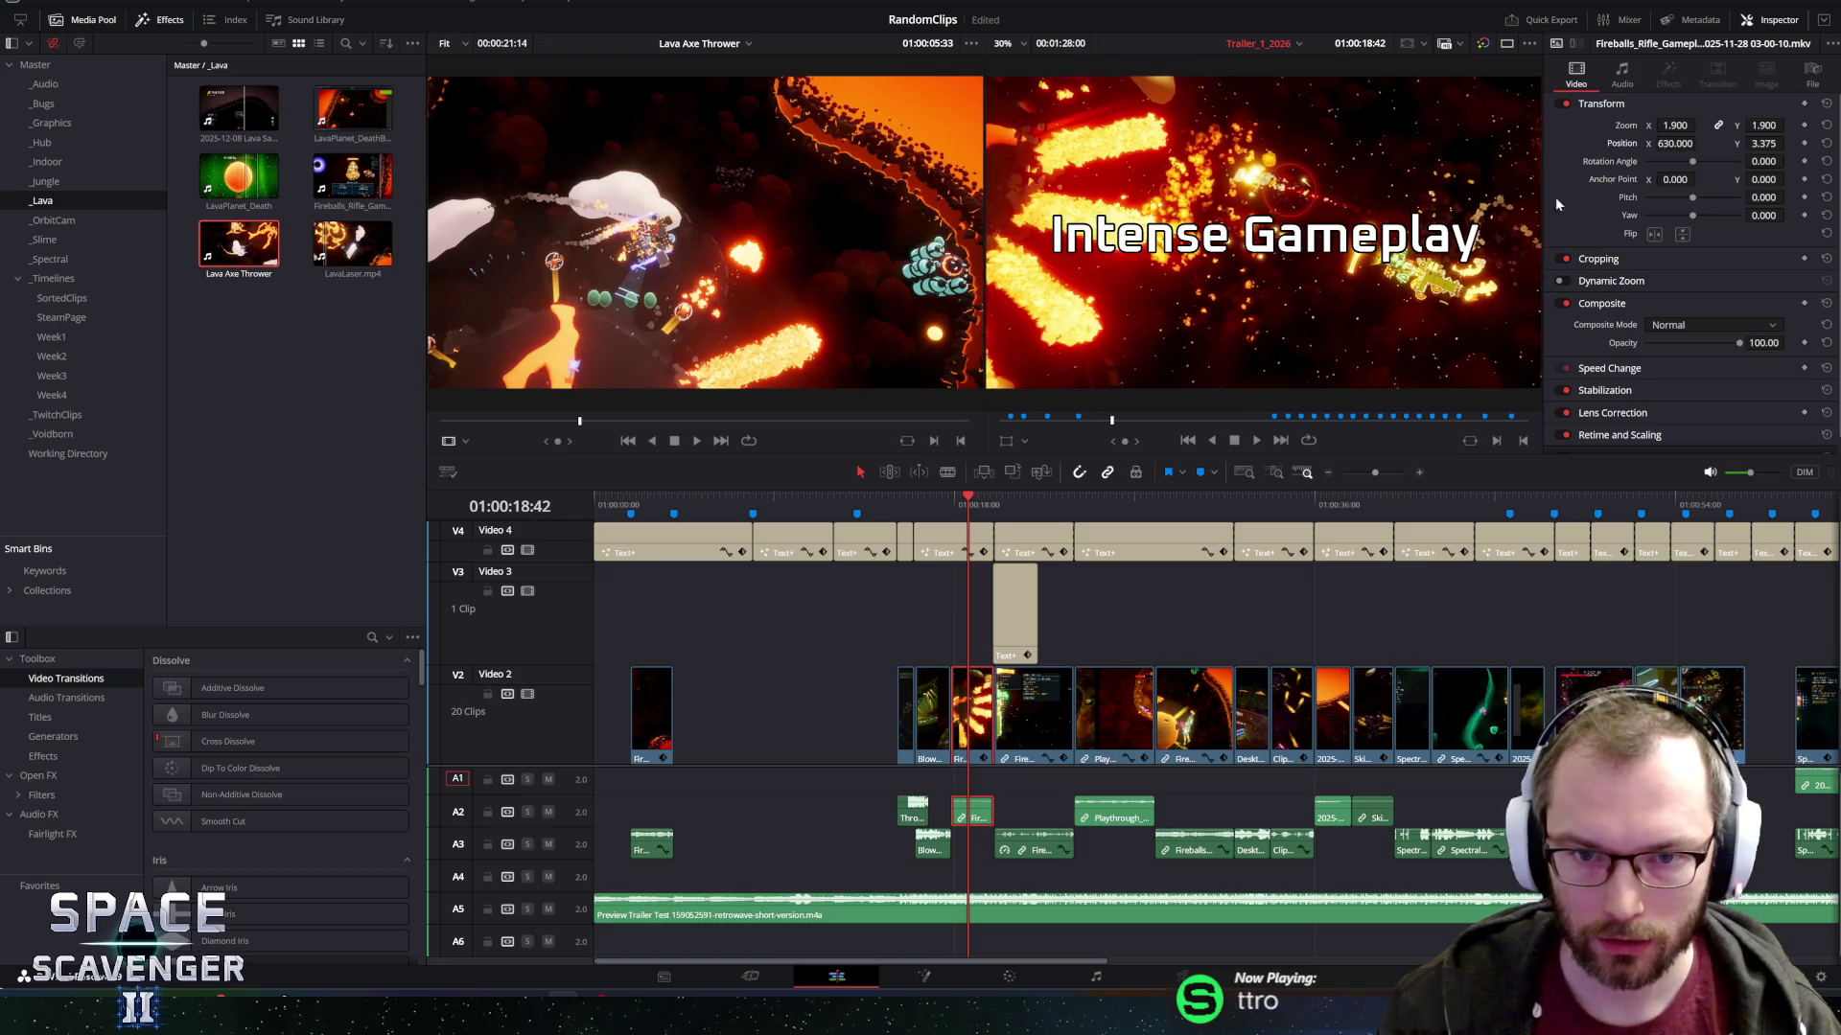
Reposition the BlowDarts clip to X -301, Y -248.875 and play back the reframed clips.
{"action": "left_click_drag", "start_coordinate": [944, 491], "coordinate": [928, 497]}
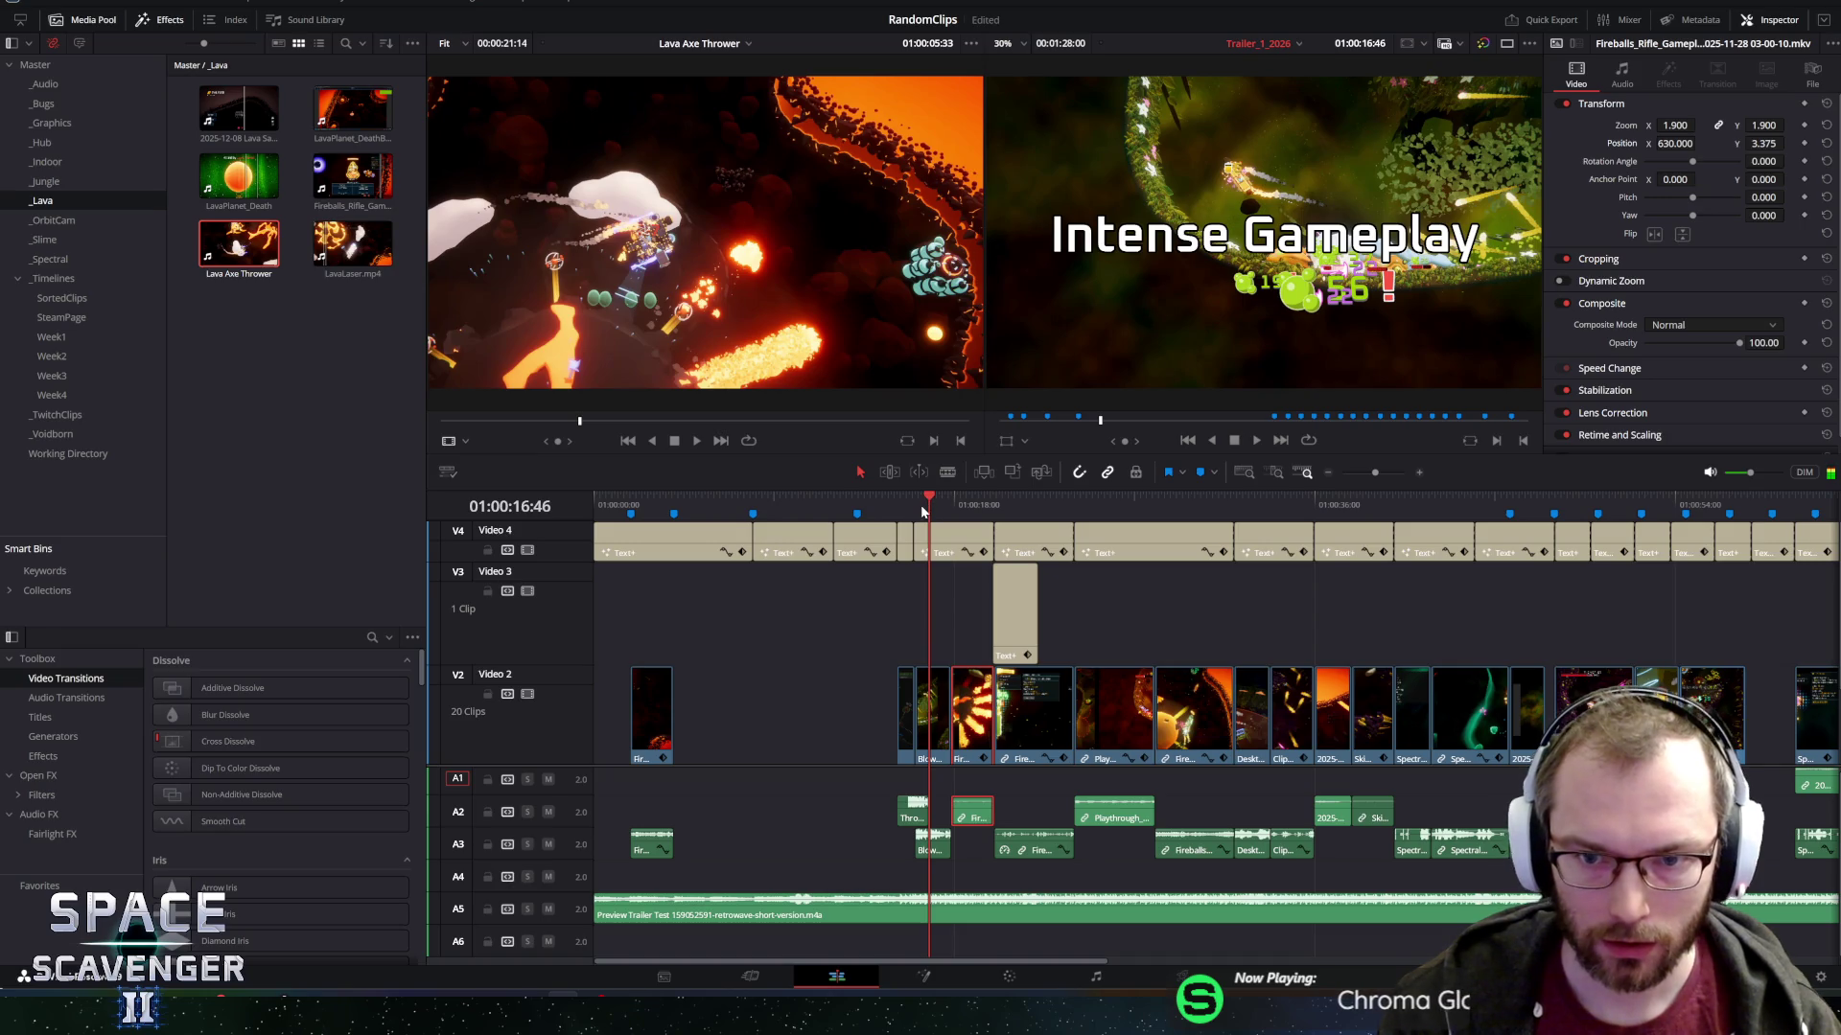
{"action": "left_click", "coordinate": [937, 702]}
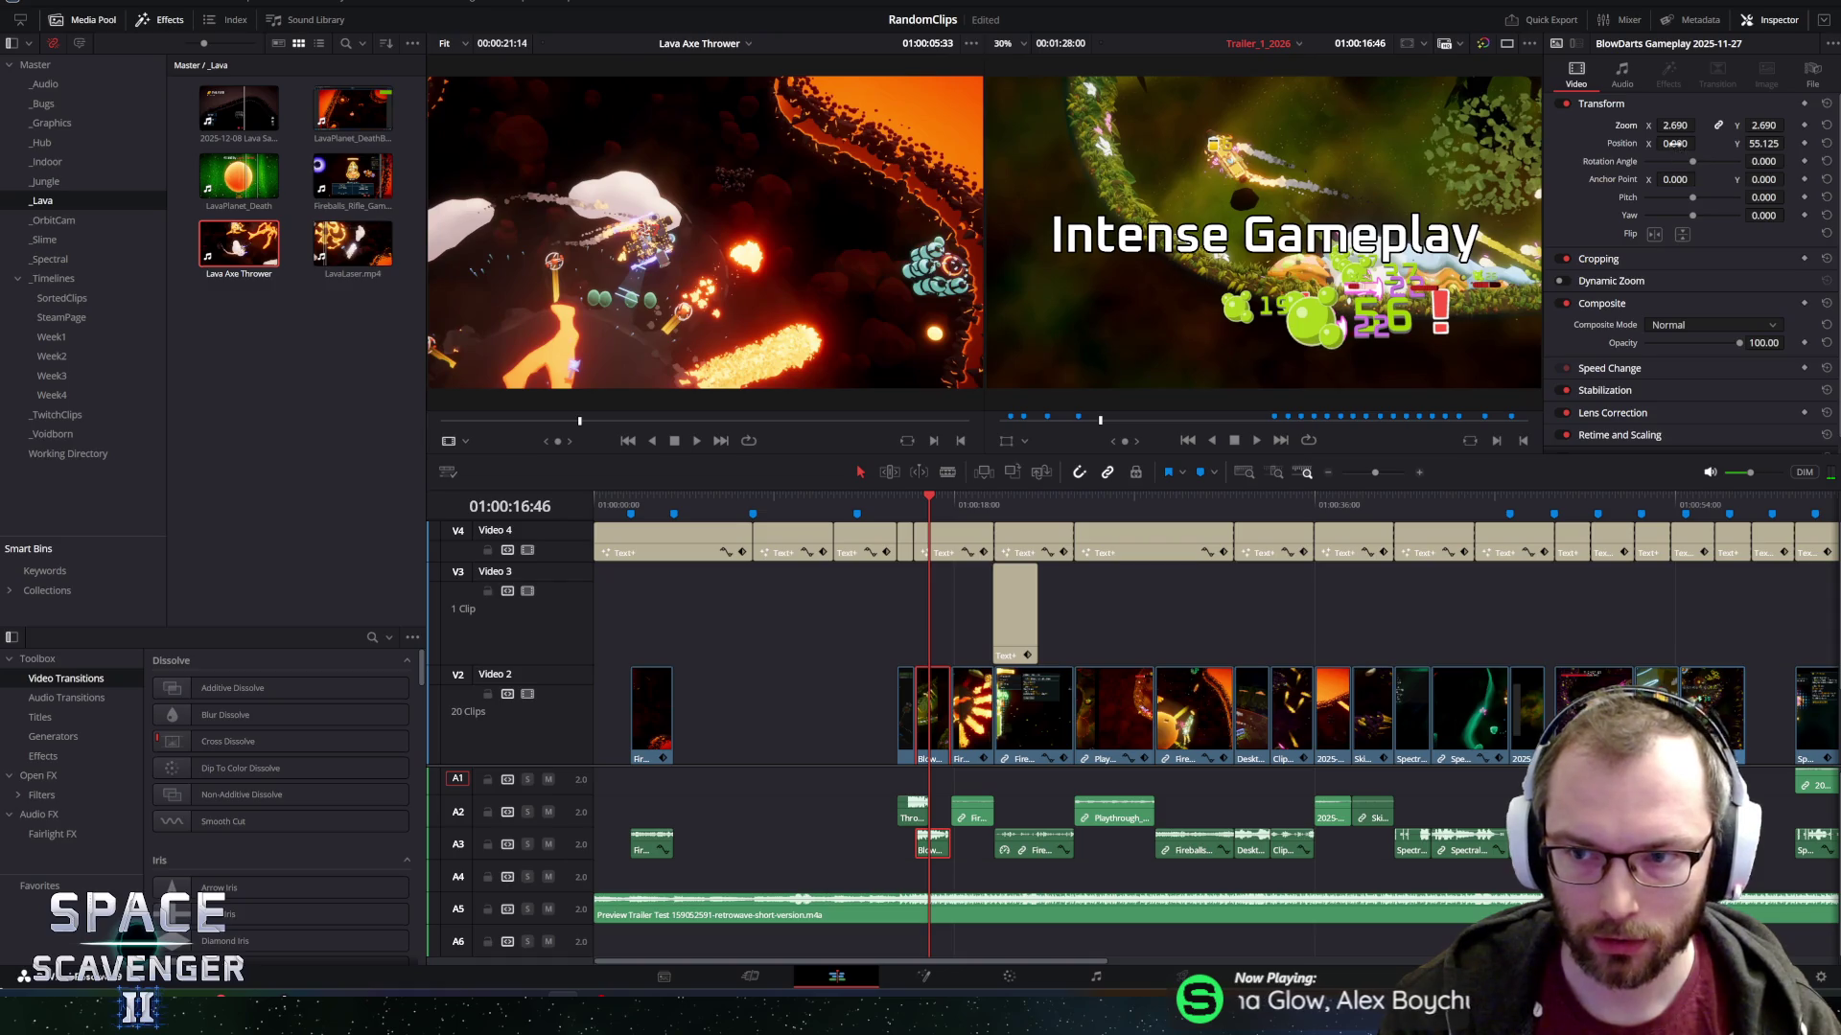
{"action": "left_click_drag", "start_coordinate": [1675, 144], "coordinate": [1620, 143]}
{"action": "mouse_move", "coordinate": [1764, 144]}
{"action": "left_mouse_down"}
{"action": "mouse_move", "coordinate": [1708, 144]}
{"action": "mouse_move", "coordinate": [1740, 152]}
{"action": "left_mouse_up"}
{"action": "left_click_drag", "start_coordinate": [930, 503], "coordinate": [879, 502]}
{"action": "key", "text": "space"}
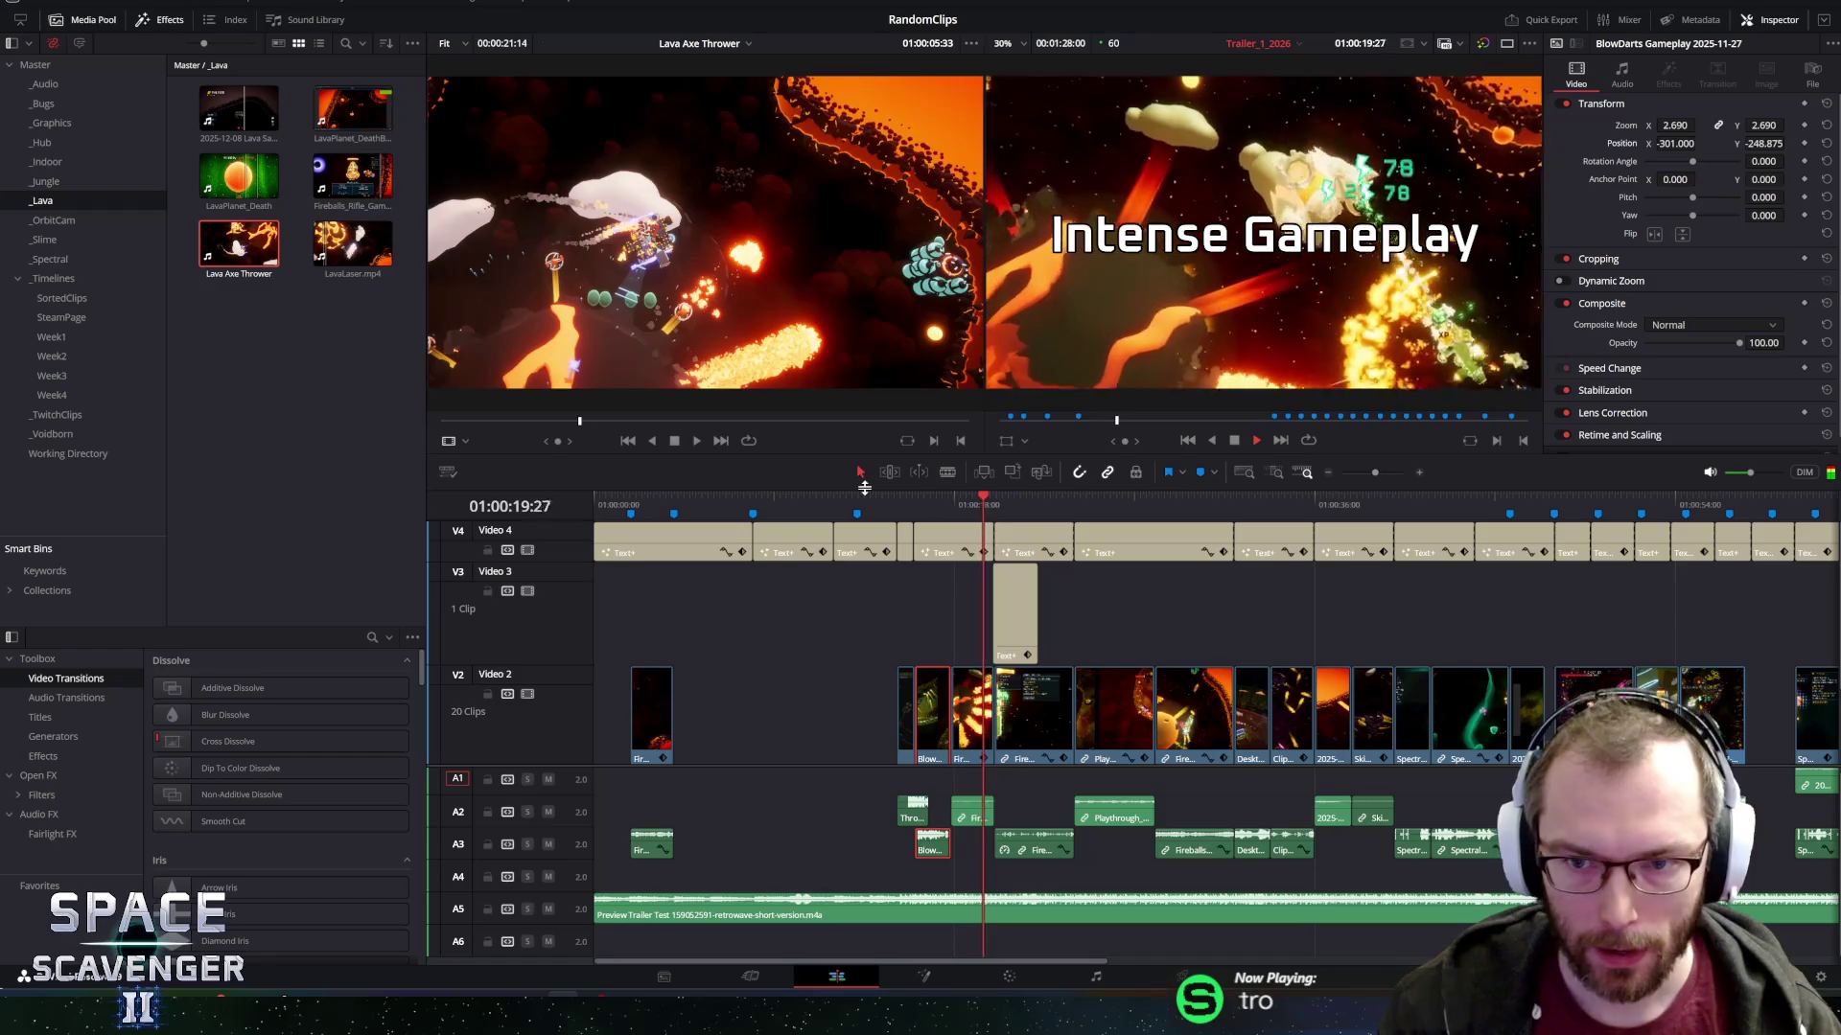
Check the Fireballs clip's audio volume at 30.0 in the Inspector's Audio settings.
{"action": "left_click", "coordinate": [912, 816]}
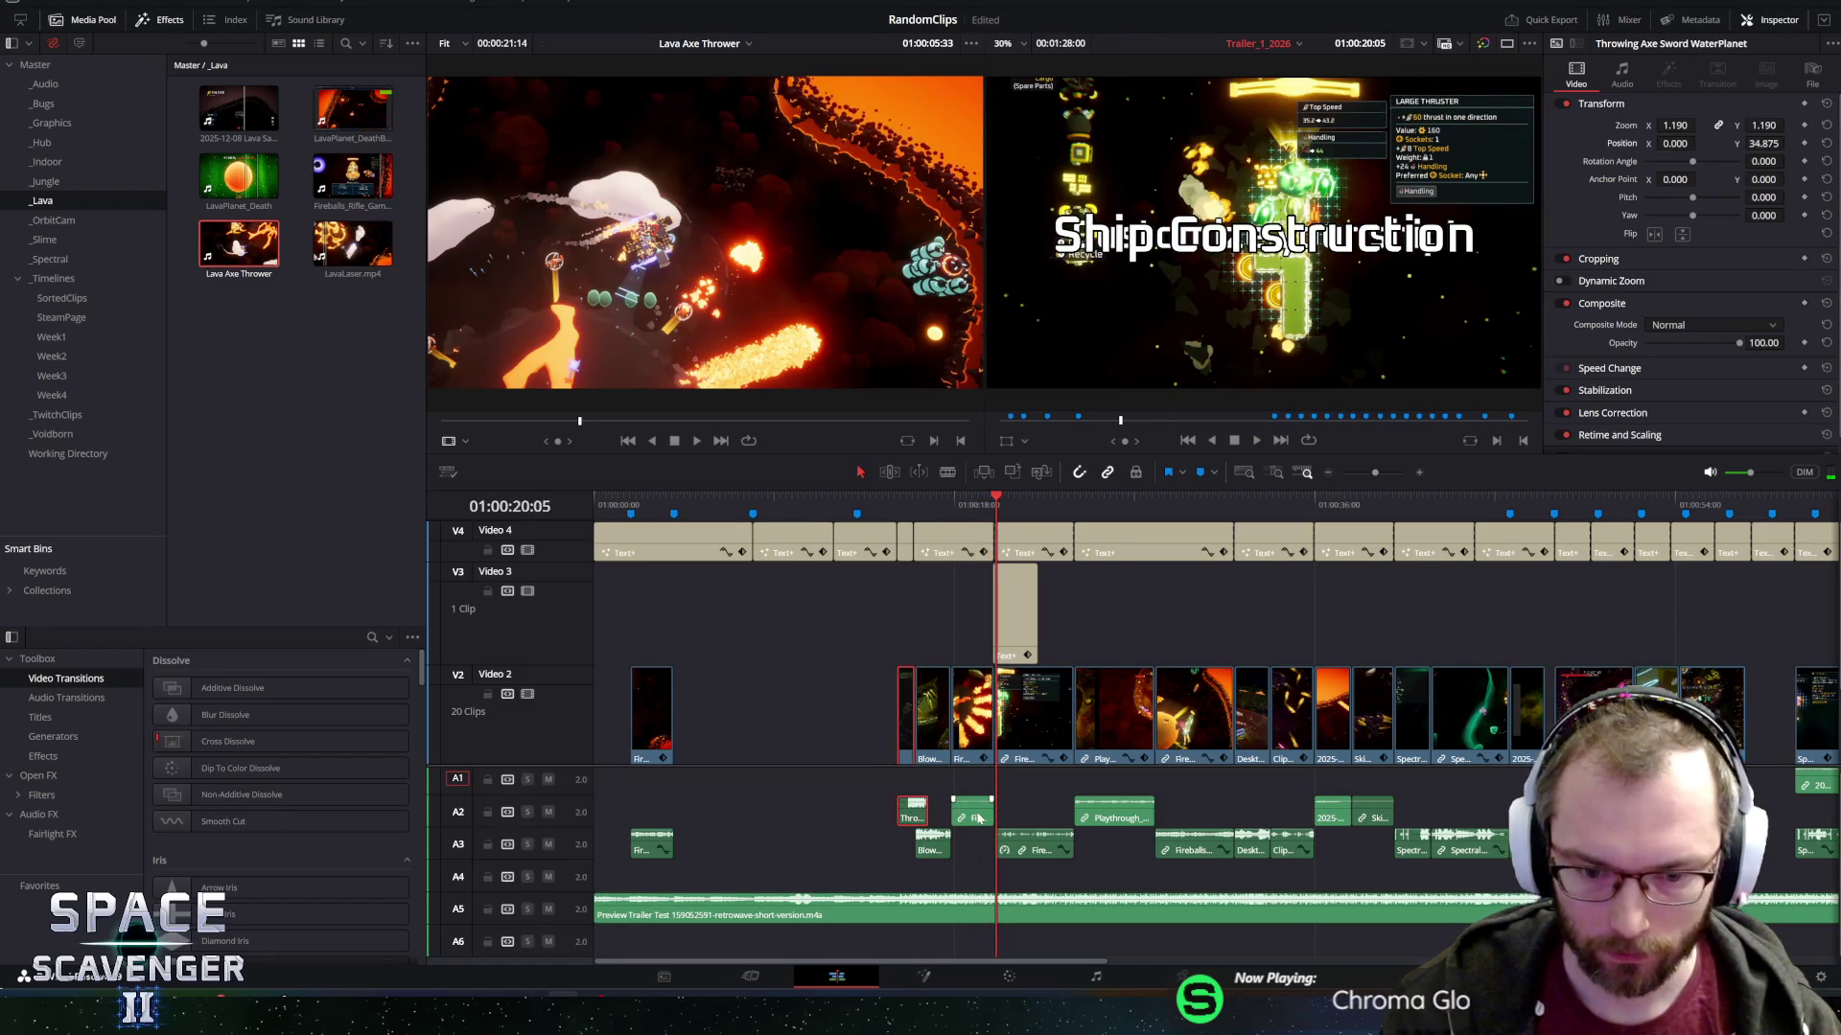
{"action": "left_click", "coordinate": [1622, 75]}
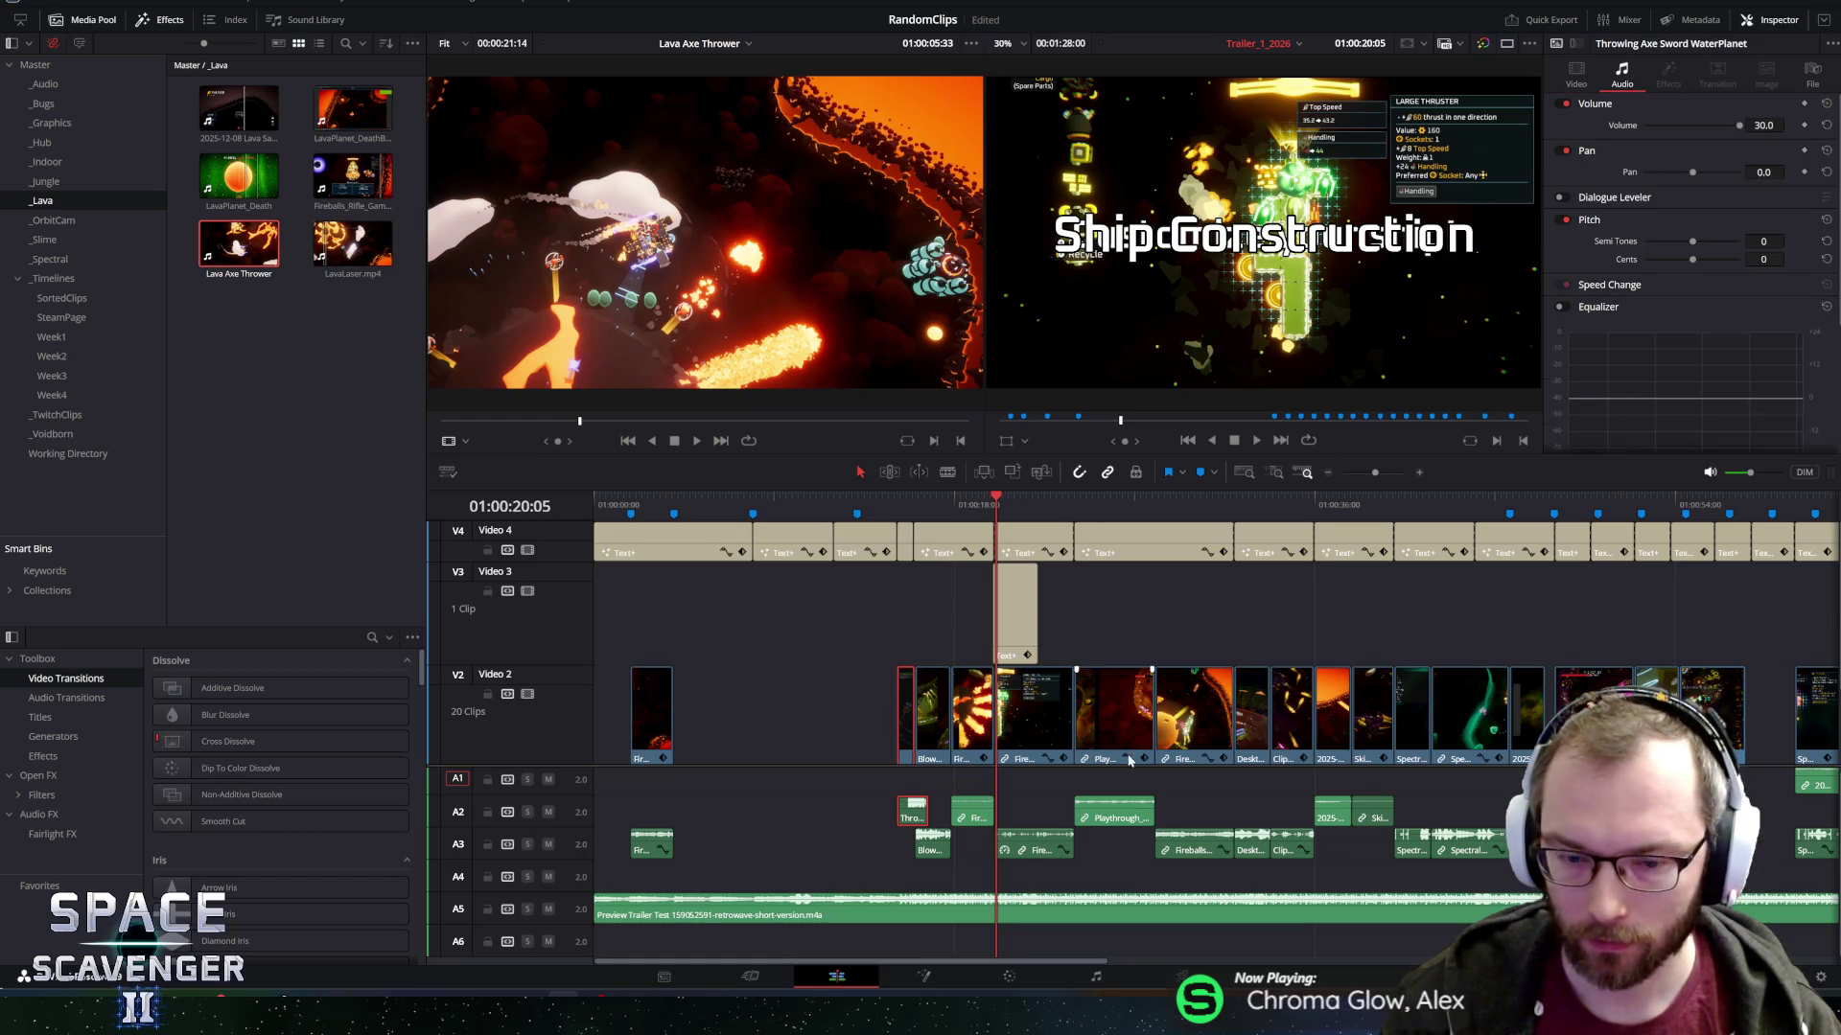
{"action": "left_click", "coordinate": [986, 822]}
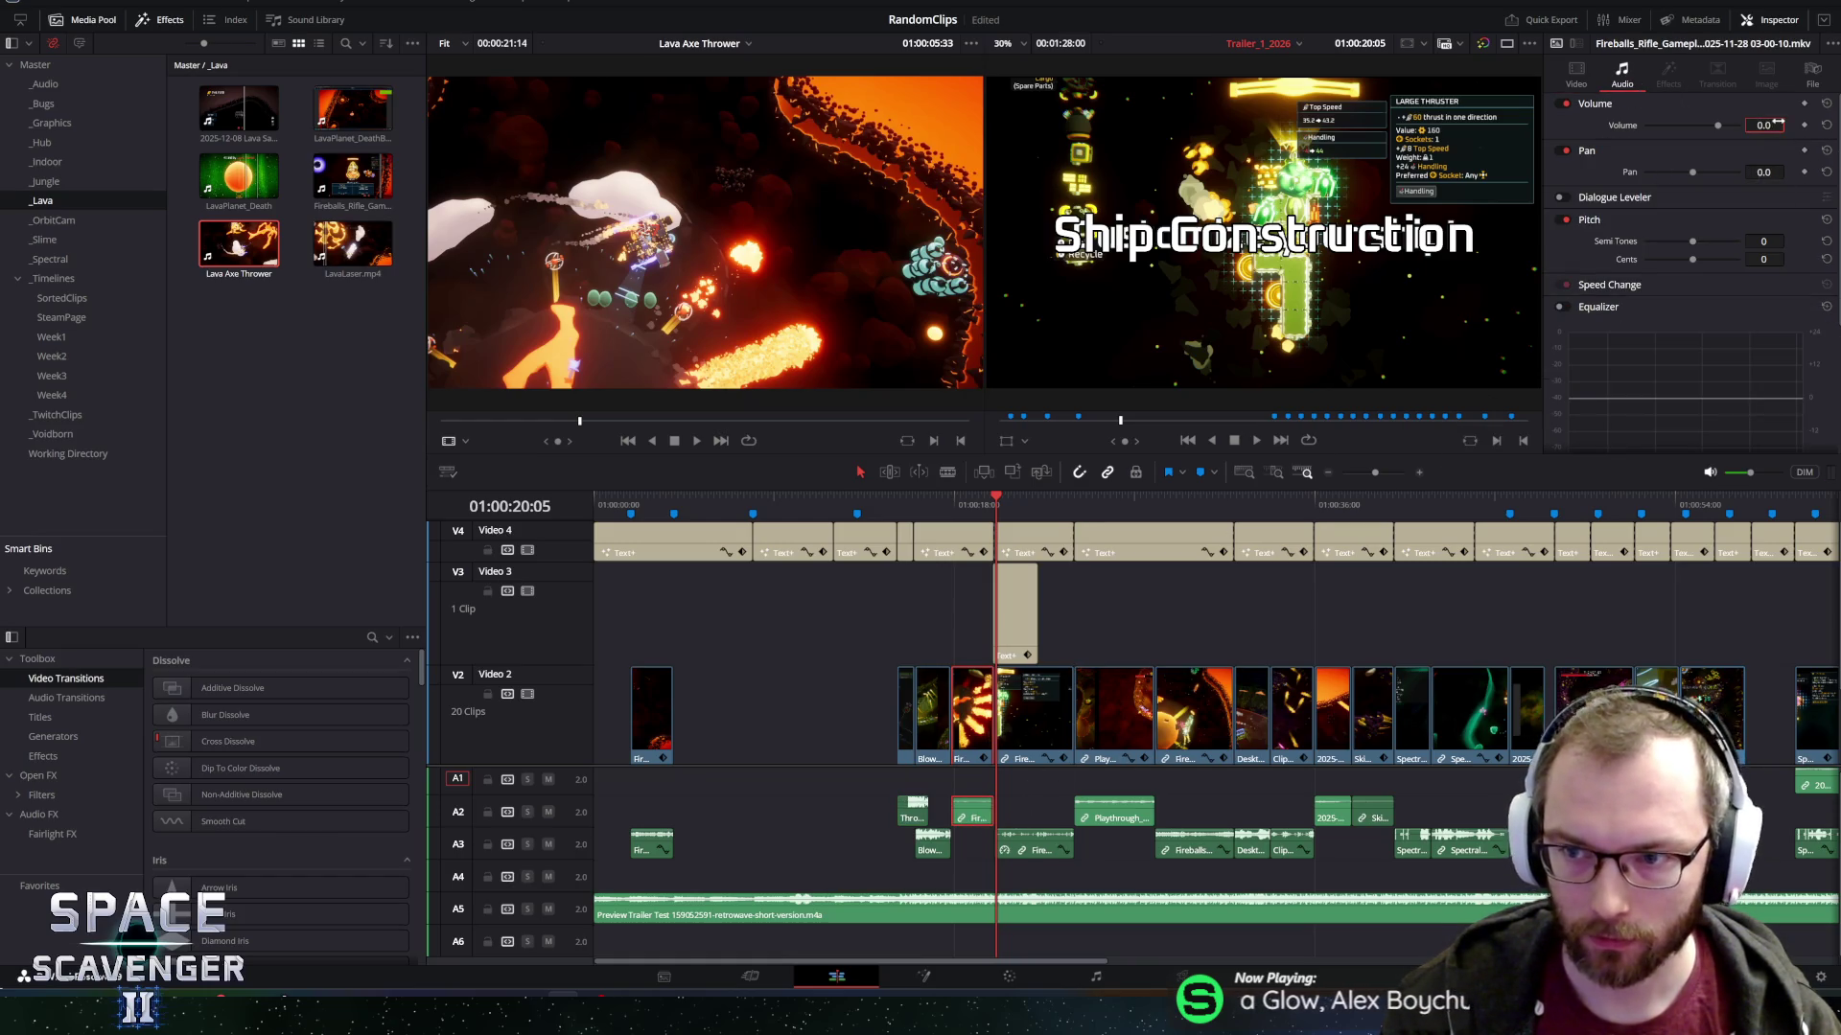
{"action": "type", "text": "20"}
Play the trailer from just before the Intense Gameplay title through to Flail Gameplay.
{"action": "left_click", "coordinate": [941, 505]}
{"action": "type", "text": "30"}
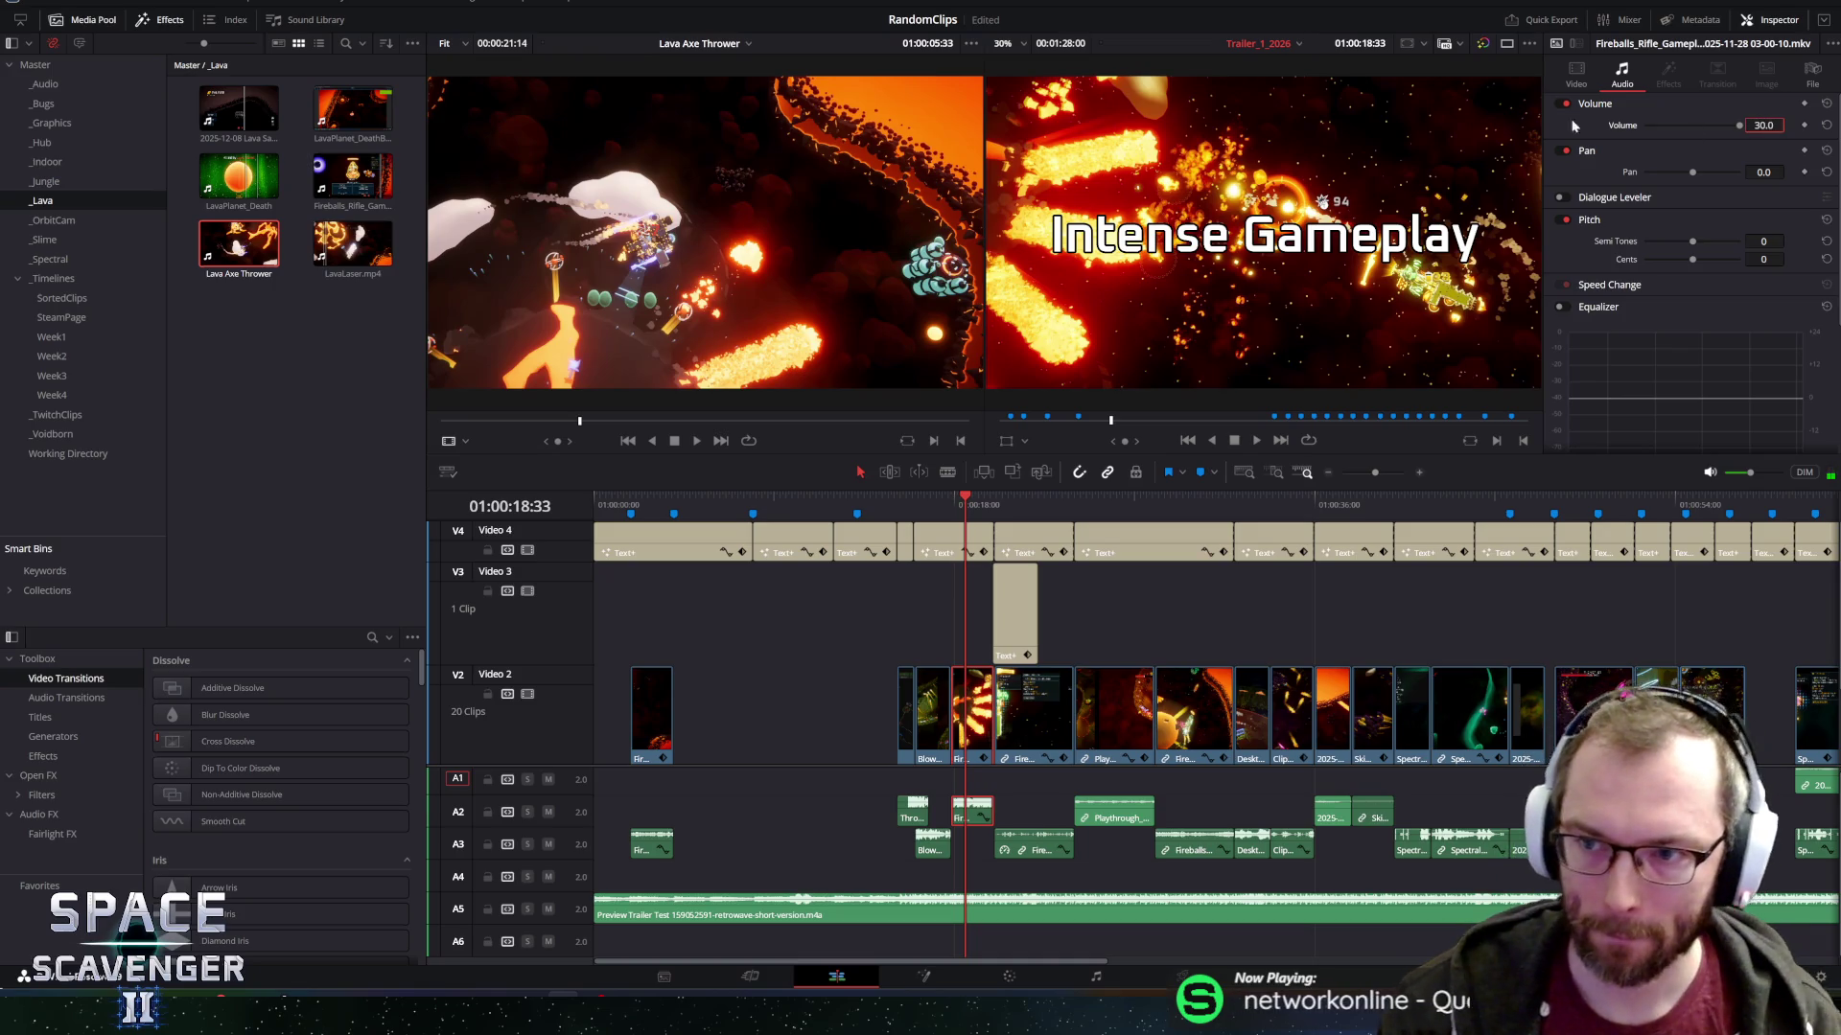
{"action": "key", "text": "space"}
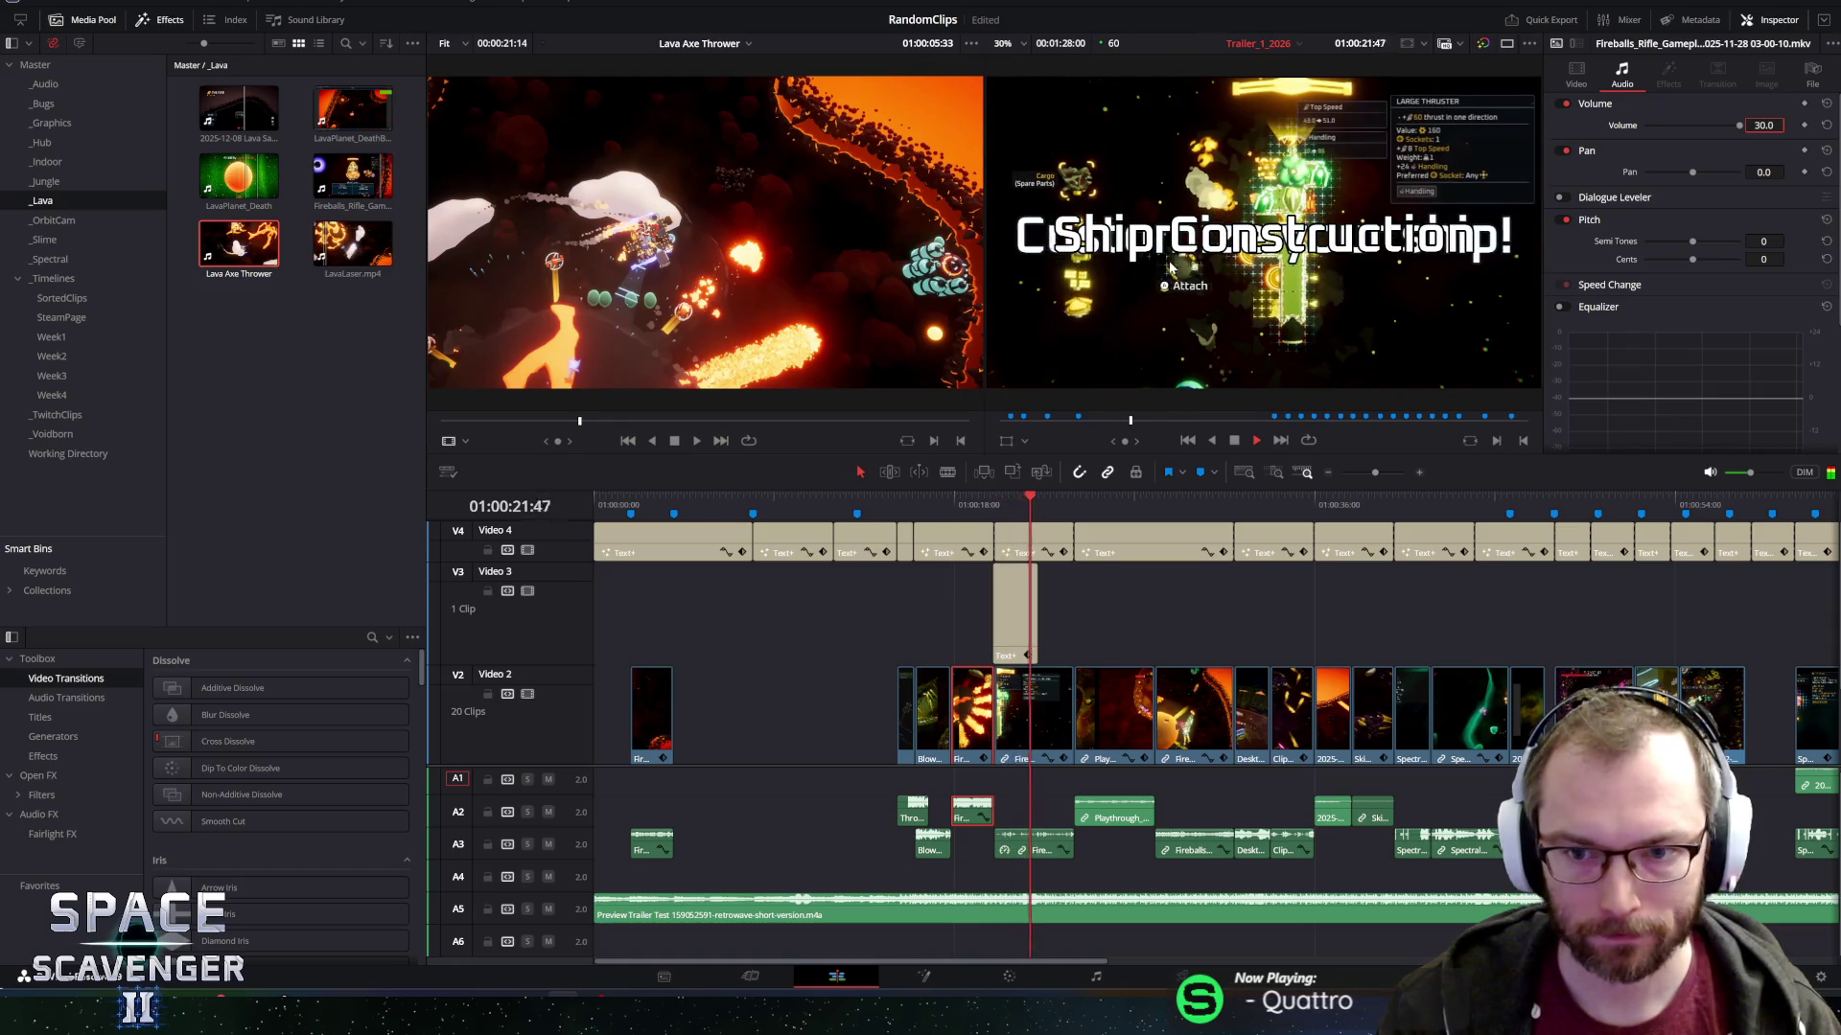
{"action": "key", "text": "space"}
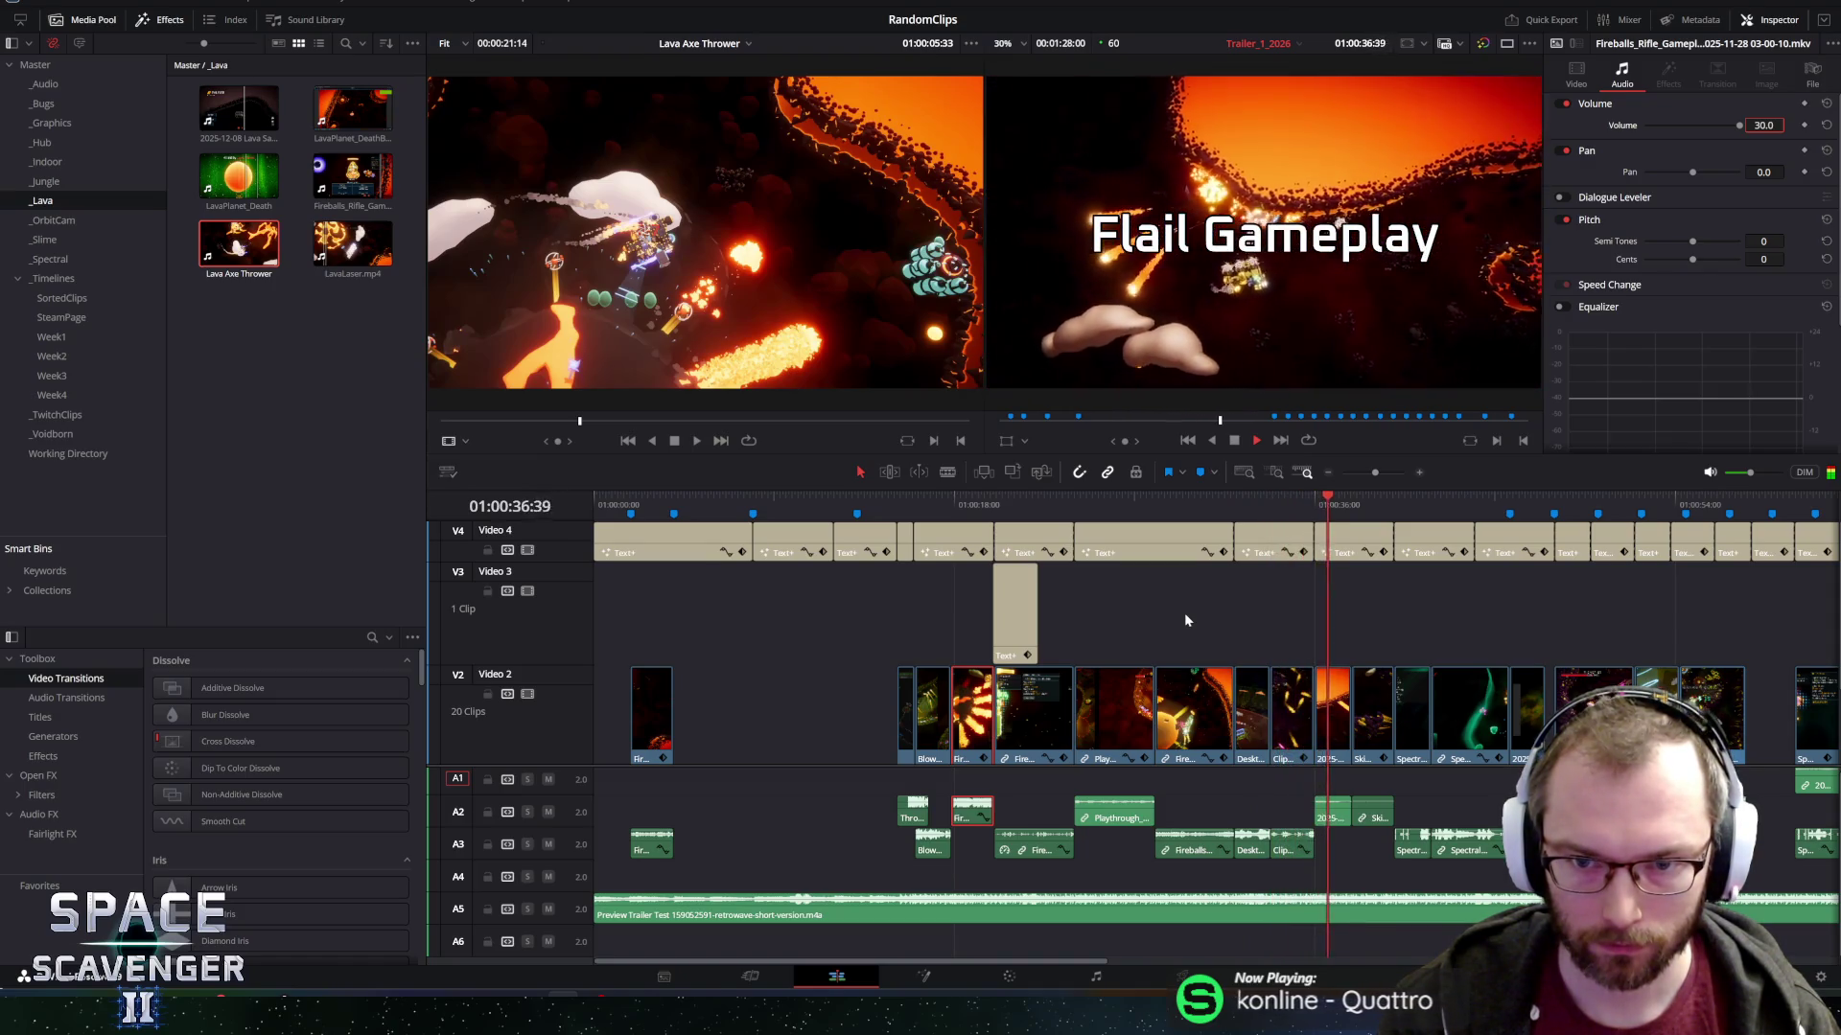
Preview the Slime Boss clip under Intense Gameplay, then delete it from Video 2, leaving a gap.
{"action": "left_click", "coordinate": [1289, 695]}
{"action": "left_click", "coordinate": [1273, 501]}
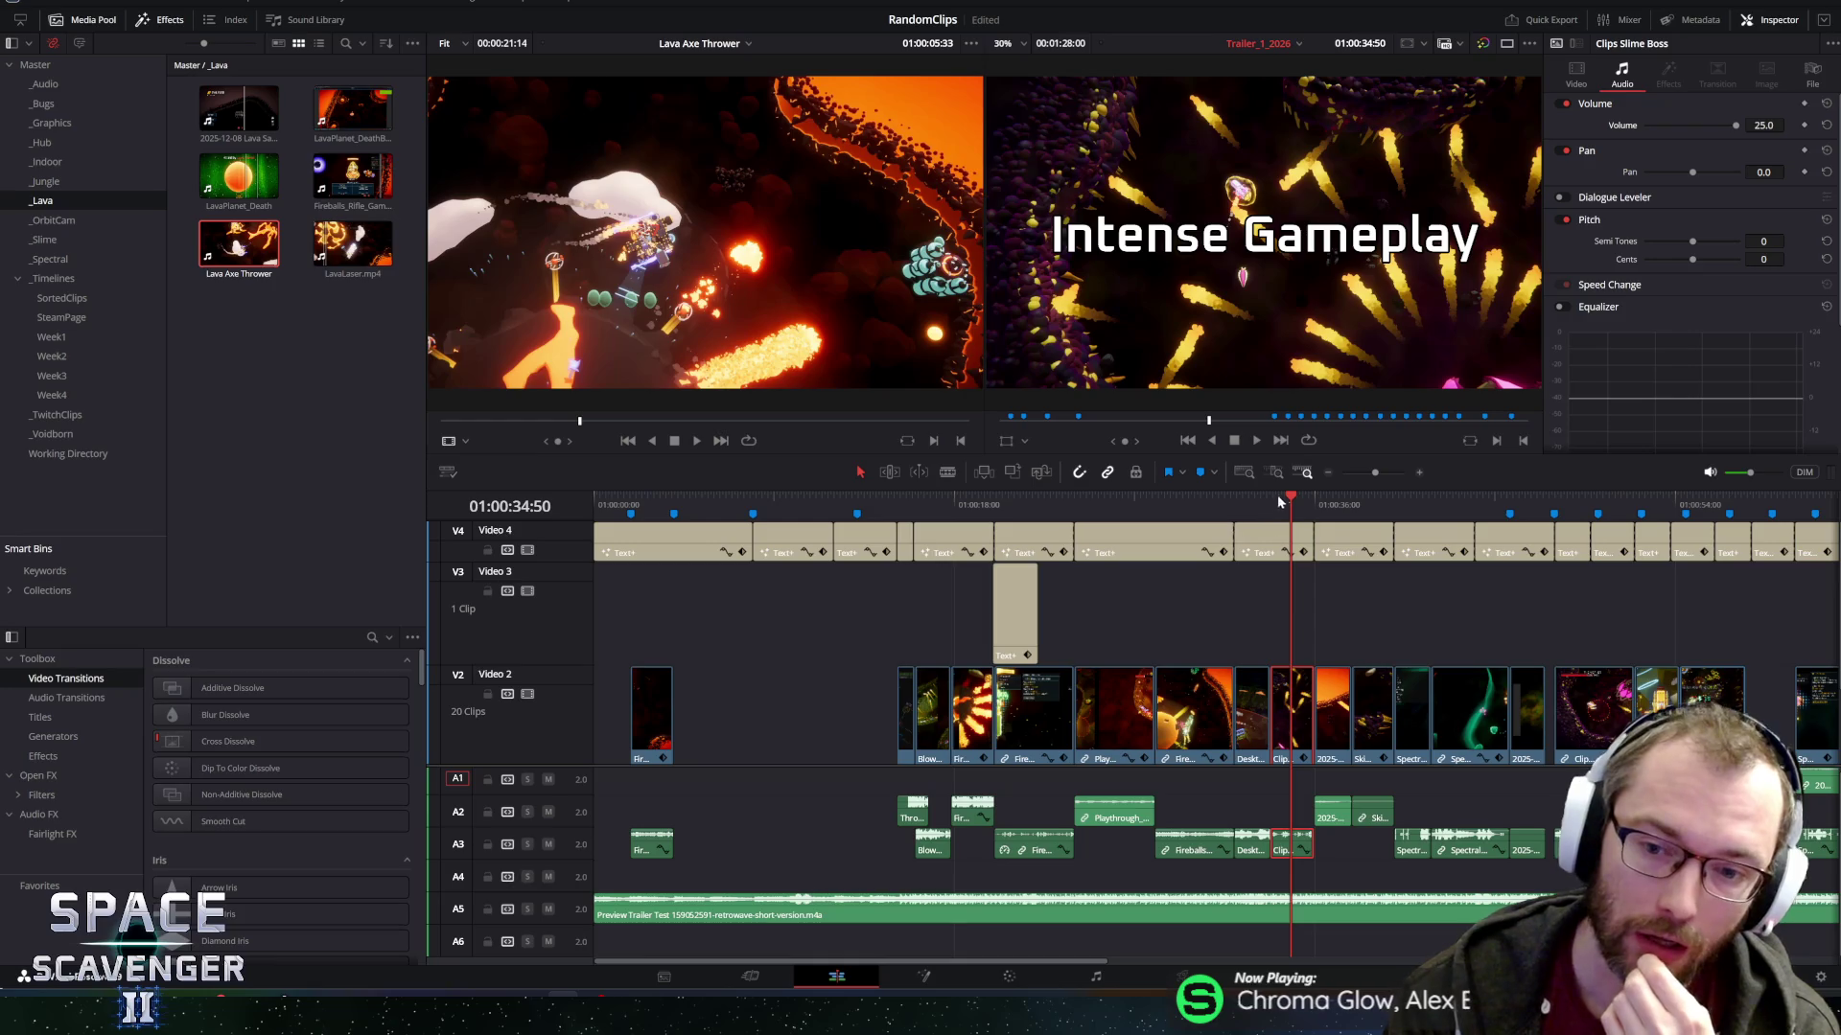
{"action": "left_click", "coordinate": [1263, 500]}
{"action": "key", "text": "space"}
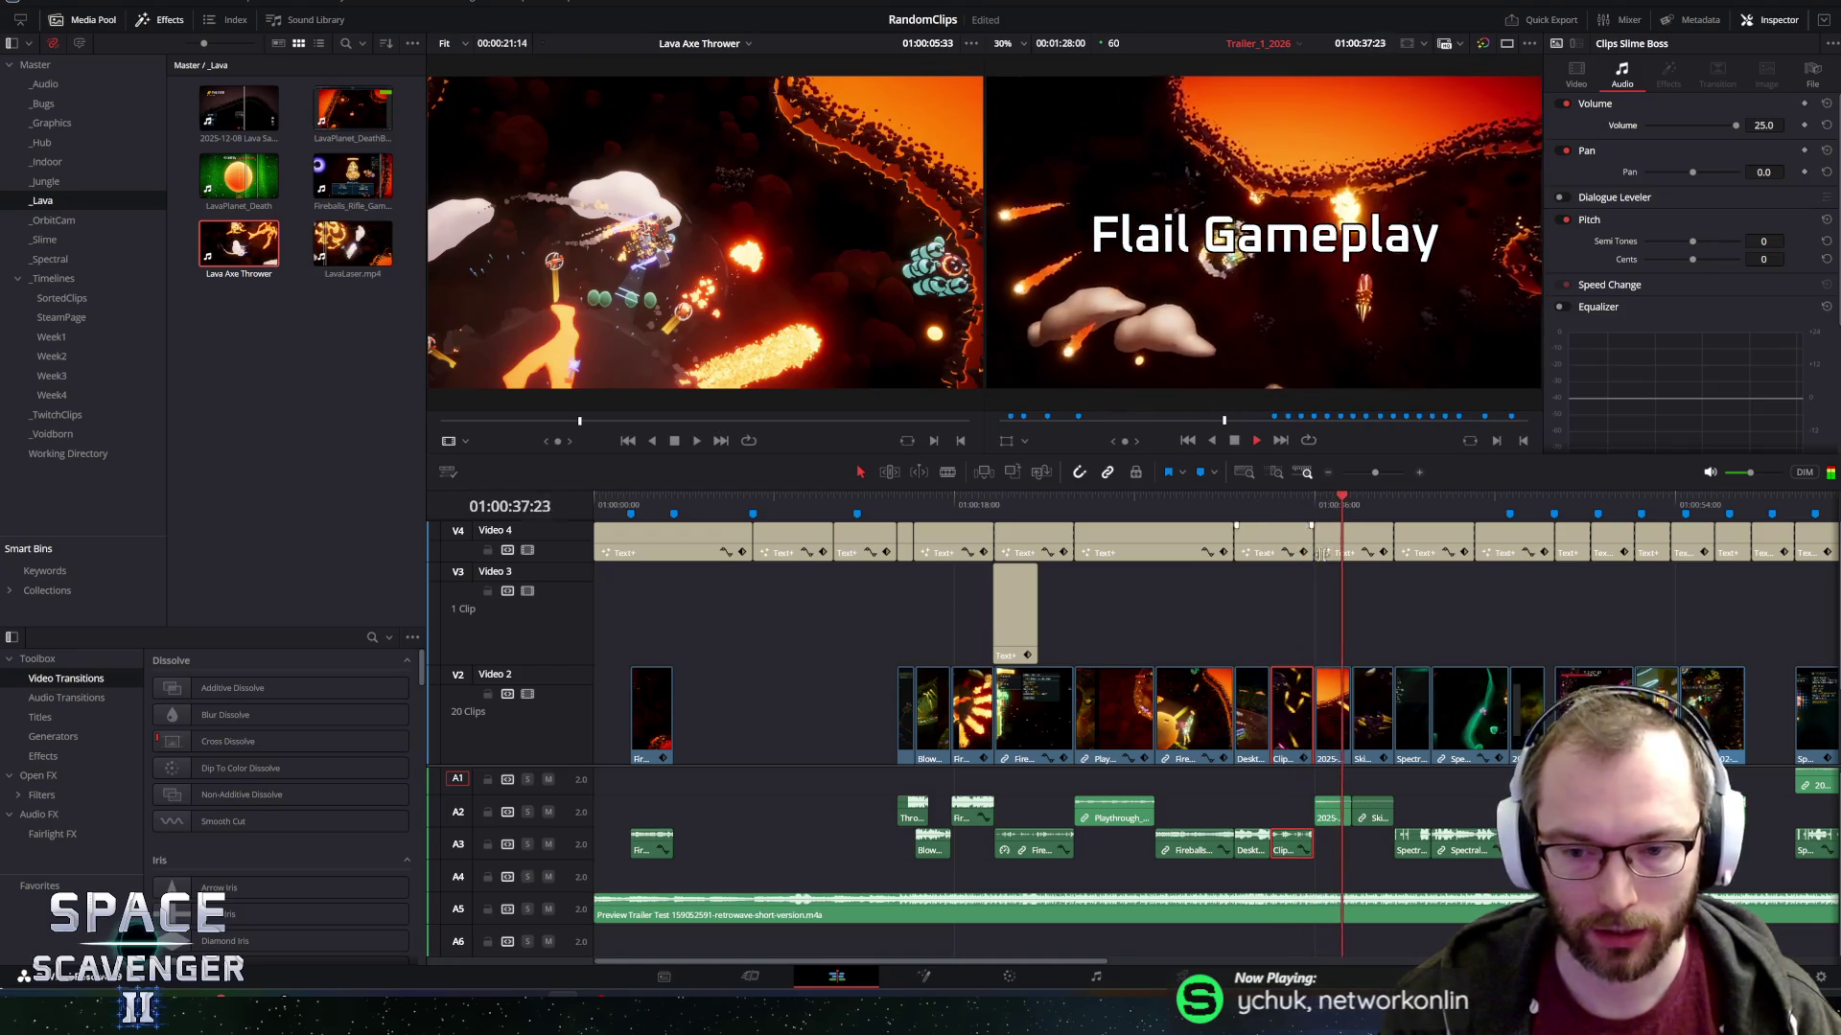
{"action": "left_click", "coordinate": [1286, 497]}
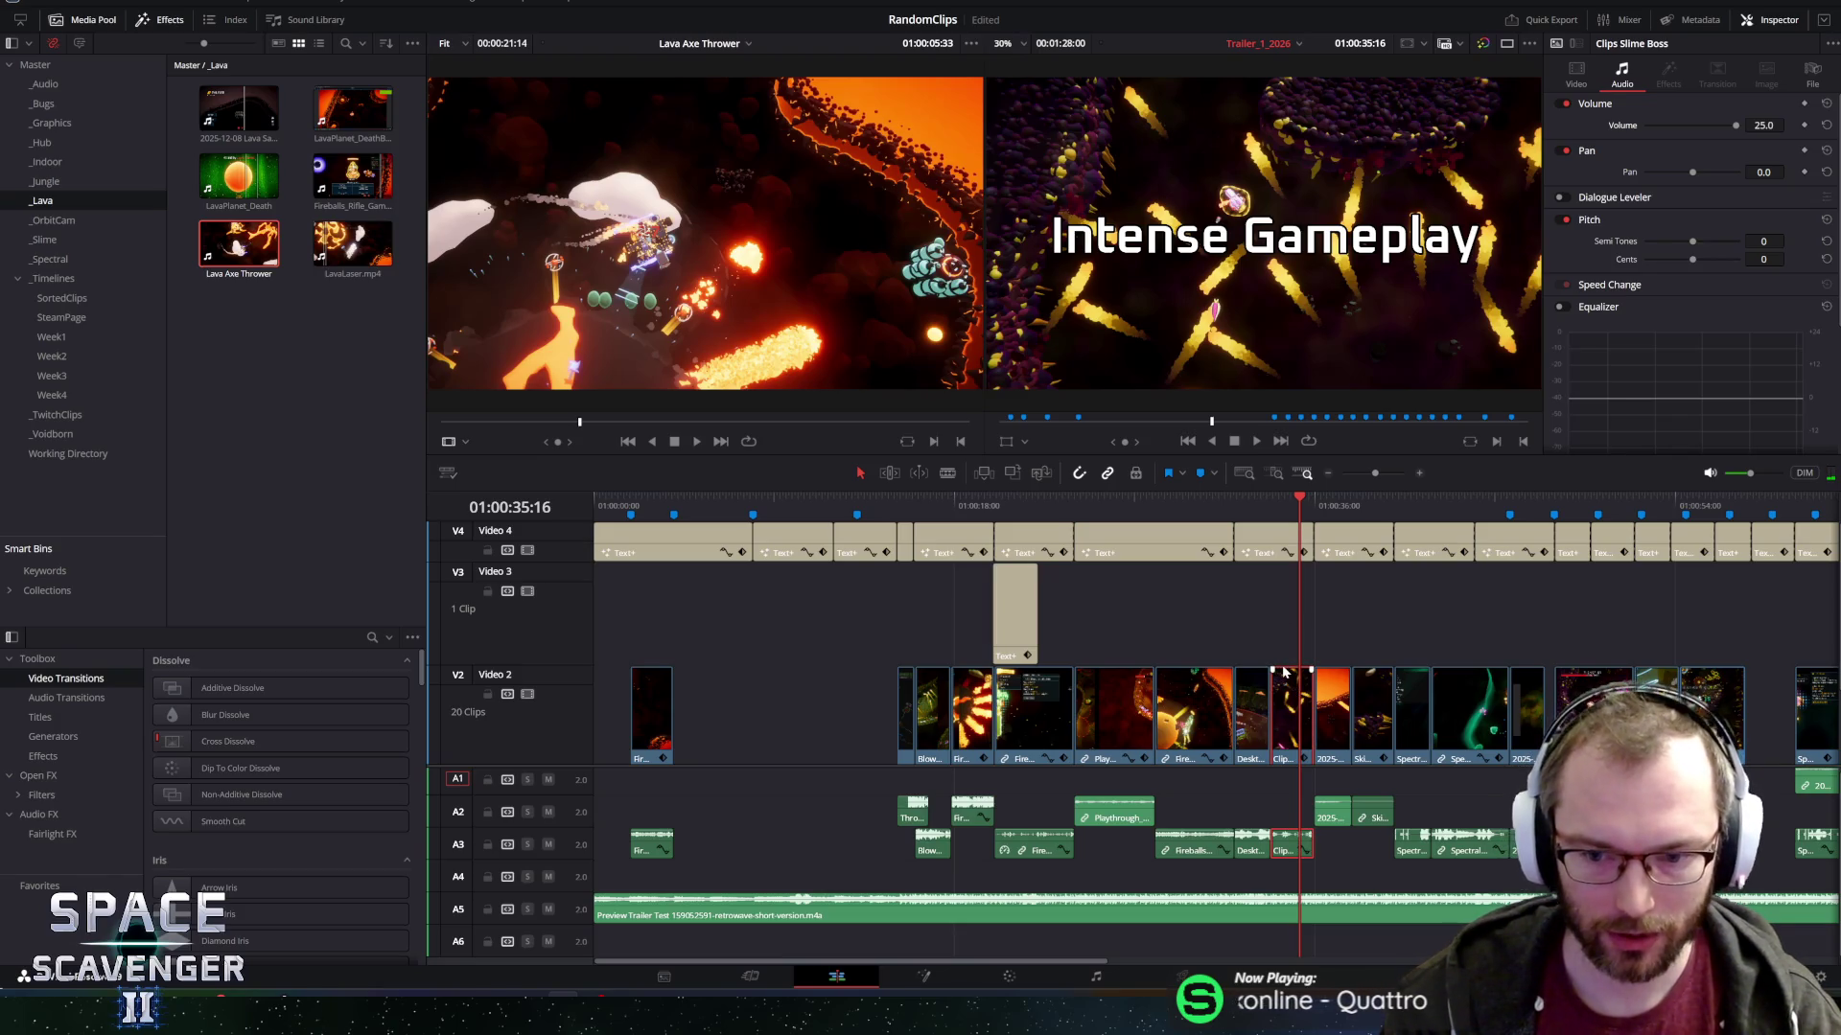
{"action": "key", "text": "BackSpace"}
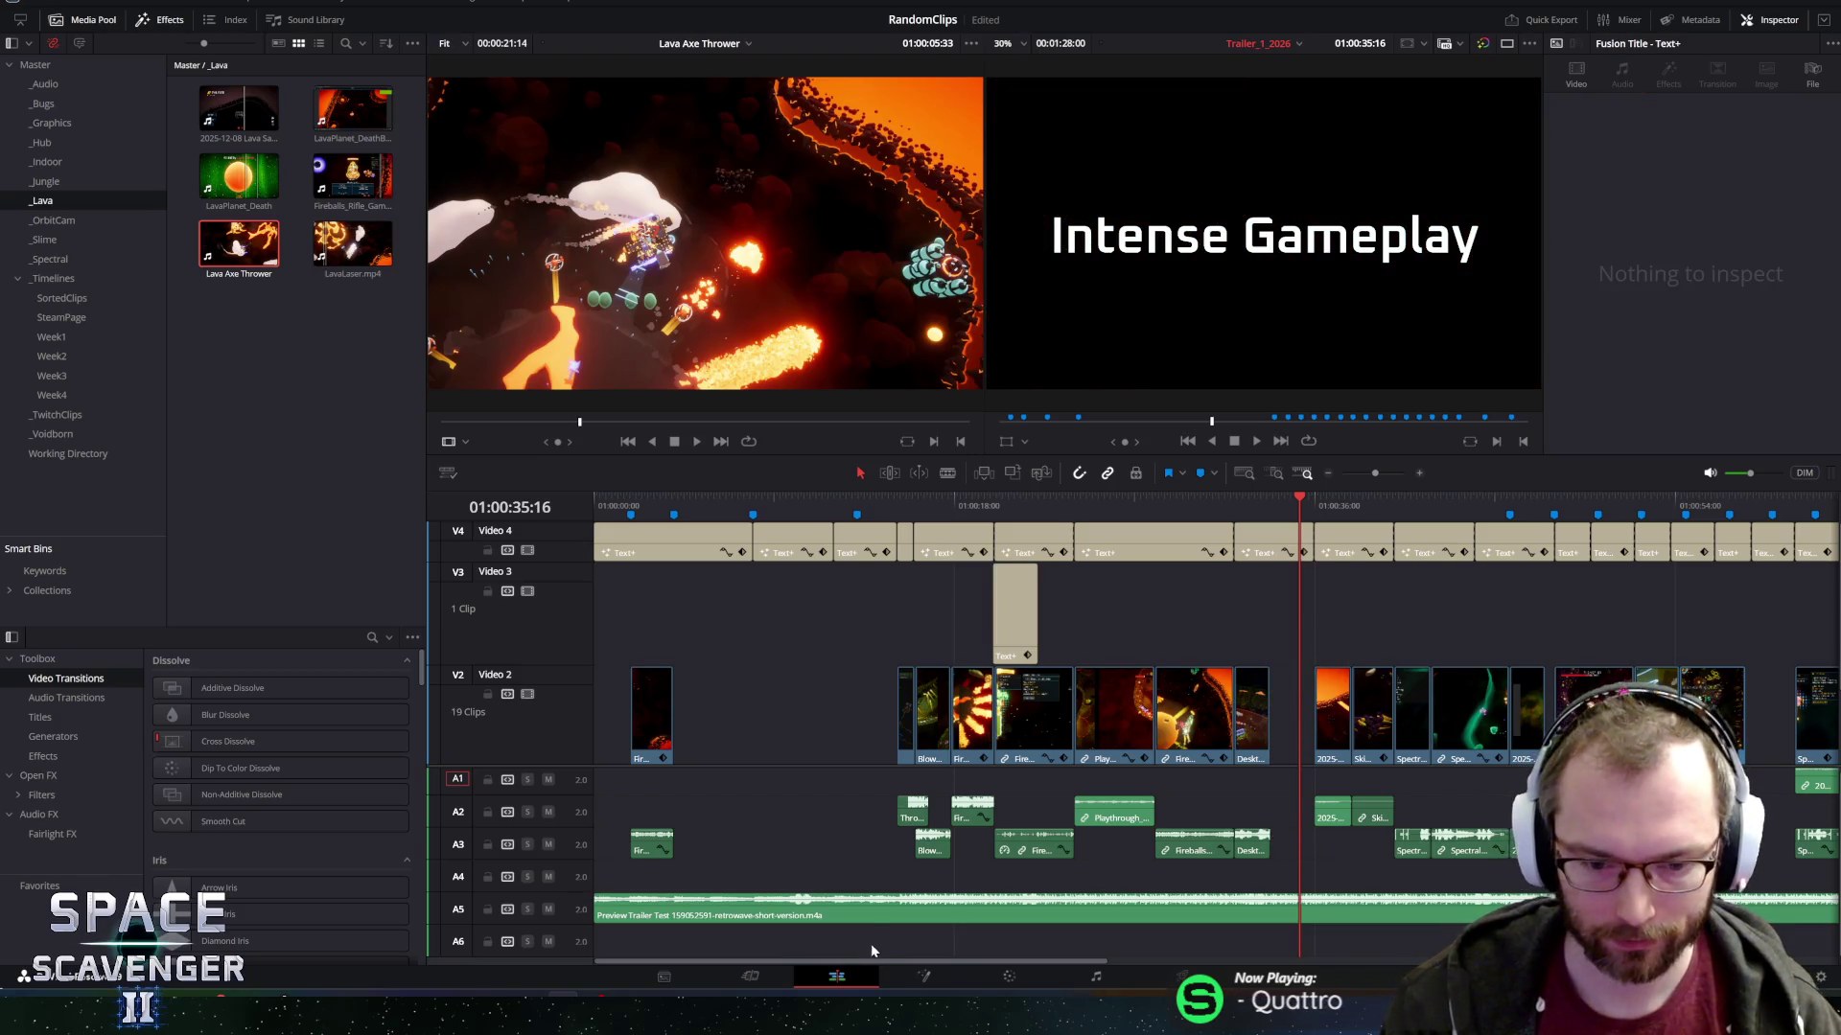
Play the Flail Gameplay section and select the 2025-12-08 Lava Saws clip.
{"action": "left_click_drag", "start_coordinate": [841, 964], "coordinate": [966, 947]}
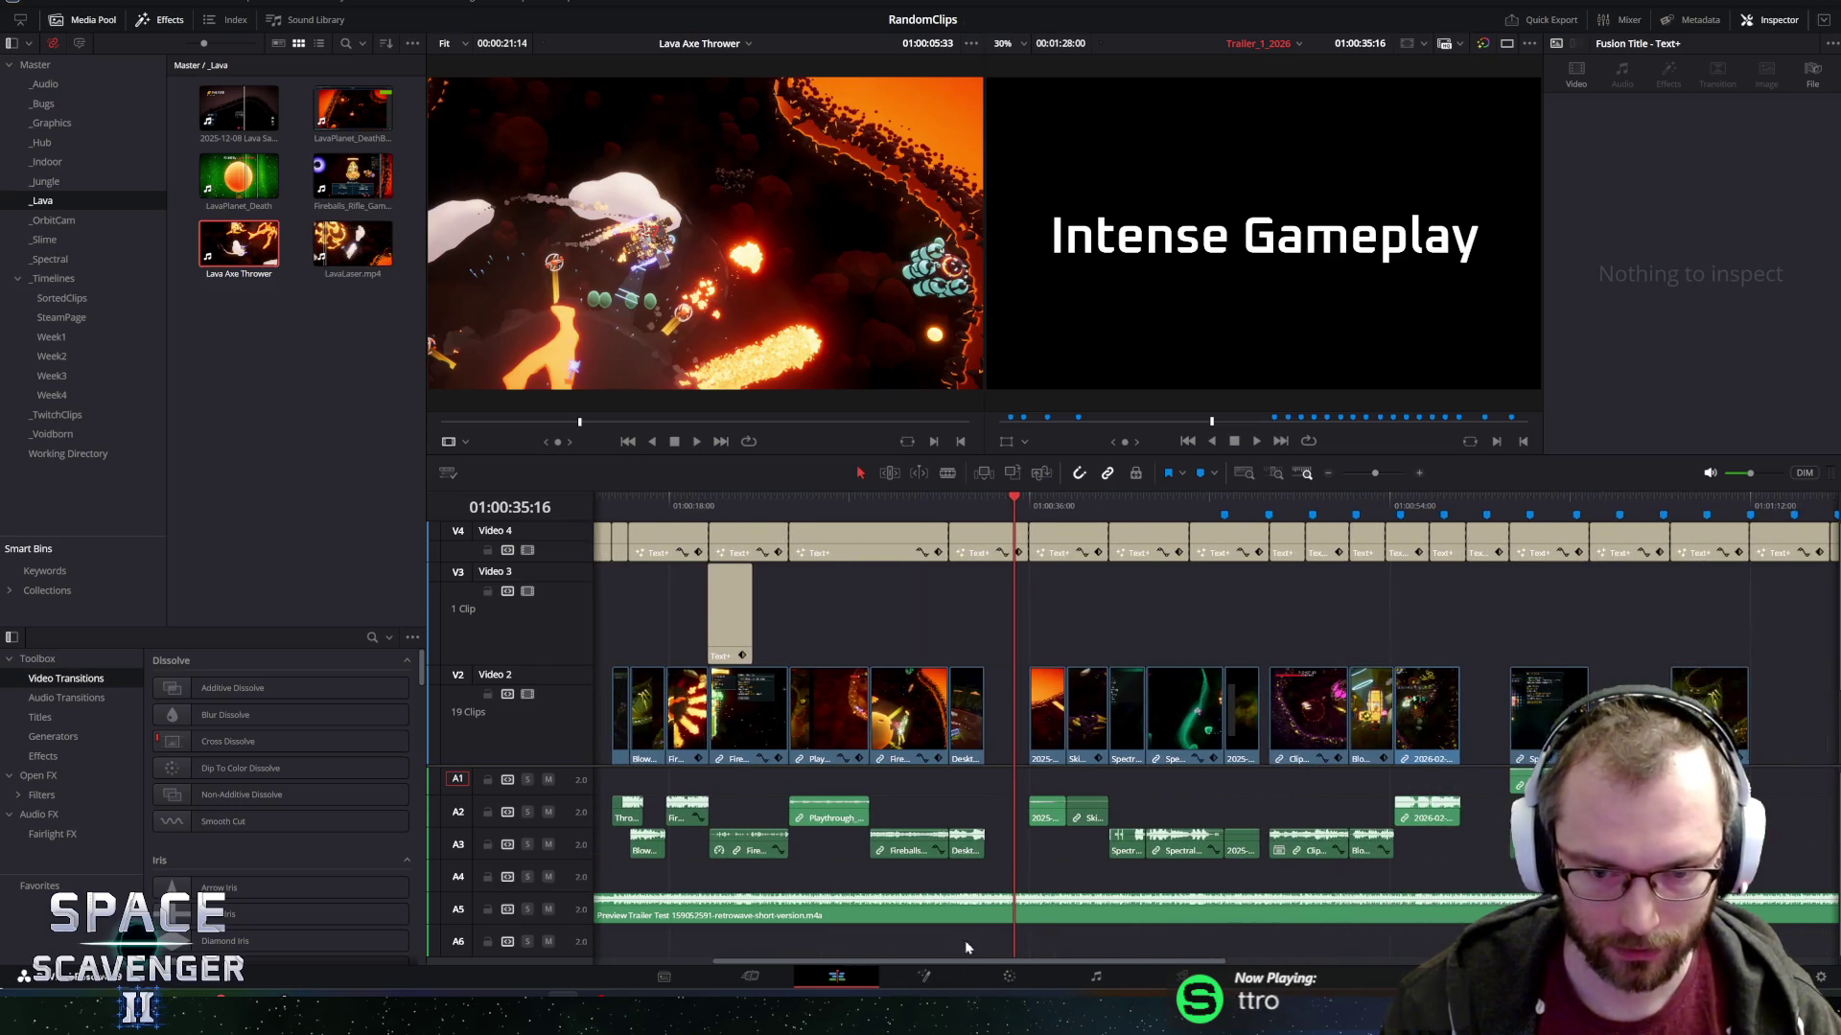
{"action": "left_click", "coordinate": [1030, 505]}
{"action": "key", "text": "space"}
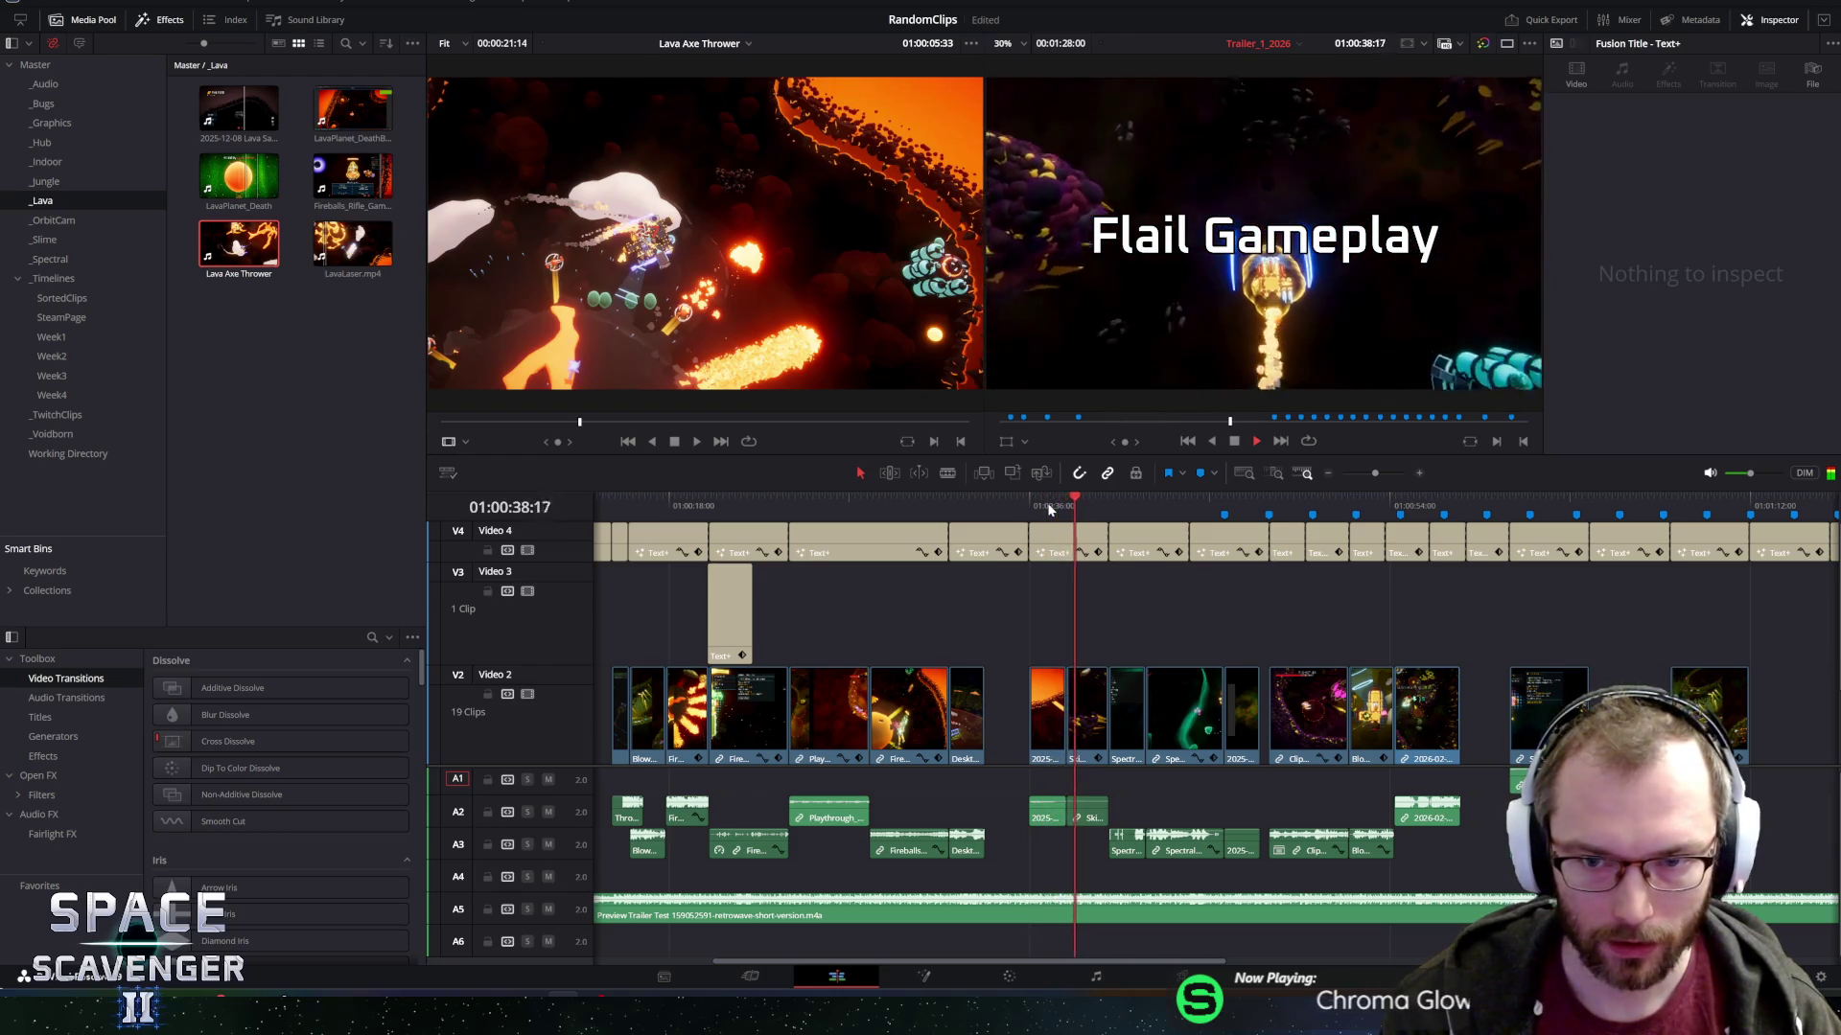
{"action": "left_click", "coordinate": [1053, 725]}
{"action": "key", "text": "space"}
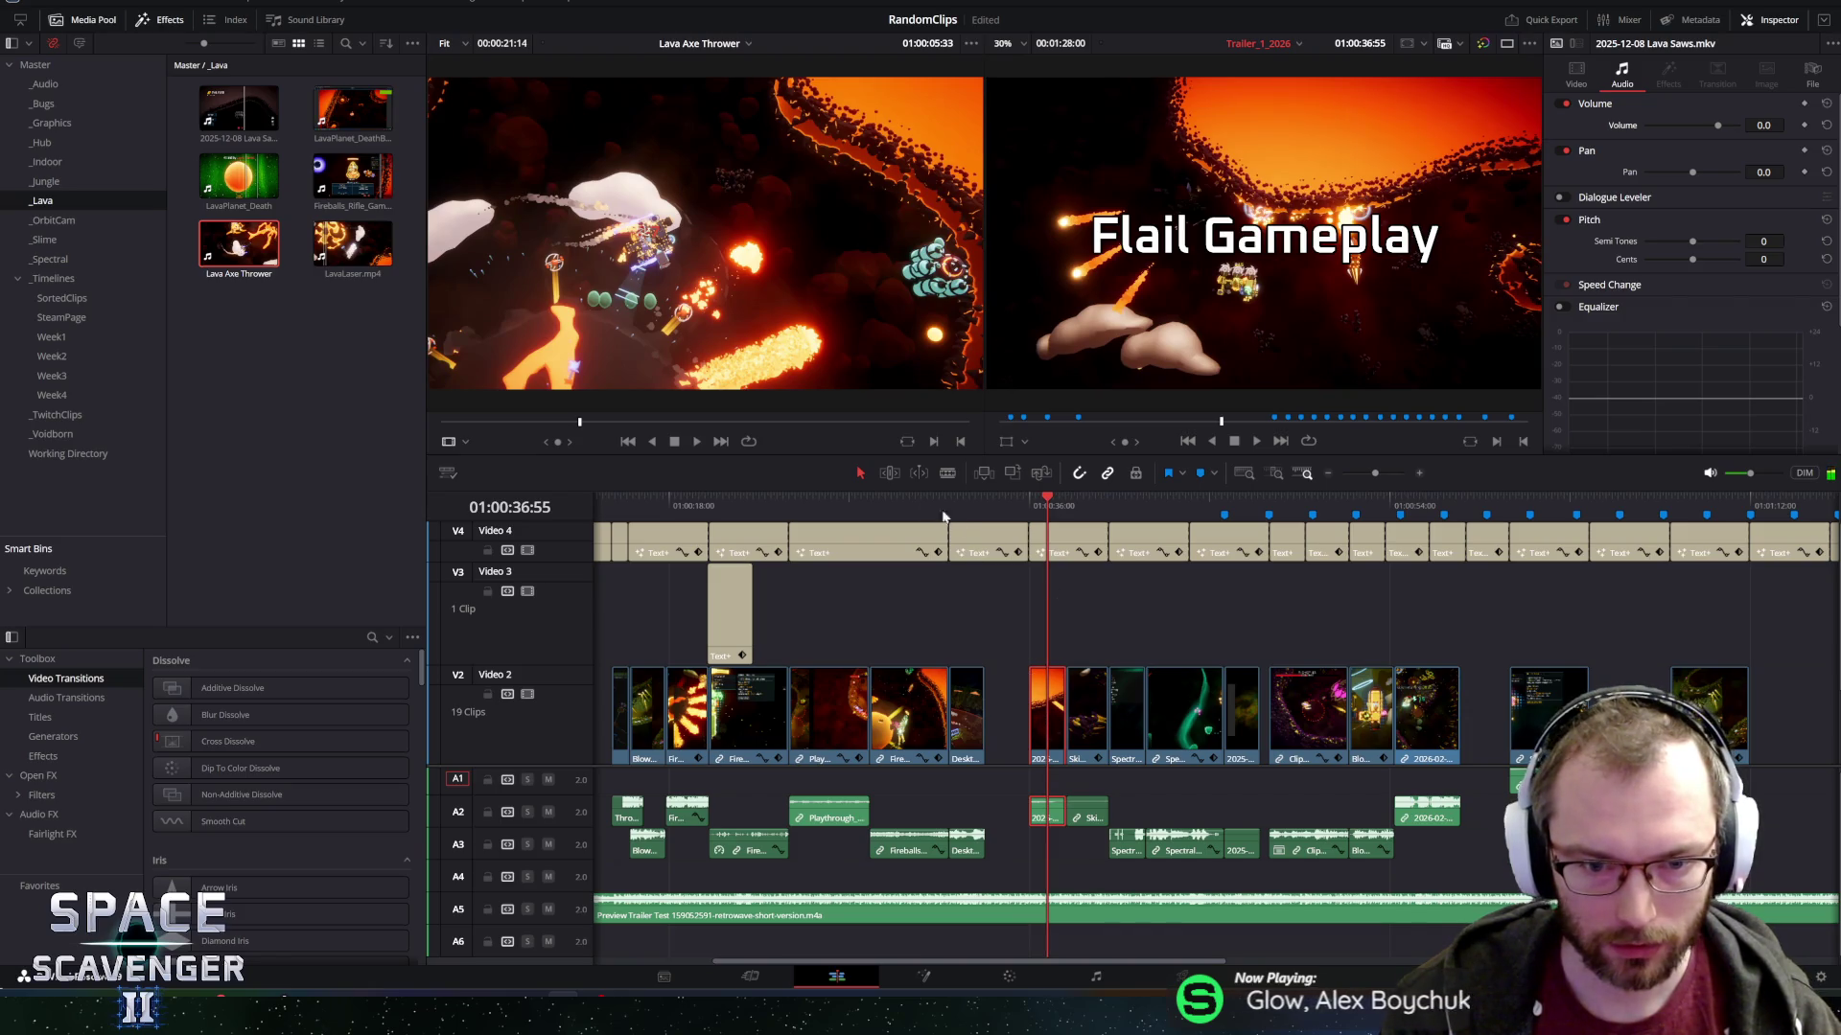
Slip the Lava Saws footage by +00:19 within its slot and replay it.
{"action": "mouse_move", "coordinate": [1045, 740]}
{"action": "left_mouse_down"}
{"action": "mouse_move", "coordinate": [1151, 739]}
{"action": "mouse_move", "coordinate": [1032, 750]}
{"action": "mouse_move", "coordinate": [1049, 755]}
{"action": "left_mouse_up"}
{"action": "left_click_drag", "start_coordinate": [1048, 499], "coordinate": [1033, 502]}
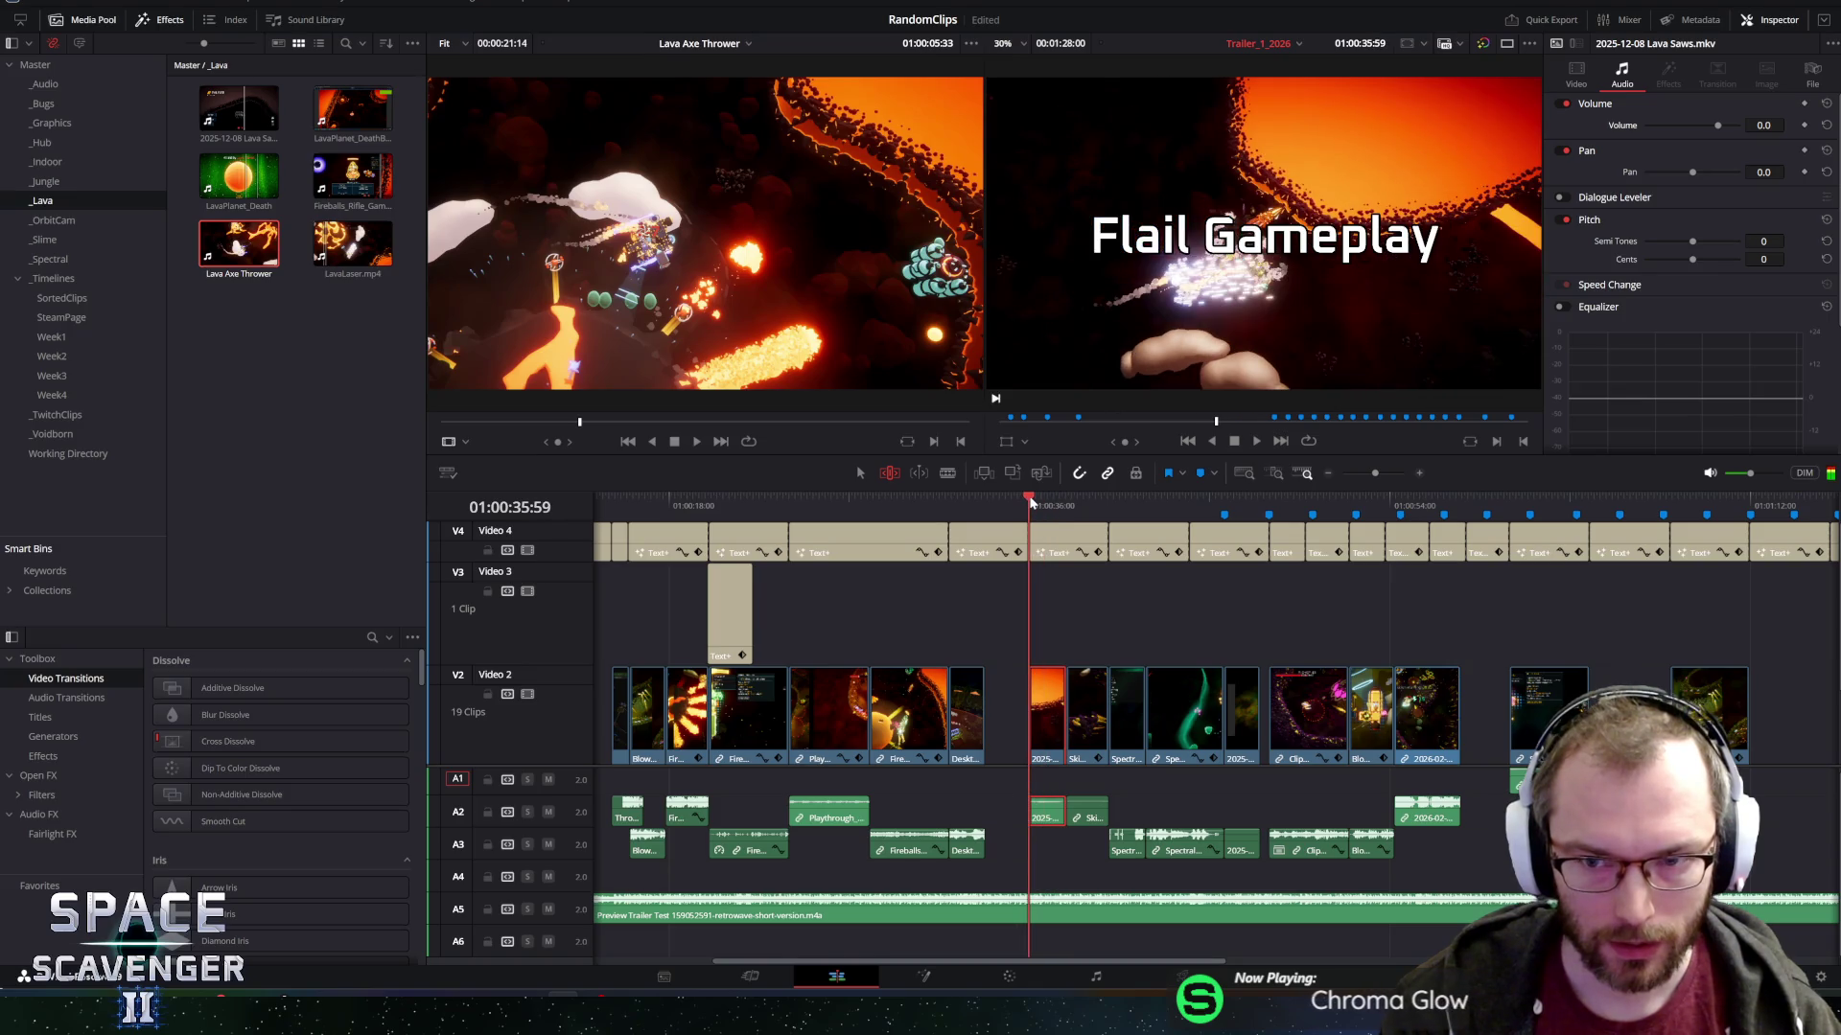
{"action": "key", "text": "space"}
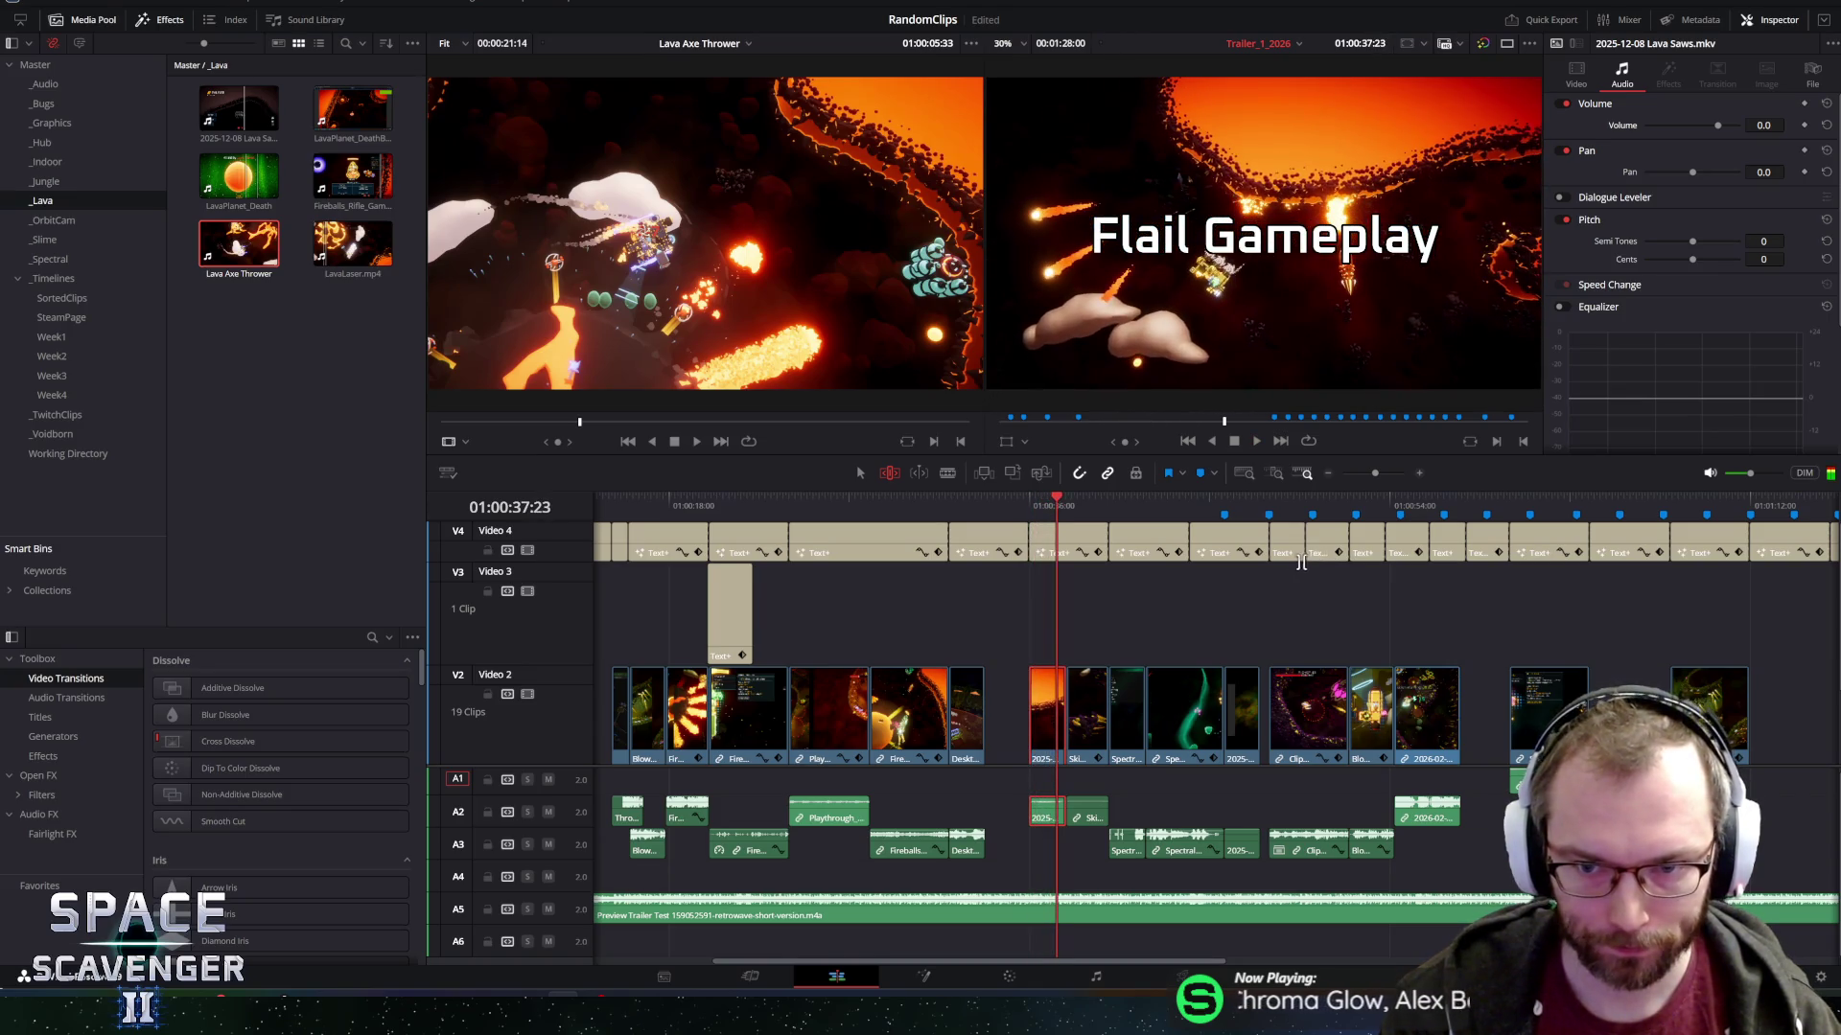
{"action": "scroll", "coordinate": [1275, 566], "scroll_direction": "up", "scroll_amount": 3}
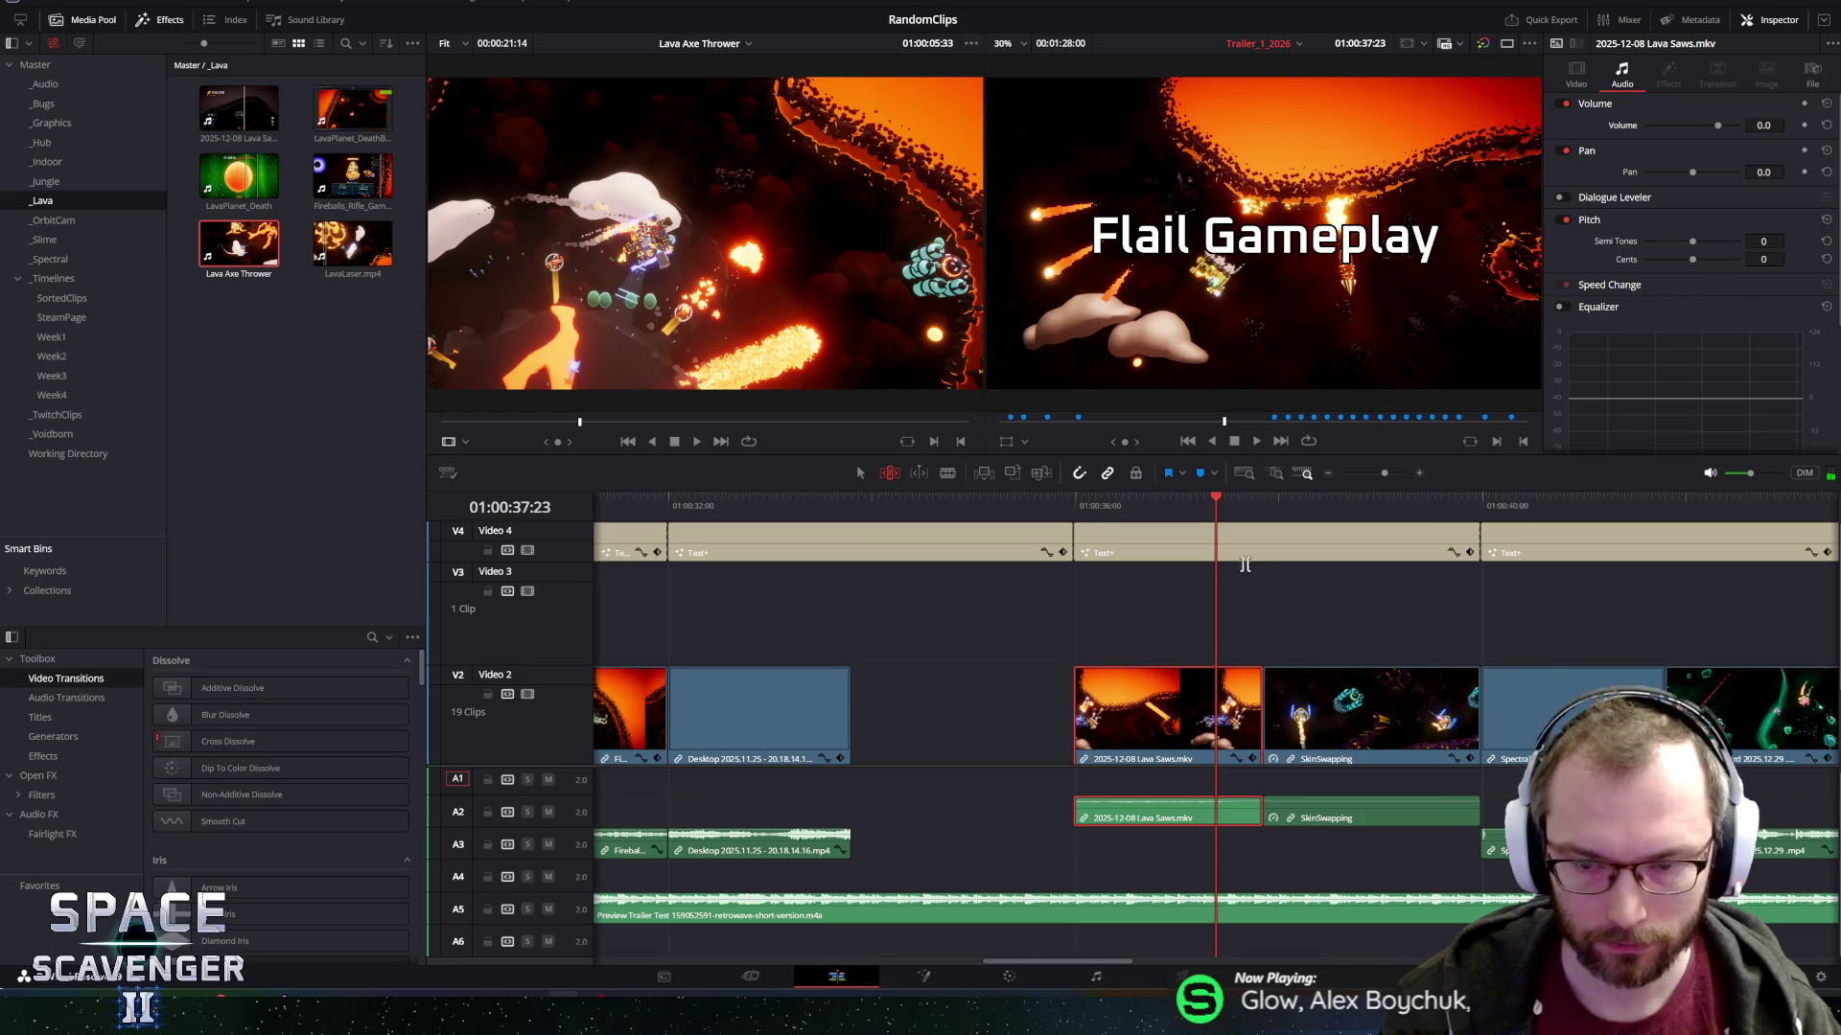
Slip the Lava Saws footage back by -00:11 and play the Flail Gameplay section.
{"action": "mouse_move", "coordinate": [1216, 500]}
{"action": "left_mouse_down"}
{"action": "mouse_move", "coordinate": [1086, 524]}
{"action": "mouse_move", "coordinate": [1166, 525]}
{"action": "left_mouse_up"}
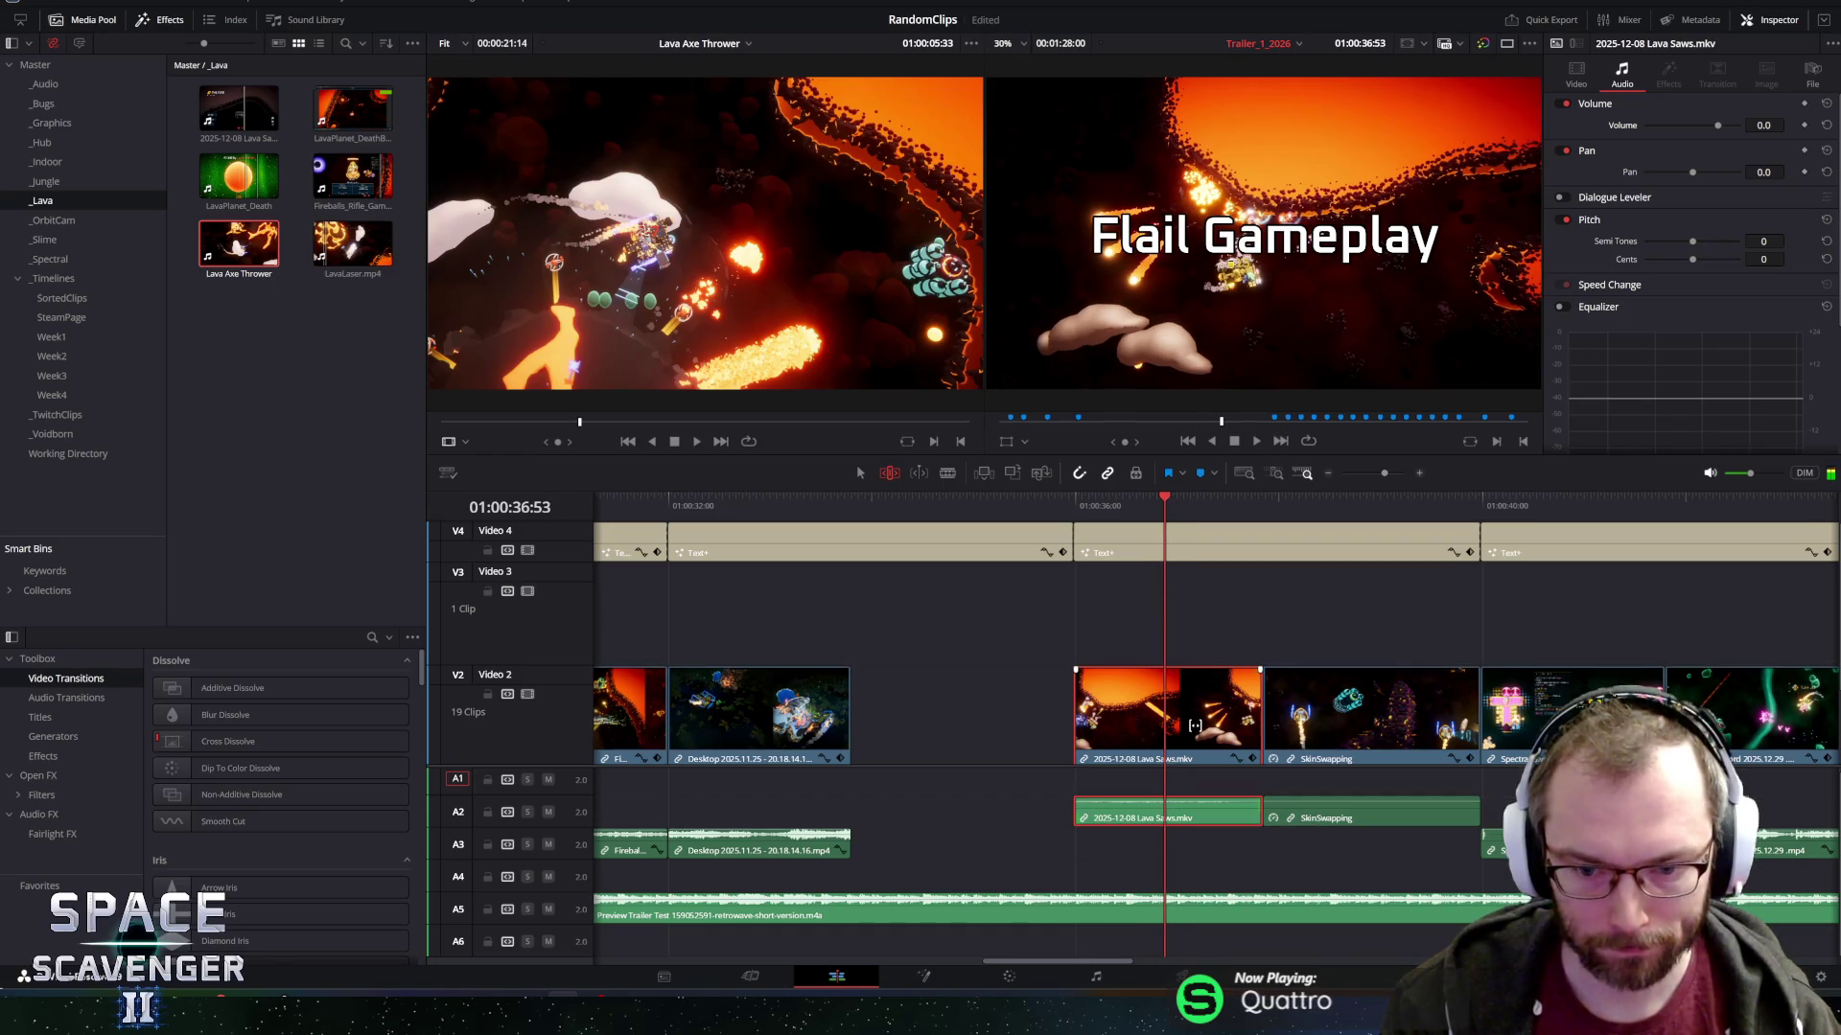
{"action": "left_click_drag", "start_coordinate": [1199, 721], "coordinate": [1104, 719]}
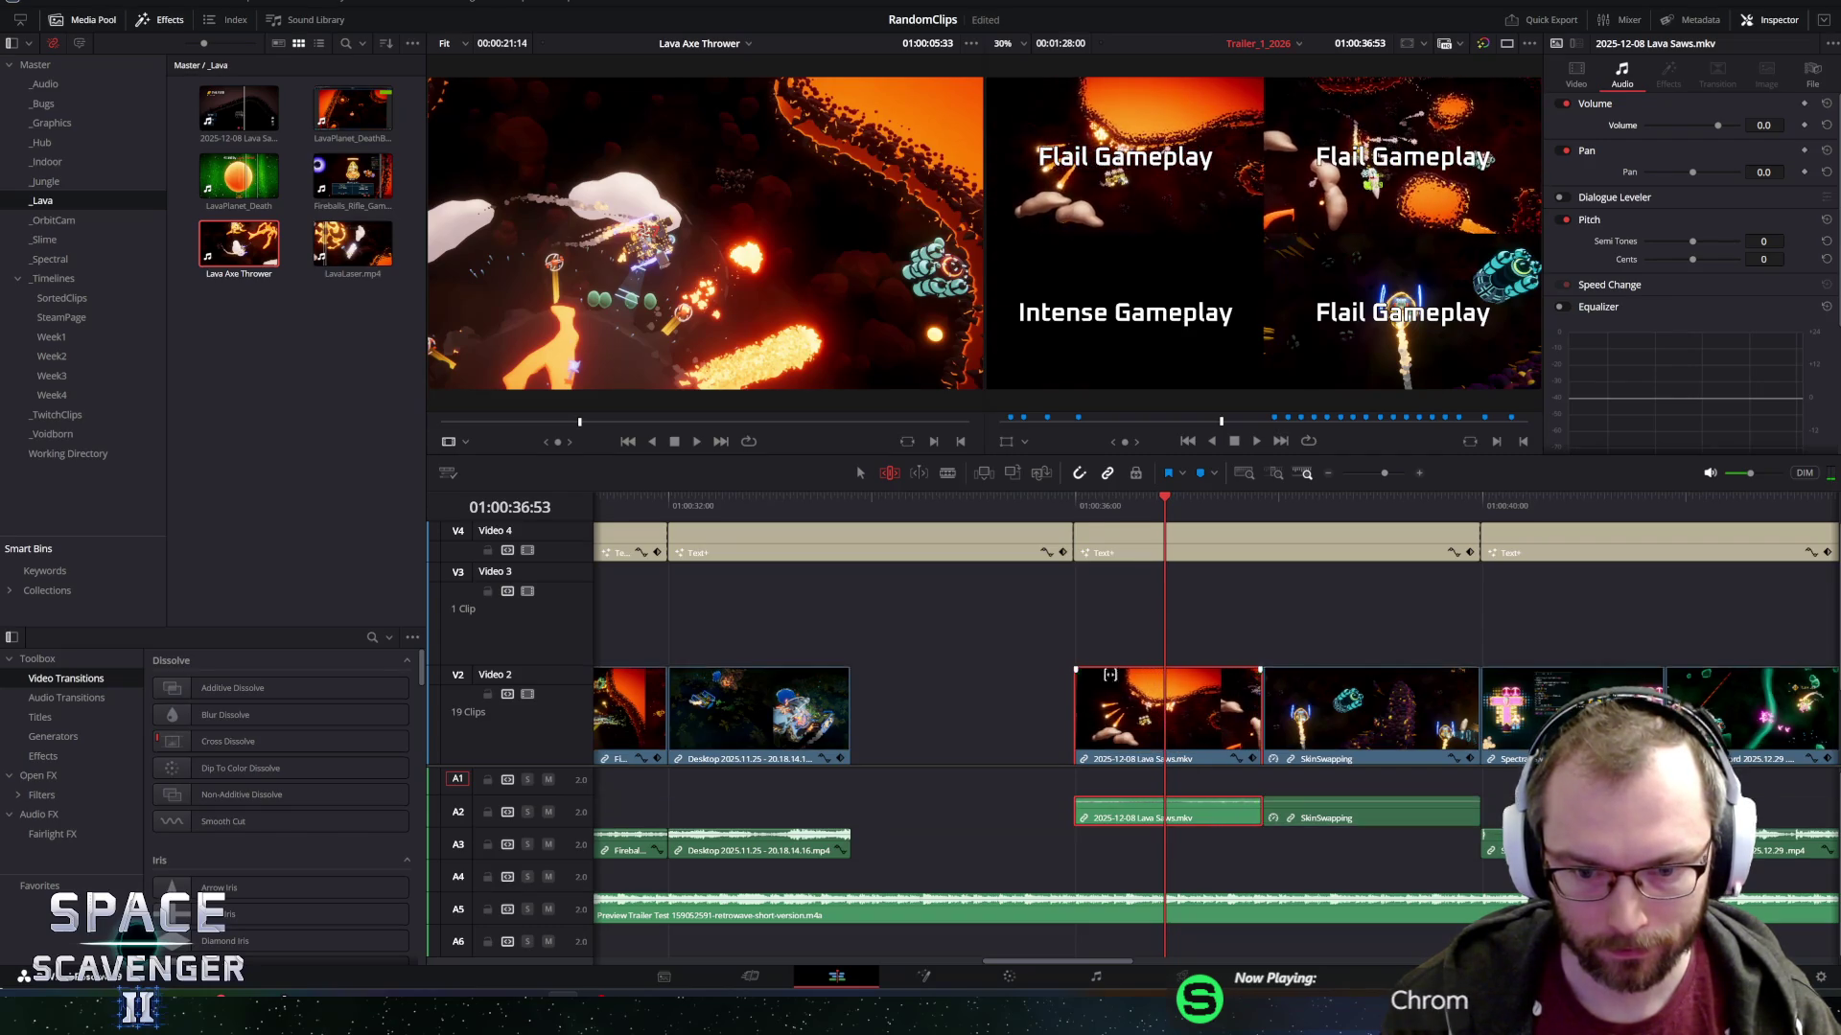
{"action": "left_click_drag", "start_coordinate": [1087, 508], "coordinate": [1077, 512]}
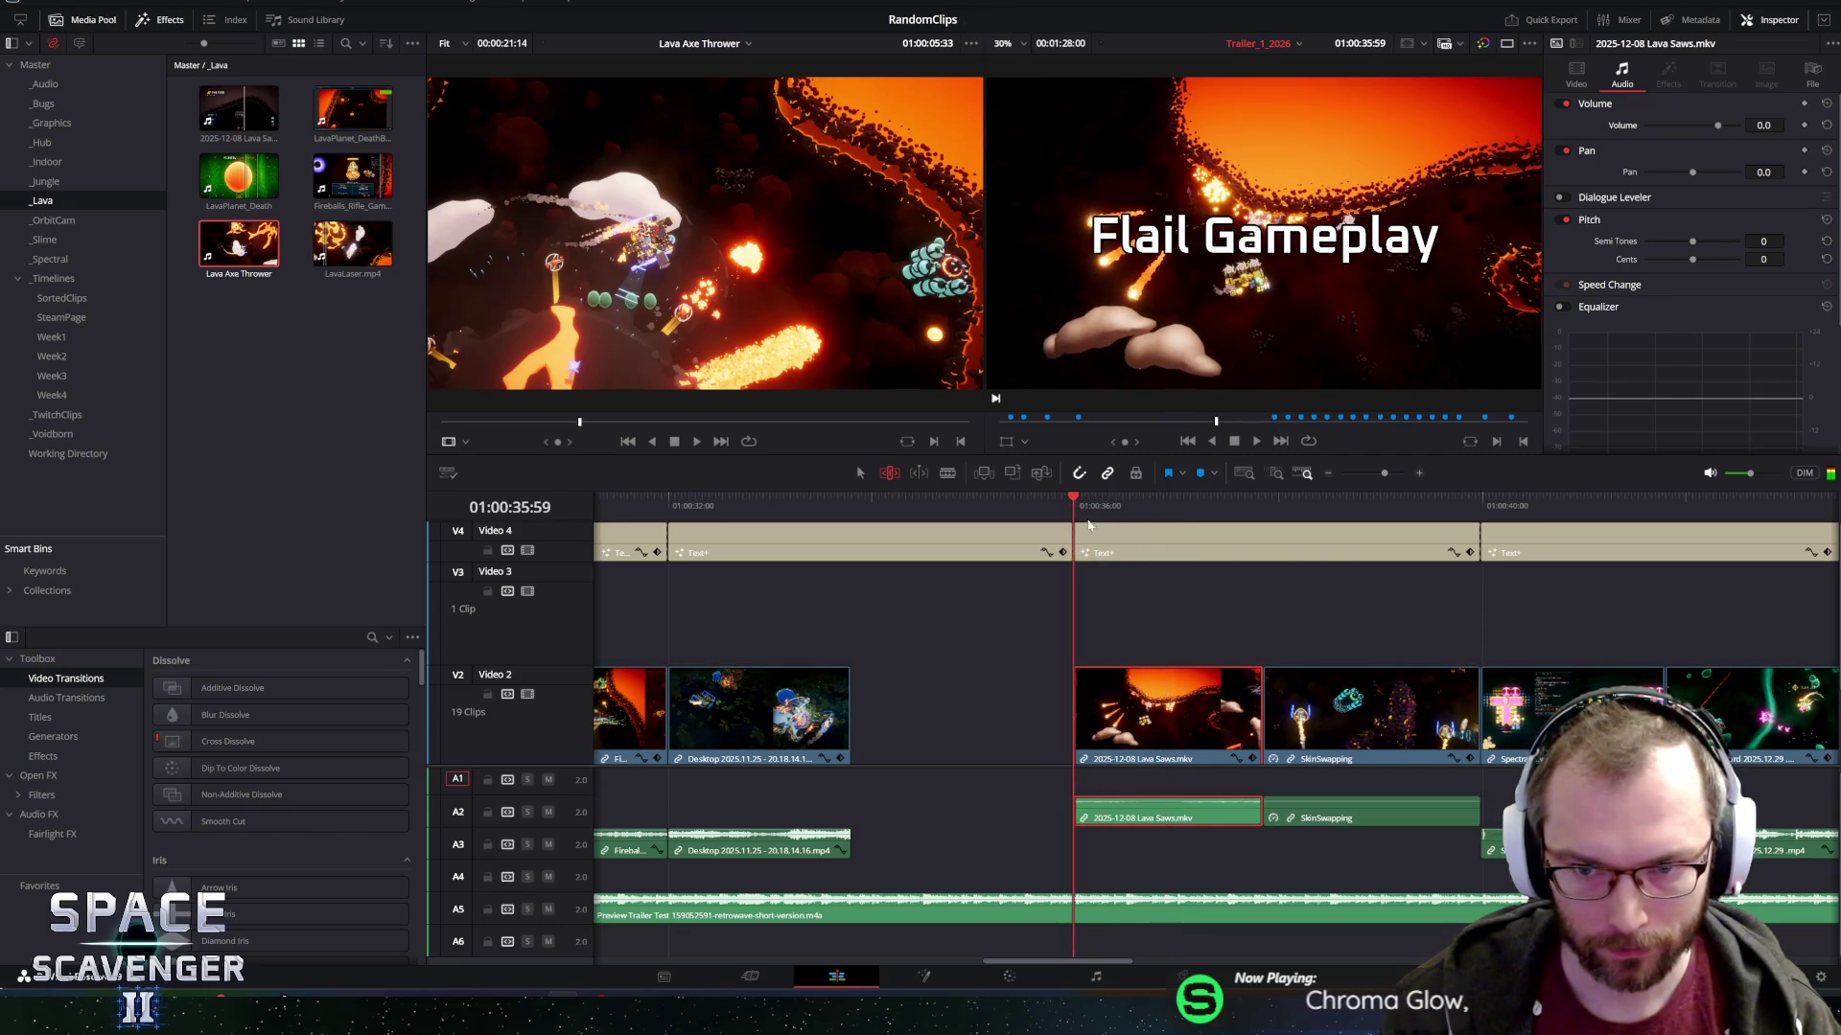
{"action": "key", "text": "space"}
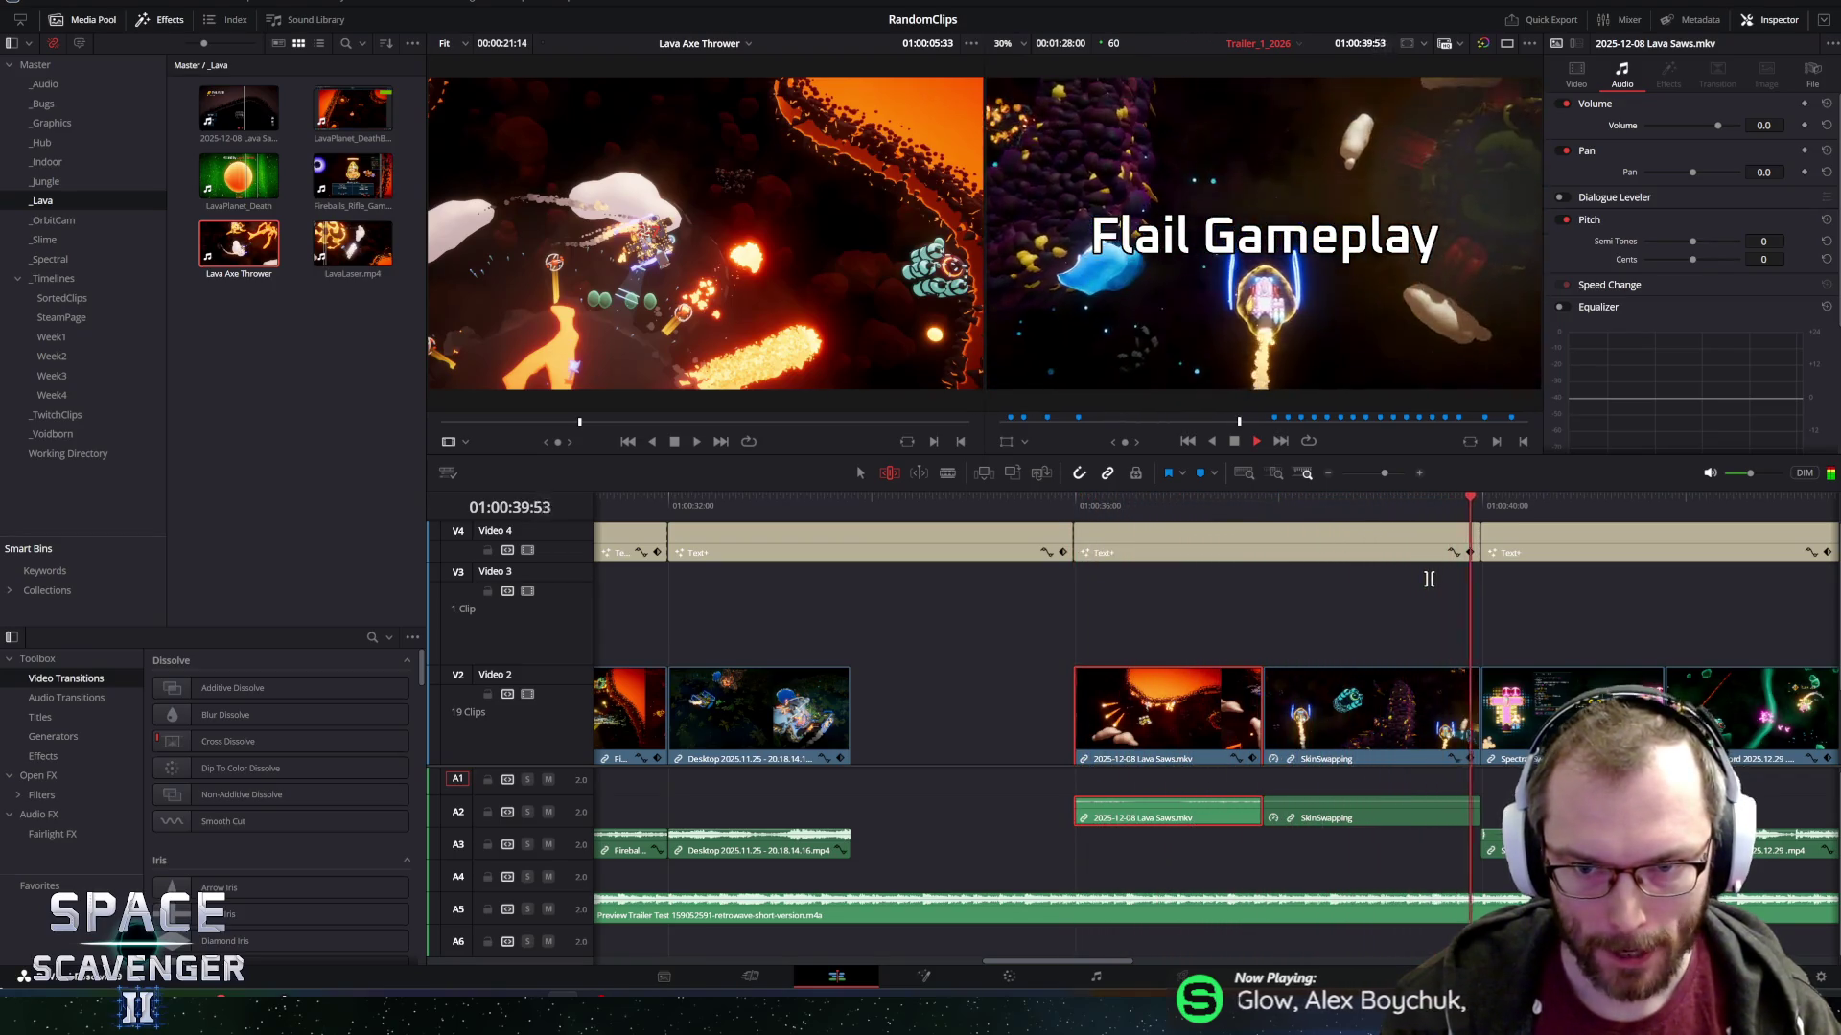
{"action": "key", "text": "space"}
Zoom the timeline out and scrub through Flail Gameplay into the following clips.
{"action": "key", "text": "ctrl+minus"}
{"action": "key", "text": "ctrl+minus"}
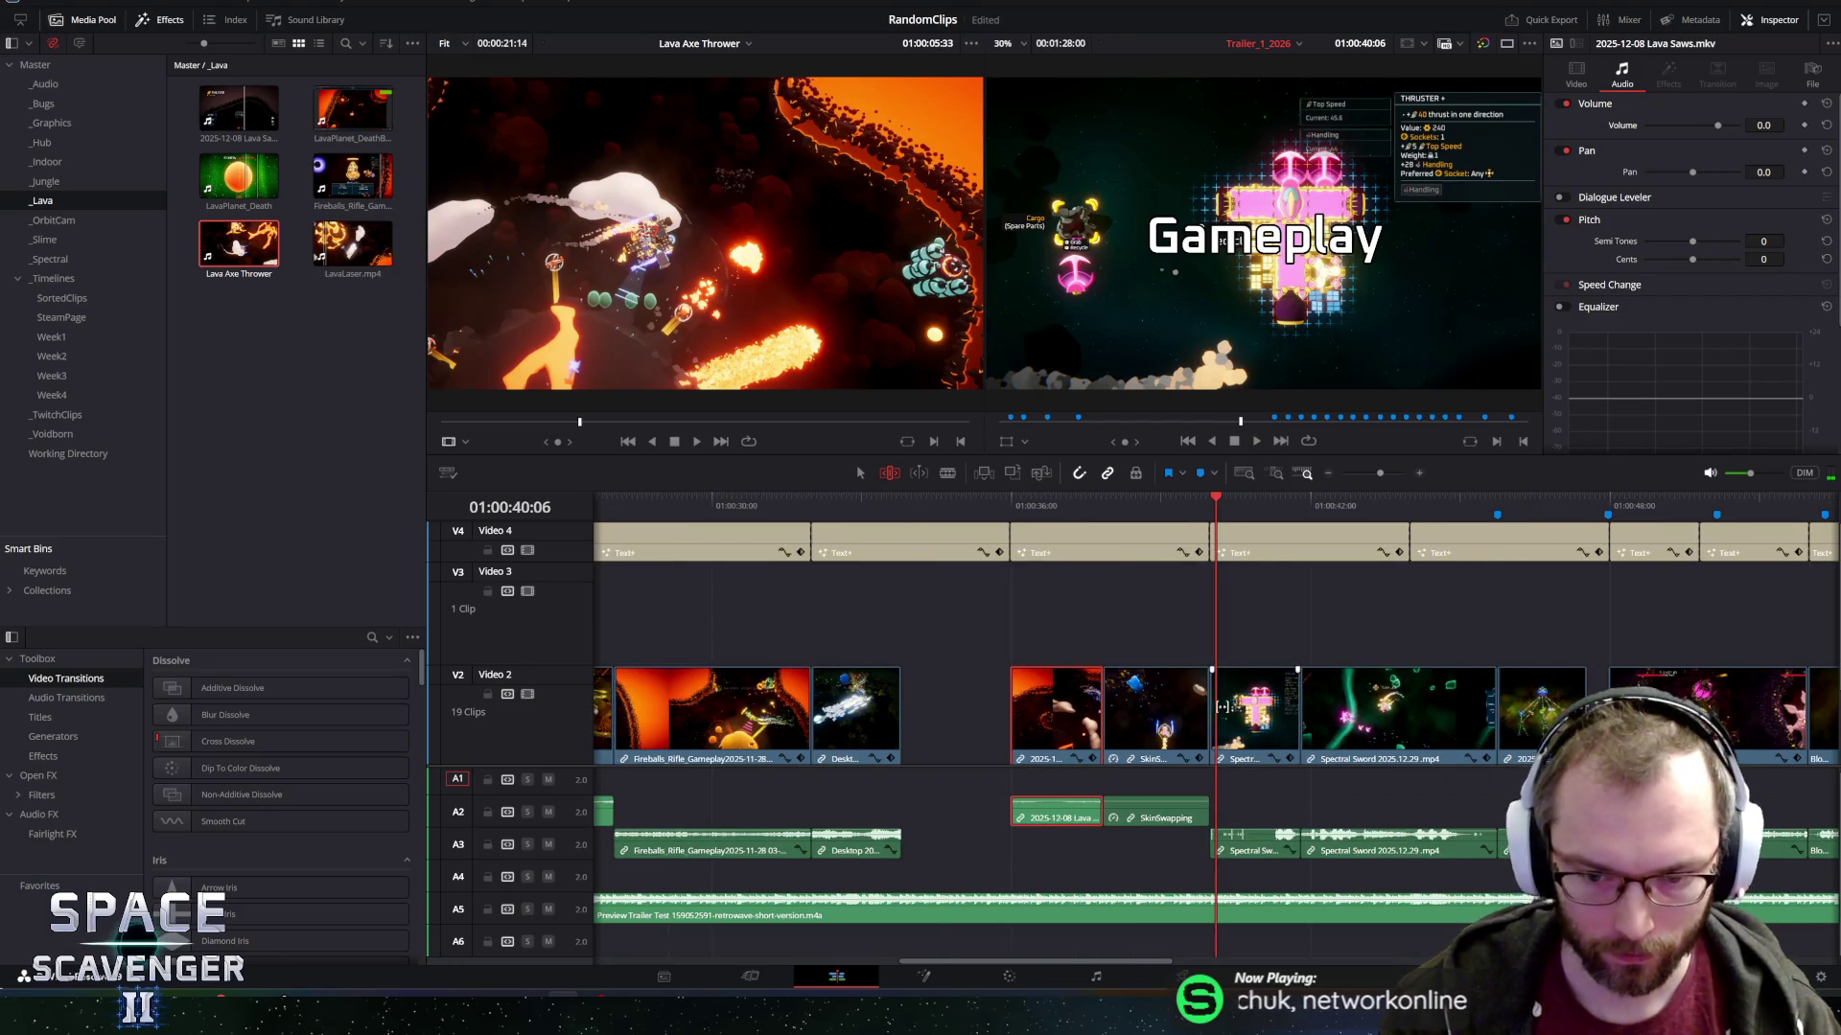
{"action": "mouse_move", "coordinate": [1155, 505]}
{"action": "left_mouse_down"}
{"action": "mouse_move", "coordinate": [1103, 508]}
{"action": "mouse_move", "coordinate": [1208, 525]}
{"action": "mouse_move", "coordinate": [1118, 528]}
{"action": "left_mouse_up"}
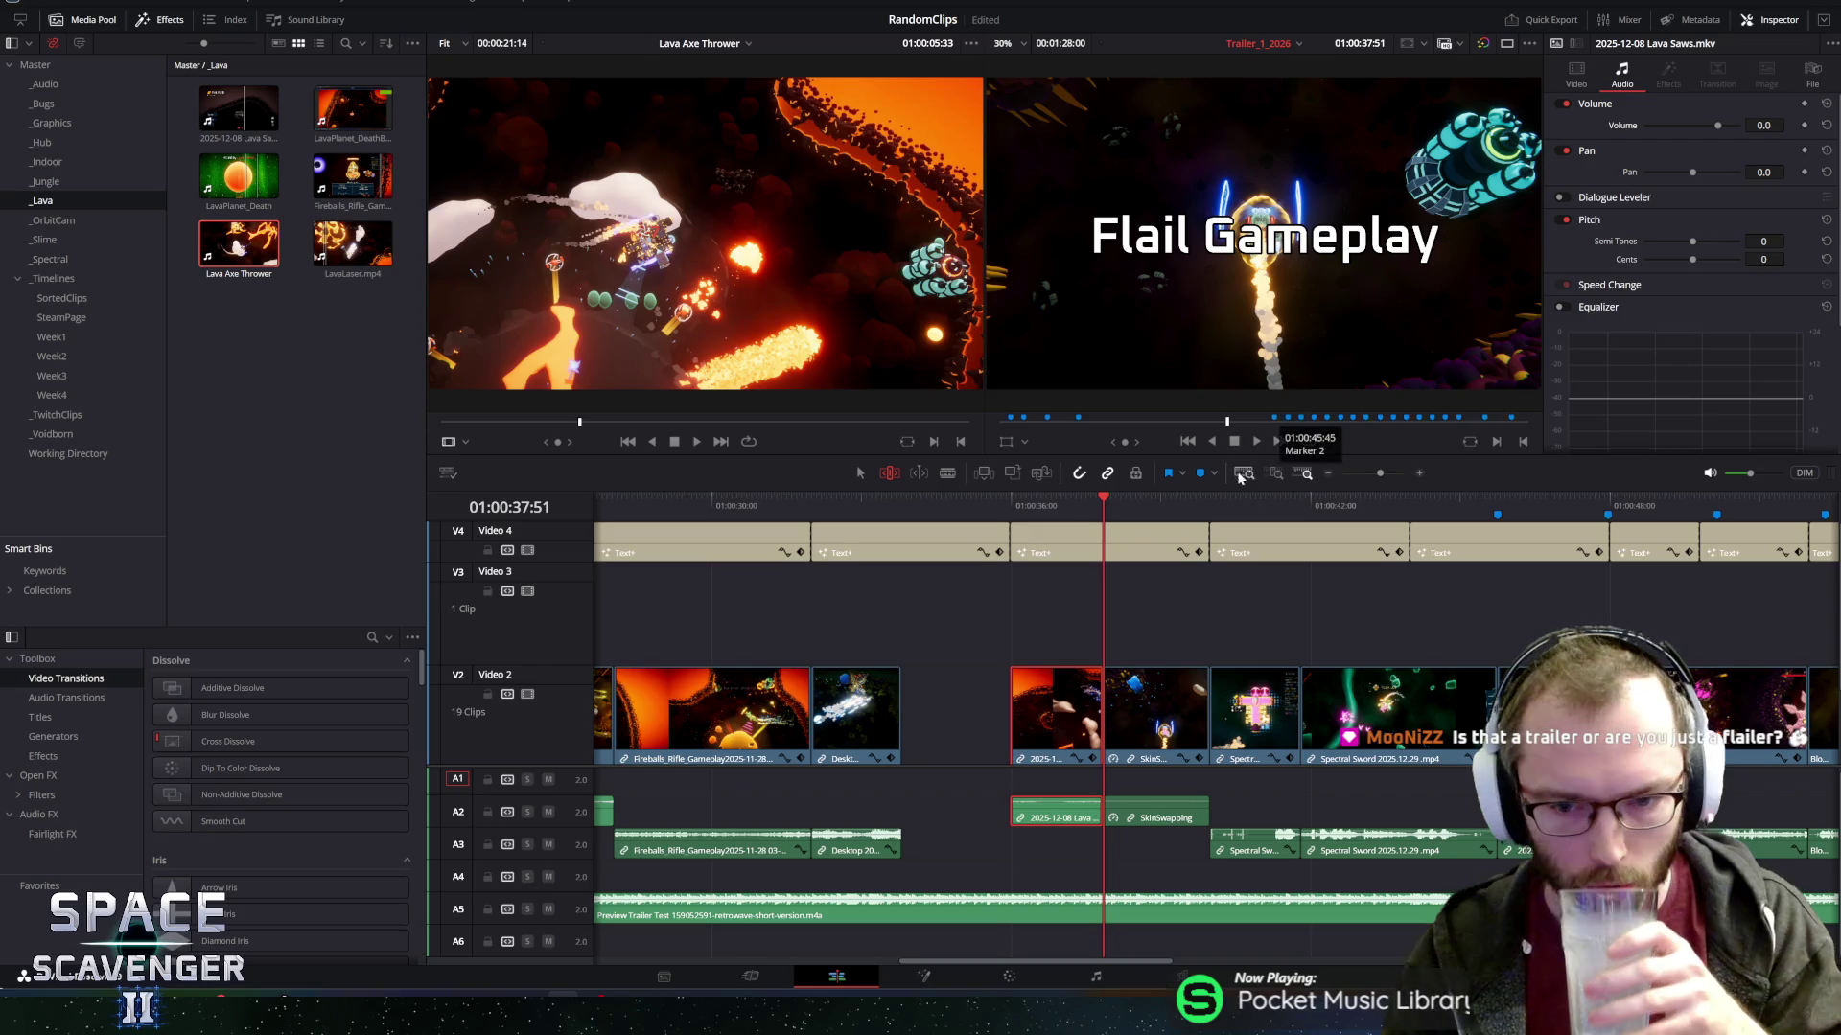
{"action": "mouse_move", "coordinate": [1104, 499]}
{"action": "left_mouse_down"}
{"action": "mouse_move", "coordinate": [1208, 496]}
{"action": "mouse_move", "coordinate": [1128, 496]}
{"action": "left_mouse_up"}
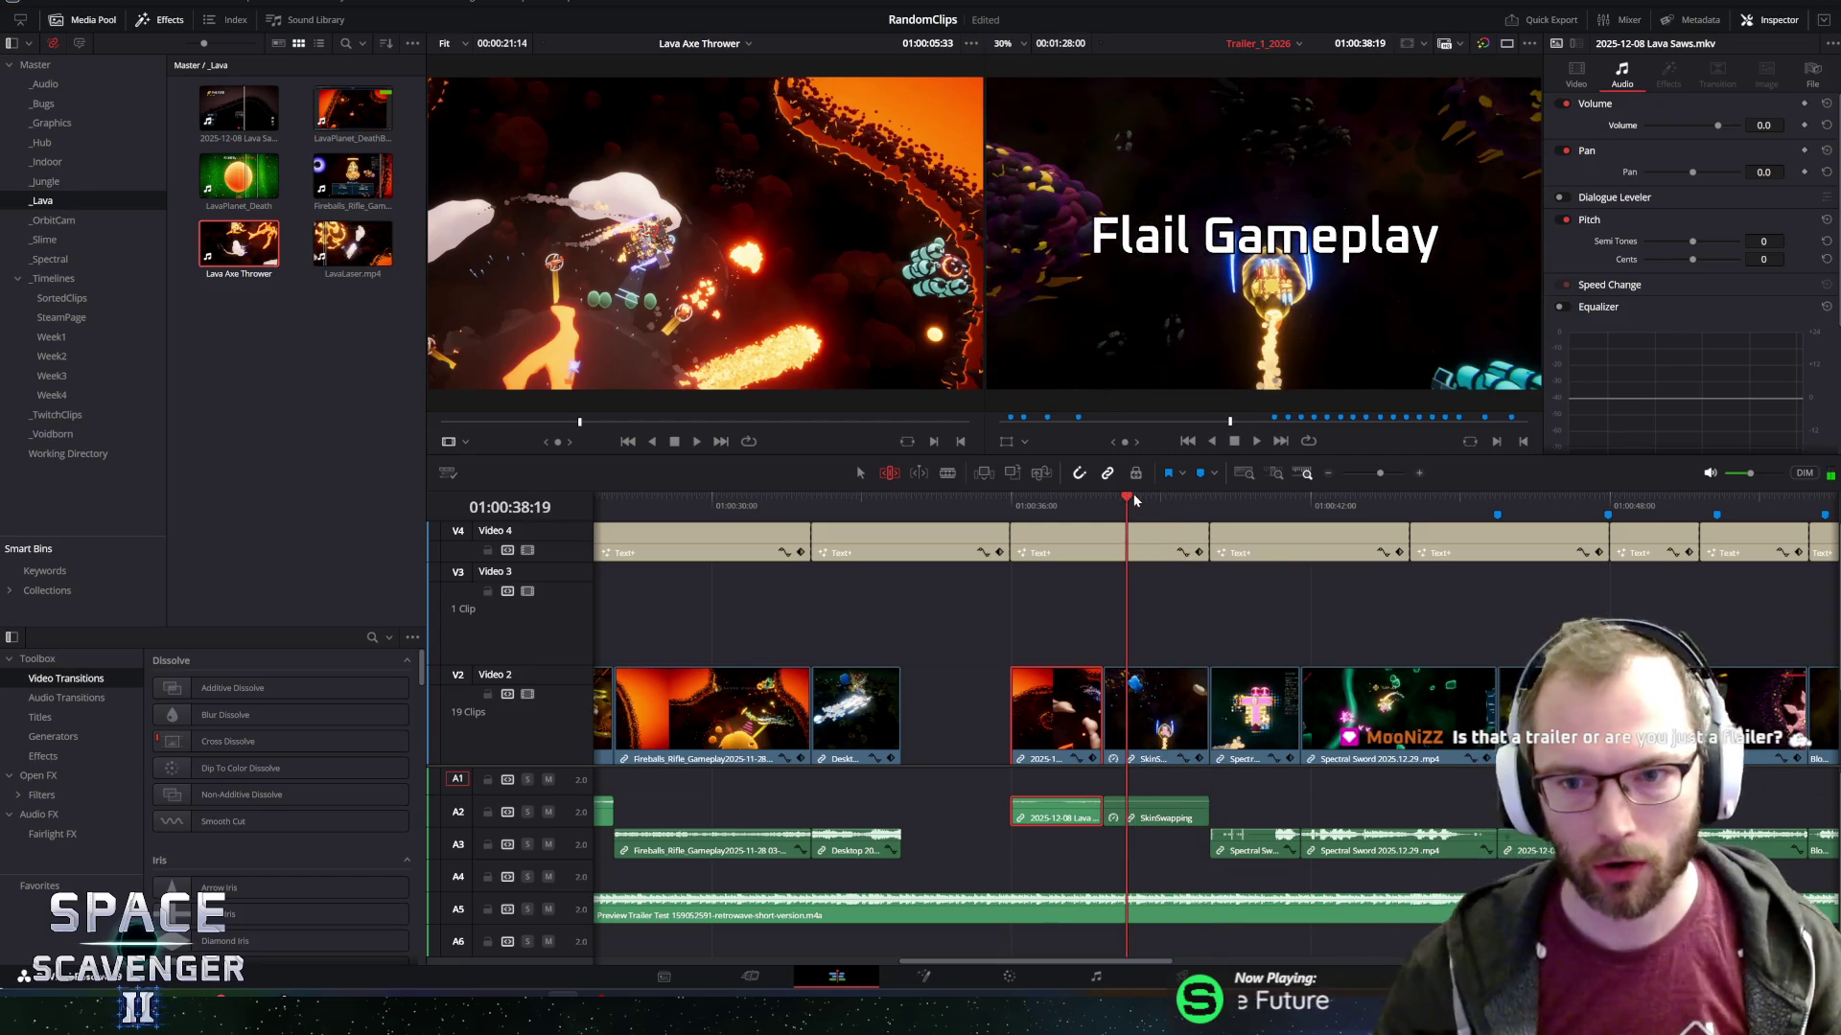
{"action": "mouse_move", "coordinate": [1133, 504]}
{"action": "left_mouse_down"}
{"action": "mouse_move", "coordinate": [1284, 505]}
{"action": "mouse_move", "coordinate": [1141, 508]}
{"action": "left_mouse_up"}
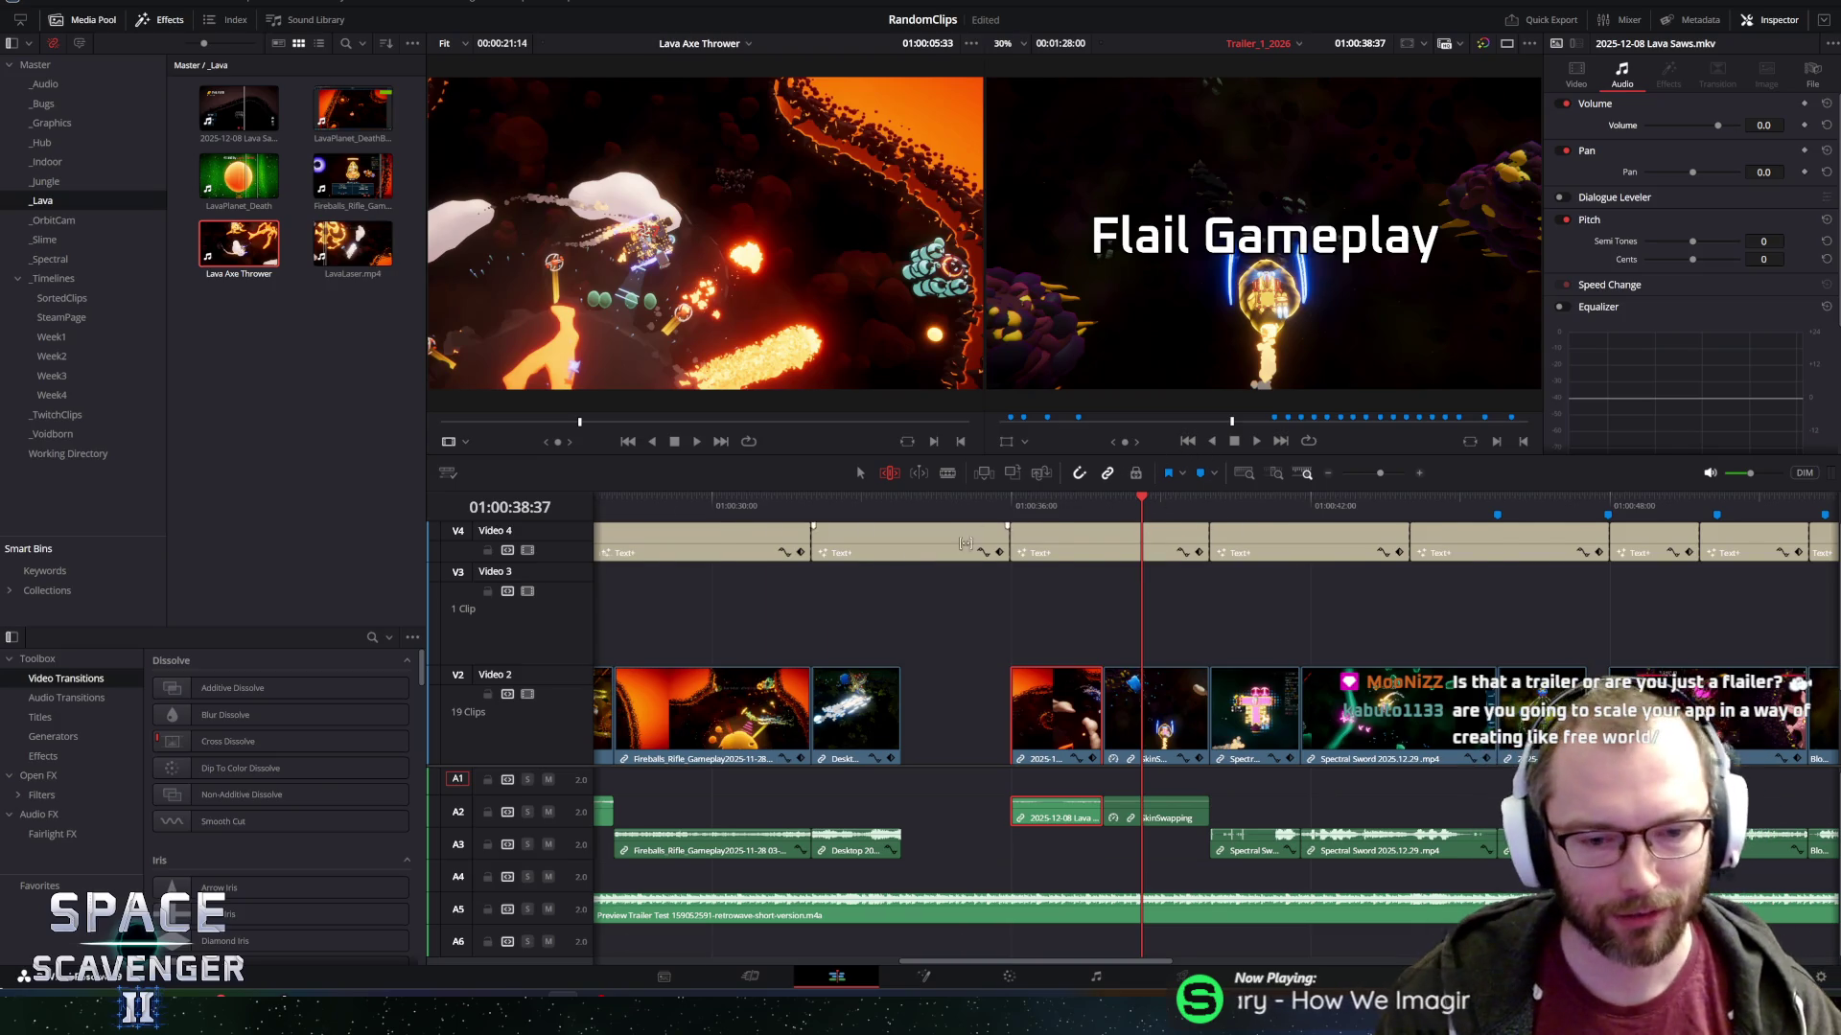
{"action": "scroll", "coordinate": [968, 537], "scroll_direction": "down", "scroll_amount": 3}
{"action": "scroll", "coordinate": [974, 500], "scroll_direction": "up", "scroll_amount": 3}
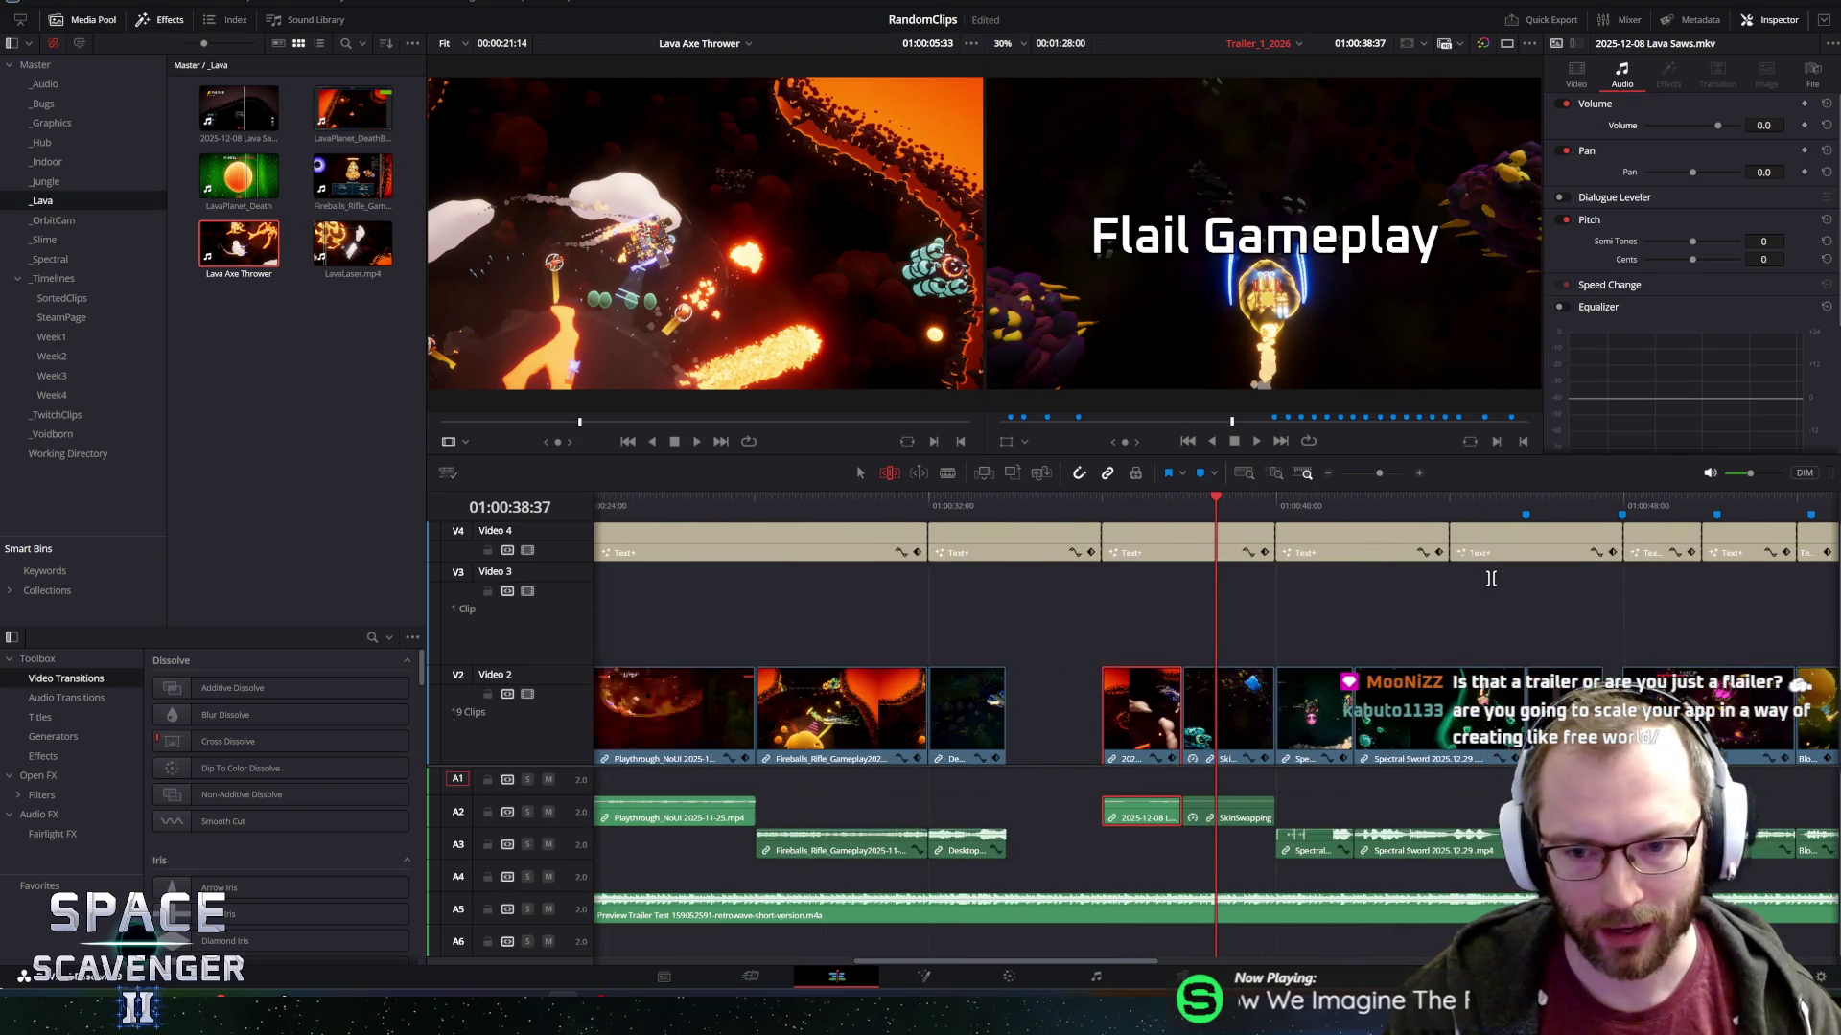
{"action": "left_click_drag", "start_coordinate": [1055, 964], "coordinate": [1107, 963]}
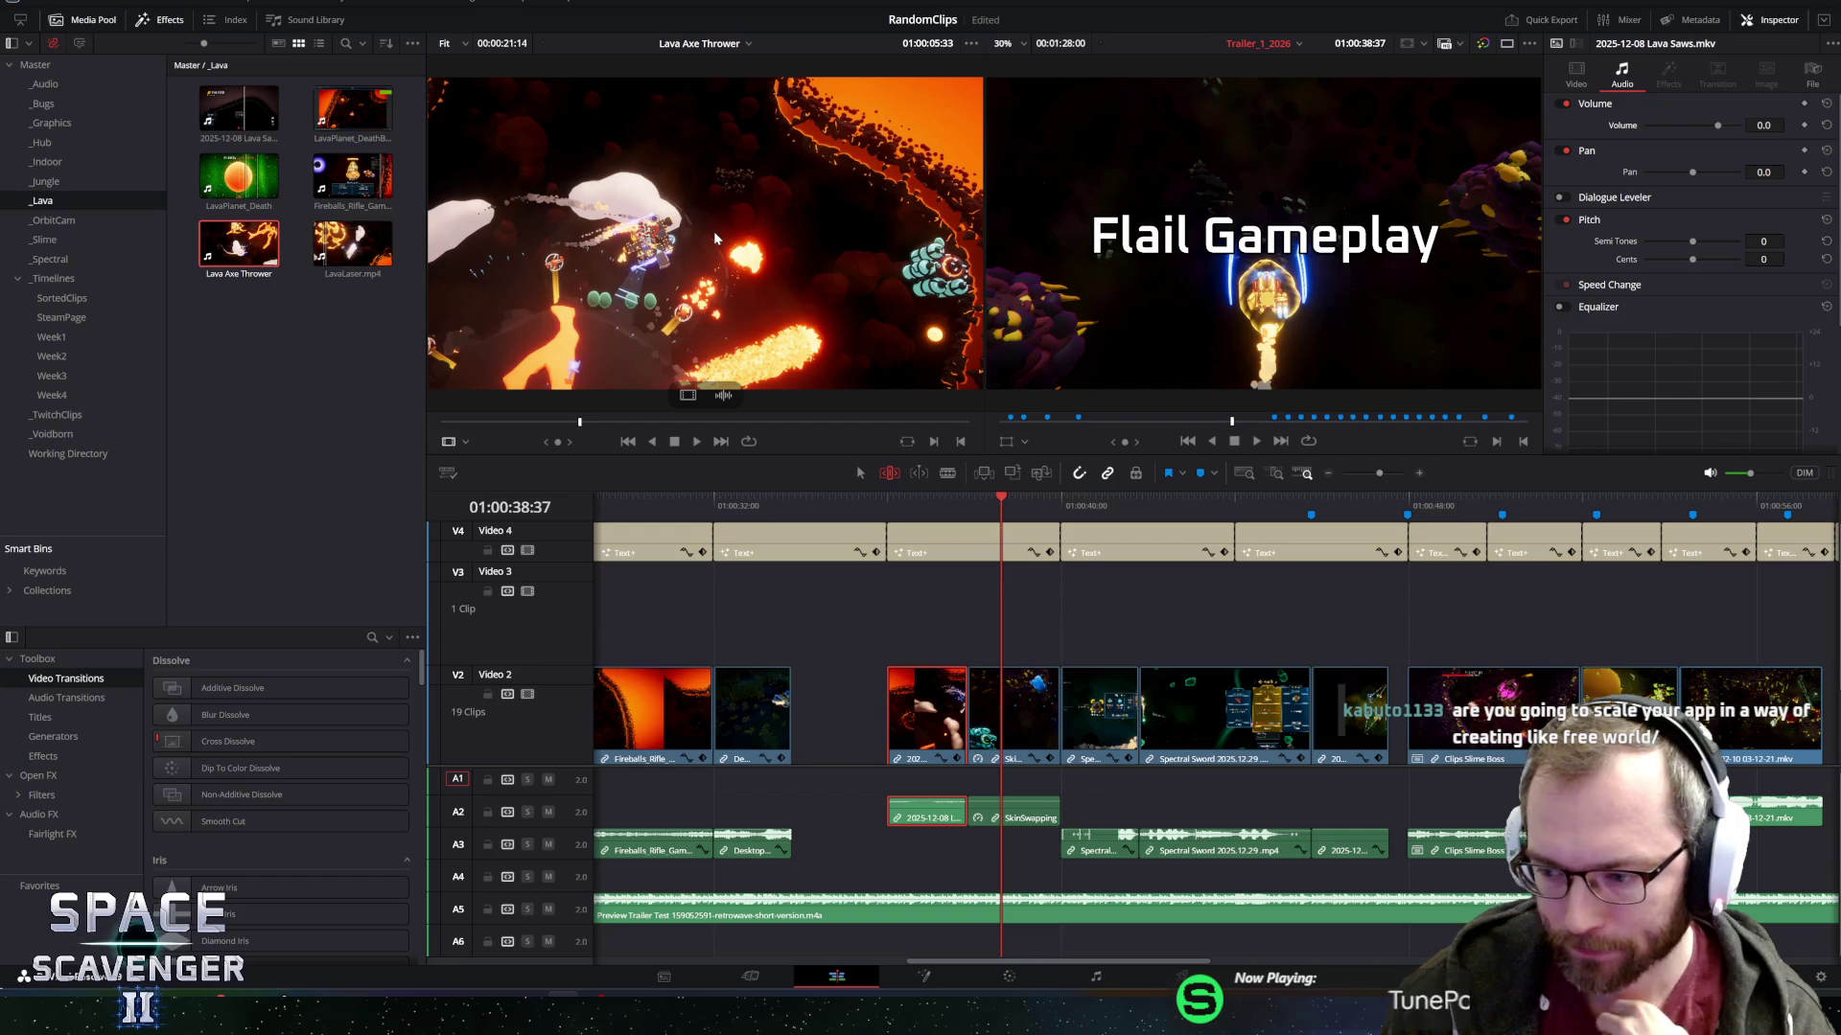
{"action": "left_click", "coordinate": [1018, 497]}
{"action": "mouse_move", "coordinate": [1018, 498]}
{"action": "left_mouse_down"}
{"action": "mouse_move", "coordinate": [1387, 517]}
{"action": "mouse_move", "coordinate": [1254, 521]}
{"action": "left_mouse_up"}
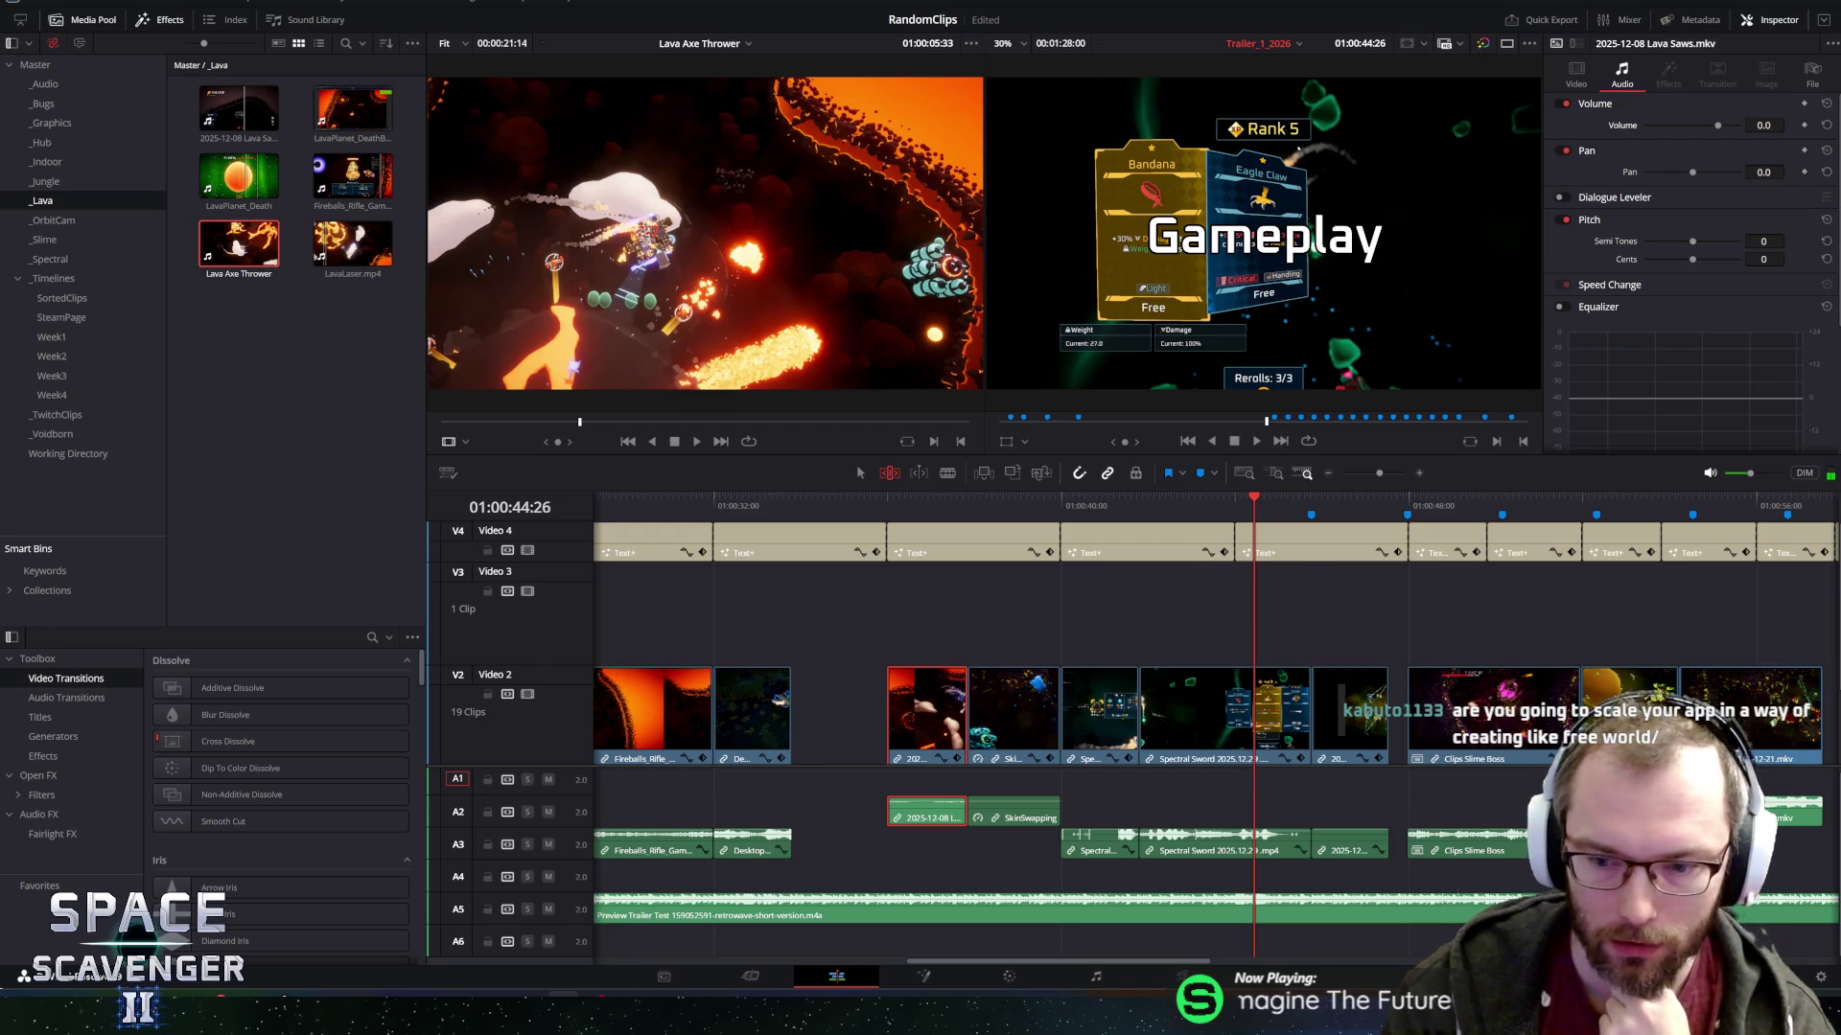
{"action": "key", "text": "ctrl+minus"}
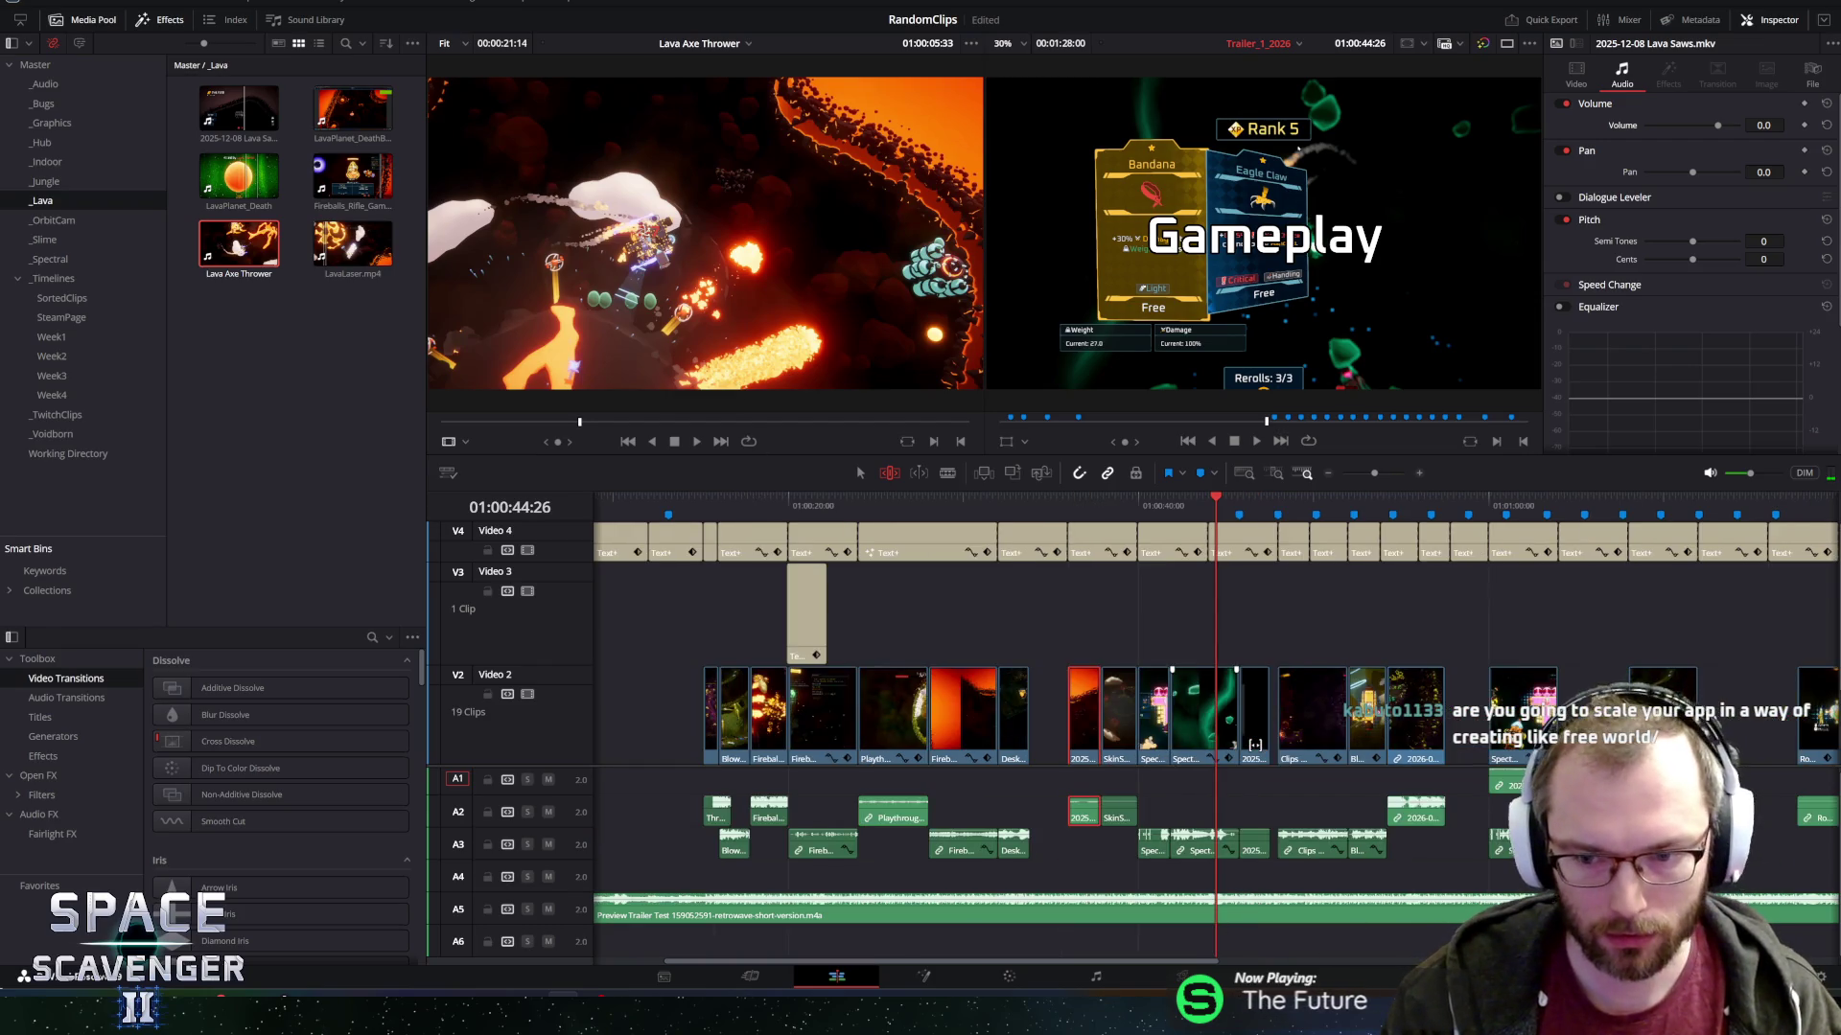
{"action": "left_click_drag", "start_coordinate": [1242, 498], "coordinate": [1239, 500]}
{"action": "key", "text": "space"}
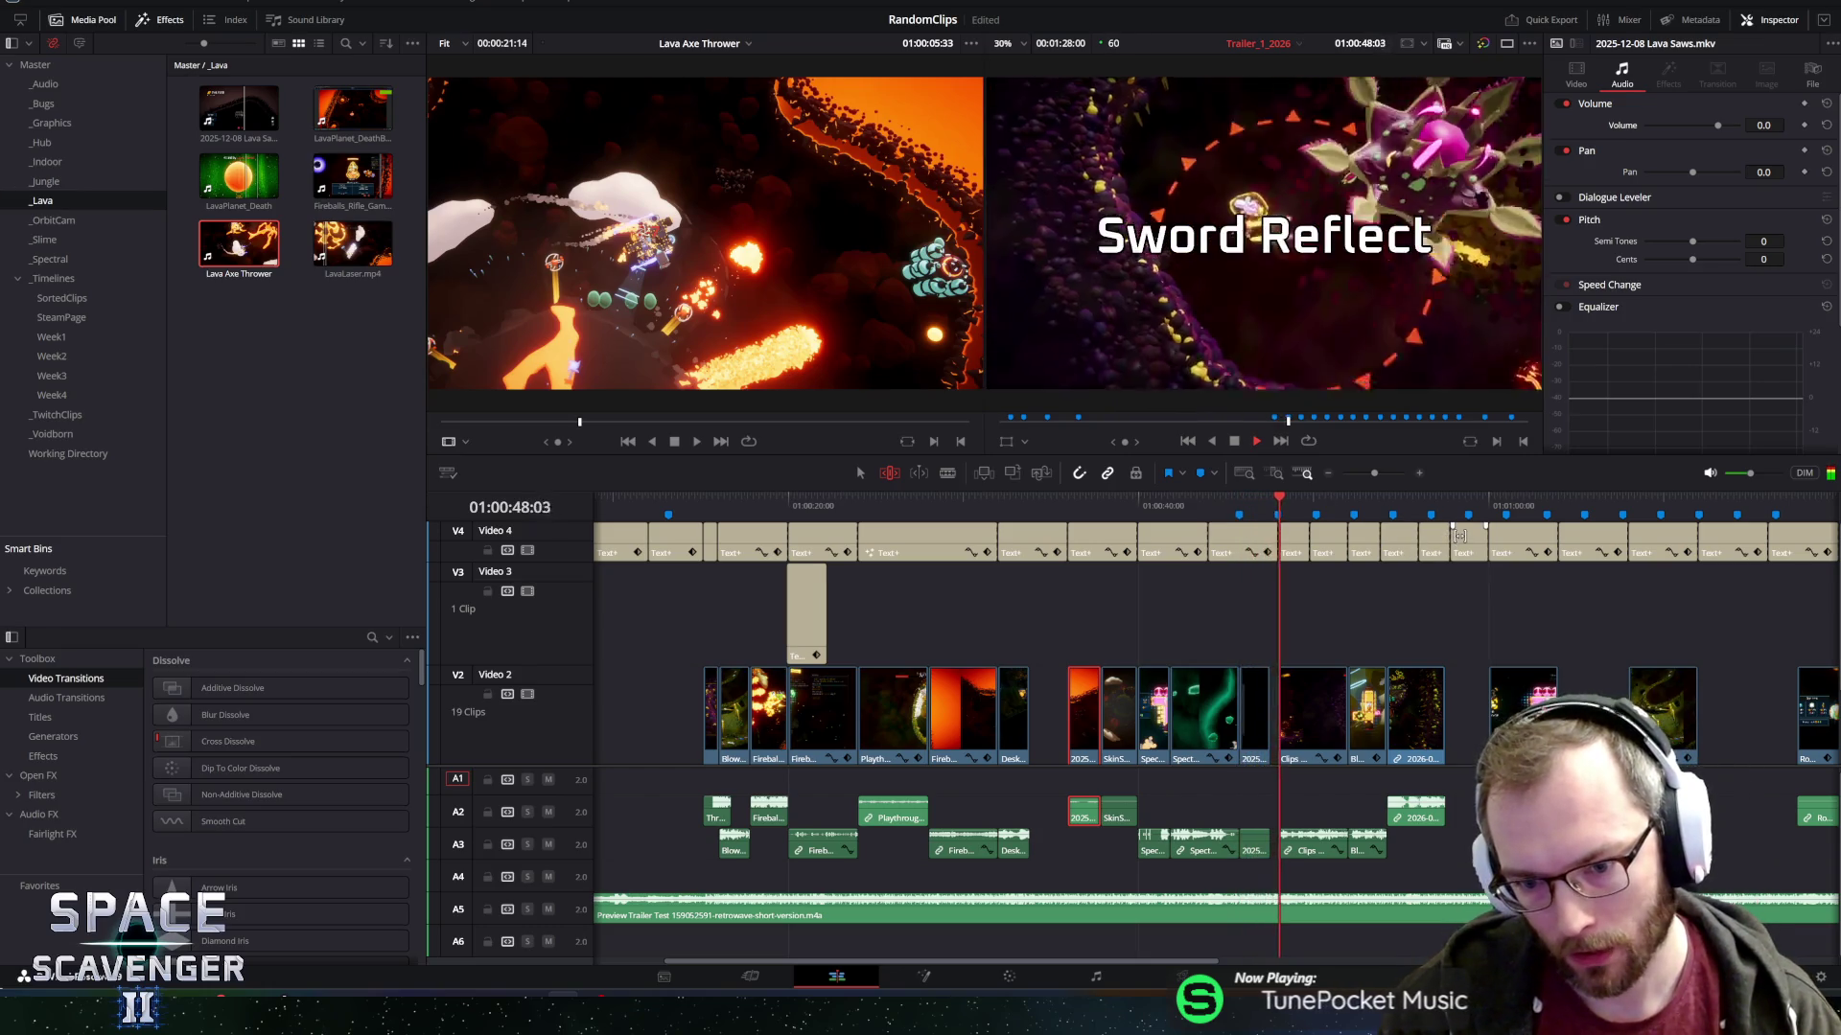
{"action": "key", "text": "space"}
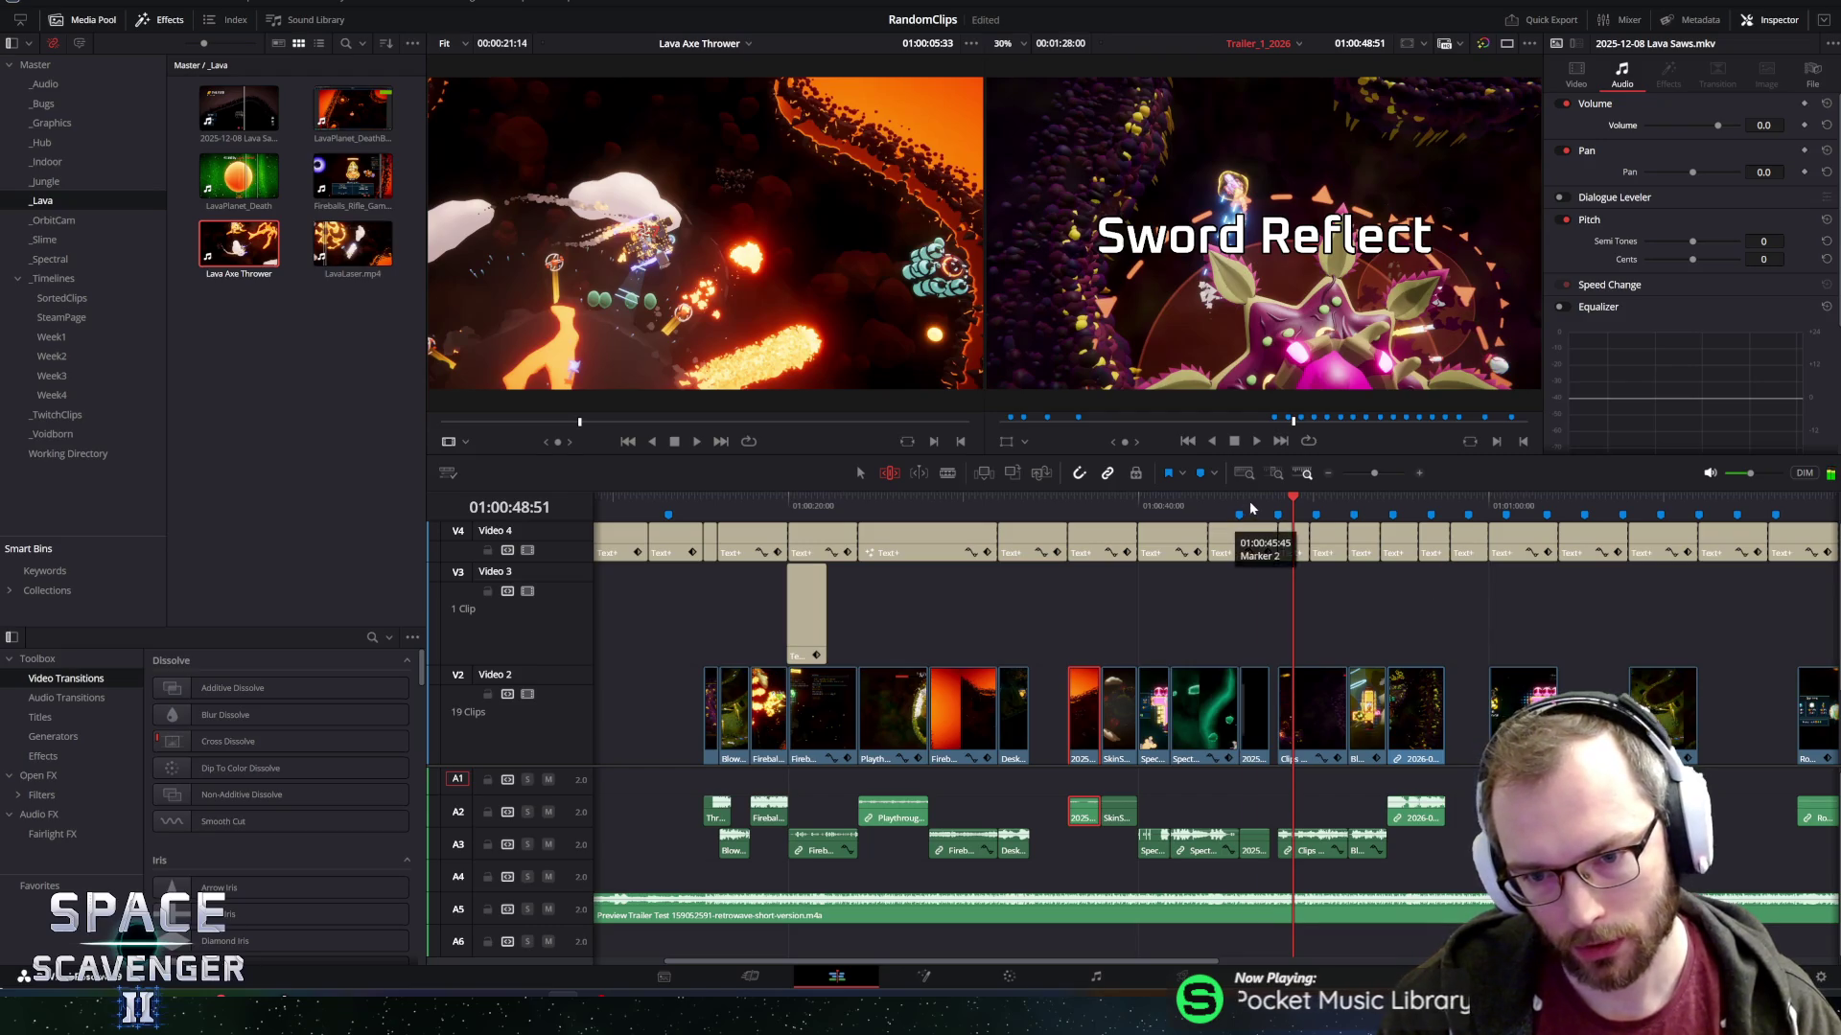
{"action": "left_click", "coordinate": [1253, 506]}
{"action": "left_click", "coordinate": [1220, 502]}
{"action": "key", "text": "space"}
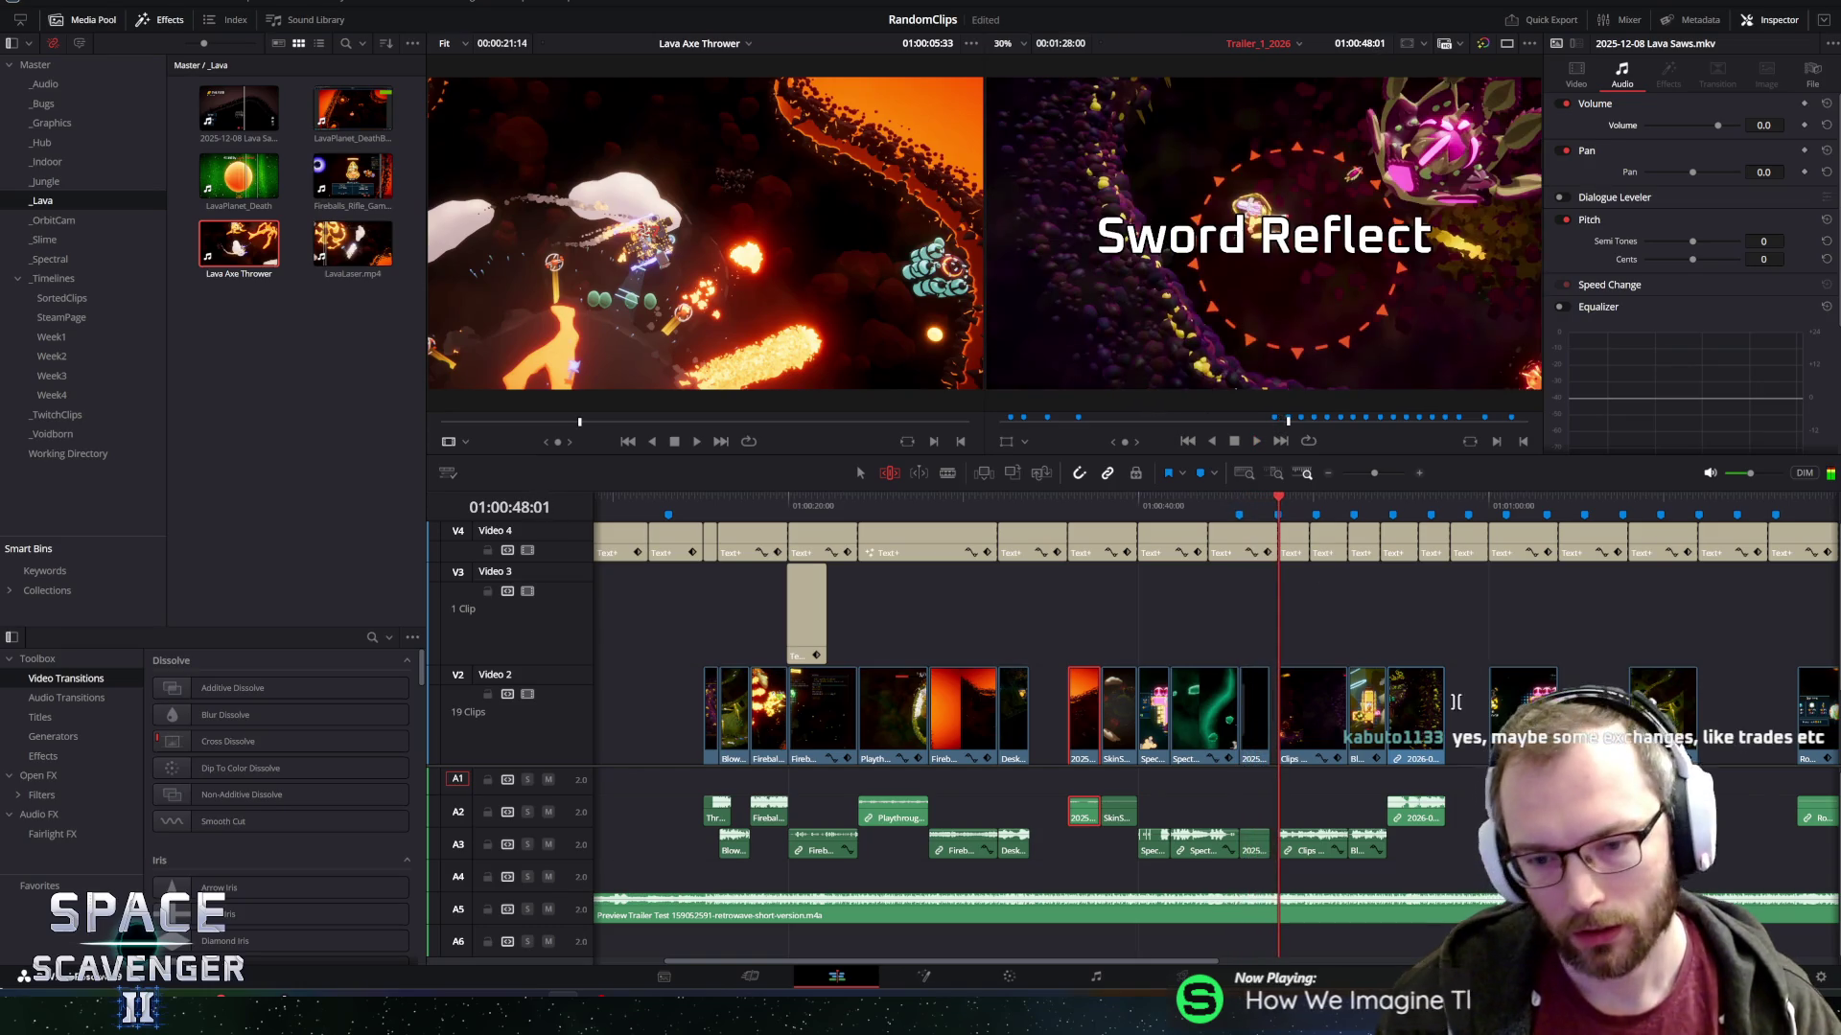
{"action": "key", "text": "ctrl+equal"}
{"action": "key", "text": "ctrl+equal"}
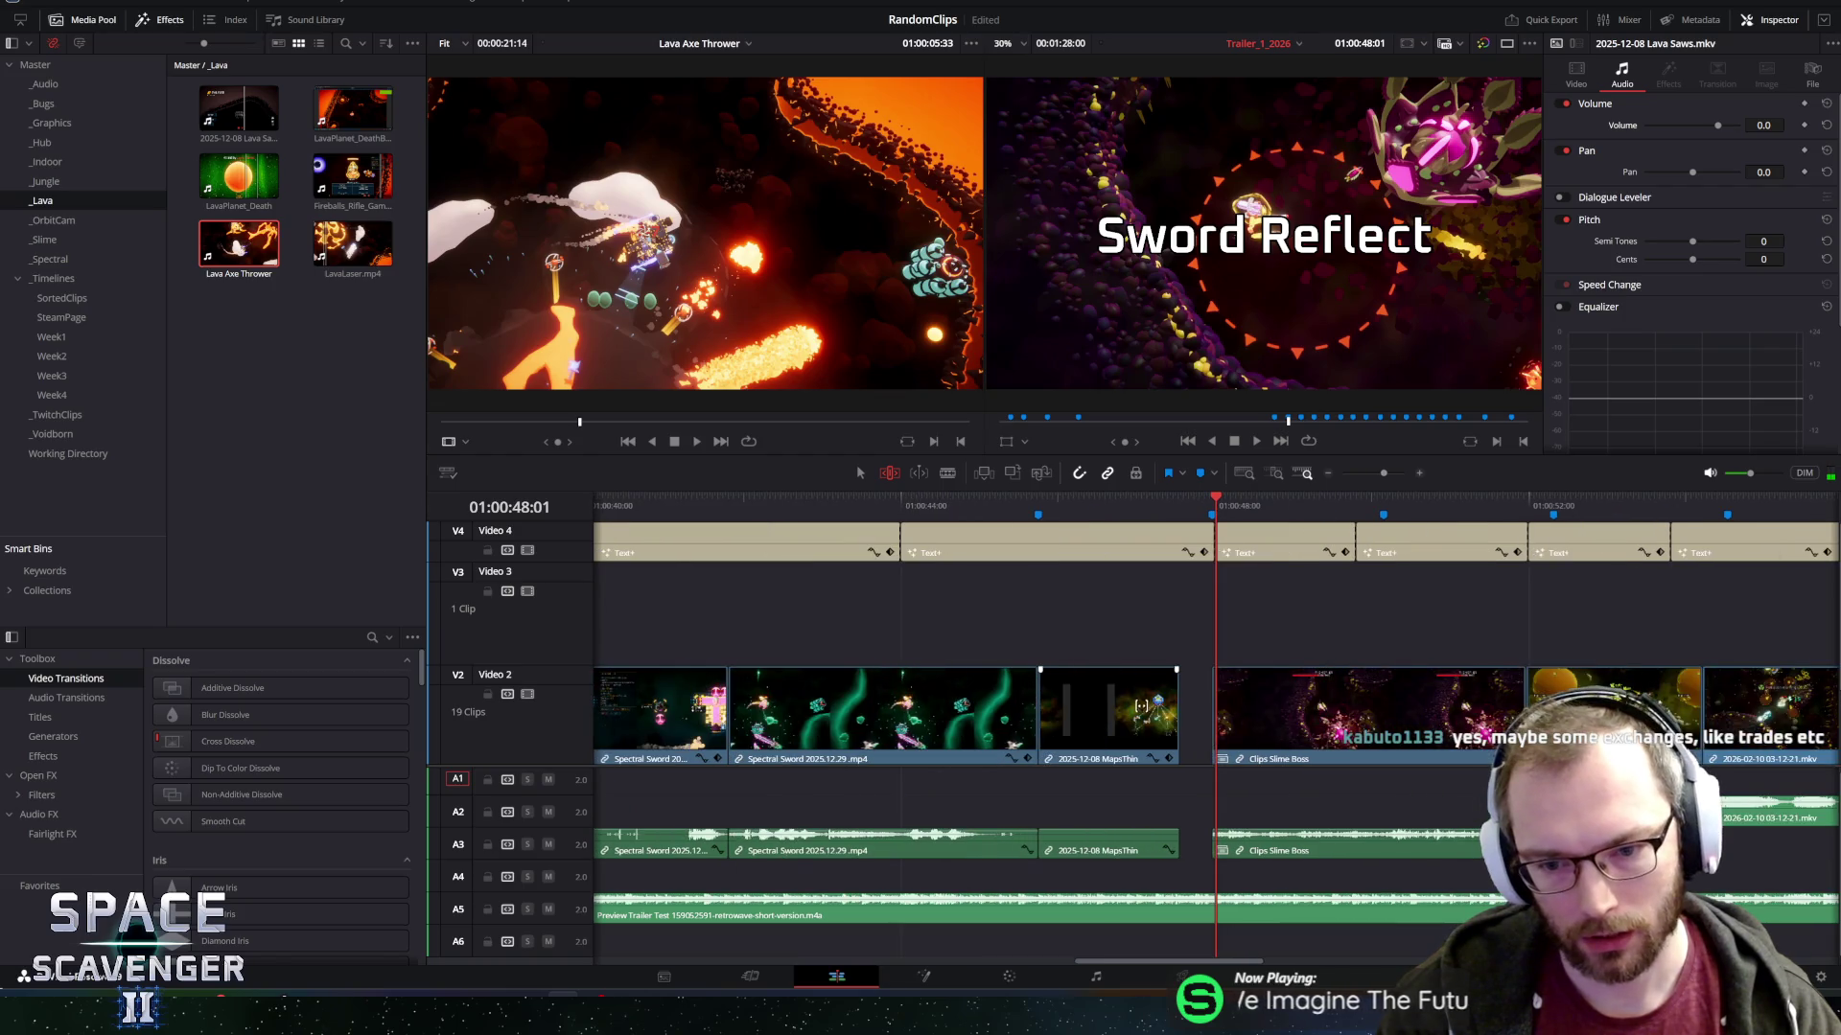
Move the 2025-12-08 MapsThin clip from Video 2 up to Video 3 and save the project.
{"action": "left_click", "coordinate": [859, 472]}
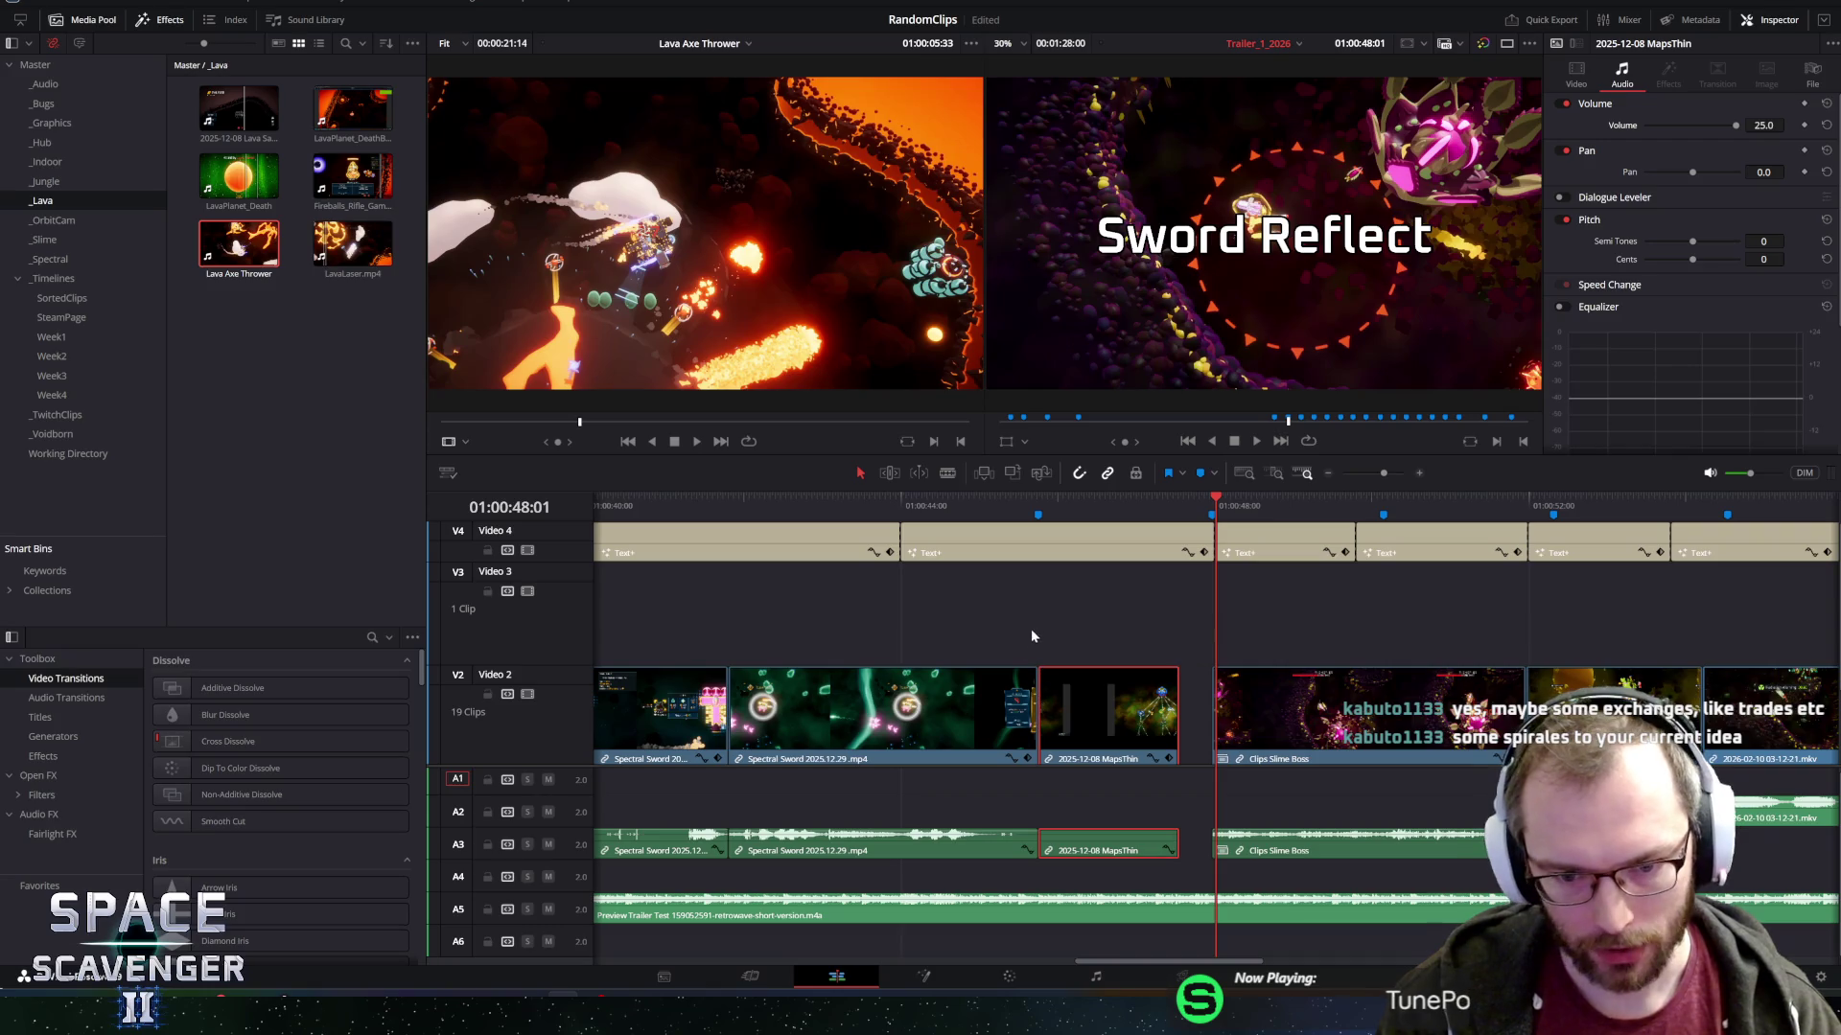
{"action": "key", "text": "ctrl+minus"}
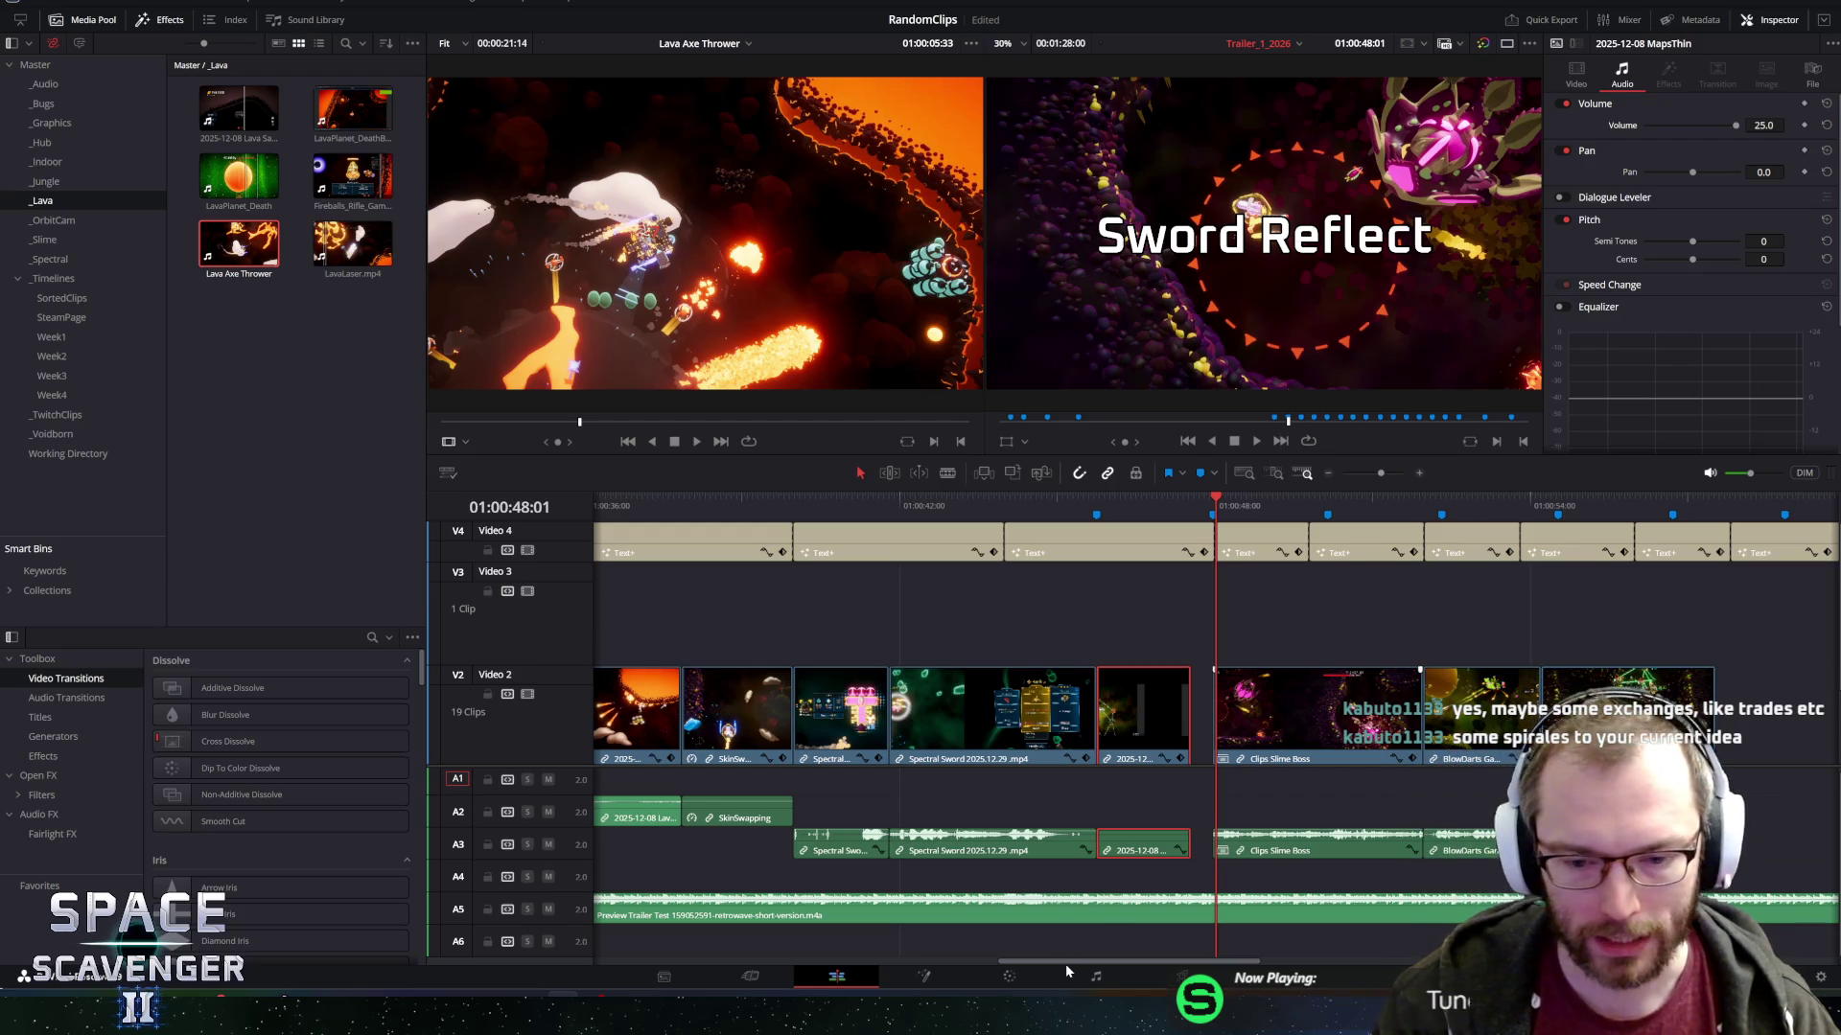
{"action": "scroll", "coordinate": [830, 793], "scroll_direction": "right", "scroll_amount": 5}
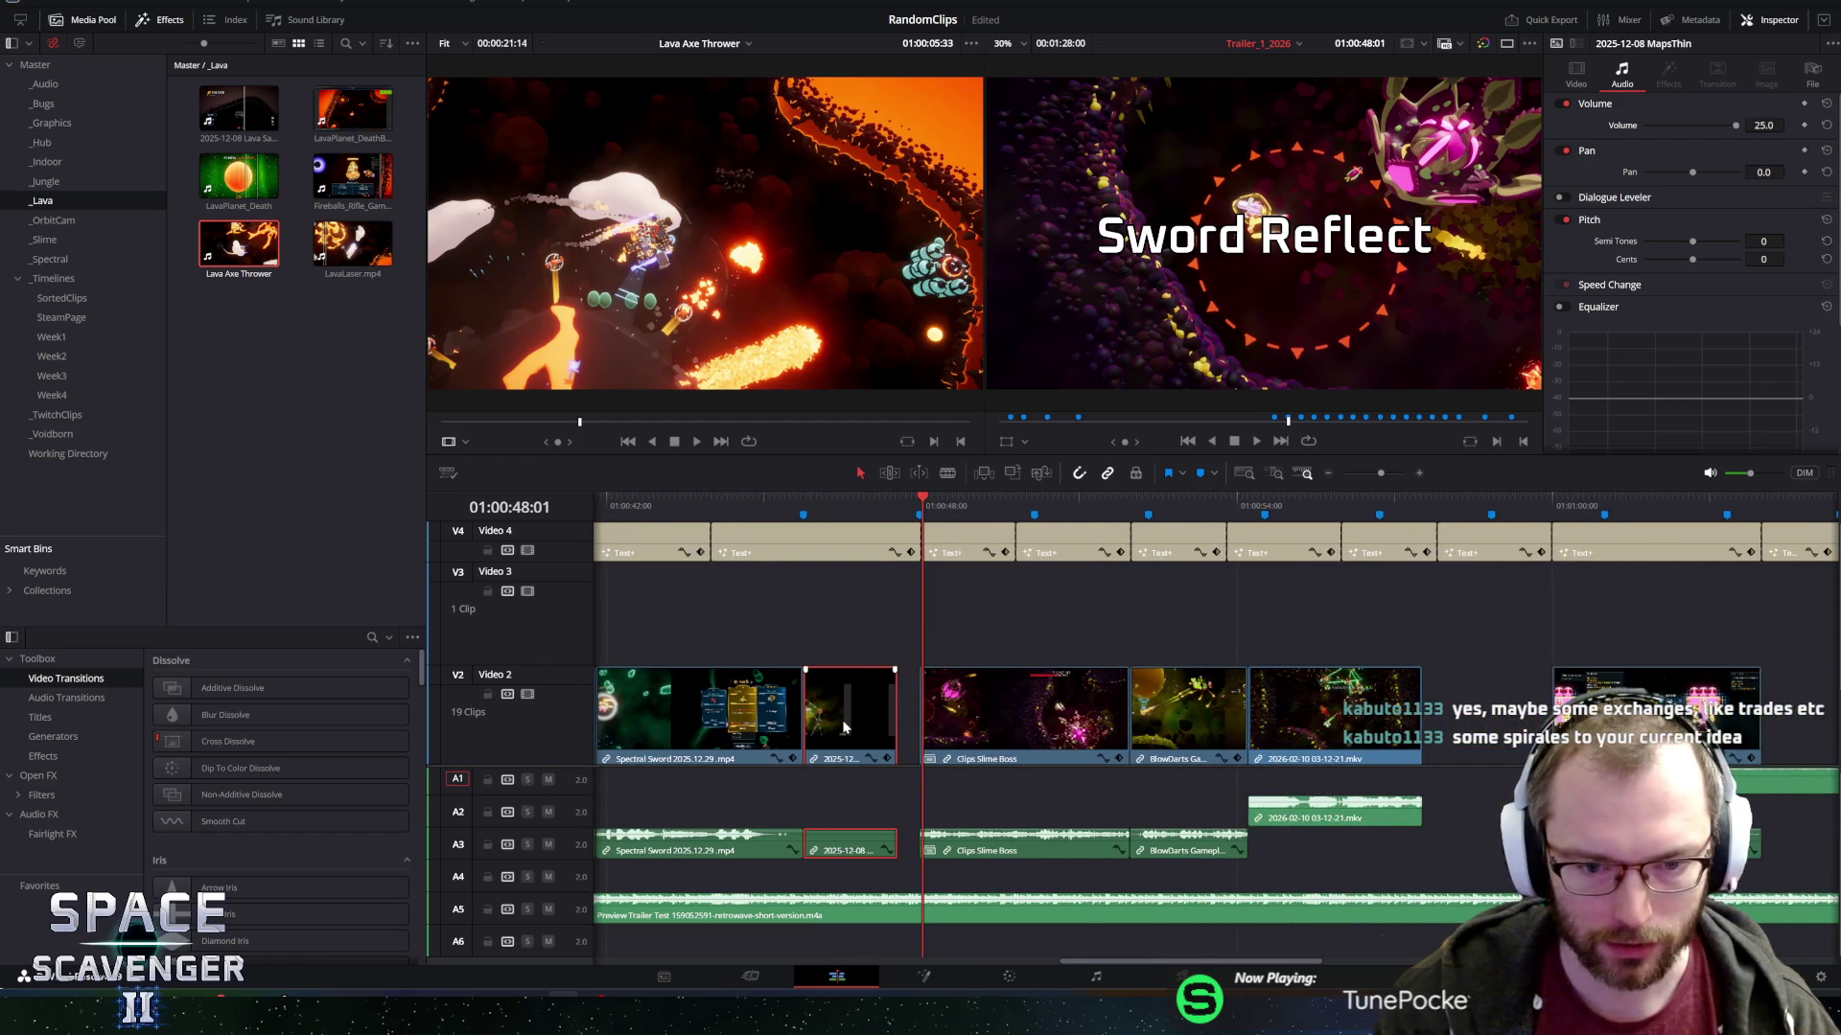
{"action": "mouse_move", "coordinate": [842, 747]}
{"action": "left_mouse_down"}
{"action": "mouse_move", "coordinate": [1025, 644]}
{"action": "mouse_move", "coordinate": [1076, 643]}
{"action": "left_mouse_up"}
{"action": "key", "text": "ctrl+s"}
Select the Clips Slime Boss clip following the new gap on Video 2.
{"action": "mouse_move", "coordinate": [852, 618]}
{"action": "left_mouse_down"}
{"action": "mouse_move", "coordinate": [903, 709]}
{"action": "mouse_move", "coordinate": [936, 727]}
{"action": "left_mouse_up"}
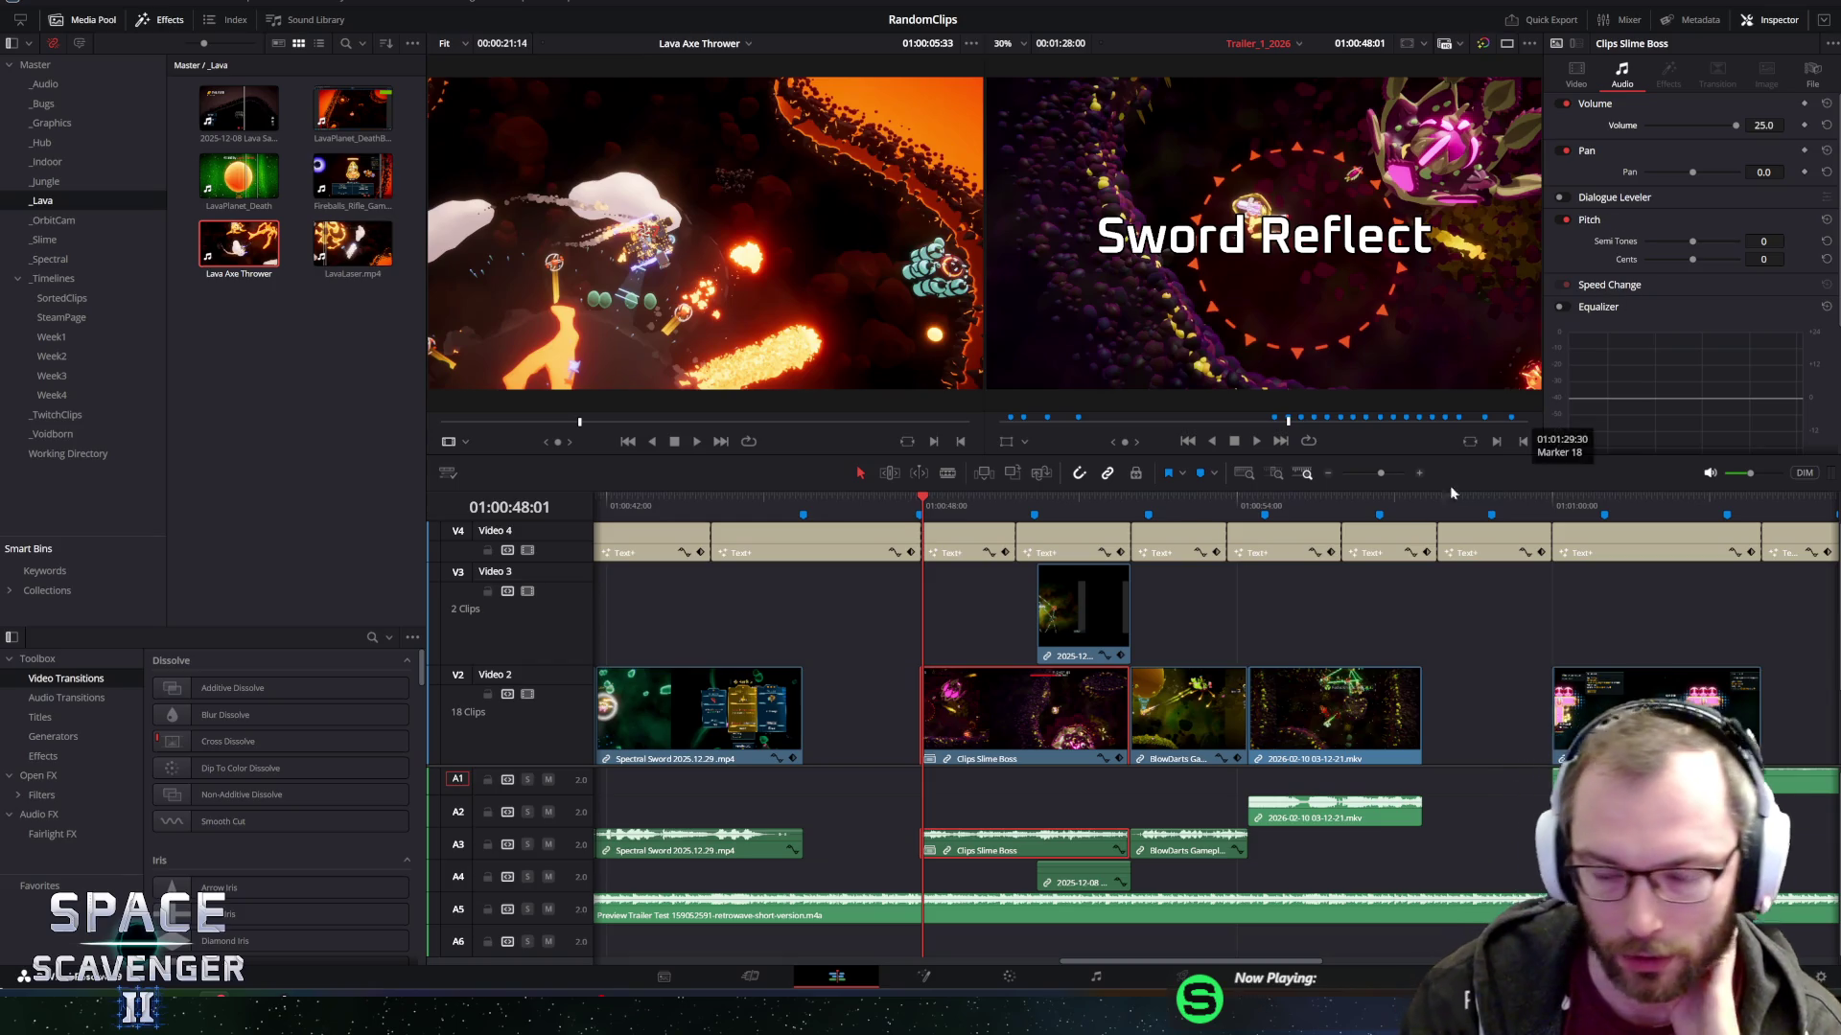
{"action": "mouse_move", "coordinate": [917, 502]}
{"action": "left_mouse_down"}
{"action": "mouse_move", "coordinate": [767, 533]}
{"action": "mouse_move", "coordinate": [677, 527]}
{"action": "left_mouse_up"}
{"action": "left_click", "coordinate": [880, 736]}
{"action": "left_click", "coordinate": [880, 736]}
{"action": "scroll", "coordinate": [880, 733], "scroll_direction": "down", "scroll_amount": 2}
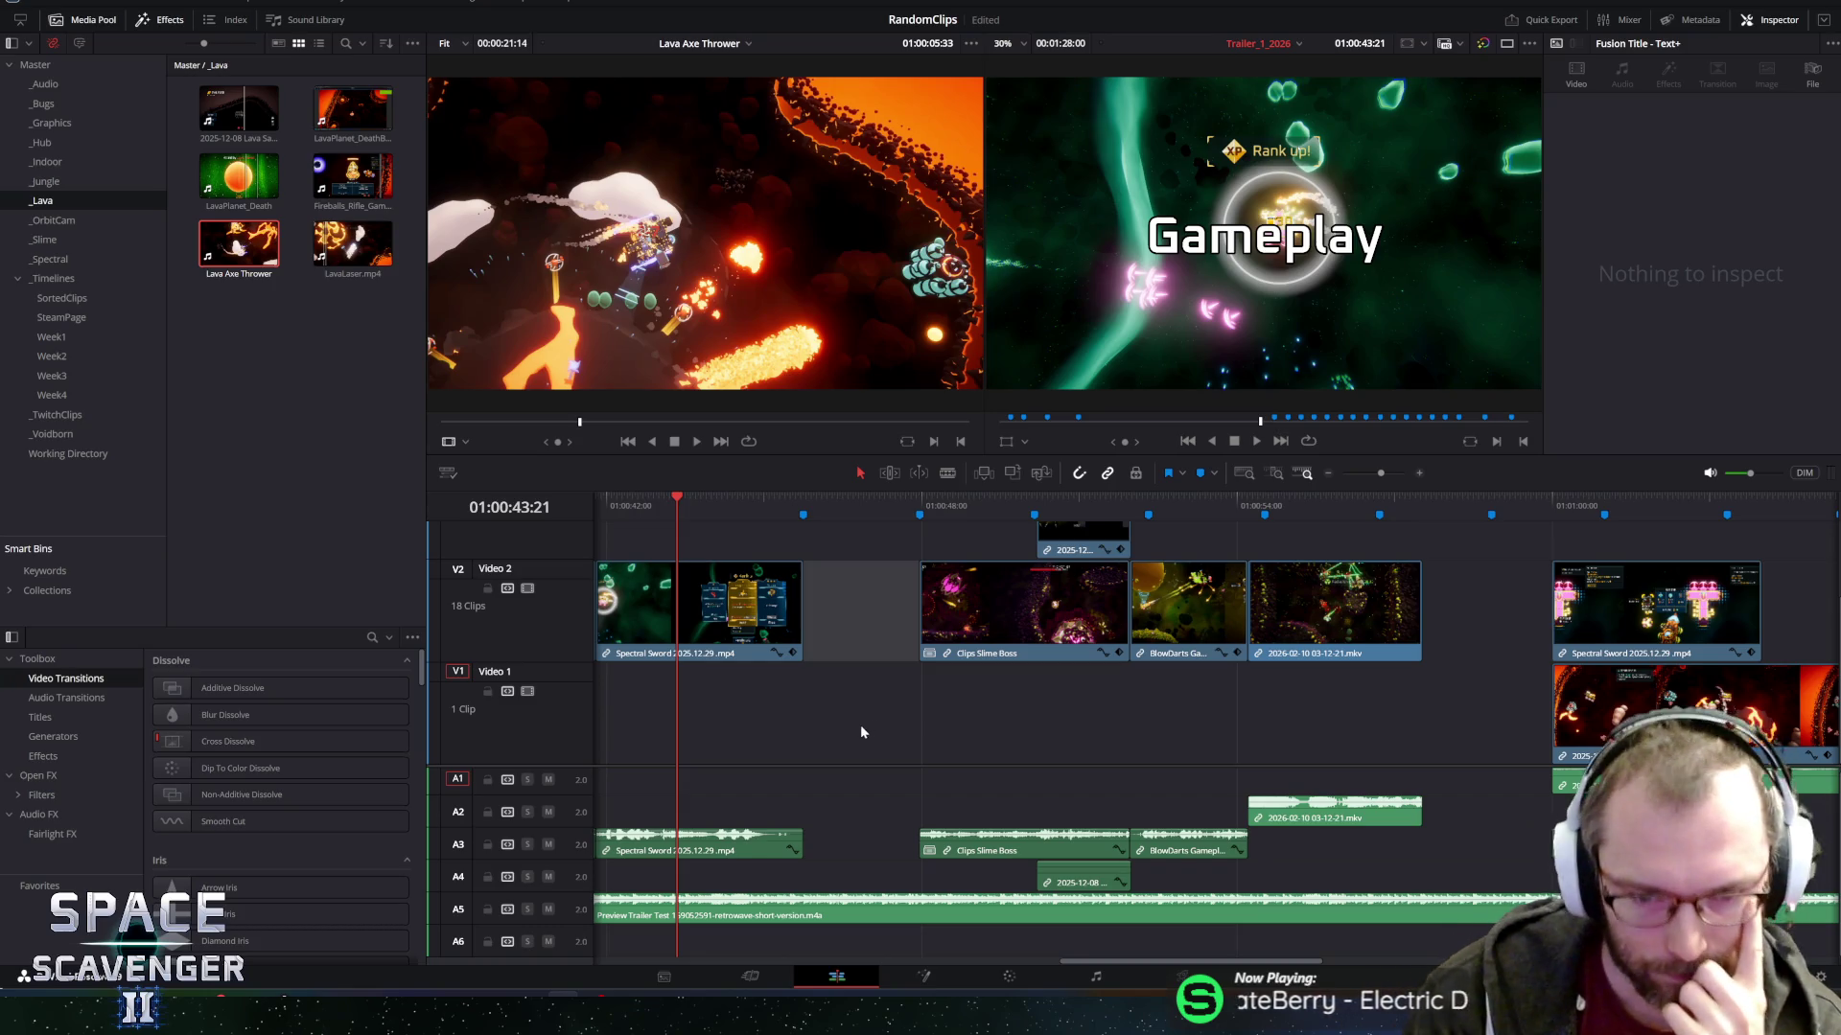
{"action": "left_click", "coordinate": [911, 625]}
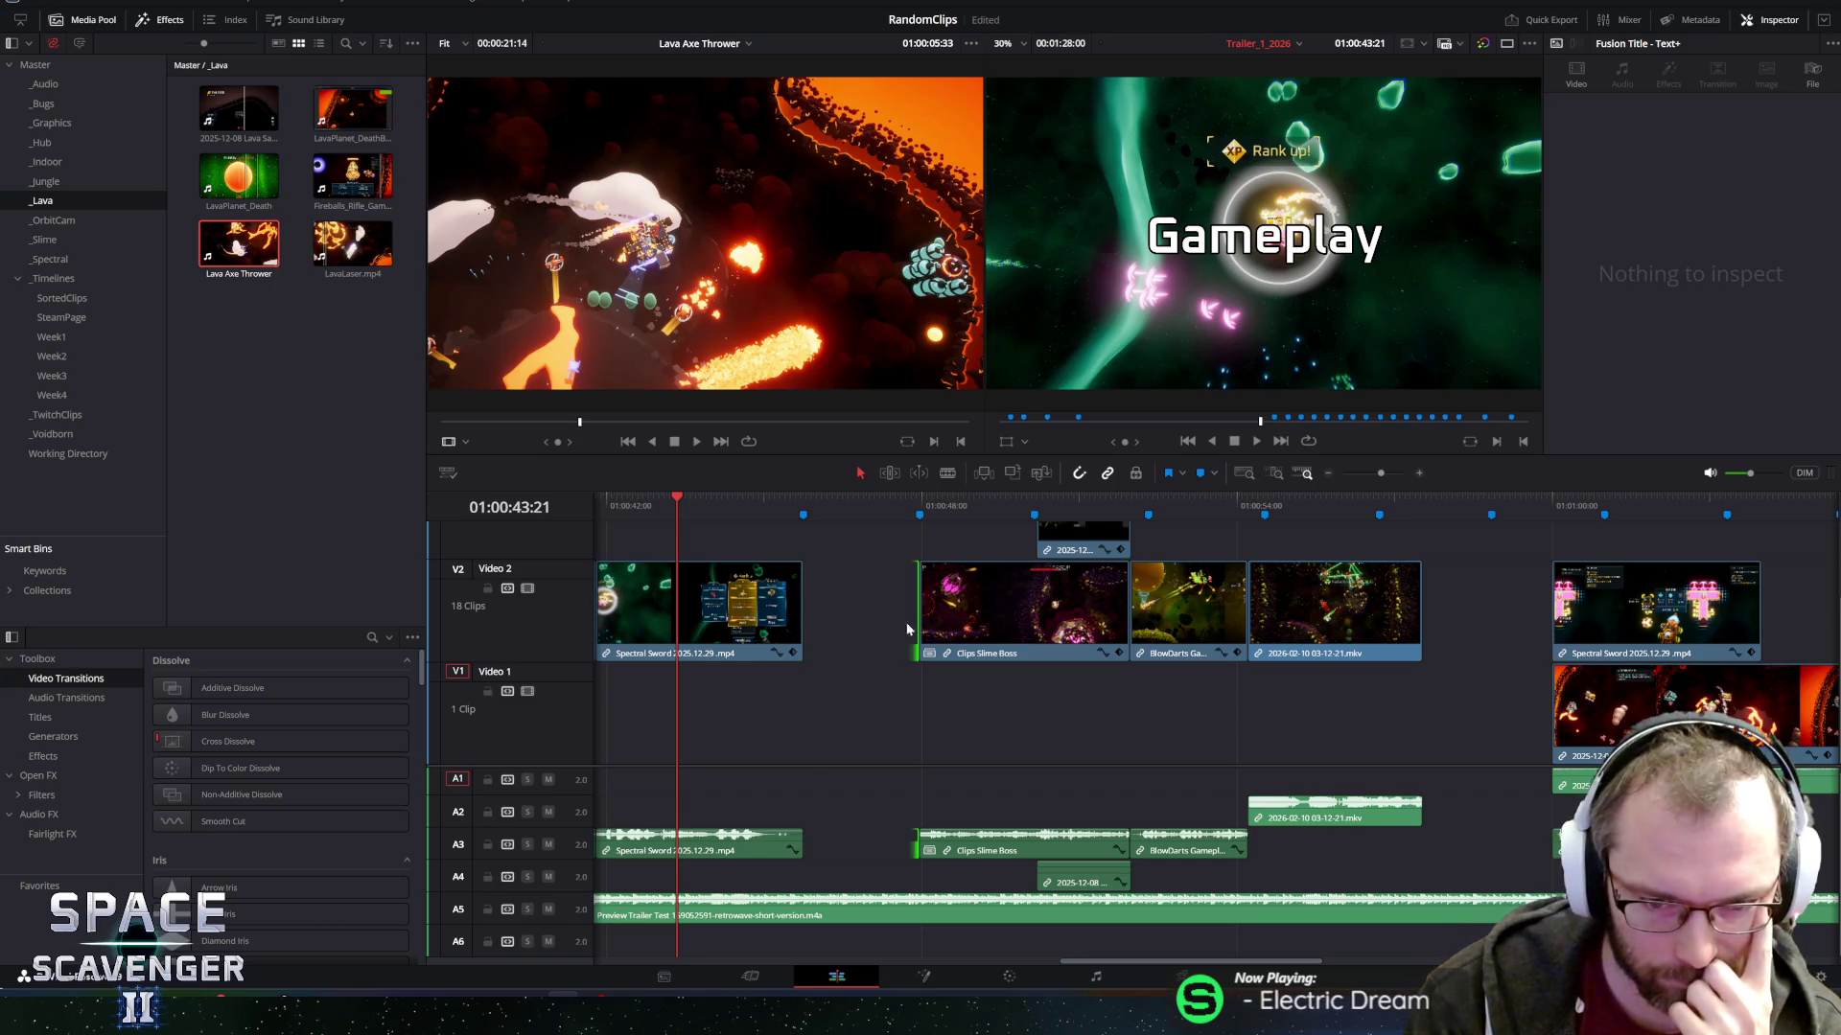
{"action": "left_click", "coordinate": [975, 629]}
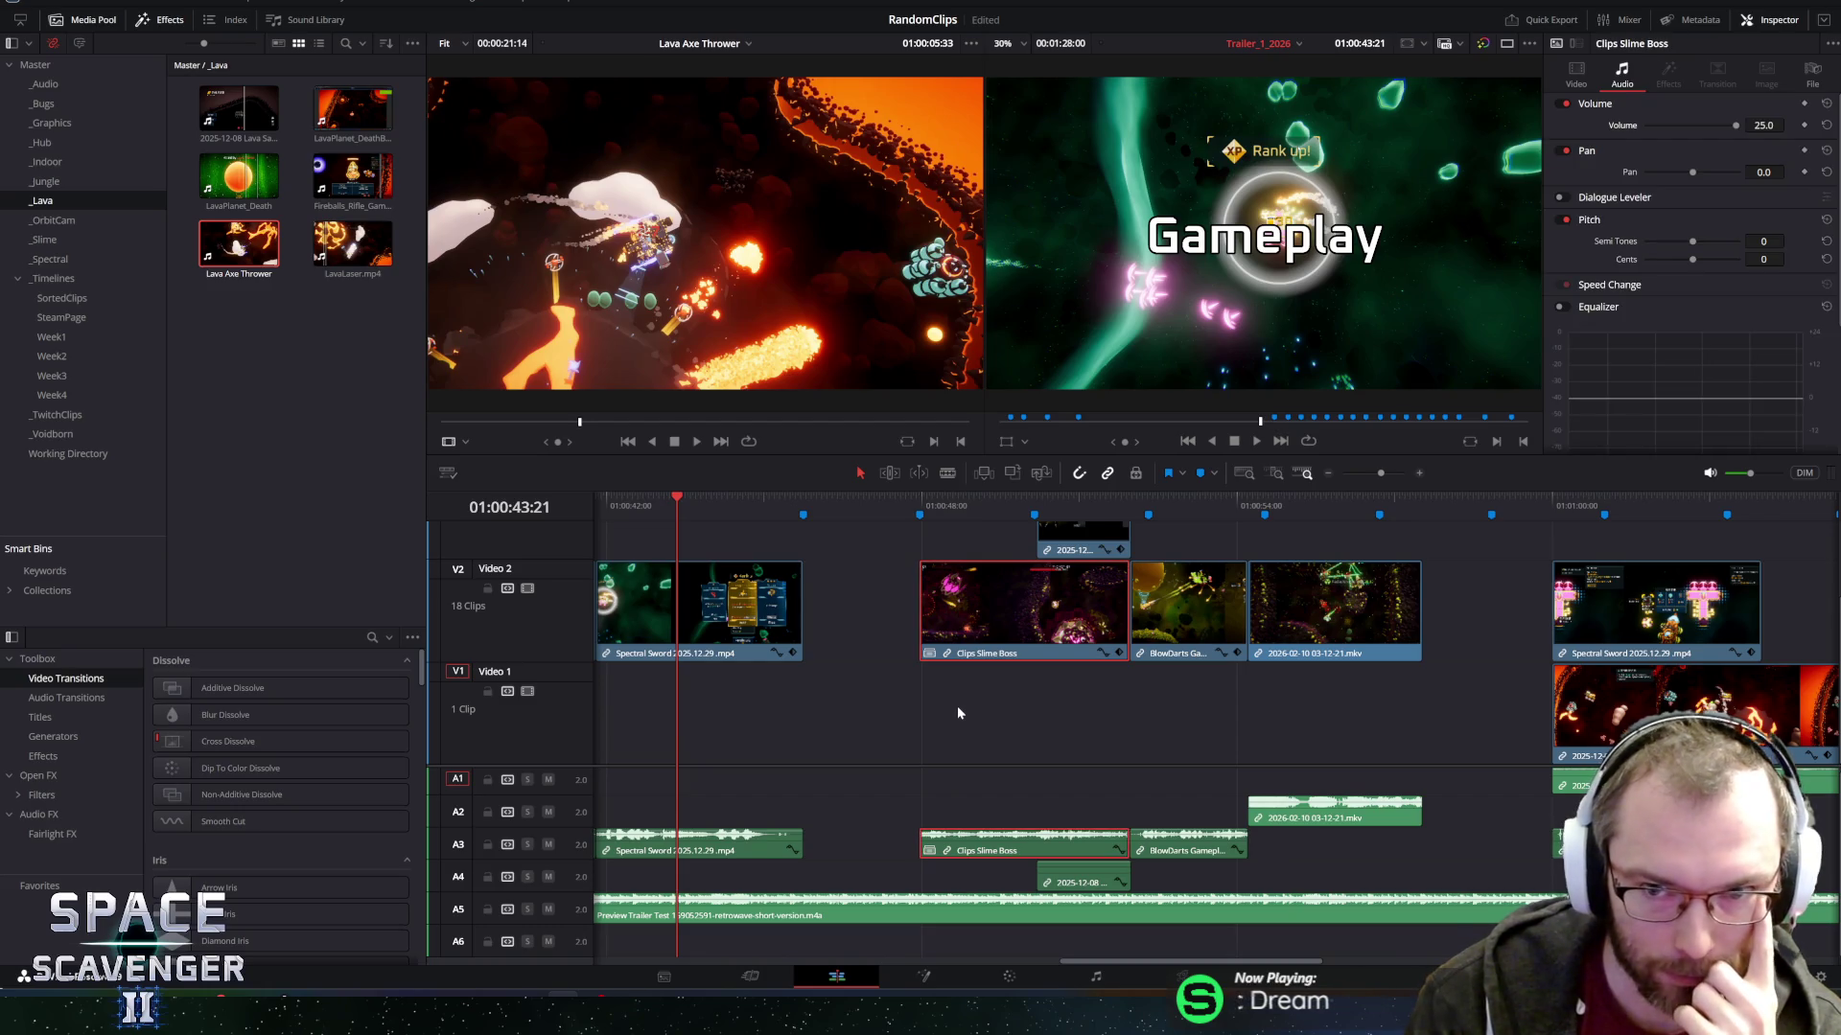
Slide Clips Slime Boss left toward the Spectral Sword clip and play the cut.
{"action": "left_click_drag", "start_coordinate": [963, 603], "coordinate": [817, 610]}
{"action": "left_click", "coordinate": [755, 498]}
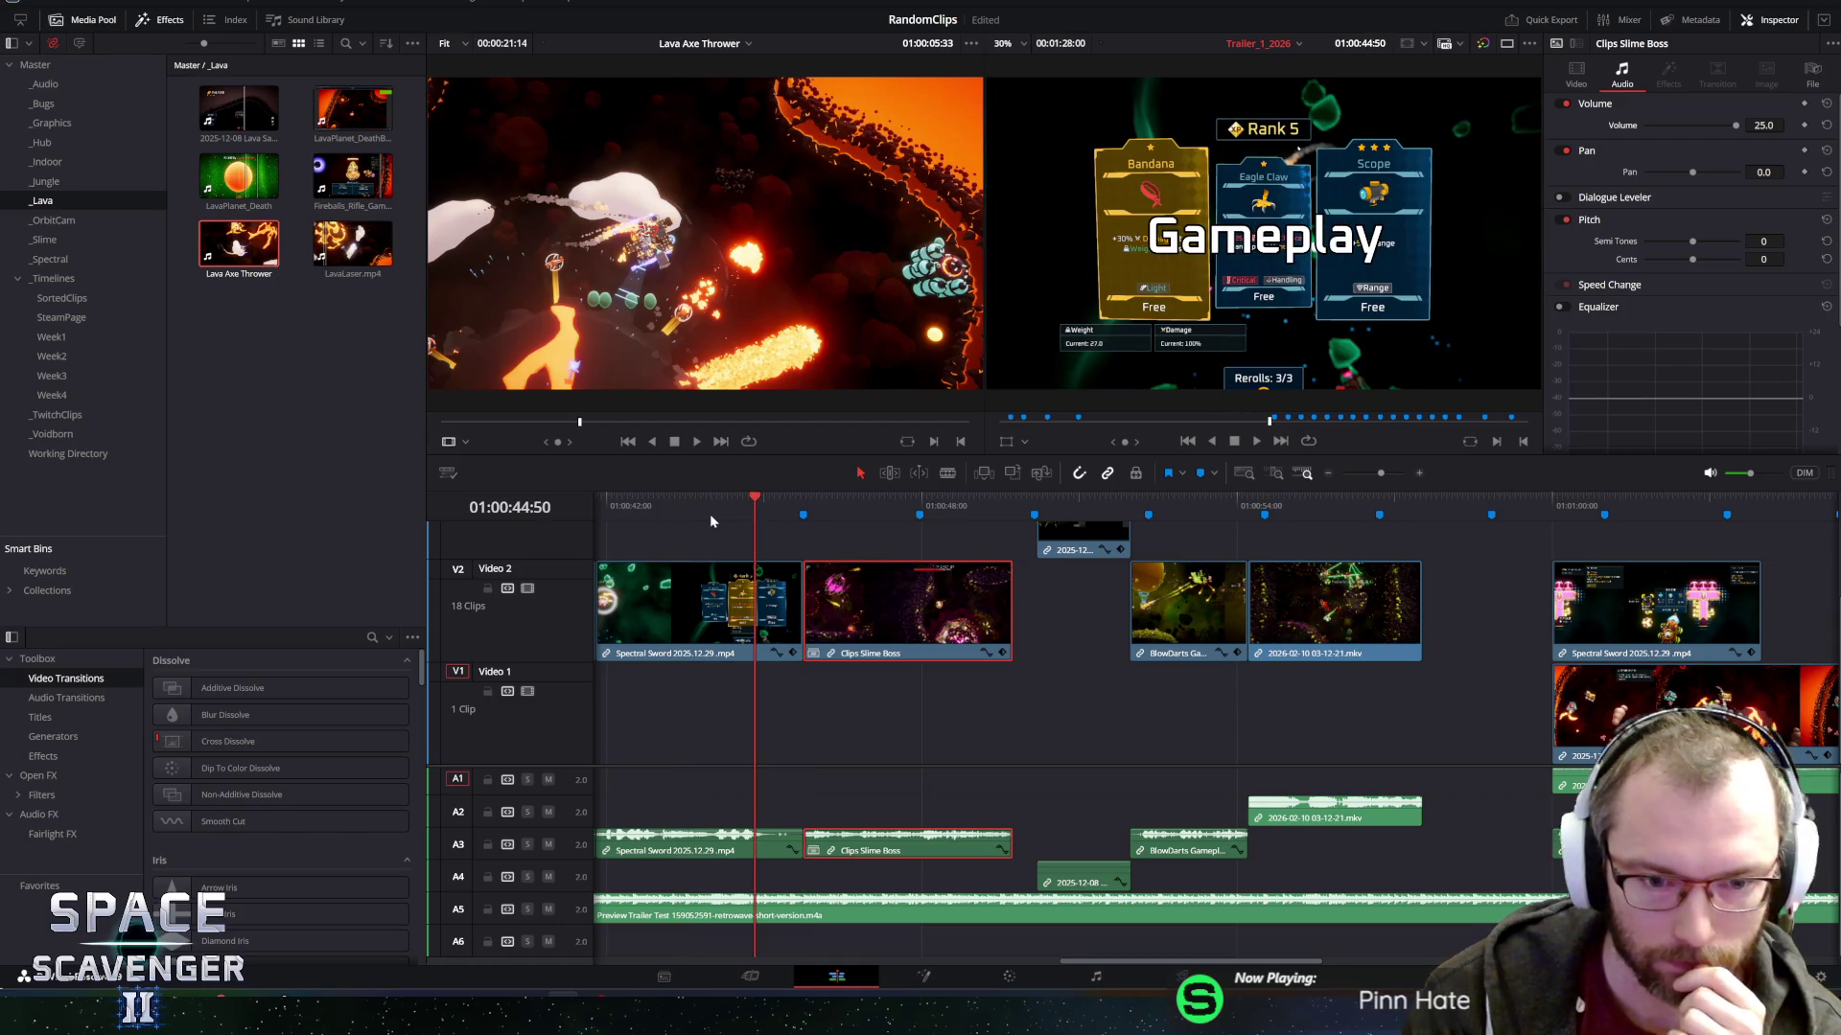
{"action": "key", "text": "space"}
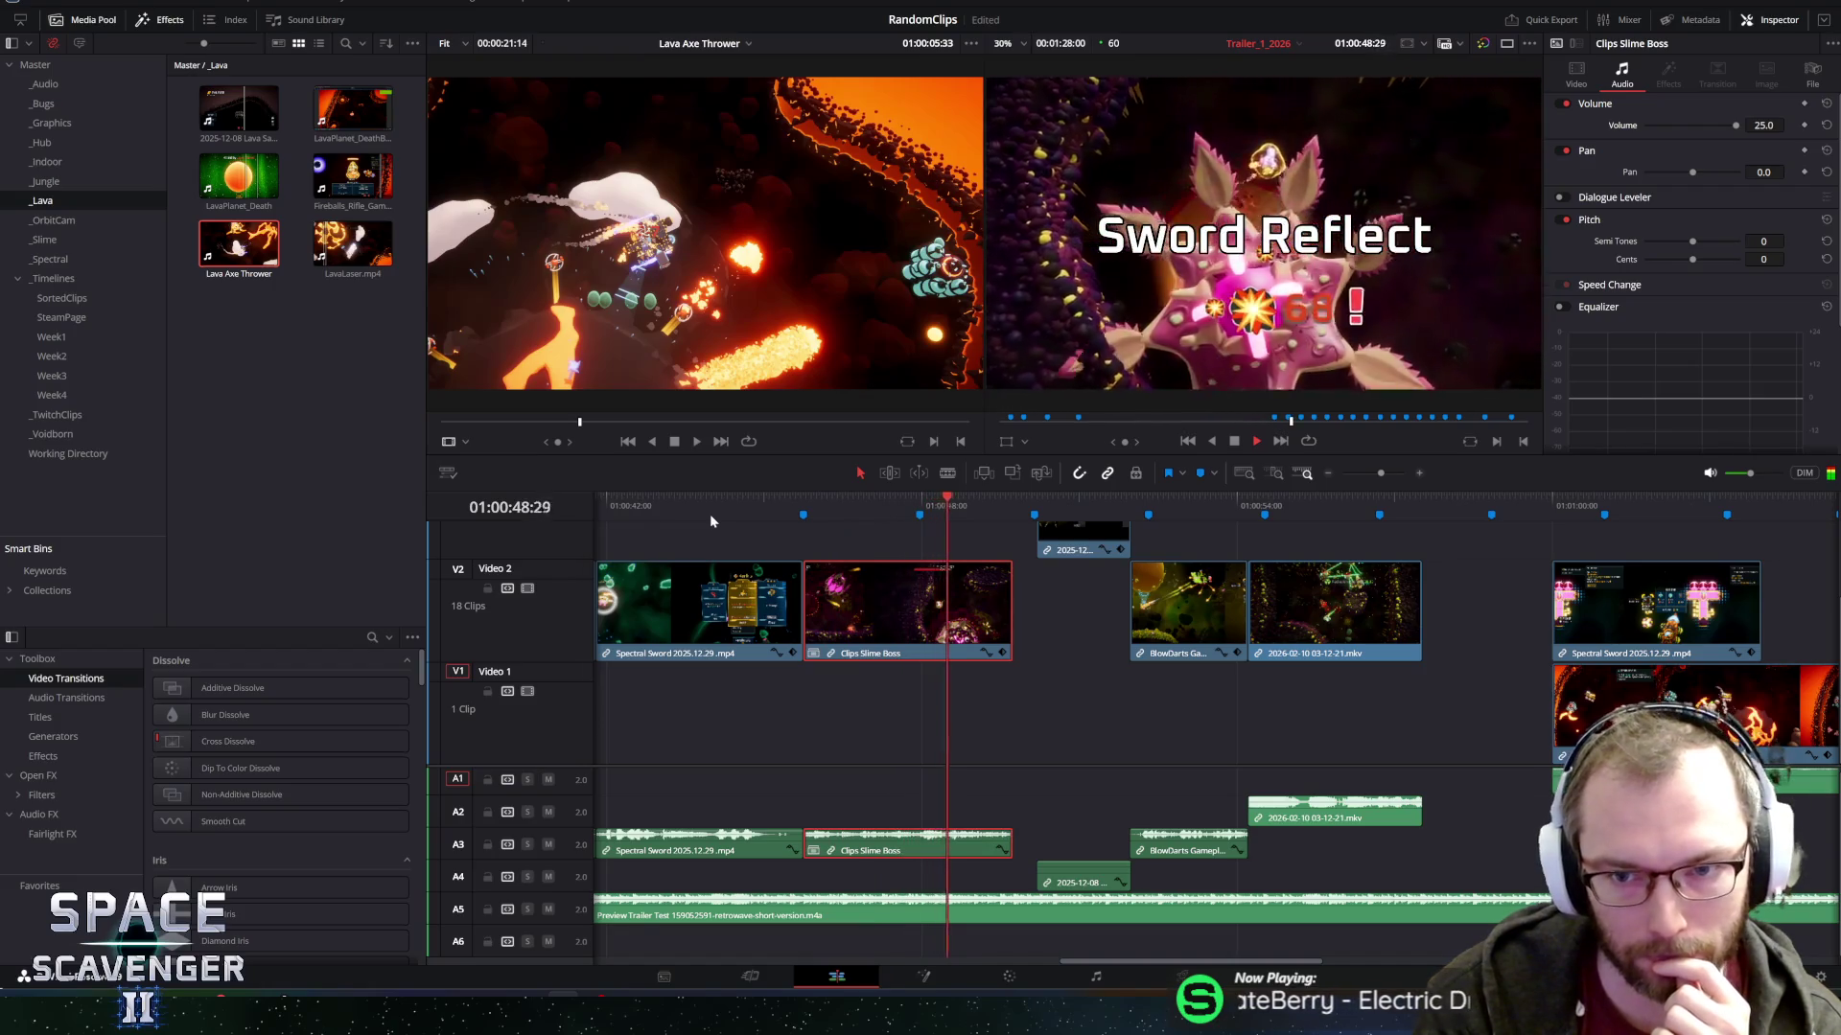
{"action": "left_click", "coordinate": [765, 506]}
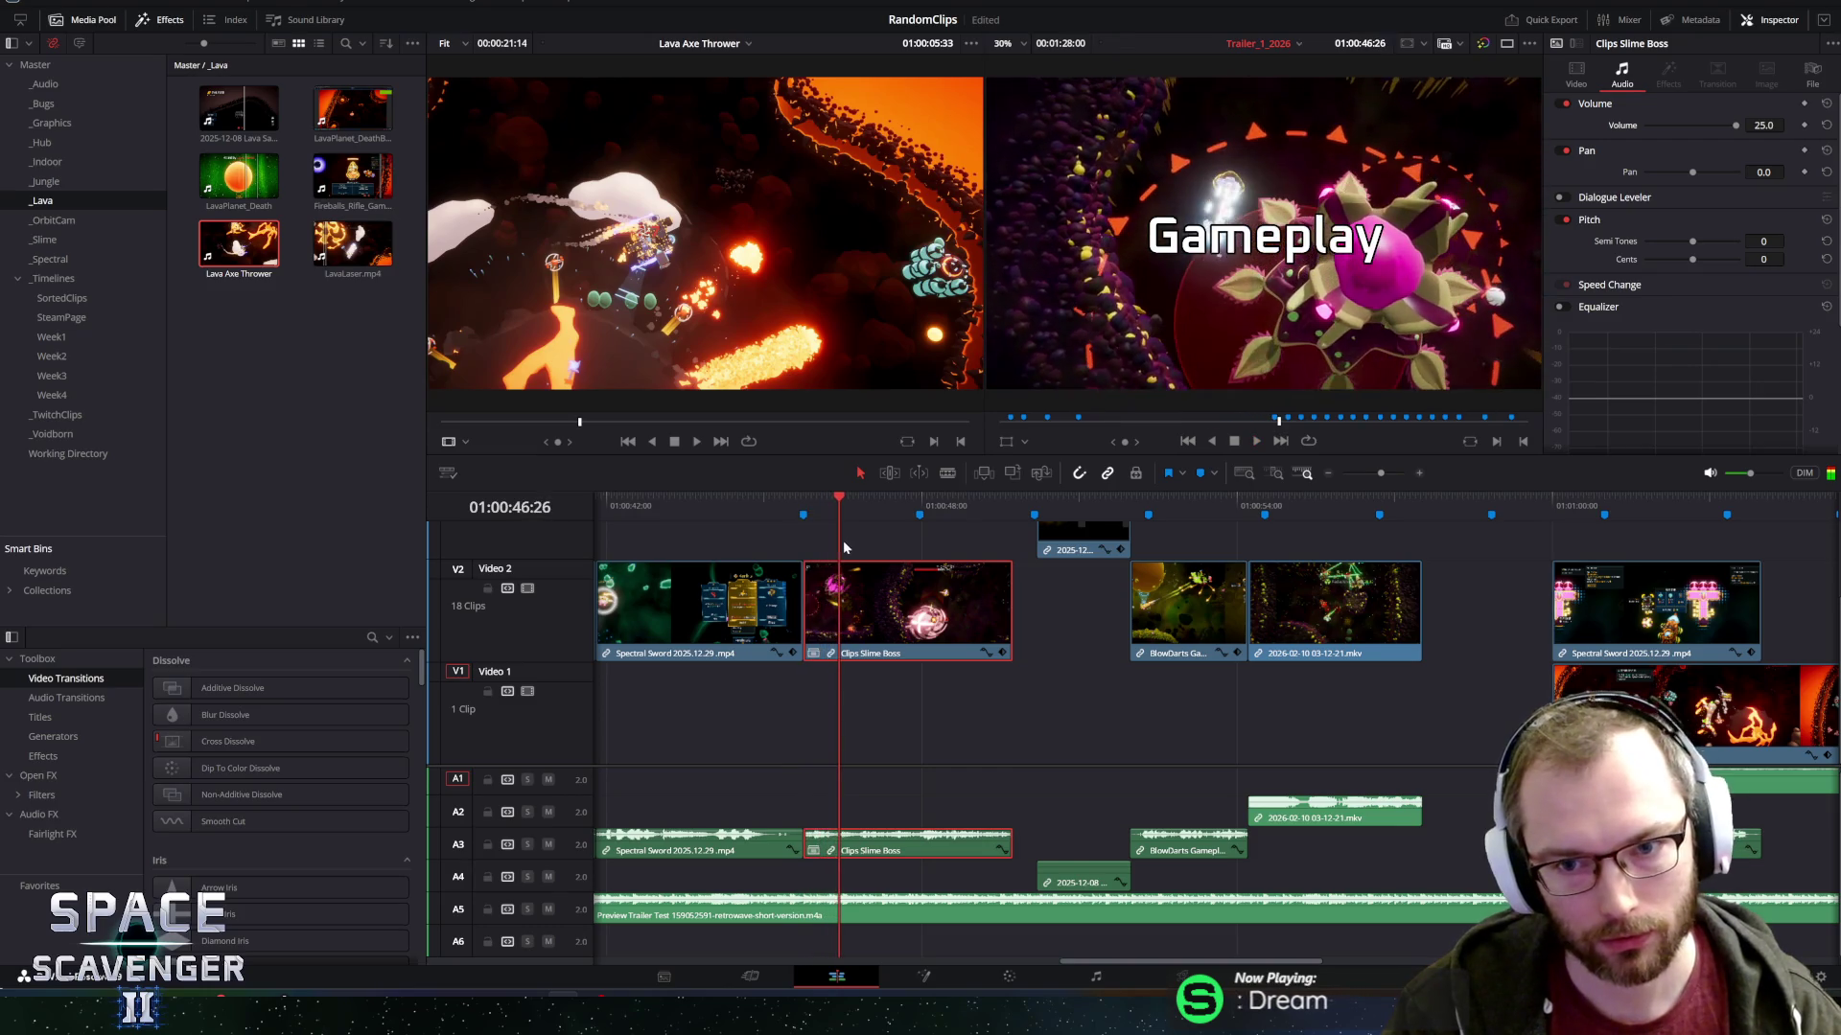
Nudge Clips Slime Boss slightly right and replay the transition after Spectral Sword.
{"action": "left_click_drag", "start_coordinate": [891, 615], "coordinate": [940, 608]}
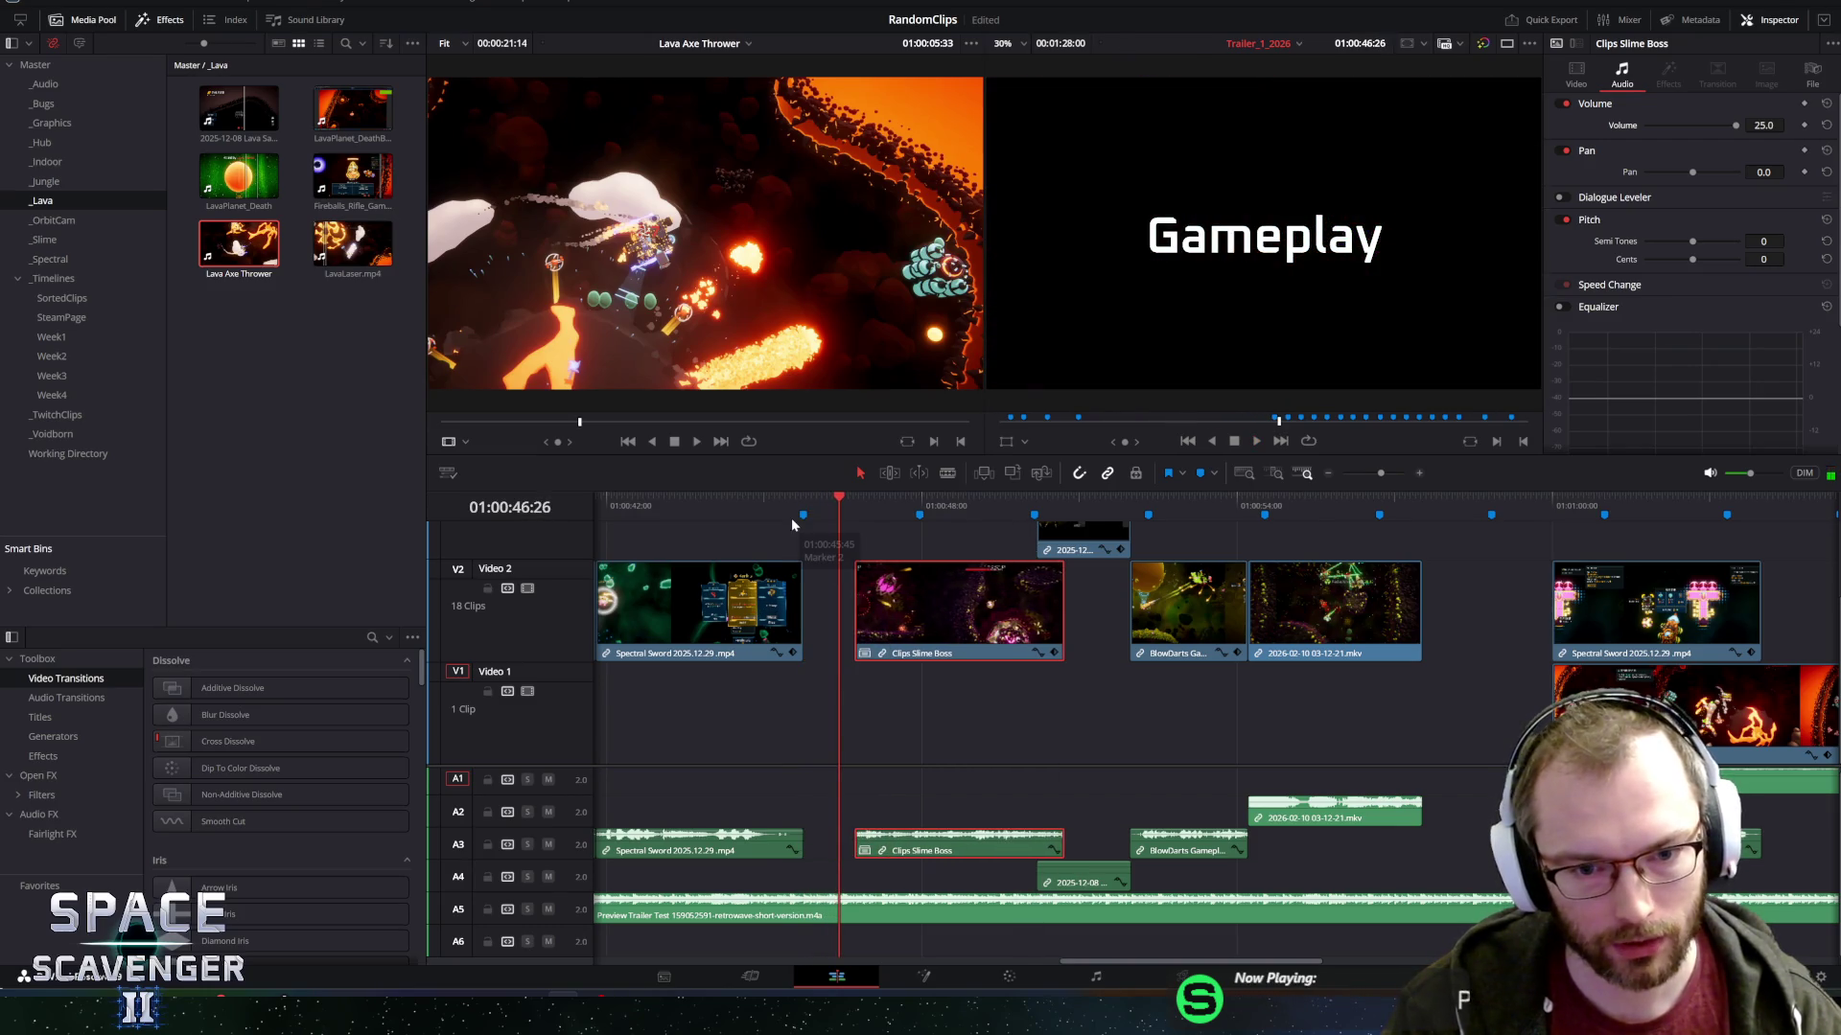
{"action": "left_click", "coordinate": [752, 504]}
{"action": "left_click", "coordinate": [648, 506]}
{"action": "key", "text": "space"}
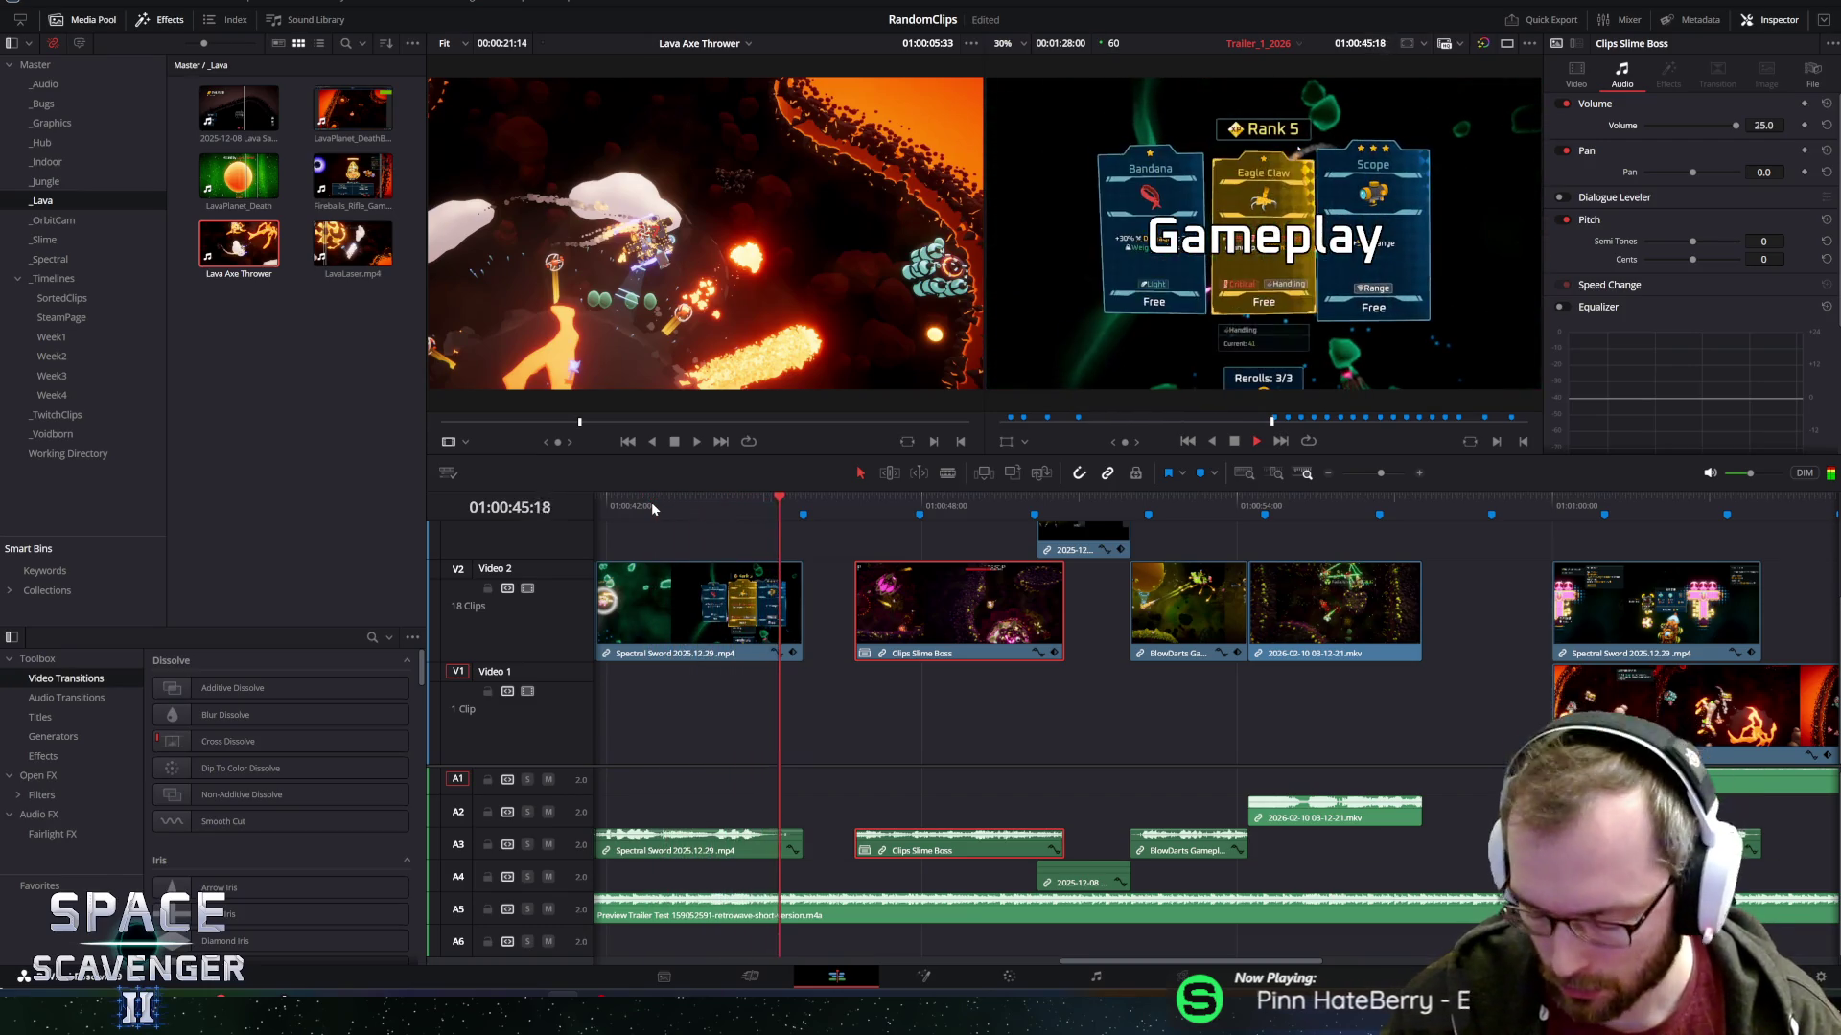
{"action": "key", "text": "space"}
{"action": "left_click", "coordinate": [652, 503]}
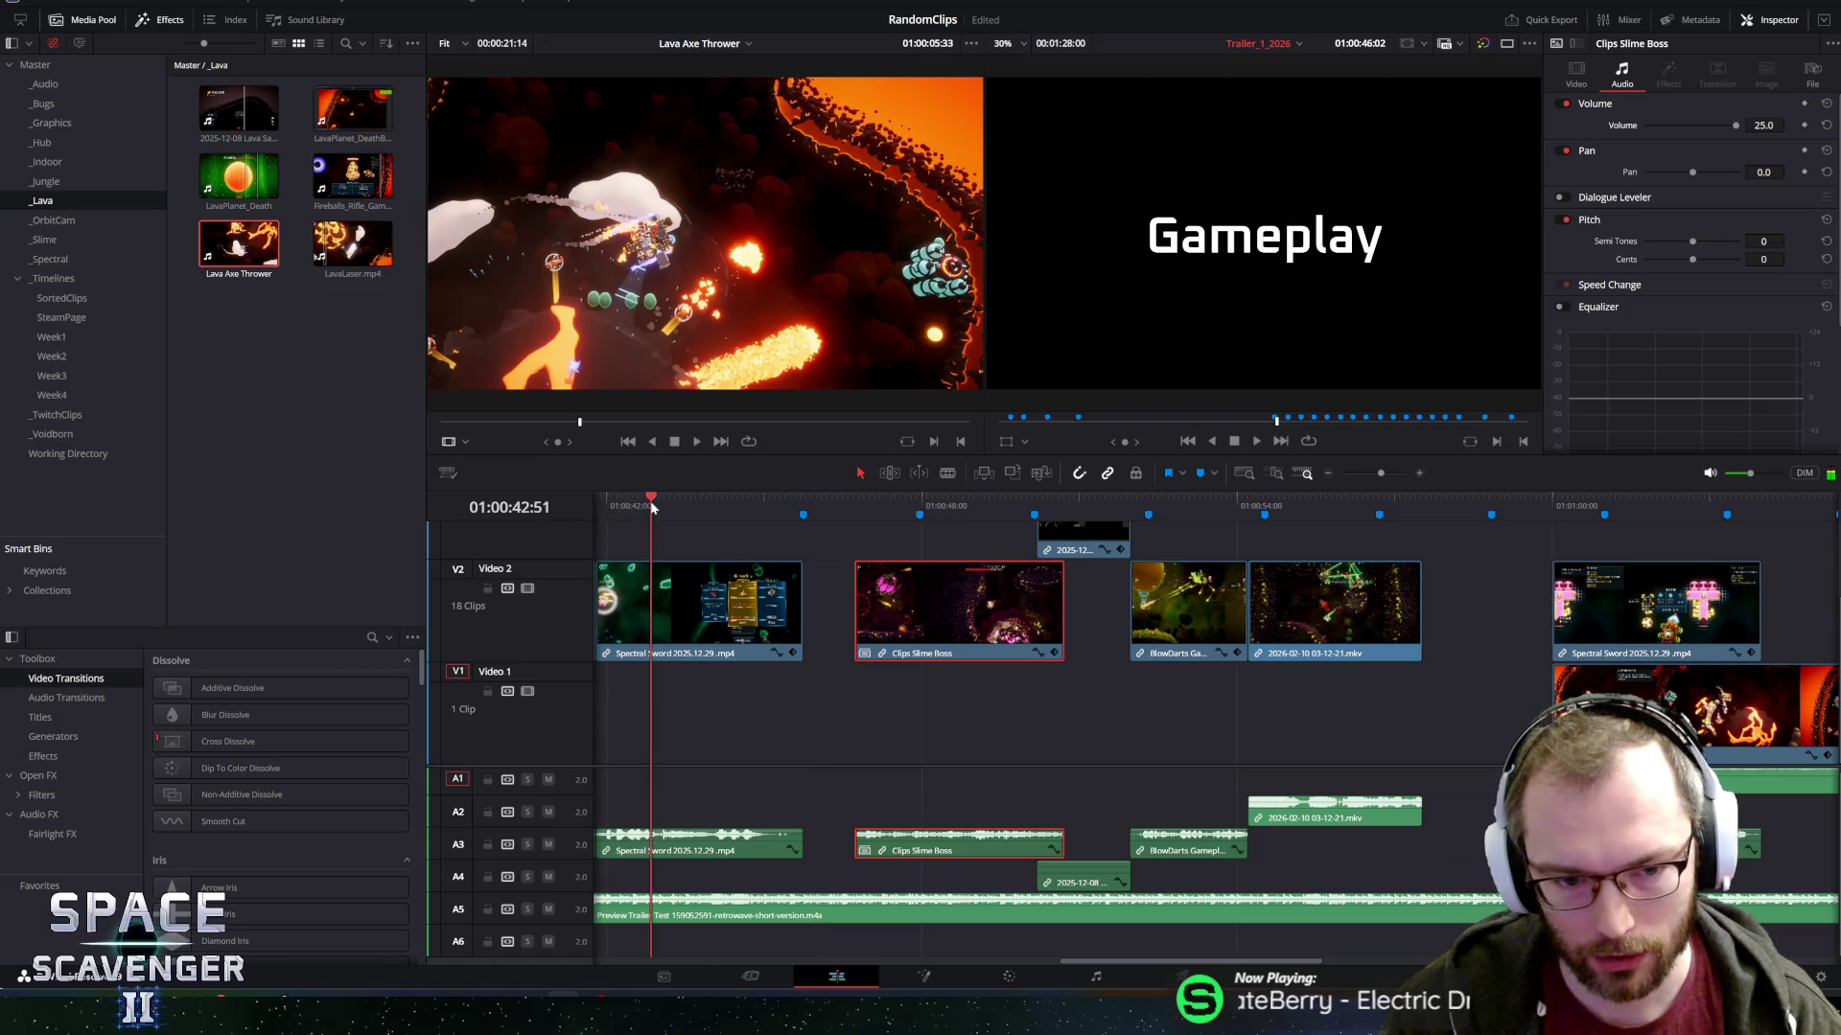
{"action": "key", "text": "space"}
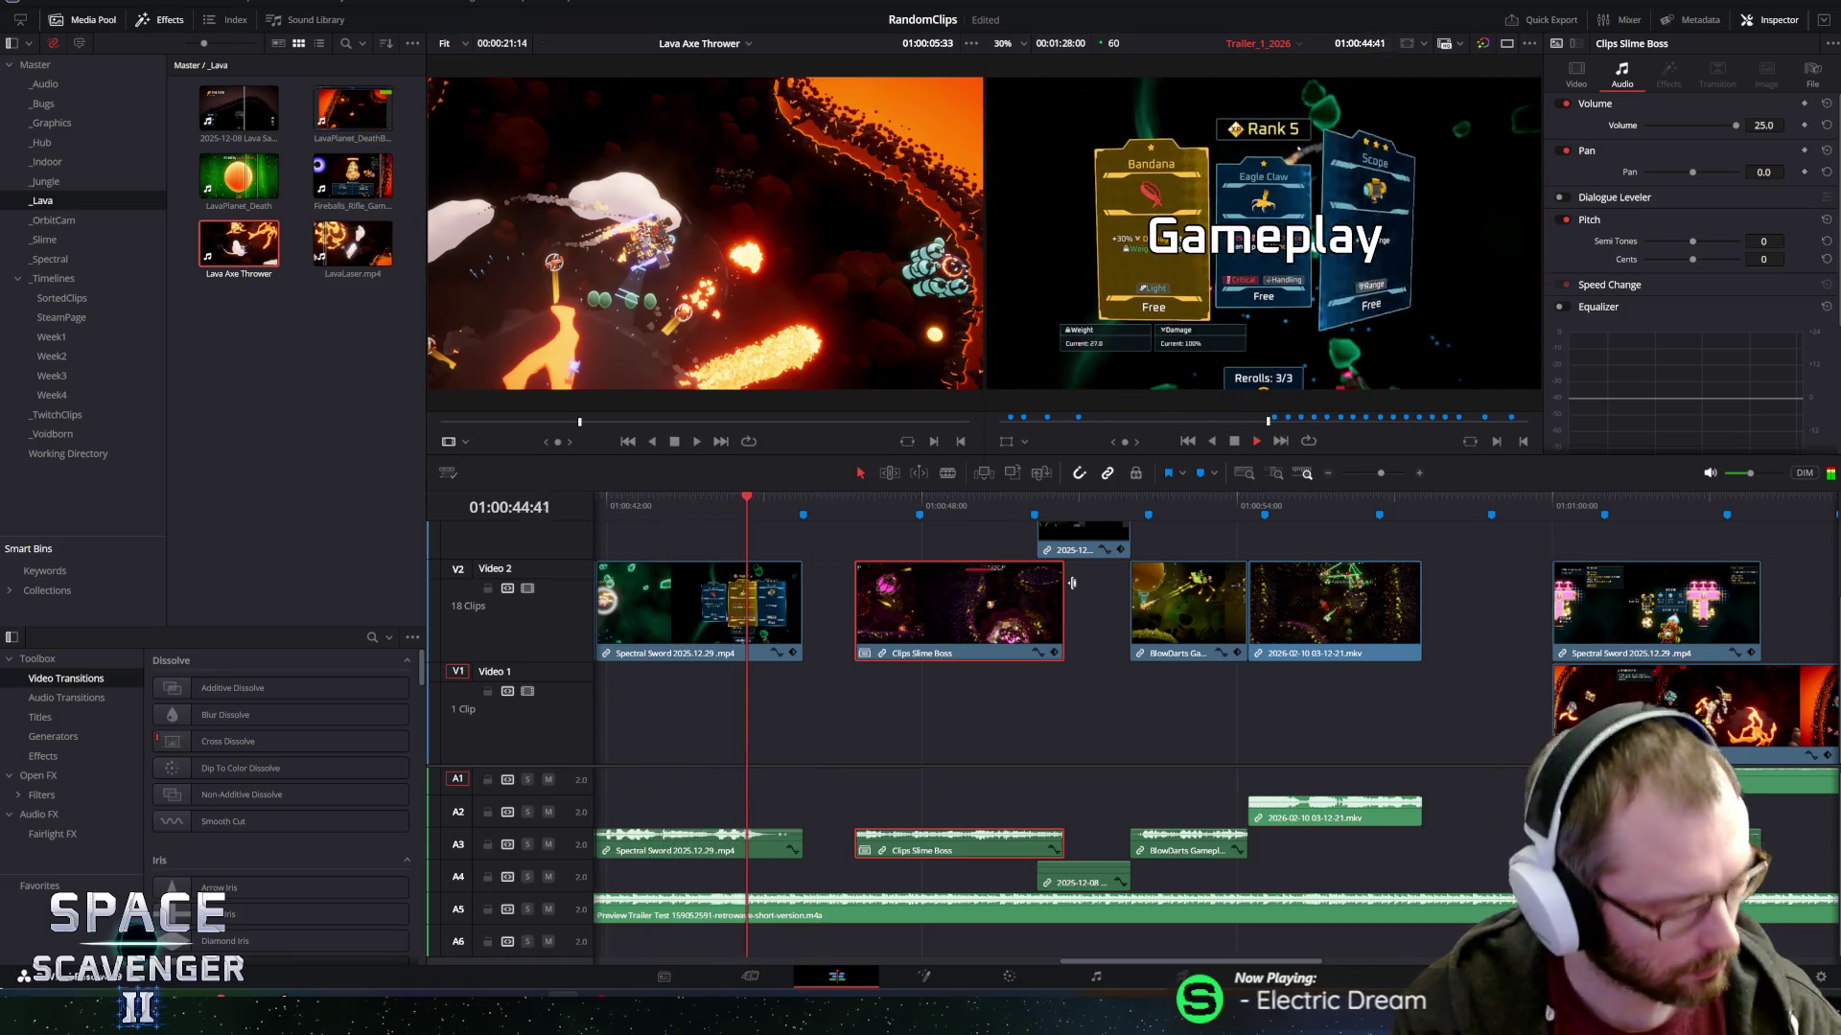
{"action": "key", "text": "space"}
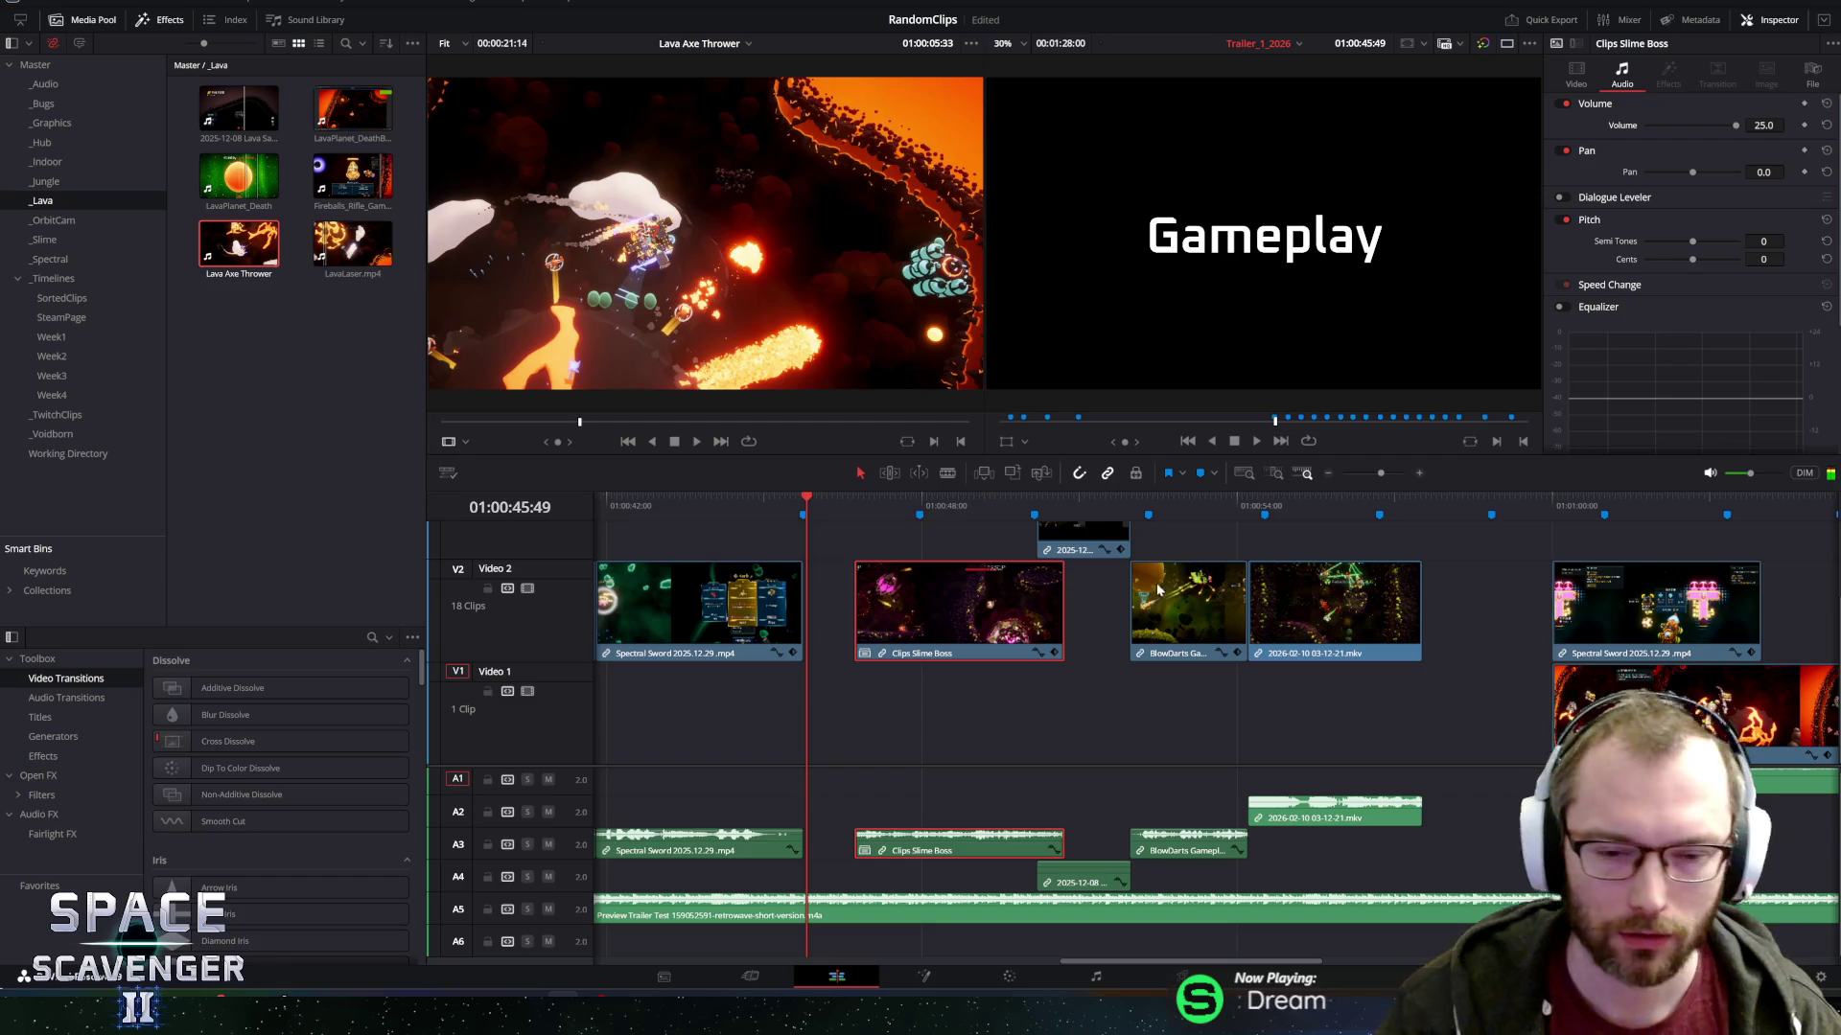
{"action": "key", "text": "ctrl+equal"}
{"action": "key", "text": "ctrl+equal"}
{"action": "left_click", "coordinate": [1184, 599]}
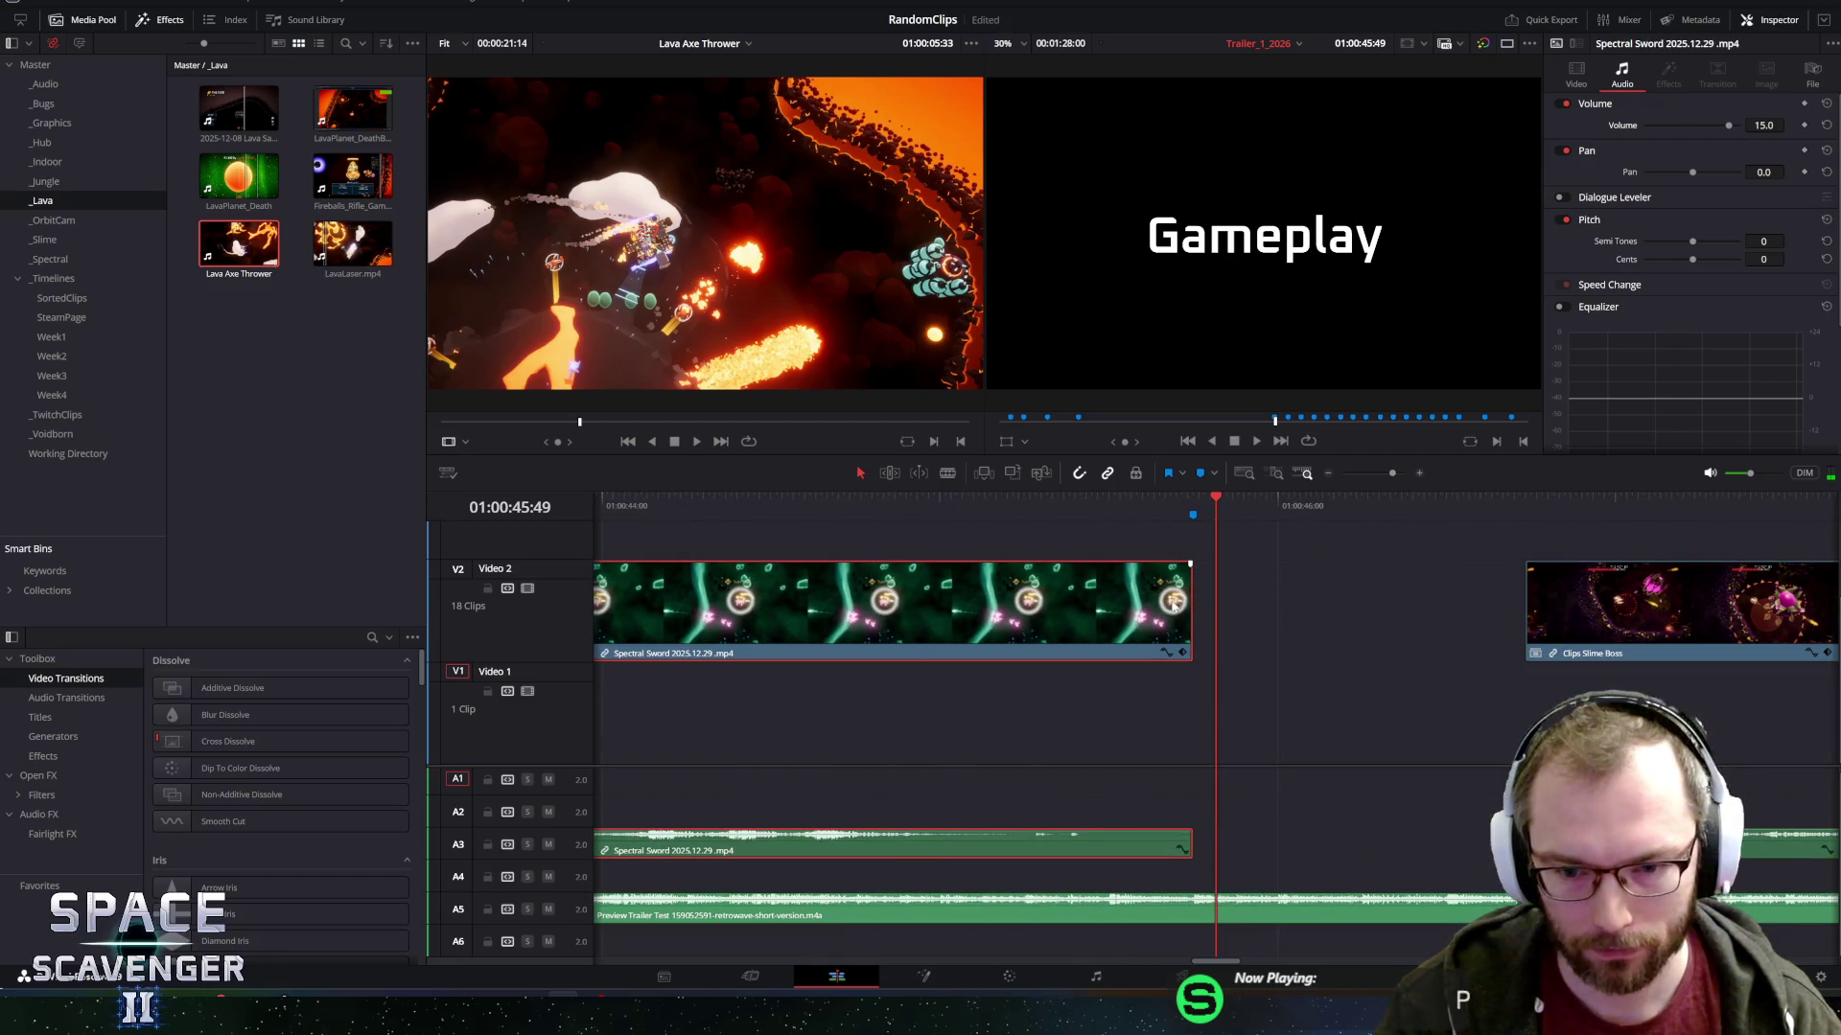
Adjust Spectral Sword's end and butt Clips Slime Boss directly against it, then play the cut.
{"action": "left_click_drag", "start_coordinate": [1193, 599], "coordinate": [1214, 599]}
{"action": "left_click_drag", "start_coordinate": [1626, 622], "coordinate": [1313, 621]}
{"action": "key", "text": "ctrl+minus"}
{"action": "key", "text": "ctrl+minus"}
{"action": "key", "text": "ctrl+minus"}
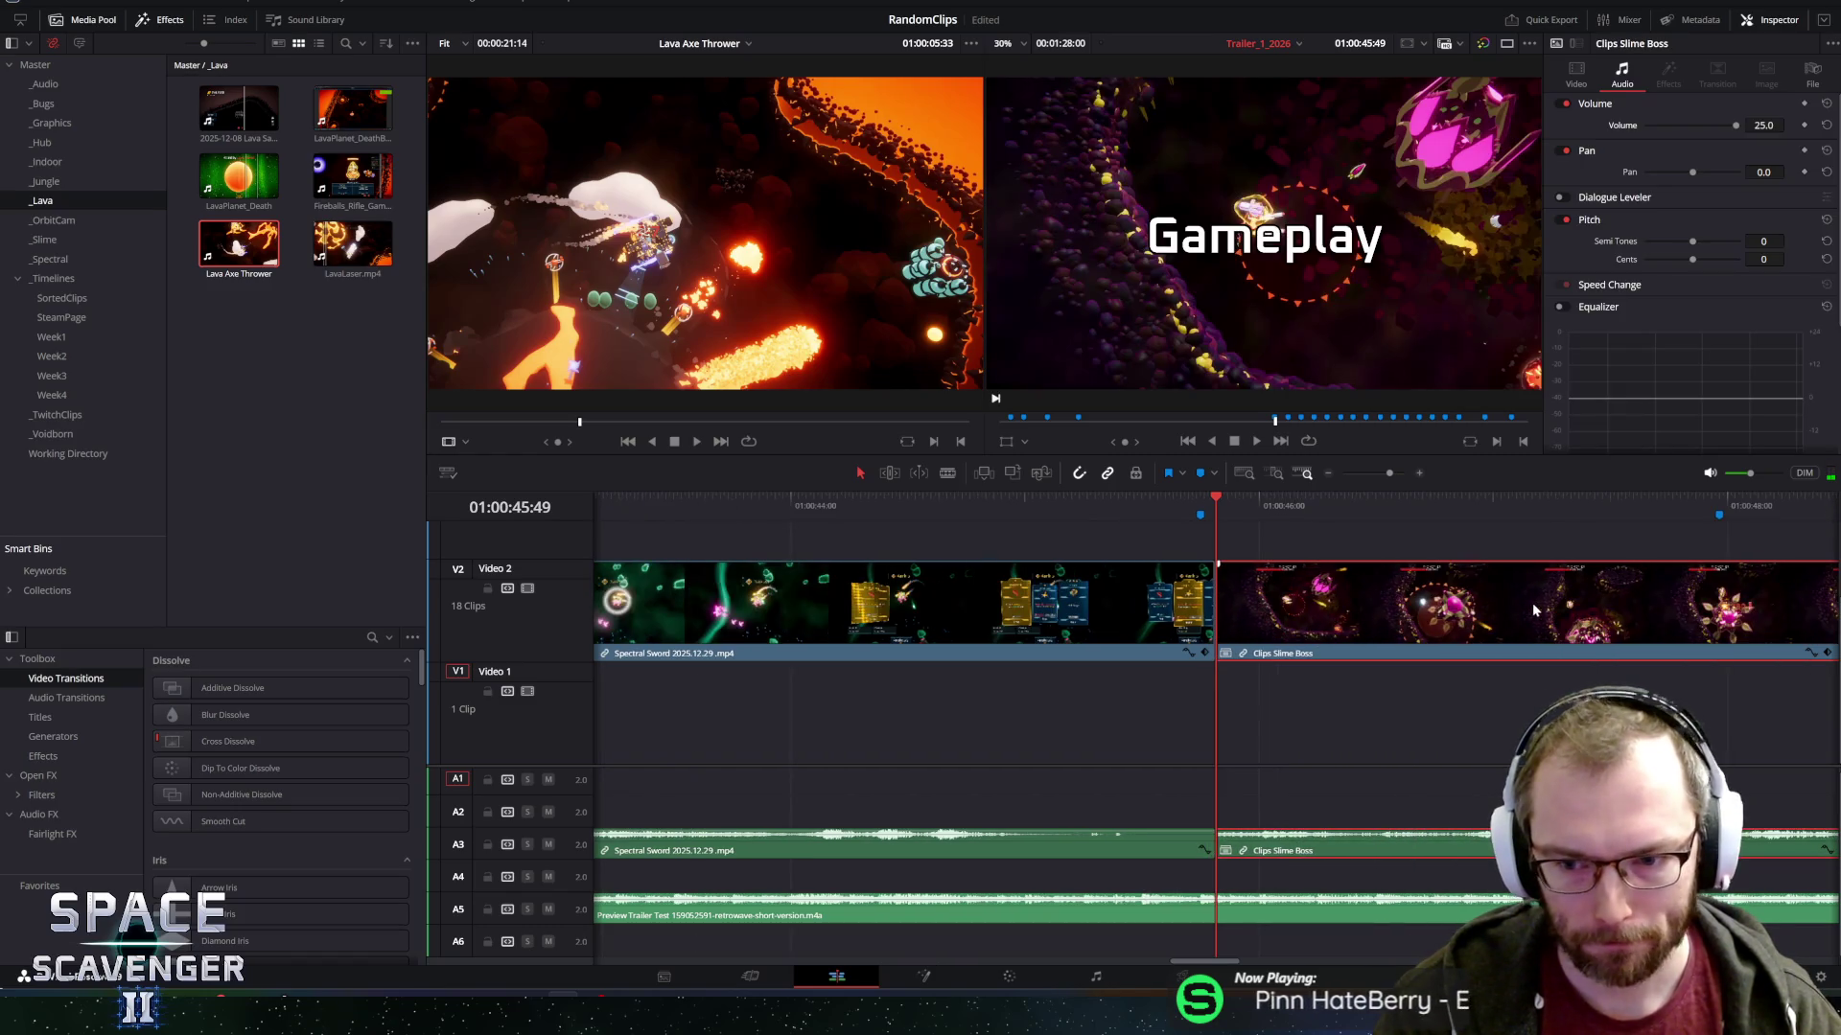
{"action": "key", "text": "ctrl+minus"}
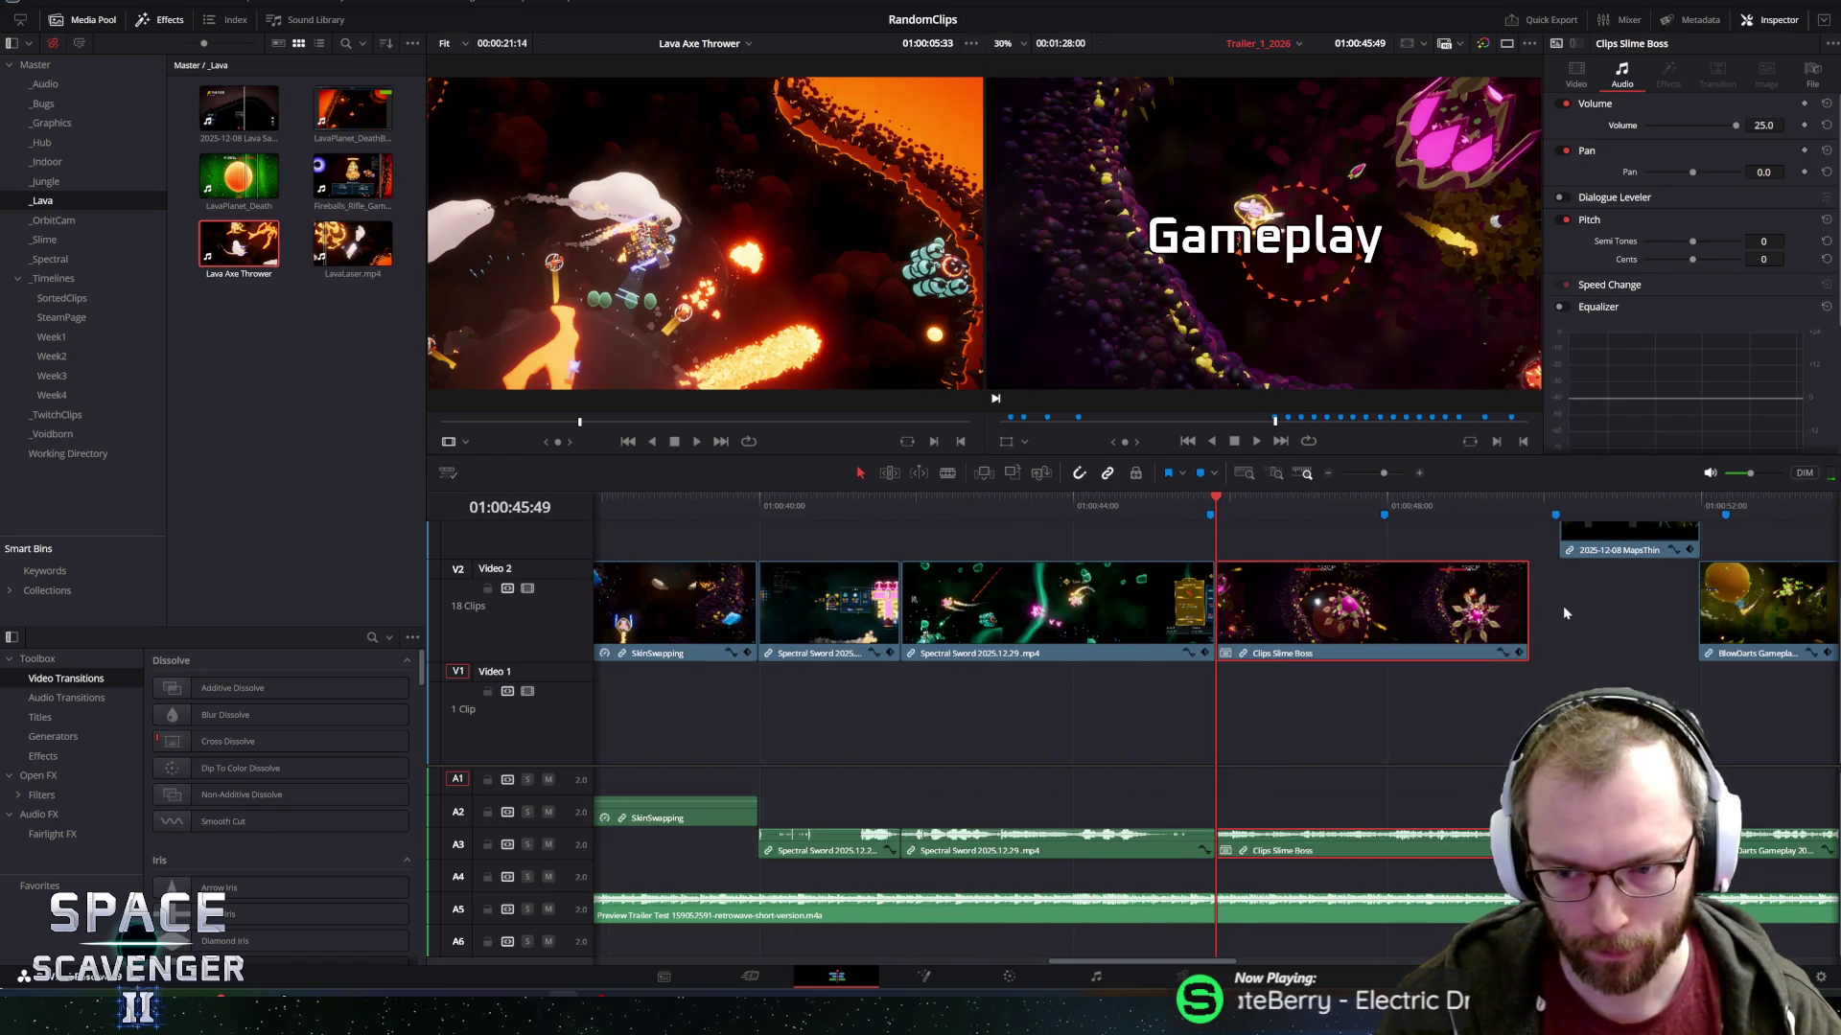
{"action": "key", "text": "space"}
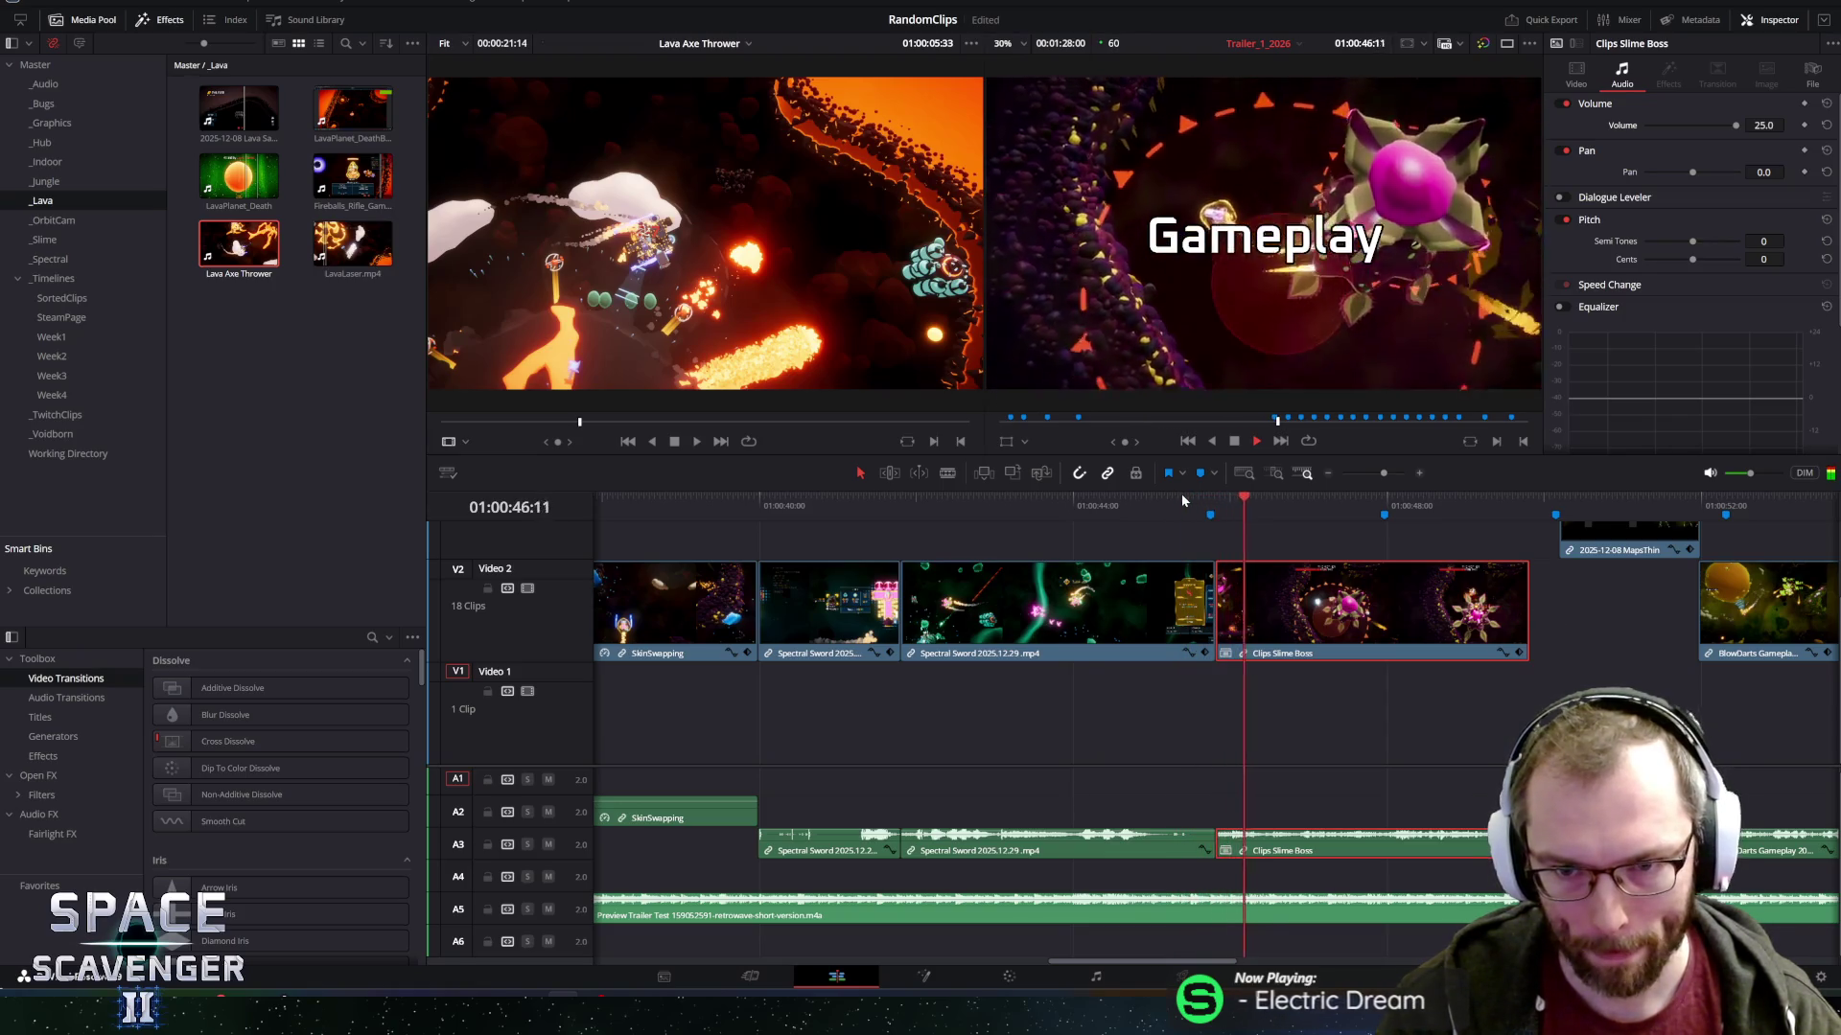
{"action": "key", "text": "space"}
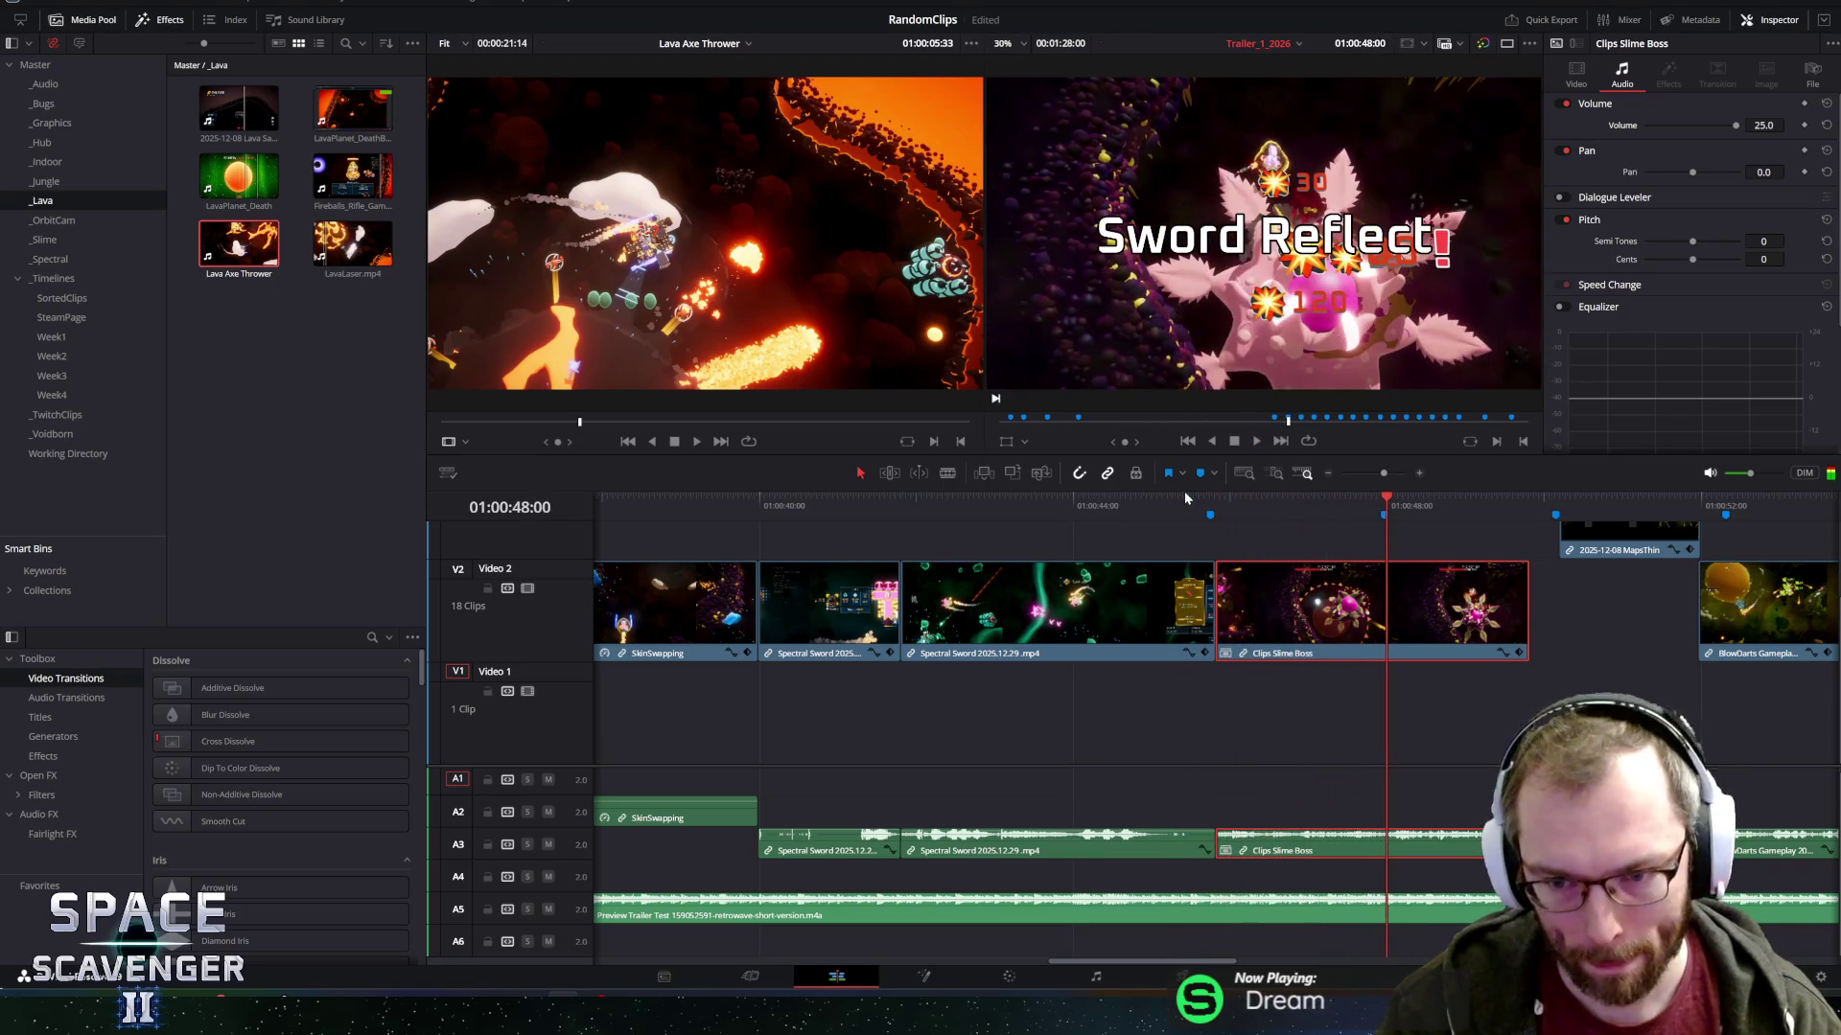
Trim Clips Slime Boss to end at 01:00:48 and replay the shortened ending.
{"action": "key", "text": "ctrl+equal"}
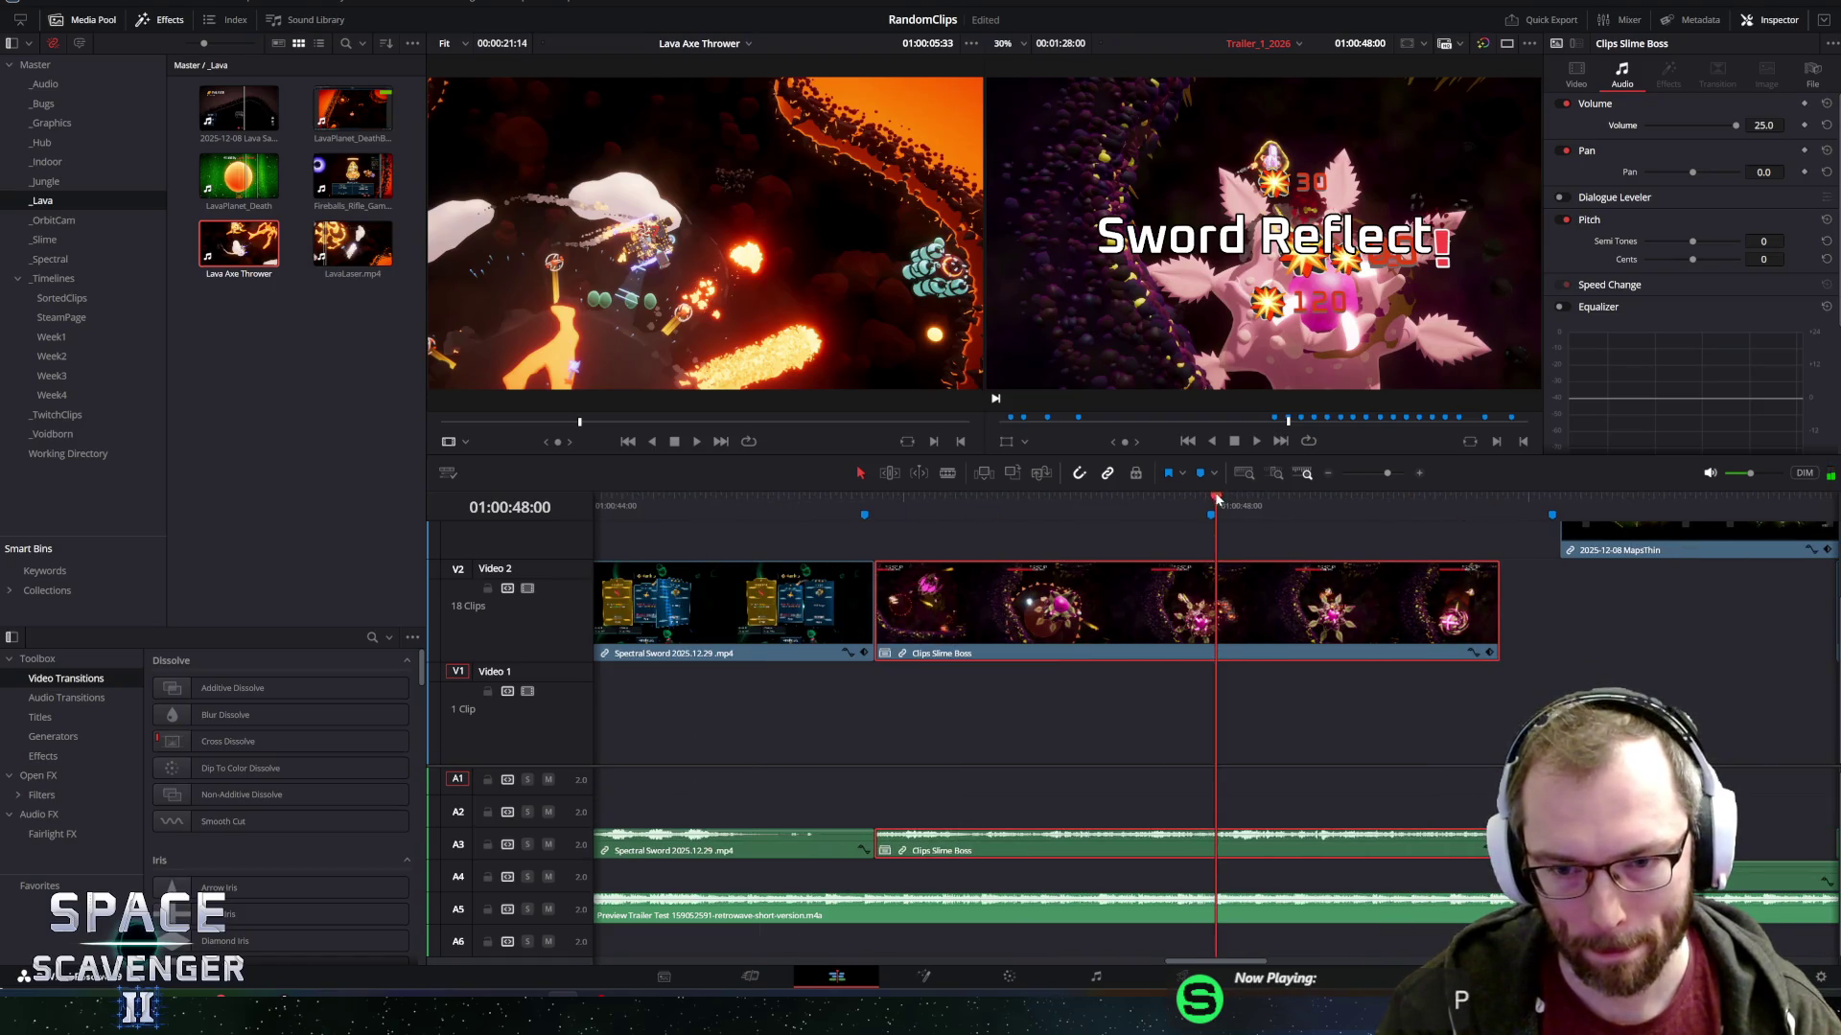
{"action": "key", "text": "ctrl+equal"}
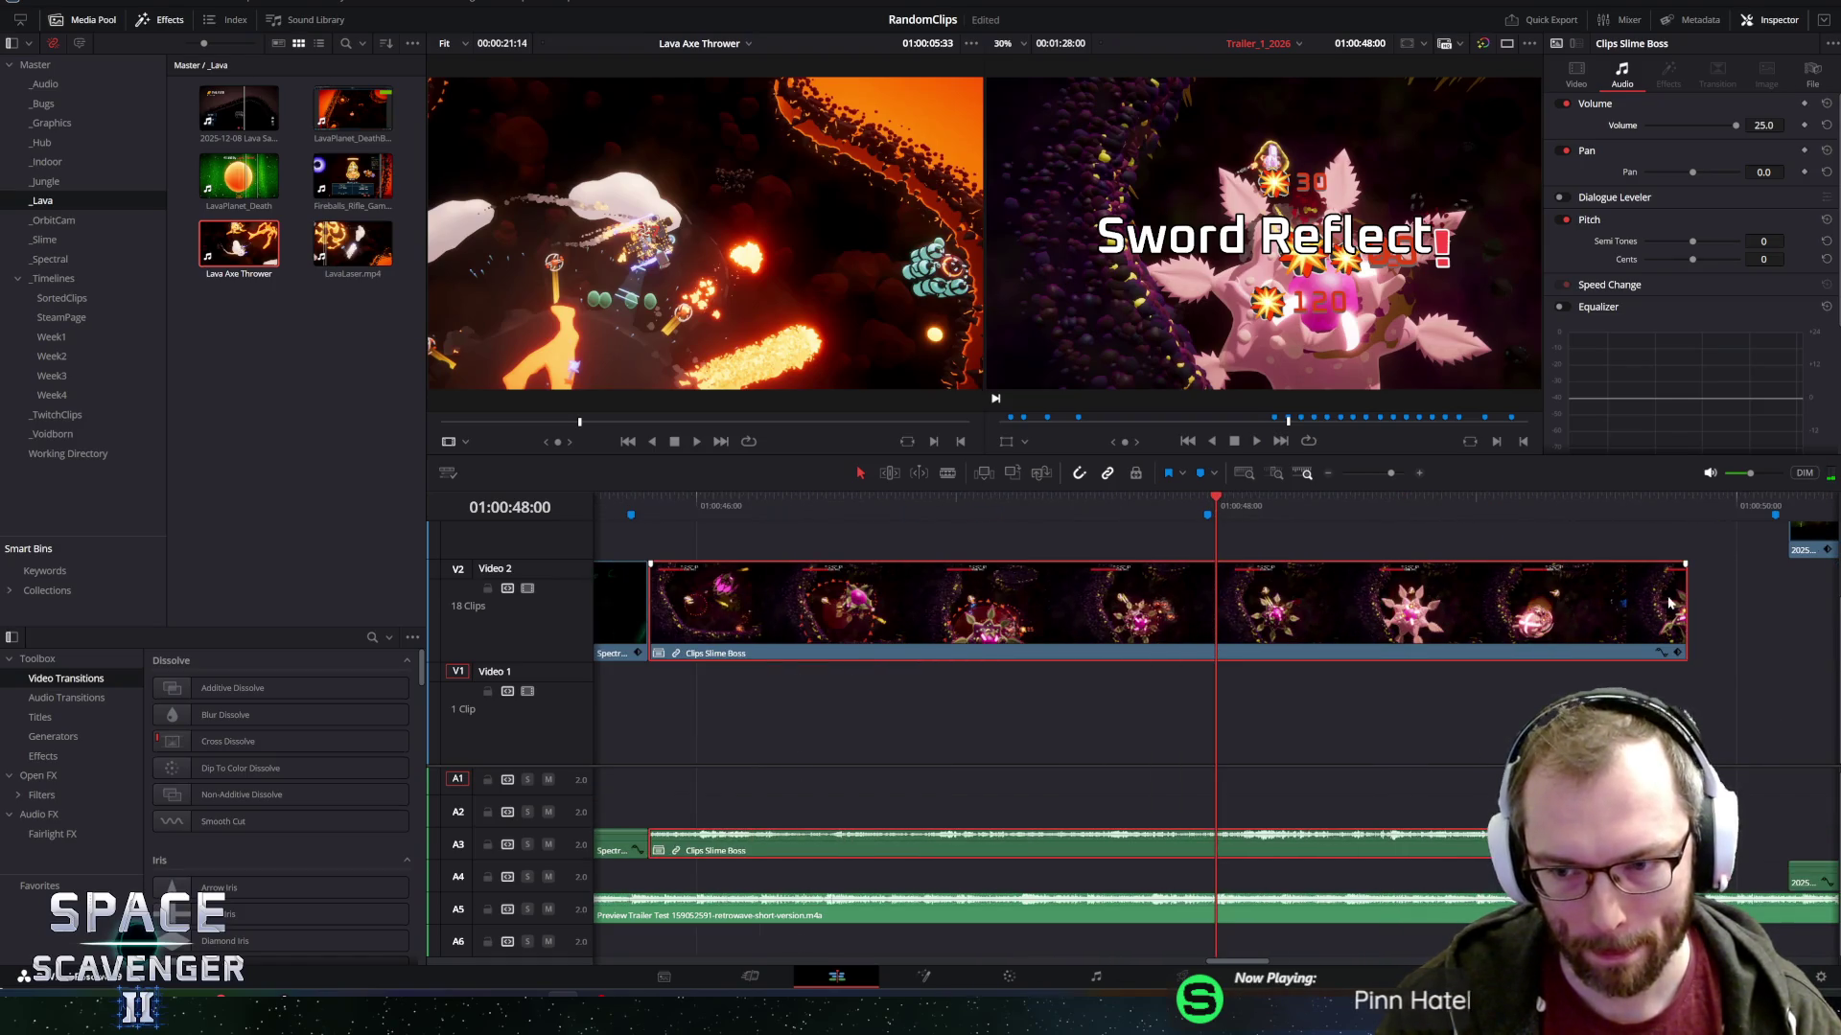
{"action": "left_click_drag", "start_coordinate": [1680, 595], "coordinate": [1214, 596]}
{"action": "key", "text": "Up"}
{"action": "key", "text": "space"}
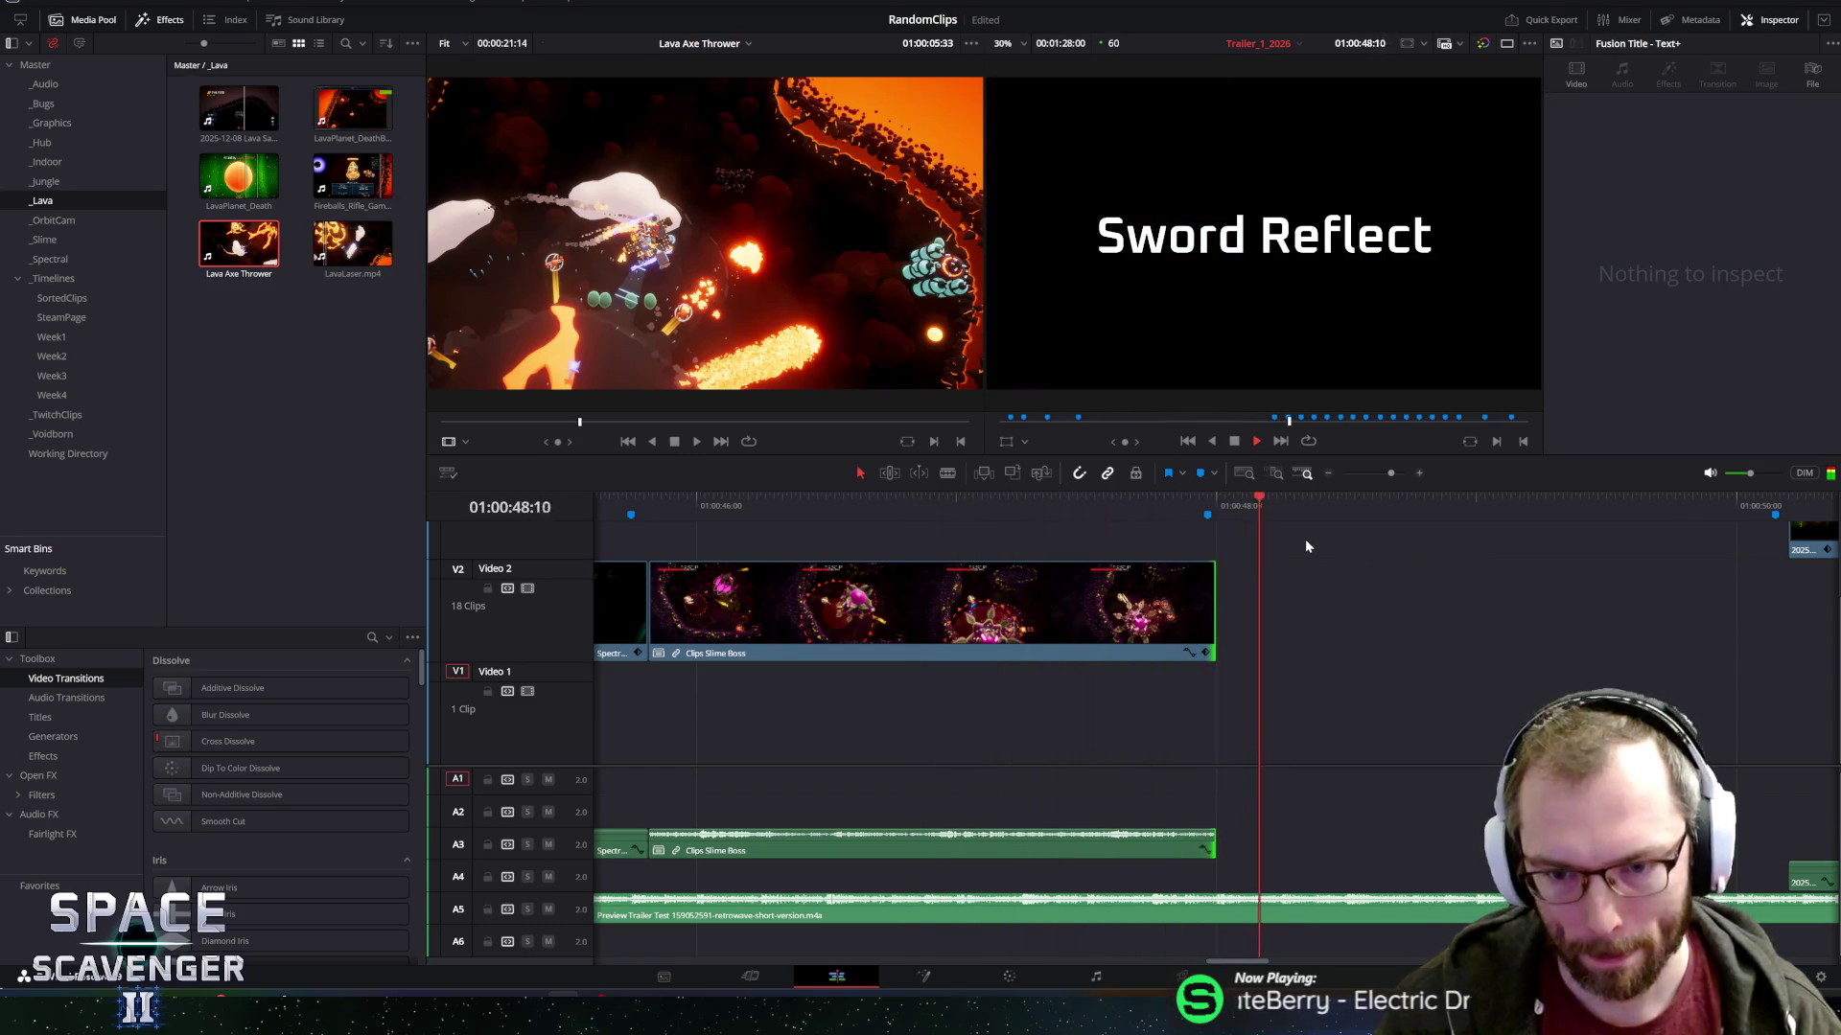
{"action": "key", "text": "space"}
{"action": "key", "text": "ctrl+minus"}
{"action": "key", "text": "ctrl+minus"}
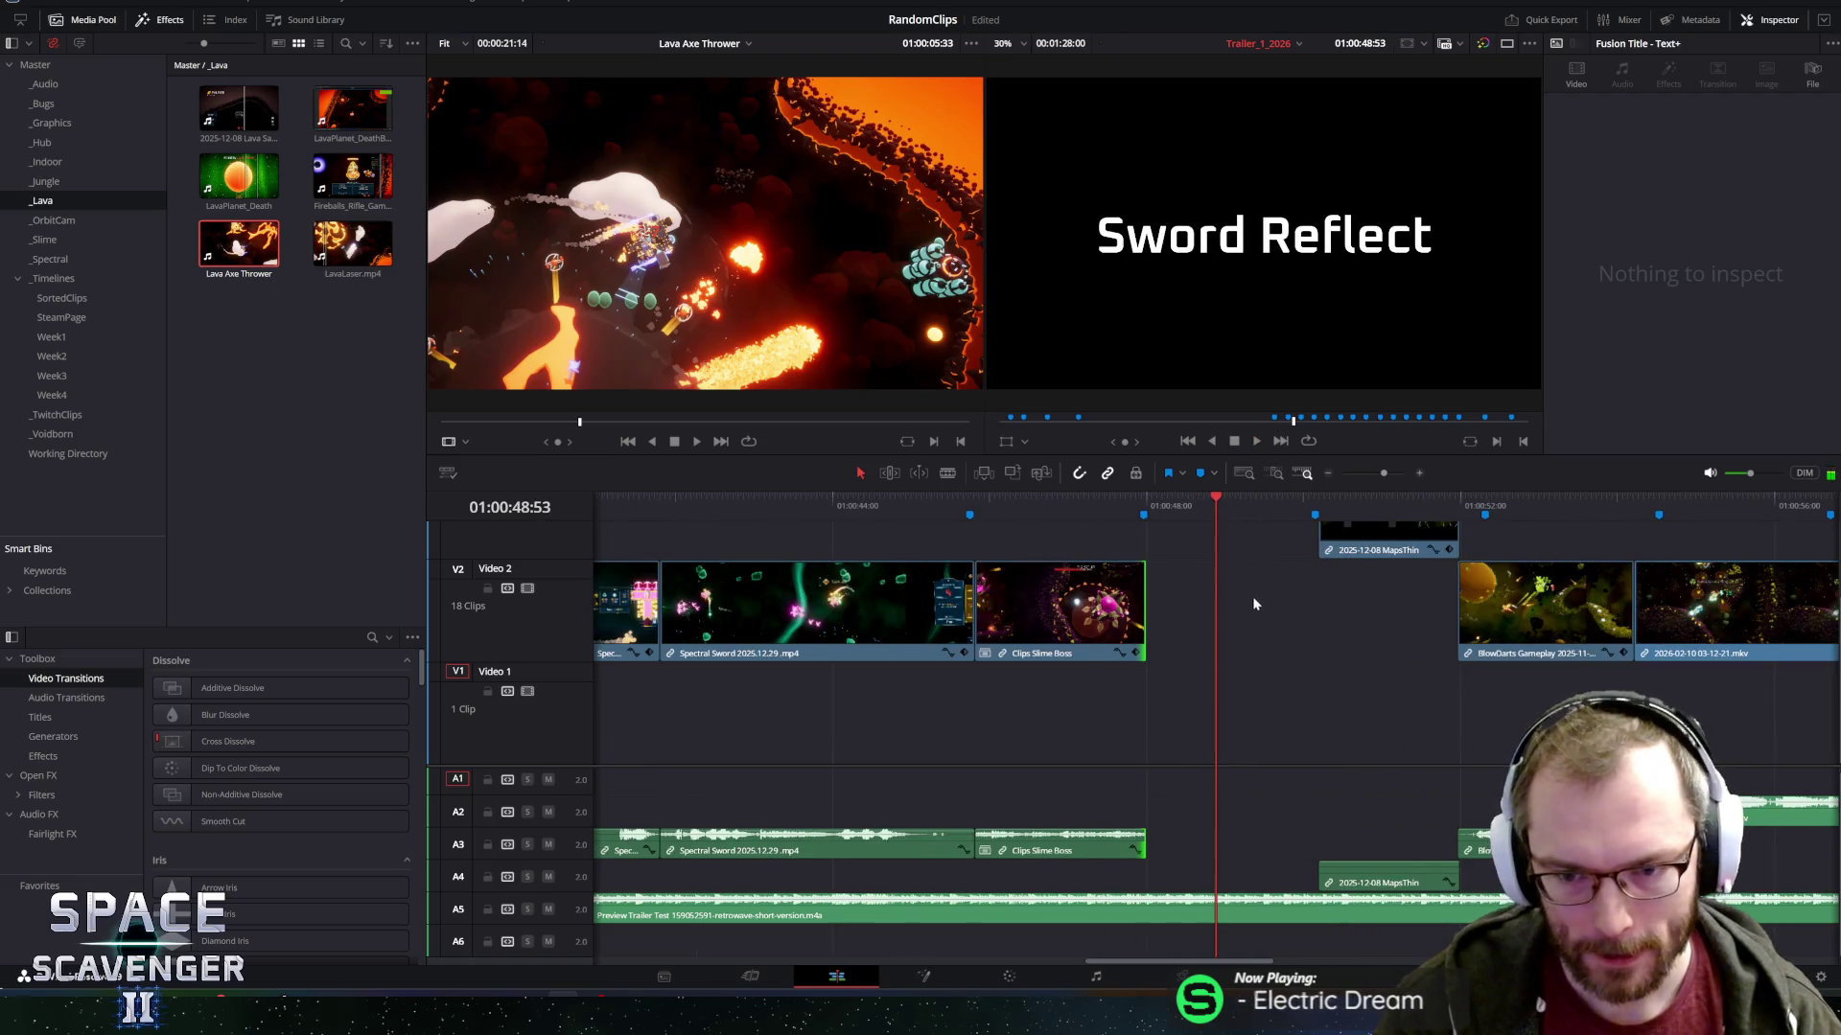
{"action": "key", "text": "ctrl+minus"}
{"action": "key", "text": "ctrl+minus"}
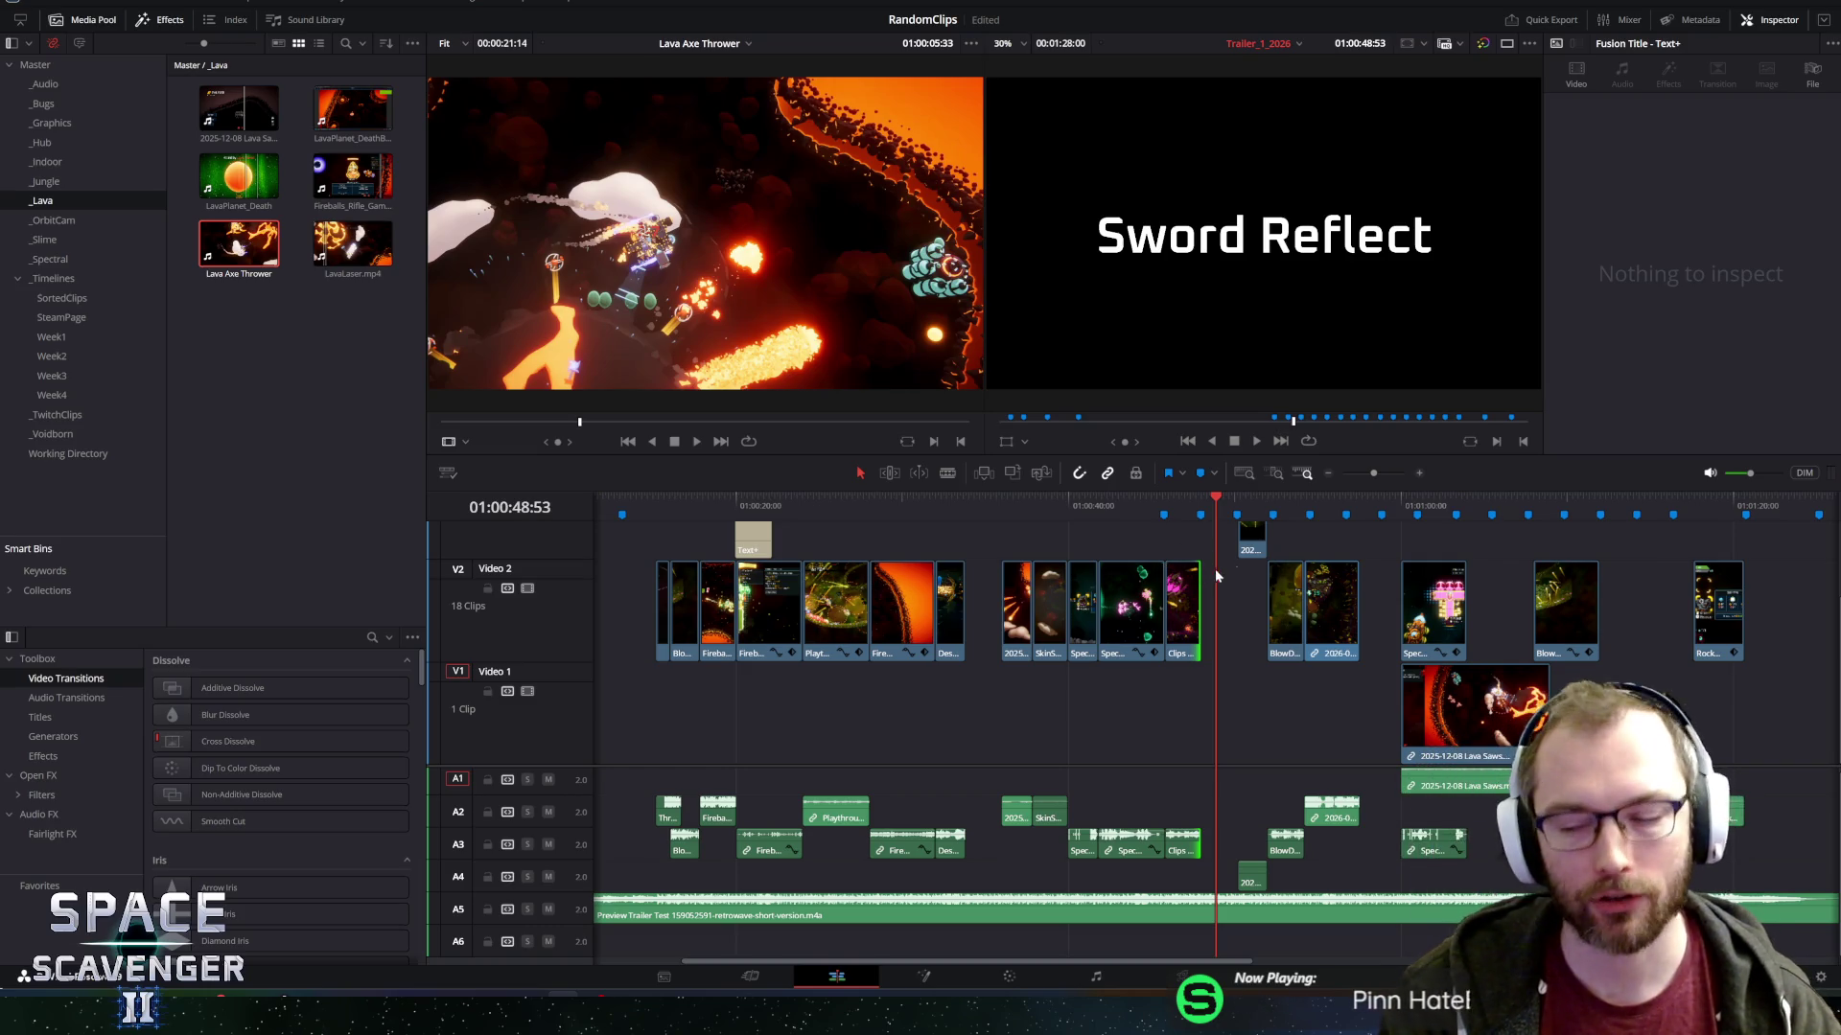
{"action": "key", "text": "ctrl+equal"}
{"action": "key", "text": "ctrl+equal"}
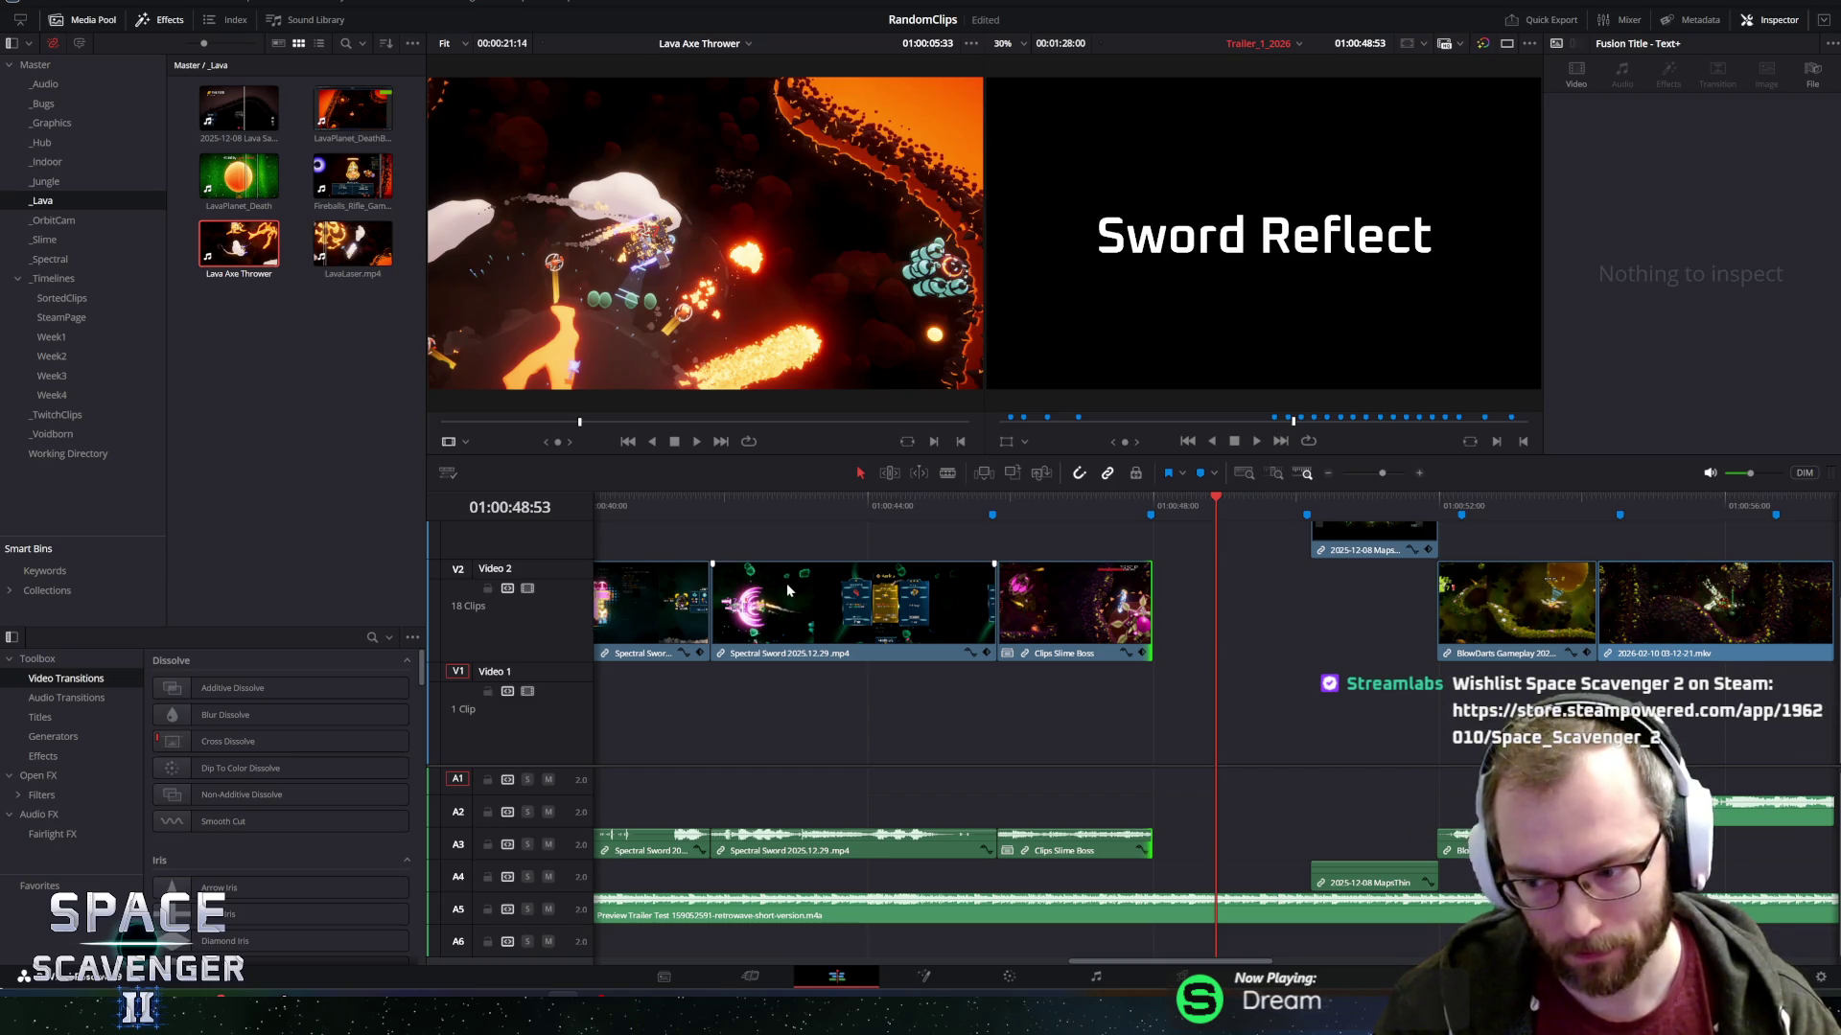
{"action": "left_click", "coordinate": [917, 502]}
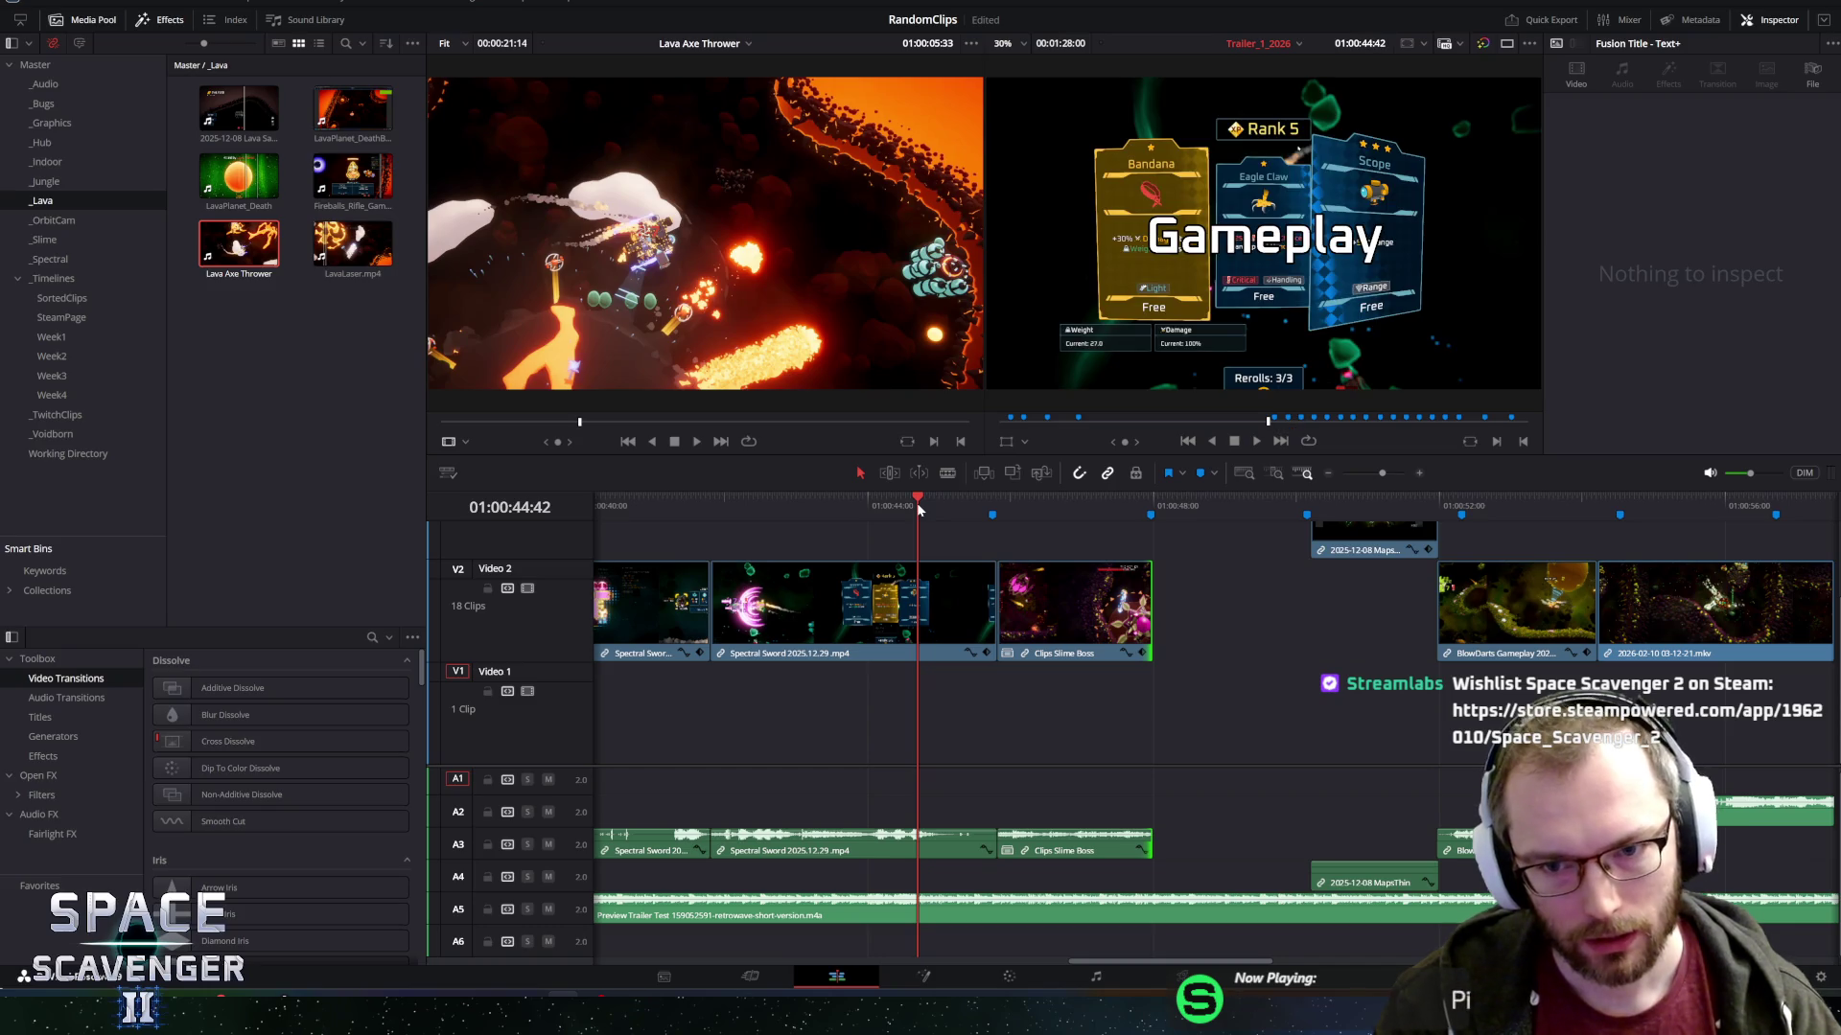
{"action": "left_click_drag", "start_coordinate": [909, 511], "coordinate": [642, 533]}
{"action": "key", "text": "space"}
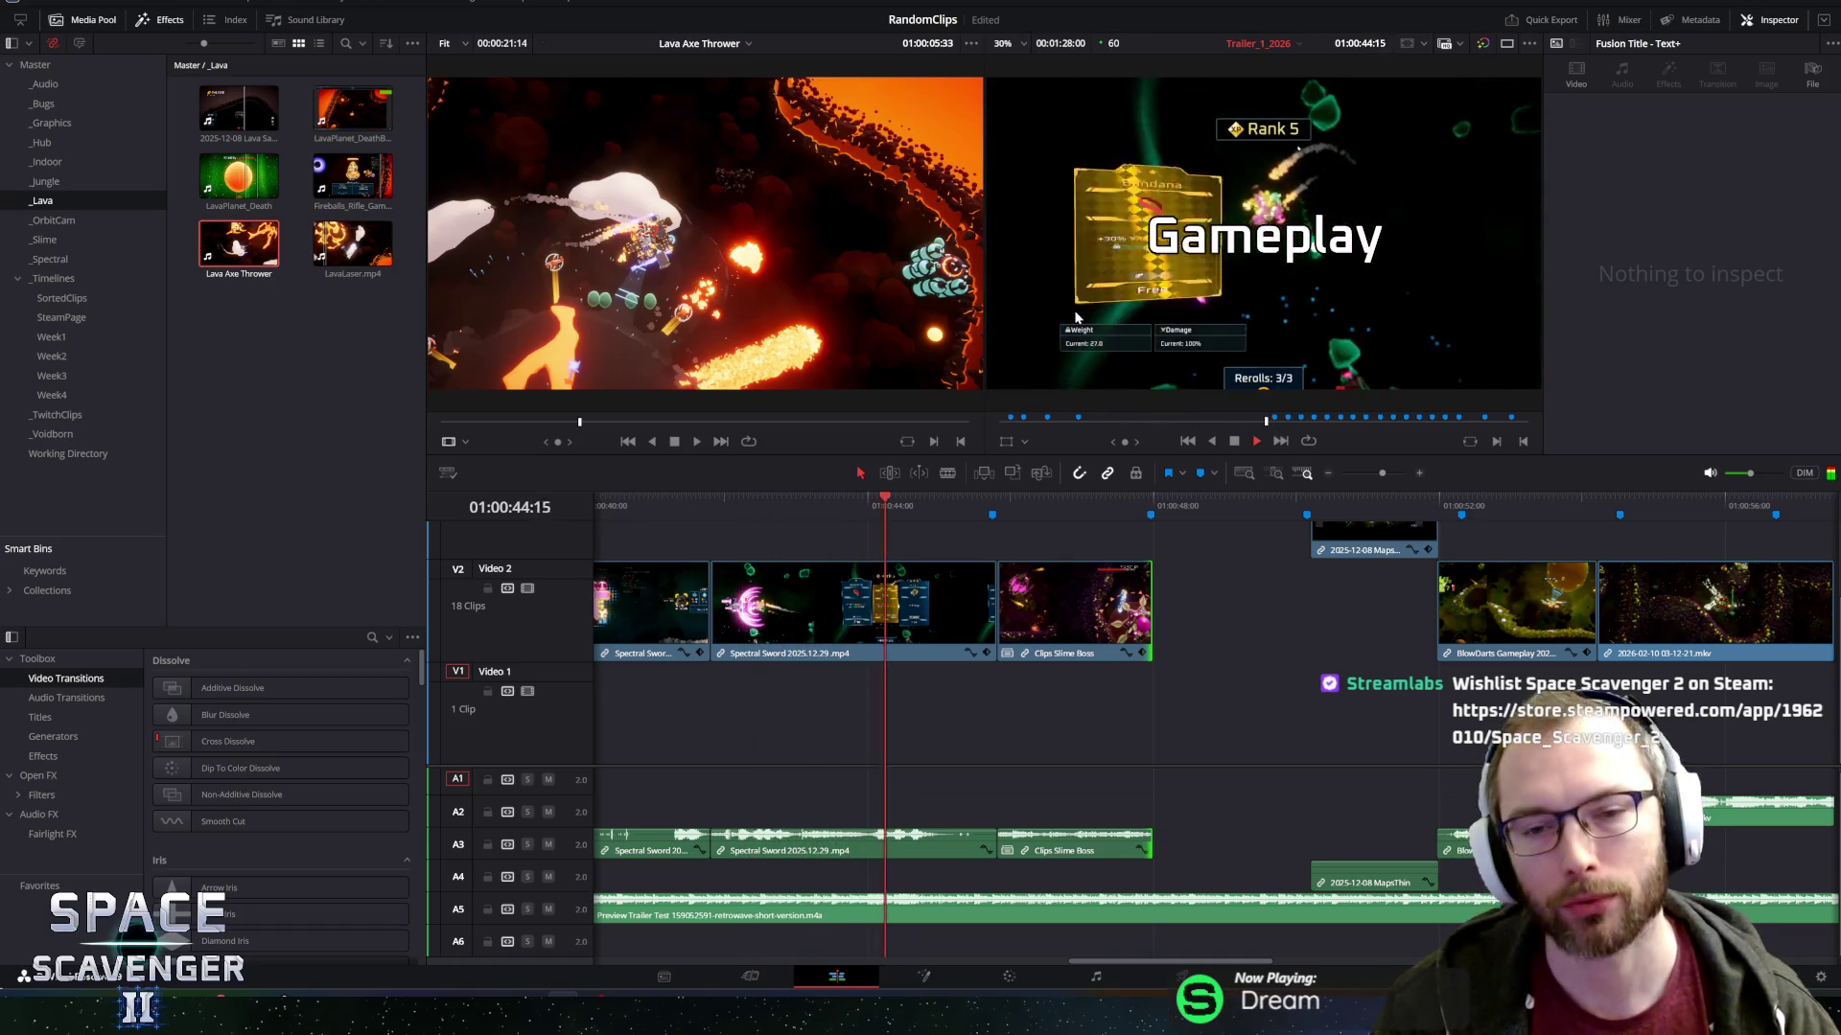
{"action": "key", "text": "space"}
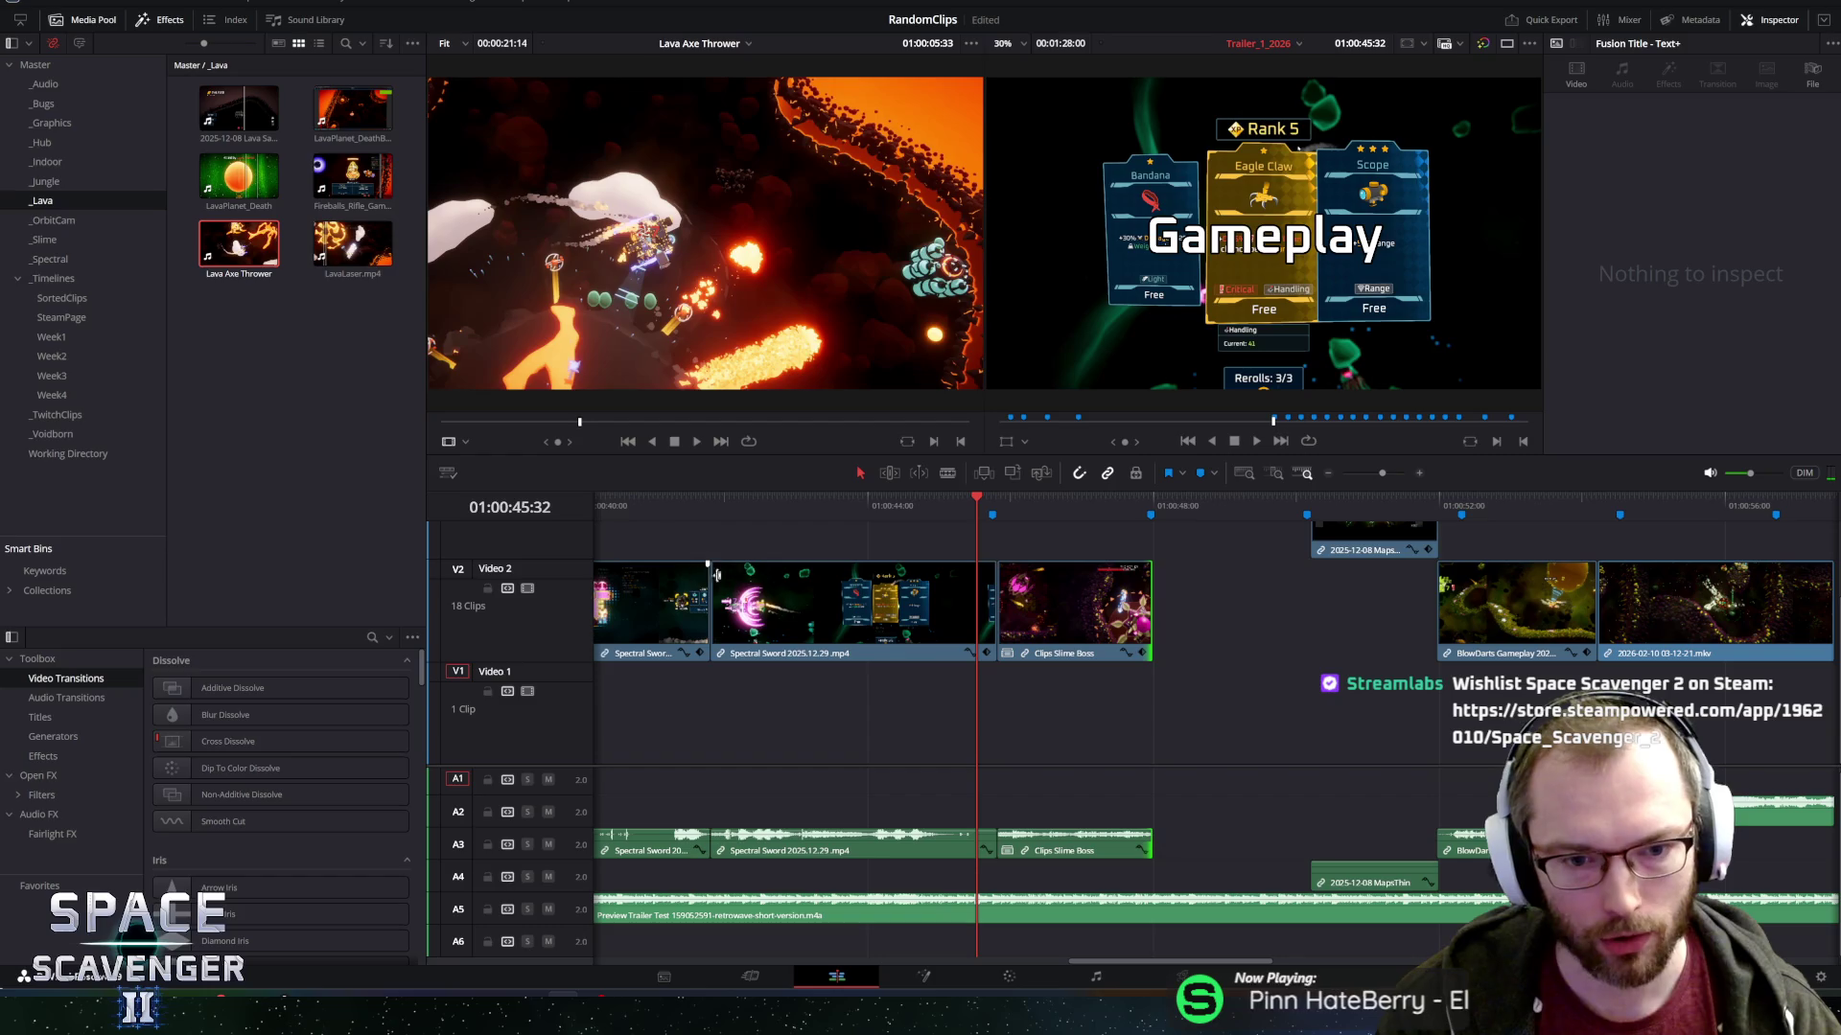
{"action": "key", "text": "Up"}
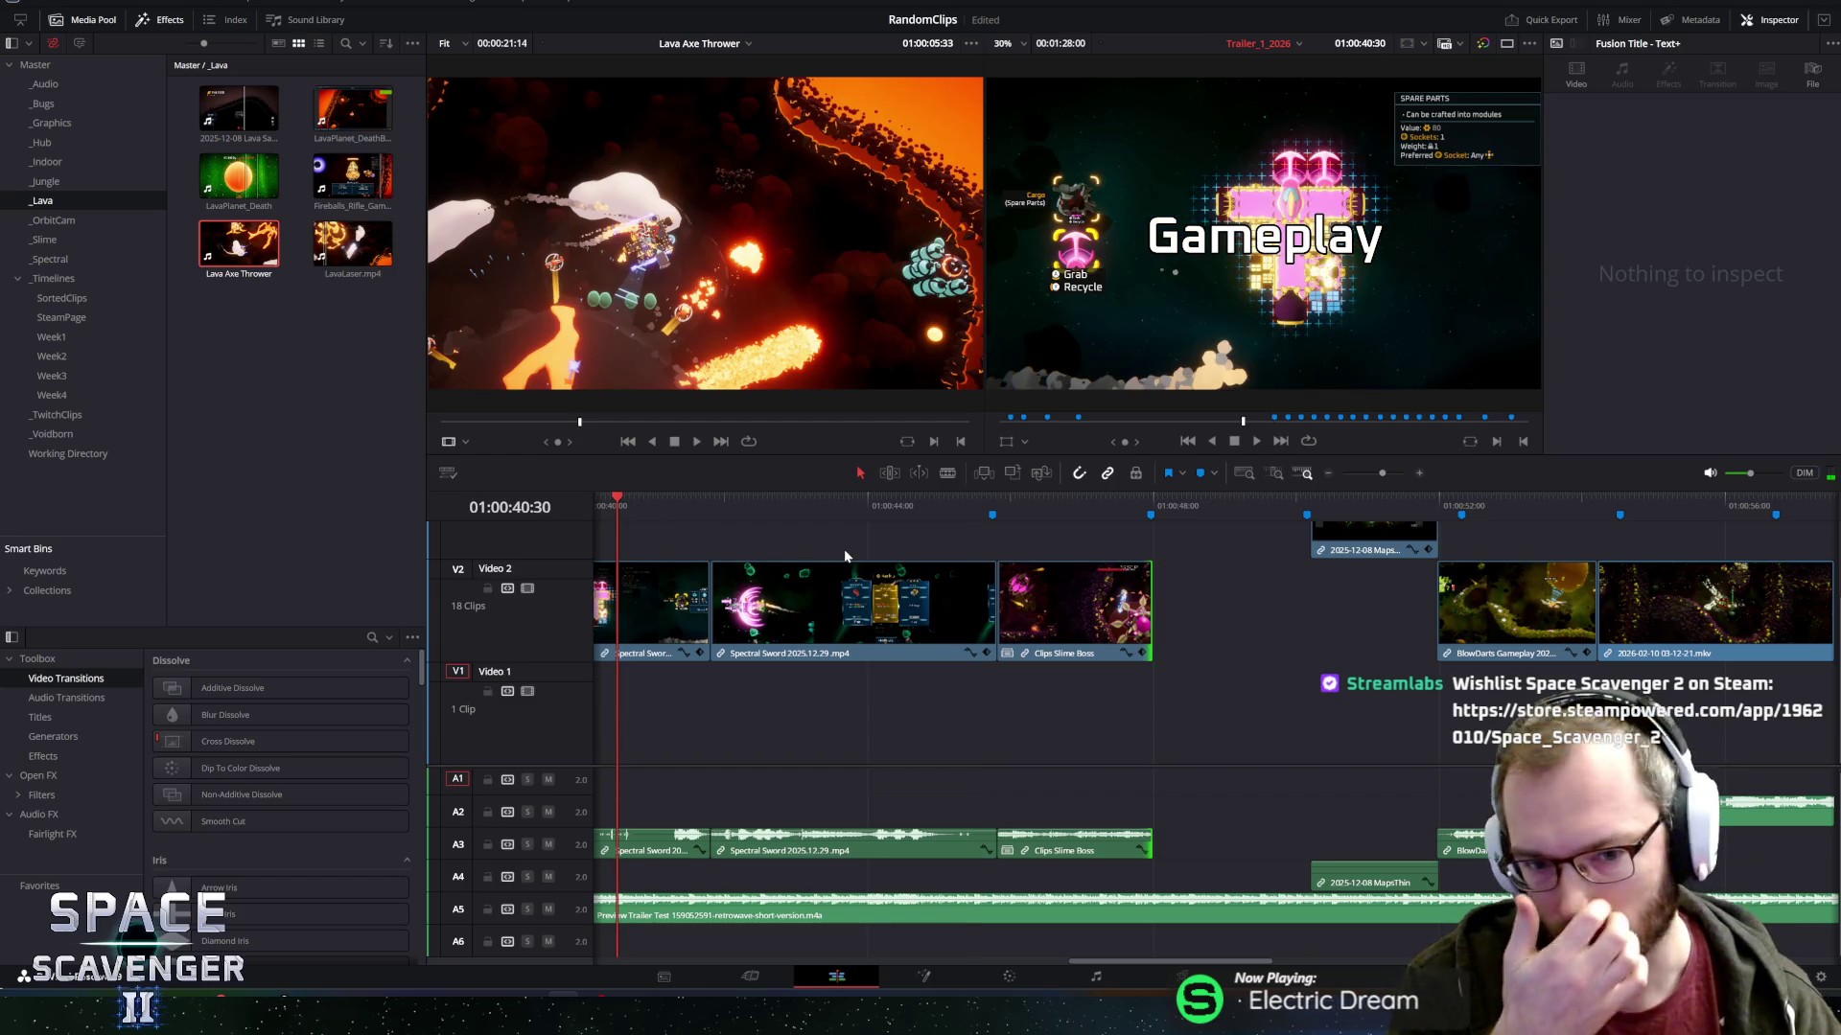
{"action": "key", "text": "space"}
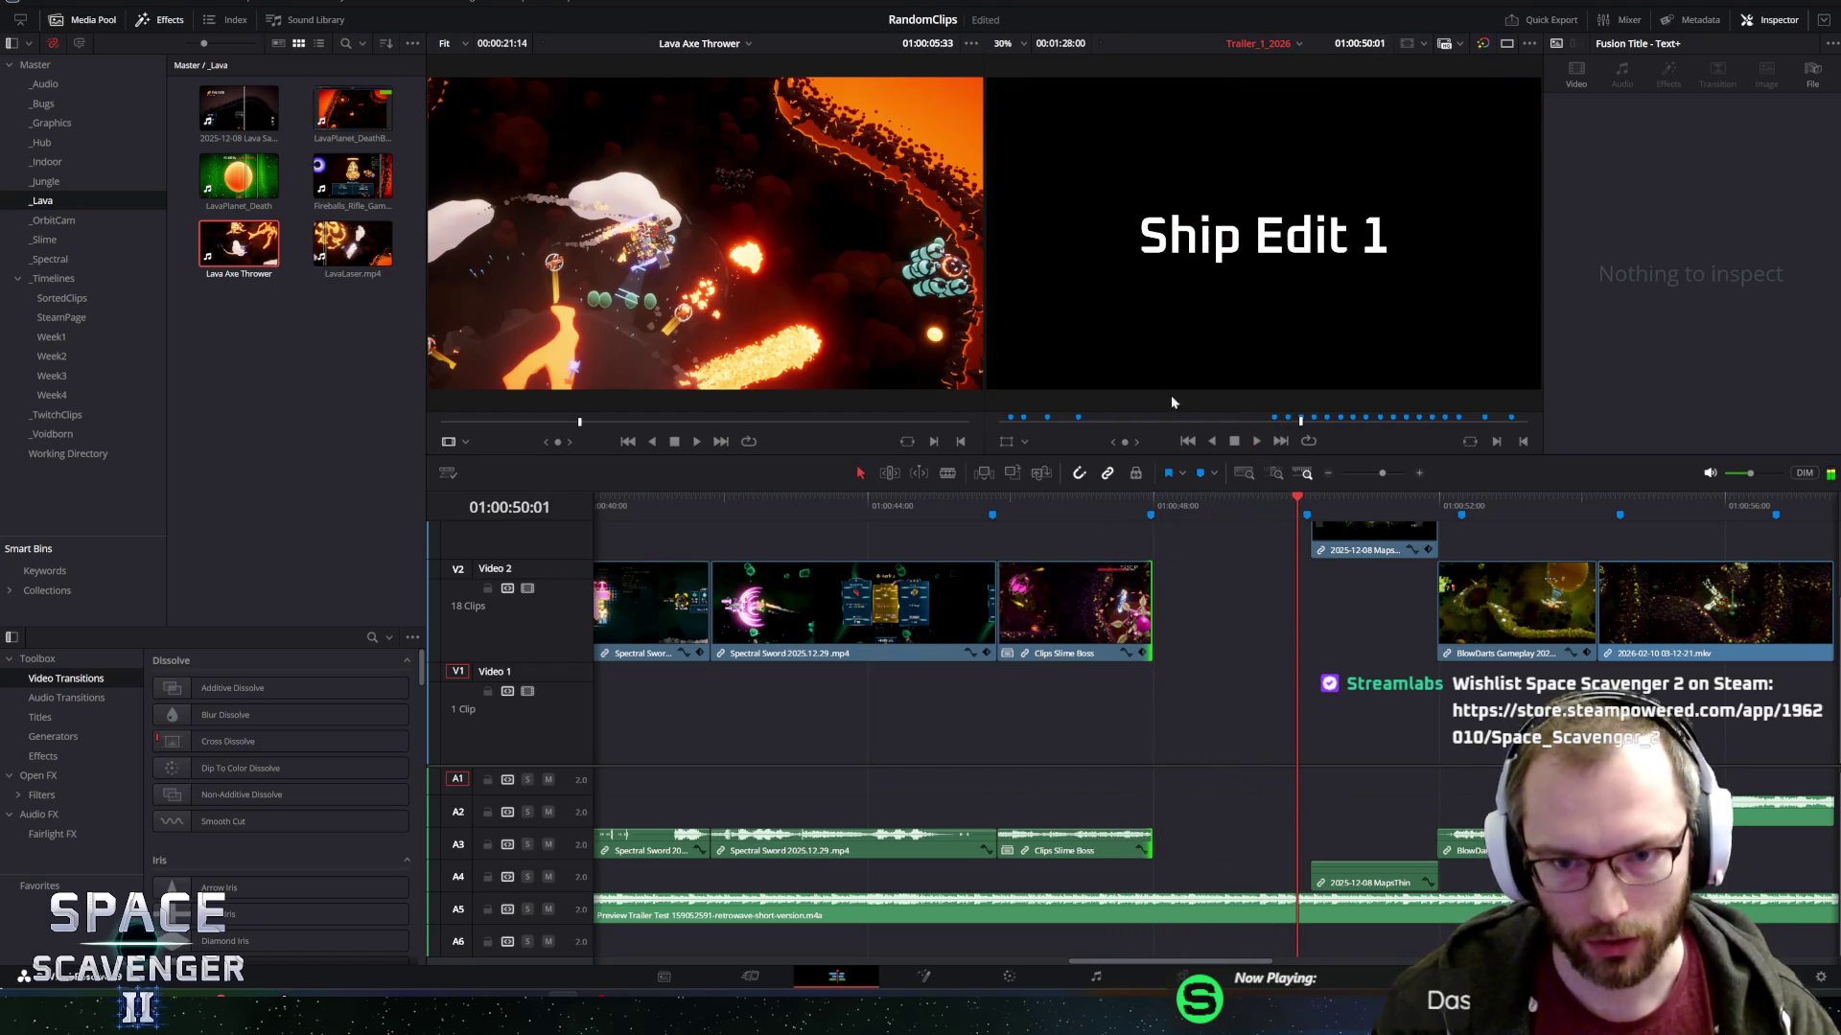
{"action": "scroll", "coordinate": [1165, 604], "scroll_direction": "down", "scroll_amount": 3}
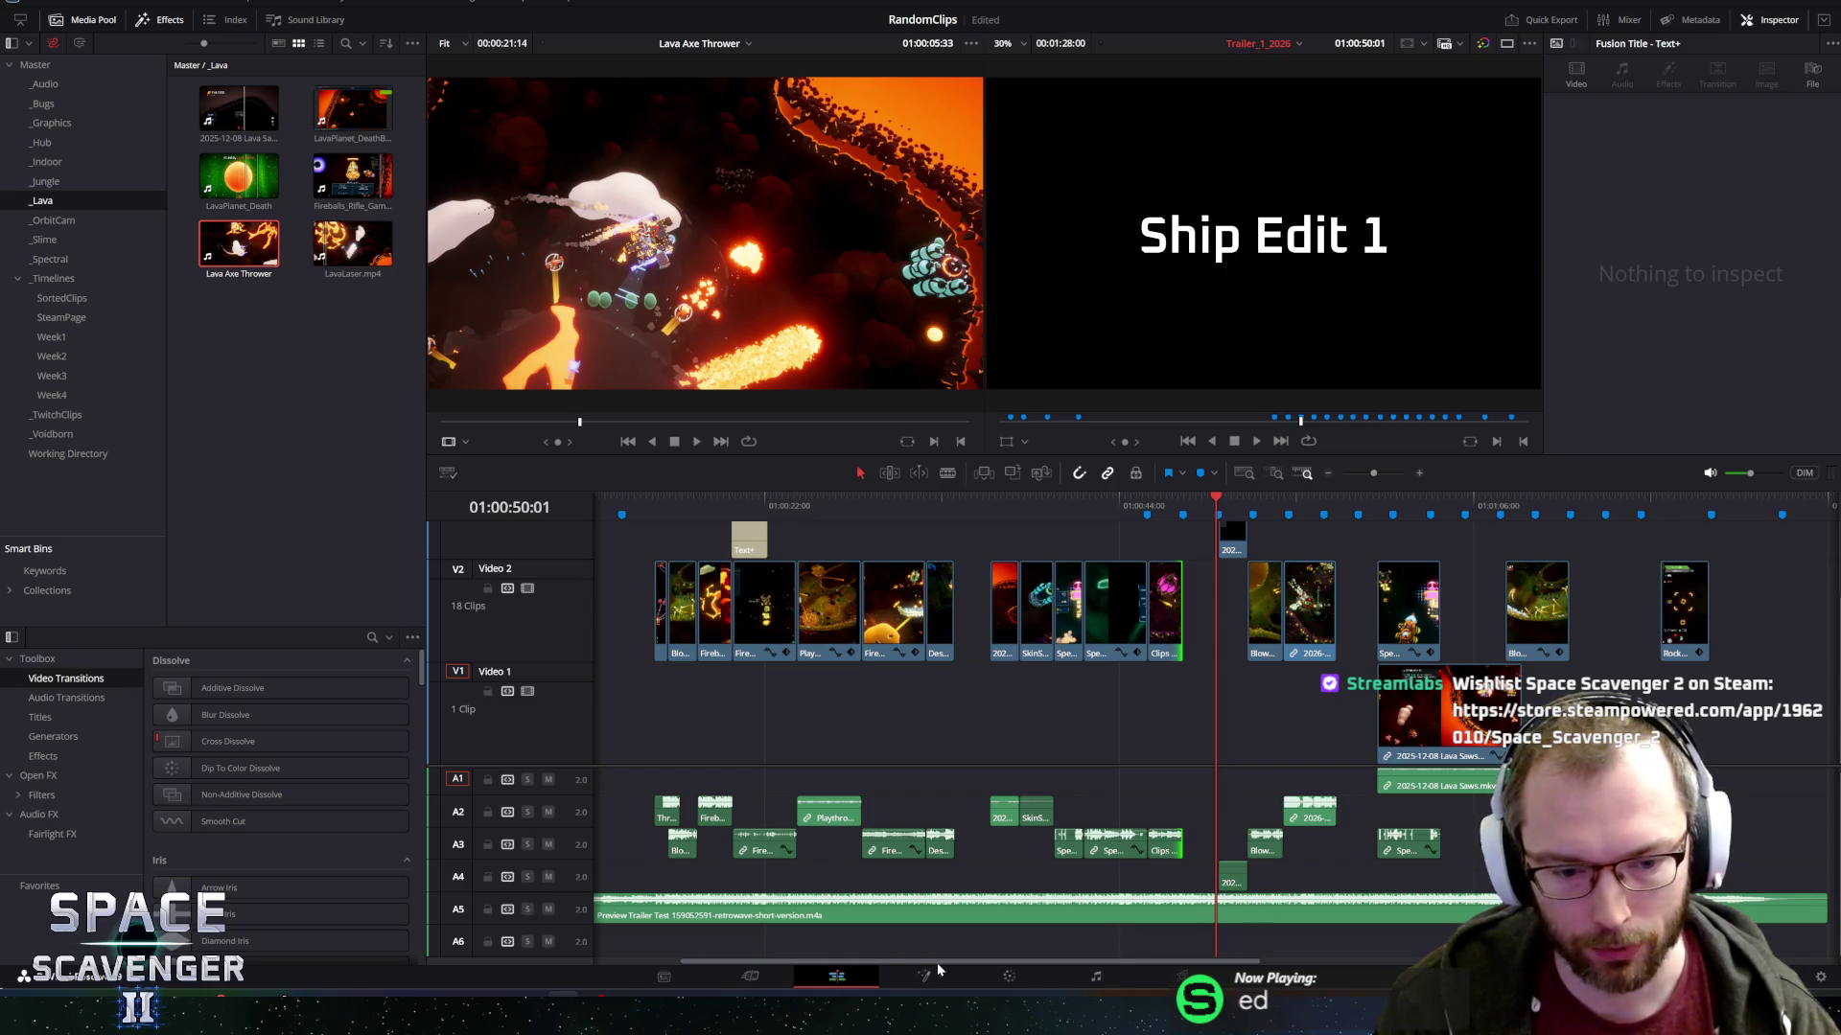
Move the MapsThin clip from Video 3 down onto Video 2, just before Ship Edit 2.
{"action": "mouse_move", "coordinate": [888, 961]}
{"action": "left_mouse_down"}
{"action": "mouse_move", "coordinate": [796, 962]}
{"action": "mouse_move", "coordinate": [974, 962]}
{"action": "left_mouse_up"}
{"action": "scroll", "coordinate": [1258, 623], "scroll_direction": "up", "scroll_amount": 3}
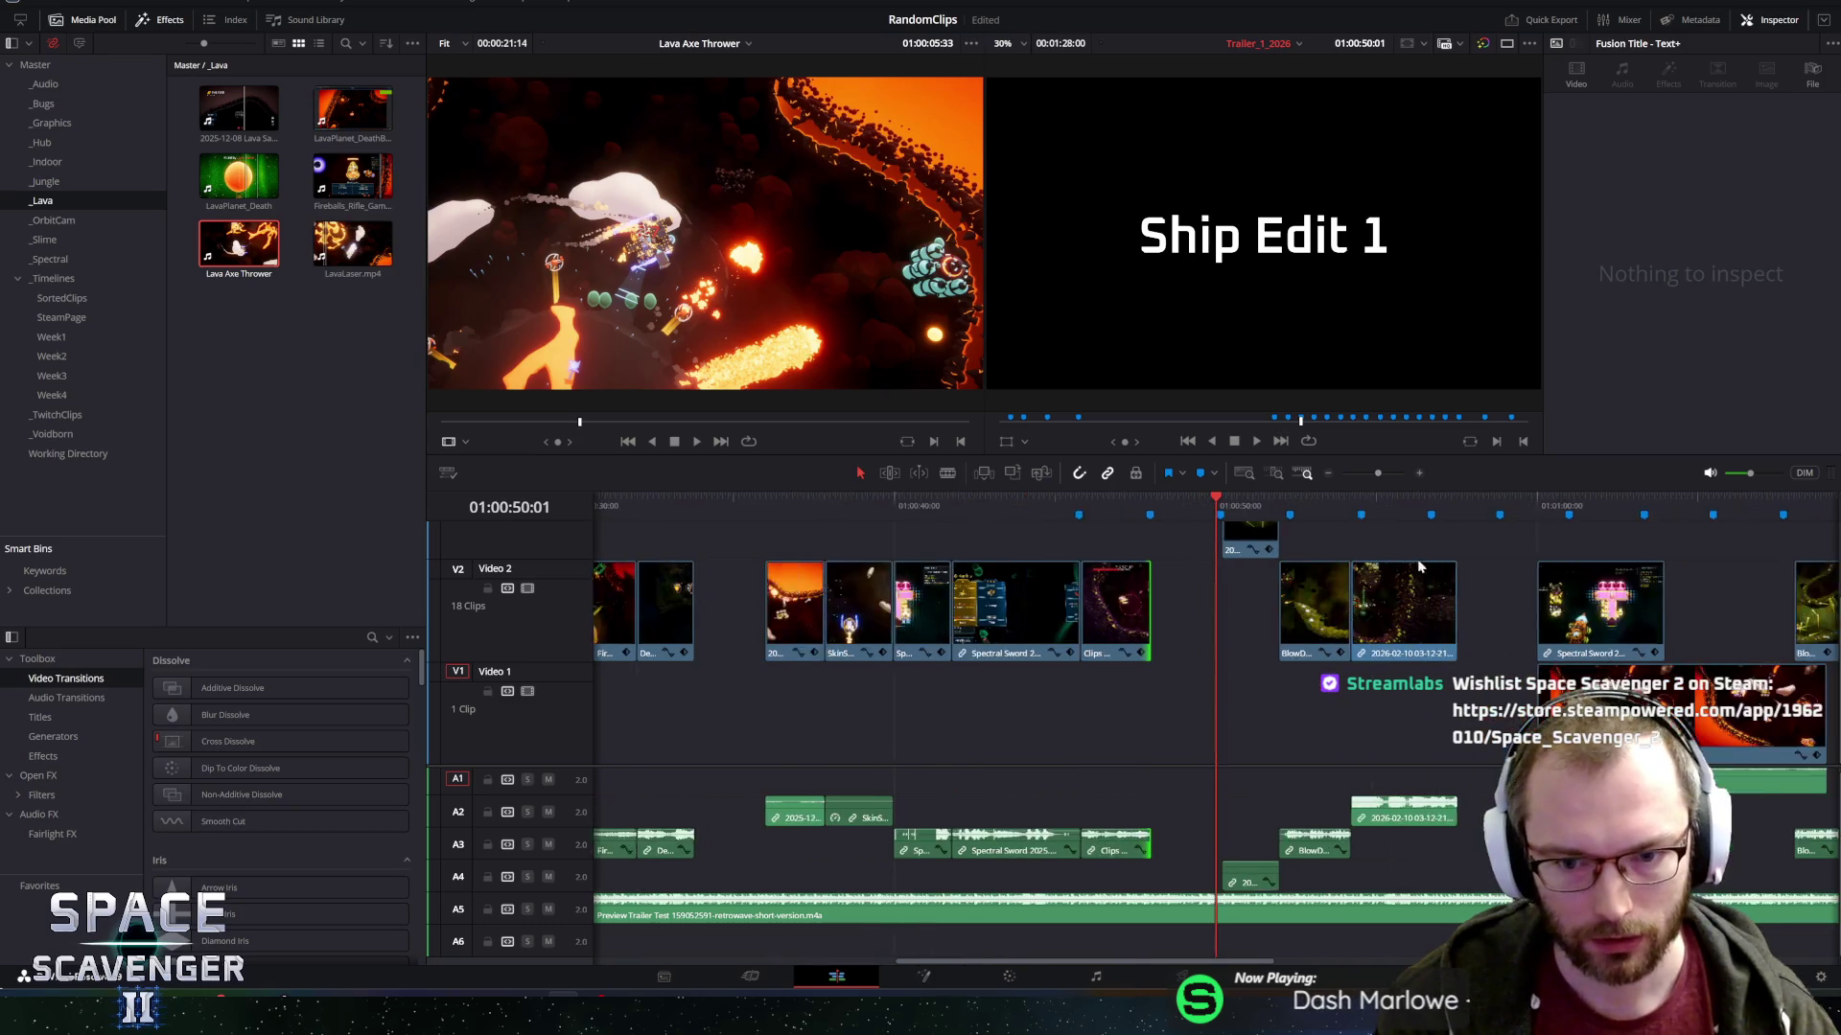
{"action": "scroll", "coordinate": [1259, 623], "scroll_direction": "up", "scroll_amount": 2}
{"action": "left_click", "coordinate": [1259, 623]}
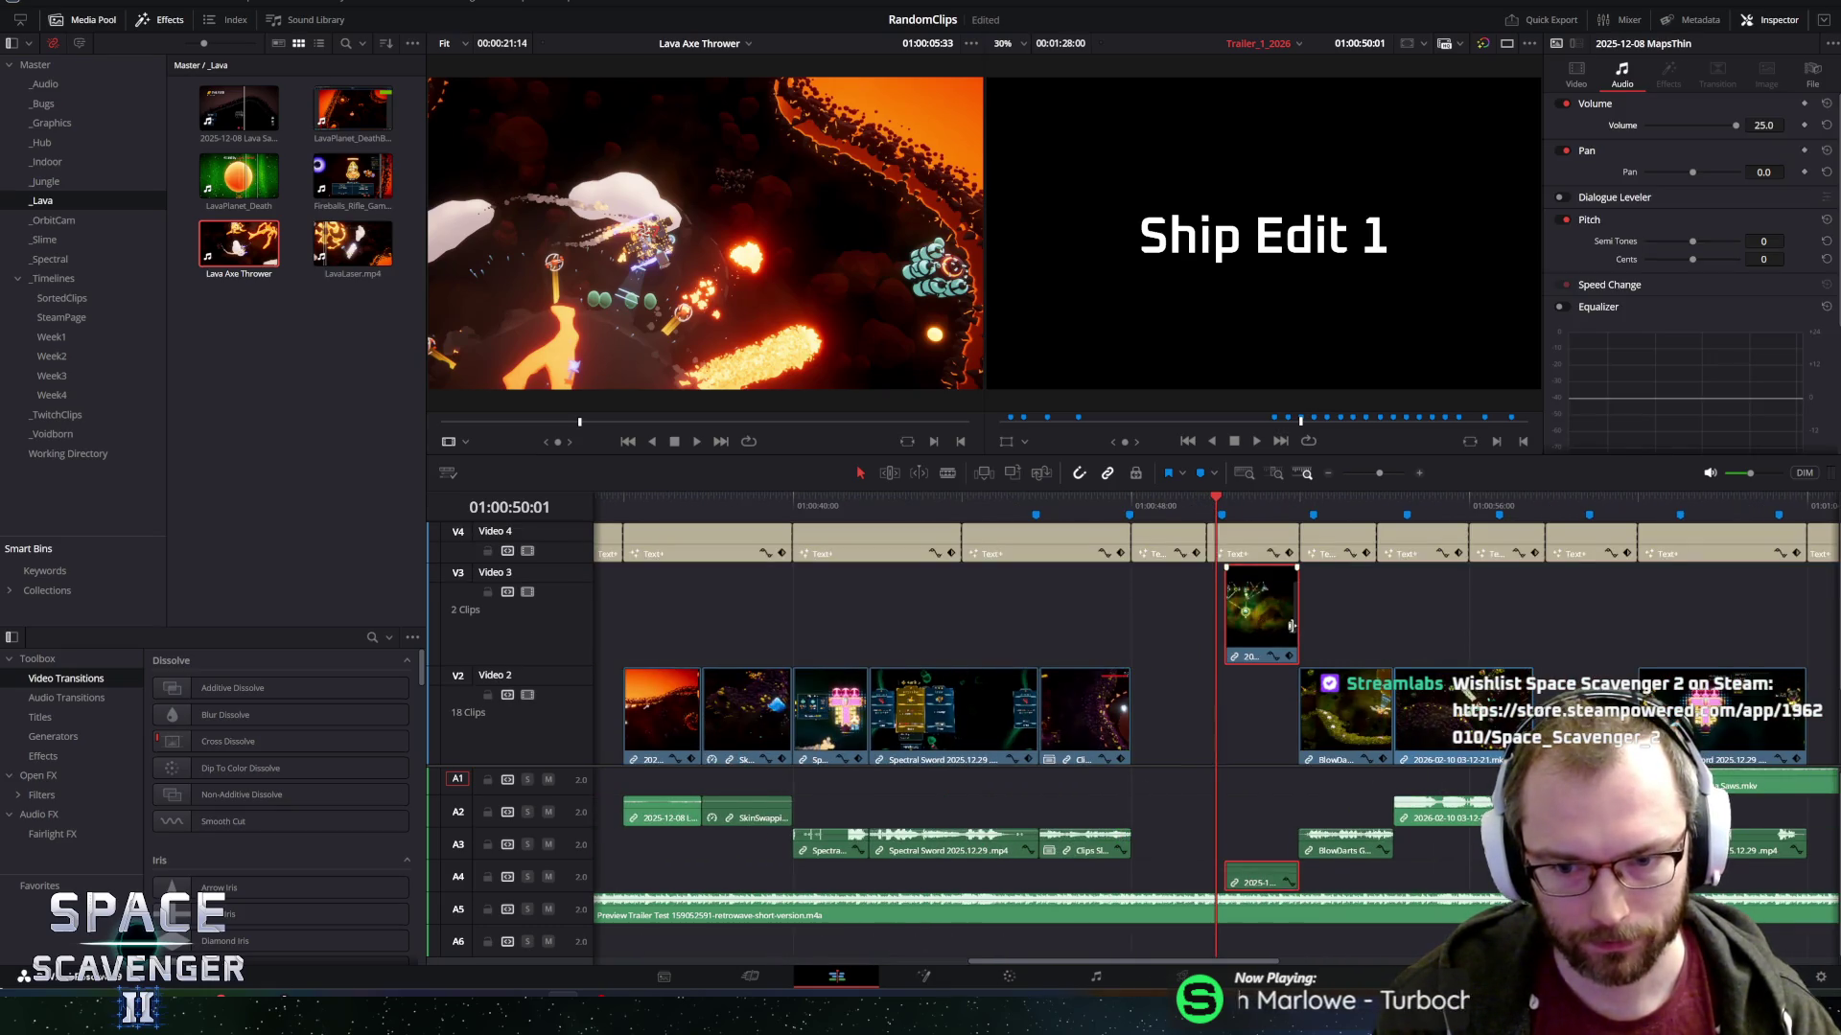
{"action": "left_click_drag", "start_coordinate": [1210, 502], "coordinate": [1300, 502]}
{"action": "left_click_drag", "start_coordinate": [1268, 623], "coordinate": [1182, 733]}
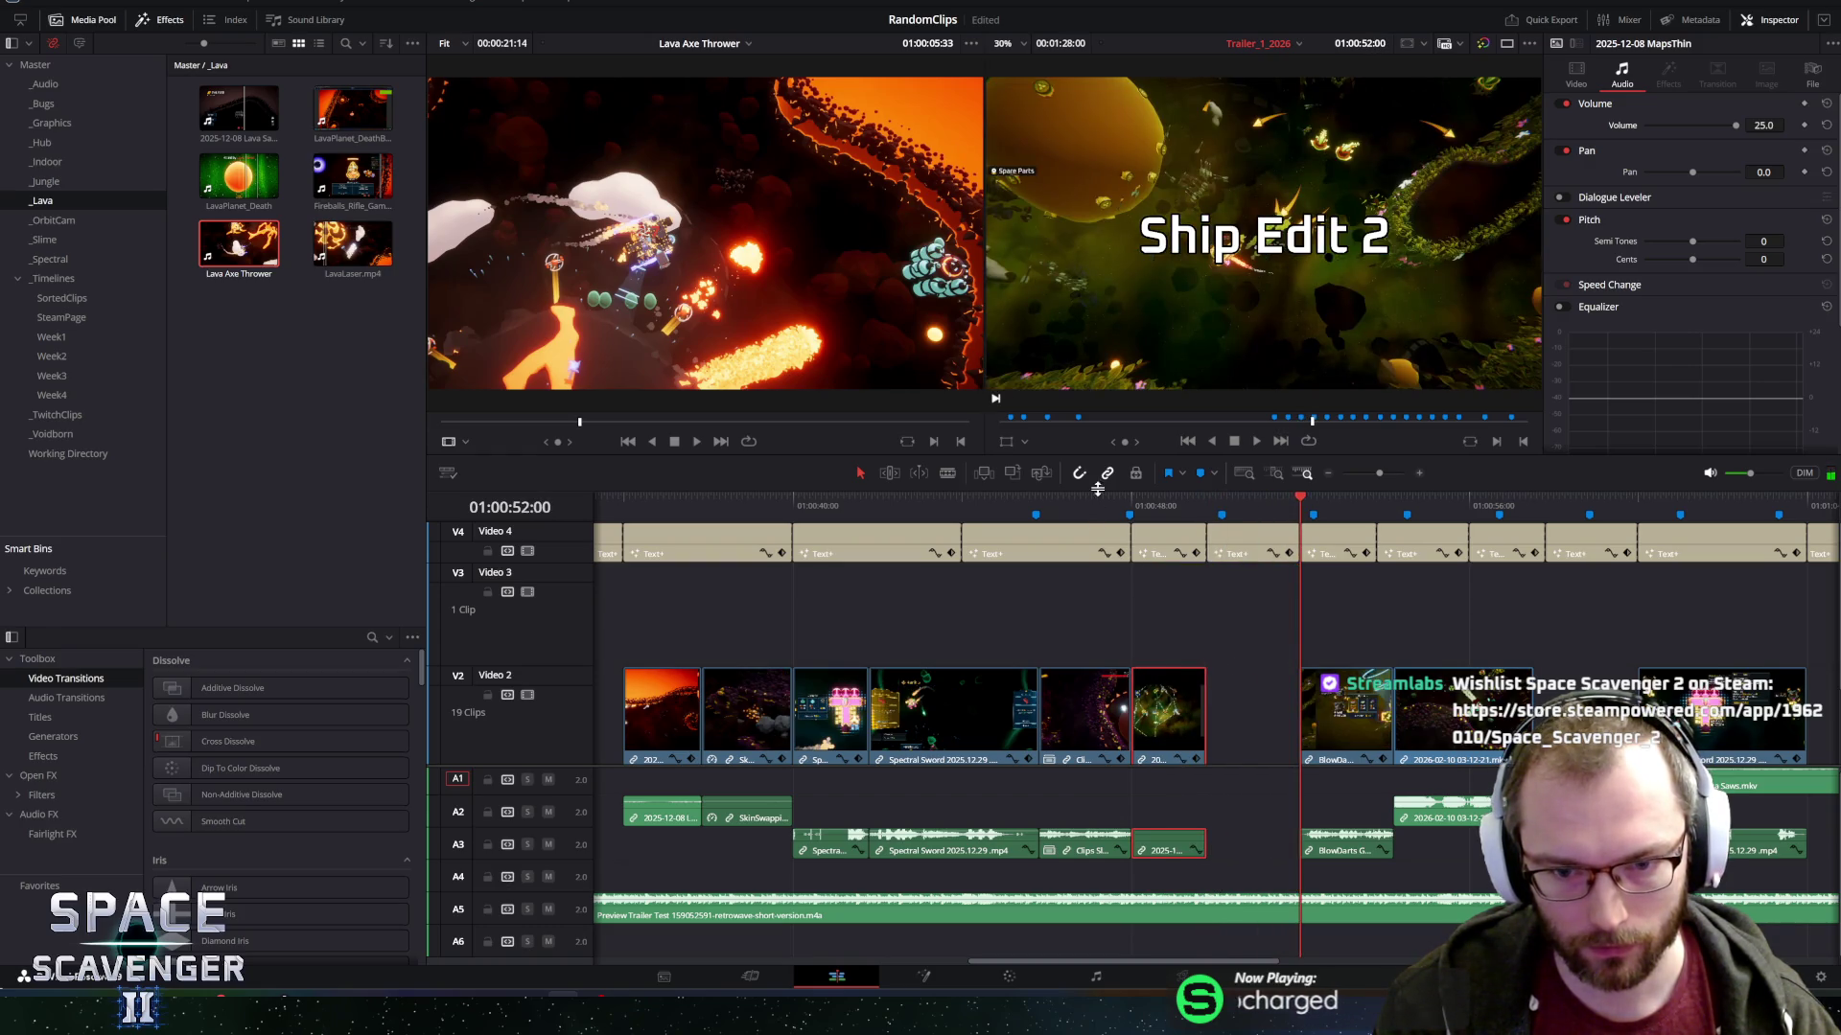
Play back the new cut and save the project.
{"action": "key", "text": "space"}
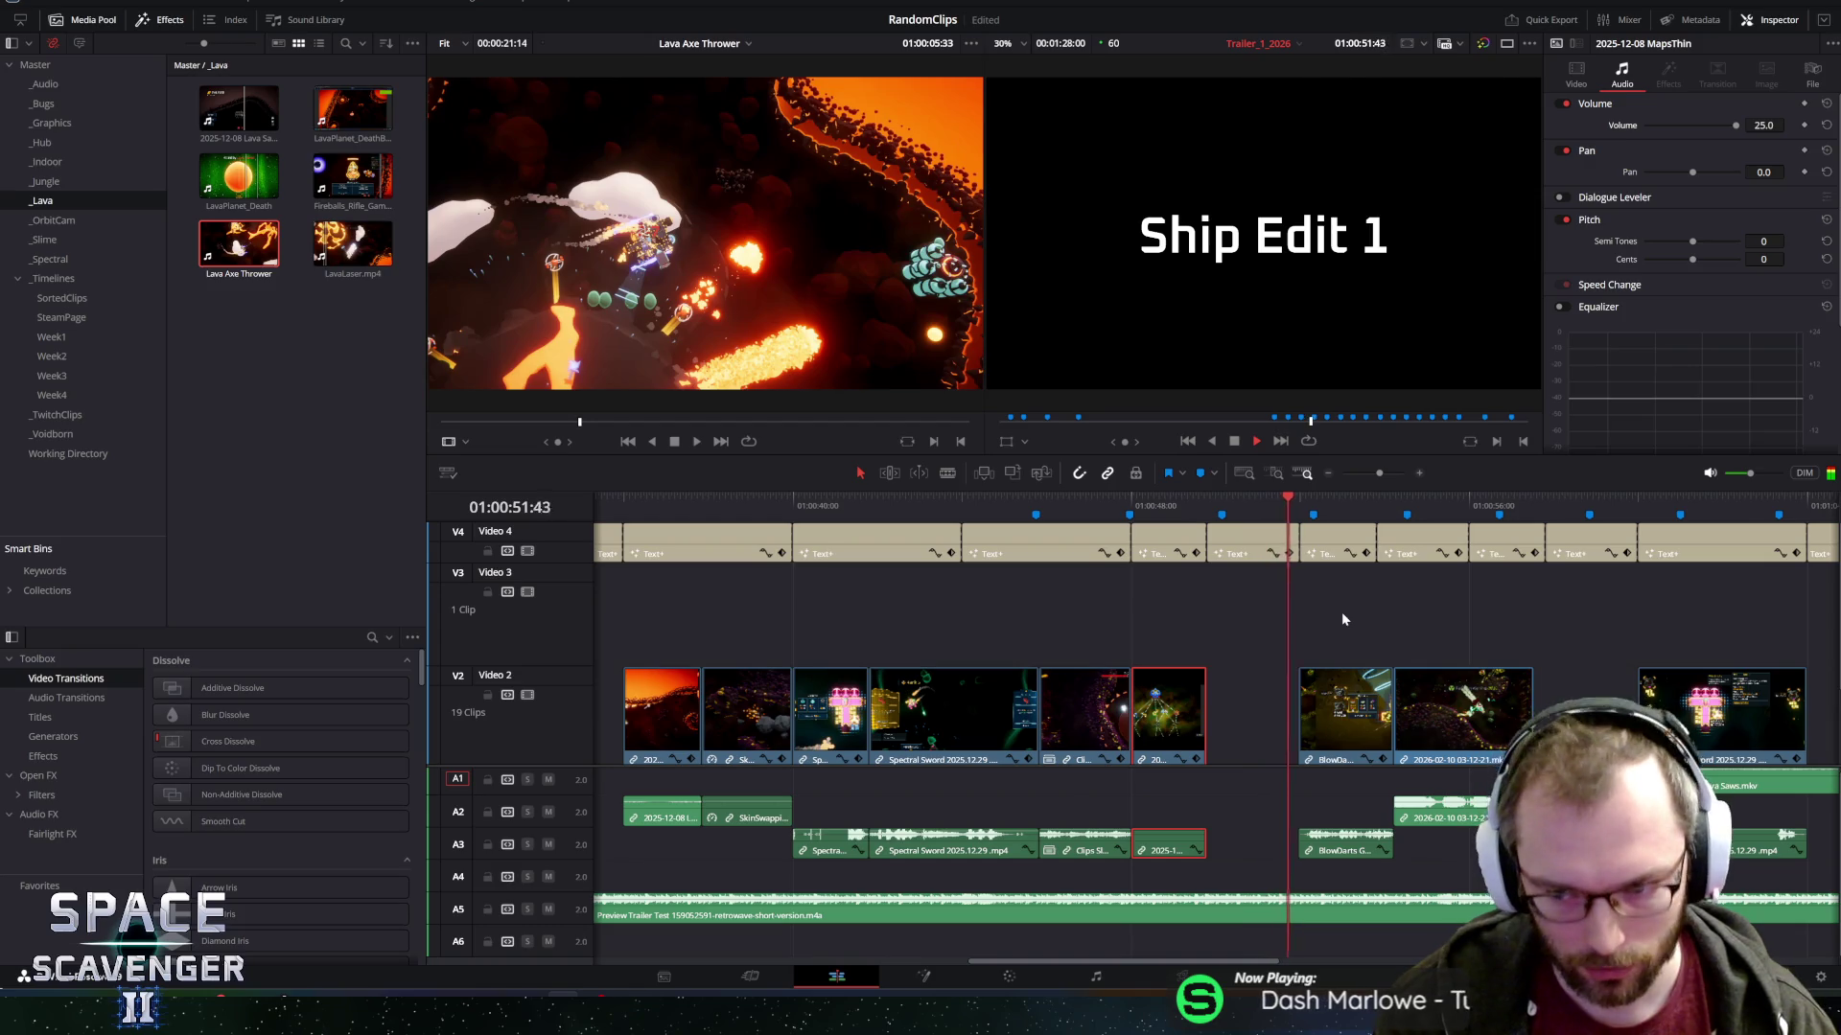
{"action": "key", "text": "space"}
{"action": "key", "text": "space"}
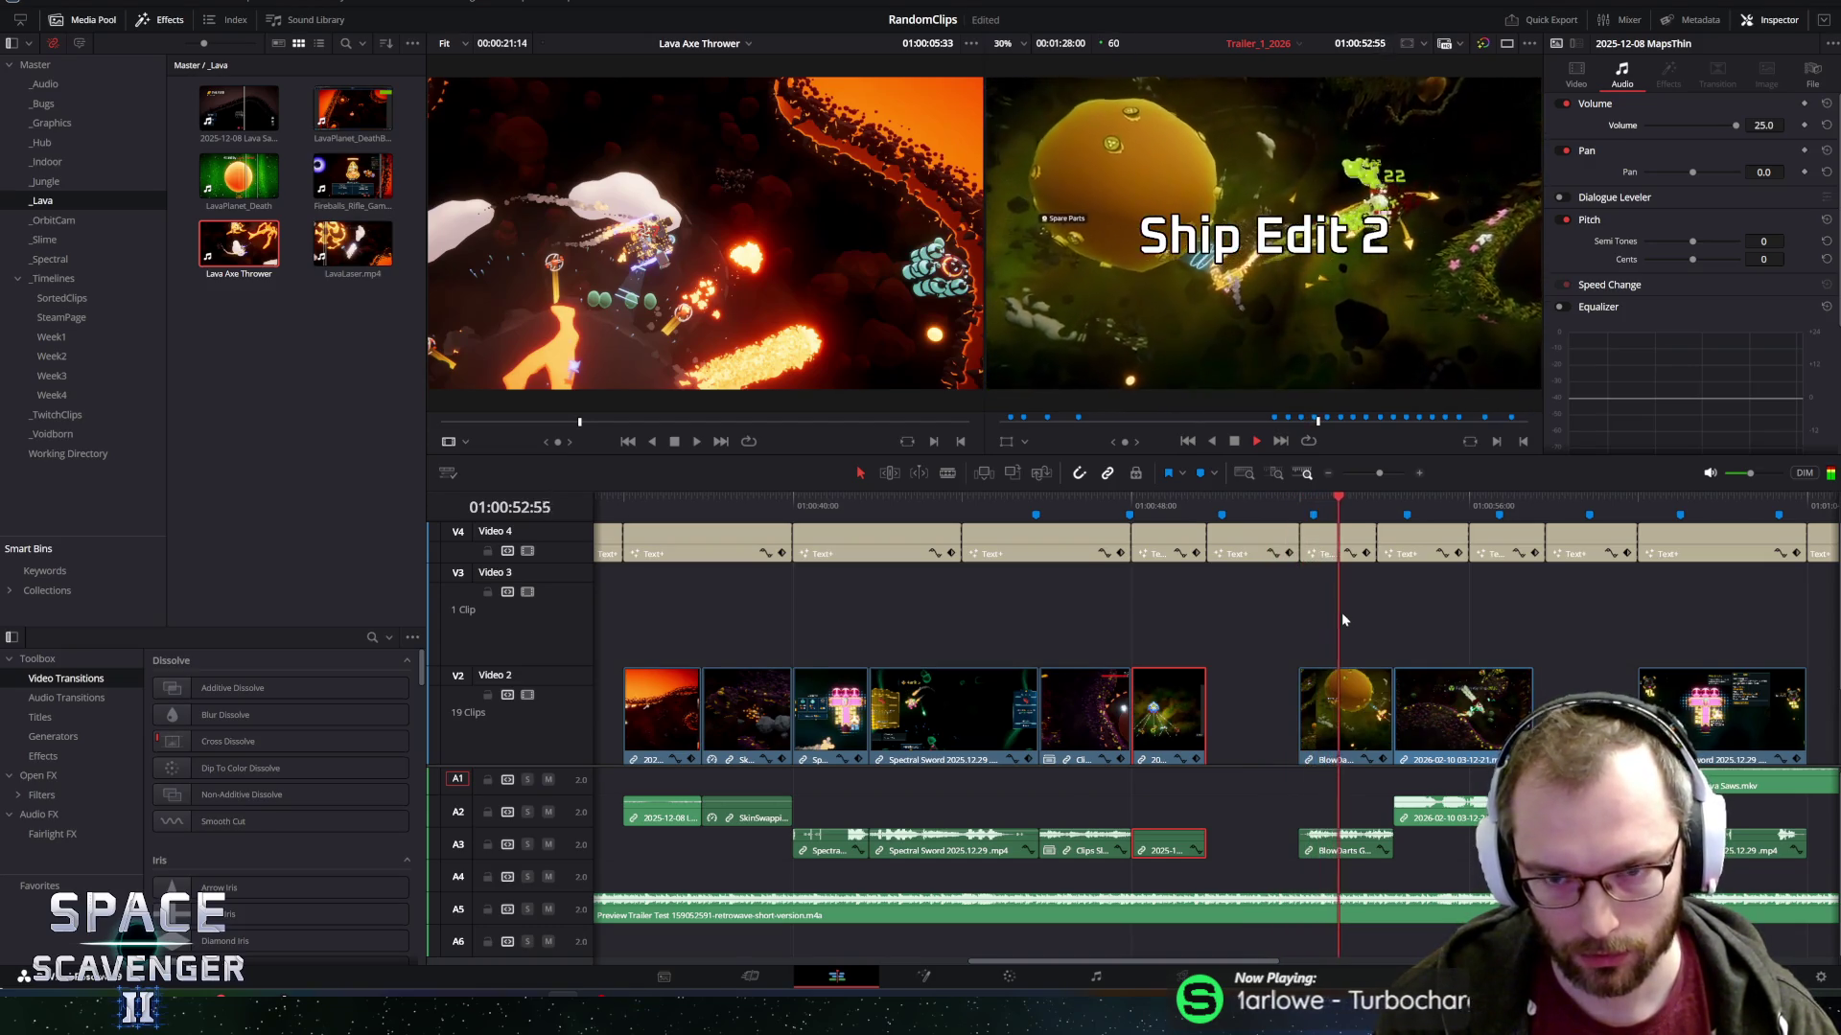
{"action": "key", "text": "space"}
{"action": "mouse_move", "coordinate": [1262, 608]}
{"action": "left_mouse_down"}
{"action": "mouse_move", "coordinate": [1372, 690]}
{"action": "mouse_move", "coordinate": [1512, 751]}
{"action": "left_mouse_up"}
{"action": "key", "text": "ctrl+s"}
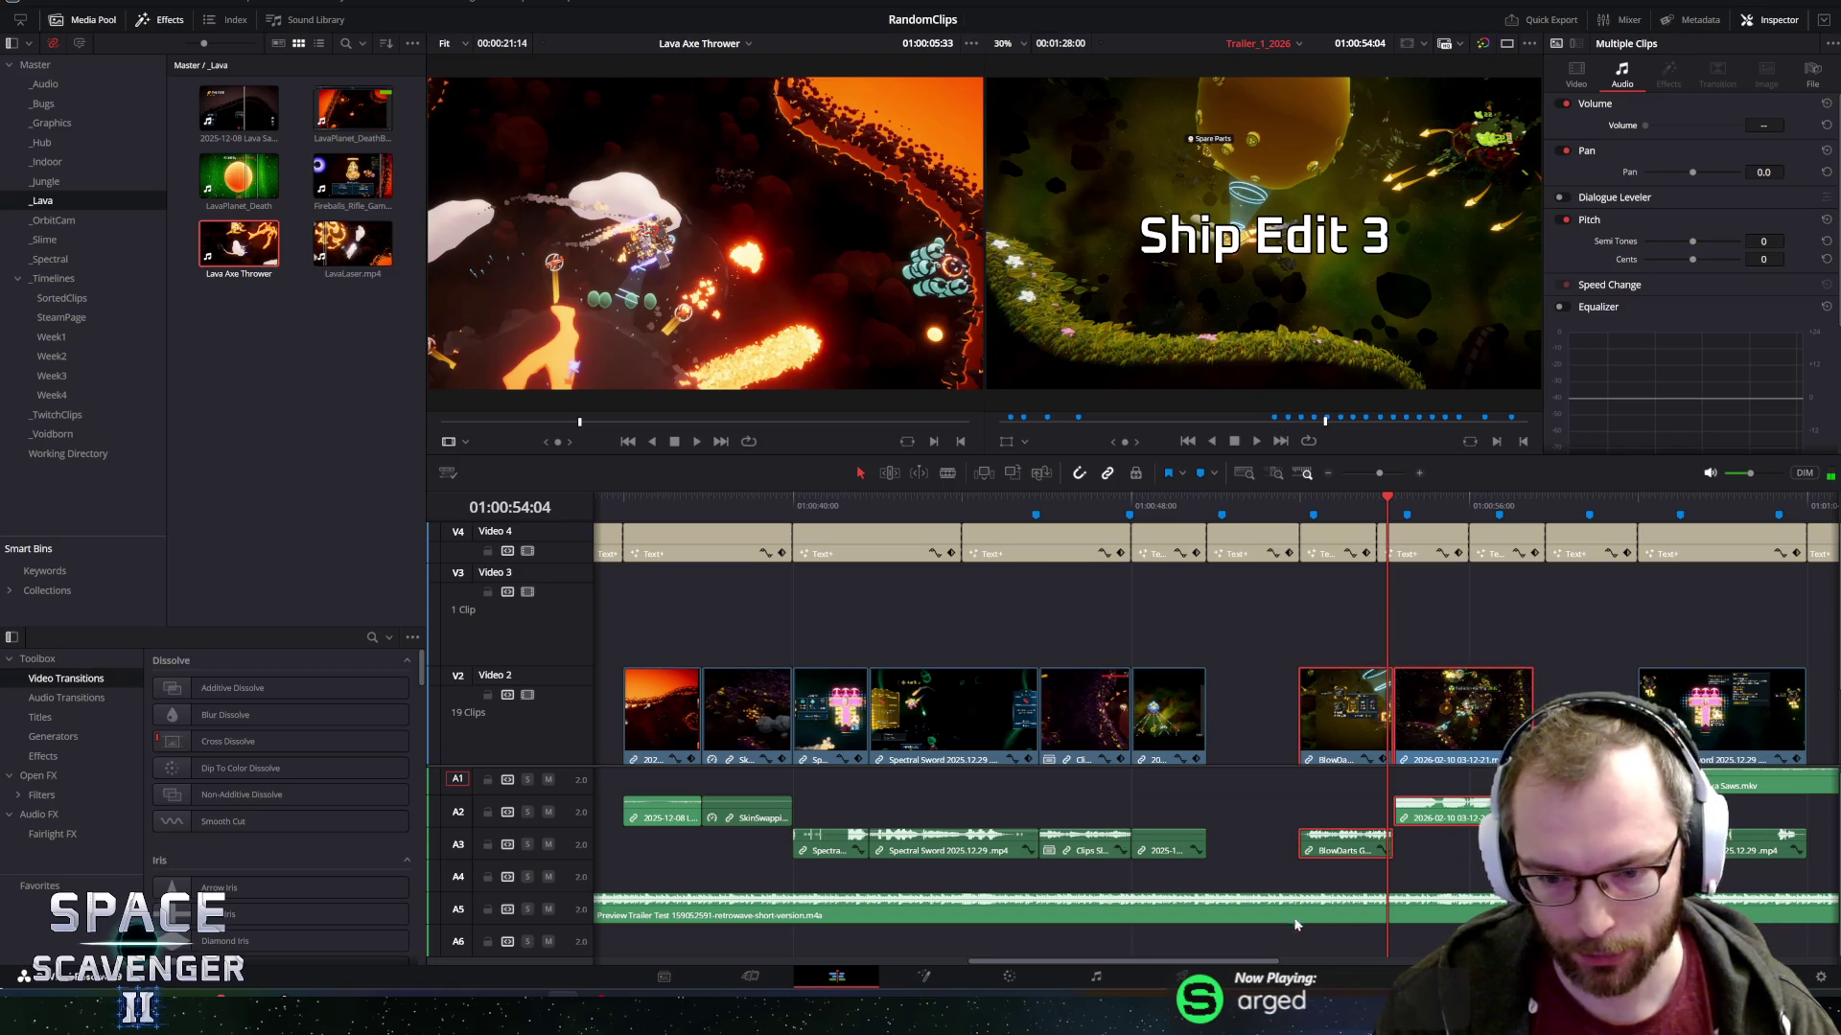
{"action": "left_click_drag", "start_coordinate": [1222, 963], "coordinate": [658, 969]}
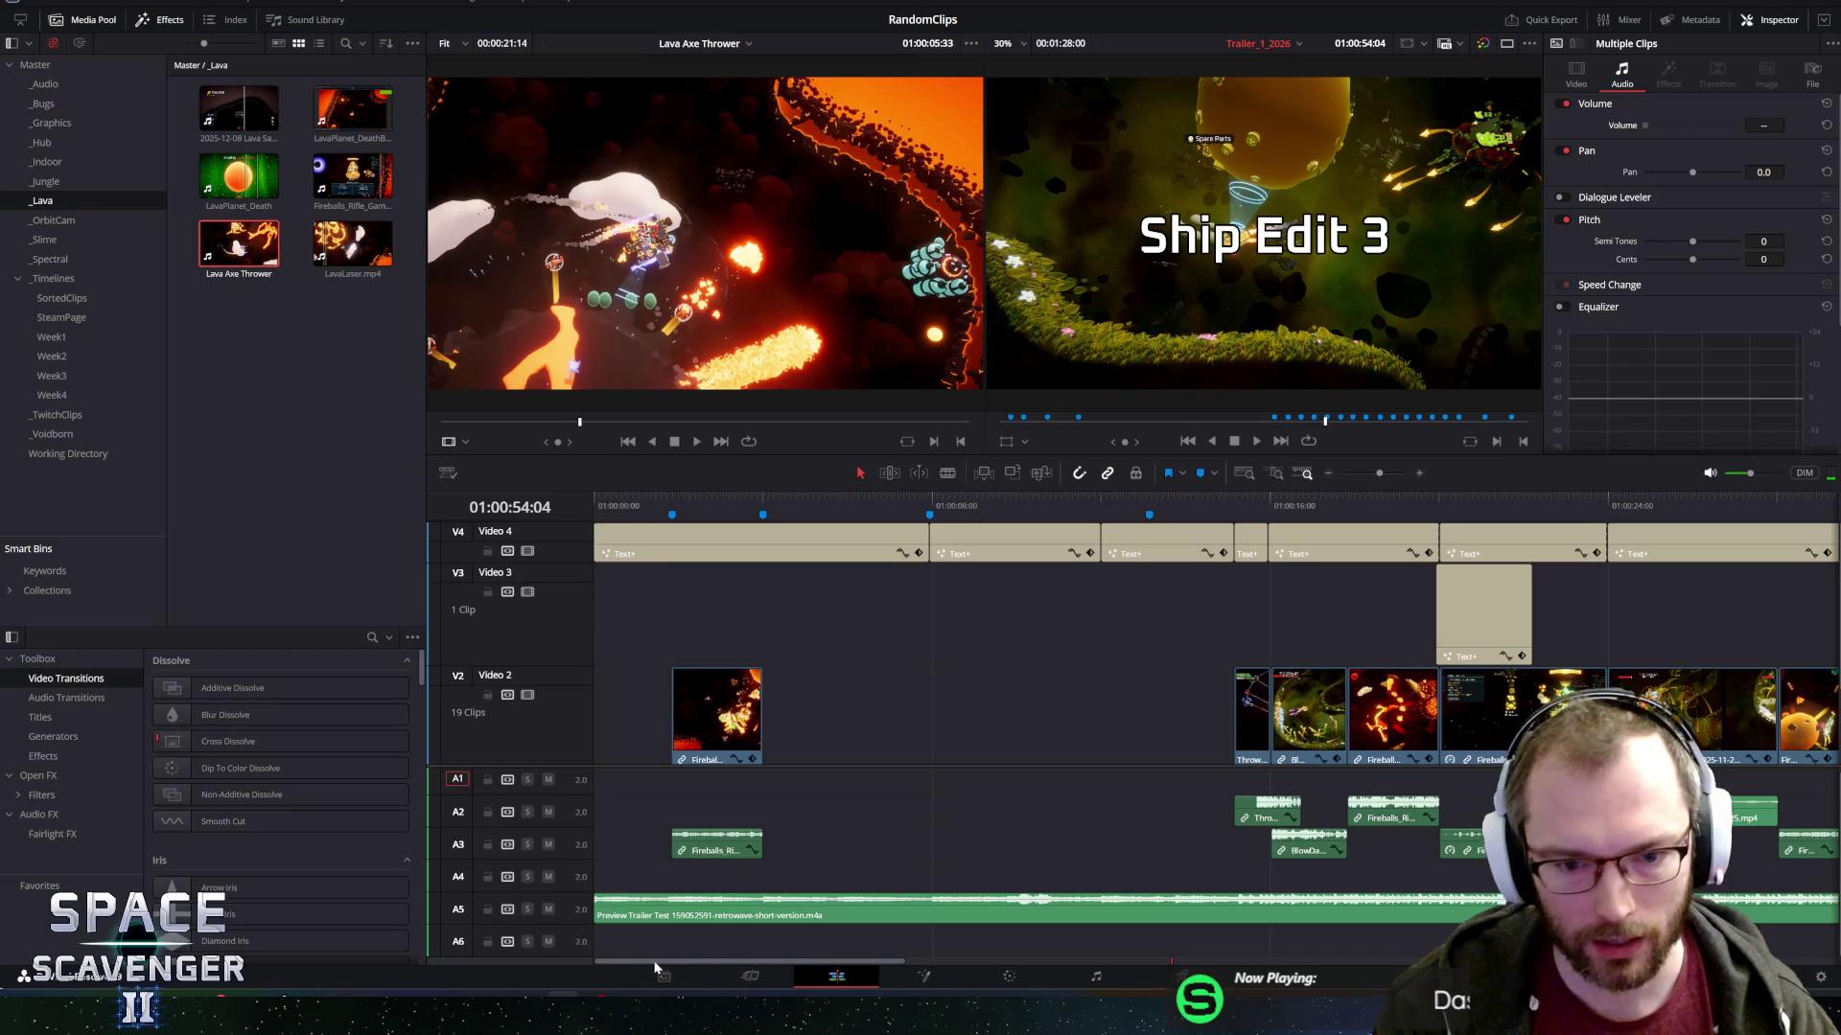
{"action": "left_click_drag", "start_coordinate": [747, 491], "coordinate": [596, 491]}
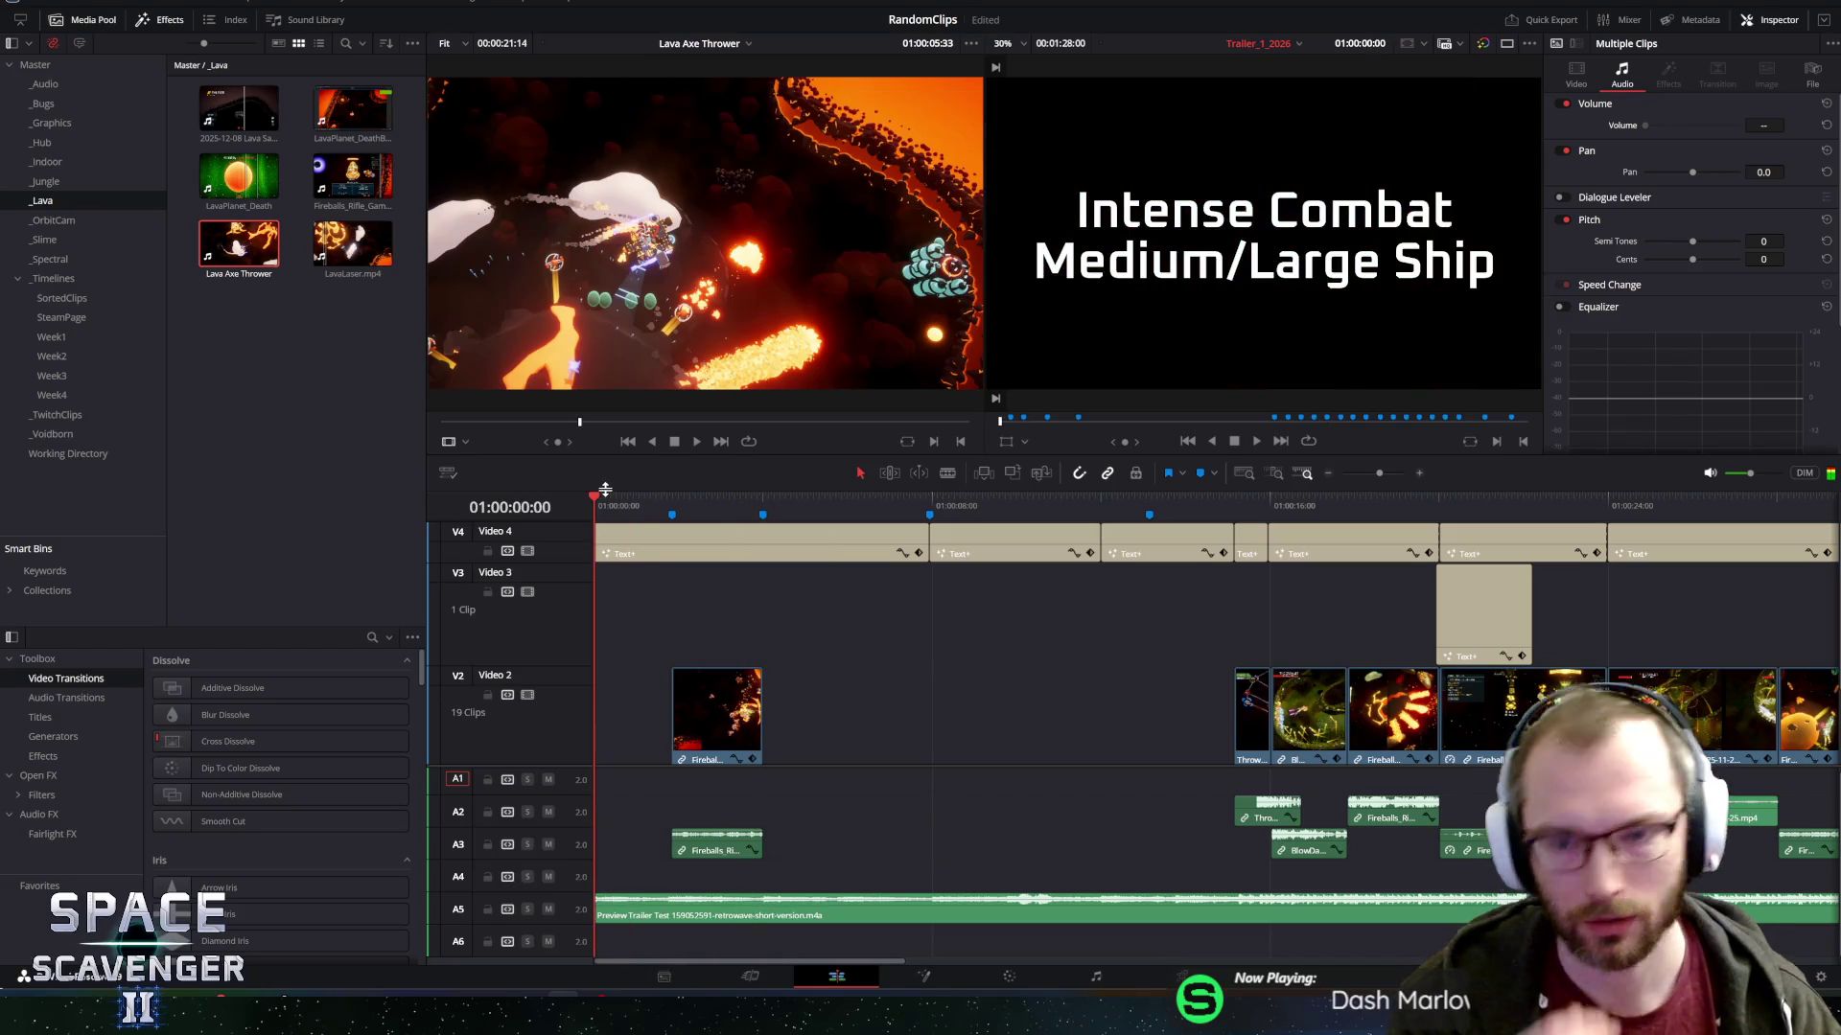
{"action": "key", "text": "space"}
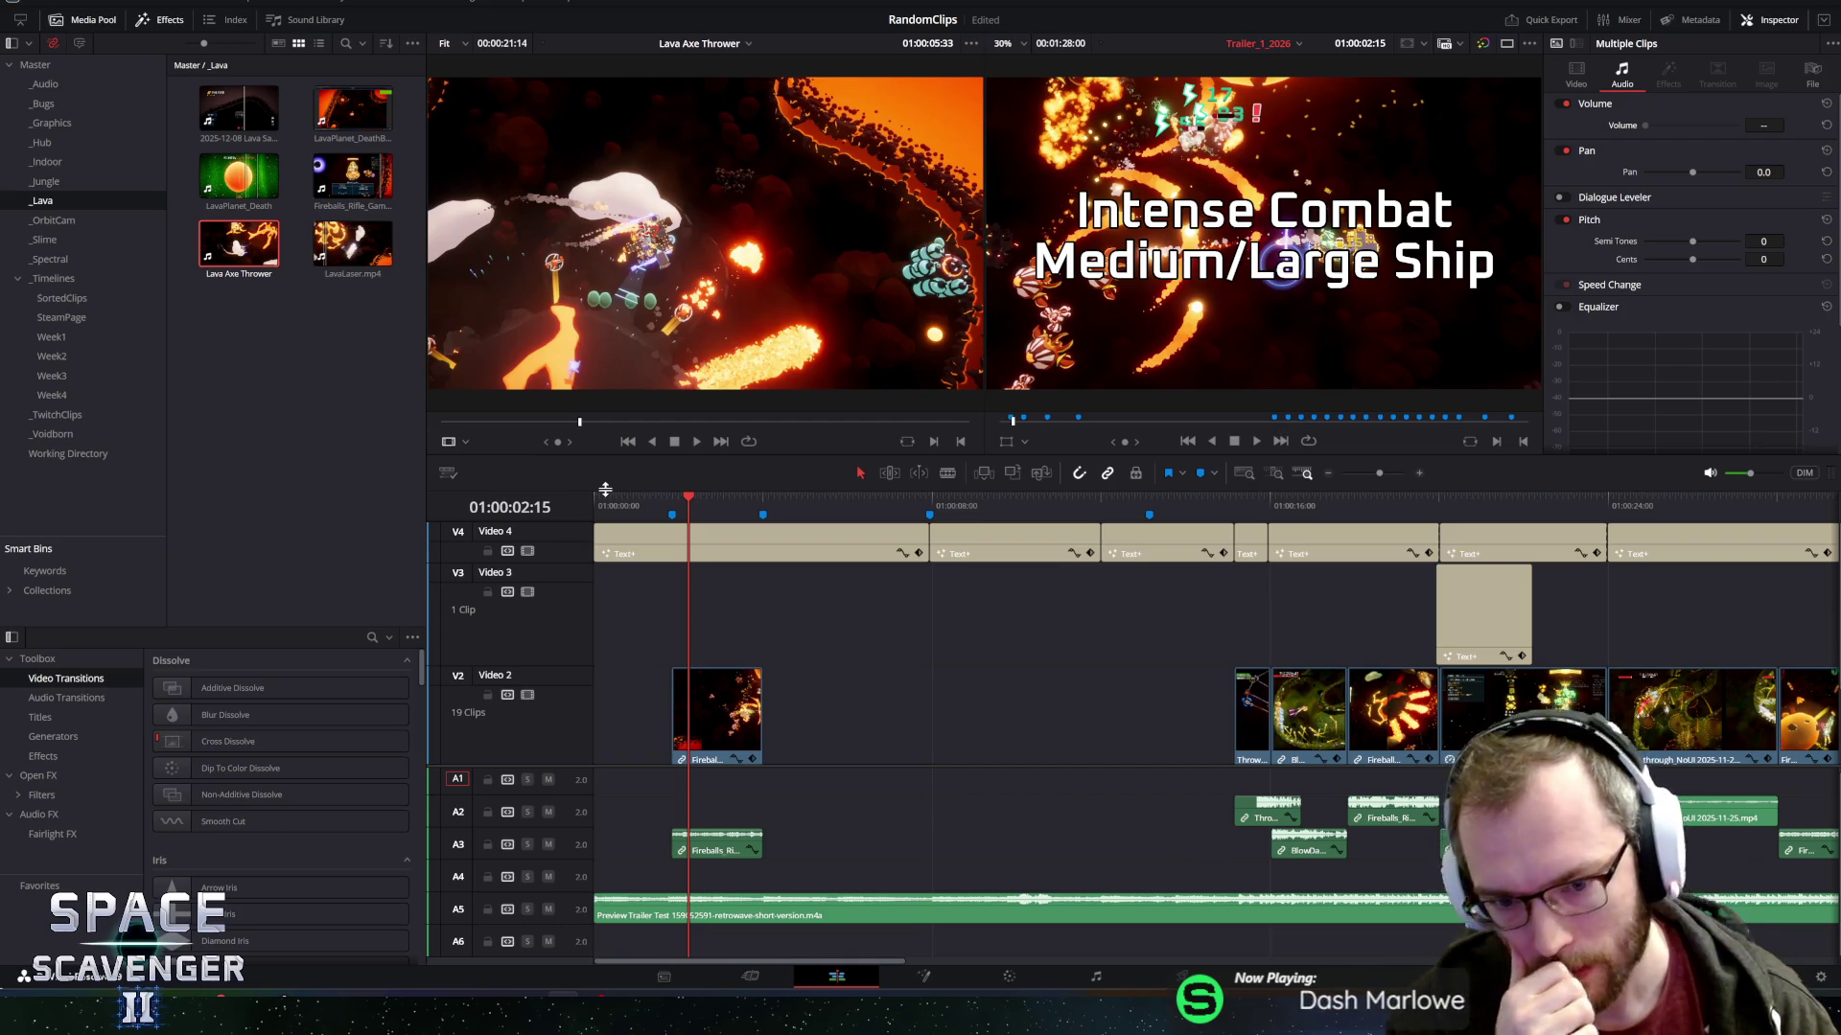
{"action": "left_click_drag", "start_coordinate": [612, 517], "coordinate": [608, 501]}
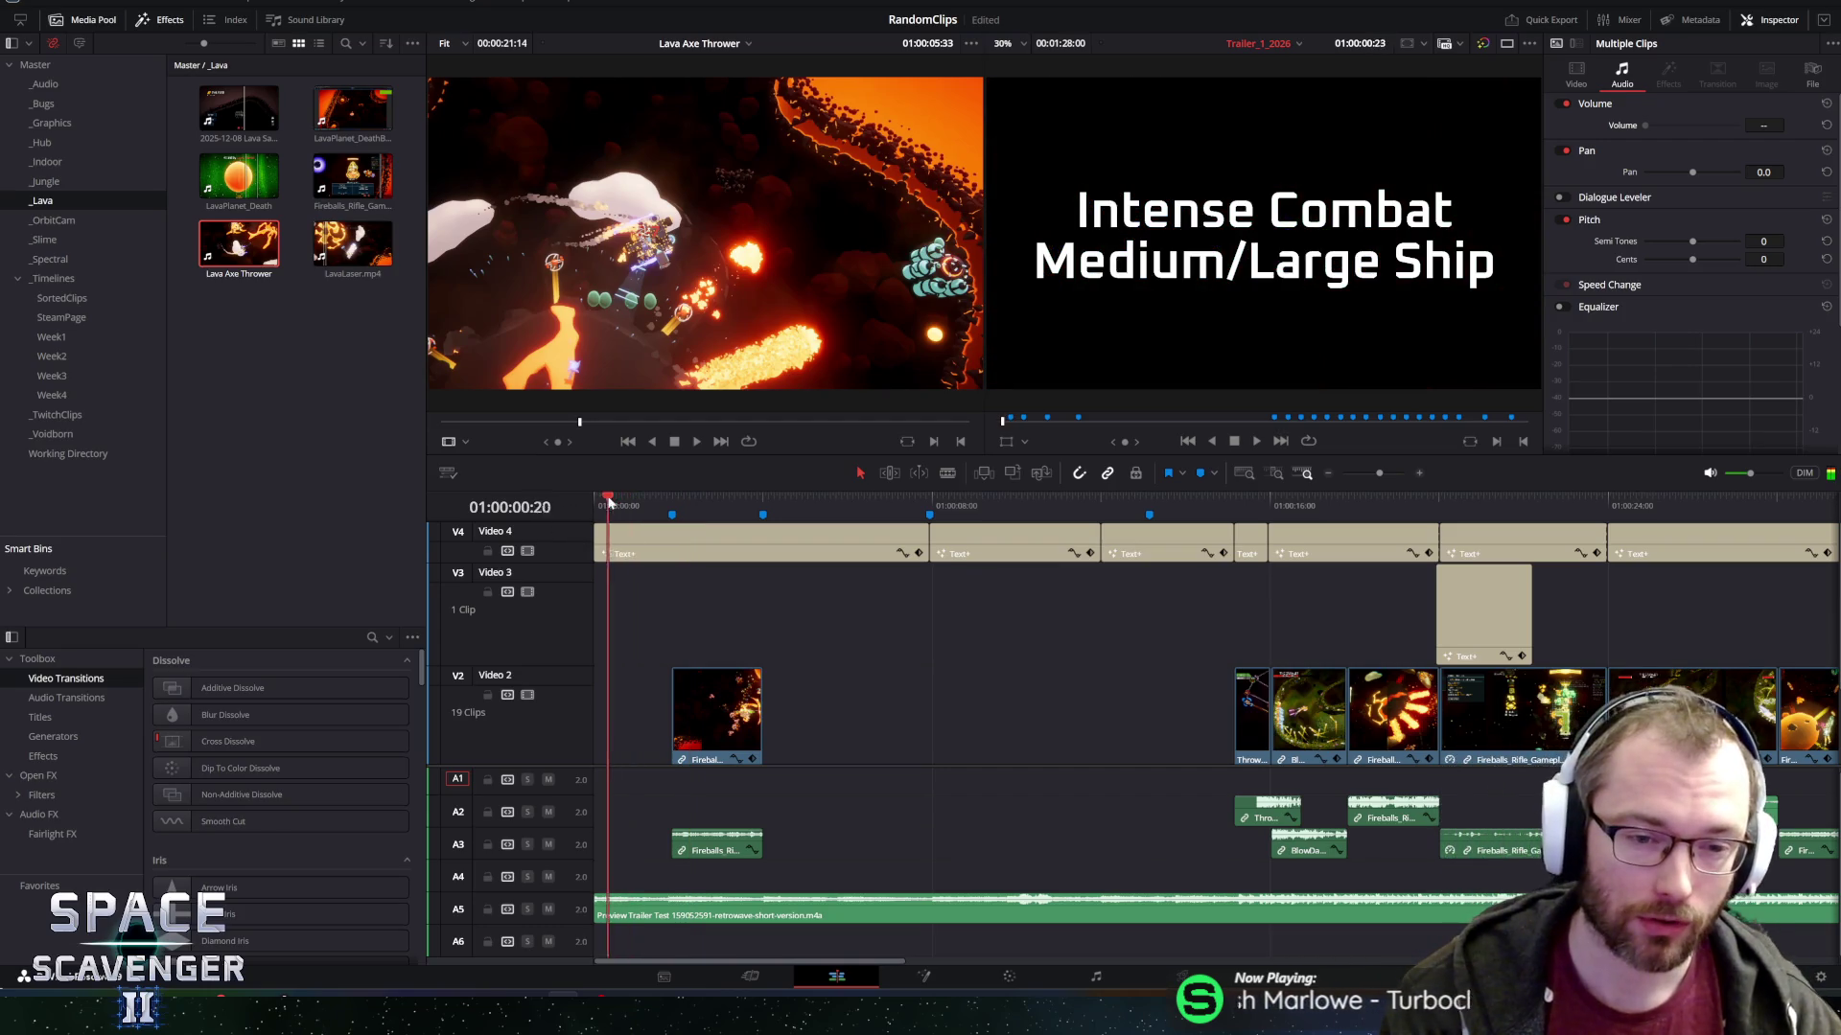
{"action": "key", "text": "space"}
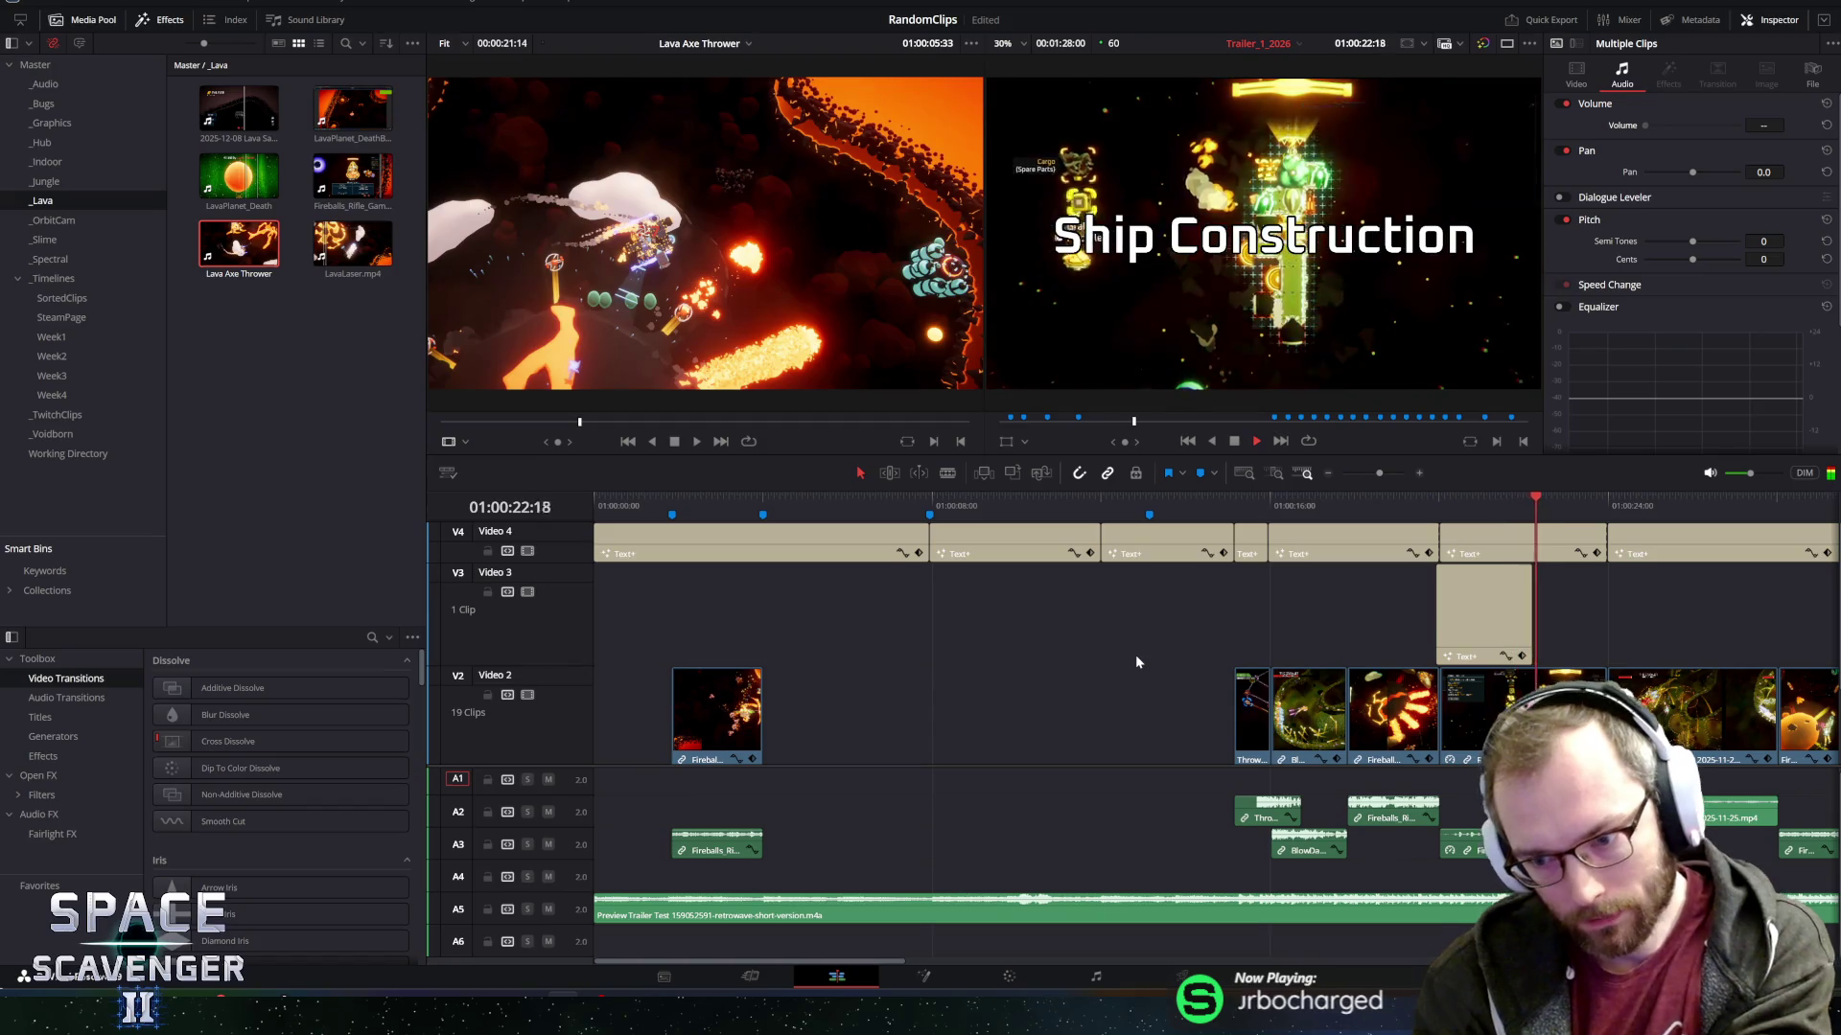
{"action": "scroll", "coordinate": [959, 594], "scroll_direction": "down", "scroll_amount": 5}
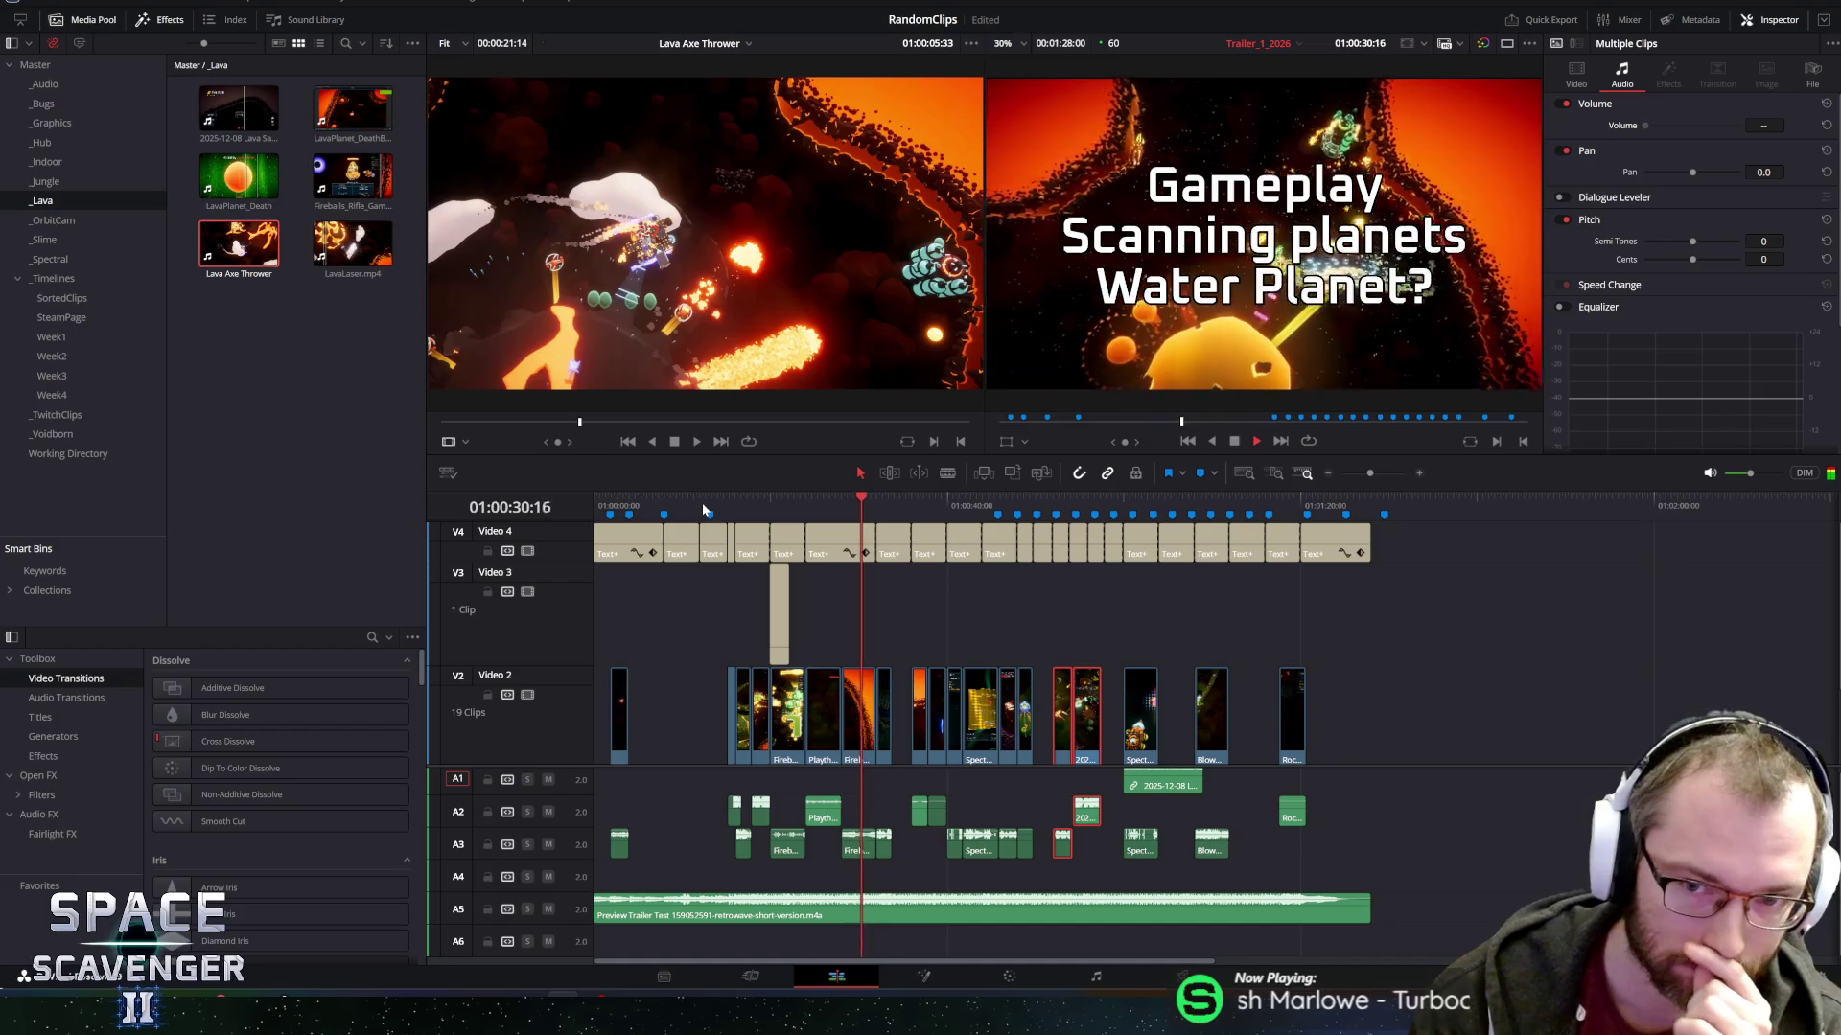
Jump back on the ruler and drag the viewer/timeline divider down to enlarge the viewers.
{"action": "left_click", "coordinate": [725, 505]}
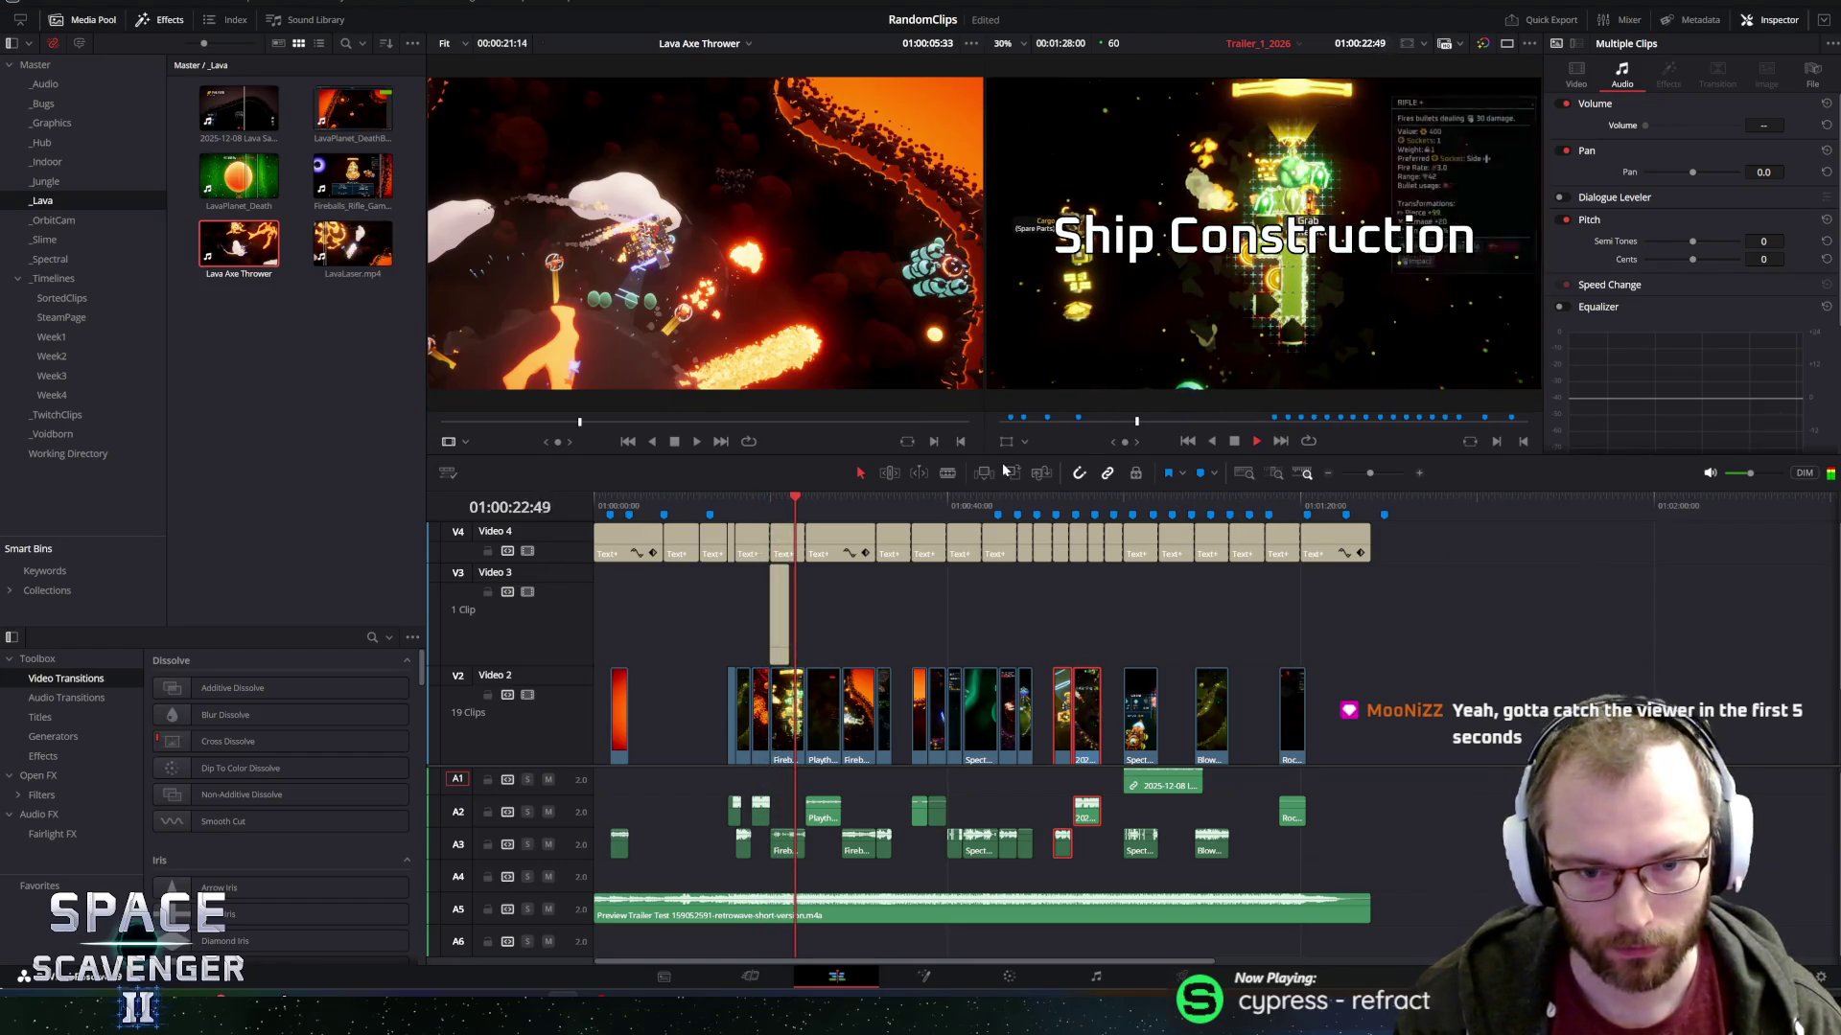
{"action": "left_click_drag", "start_coordinate": [994, 457], "coordinate": [997, 583]}
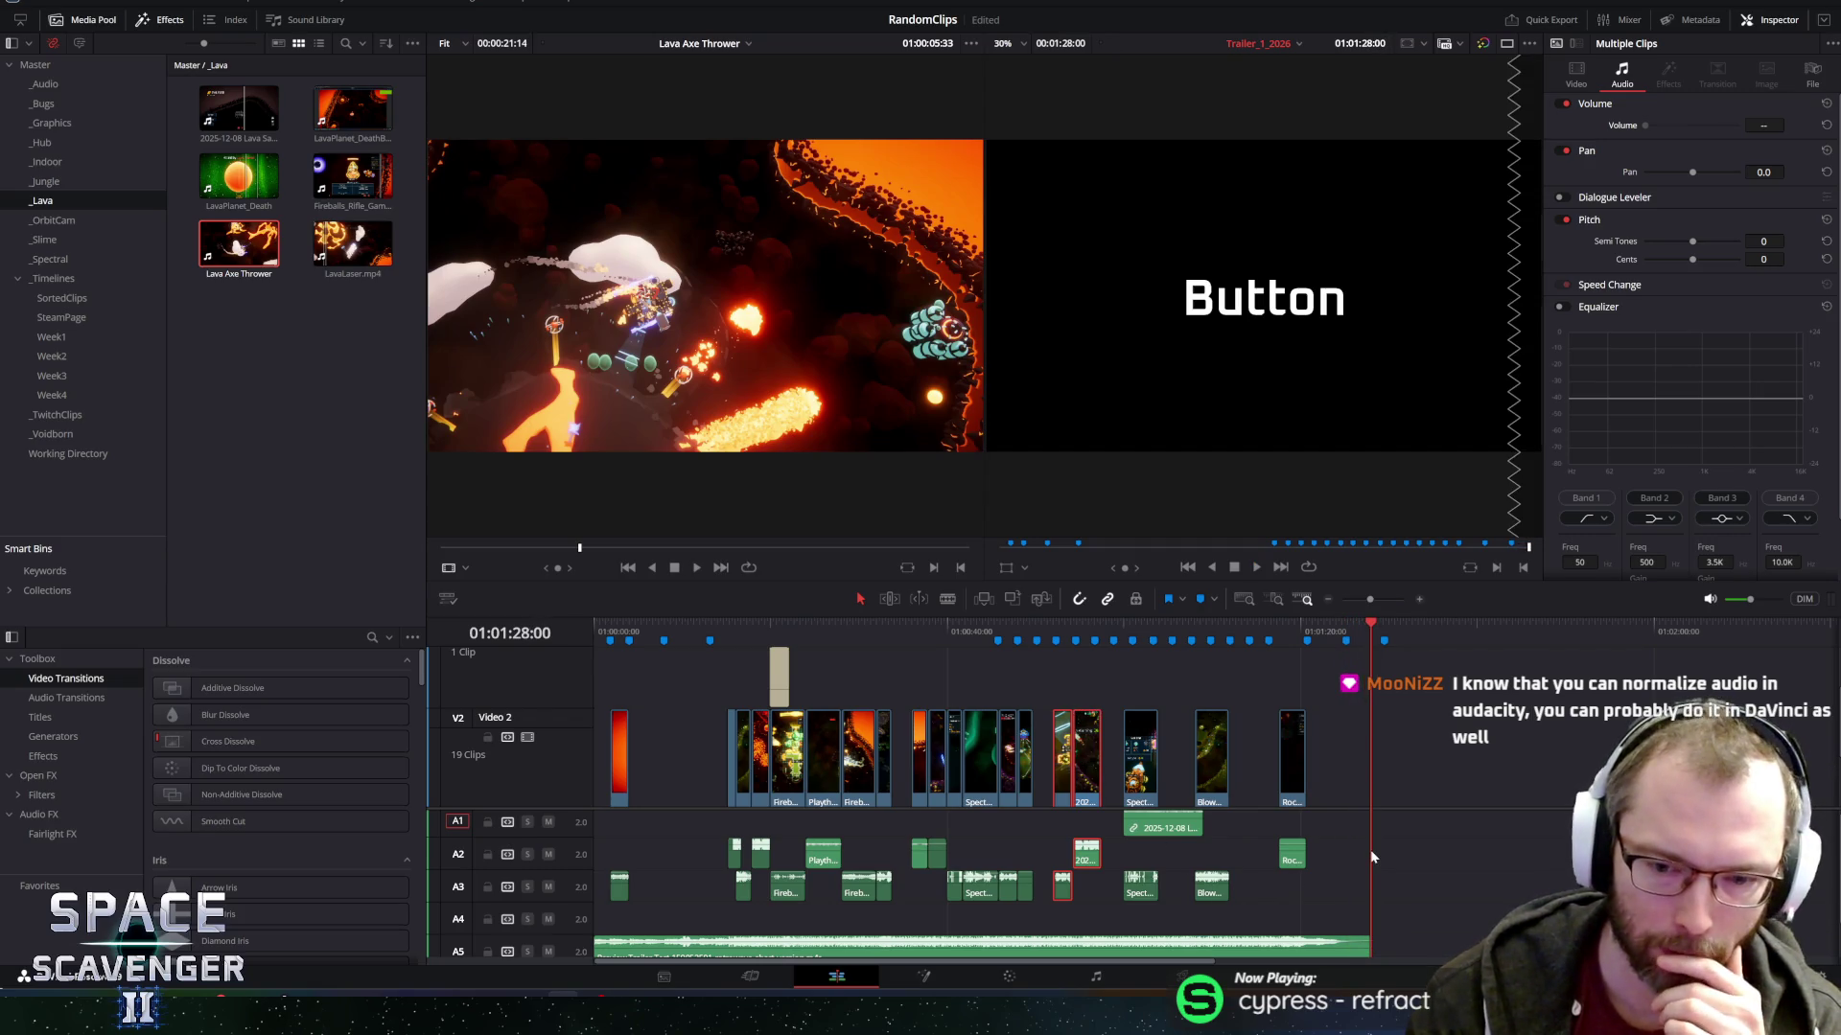
Select the A2/A3 audio clips and check Normalize Audio Levels without applying, then replay from the start.
{"action": "left_click_drag", "start_coordinate": [1343, 833], "coordinate": [621, 917]}
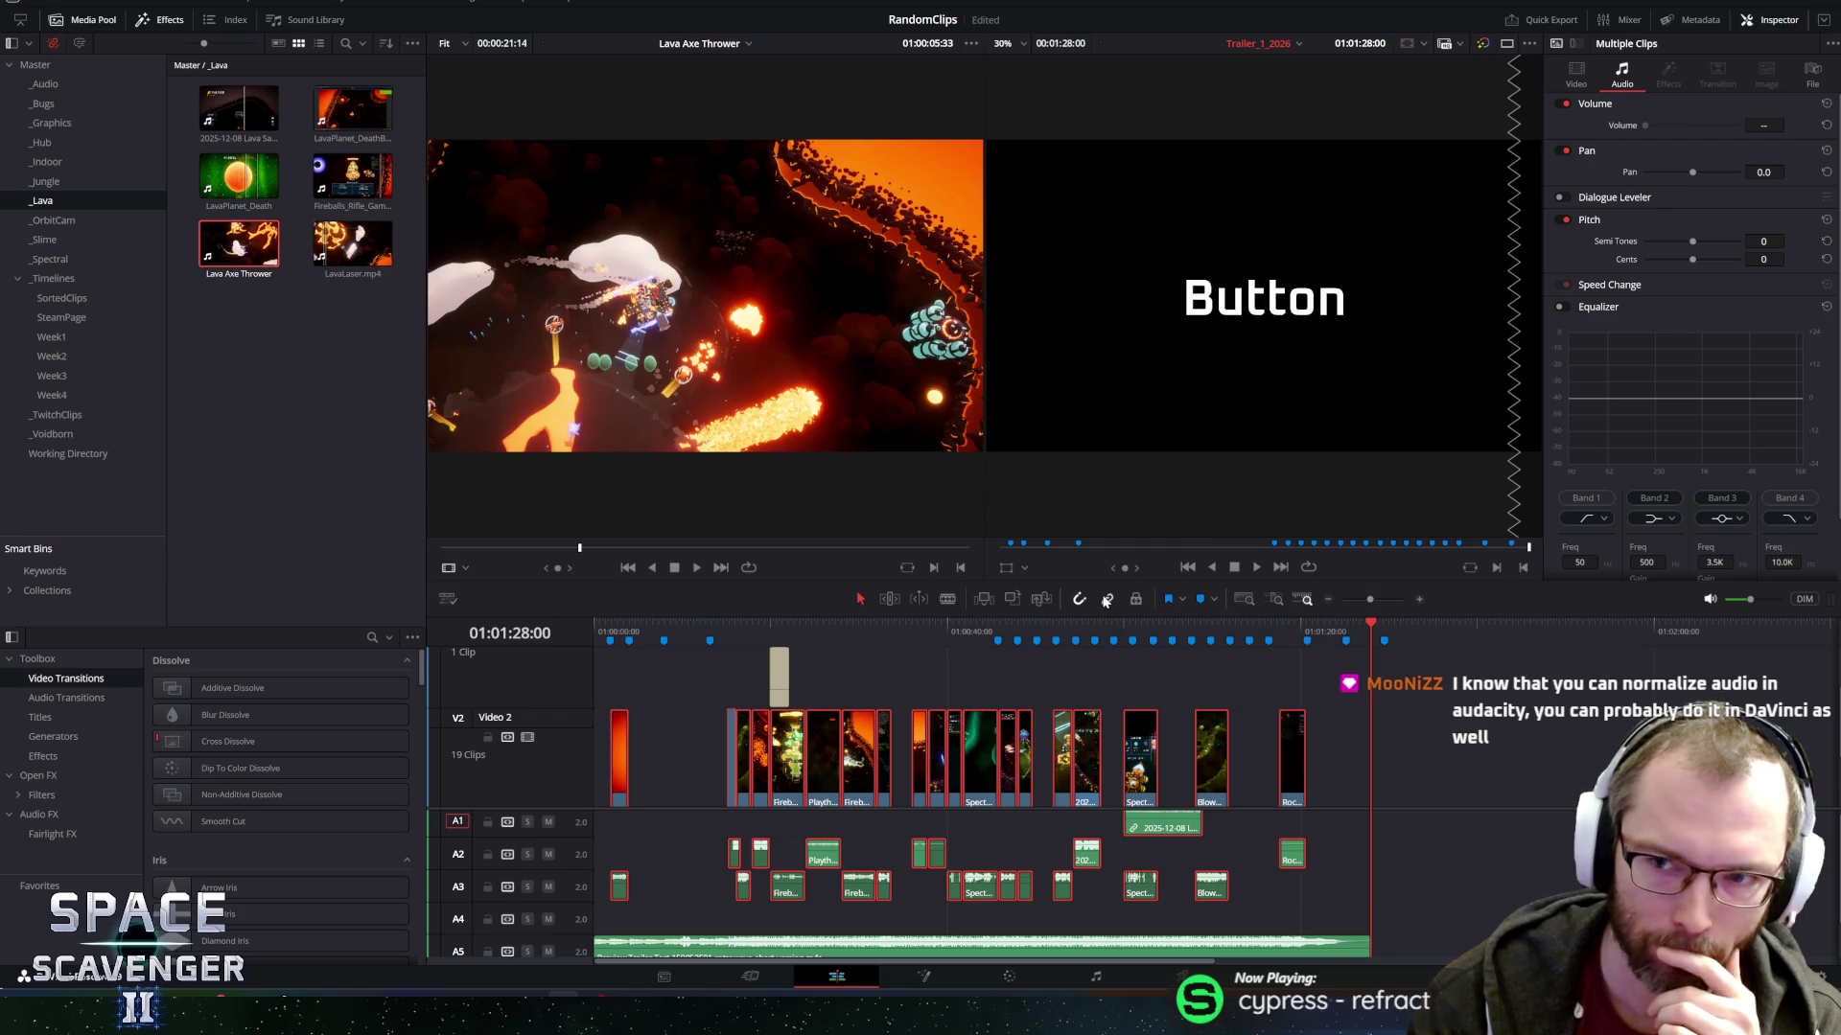
{"action": "mouse_move", "coordinate": [1344, 824]}
{"action": "left_mouse_down"}
{"action": "mouse_move", "coordinate": [958, 896]}
{"action": "mouse_move", "coordinate": [619, 903]}
{"action": "left_mouse_up"}
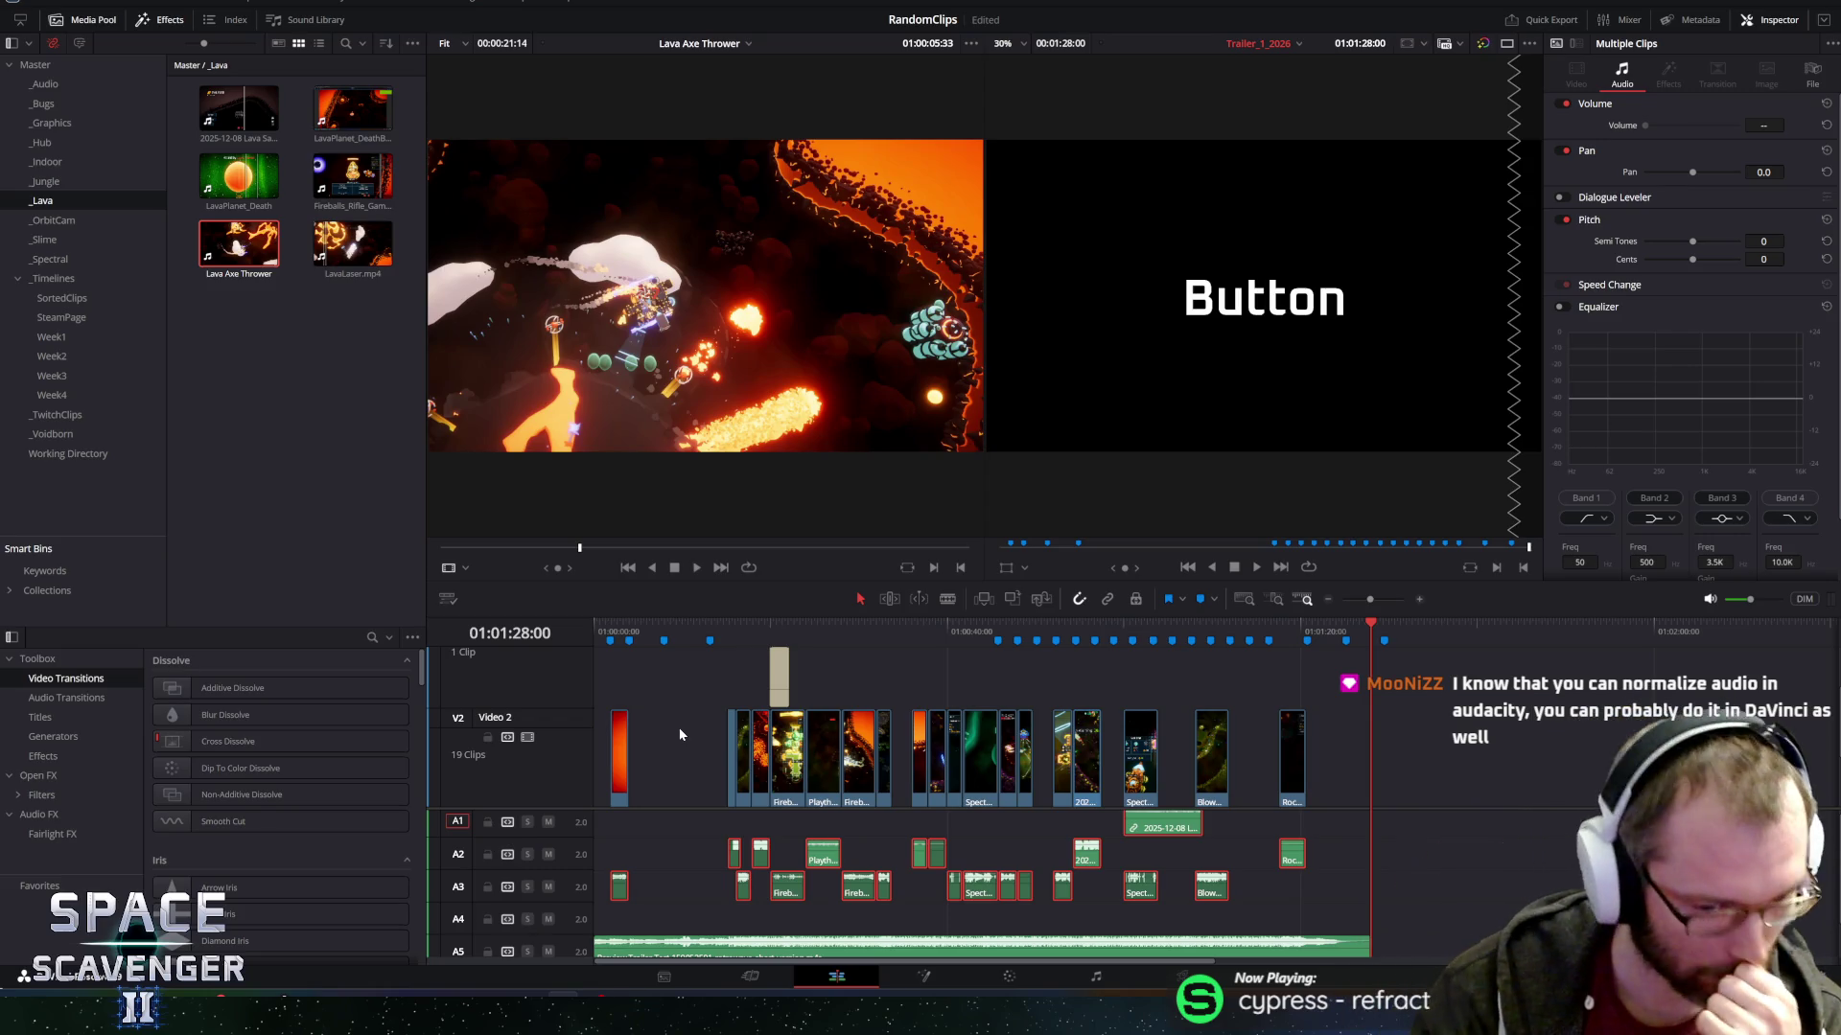
{"action": "scroll", "coordinate": [1117, 844], "scroll_direction": "down", "scroll_amount": 1}
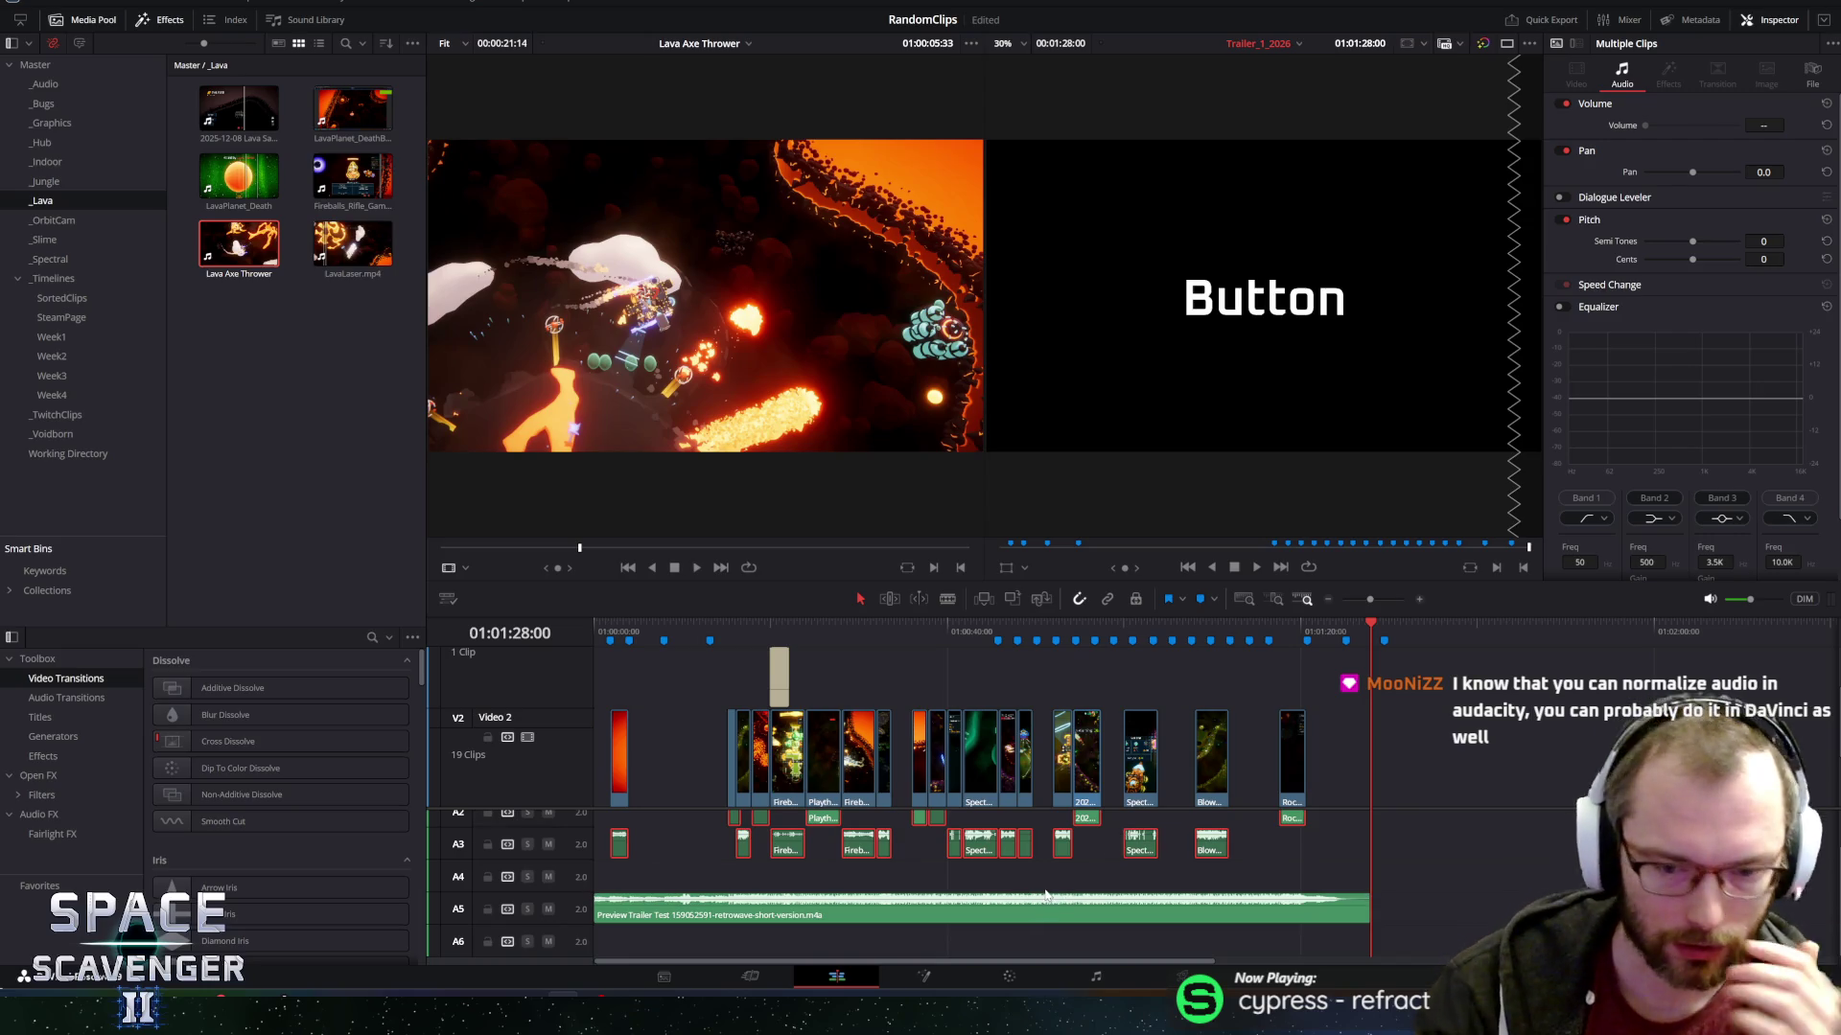
{"action": "right_click", "coordinate": [1222, 852]}
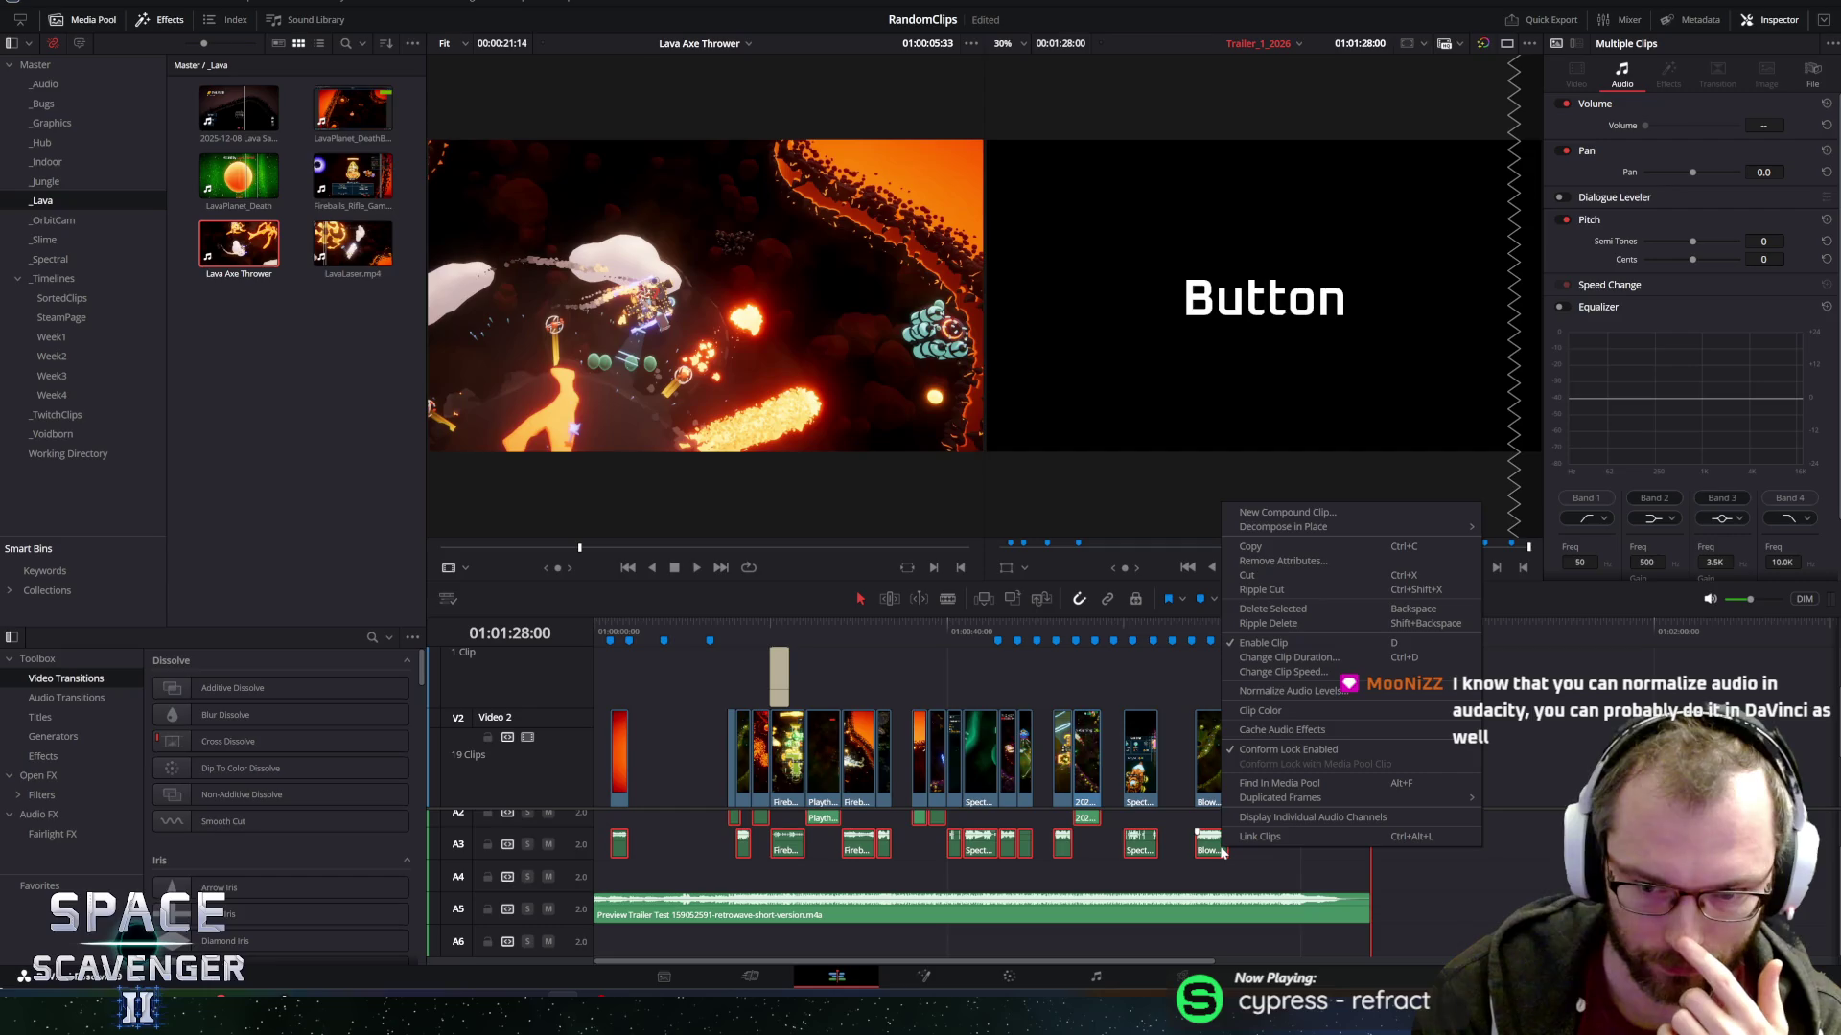
{"action": "left_click", "coordinate": [1294, 691]}
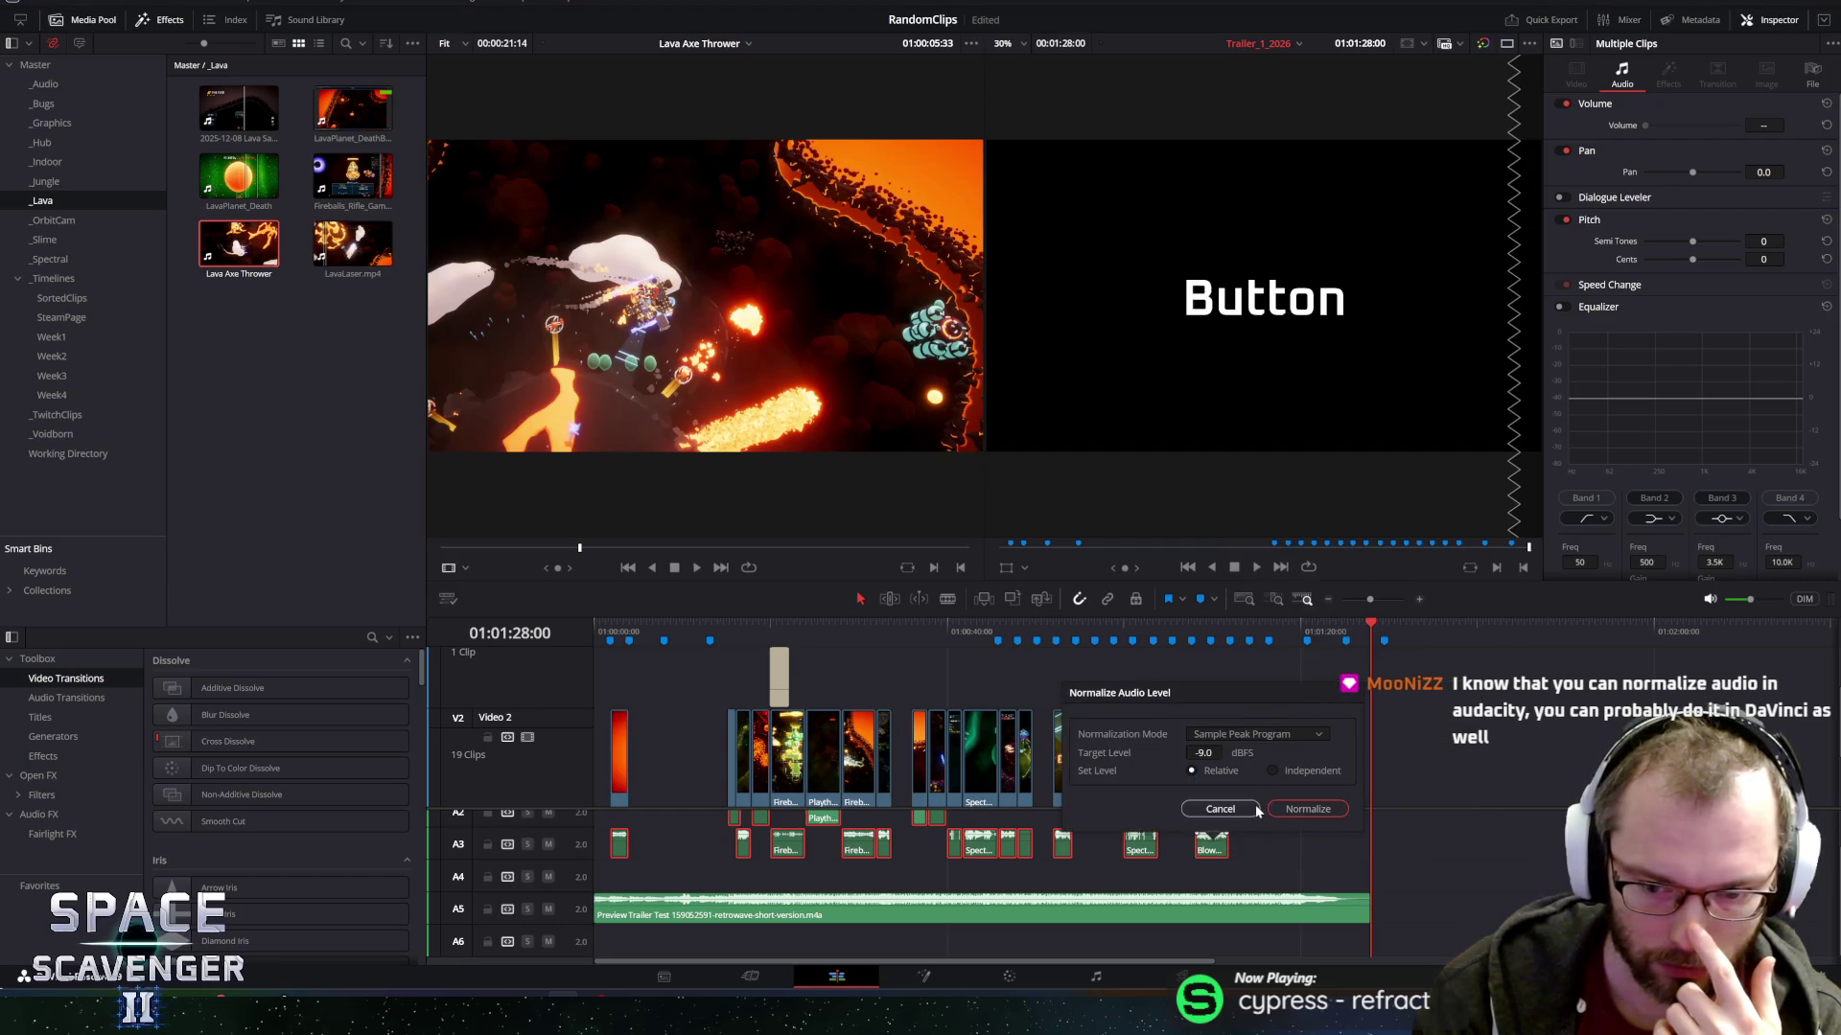
{"action": "left_click", "coordinate": [1311, 810]}
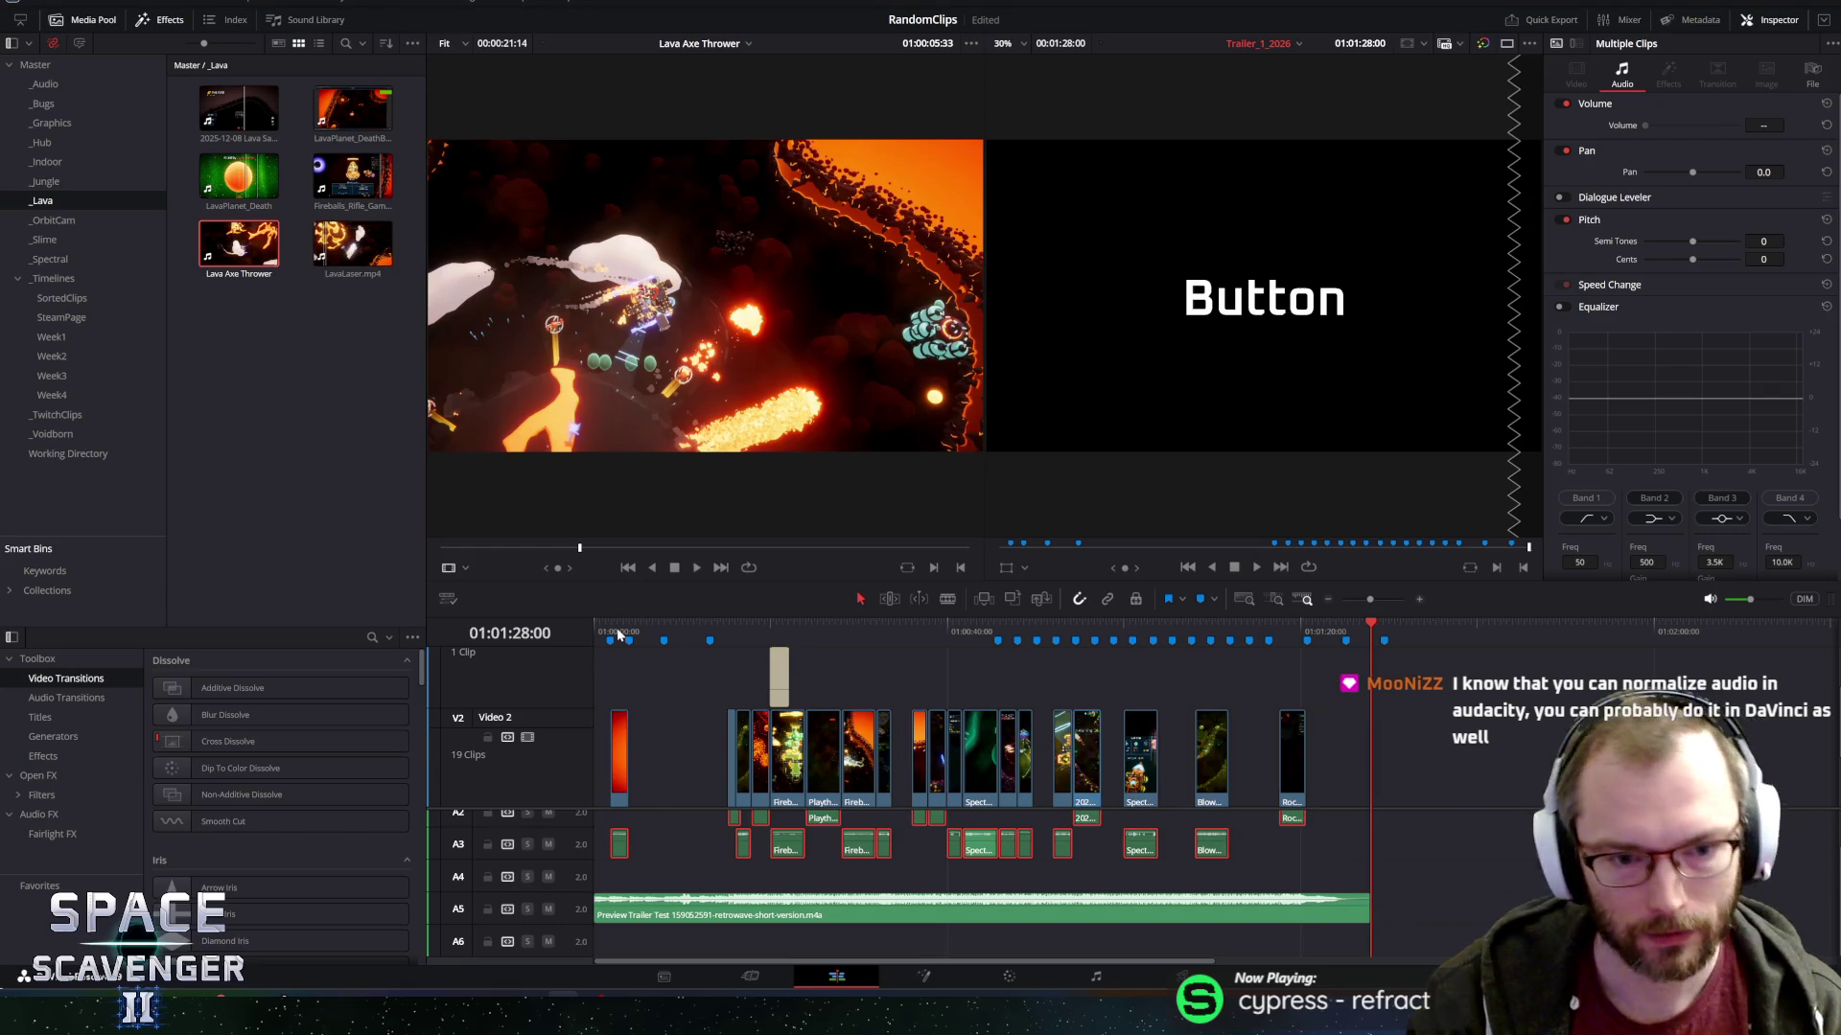
{"action": "key", "text": "Home"}
{"action": "key", "text": "space"}
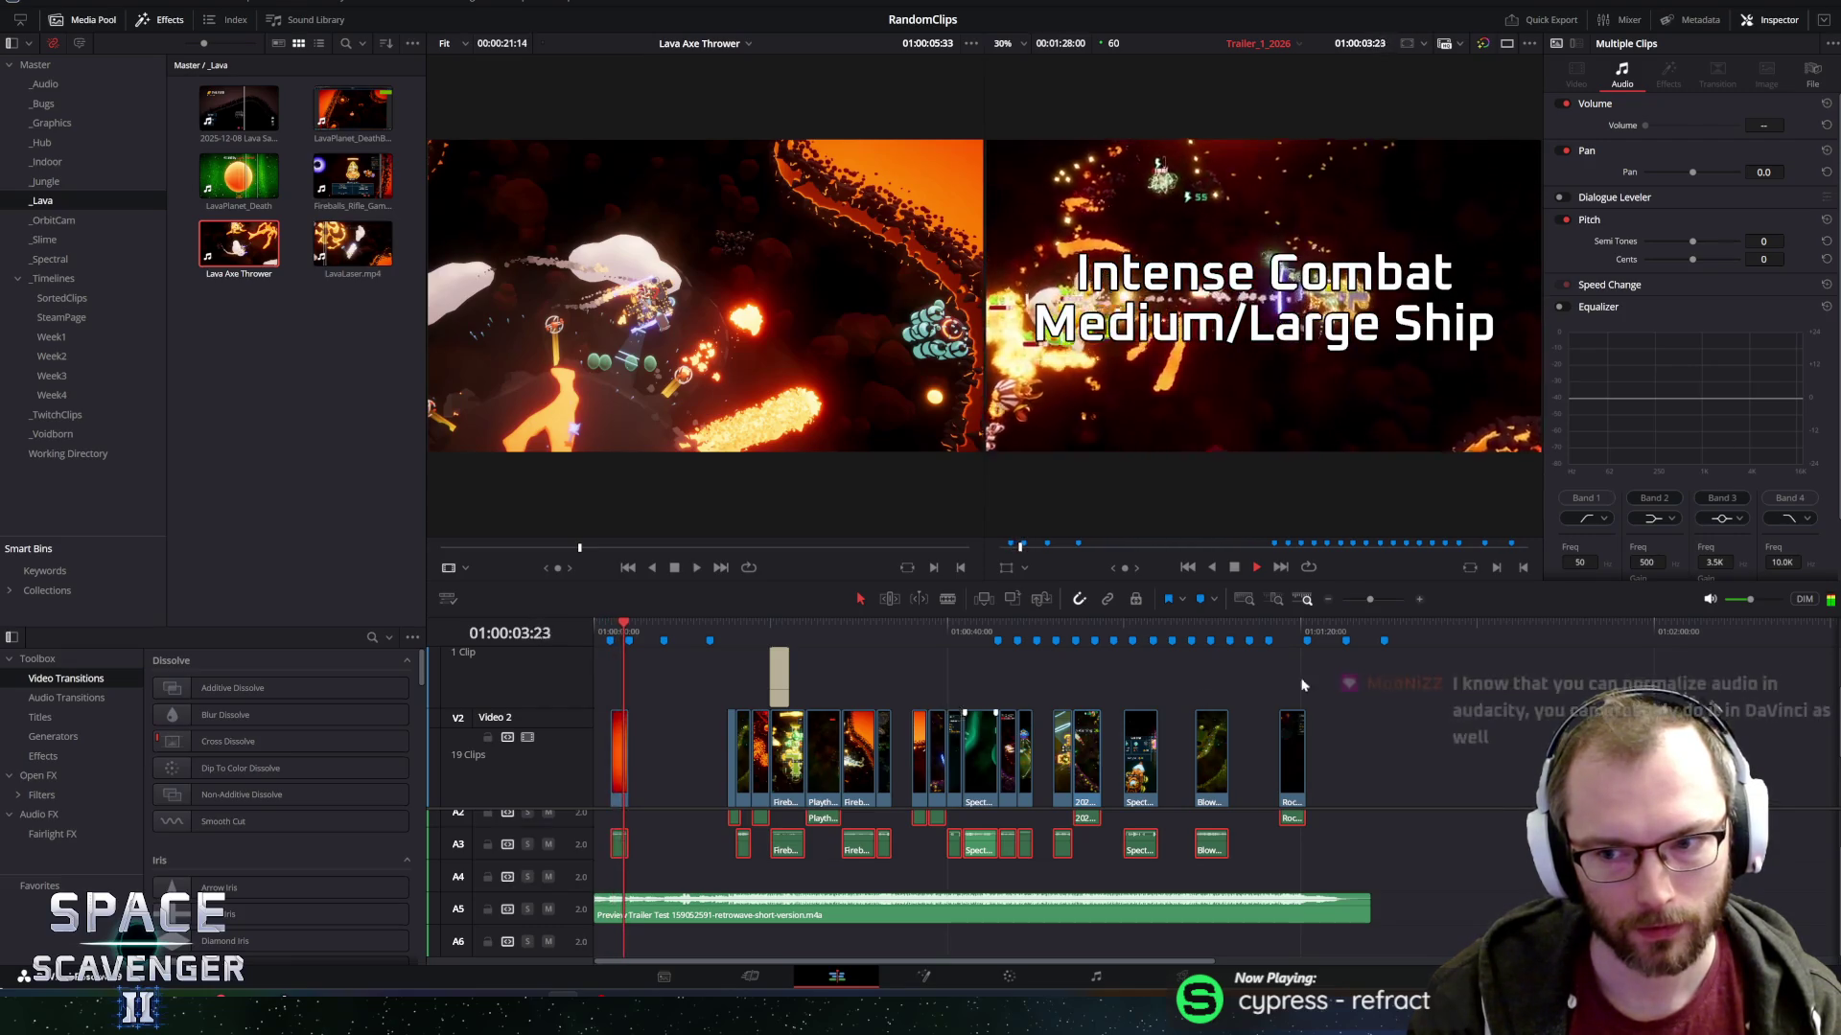
{"action": "left_click", "coordinate": [1318, 822]}
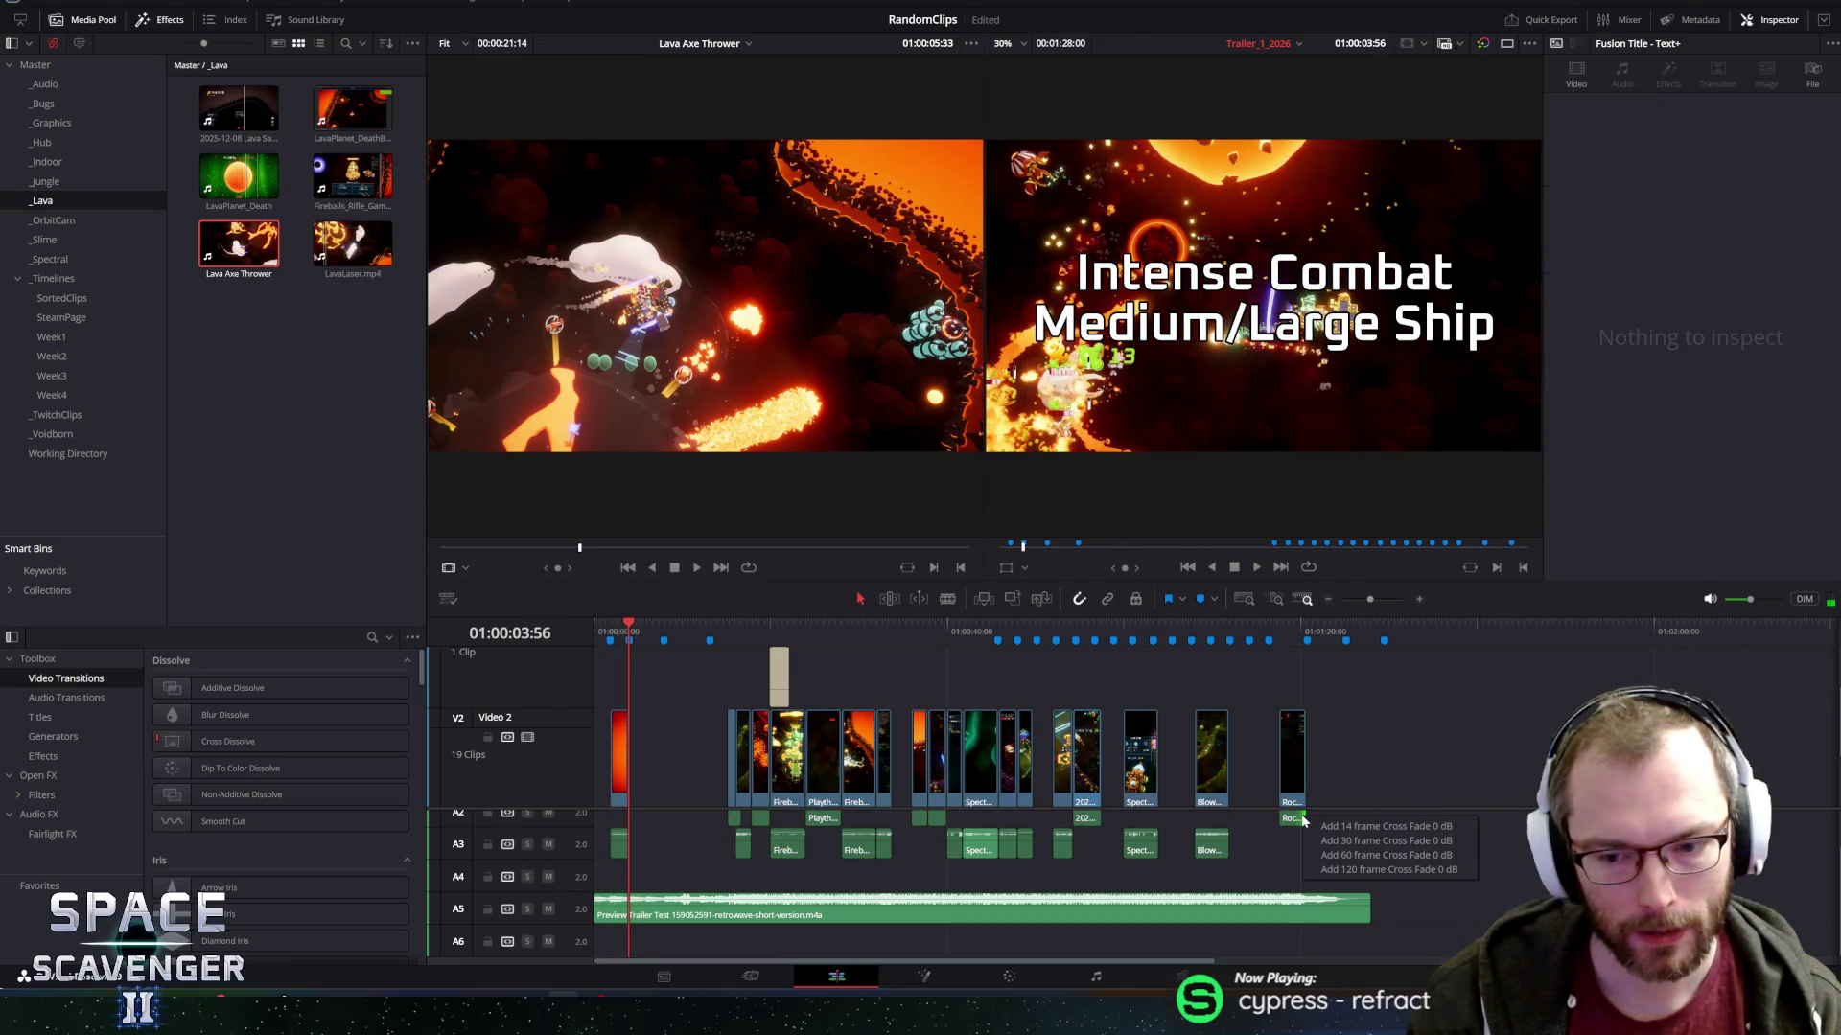
Reselect the A2/A3 clips, normalize them to -9.0 dBFS Sample Peak, and play back.
{"action": "left_click_drag", "start_coordinate": [1346, 821], "coordinate": [612, 877]}
{"action": "right_click", "coordinate": [781, 850]}
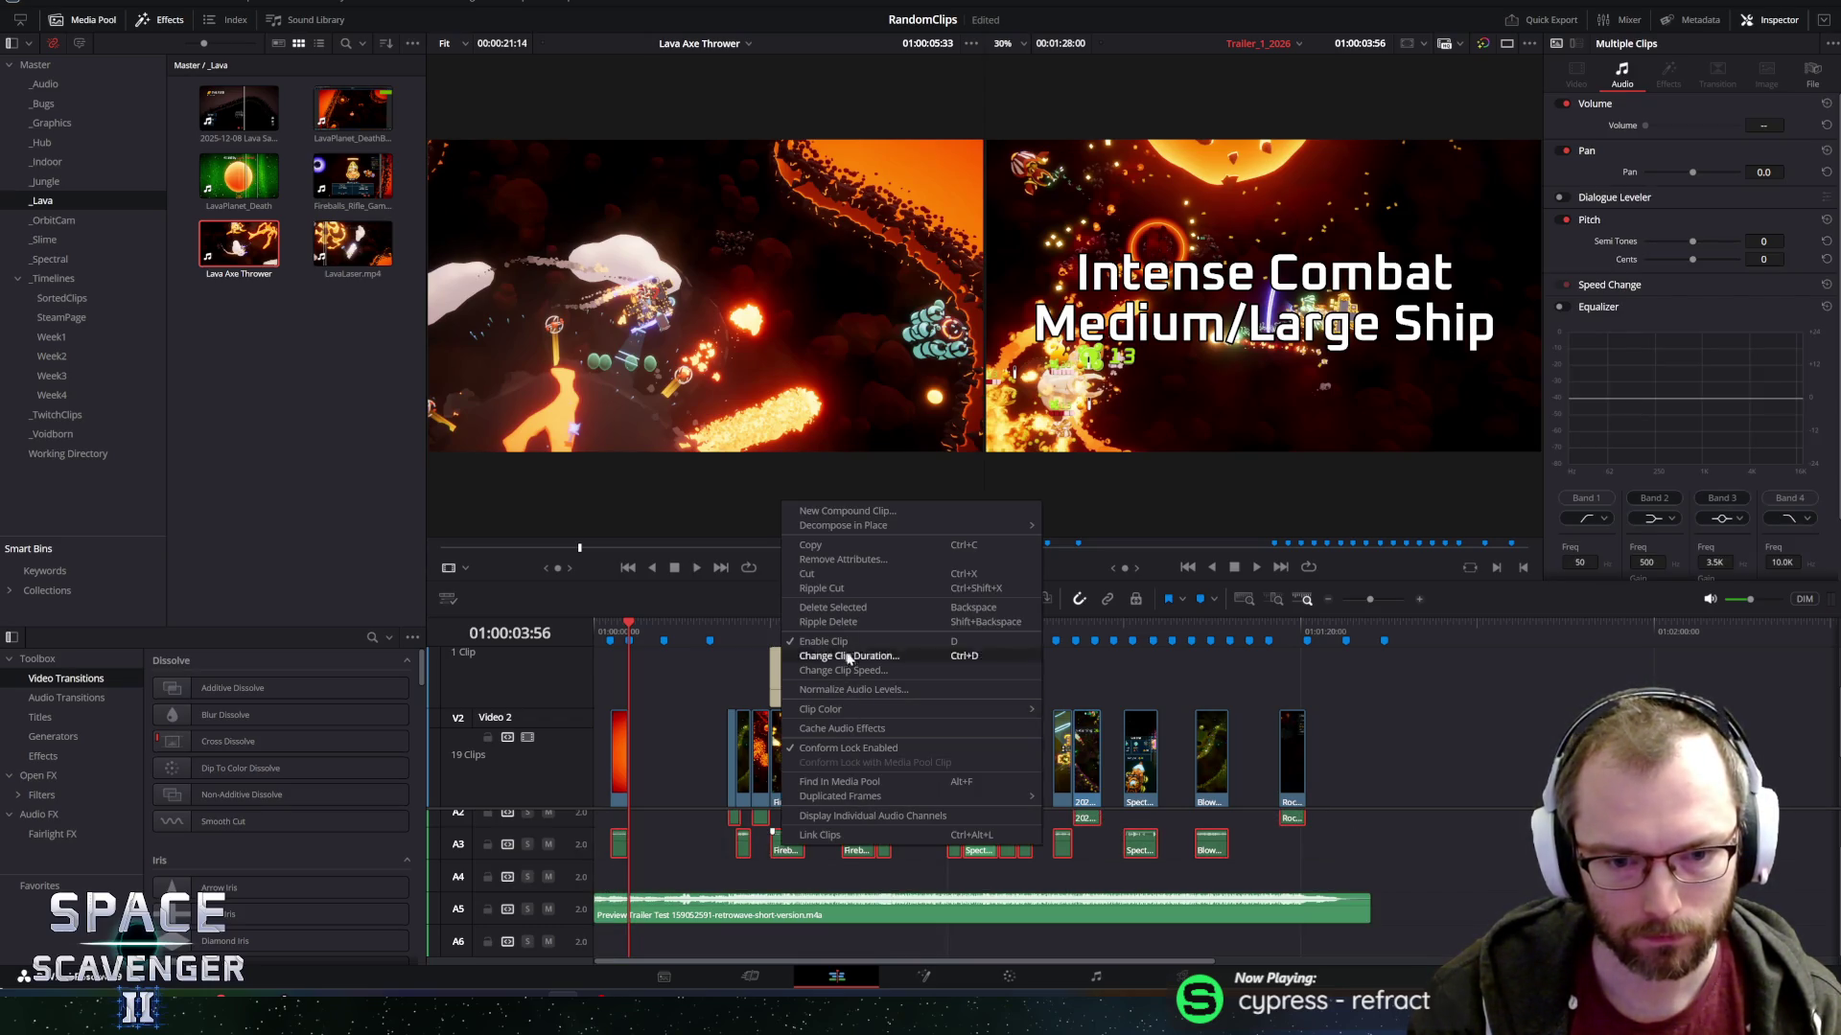
{"action": "left_click", "coordinate": [858, 690]}
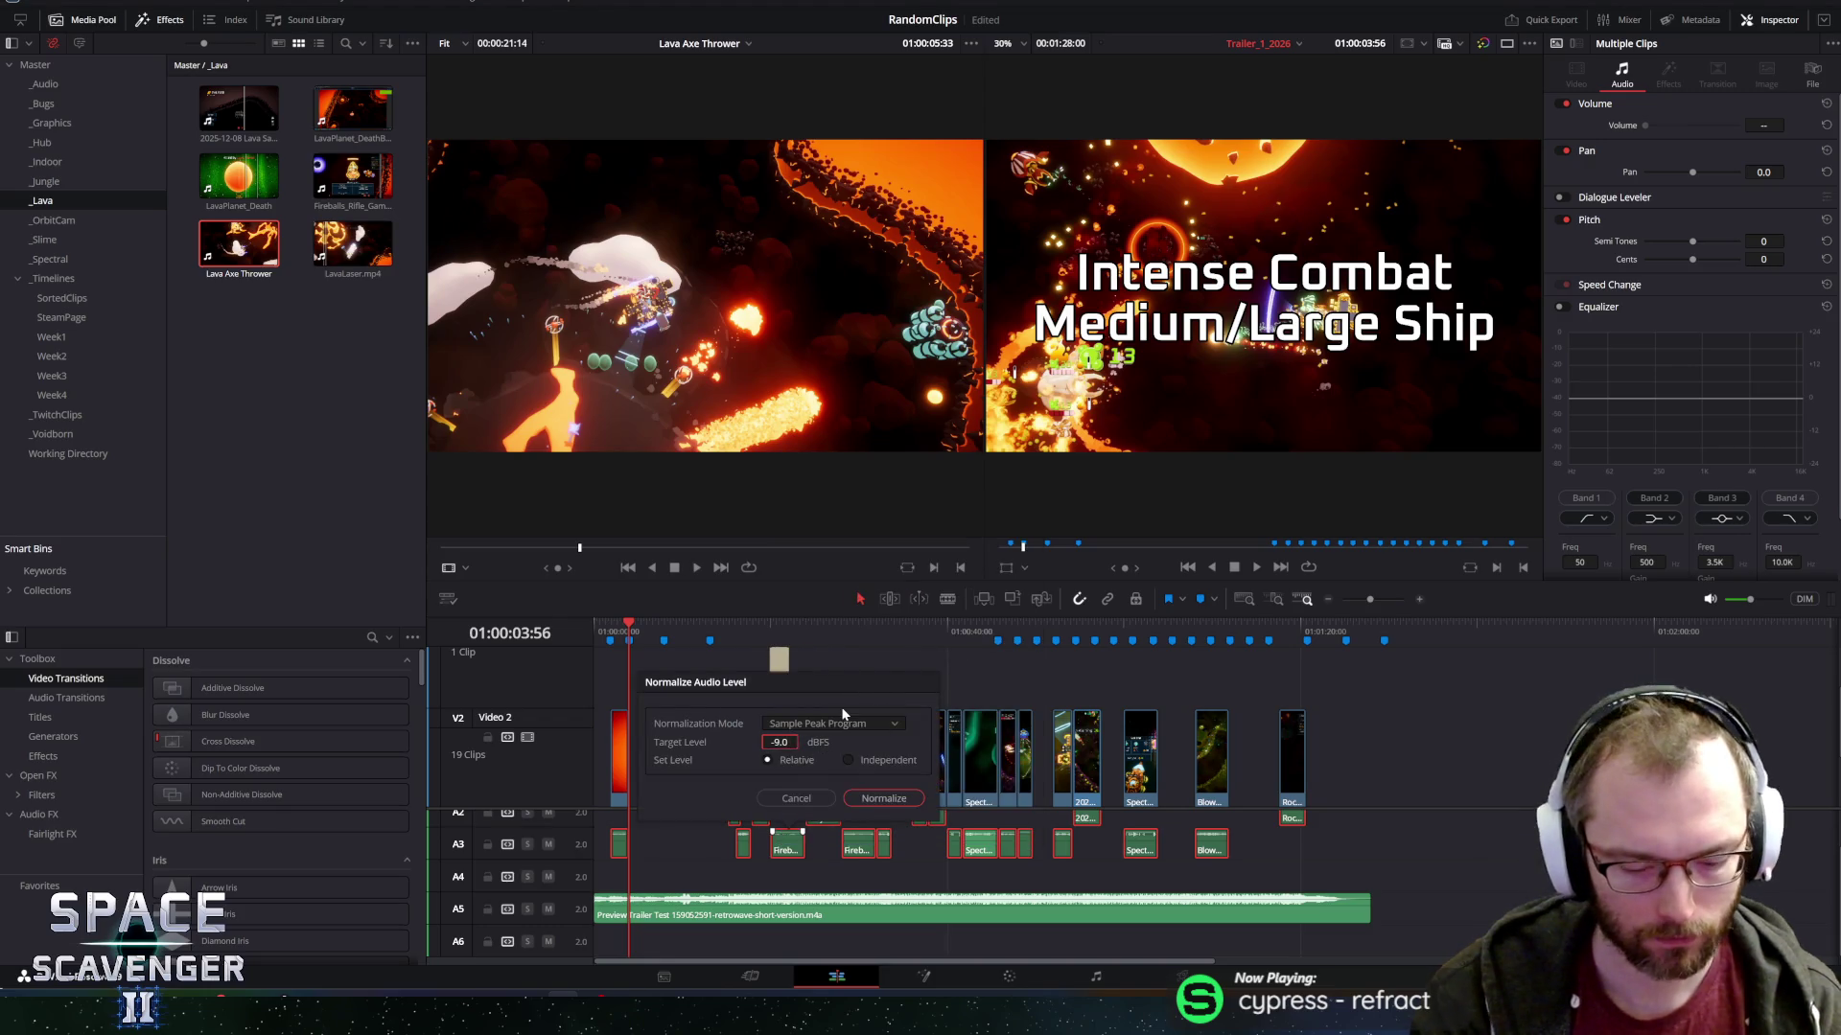
{"action": "key", "text": "Return"}
{"action": "key", "text": "space"}
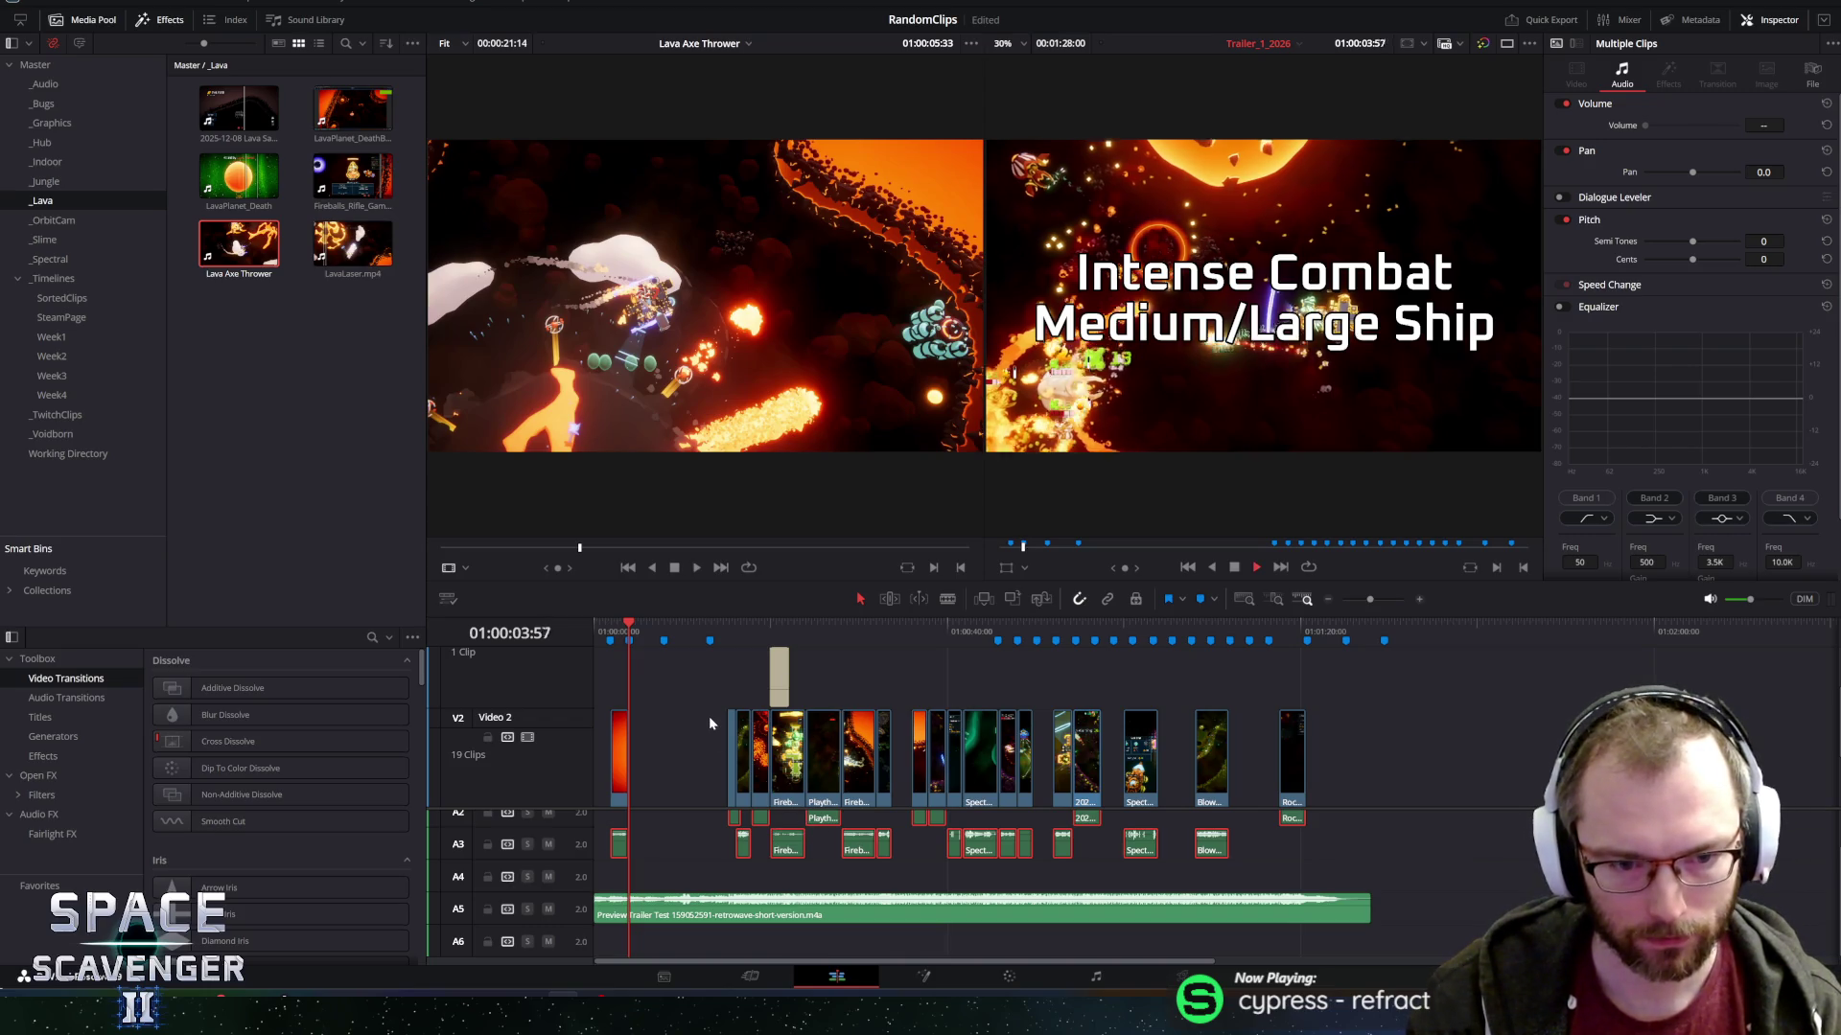
{"action": "left_click", "coordinate": [740, 621]}
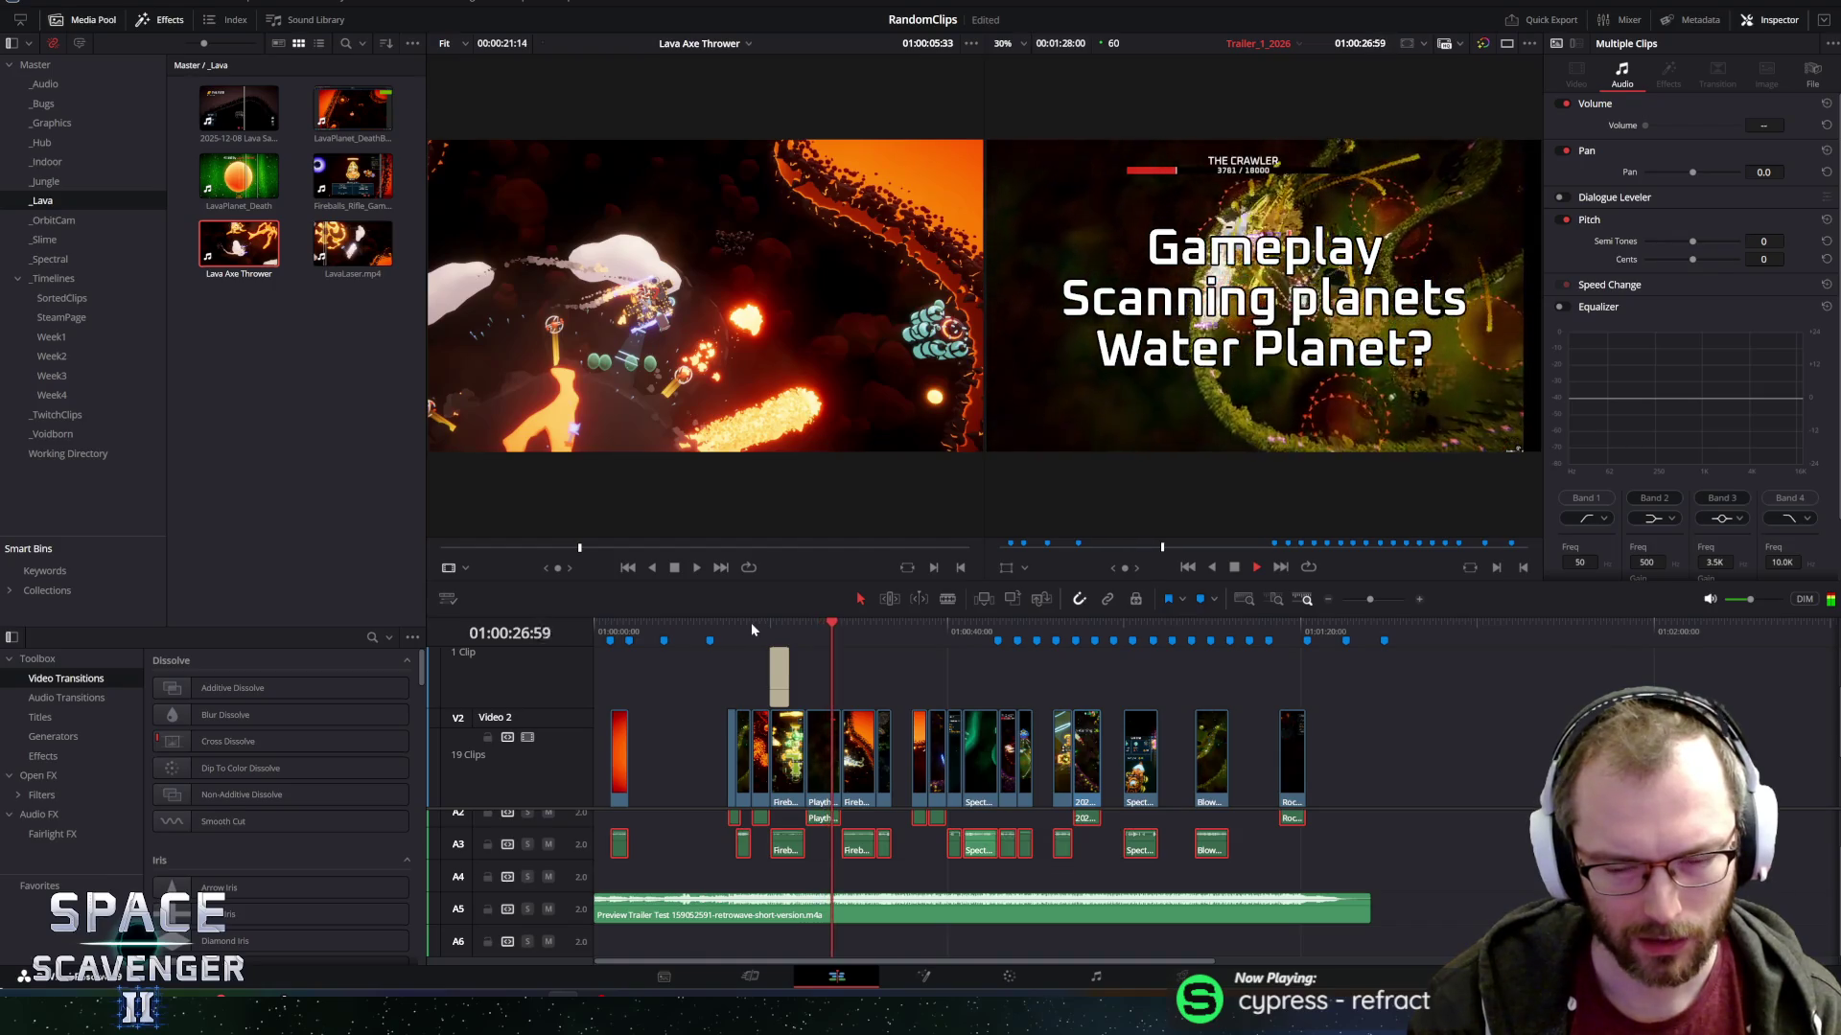
Undo an accidental lift of a gameplay clip, deselect, and raise the divider to reveal Video 1.
{"action": "left_click_drag", "start_coordinate": [1026, 757], "coordinate": [1044, 676]}
{"action": "key", "text": "ctrl+z"}
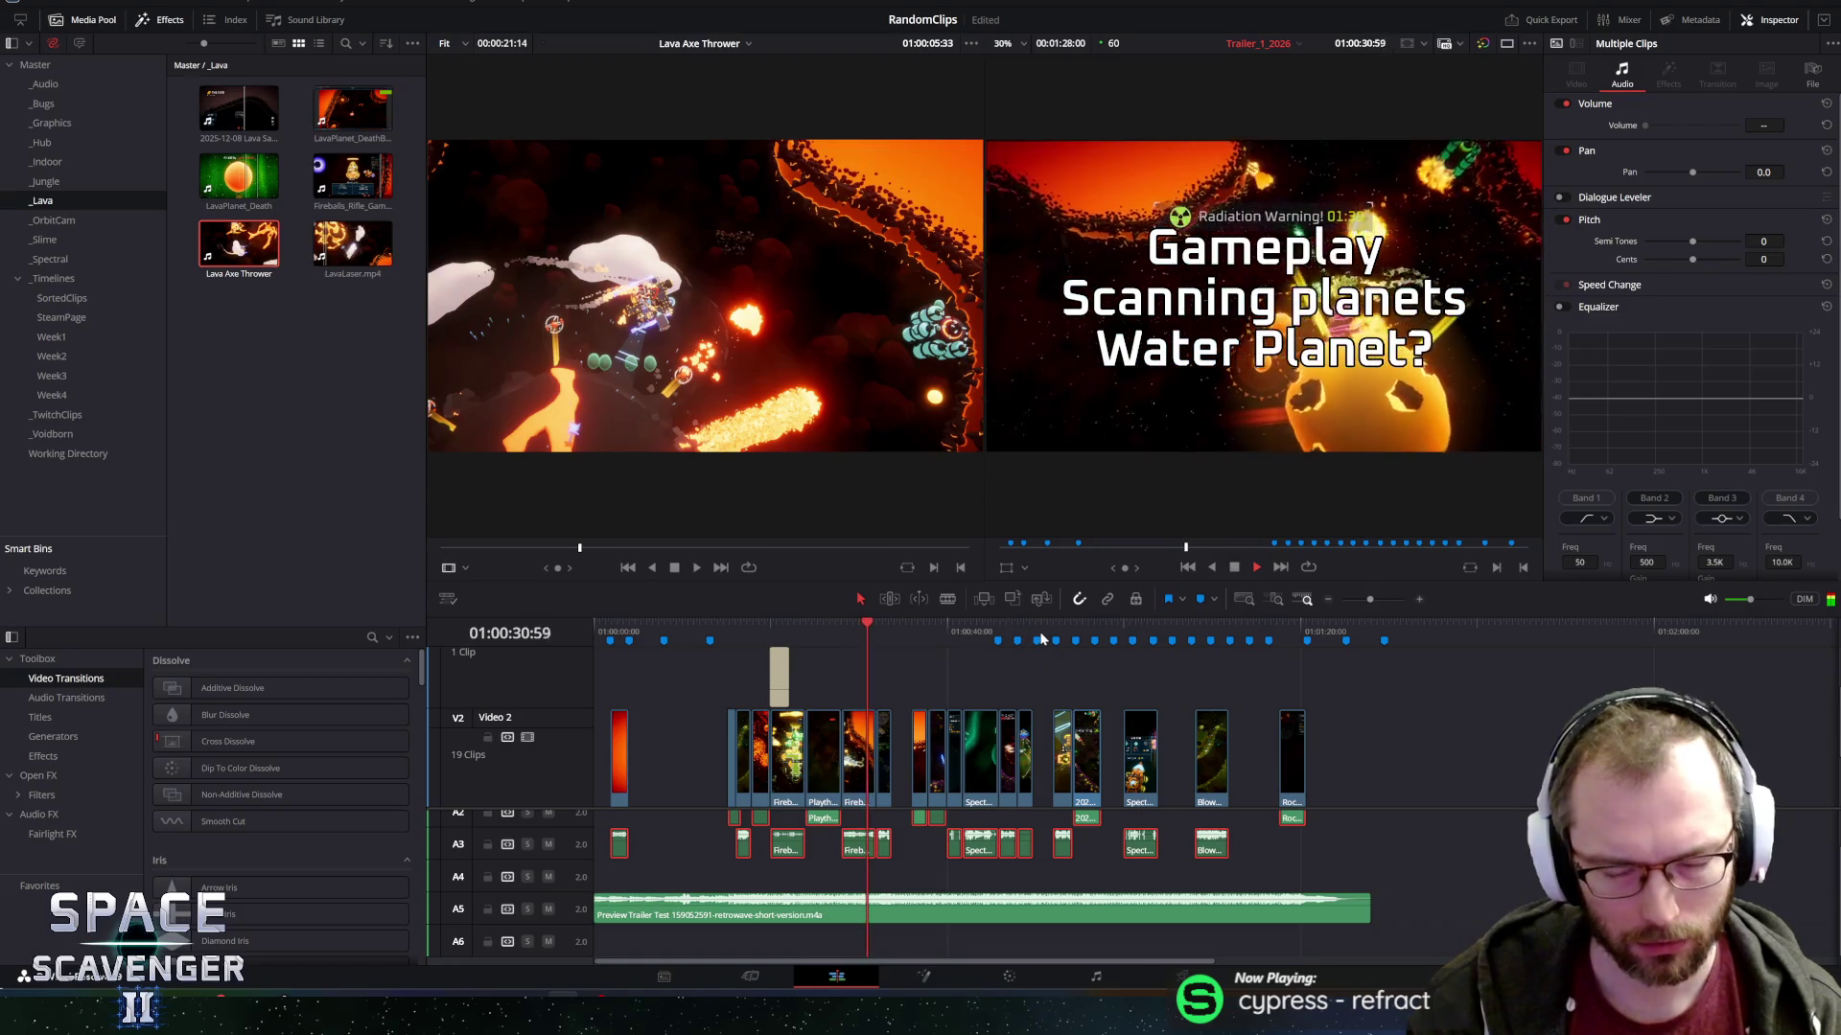
{"action": "left_click", "coordinate": [1371, 847]}
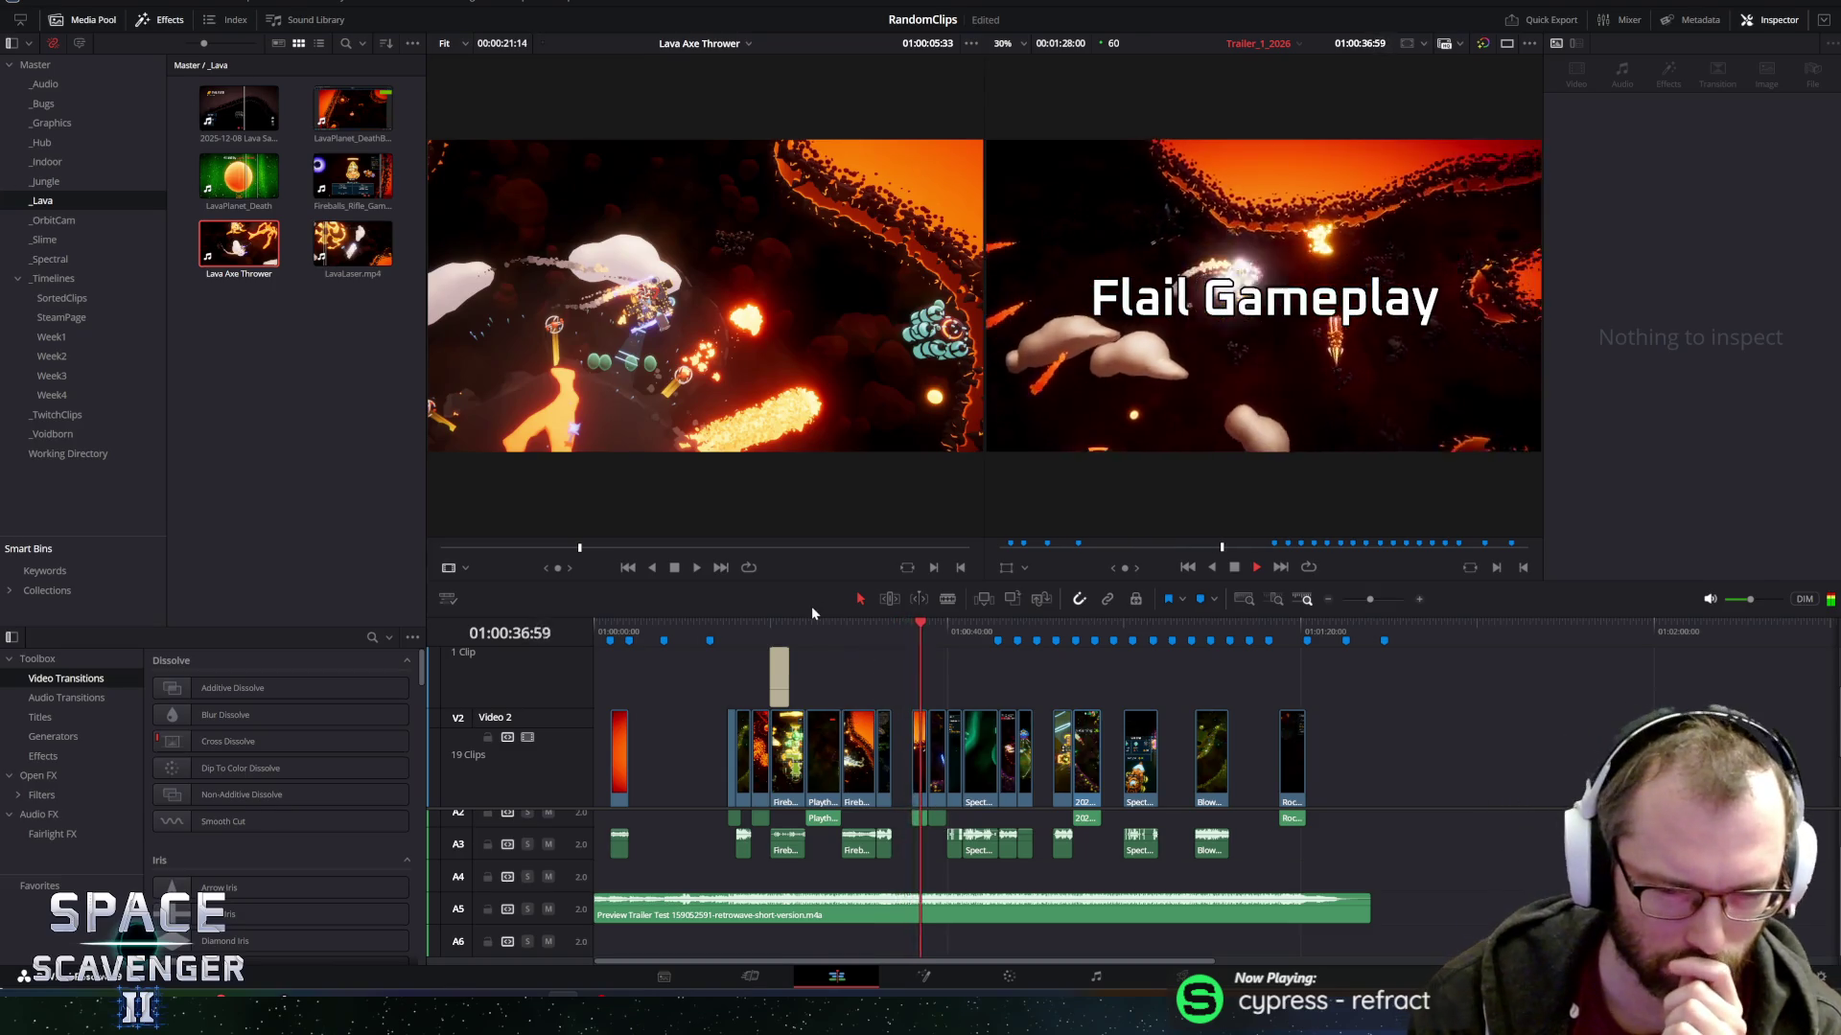
{"action": "left_click_drag", "start_coordinate": [815, 582], "coordinate": [823, 485]}
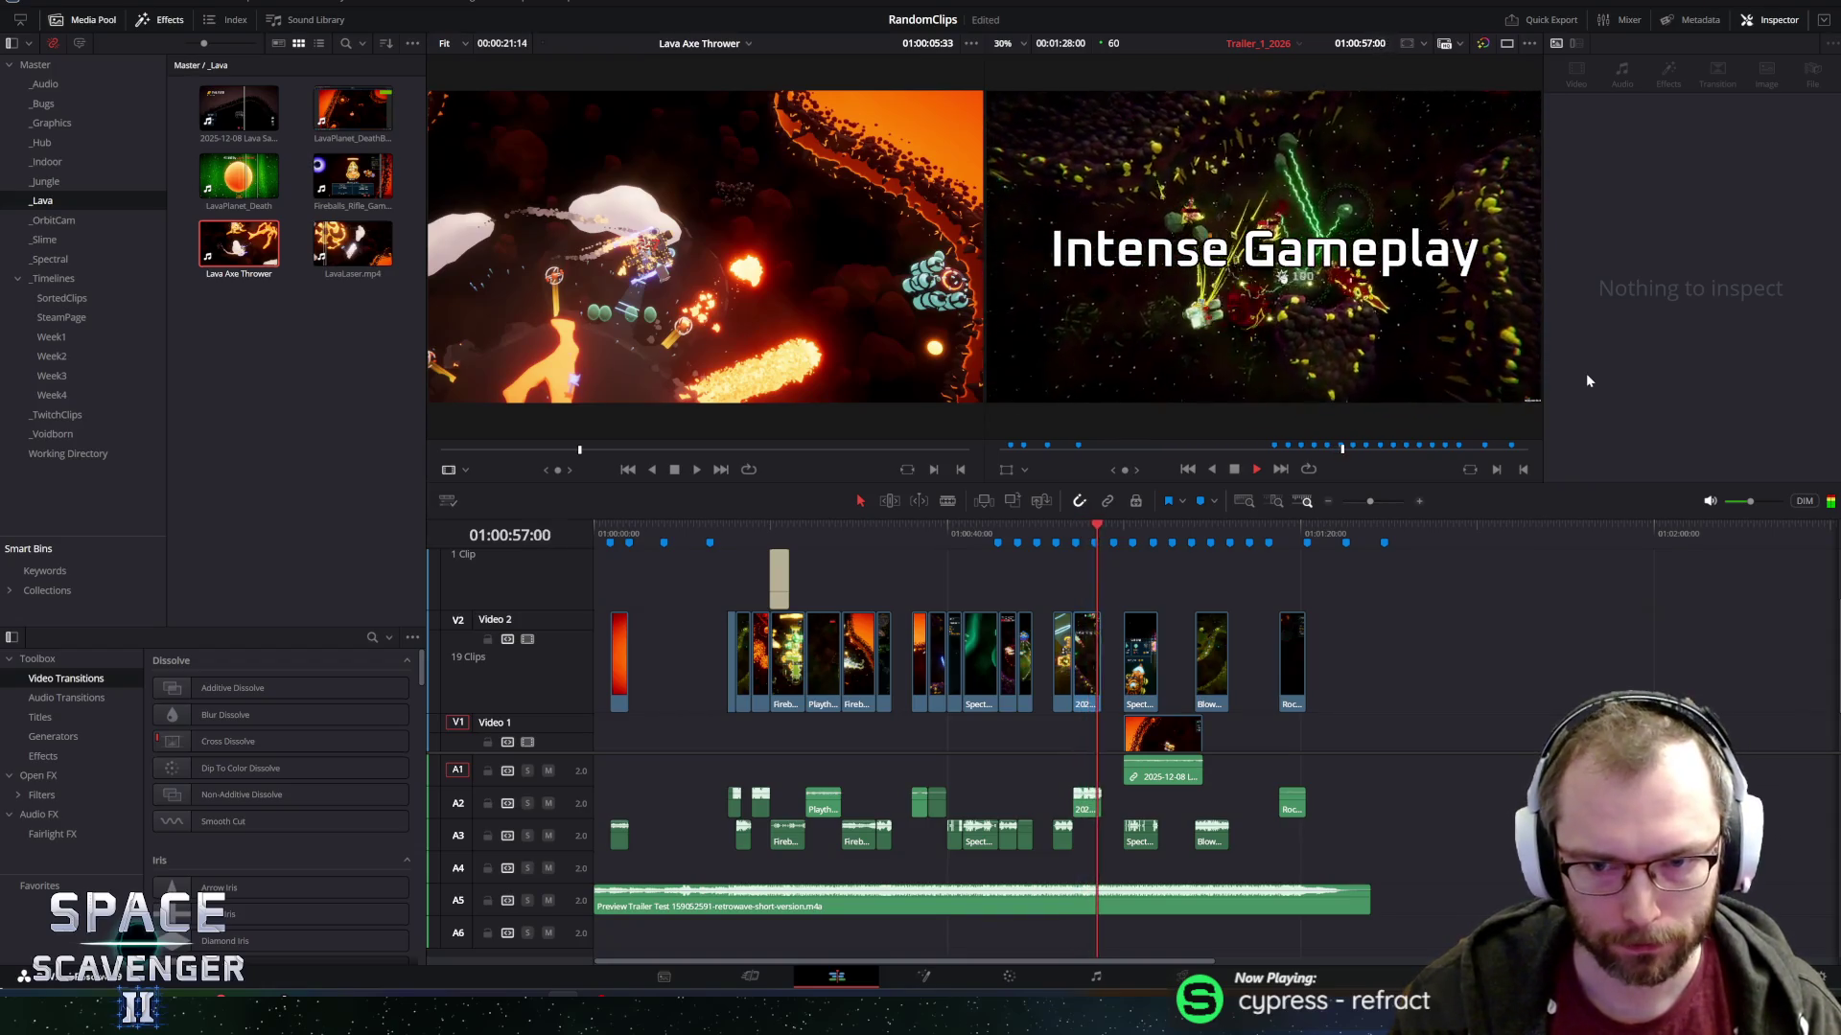
{"action": "key", "text": "space"}
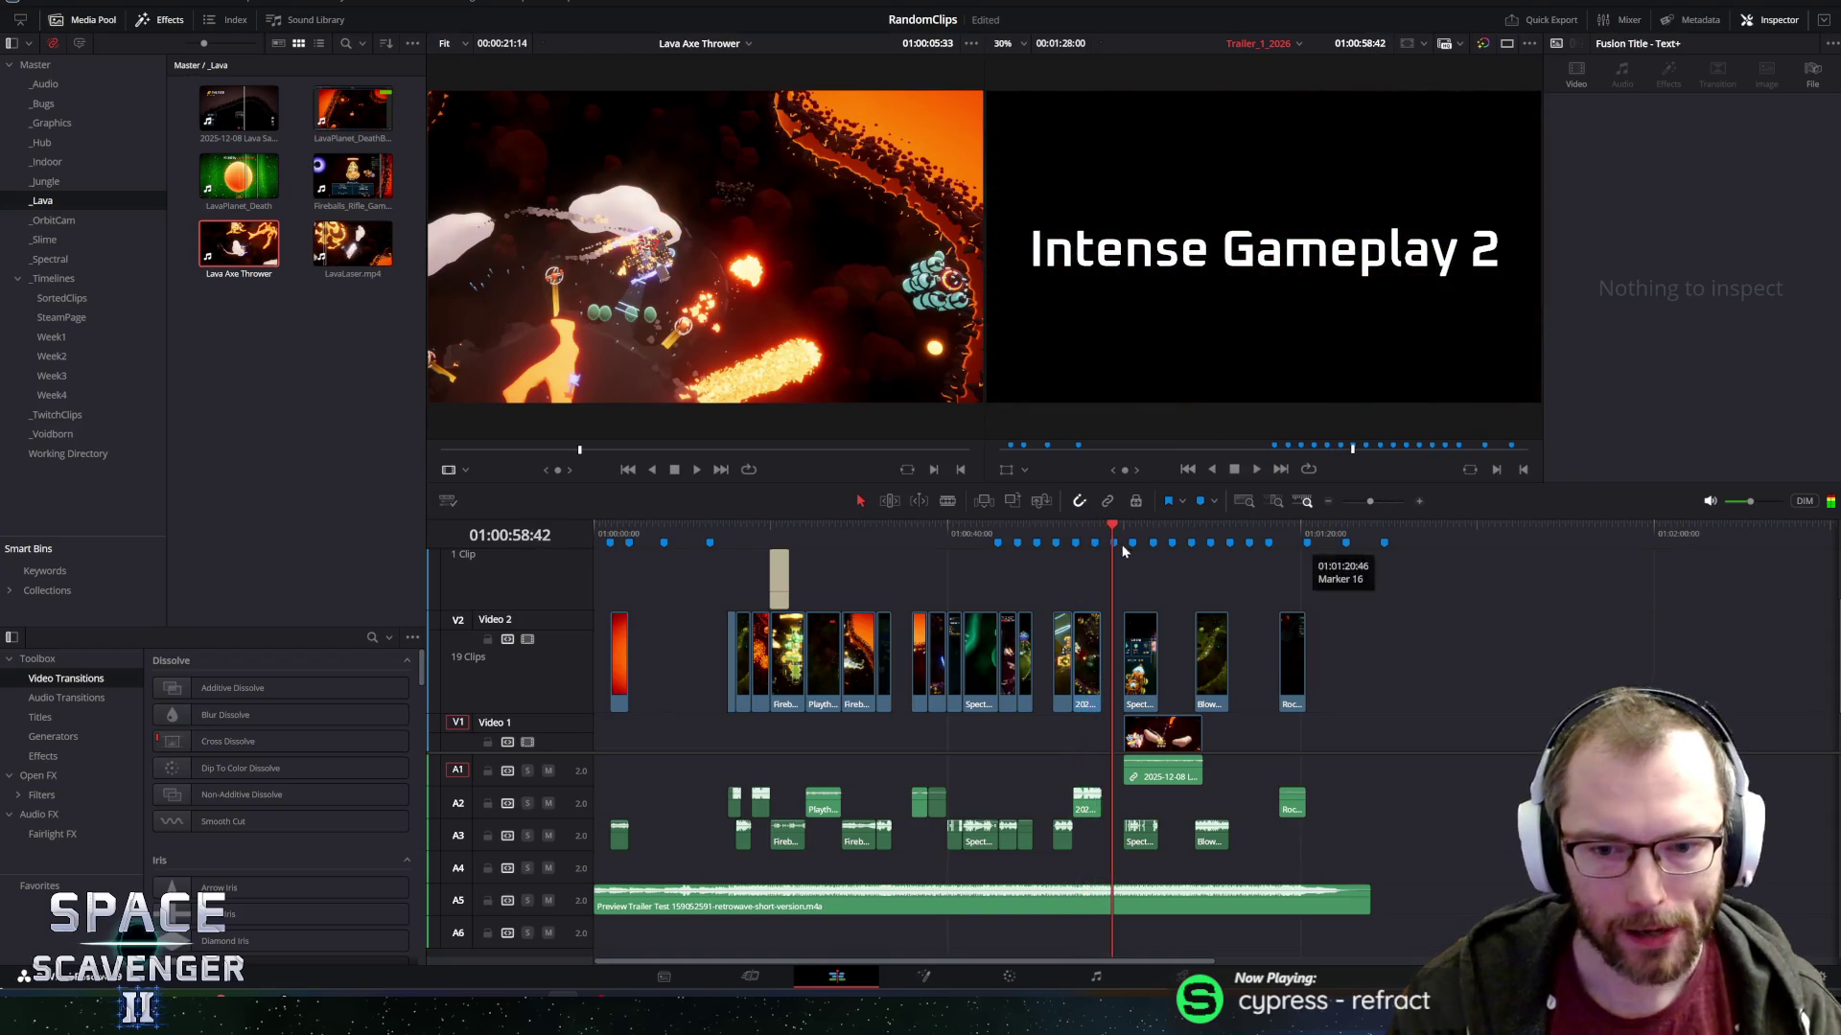
{"action": "key", "text": "space"}
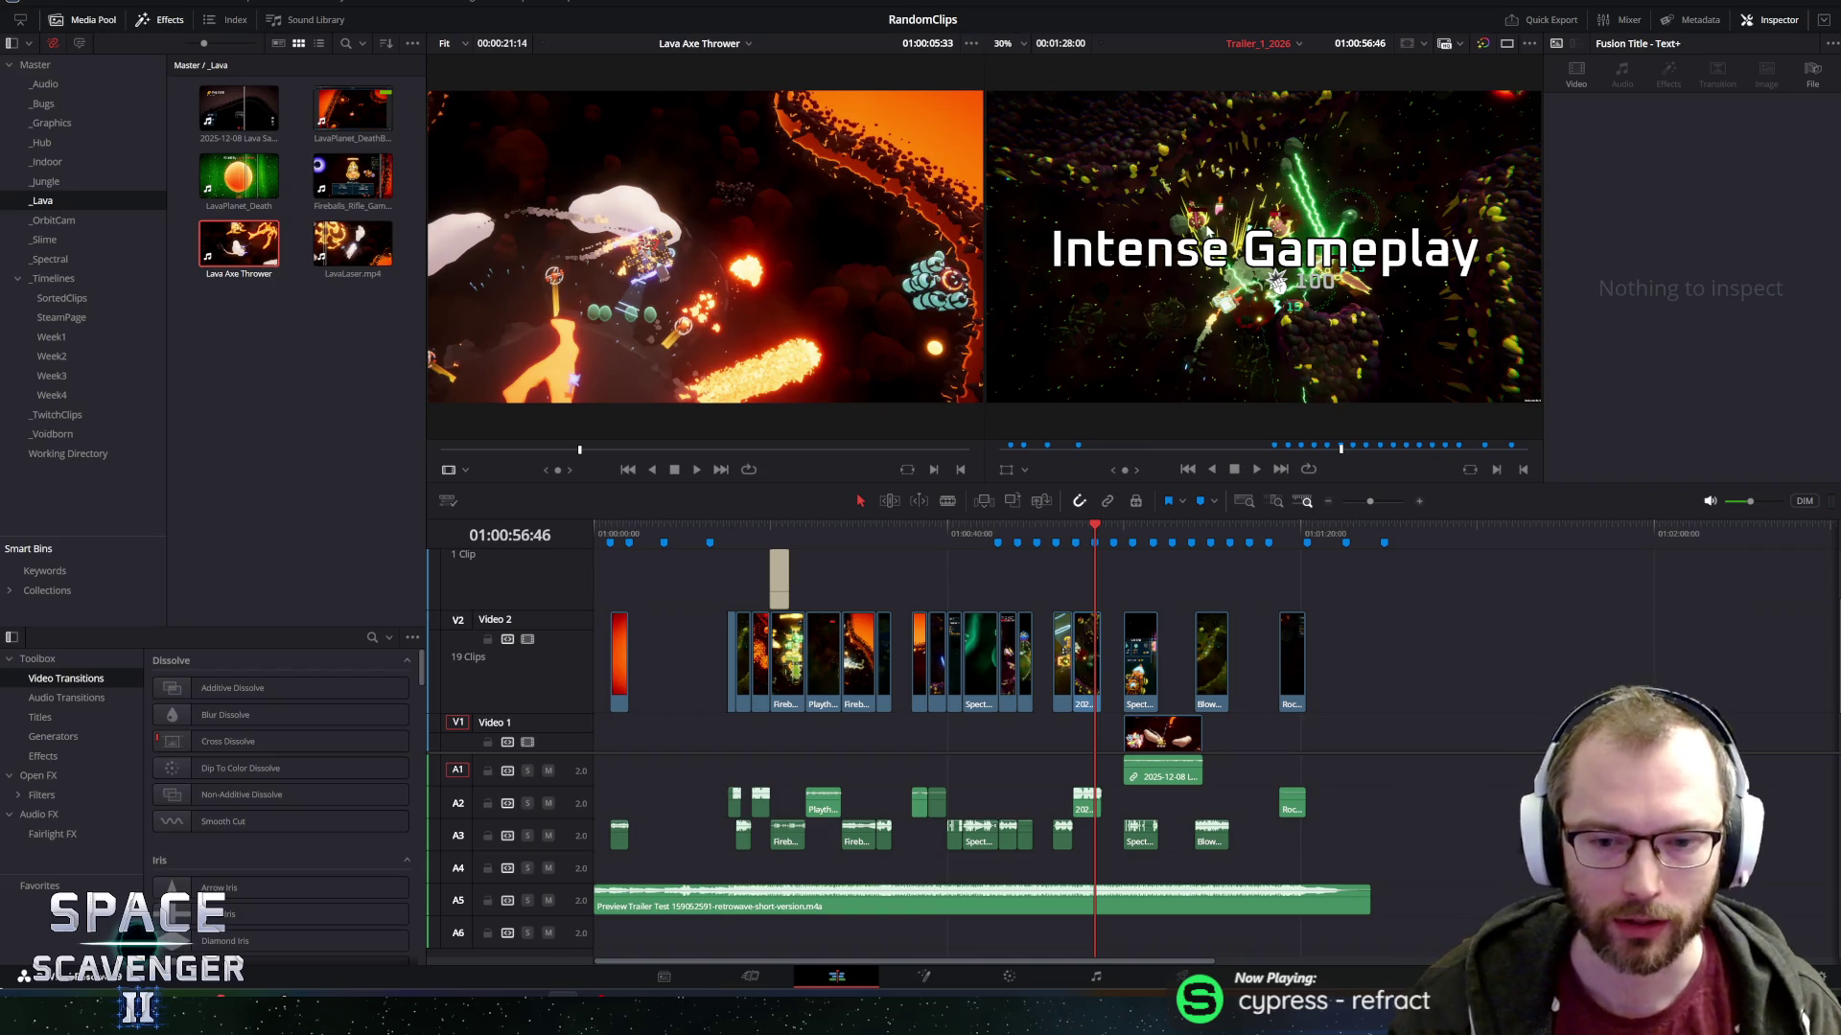
{"action": "key", "text": "space"}
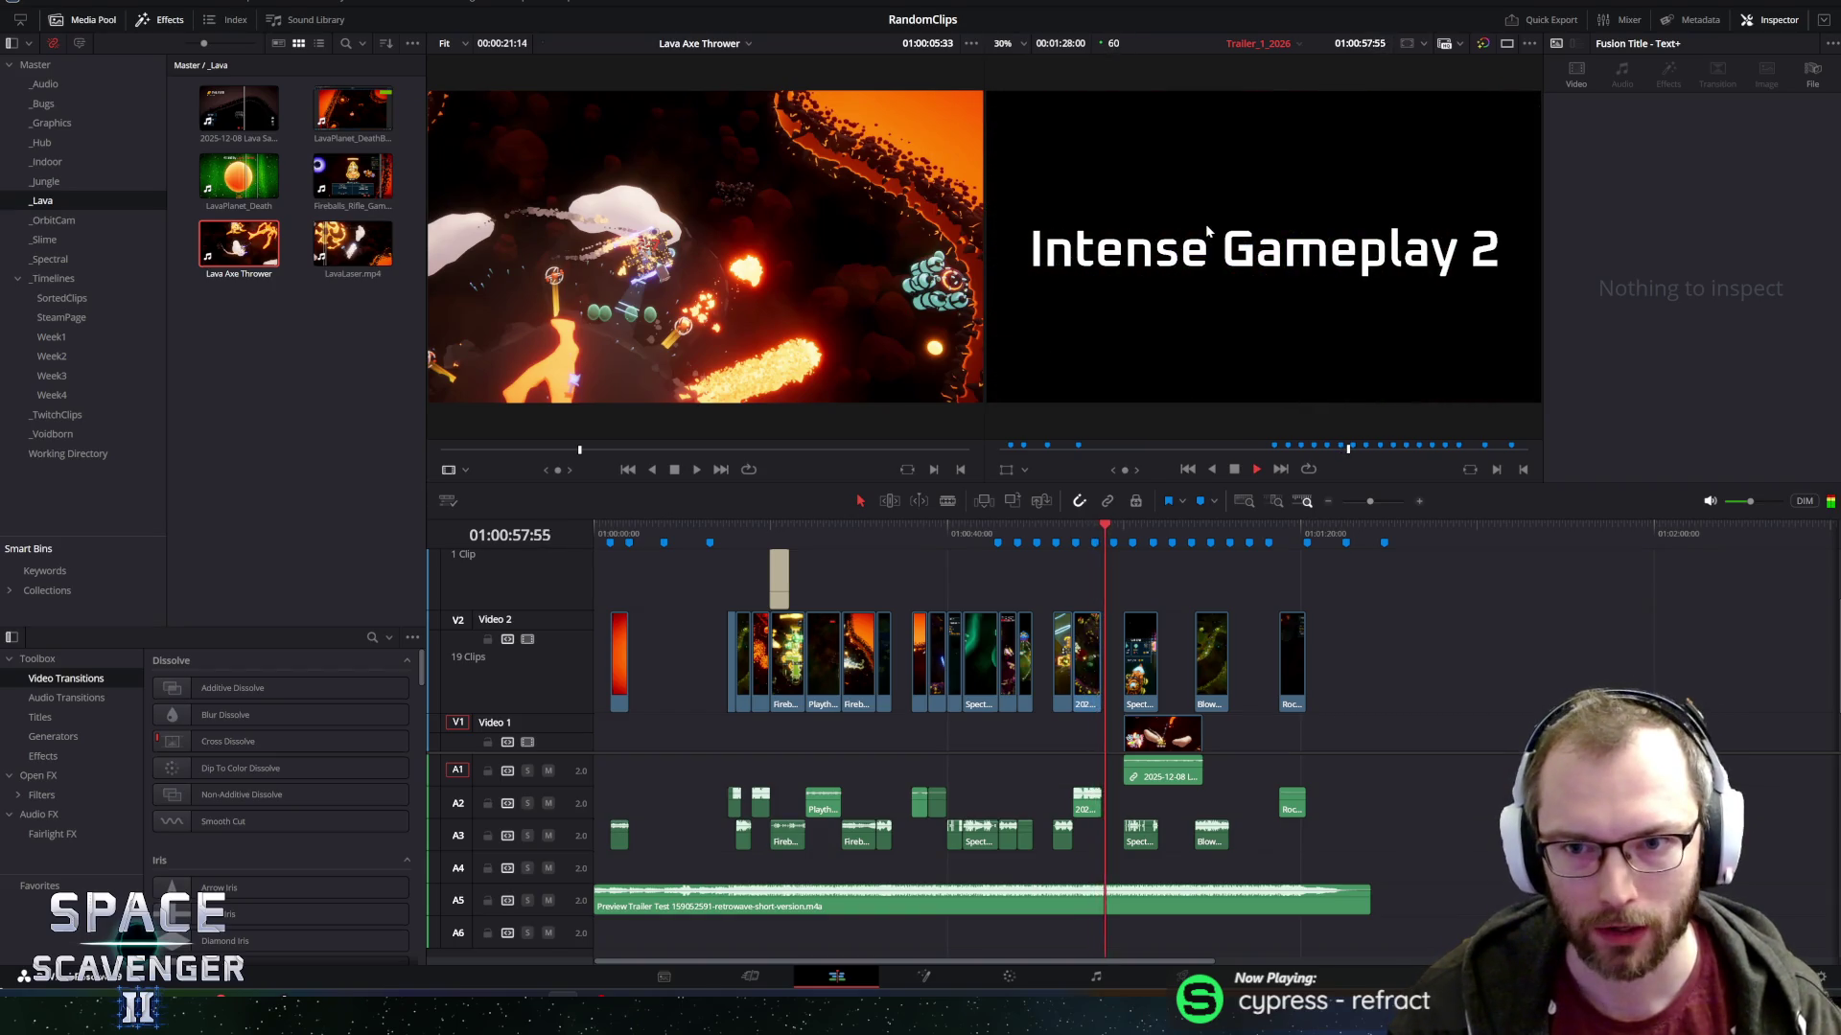
{"action": "left_click_drag", "start_coordinate": [1078, 528], "coordinate": [1059, 528]}
{"action": "key", "text": "space"}
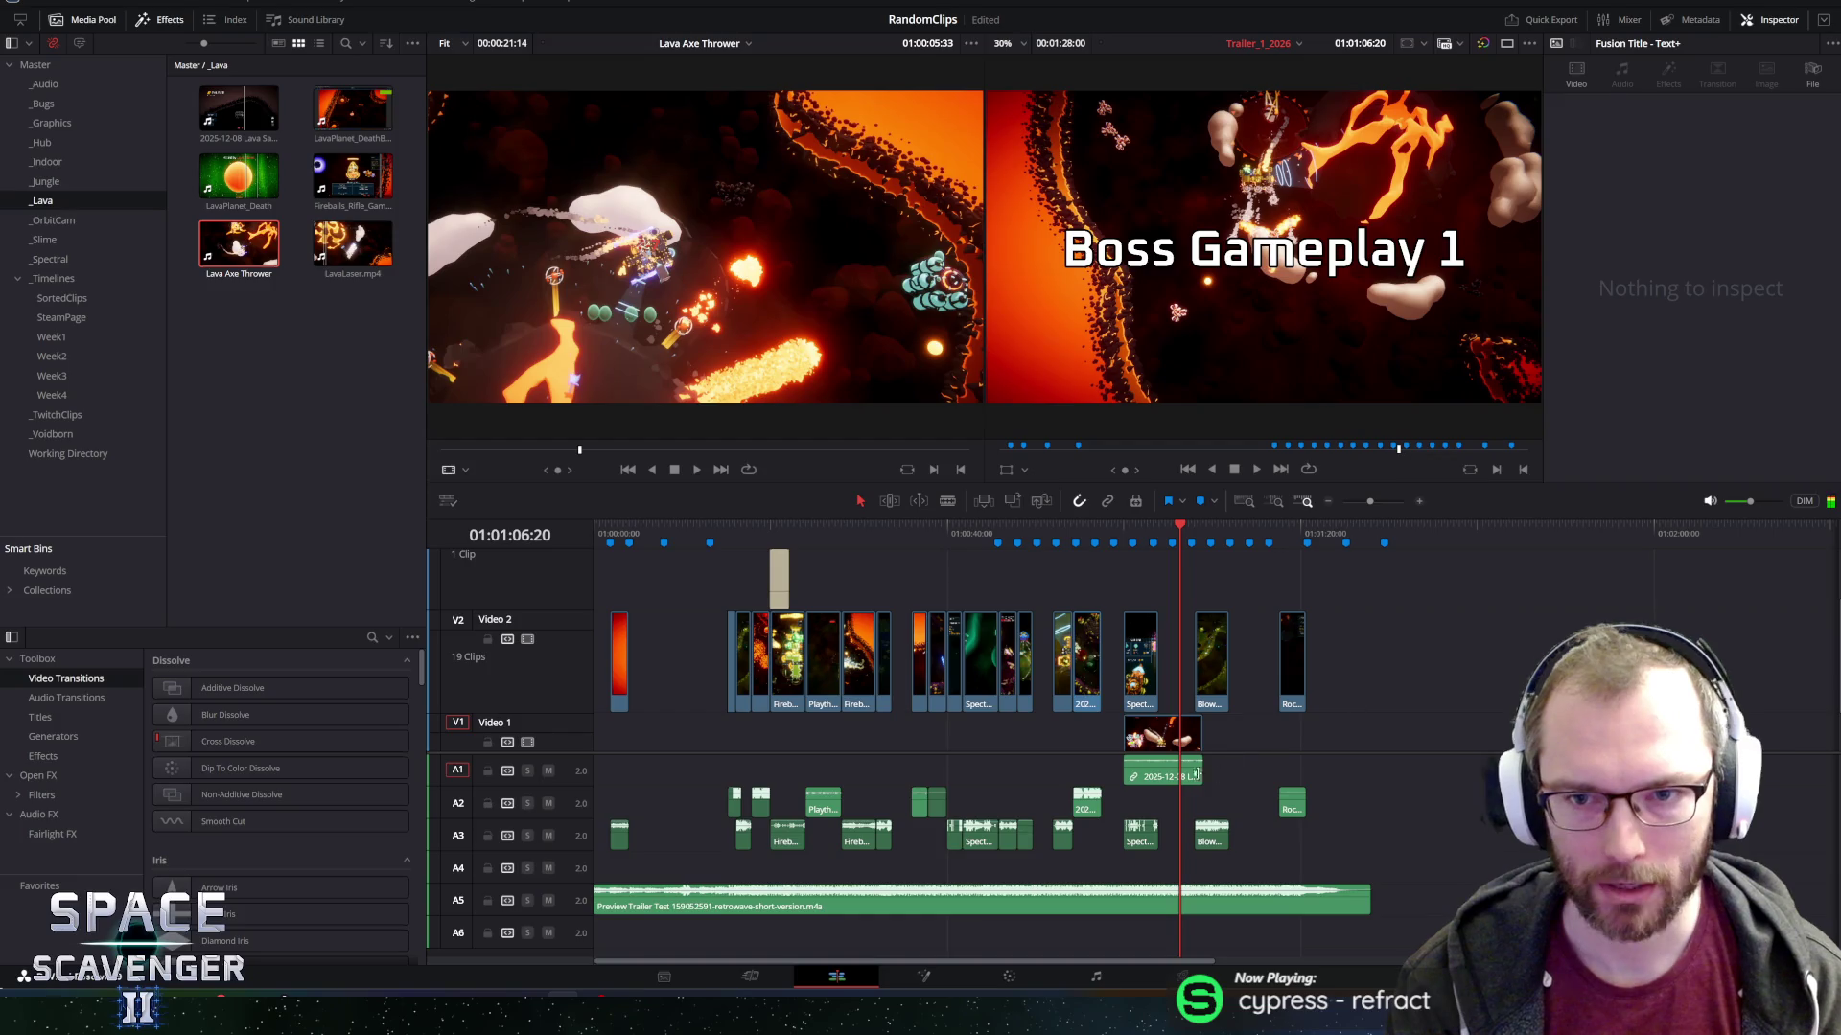
Cue the playhead just before the Boss Gameplay 1 title and play up to it.
{"action": "left_click", "coordinate": [1182, 784]}
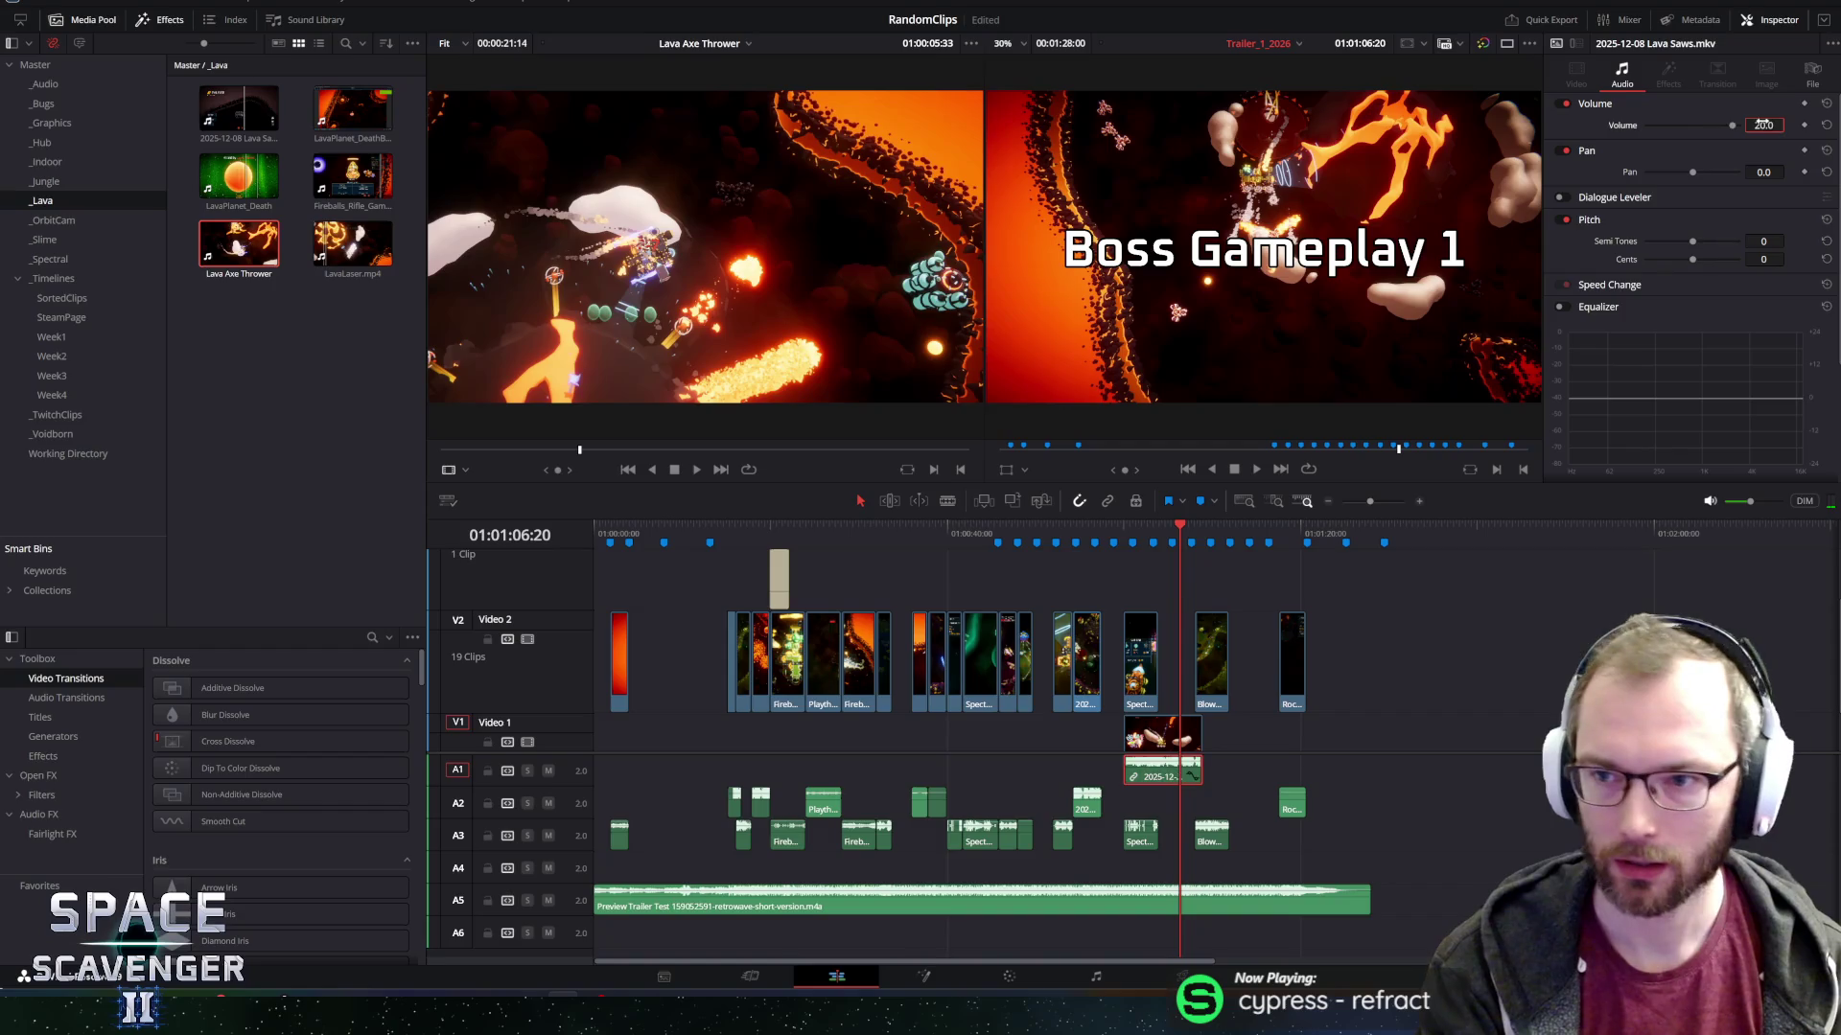
{"action": "left_click", "coordinate": [1113, 526]}
{"action": "key", "text": "space"}
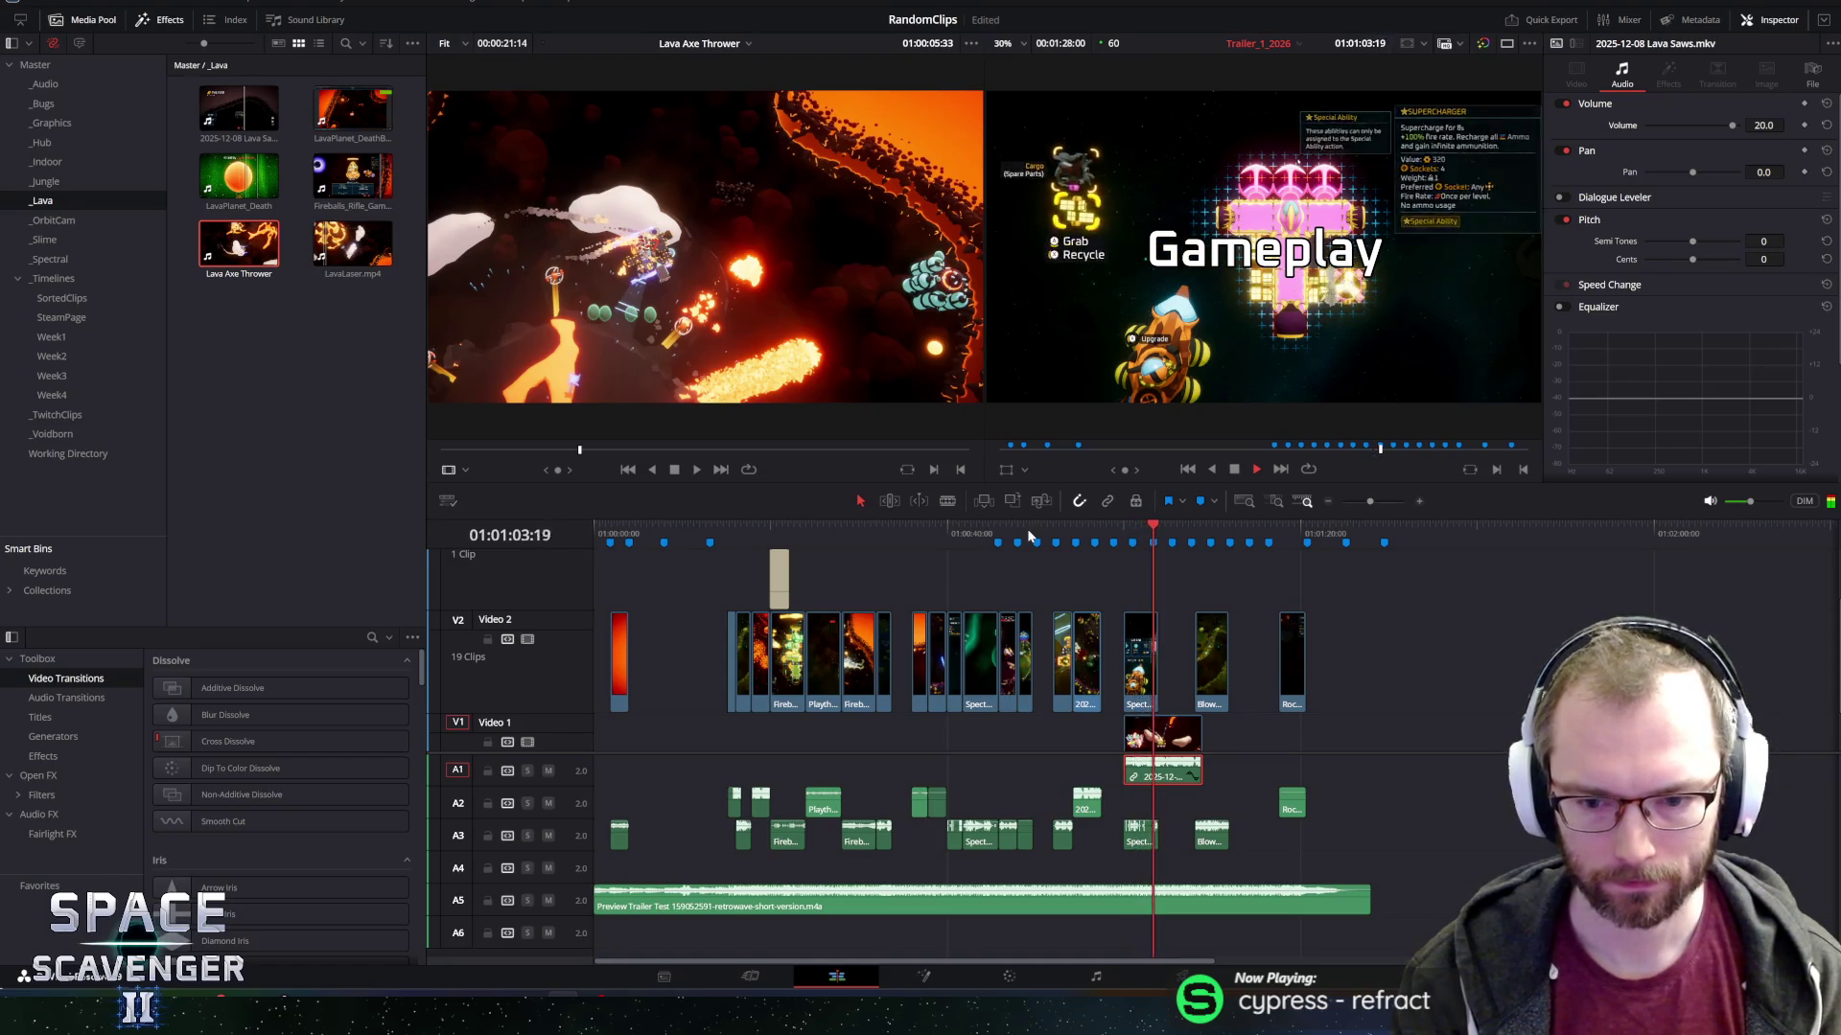
{"action": "key", "text": "space"}
{"action": "scroll", "coordinate": [1355, 684], "scroll_direction": "up", "scroll_amount": 5}
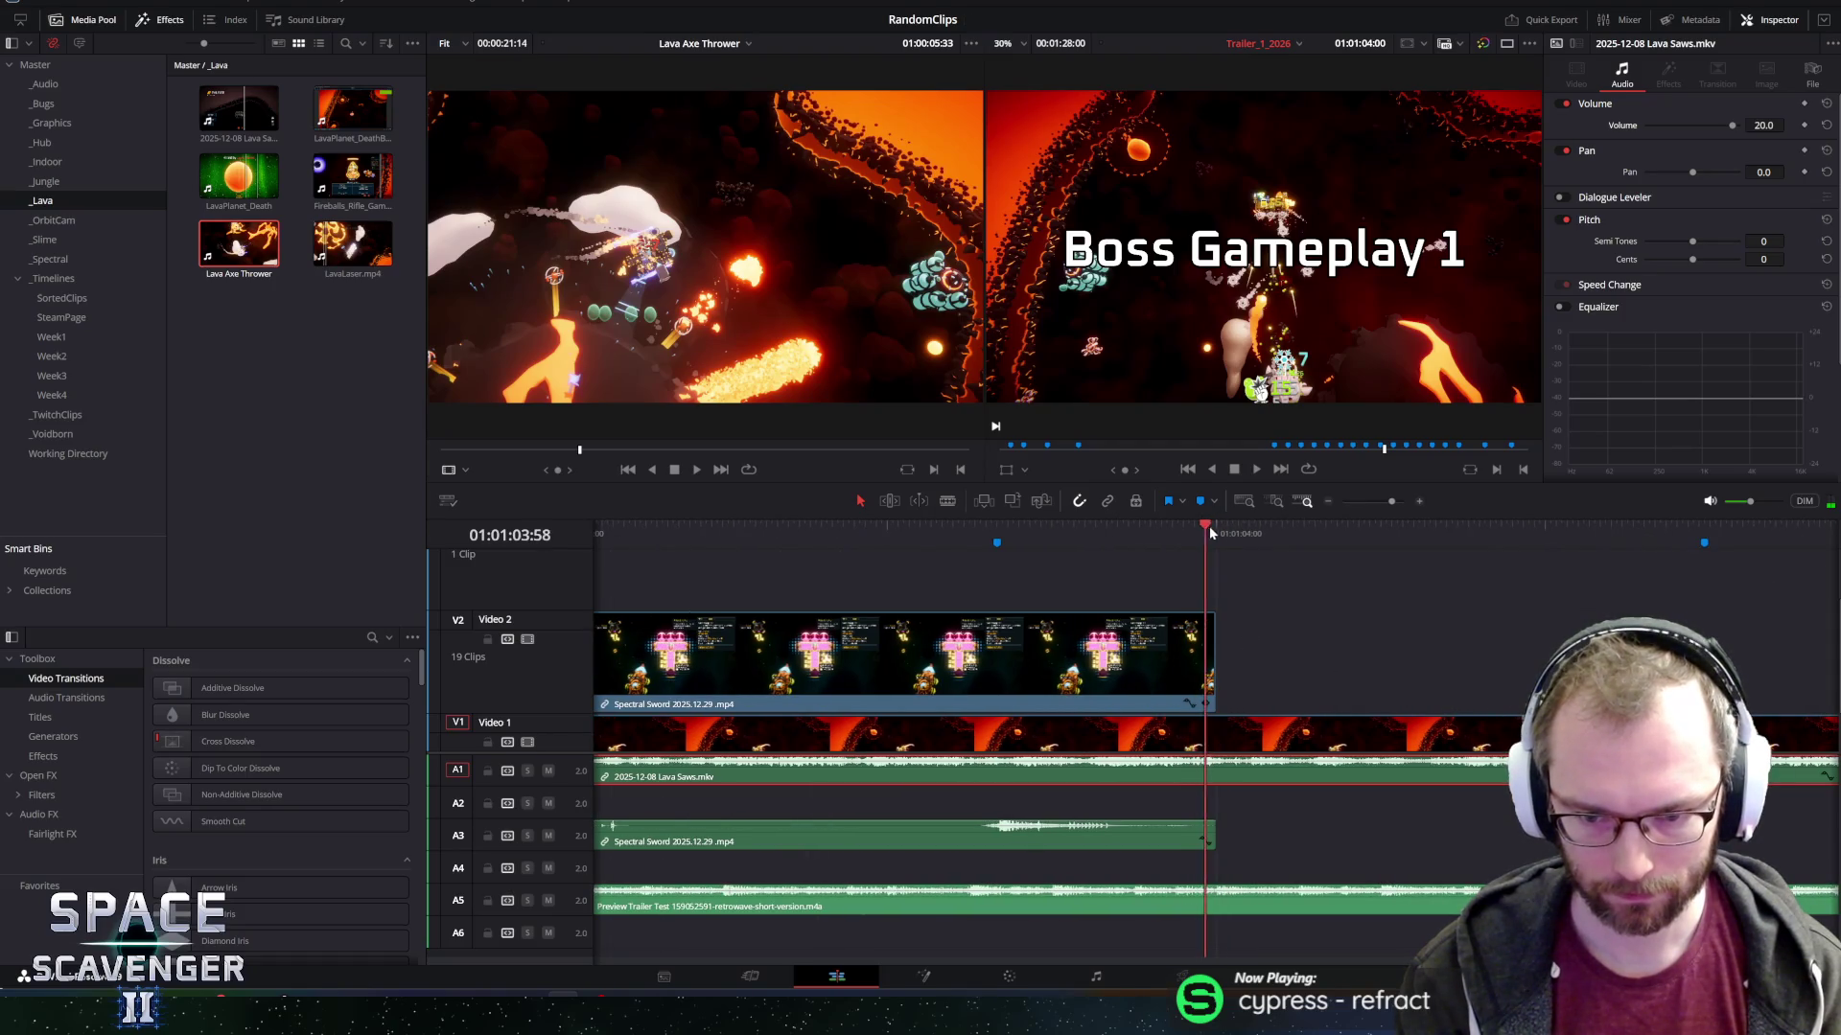
{"action": "scroll", "coordinate": [1072, 746], "scroll_direction": "down", "scroll_amount": 2}
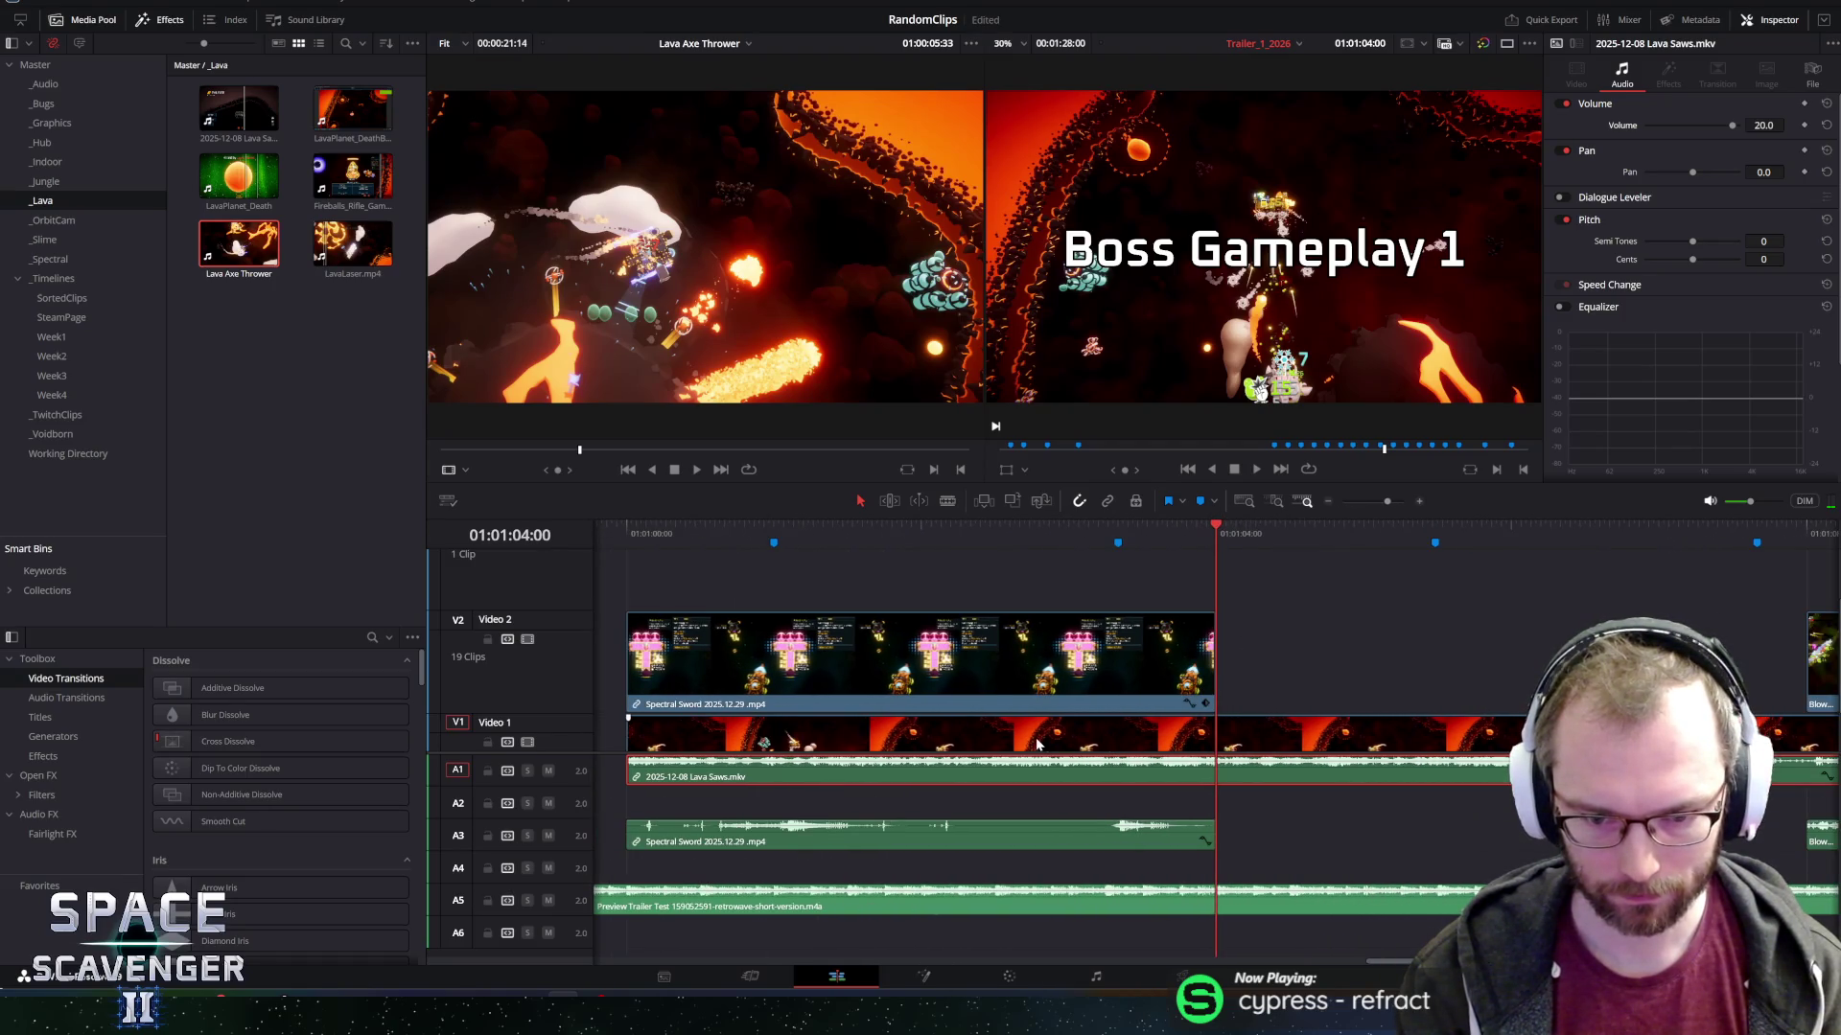
With linked selection on, trim the Lava Saws clip to start at 01:01:04:00 and play it back.
{"action": "mouse_move", "coordinate": [629, 731]}
{"action": "left_mouse_down"}
{"action": "mouse_move", "coordinate": [746, 730]}
{"action": "mouse_move", "coordinate": [628, 730]}
{"action": "left_mouse_up"}
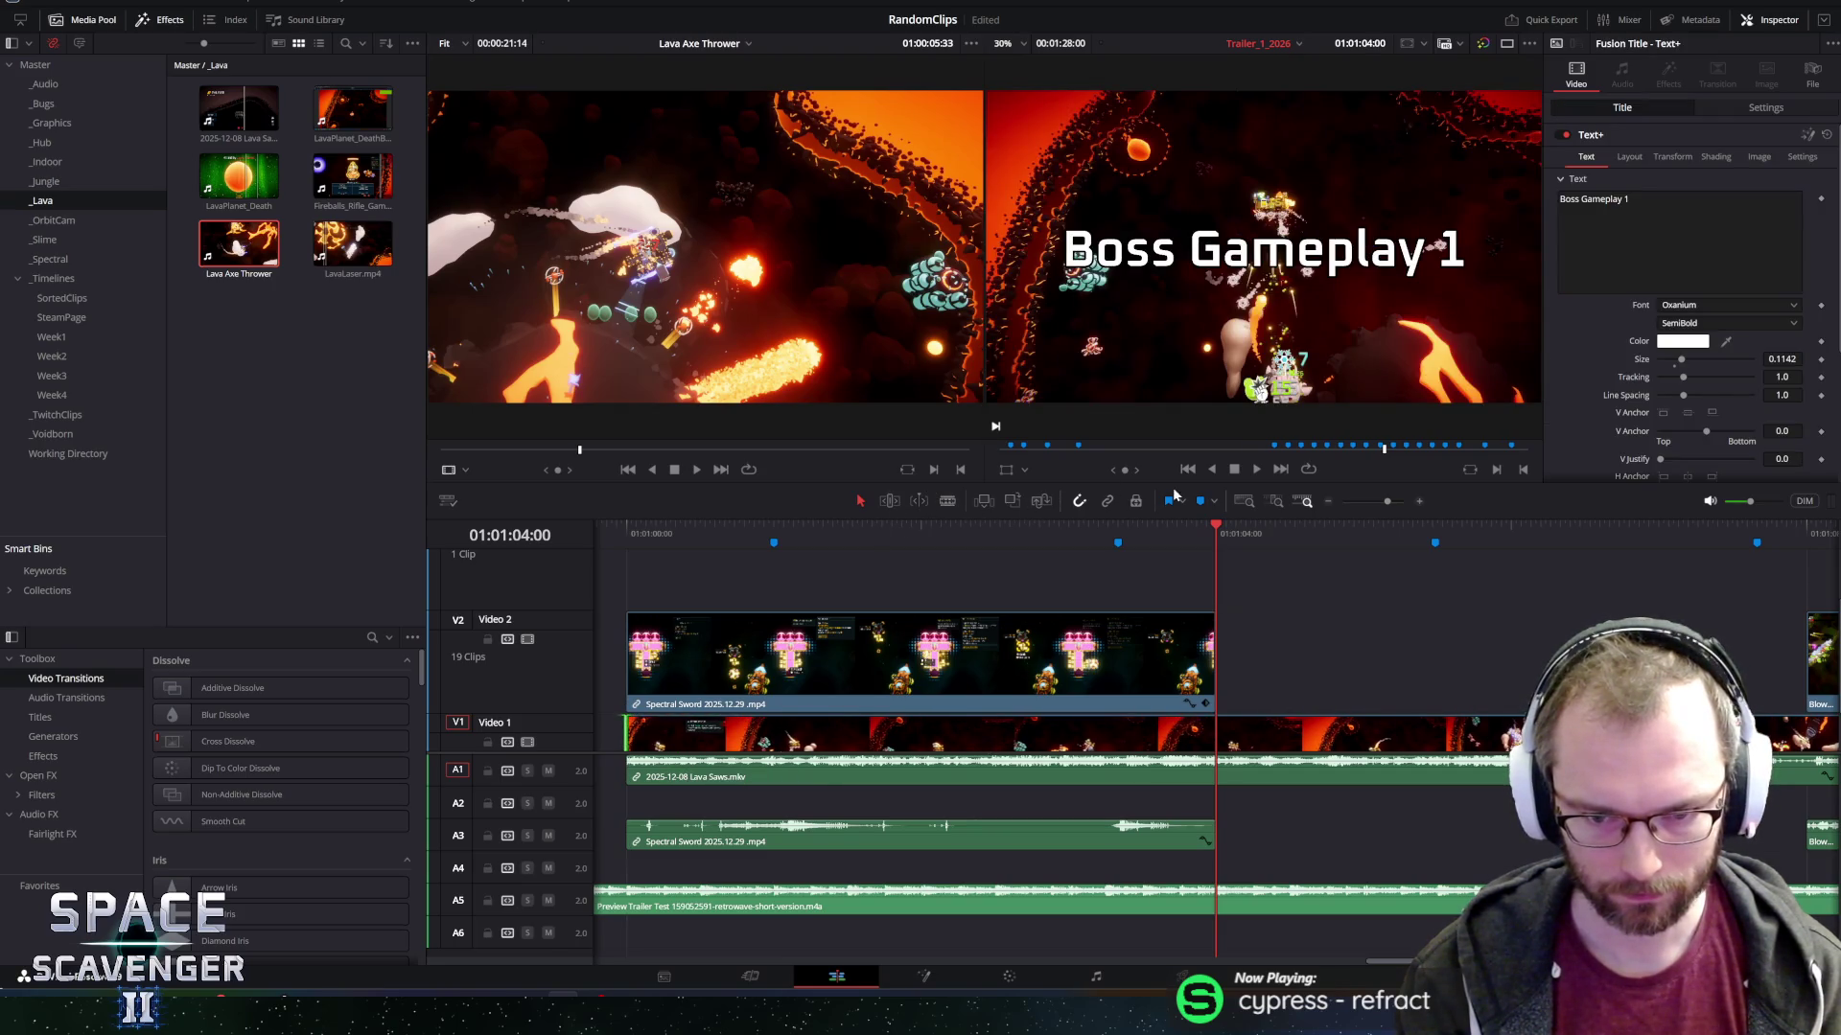
{"action": "left_click", "coordinate": [1107, 501]}
{"action": "left_click", "coordinate": [696, 740]}
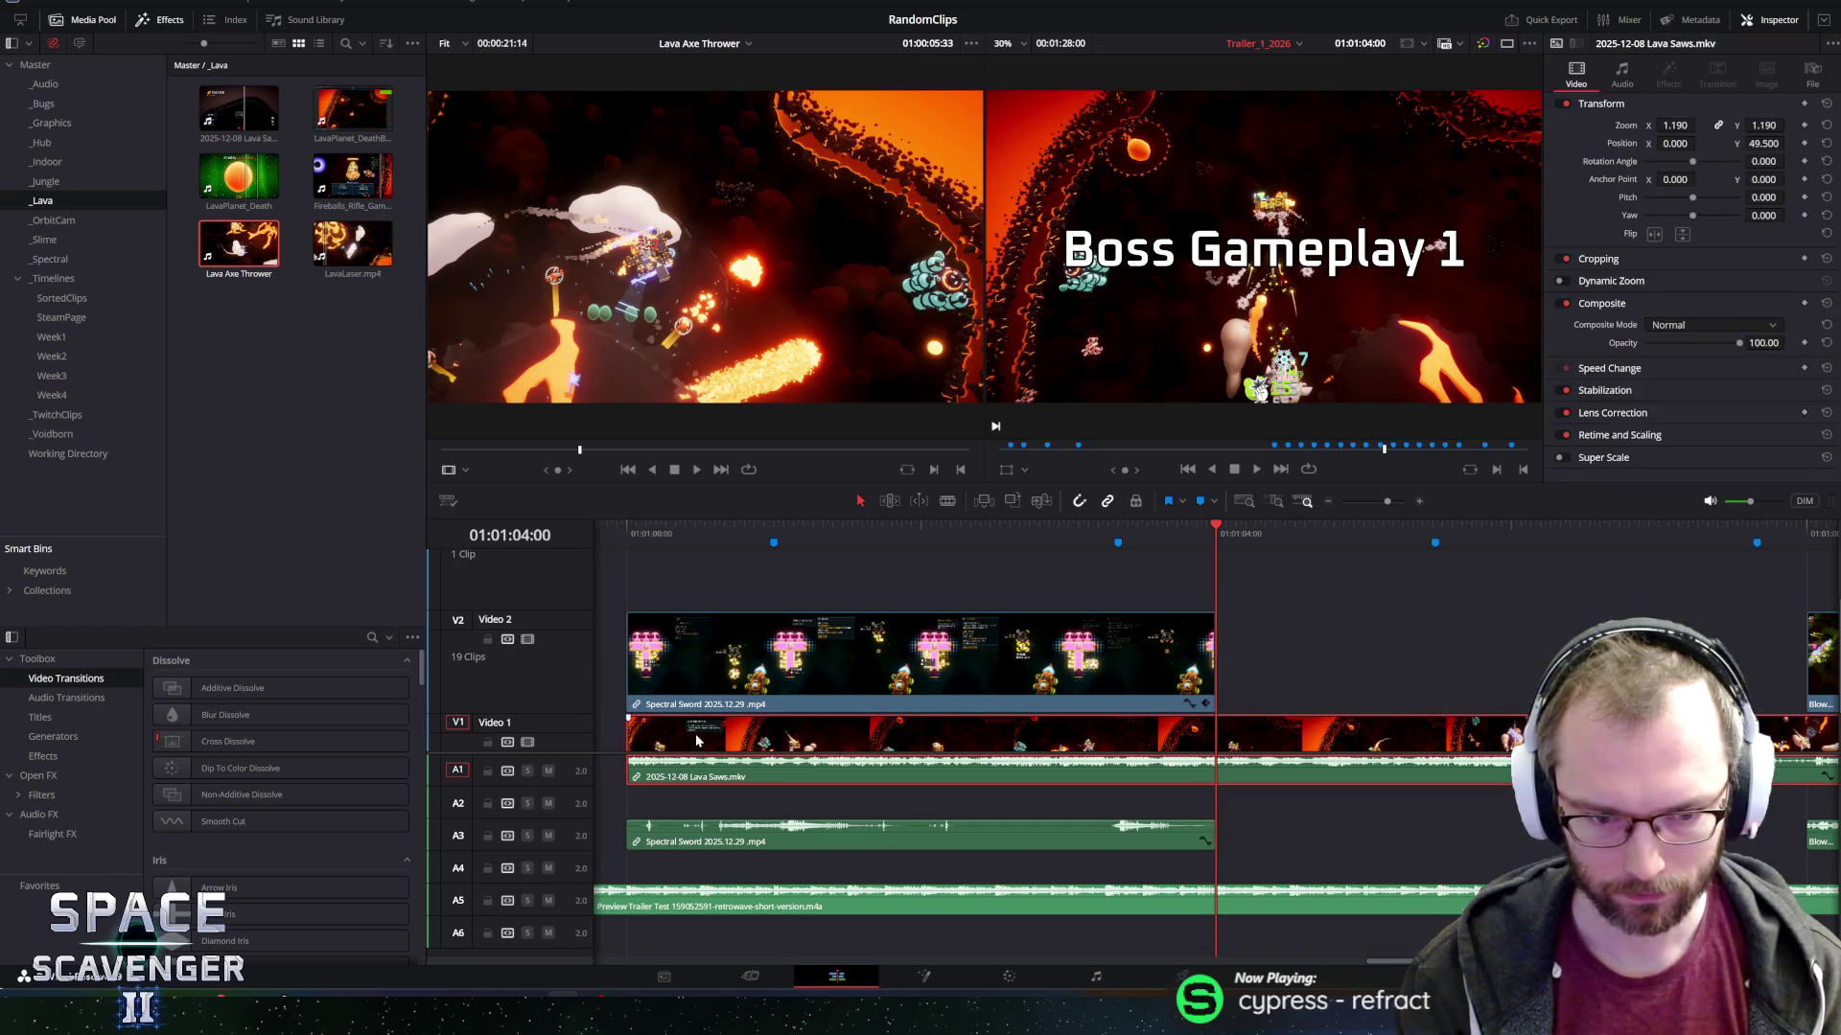
{"action": "left_click_drag", "start_coordinate": [629, 734], "coordinate": [1216, 733]}
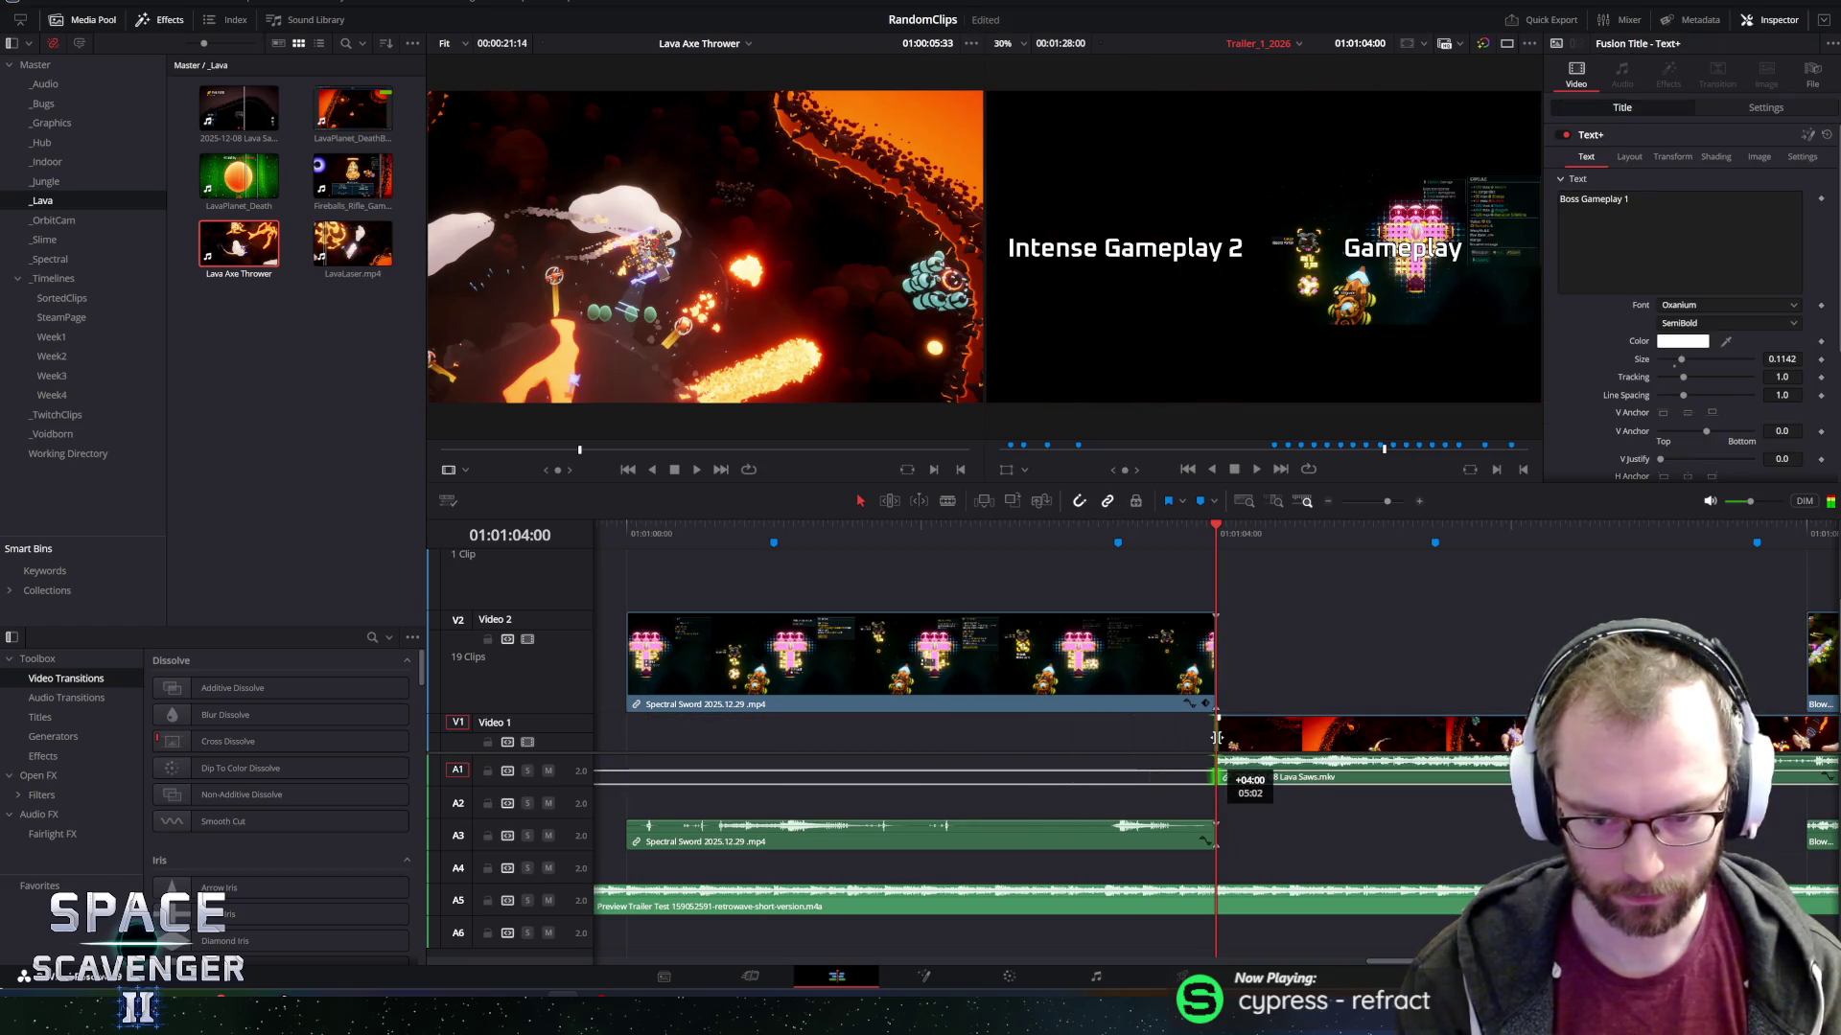
{"action": "left_click", "coordinate": [1212, 535]}
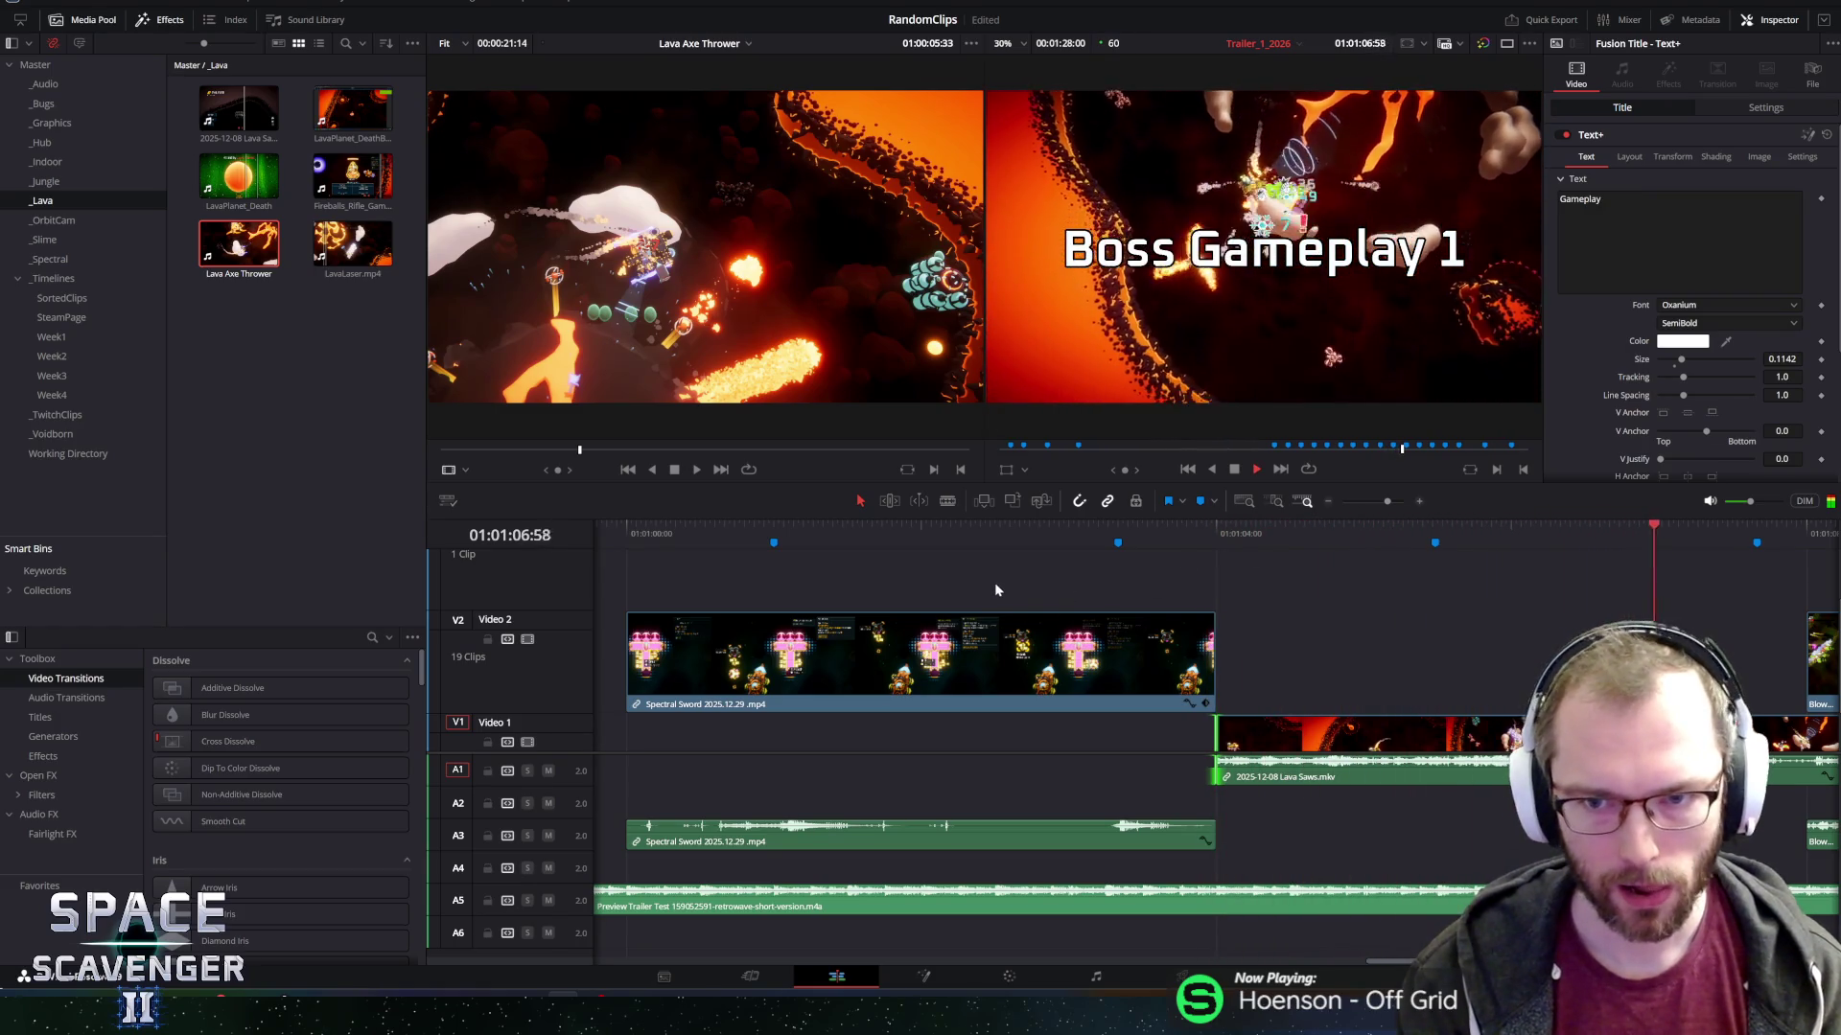
{"action": "left_click", "coordinate": [1231, 533]}
{"action": "scroll", "coordinate": [1245, 602], "scroll_direction": "down", "scroll_amount": 5}
{"action": "key", "text": "space"}
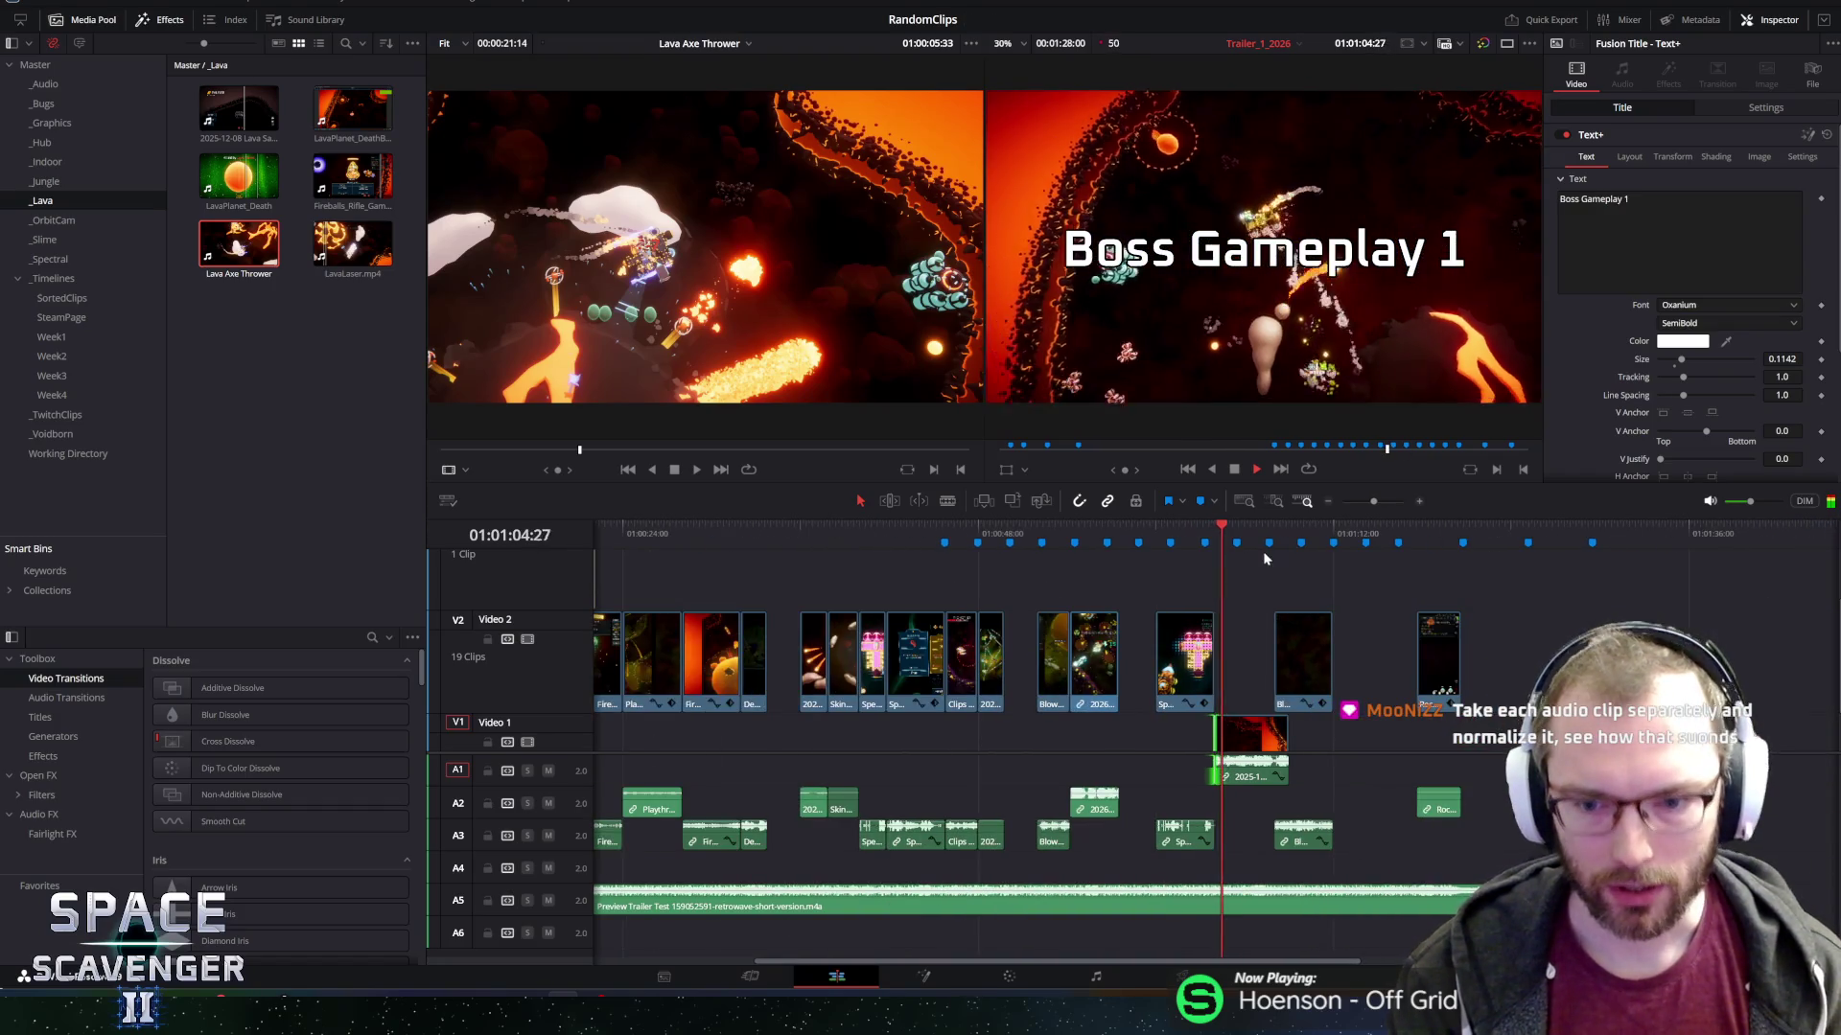
{"action": "key", "text": "space"}
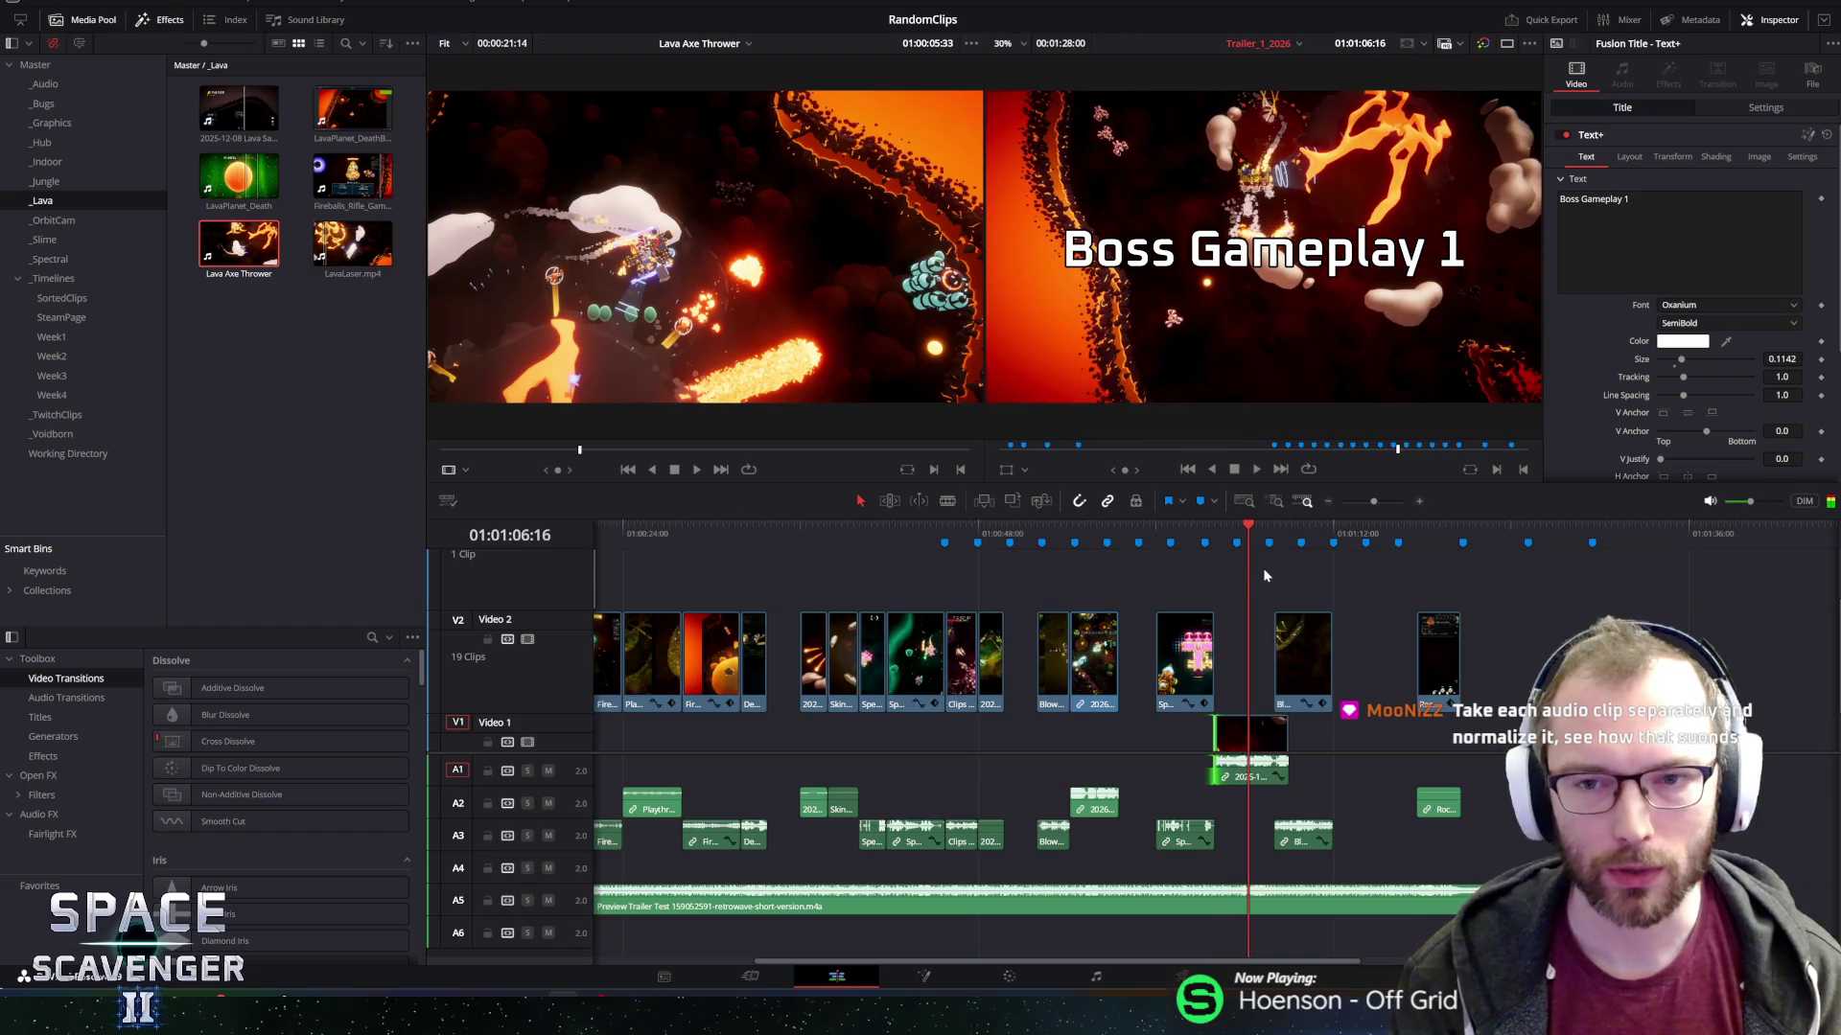
{"action": "scroll", "coordinate": [1306, 595], "scroll_direction": "up", "scroll_amount": 2}
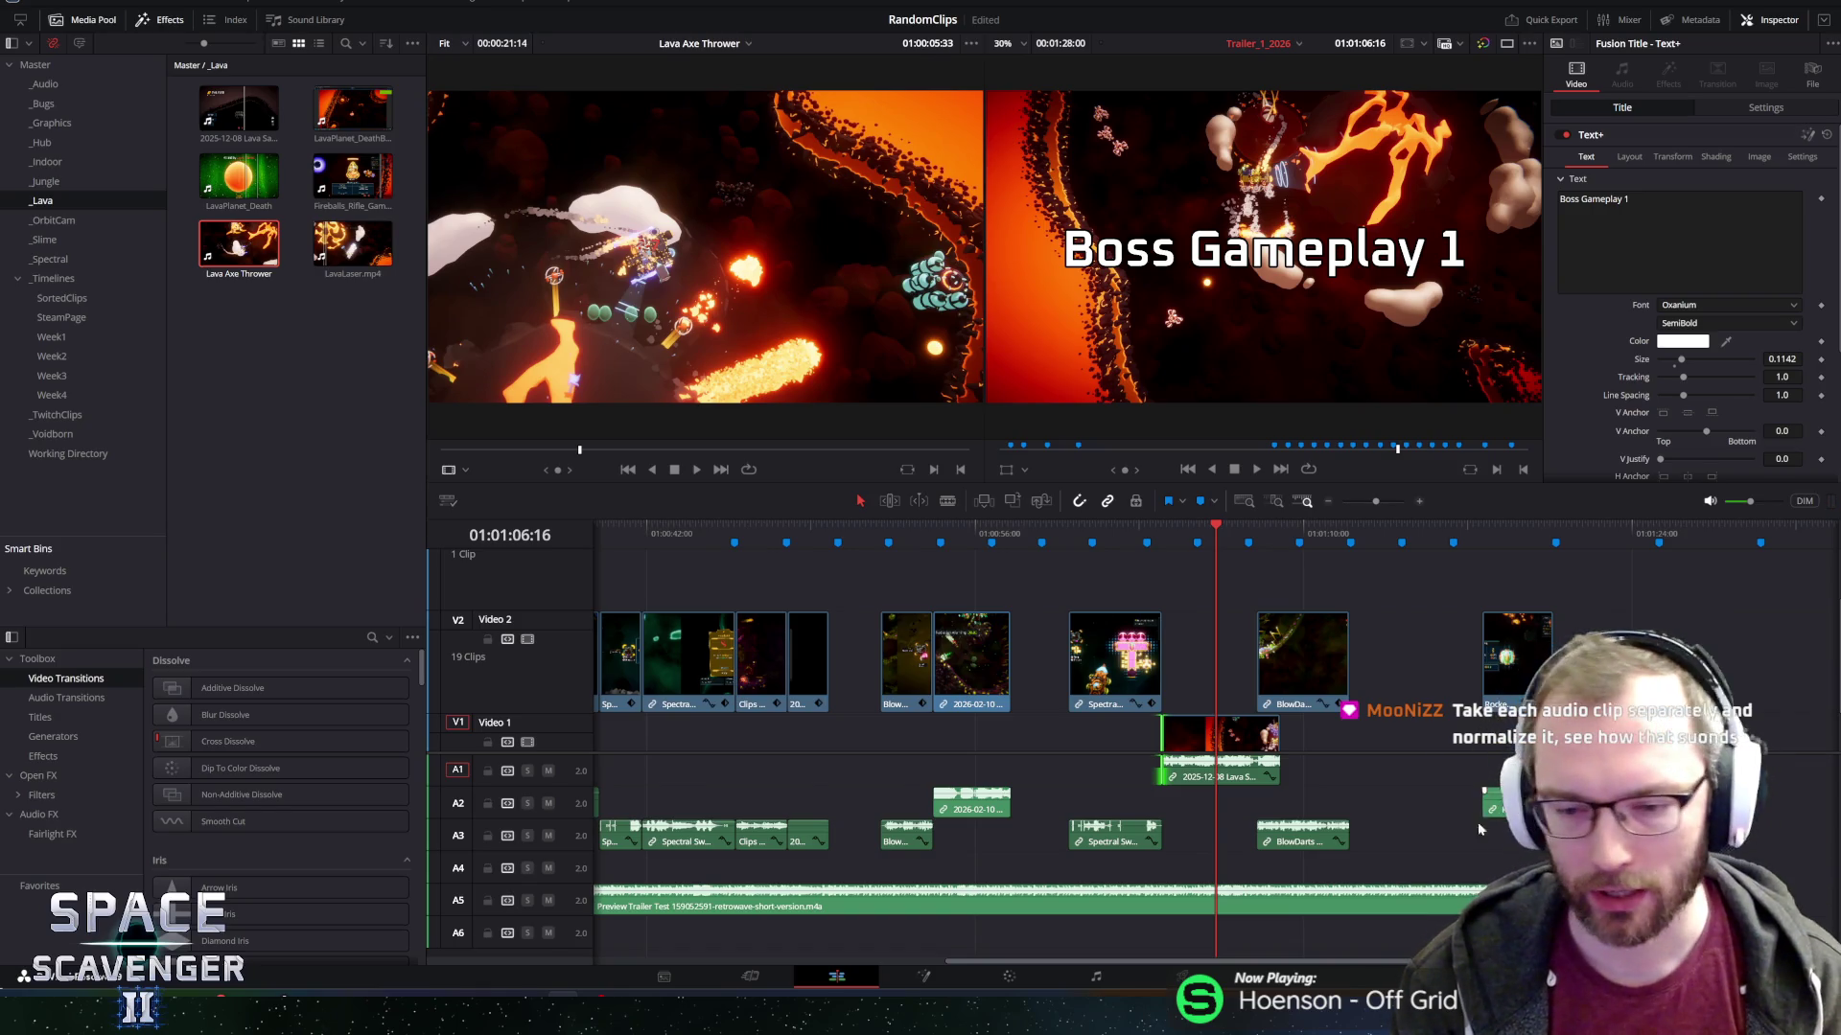
Normalize the Spectral Sword clip's audio with Normalize Audio Levels.
{"action": "left_click", "coordinate": [1187, 778]}
{"action": "left_click", "coordinate": [1120, 830]}
{"action": "right_click", "coordinate": [1121, 811]}
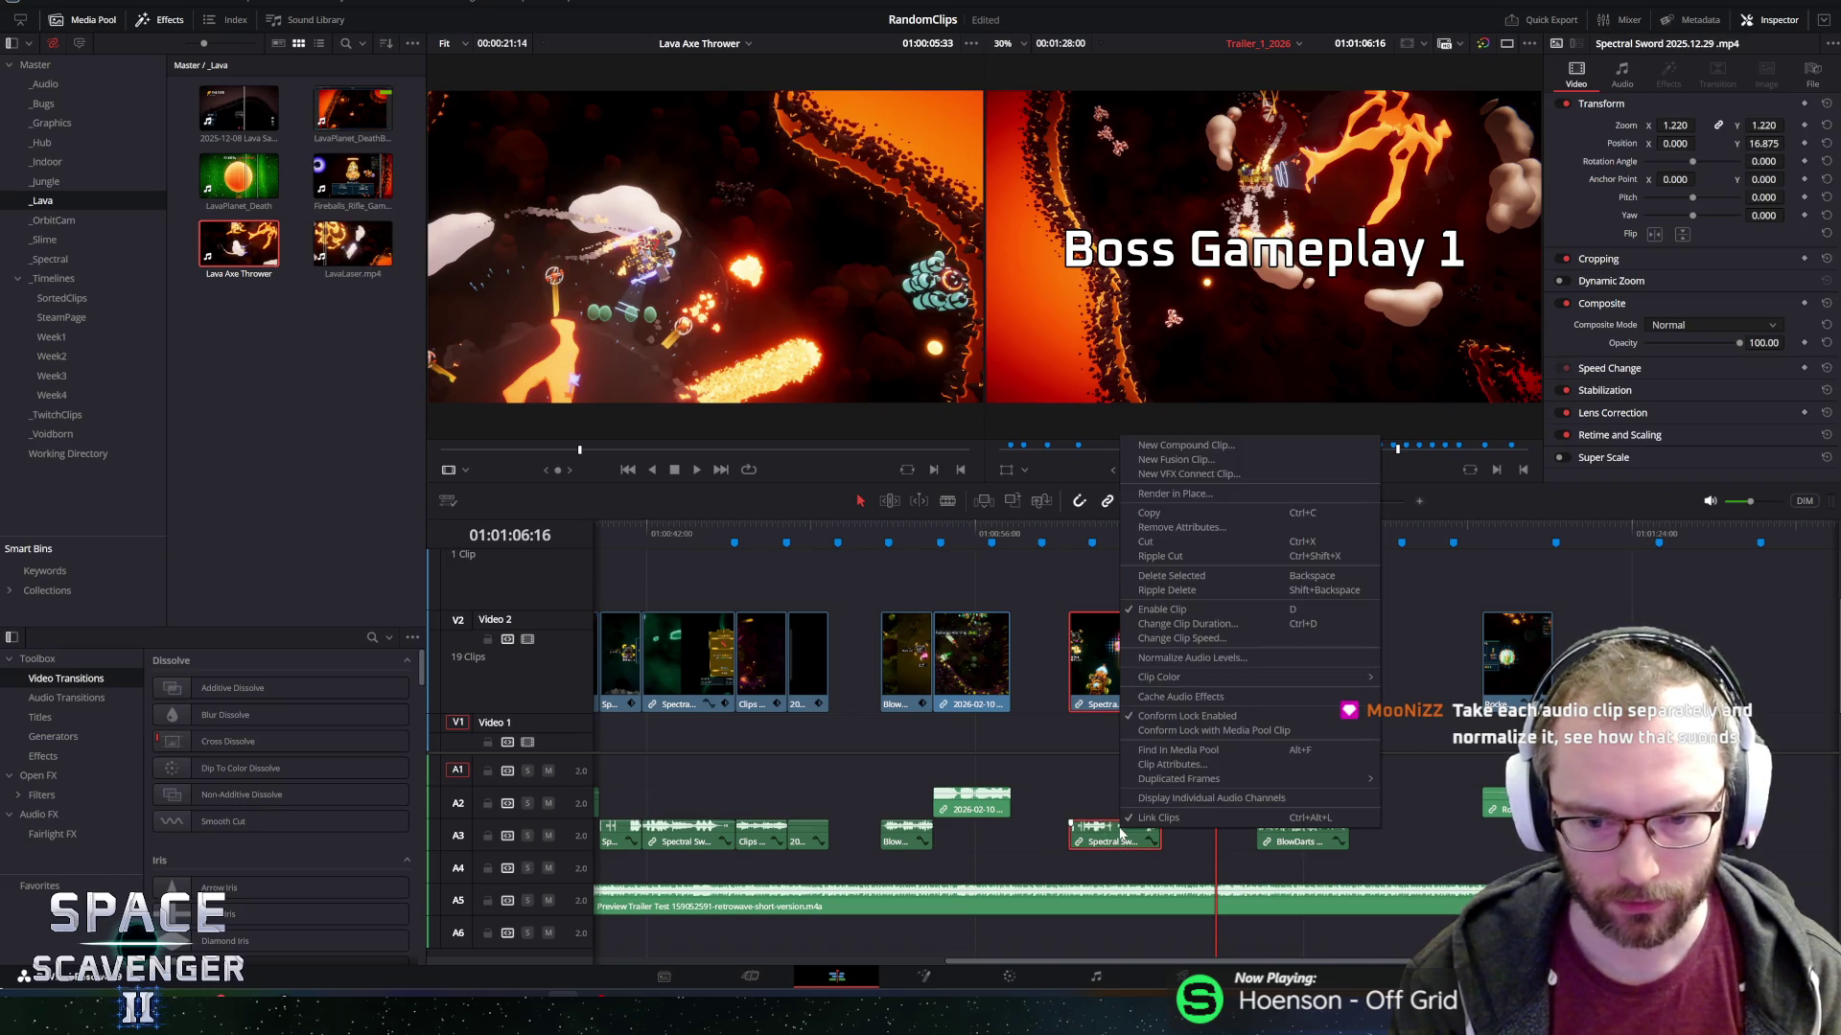
{"action": "left_click", "coordinate": [1194, 665]}
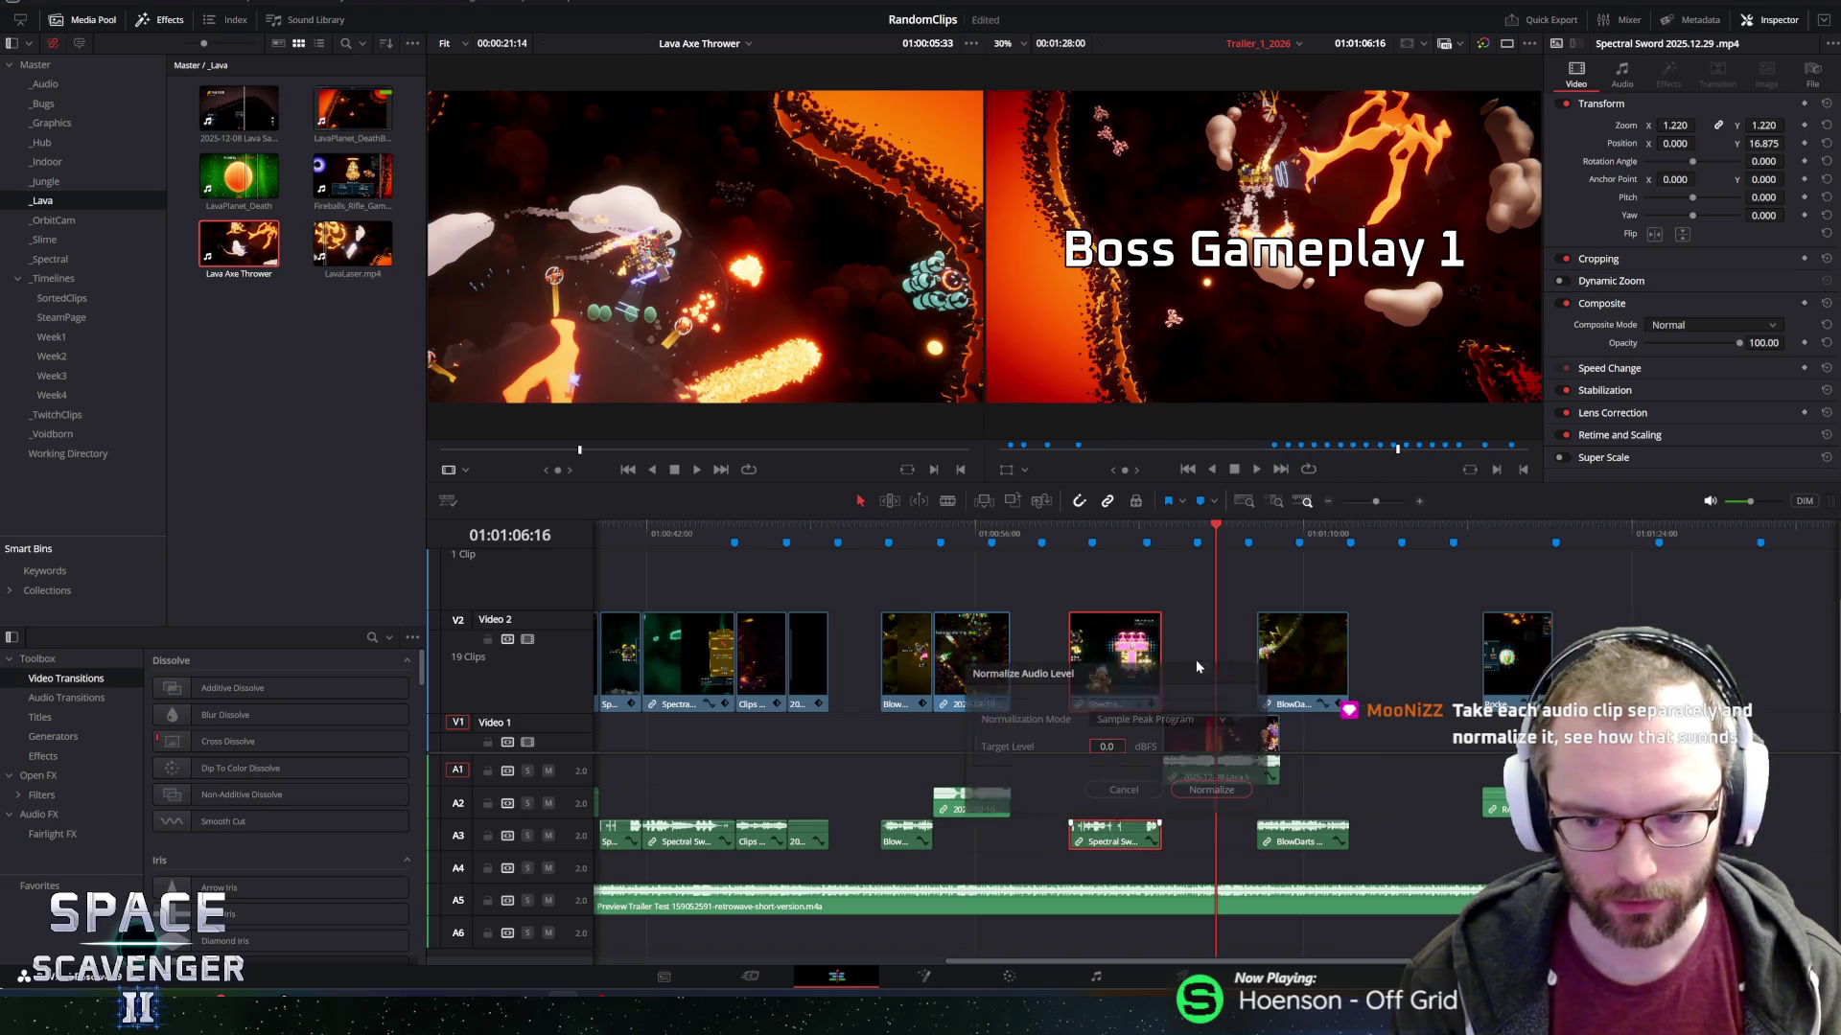
{"action": "left_click", "coordinate": [1200, 788]}
Normalize the Lava Saws clip's audio, then reopen the settings and enter a target level of 10.
{"action": "left_click", "coordinate": [1192, 773]}
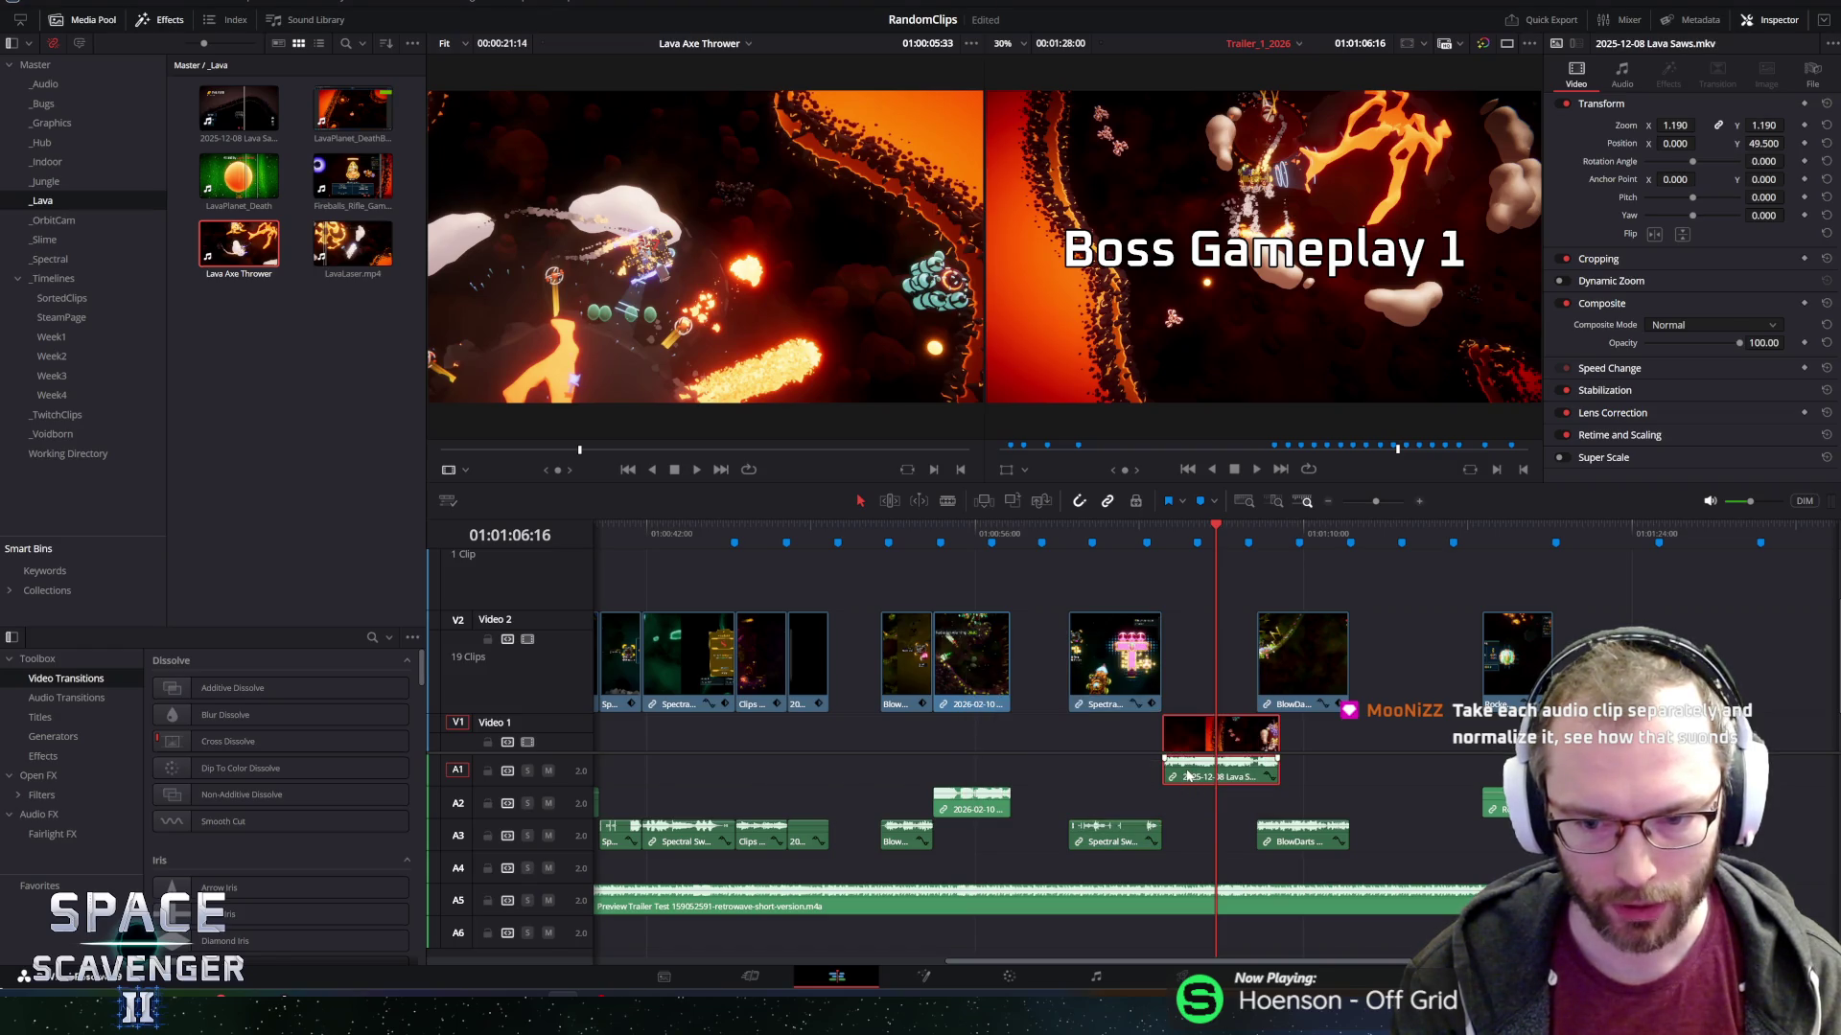
{"action": "right_click", "coordinate": [1192, 769]}
{"action": "left_click", "coordinate": [1241, 600]}
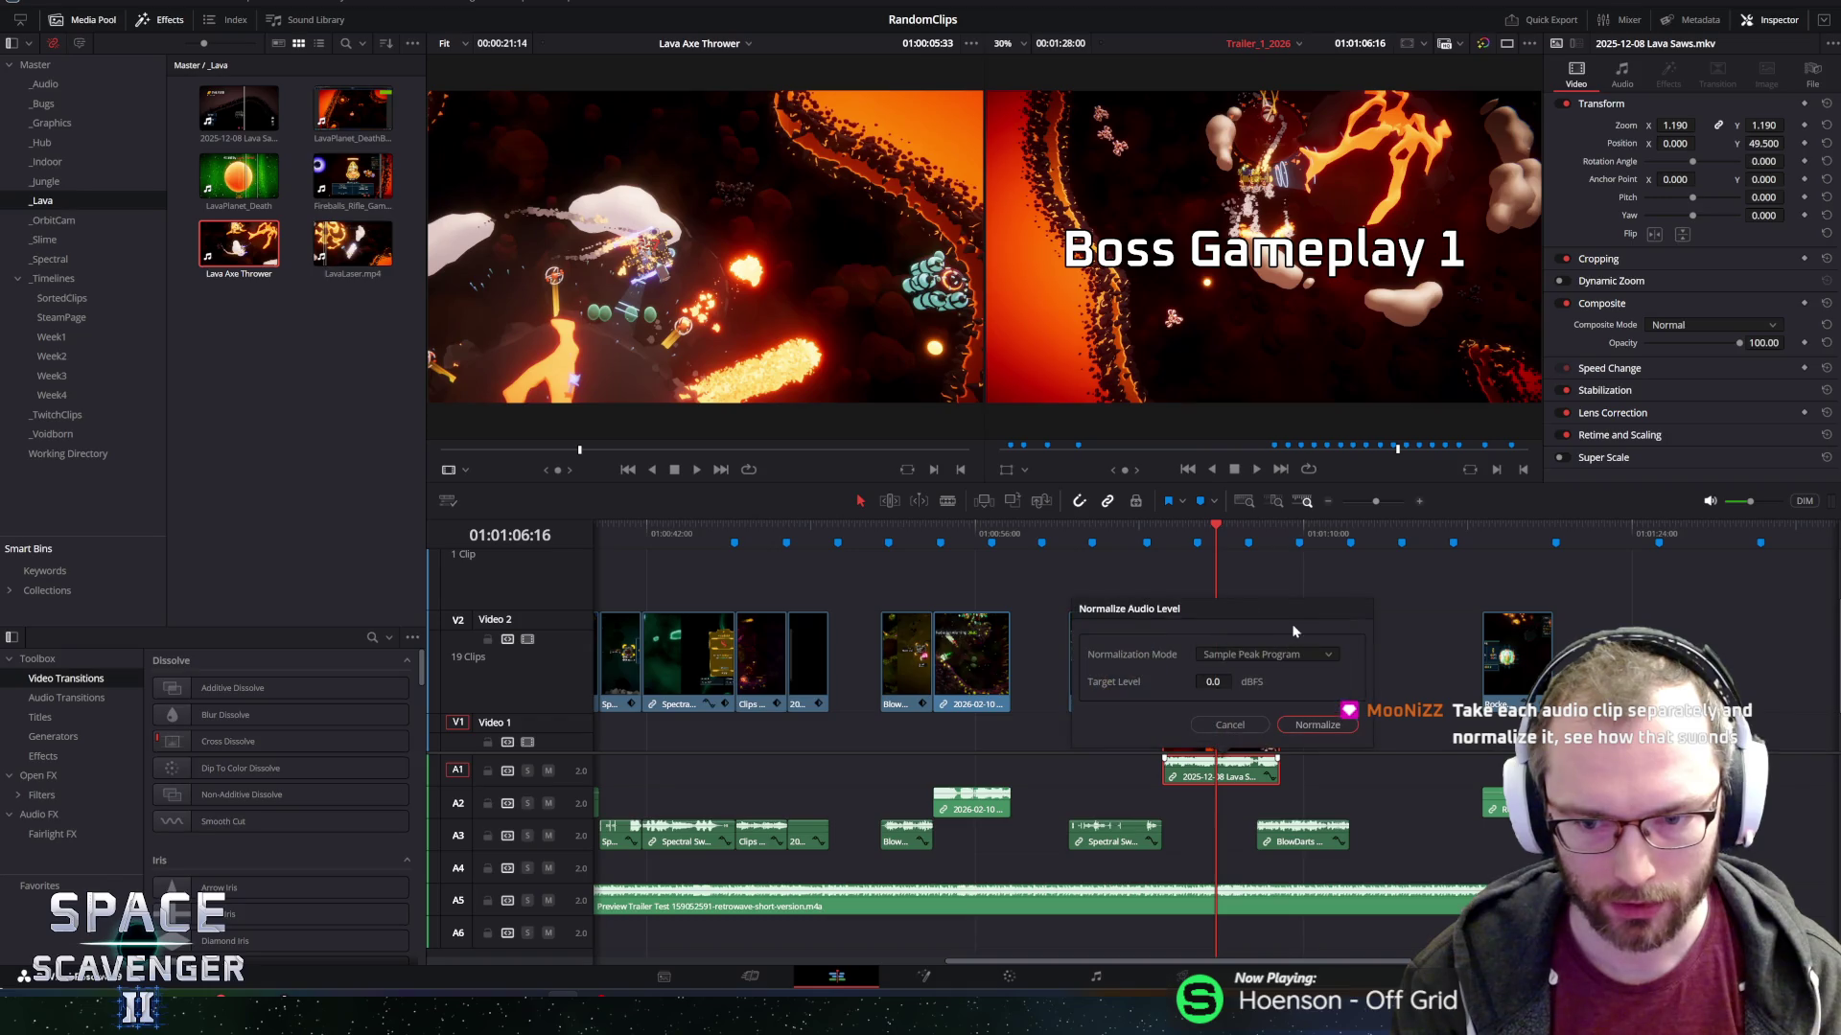
{"action": "left_click", "coordinate": [1328, 725]}
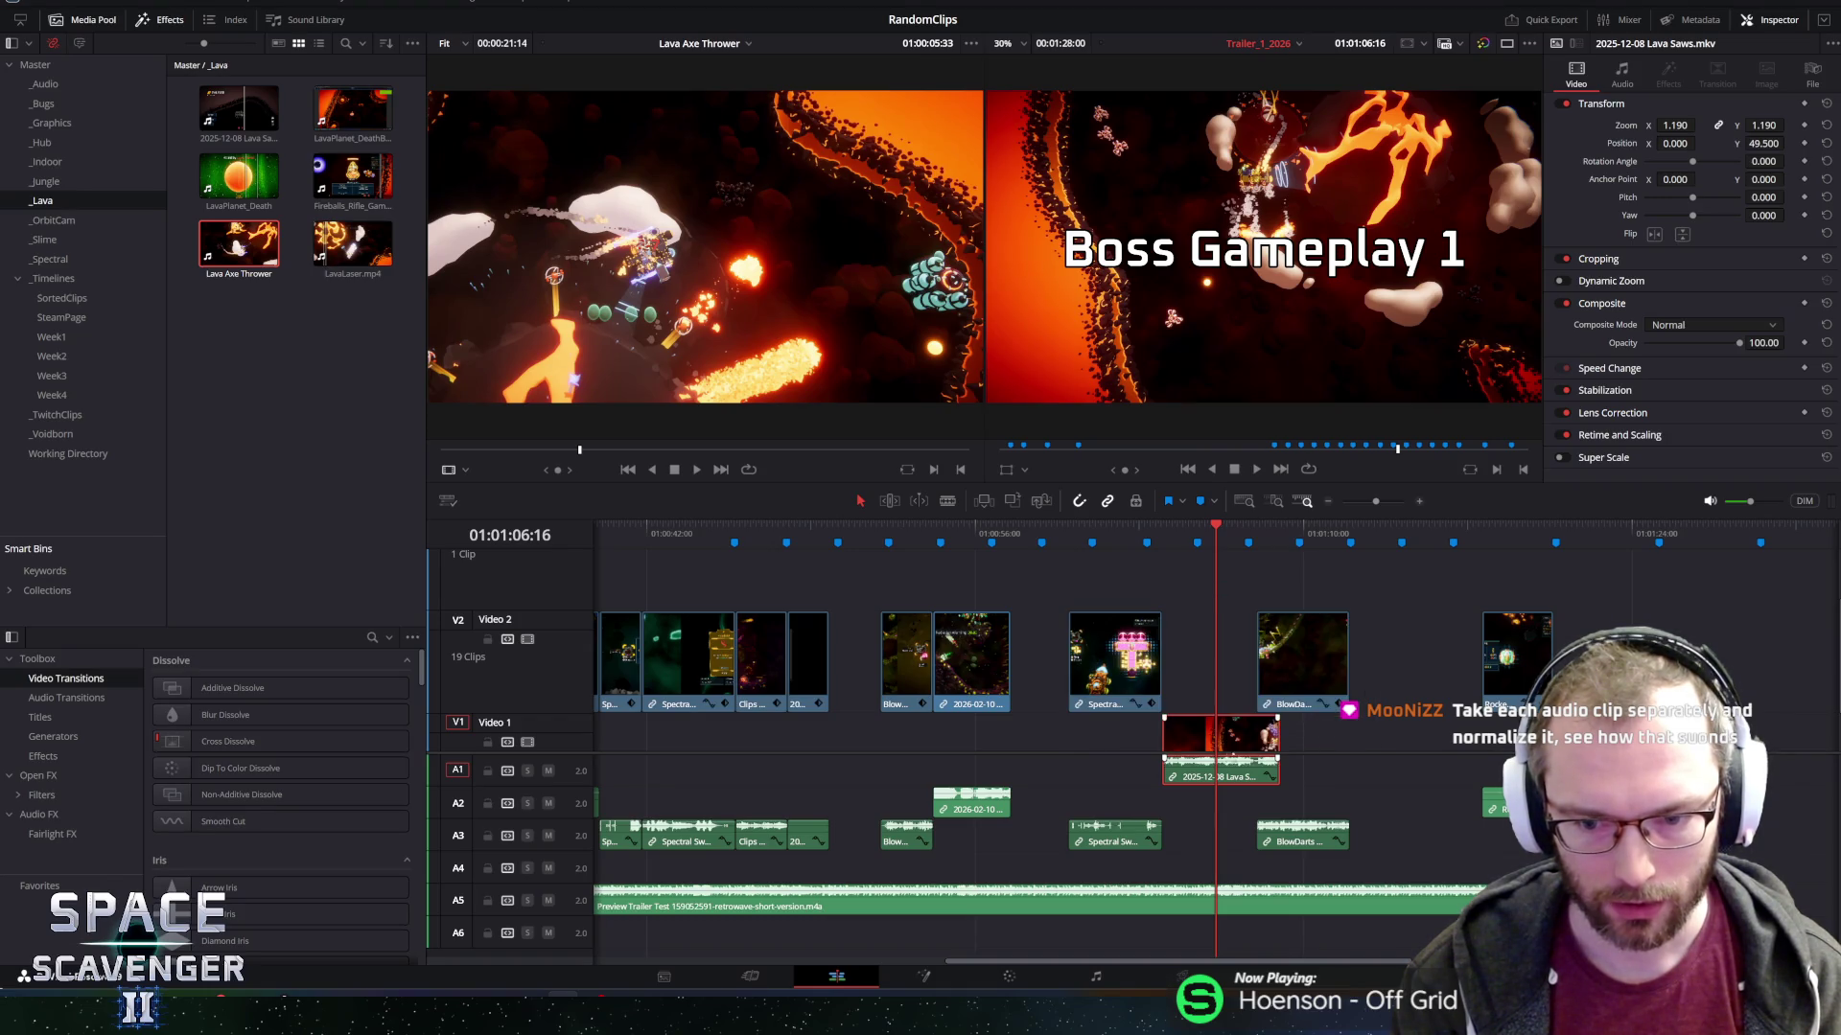
{"action": "right_click", "coordinate": [1188, 773]}
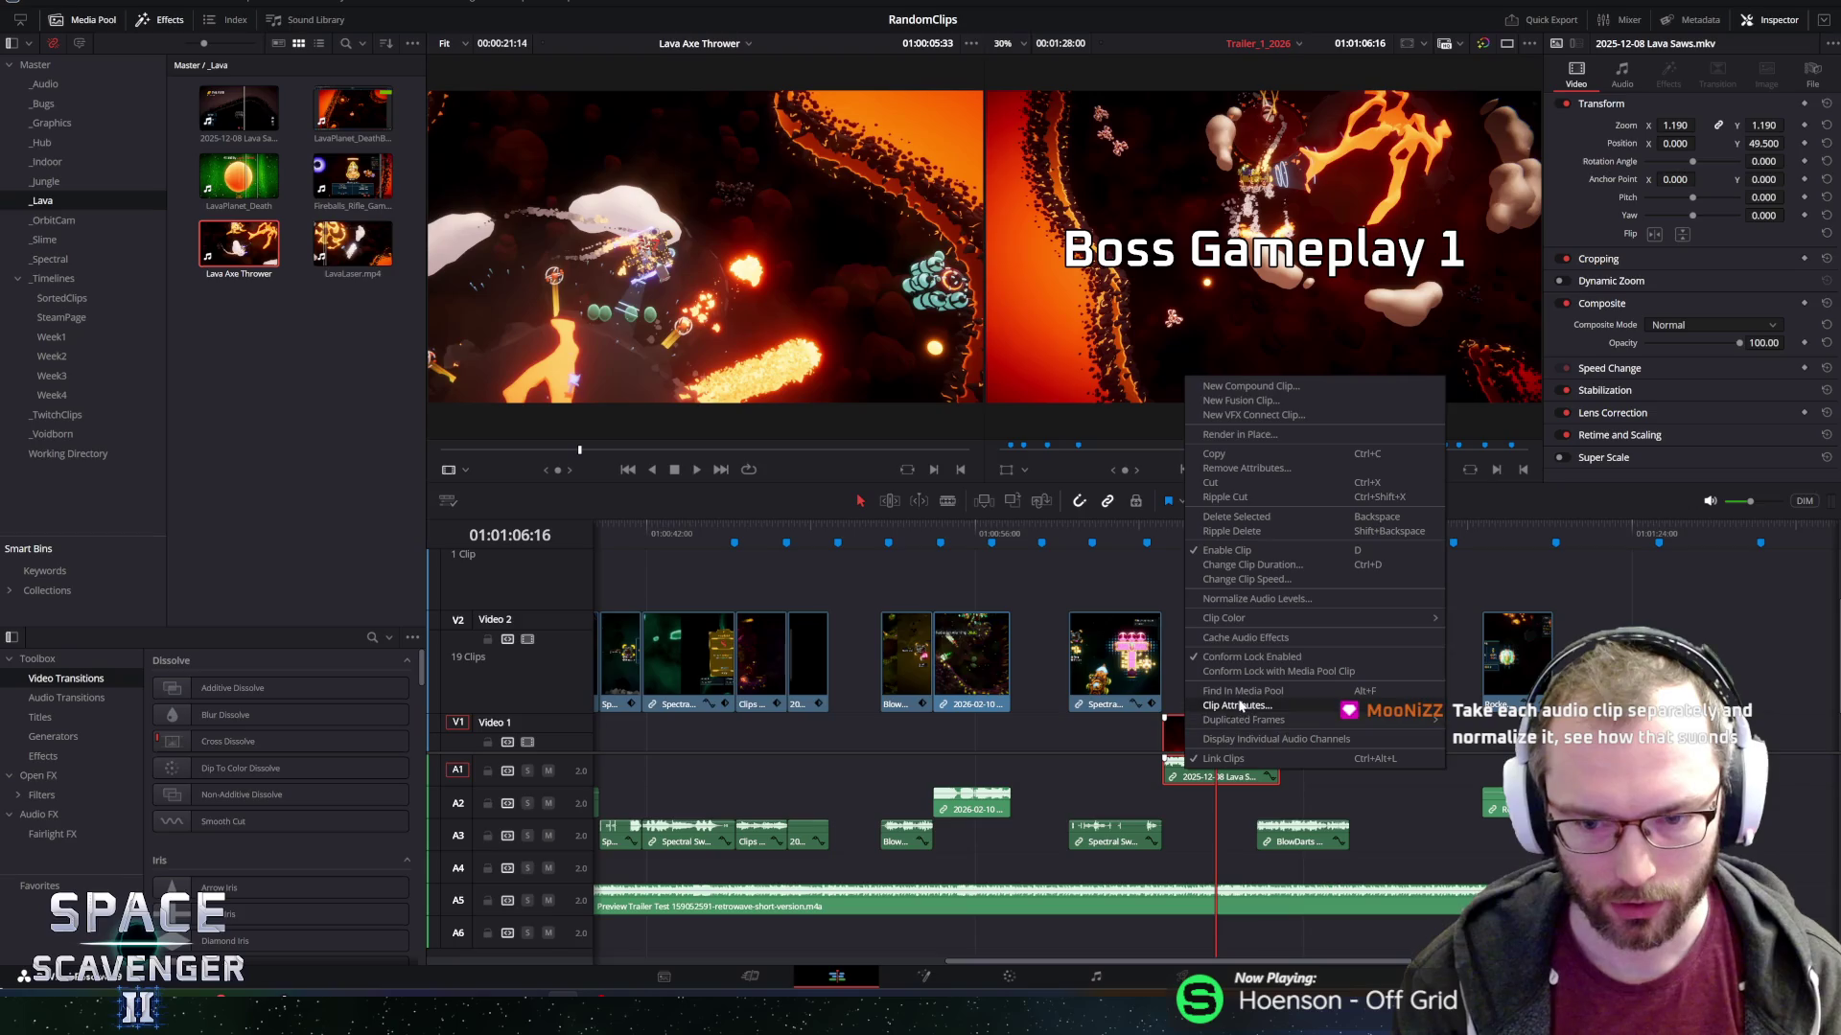
{"action": "left_click", "coordinate": [1273, 601]}
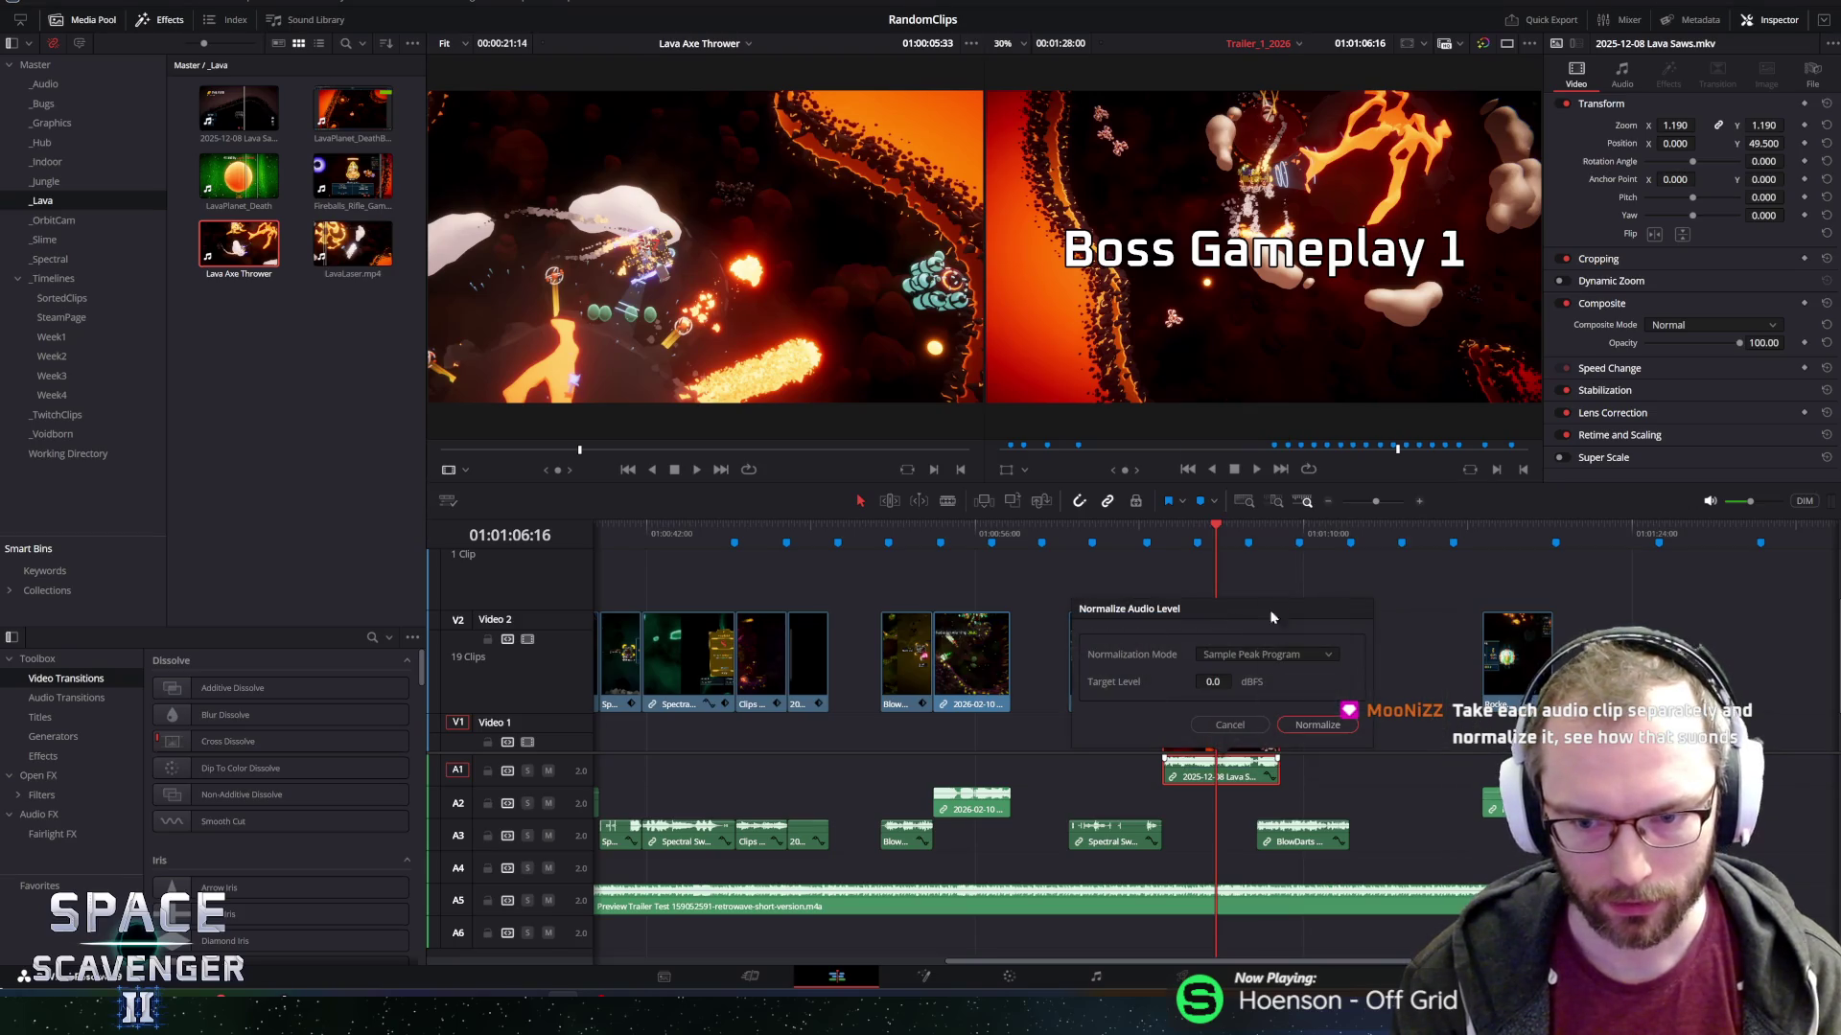
{"action": "double_click", "coordinate": [1213, 682]}
{"action": "type", "text": "10"}
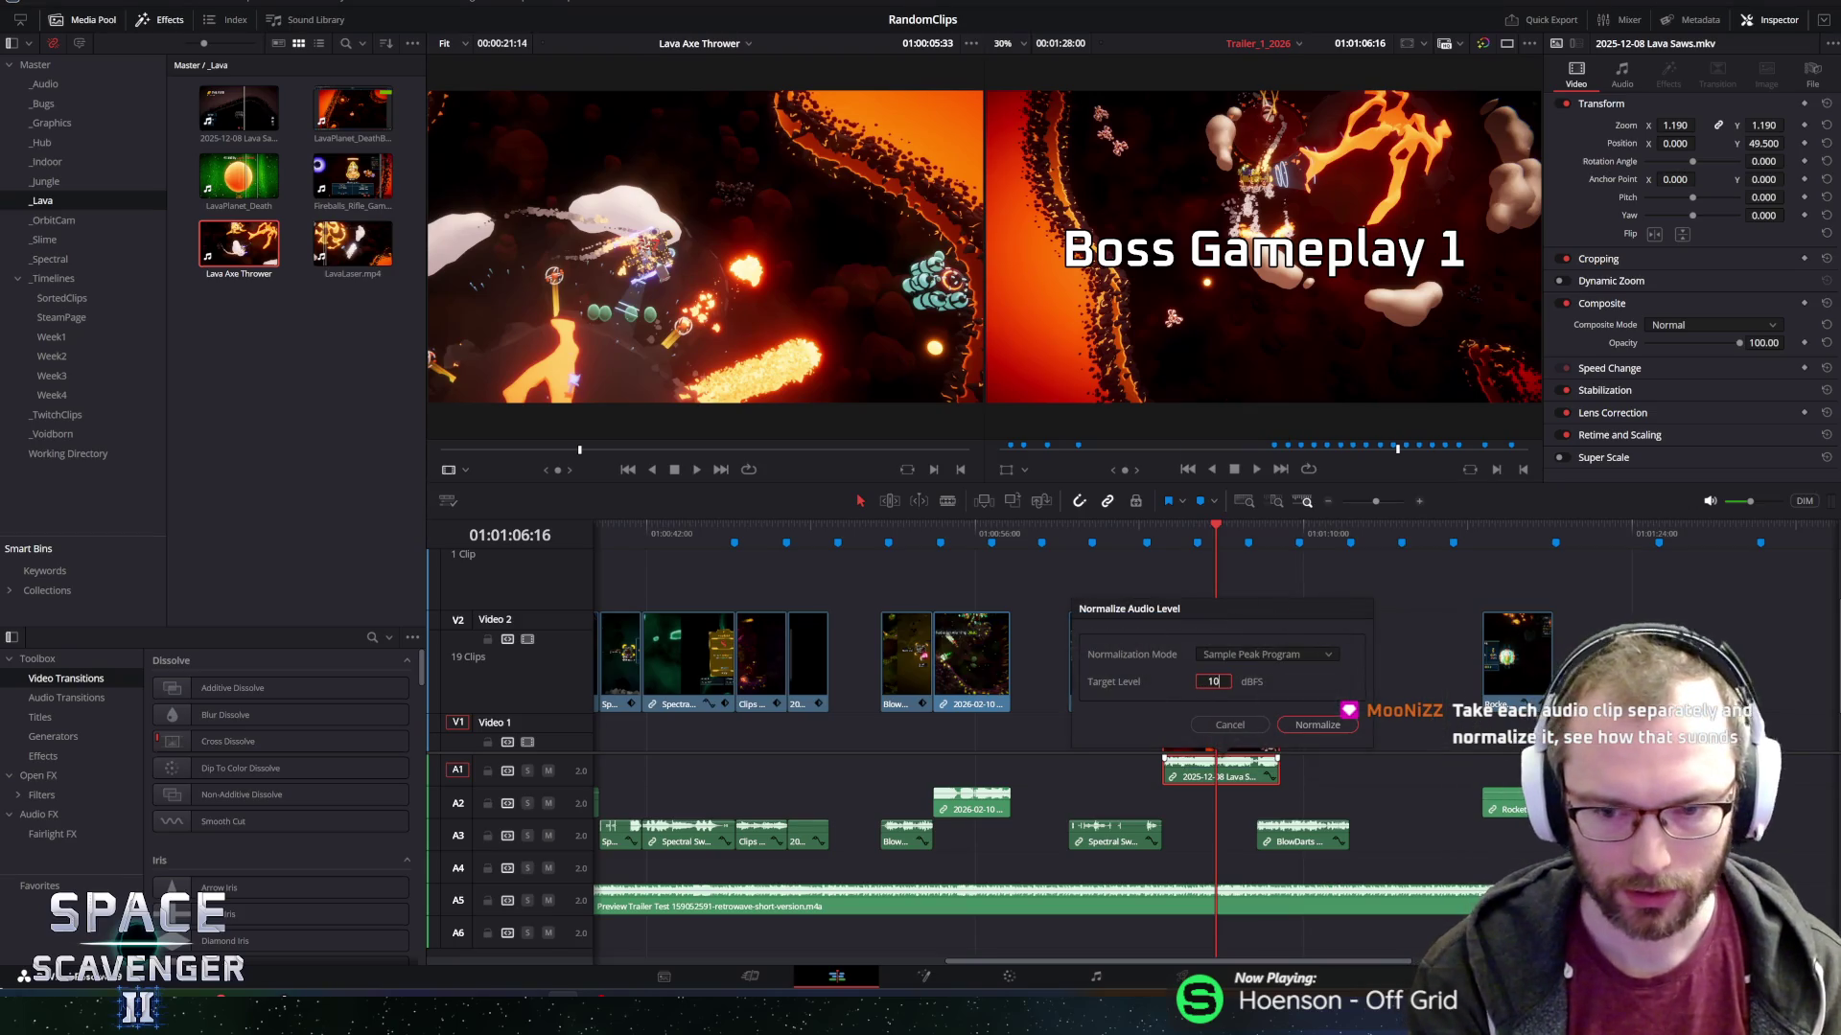
{"action": "left_click", "coordinate": [1319, 725]}
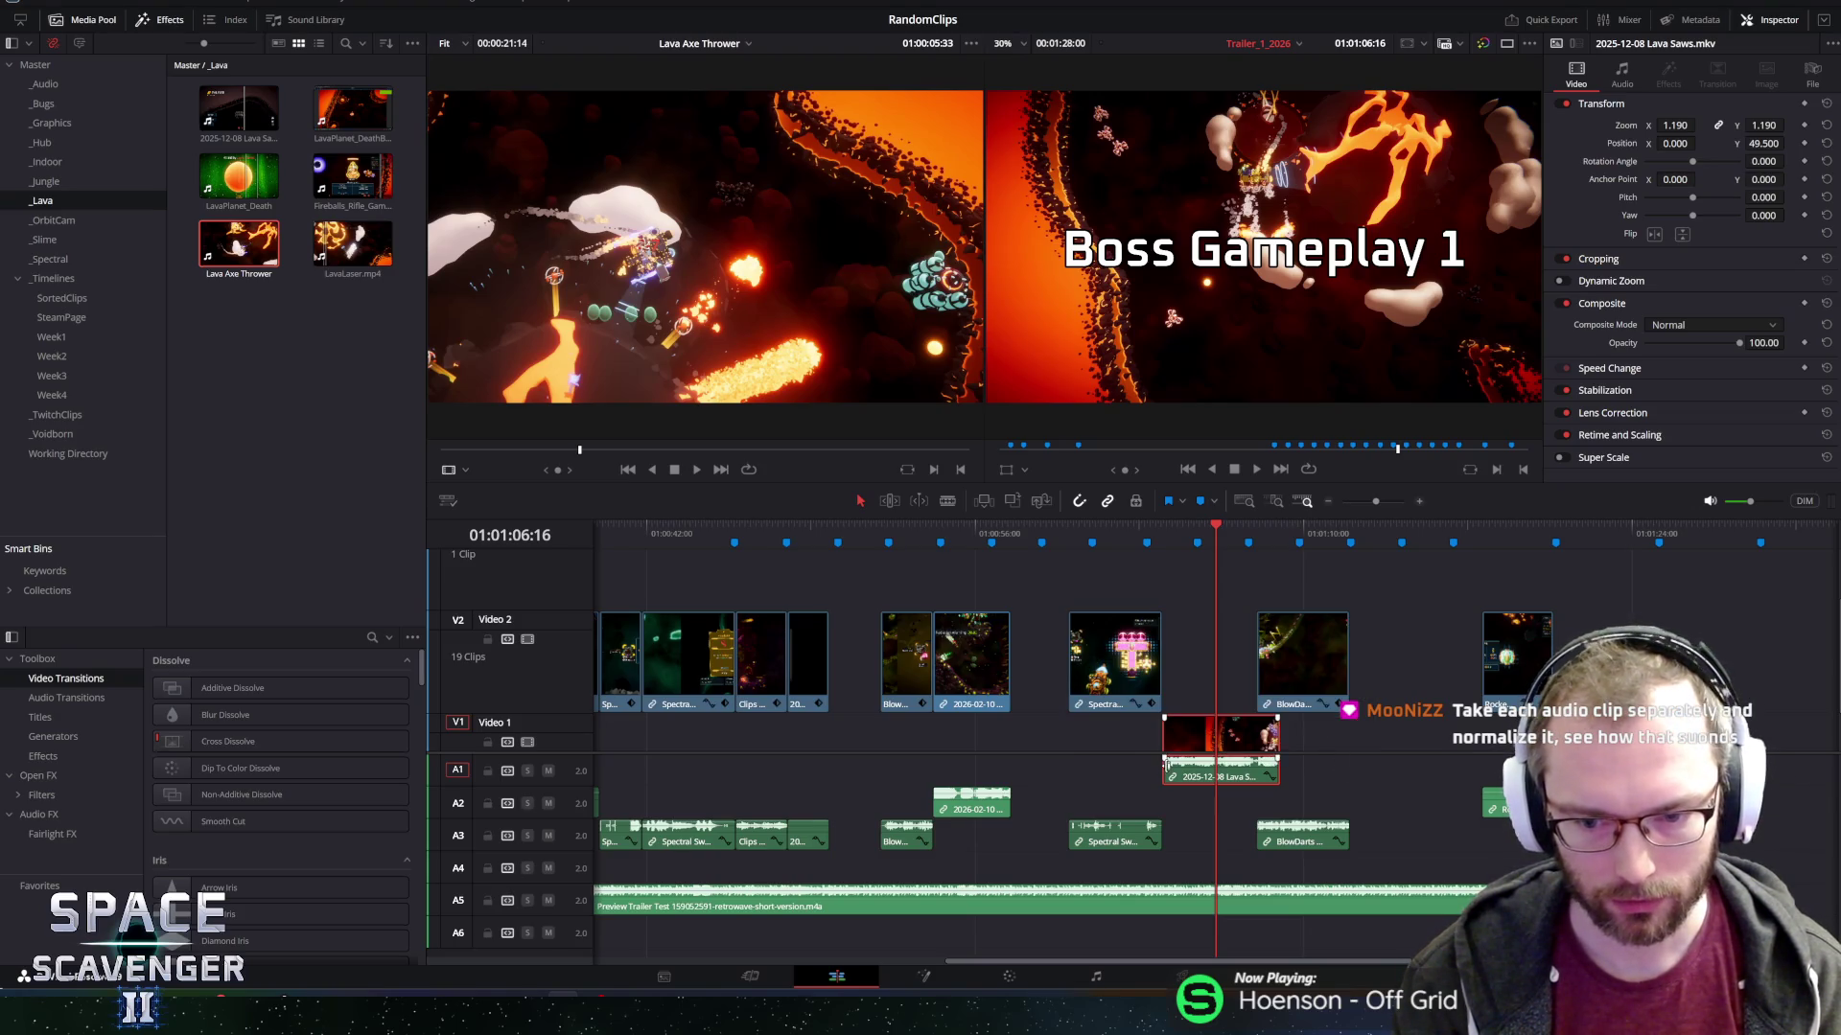
Reapply normalization to Lava Saws with the adjusted target, then dismiss the Spectral Sword clip's menu.
{"action": "right_click", "coordinate": [1177, 764]}
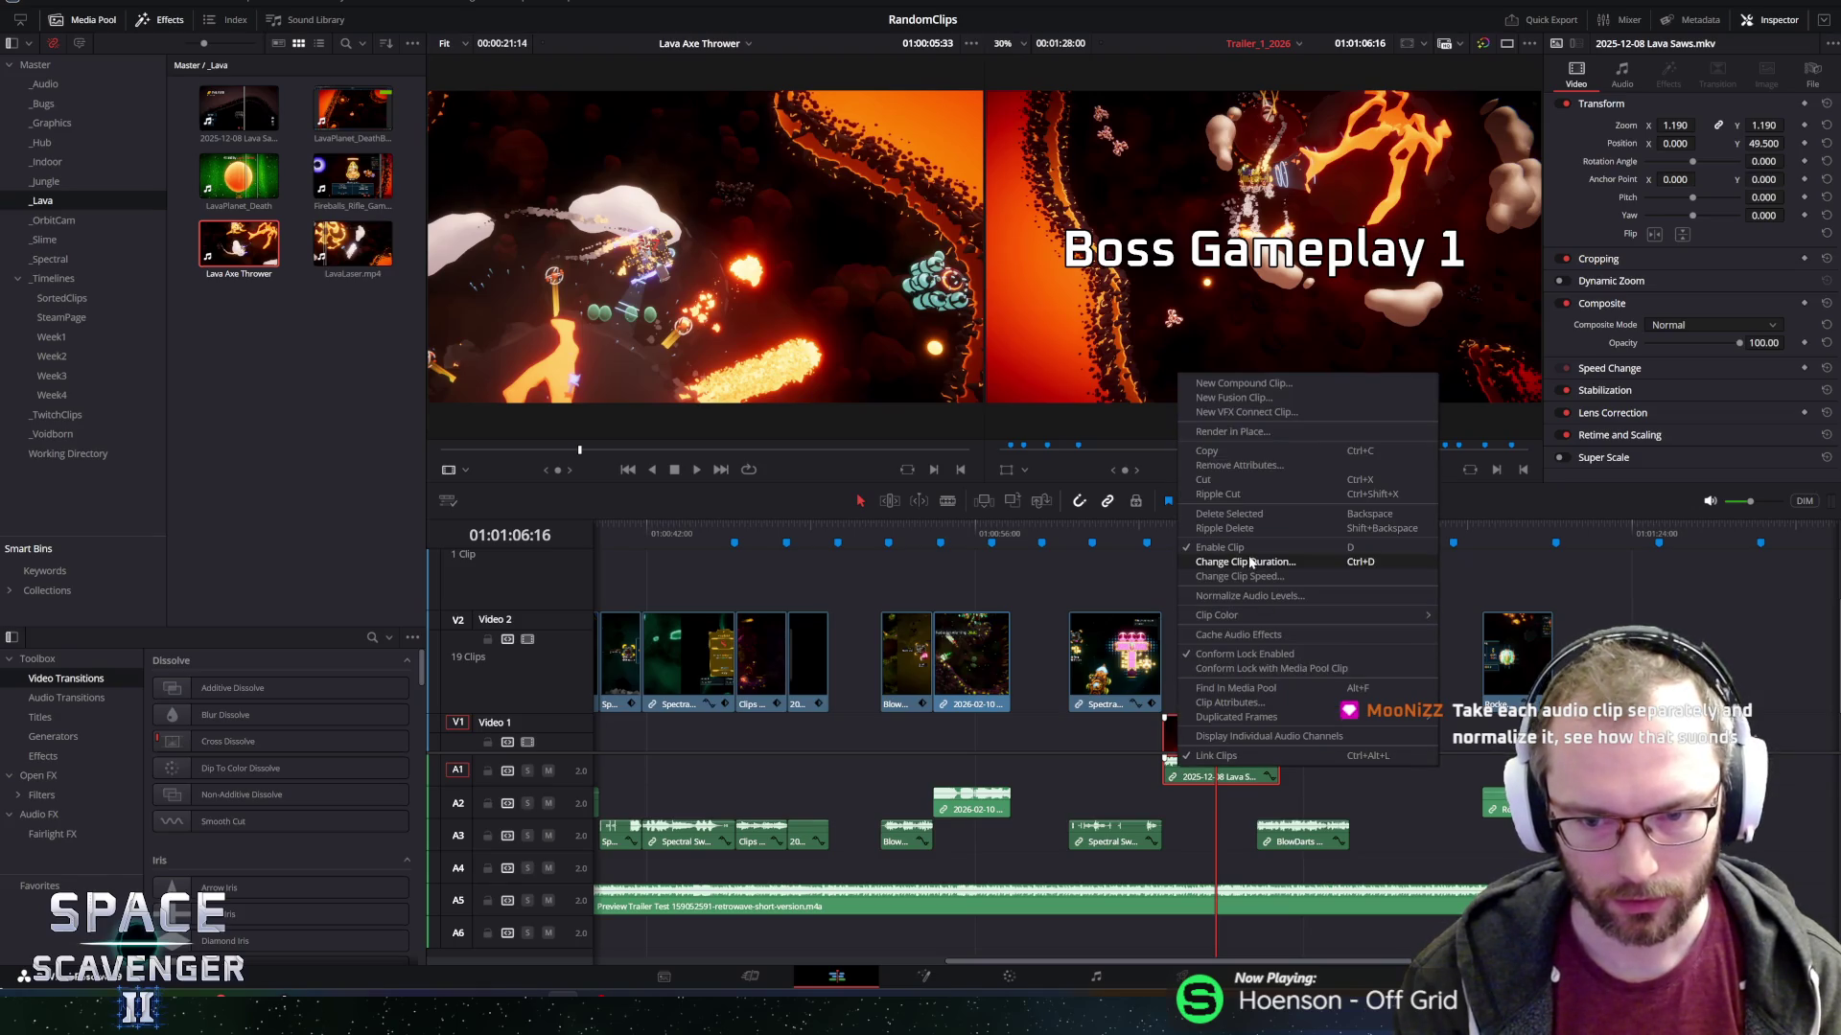
{"action": "left_click", "coordinate": [1249, 595]}
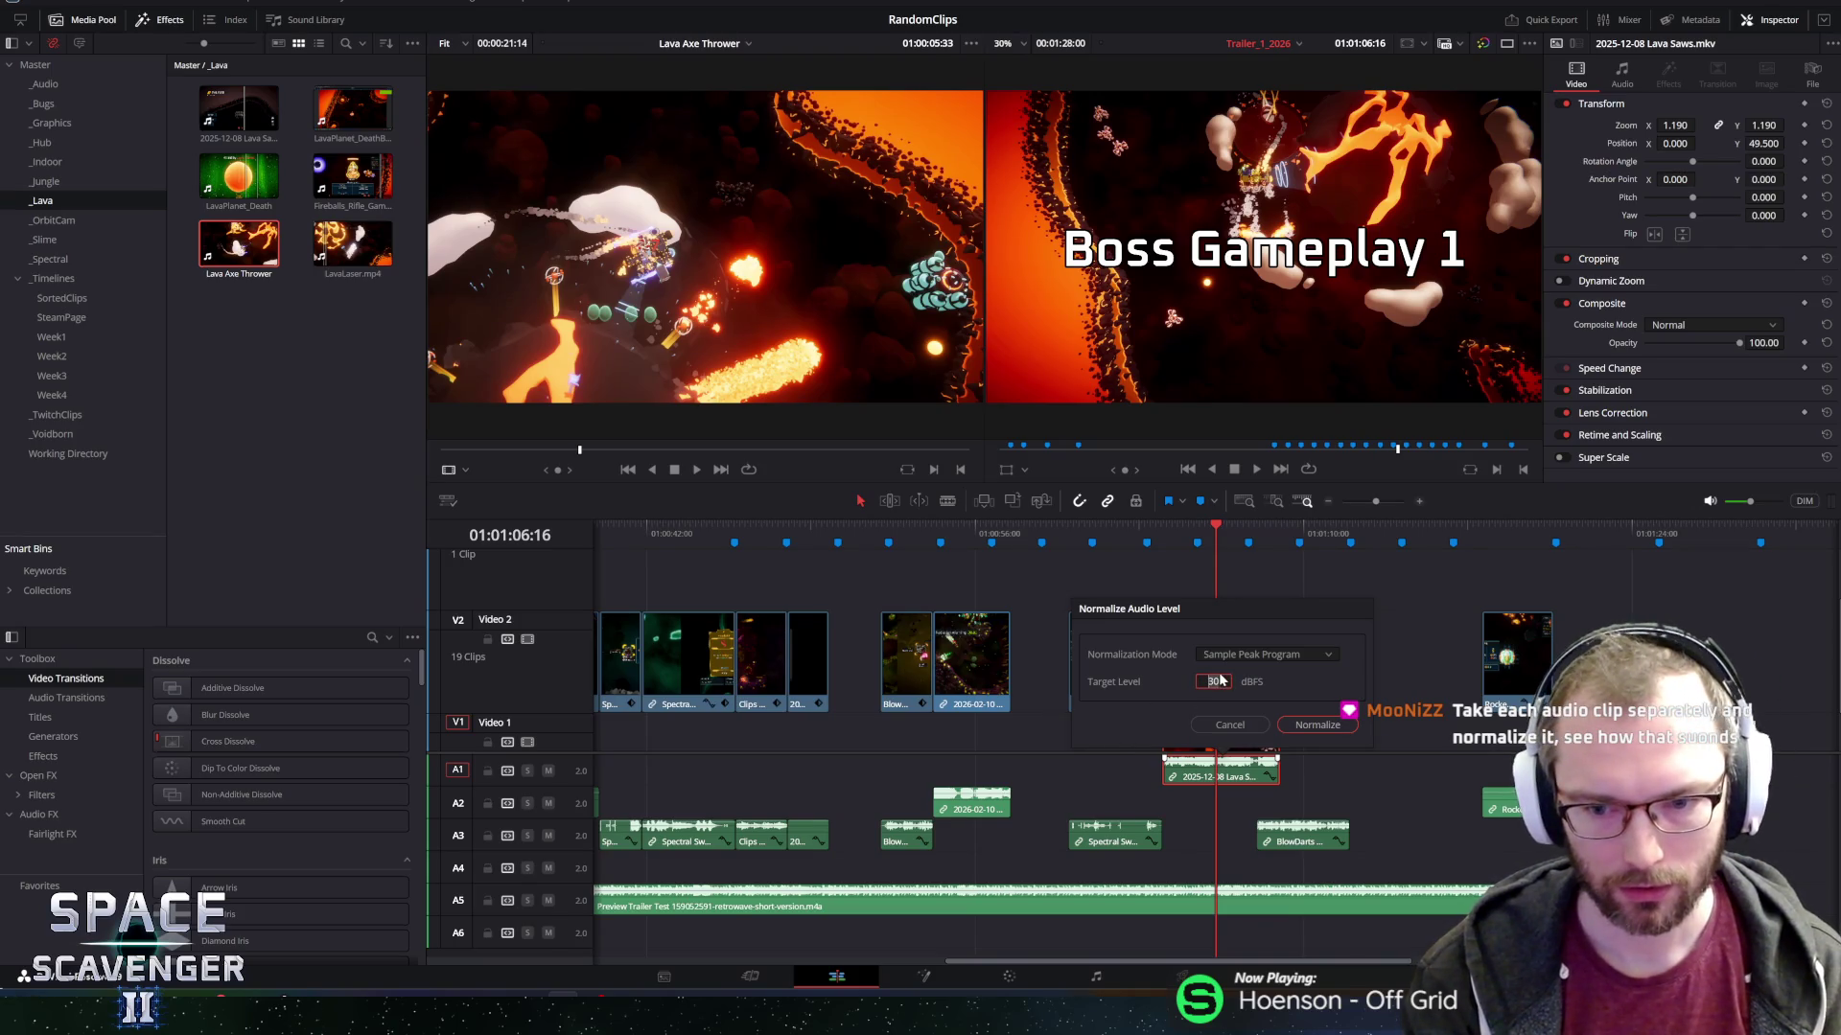
{"action": "type", "text": "20"}
{"action": "left_click", "coordinate": [1315, 724]}
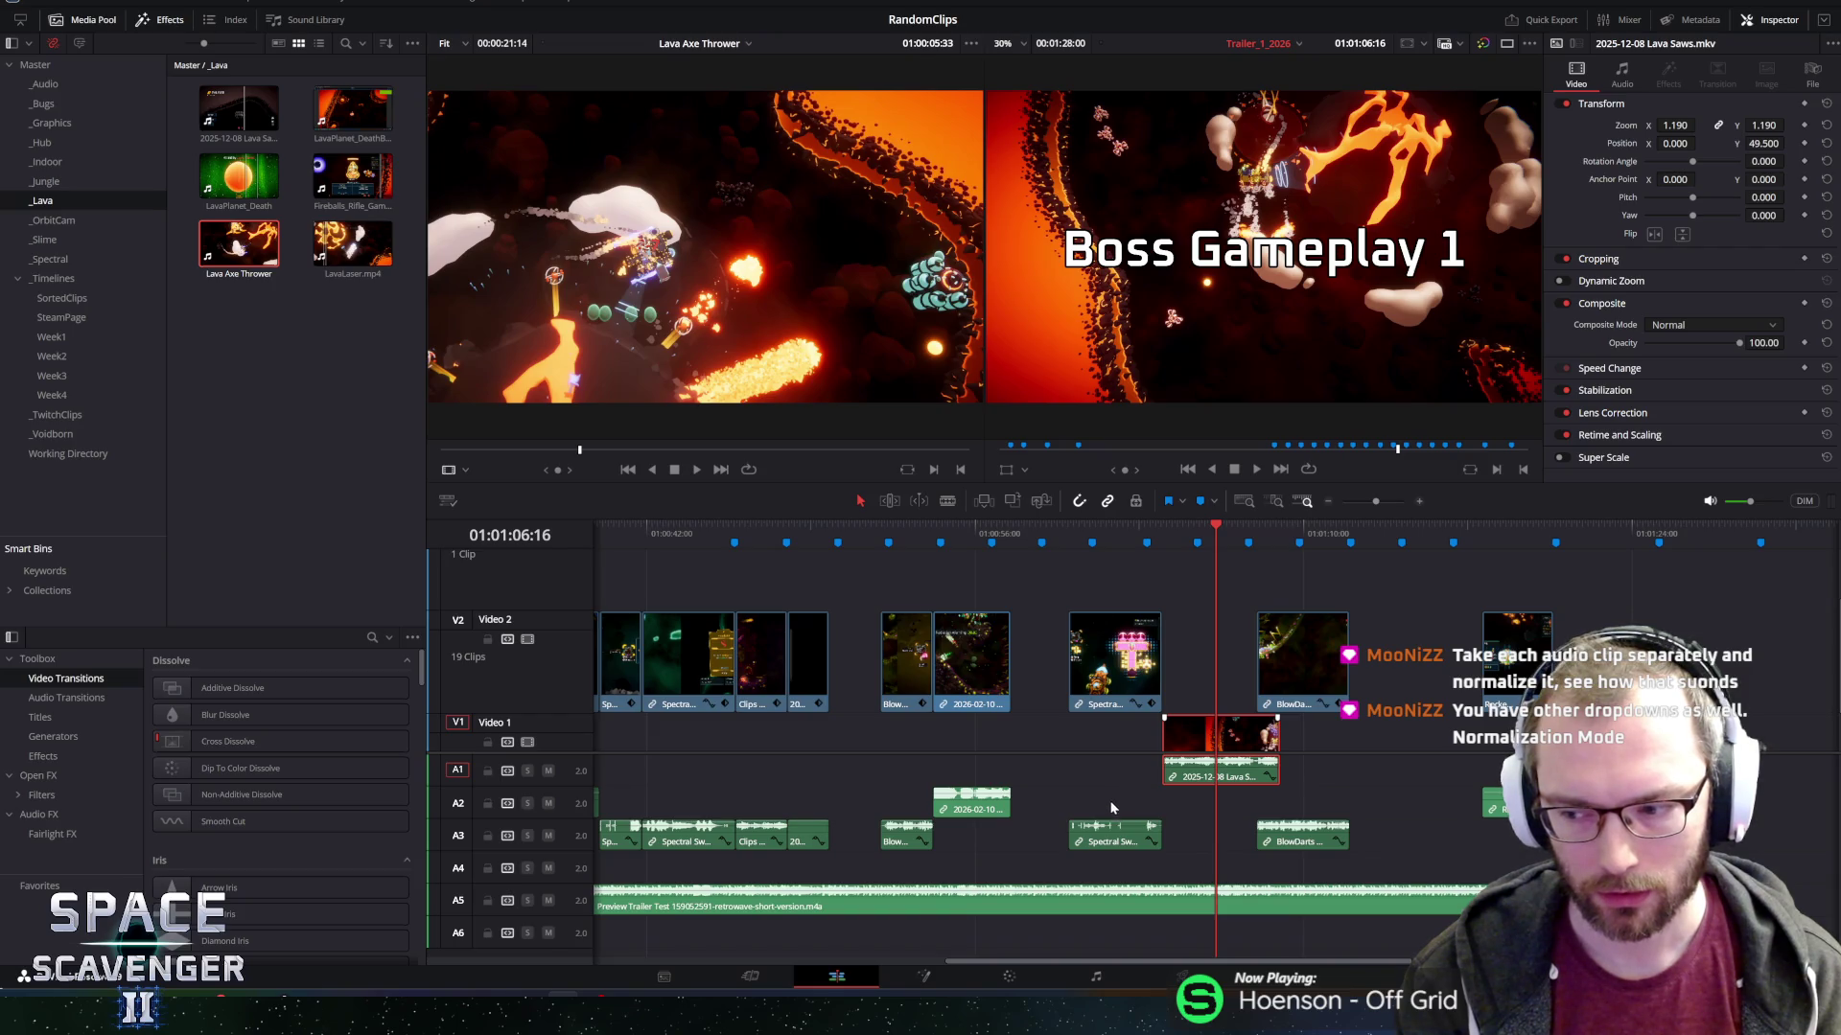
{"action": "left_click", "coordinate": [1112, 842]}
{"action": "right_click", "coordinate": [1112, 841]}
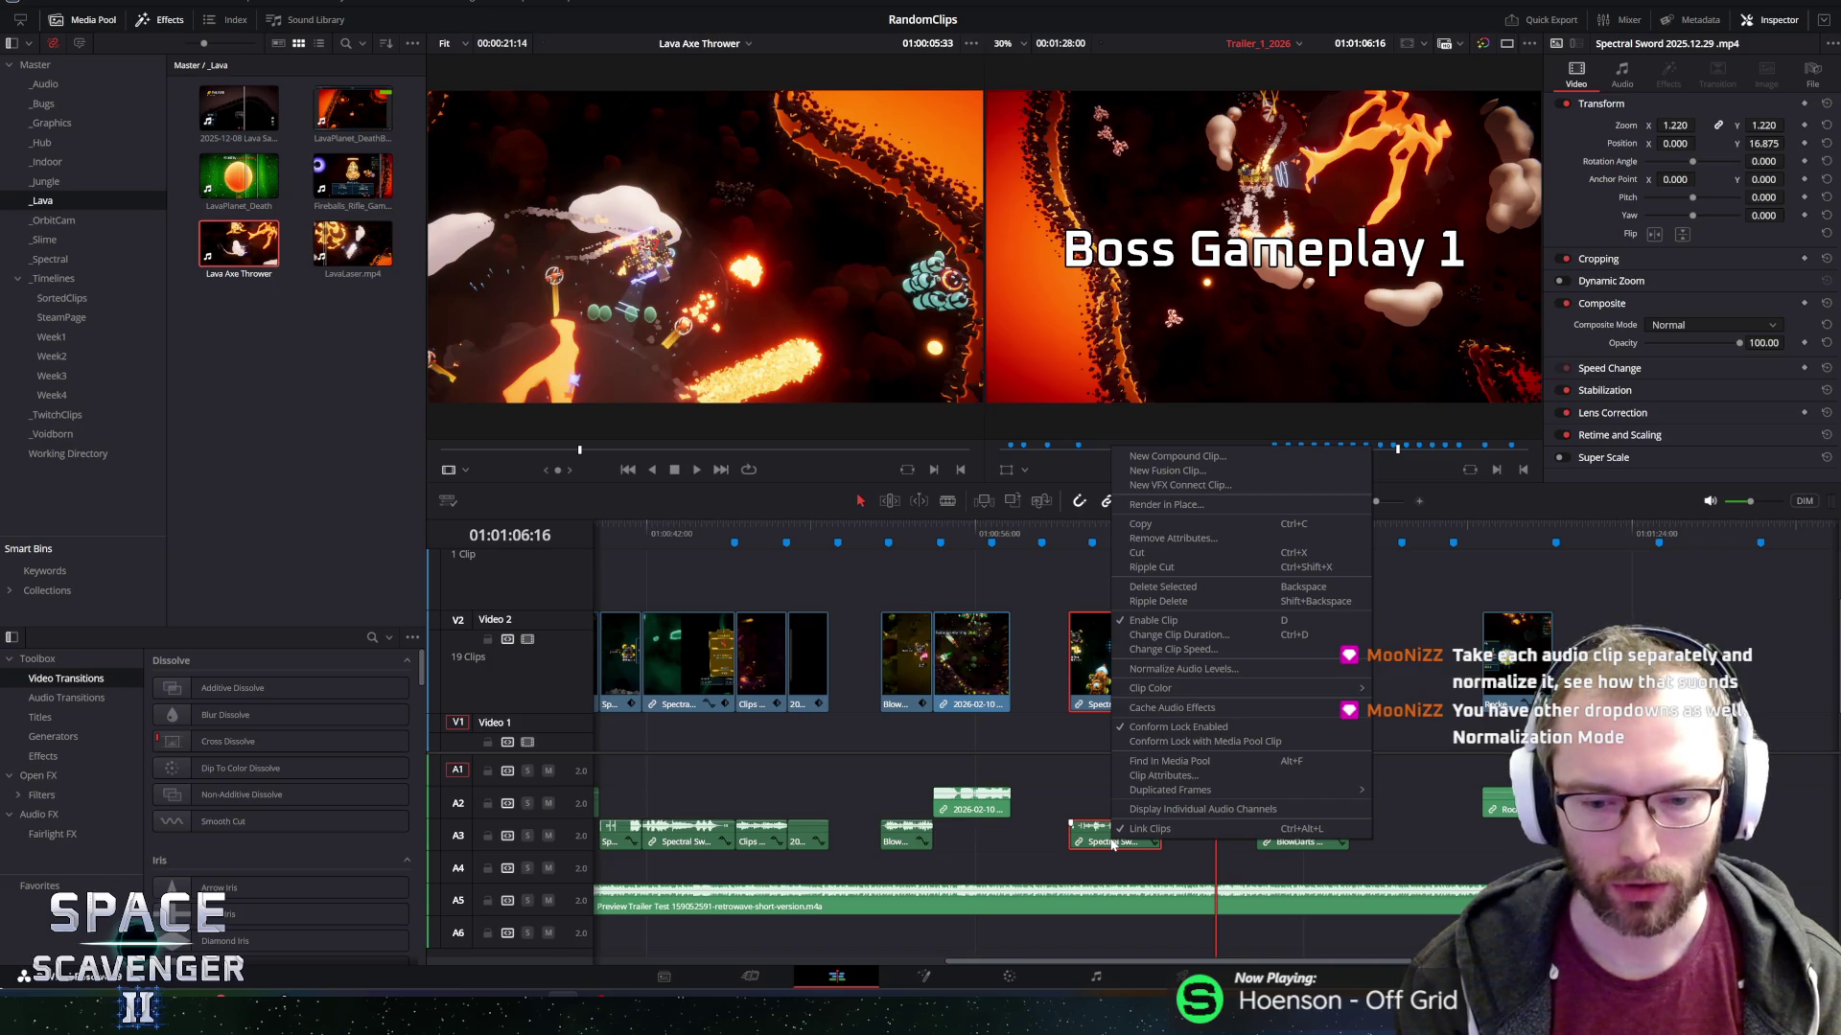
{"action": "key", "text": "Escape"}
On the Fairlight page, run Analyze Audio Levels on the short A2 clip under Ship Edit 3, reading +0.8 dBFS / -6.2 LUFS.
{"action": "key", "text": "shift+7"}
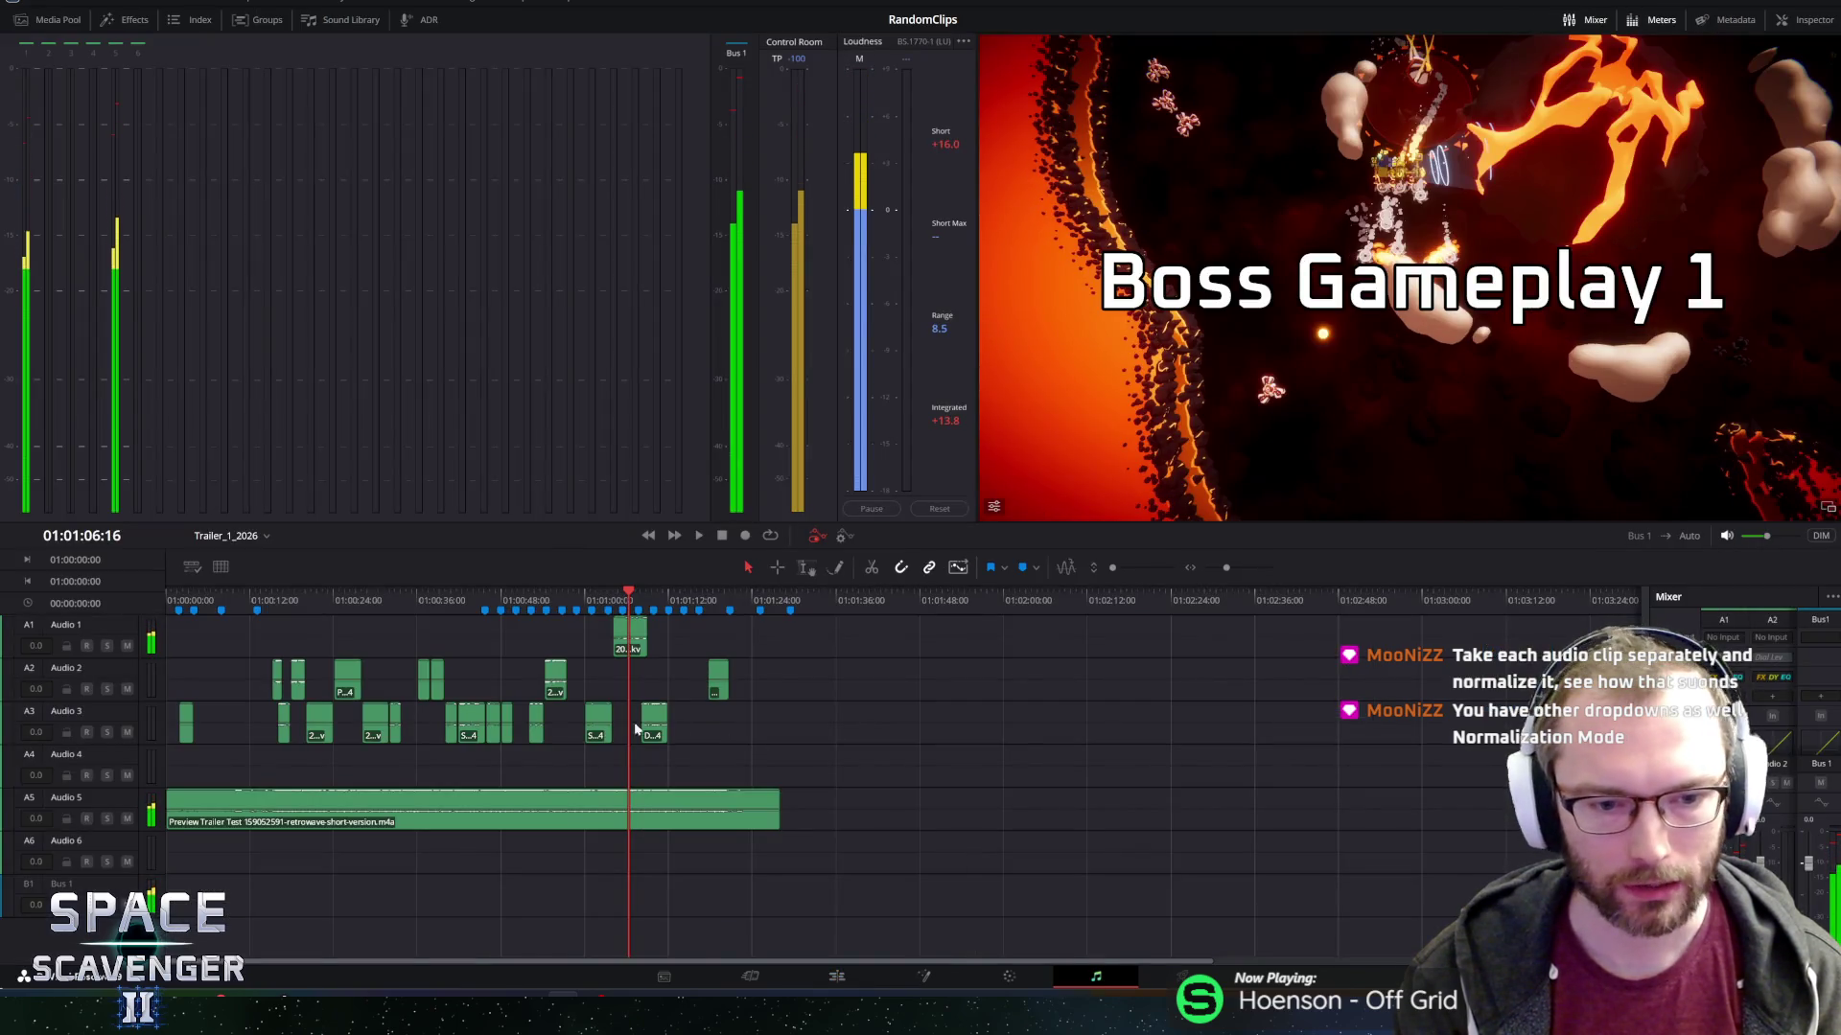
{"action": "left_click", "coordinate": [556, 676]}
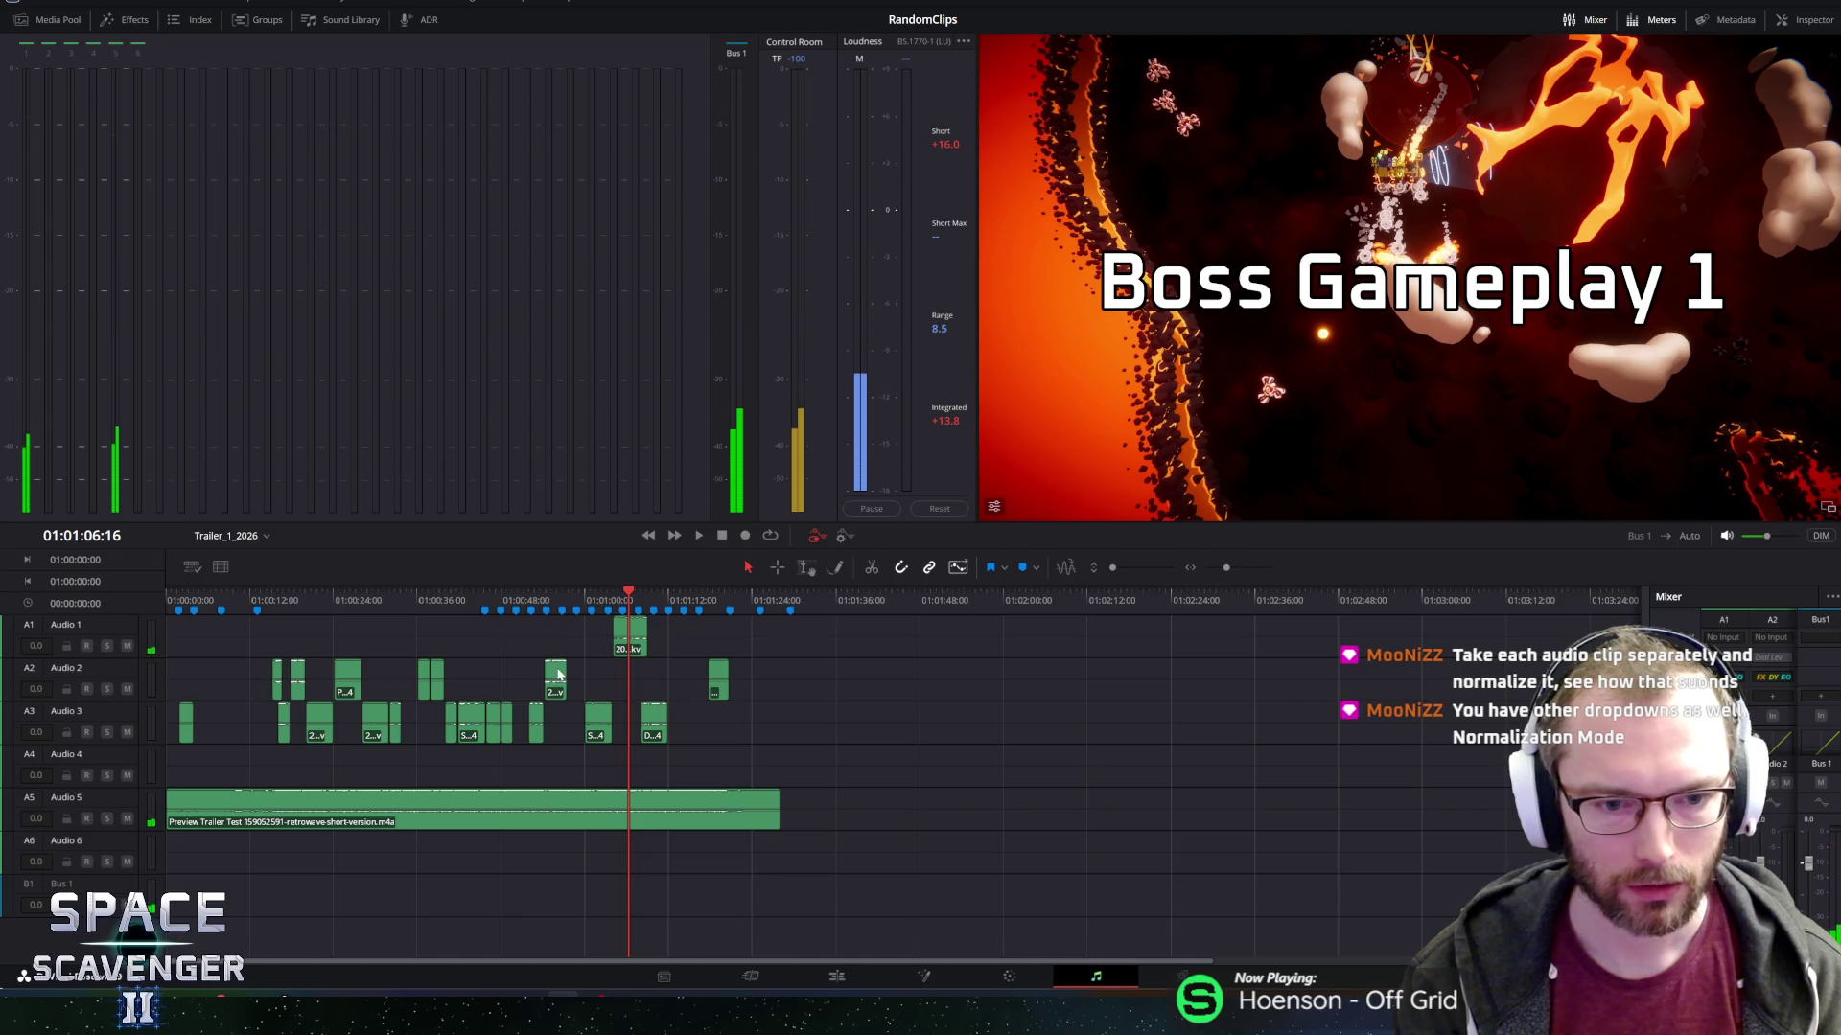
{"action": "left_click_drag", "start_coordinate": [584, 604], "coordinate": [551, 604]}
{"action": "right_click", "coordinate": [558, 678]}
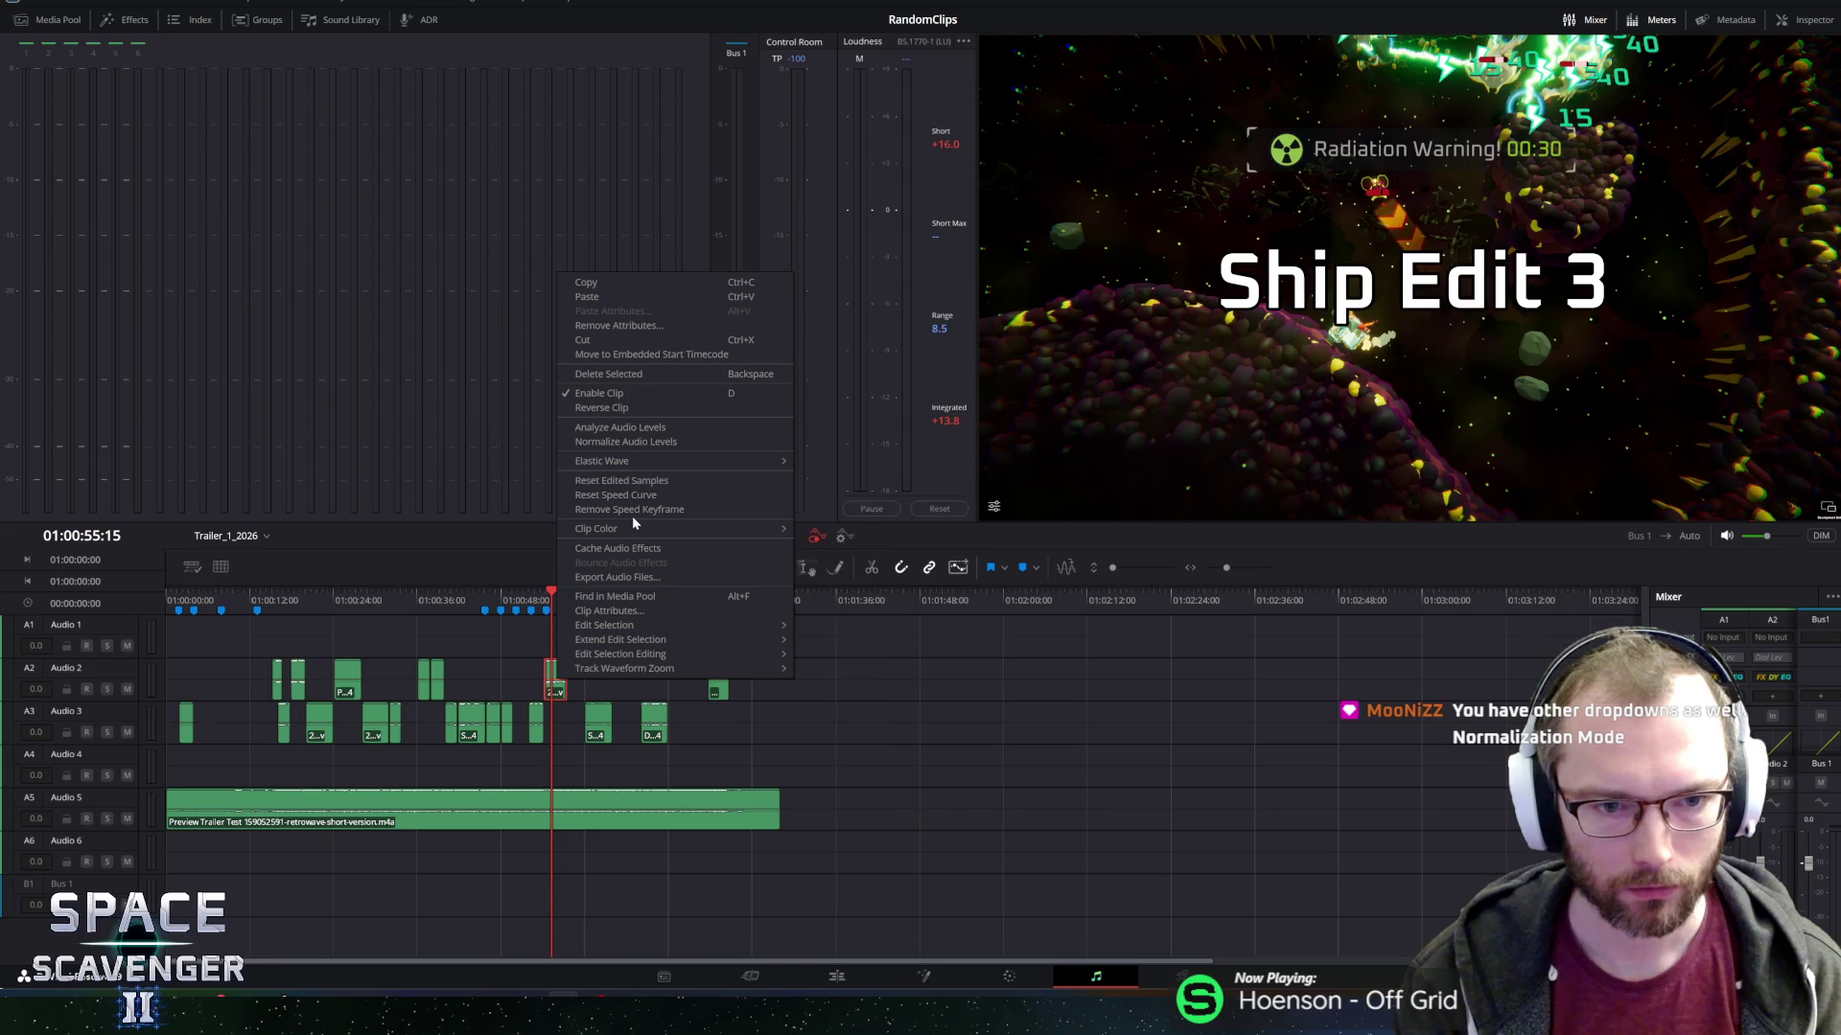
{"action": "left_click", "coordinate": [638, 427]}
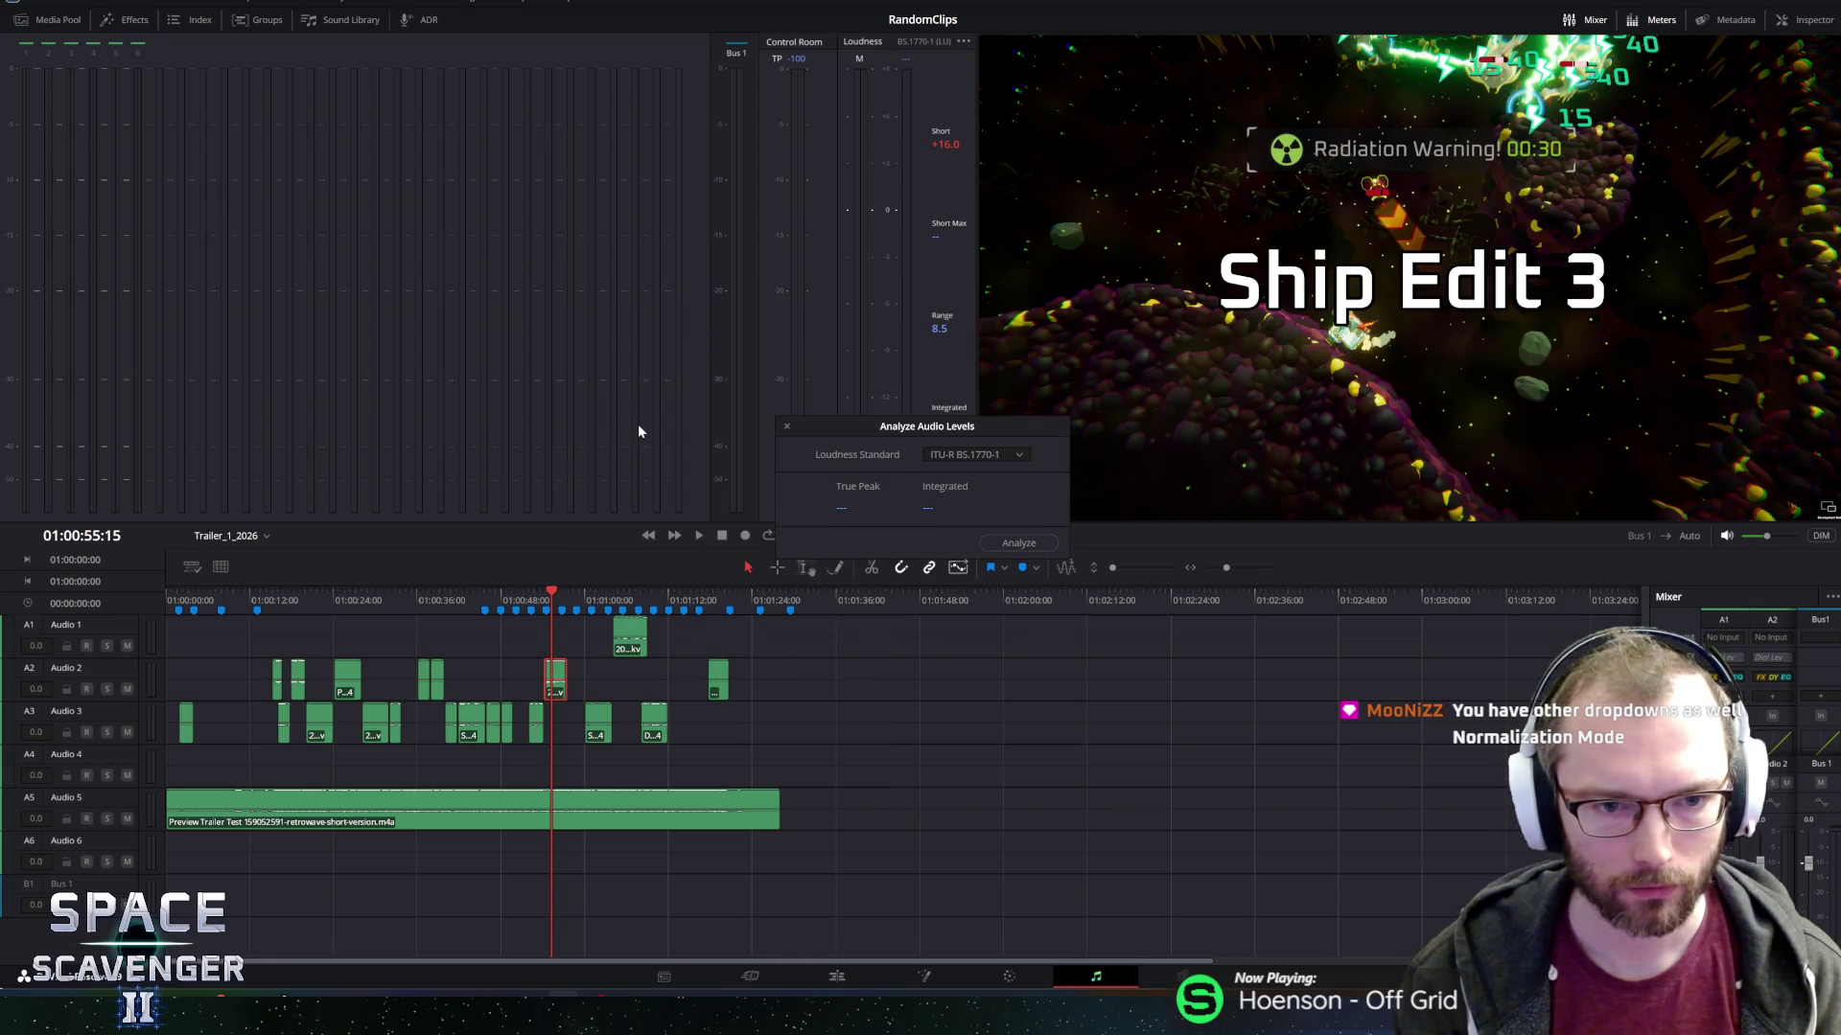
{"action": "left_click", "coordinate": [1022, 543]}
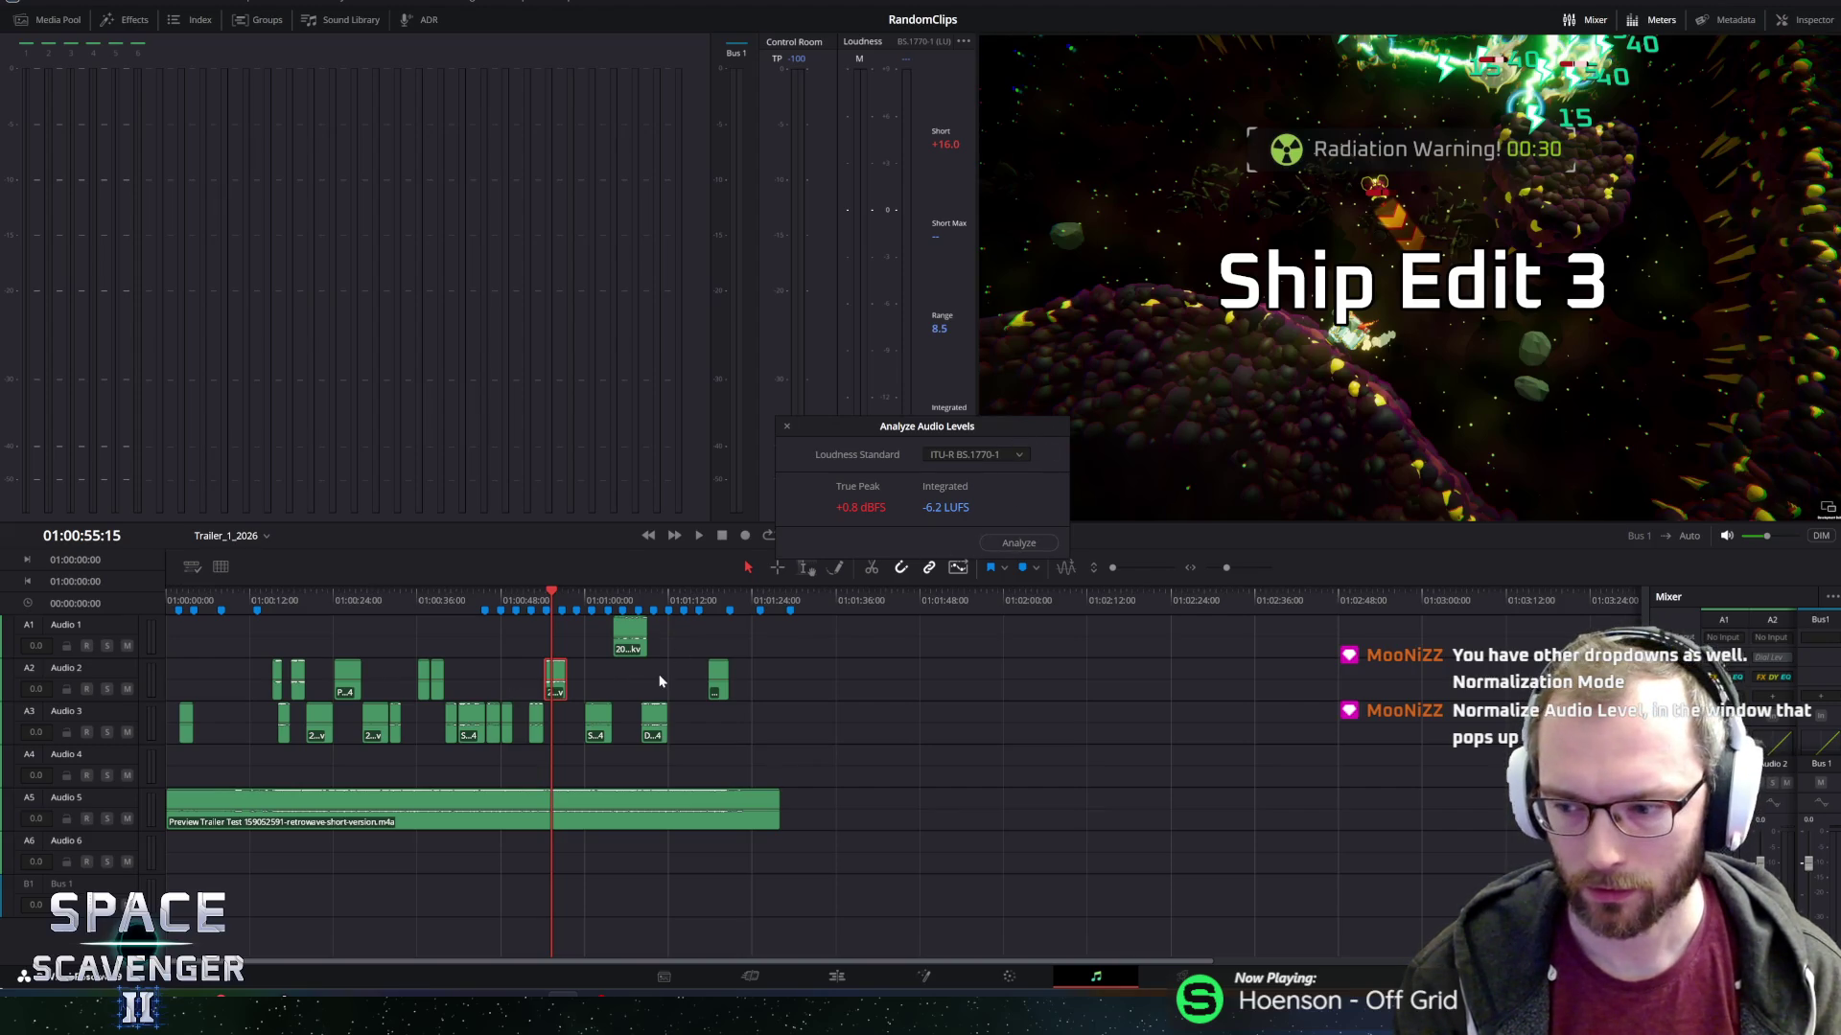
{"action": "left_click", "coordinate": [579, 678]}
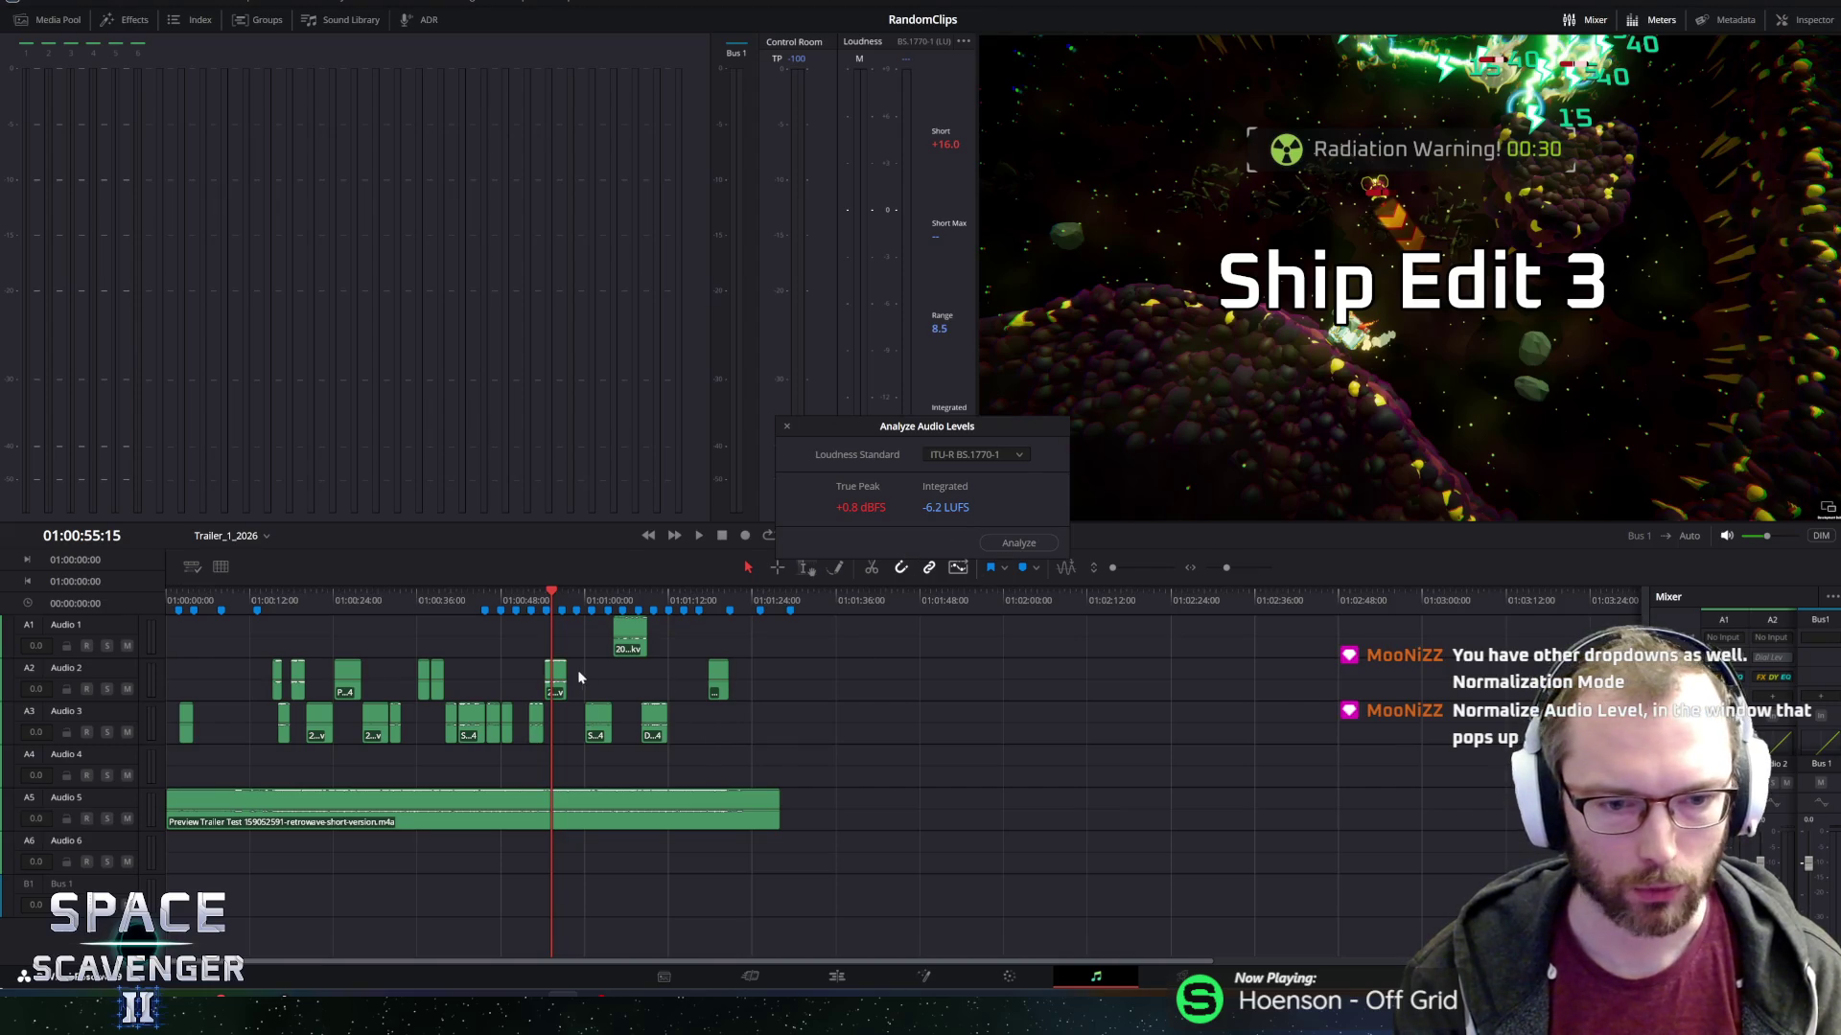
{"action": "left_click", "coordinate": [787, 427]}
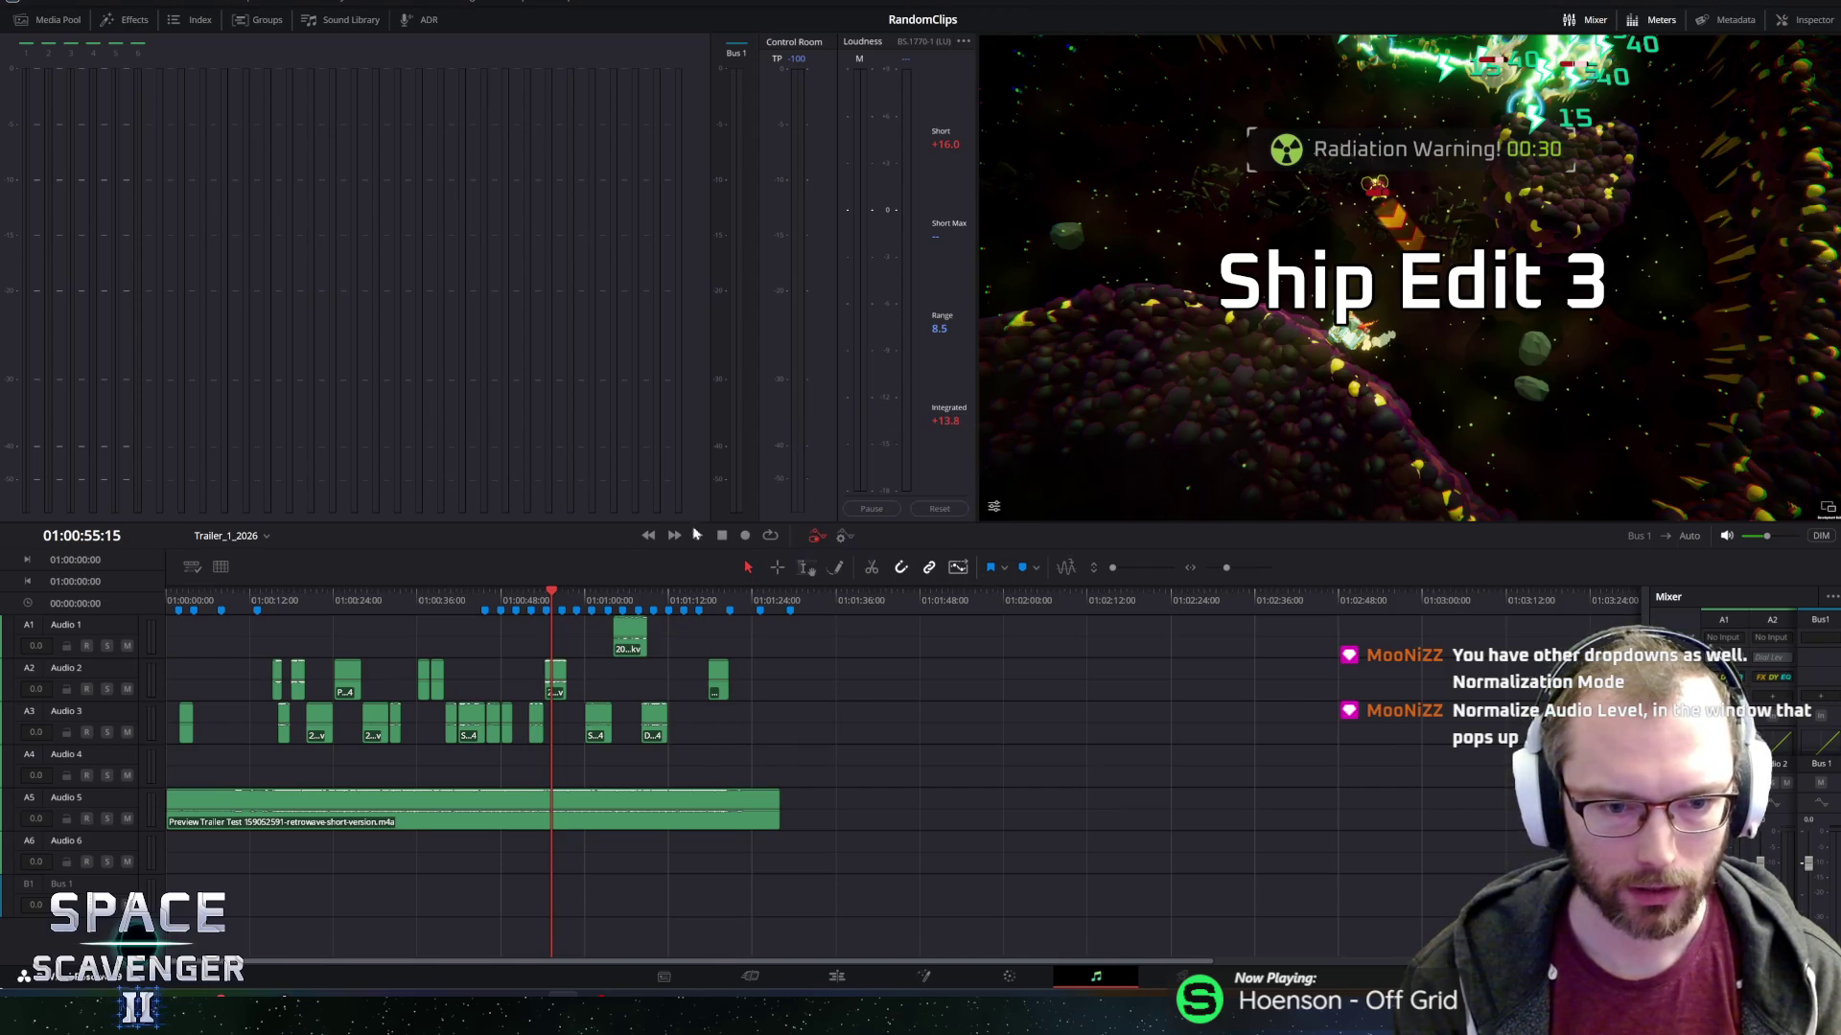
{"action": "right_click", "coordinate": [558, 674]}
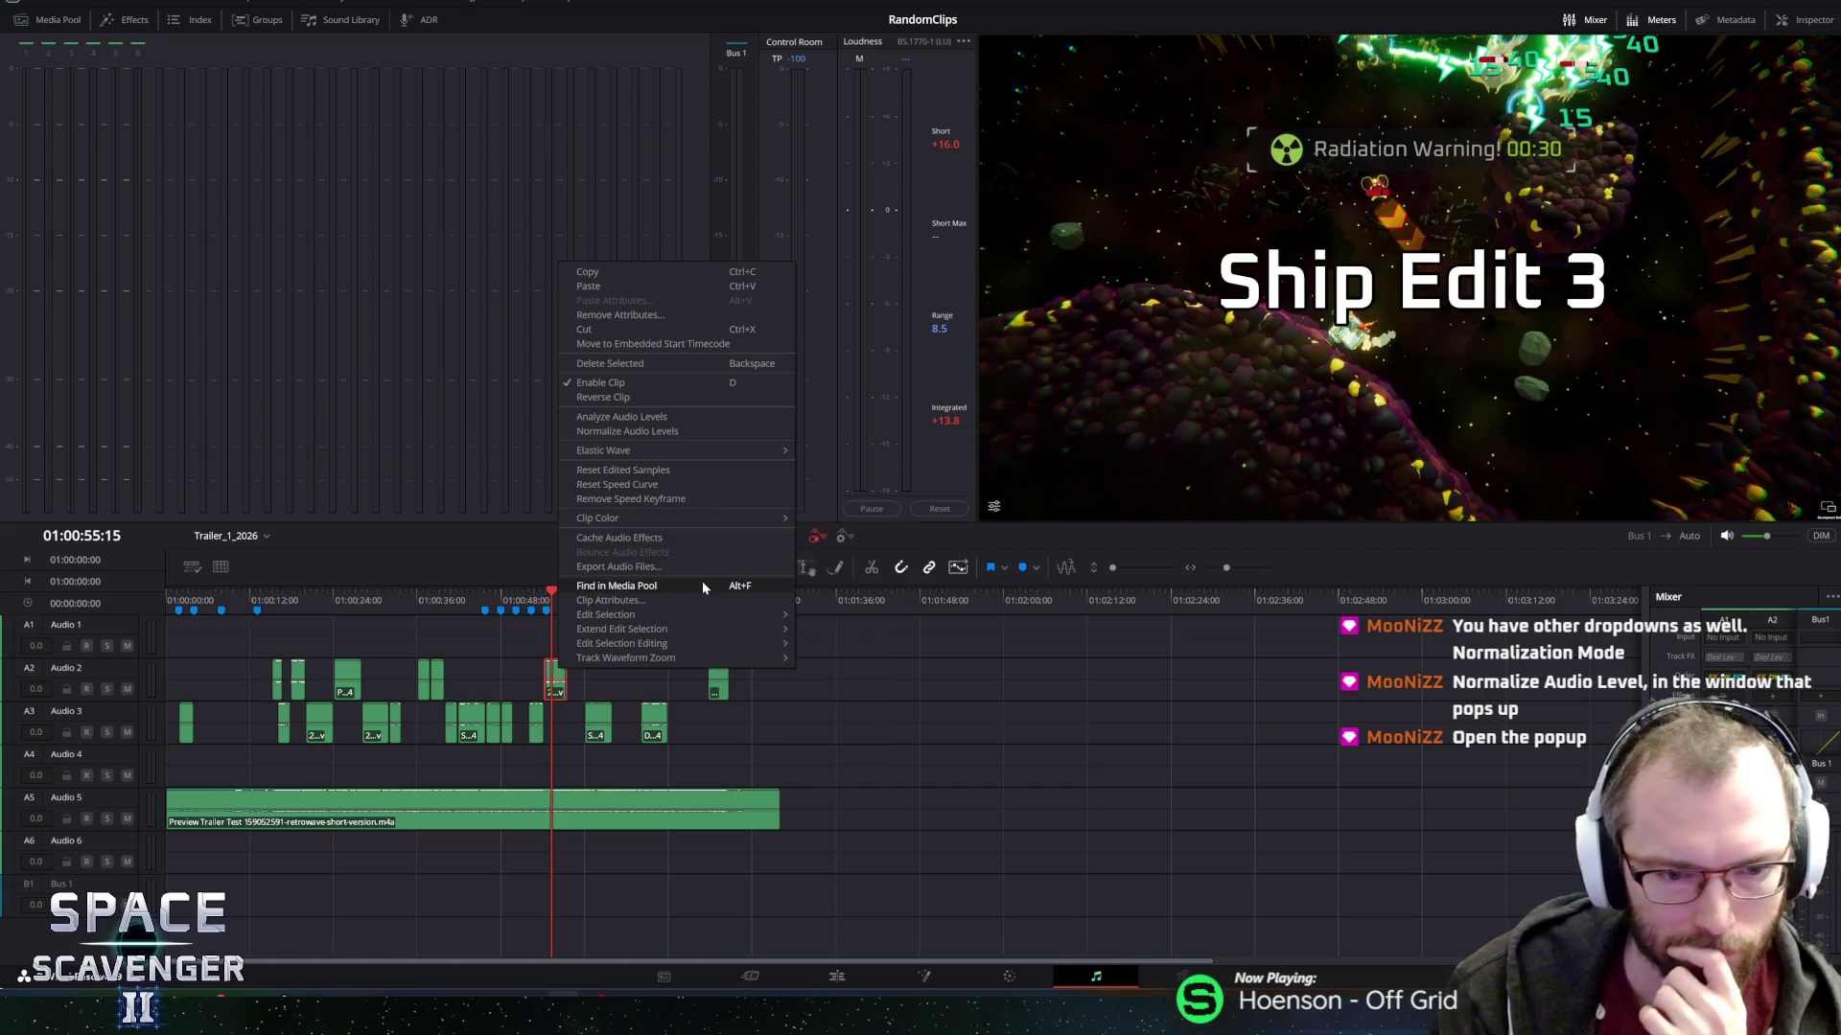
{"action": "mouse_move", "coordinate": [704, 628]}
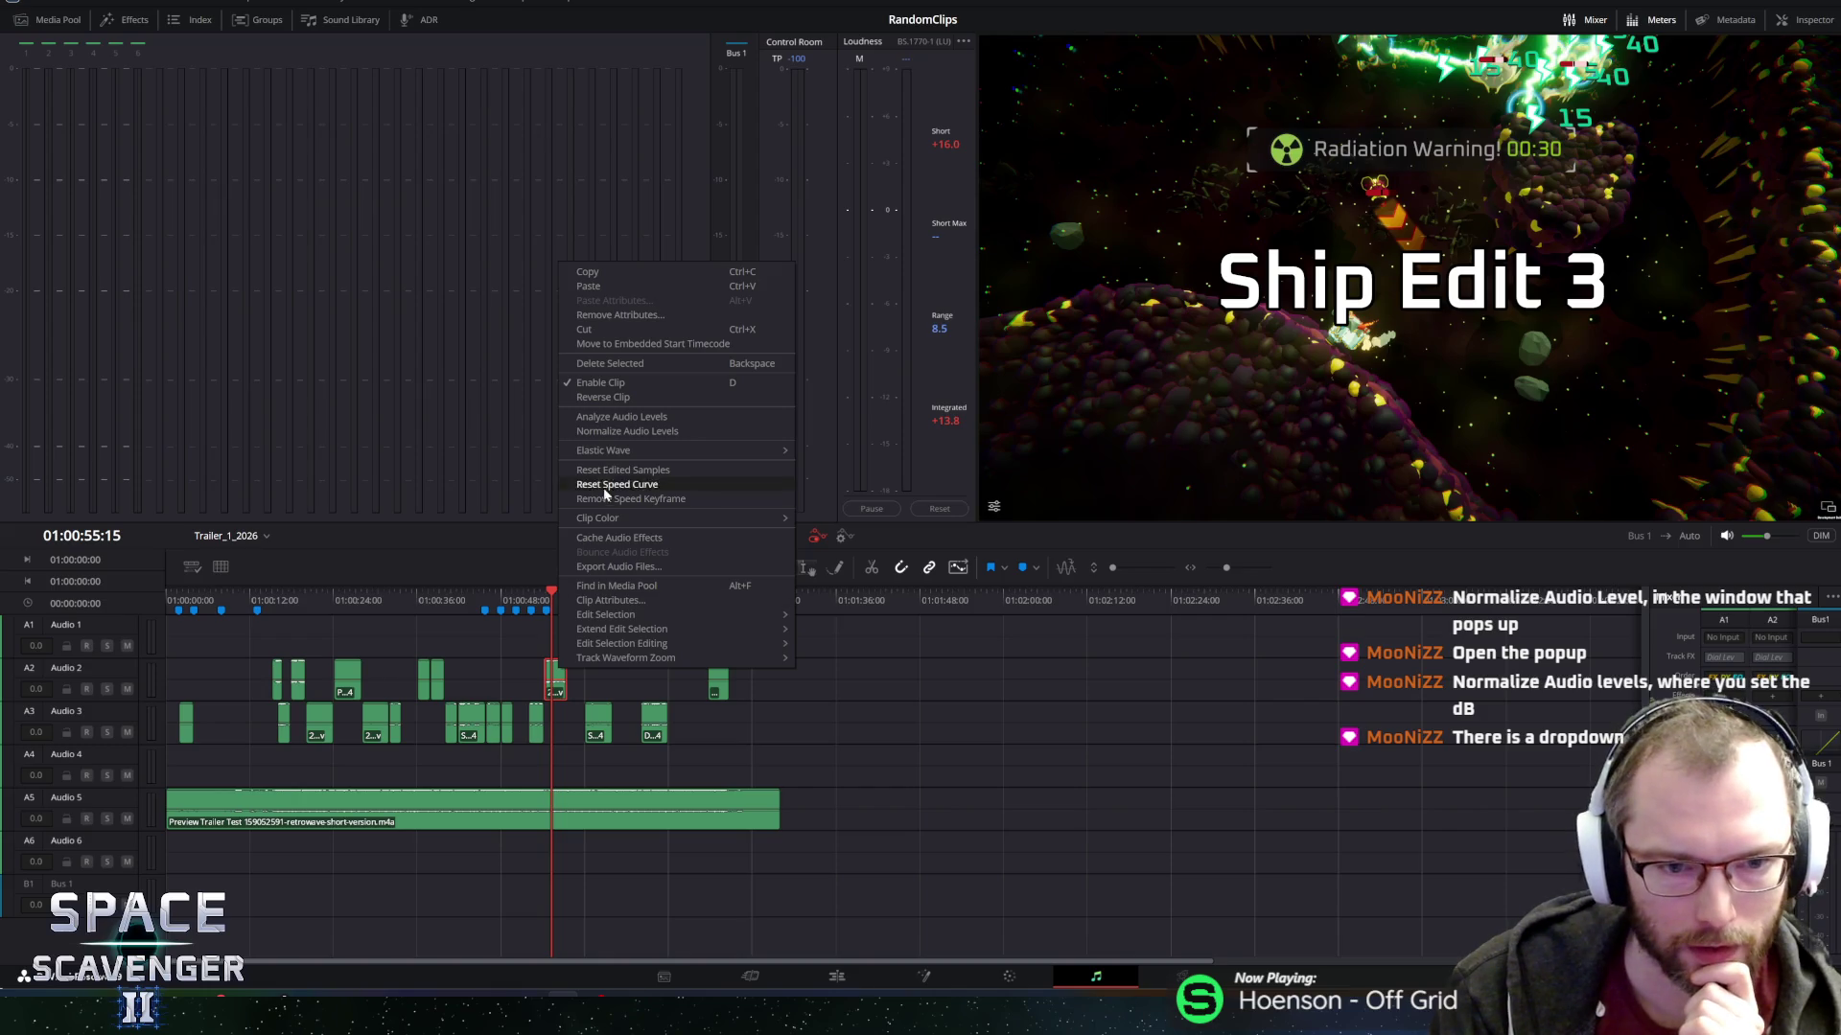
{"action": "left_click", "coordinate": [616, 432]}
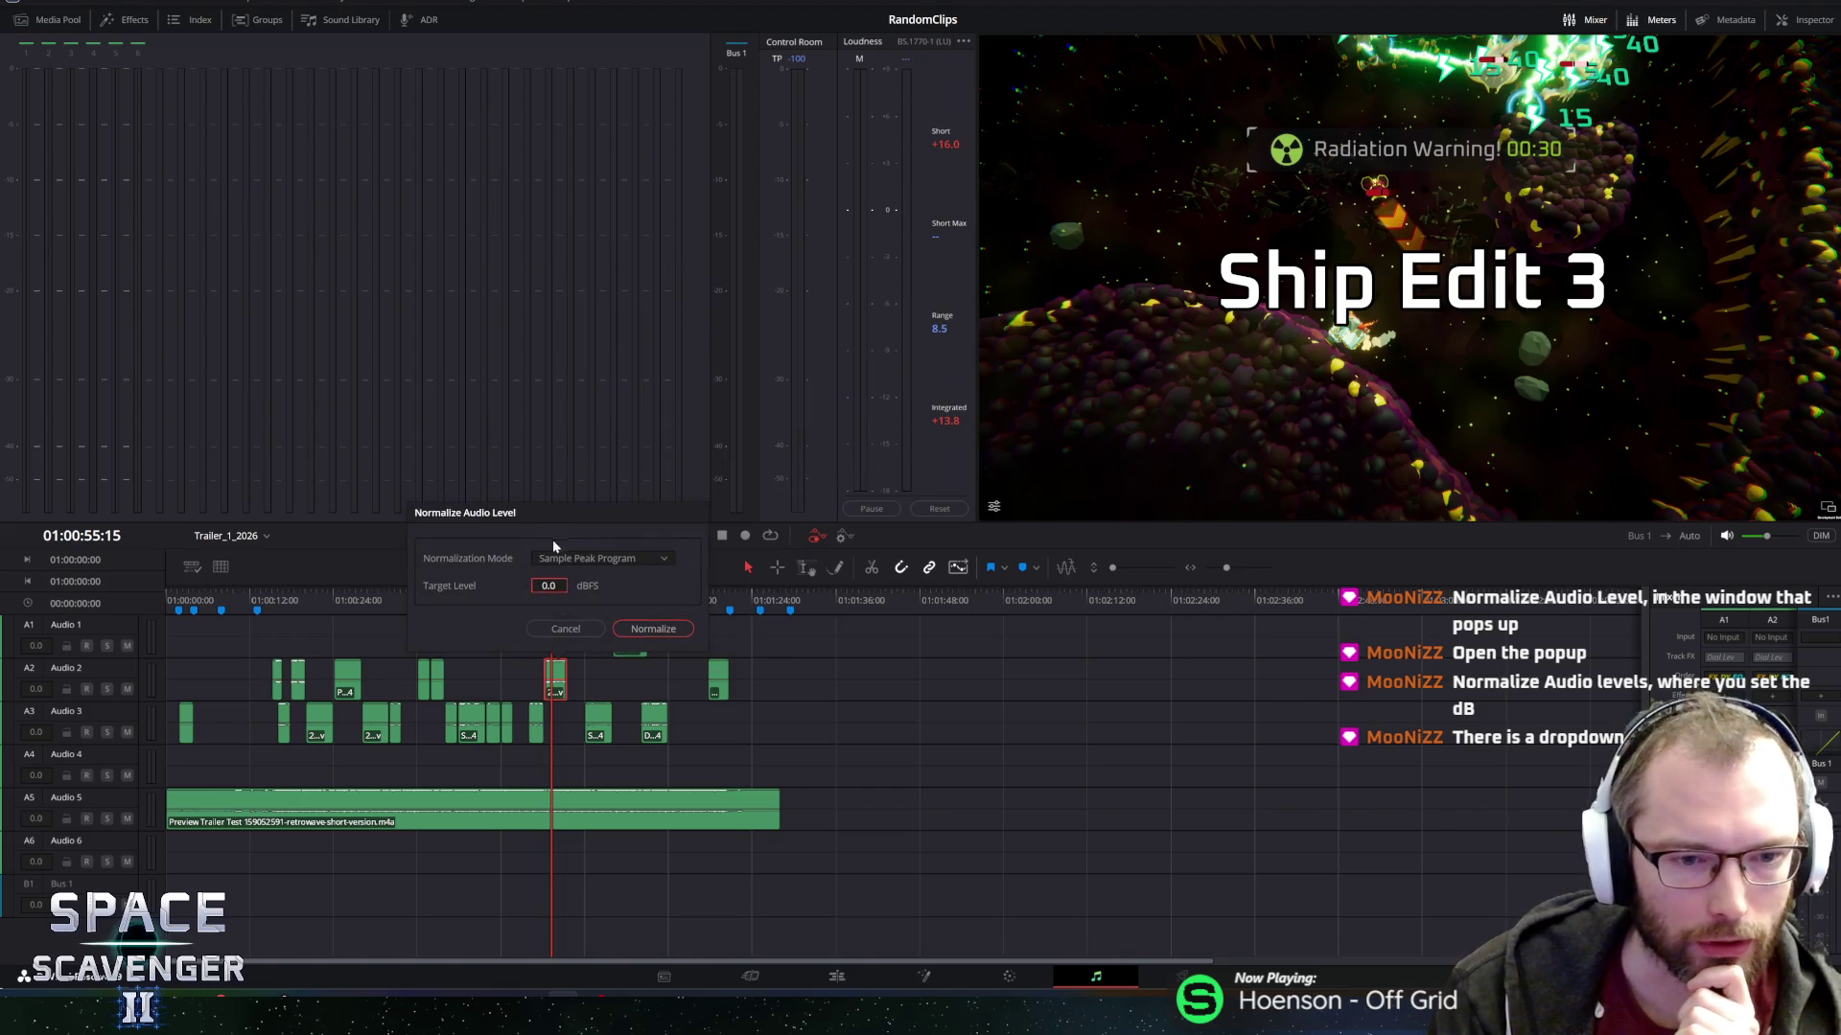
{"action": "left_click", "coordinate": [614, 558]}
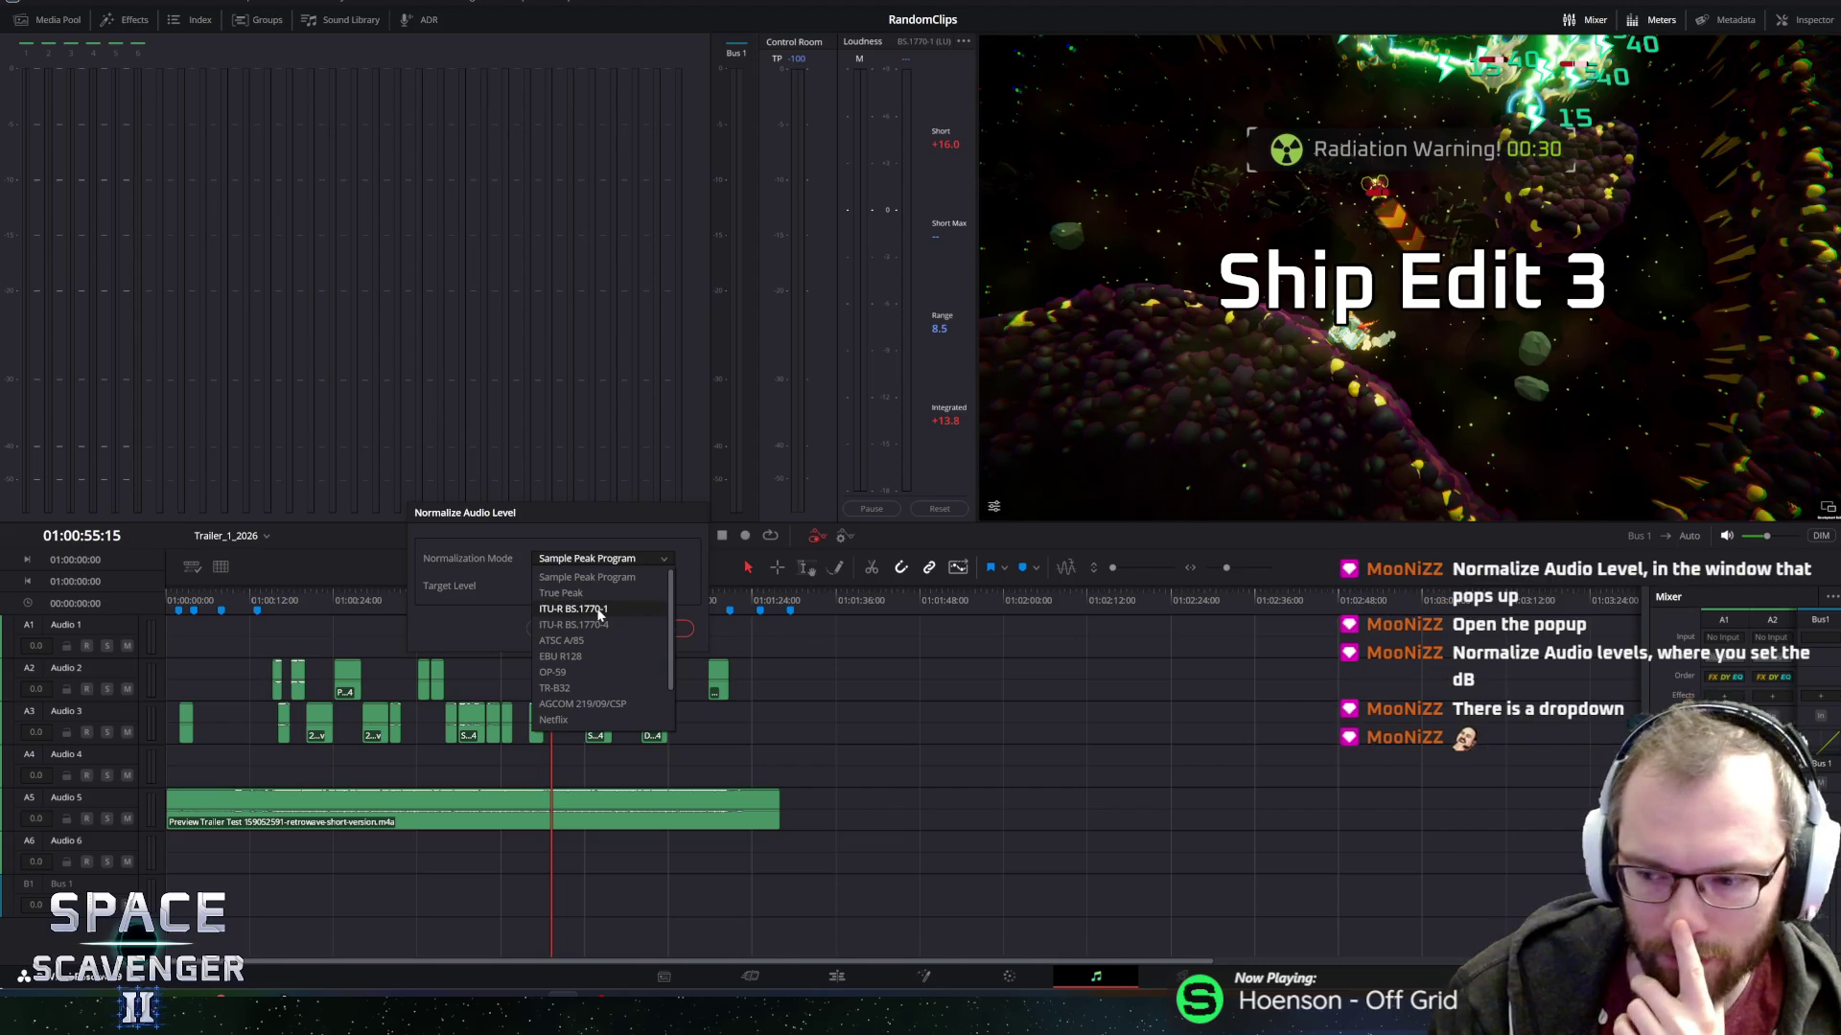
{"action": "left_click", "coordinate": [612, 649]}
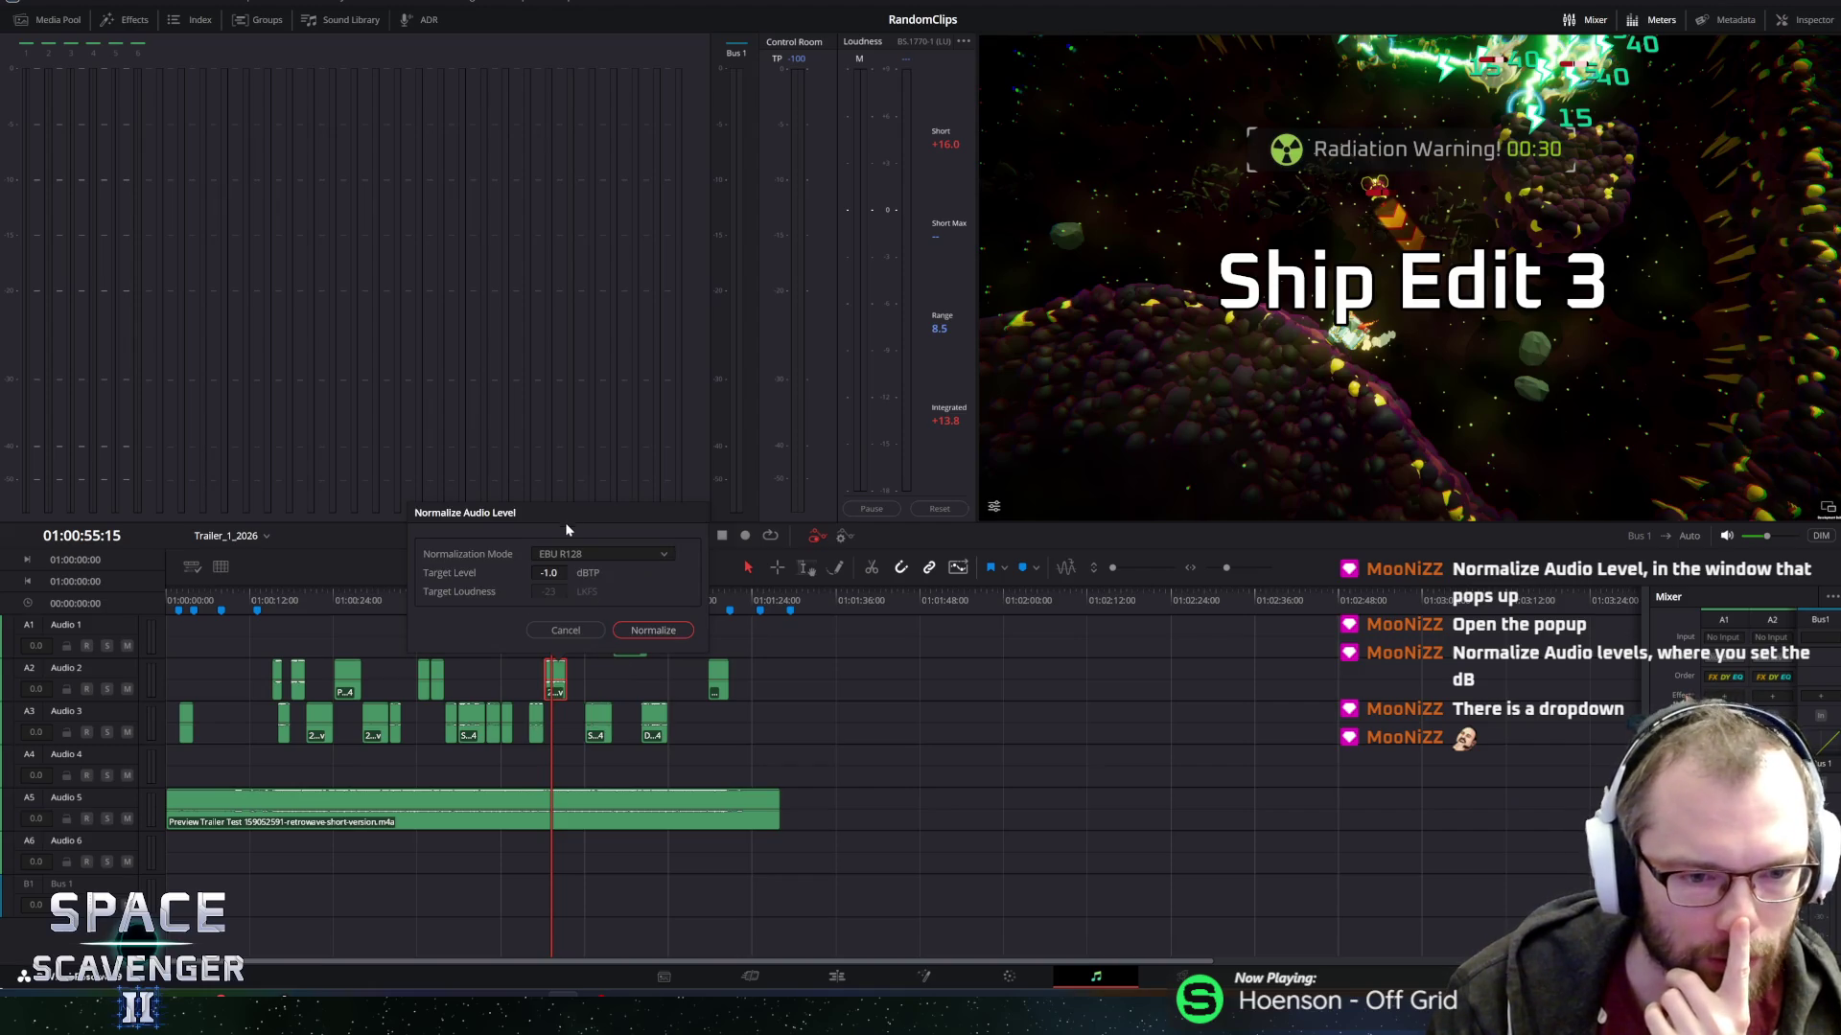
{"action": "left_click", "coordinate": [614, 554]}
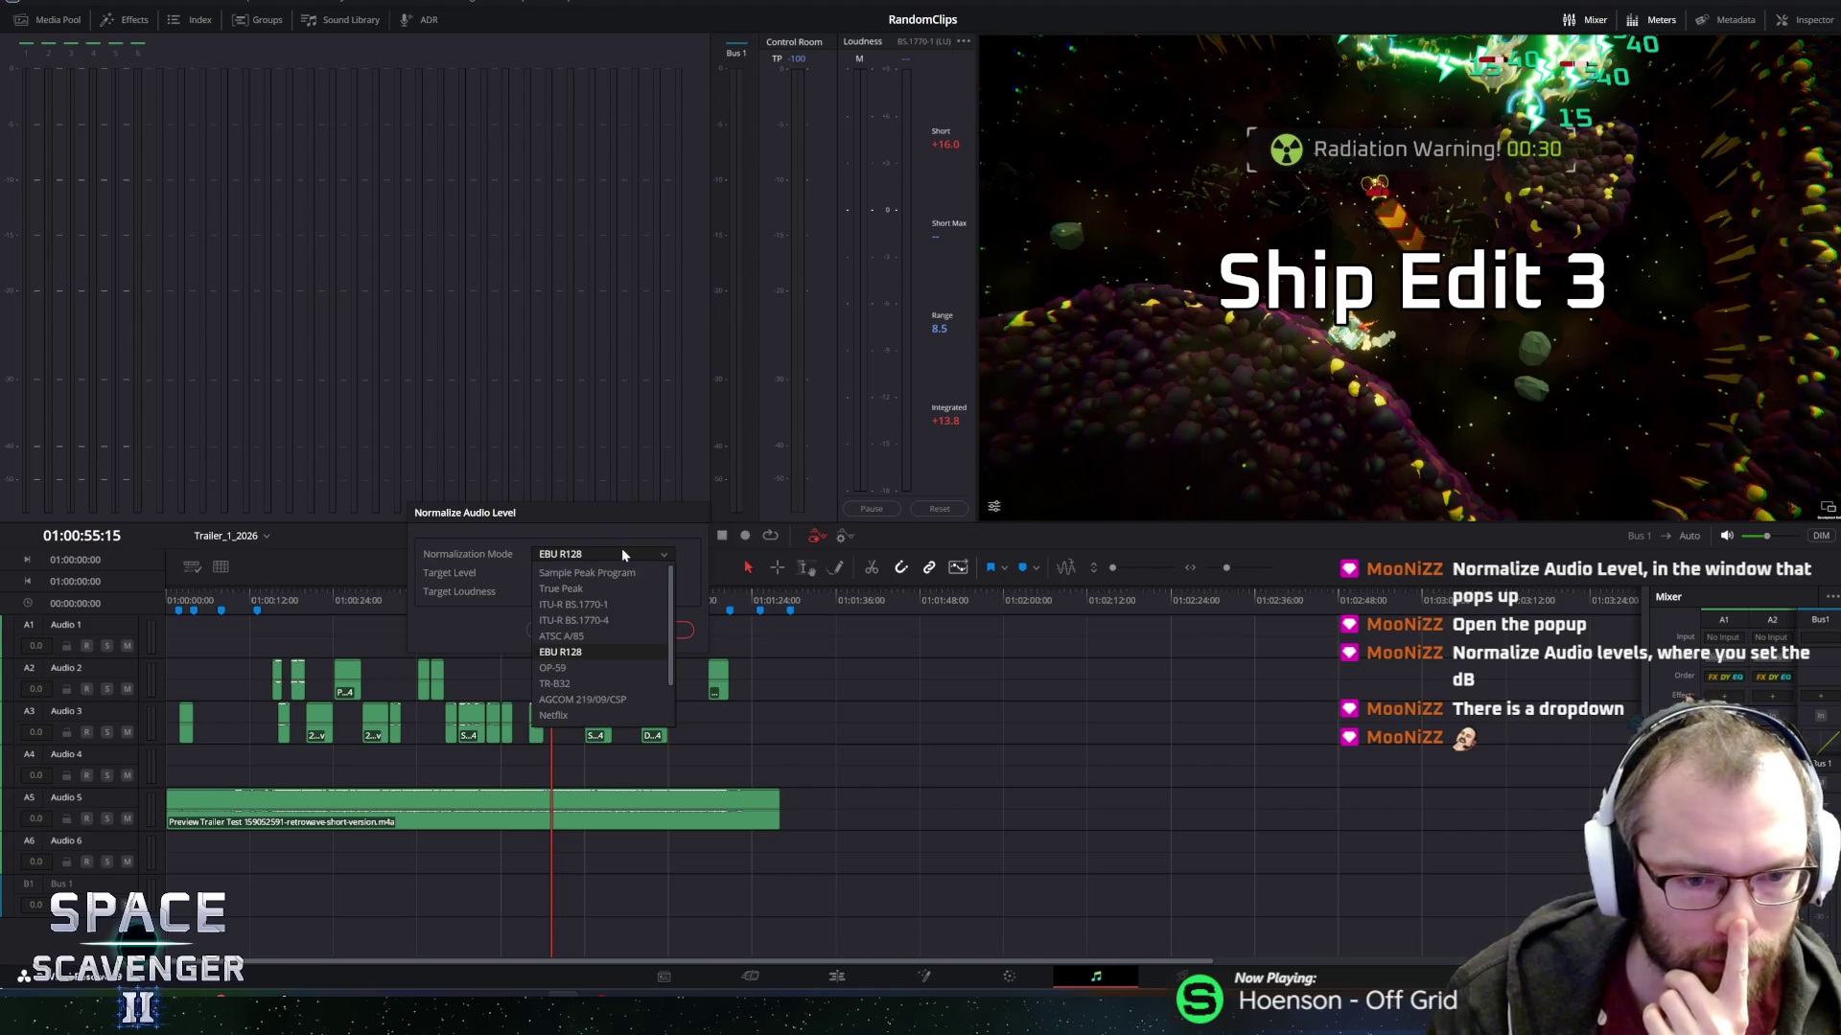
{"action": "left_click", "coordinate": [608, 606]}
{"action": "left_click", "coordinate": [604, 559]}
{"action": "left_click", "coordinate": [609, 627]}
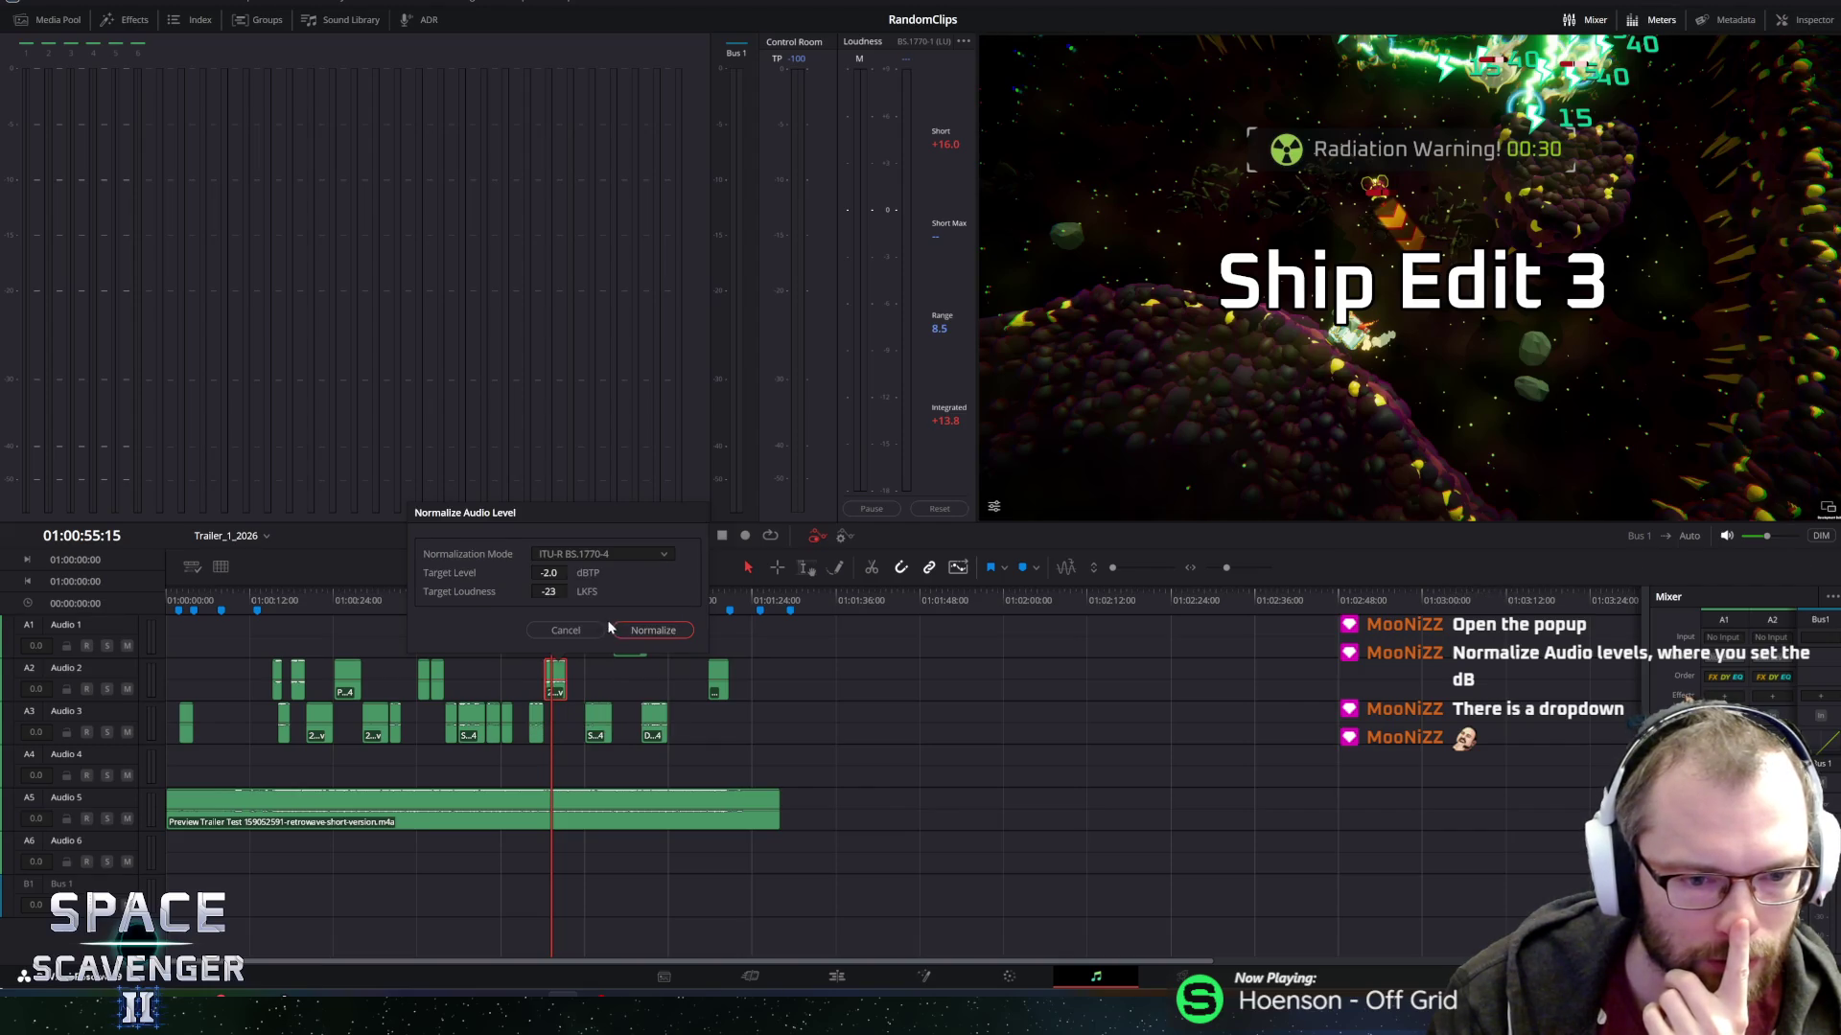
{"action": "left_click", "coordinate": [625, 548]}
{"action": "left_click", "coordinate": [616, 651]}
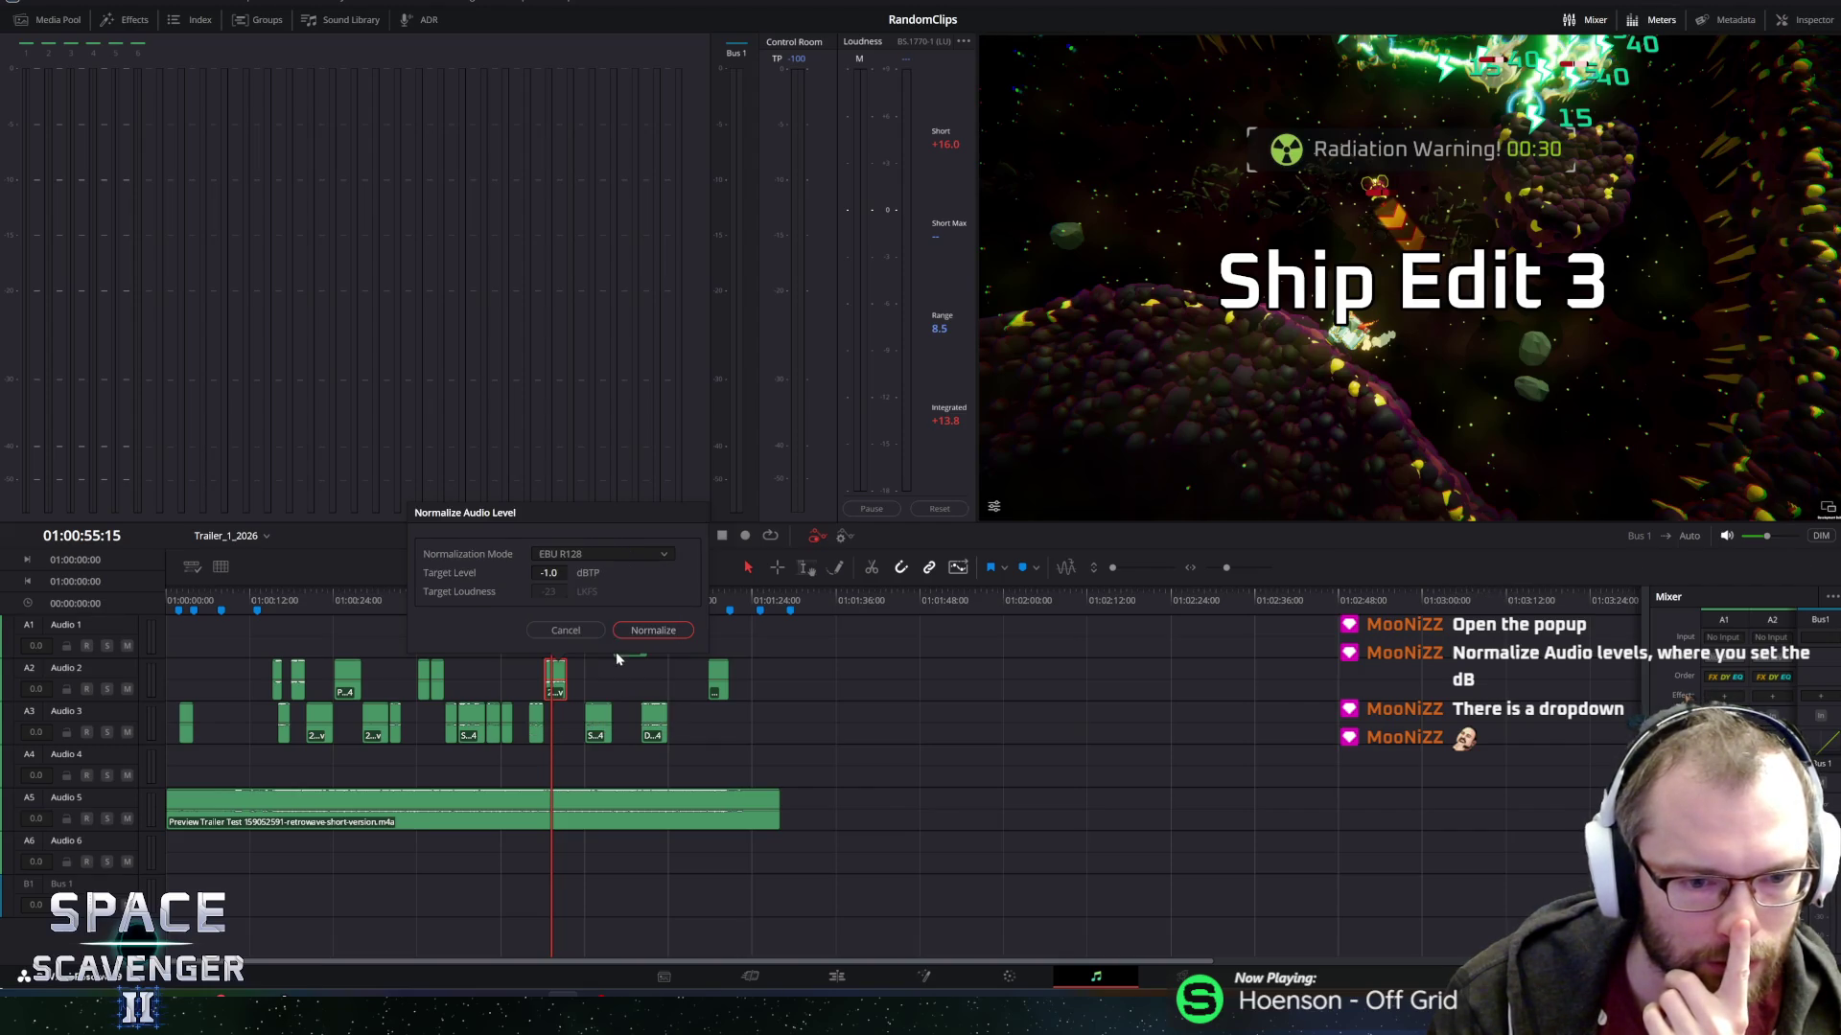
{"action": "left_click", "coordinate": [613, 556]}
{"action": "left_click", "coordinate": [584, 589]}
{"action": "left_click", "coordinate": [601, 558]}
{"action": "left_click", "coordinate": [602, 577]}
{"action": "left_click", "coordinate": [613, 559]}
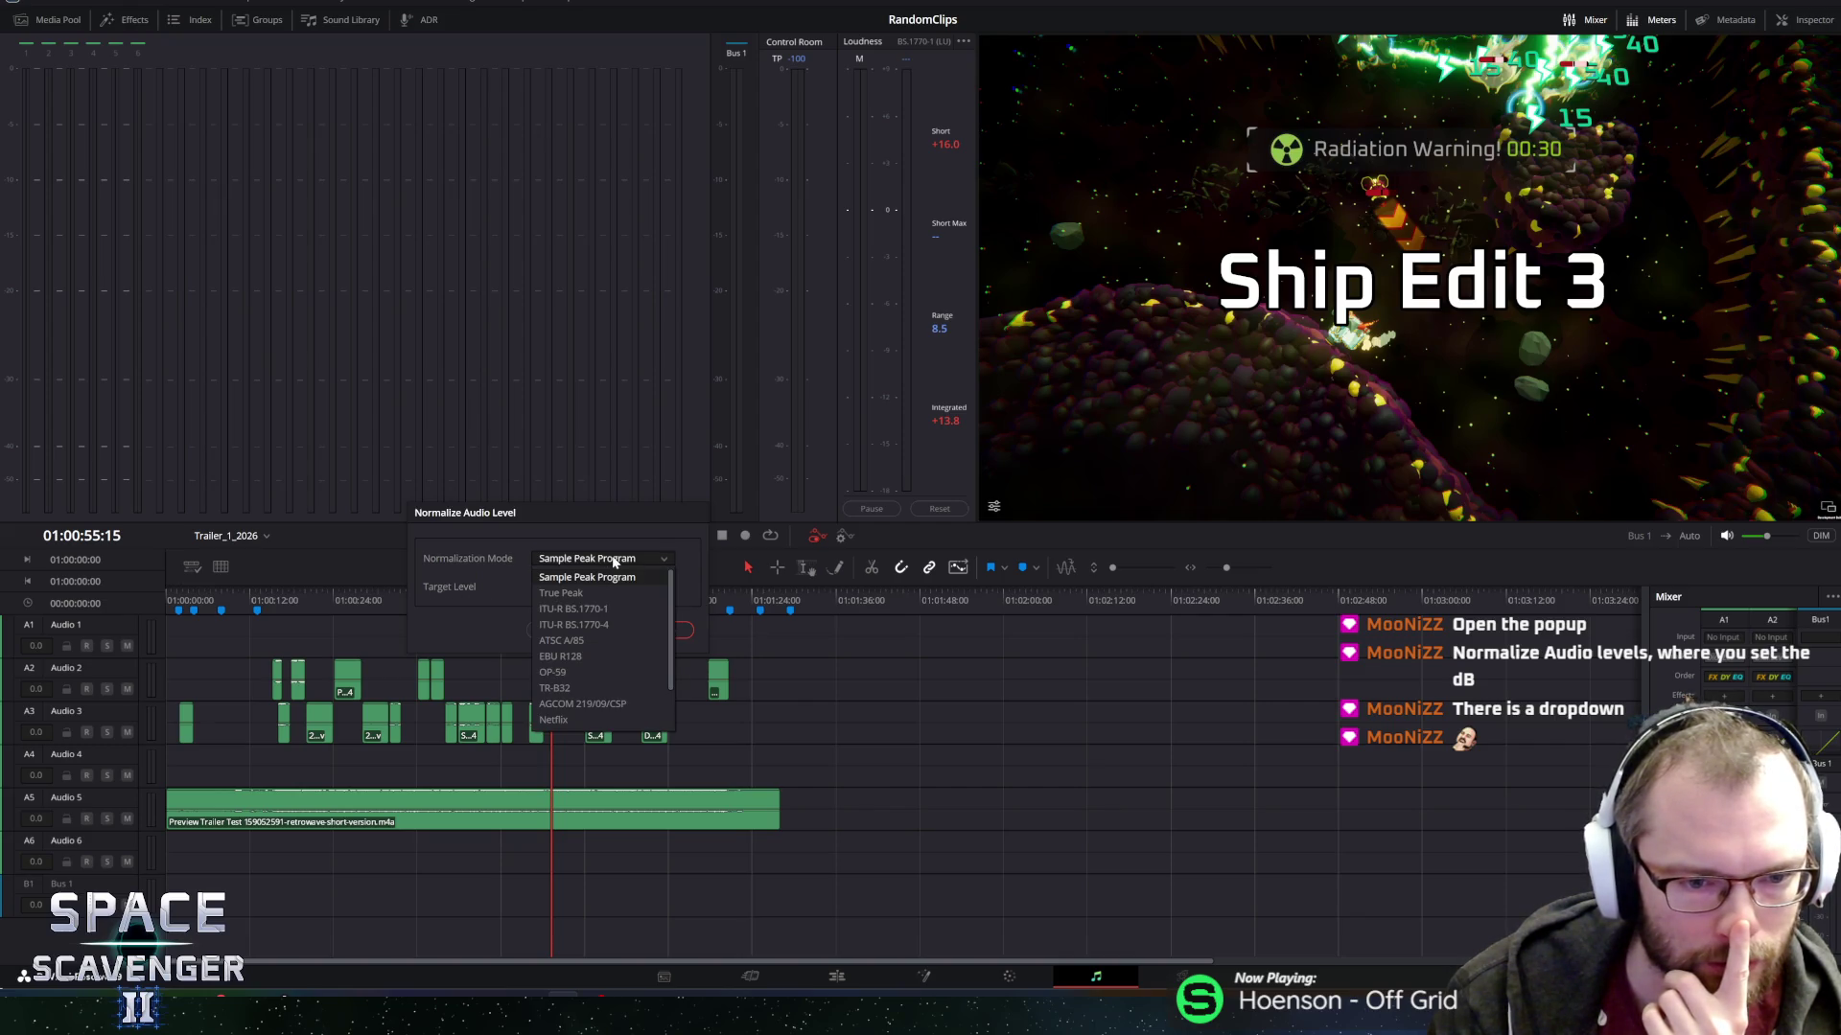
{"action": "left_click", "coordinate": [604, 655]}
{"action": "left_click", "coordinate": [625, 555]}
{"action": "left_click", "coordinate": [589, 667]}
{"action": "left_click", "coordinate": [621, 555]}
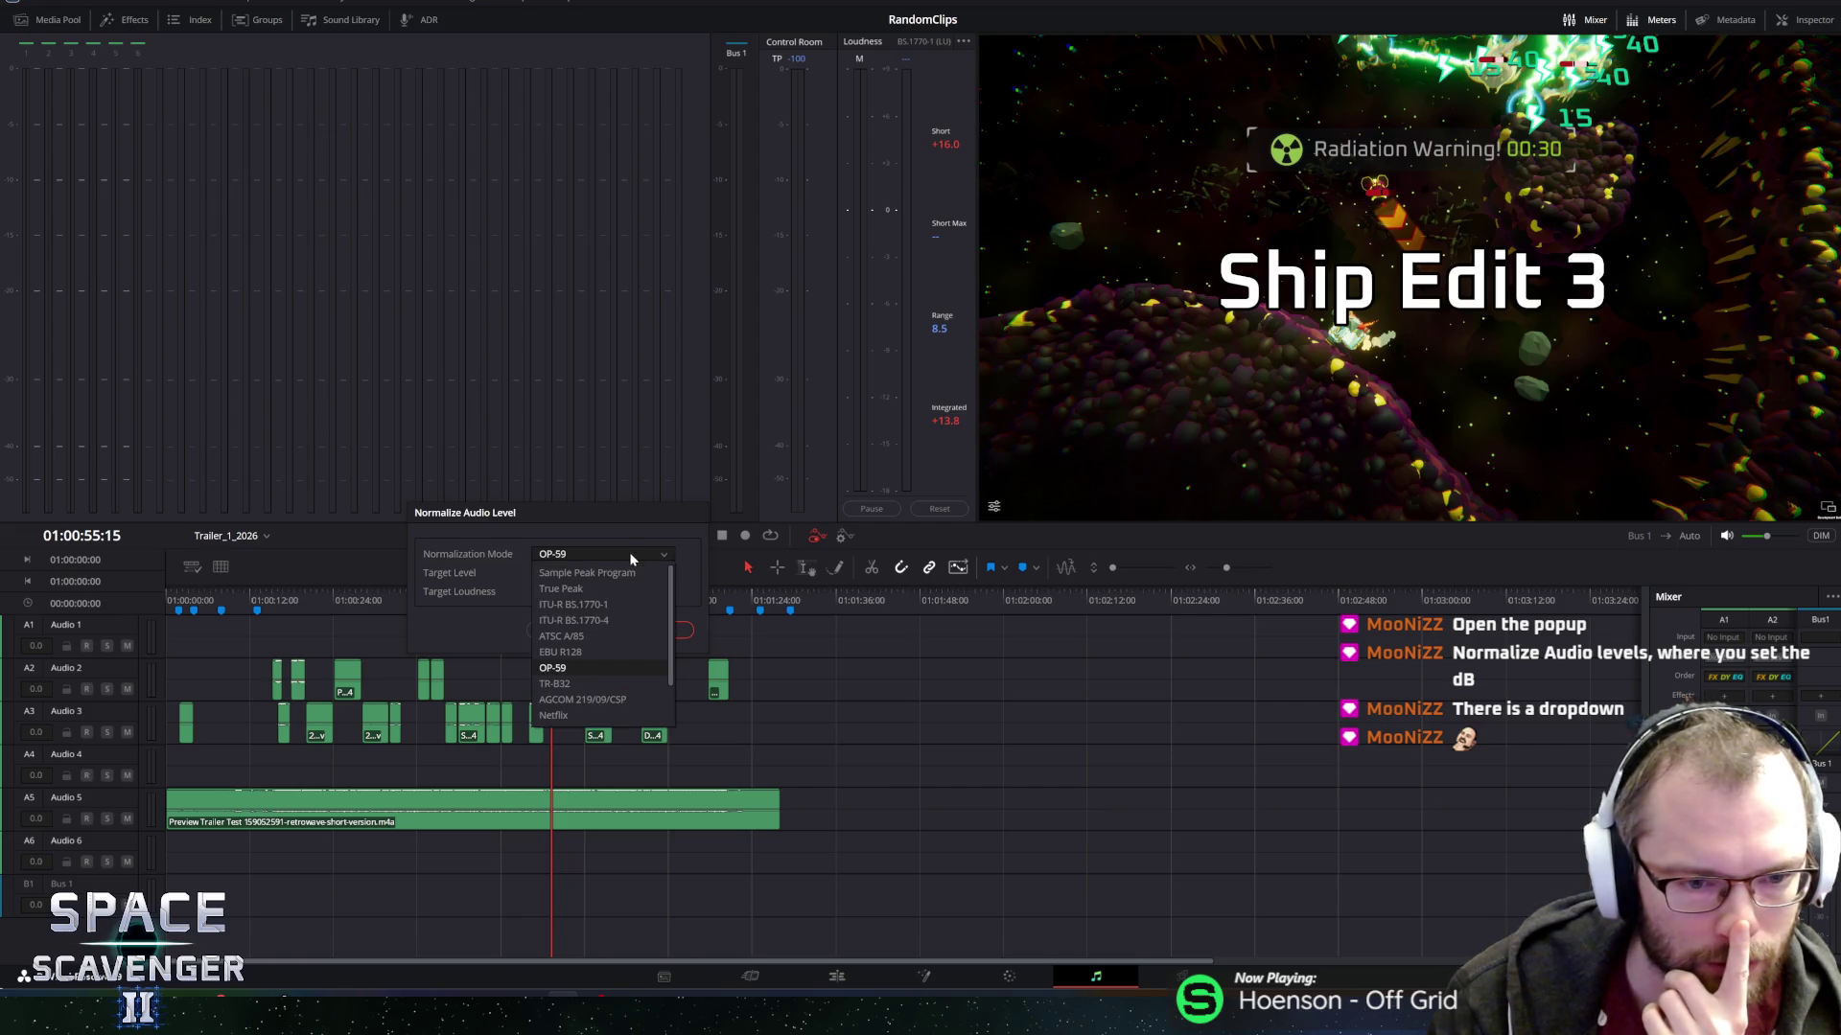
{"action": "left_click", "coordinate": [604, 682]}
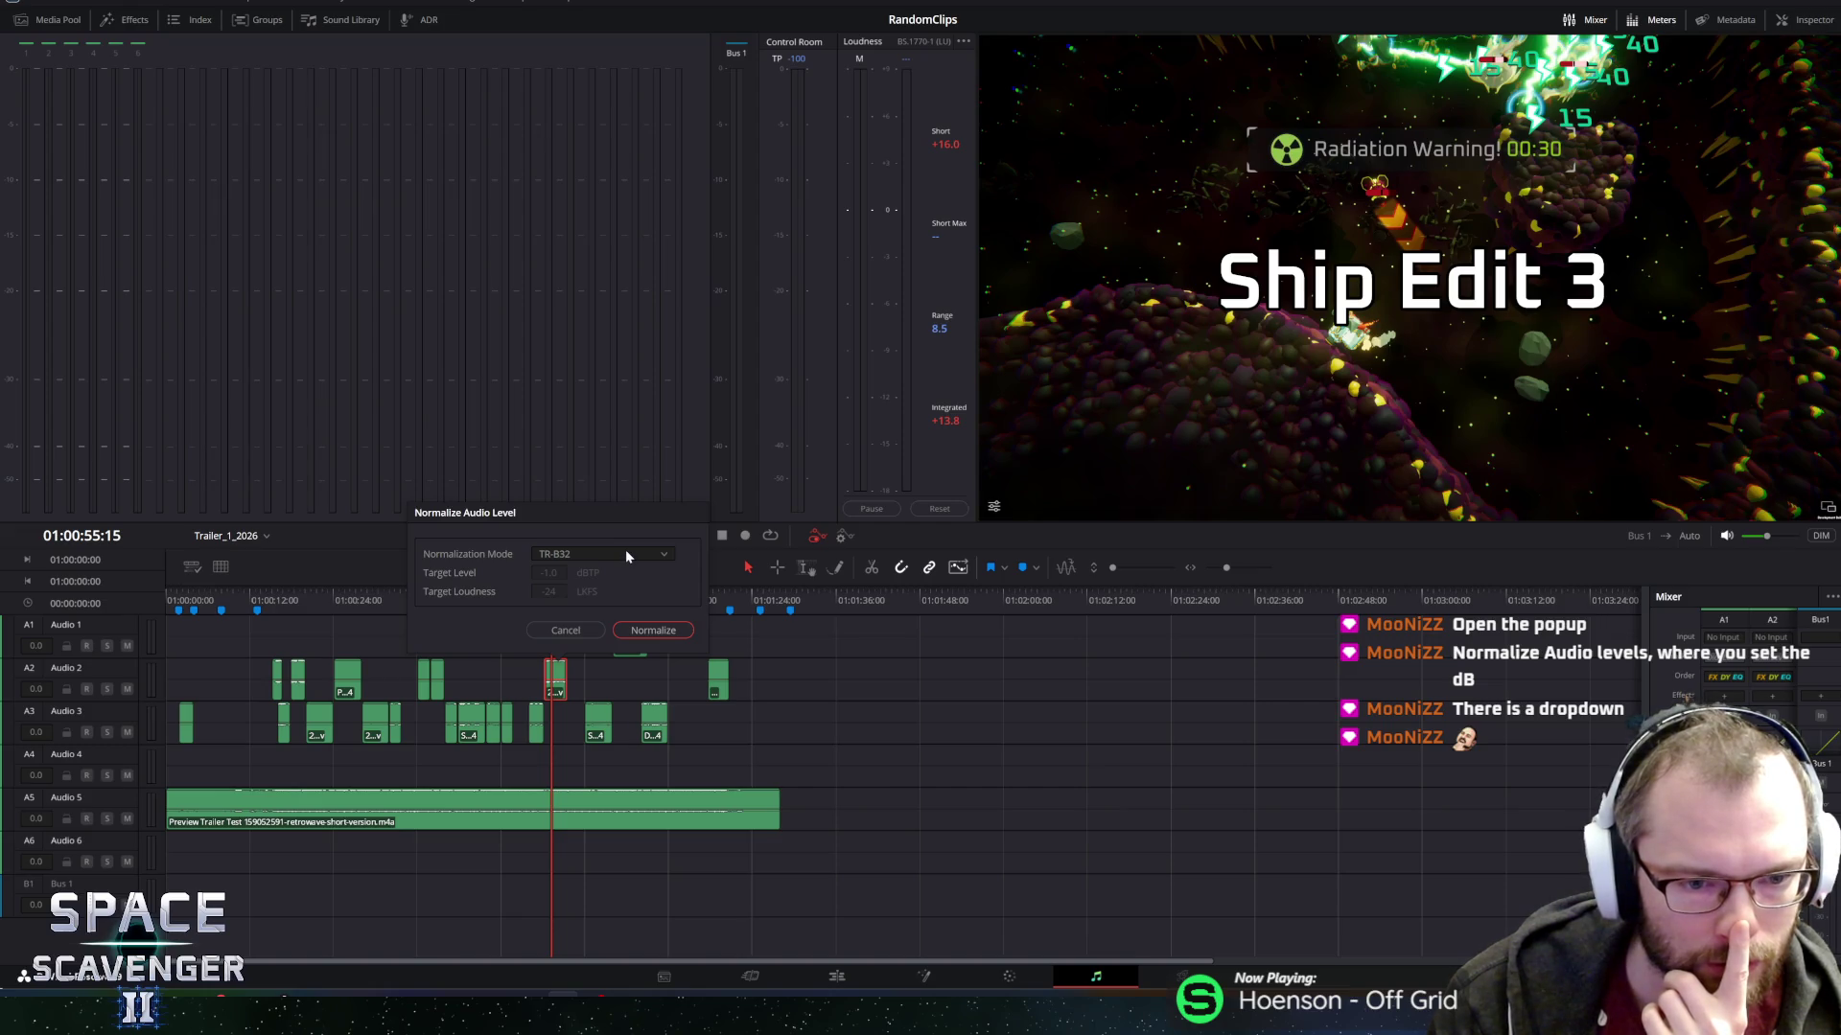
{"action": "left_click", "coordinate": [625, 552]}
{"action": "left_click", "coordinate": [573, 697]}
{"action": "left_click", "coordinate": [608, 556]}
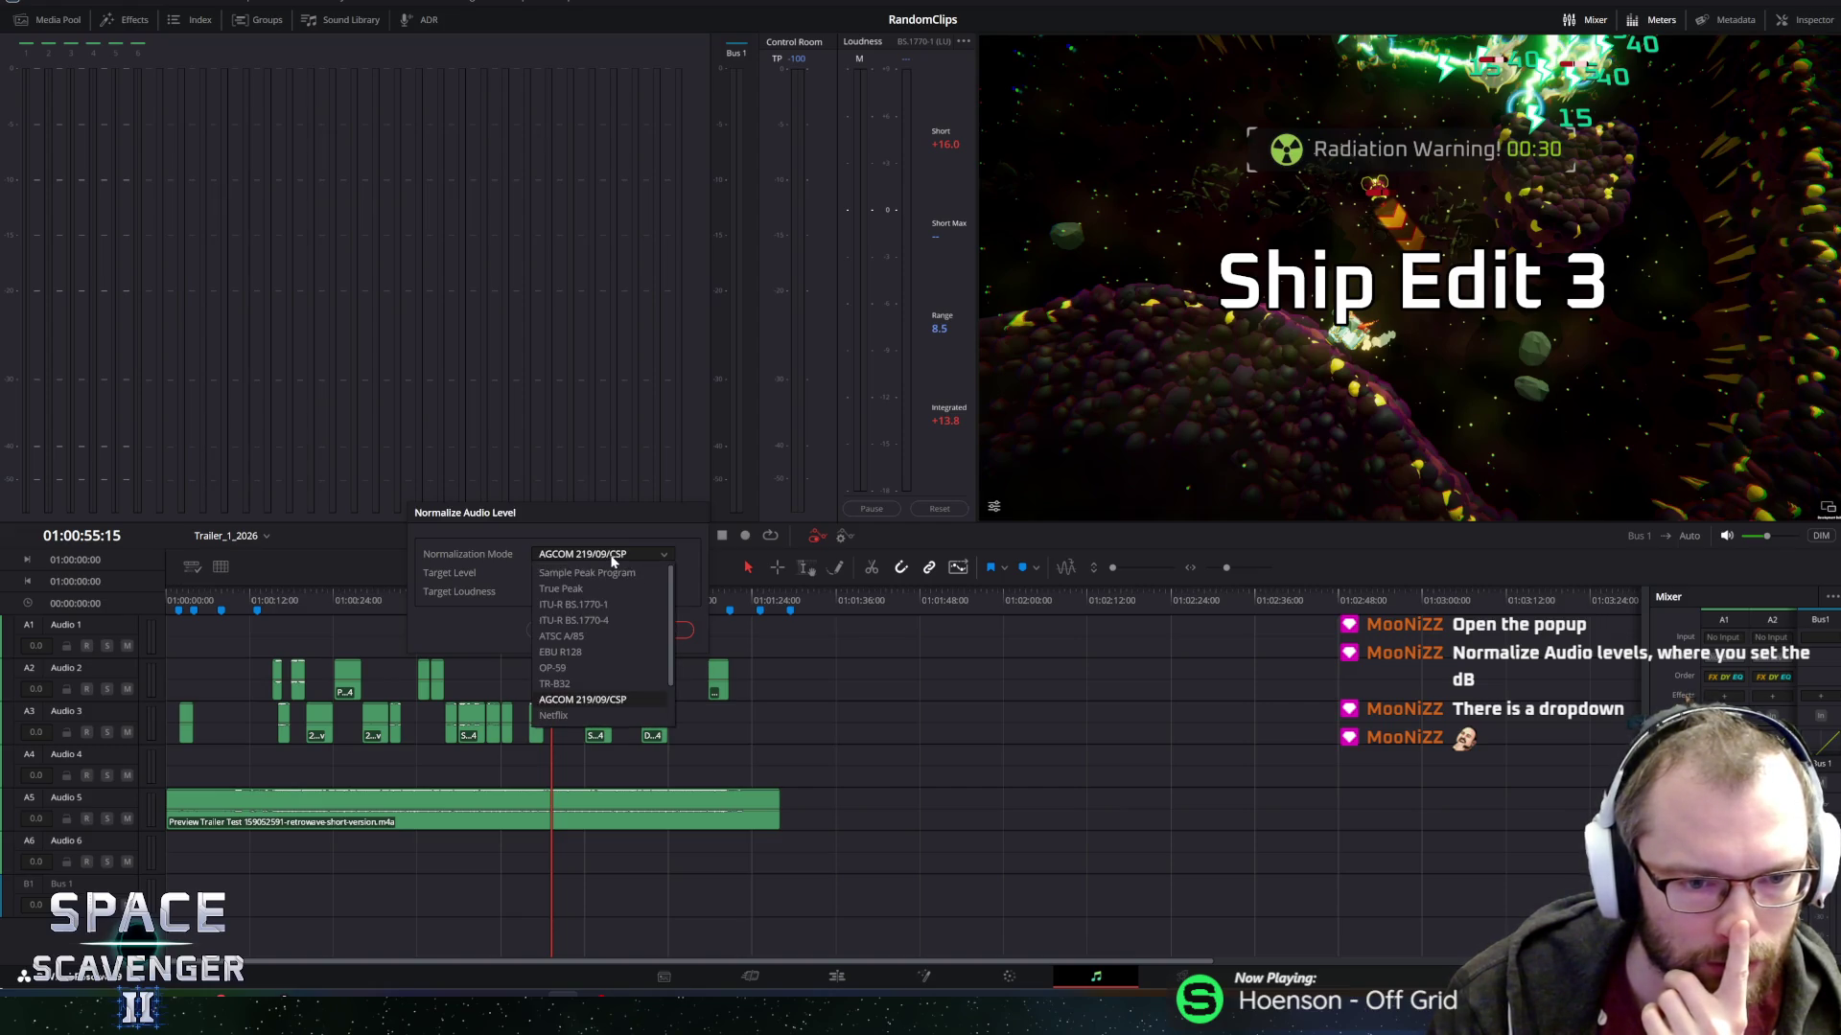
{"action": "left_click", "coordinate": [567, 713]}
{"action": "left_click", "coordinate": [600, 555]}
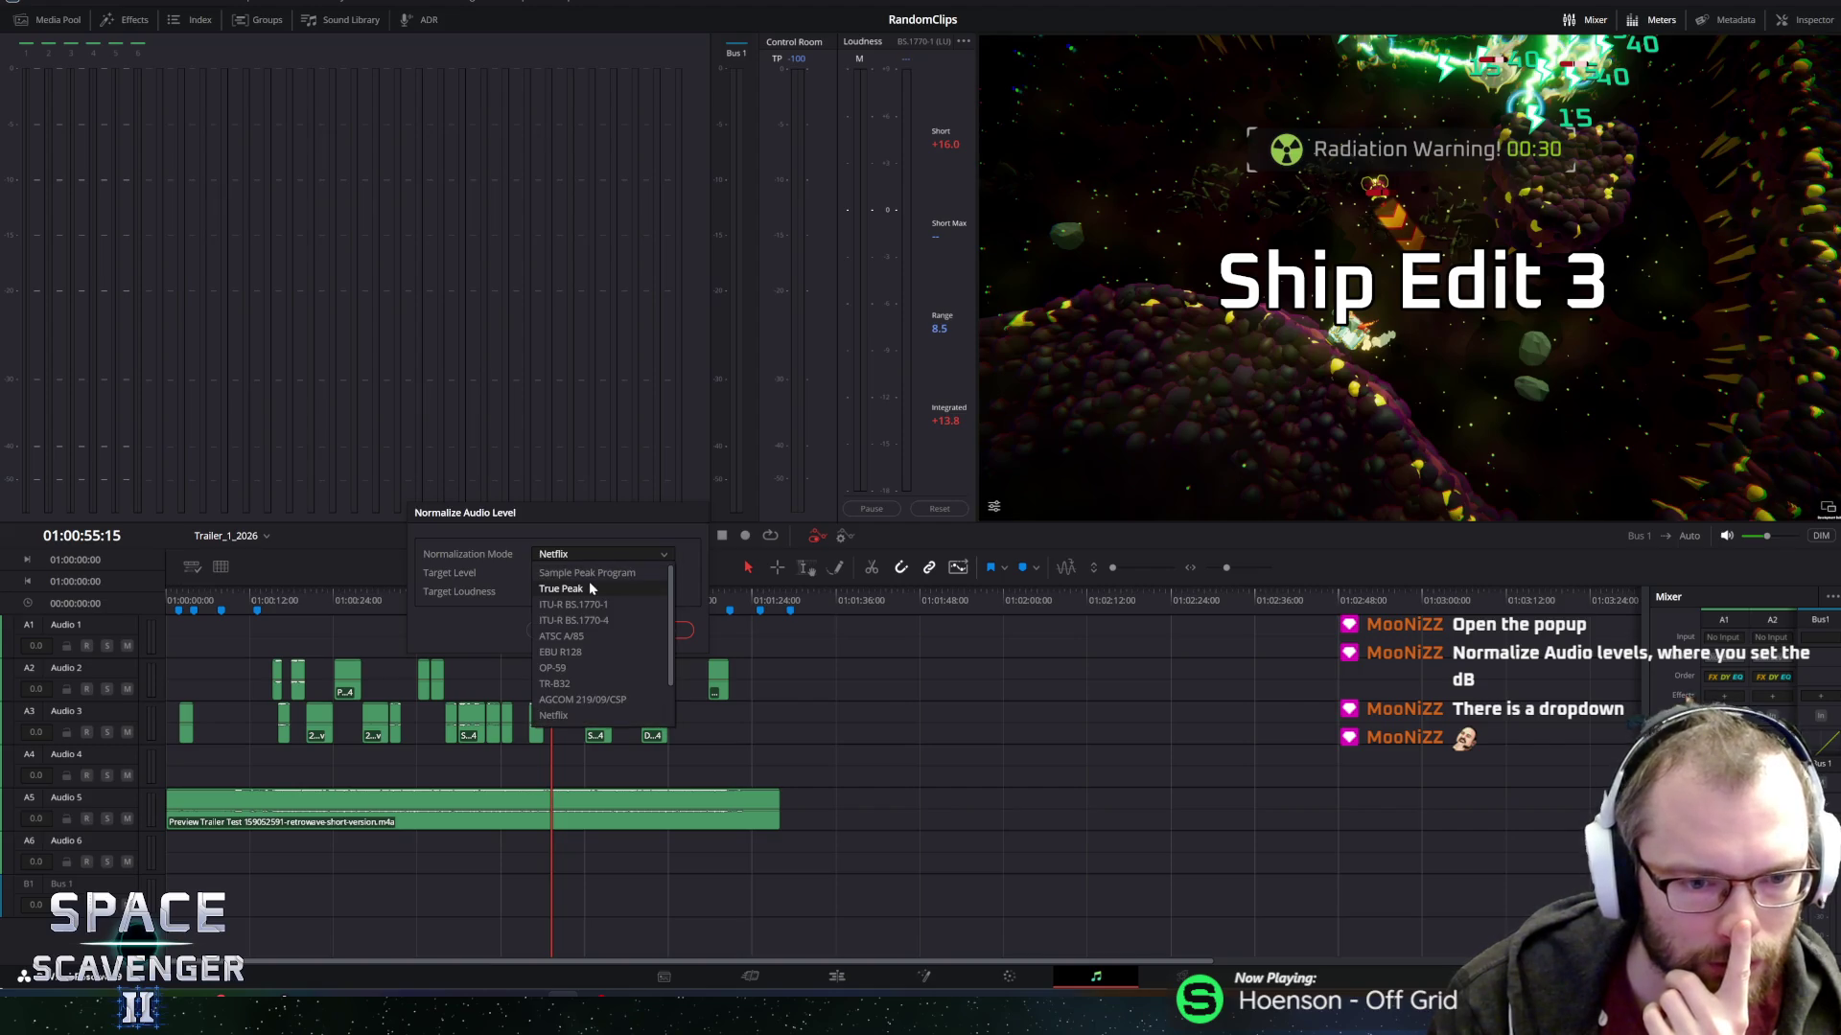
{"action": "left_click", "coordinate": [589, 578]}
{"action": "left_click", "coordinate": [594, 563]}
{"action": "left_click", "coordinate": [594, 563]}
{"action": "left_click", "coordinate": [594, 563]}
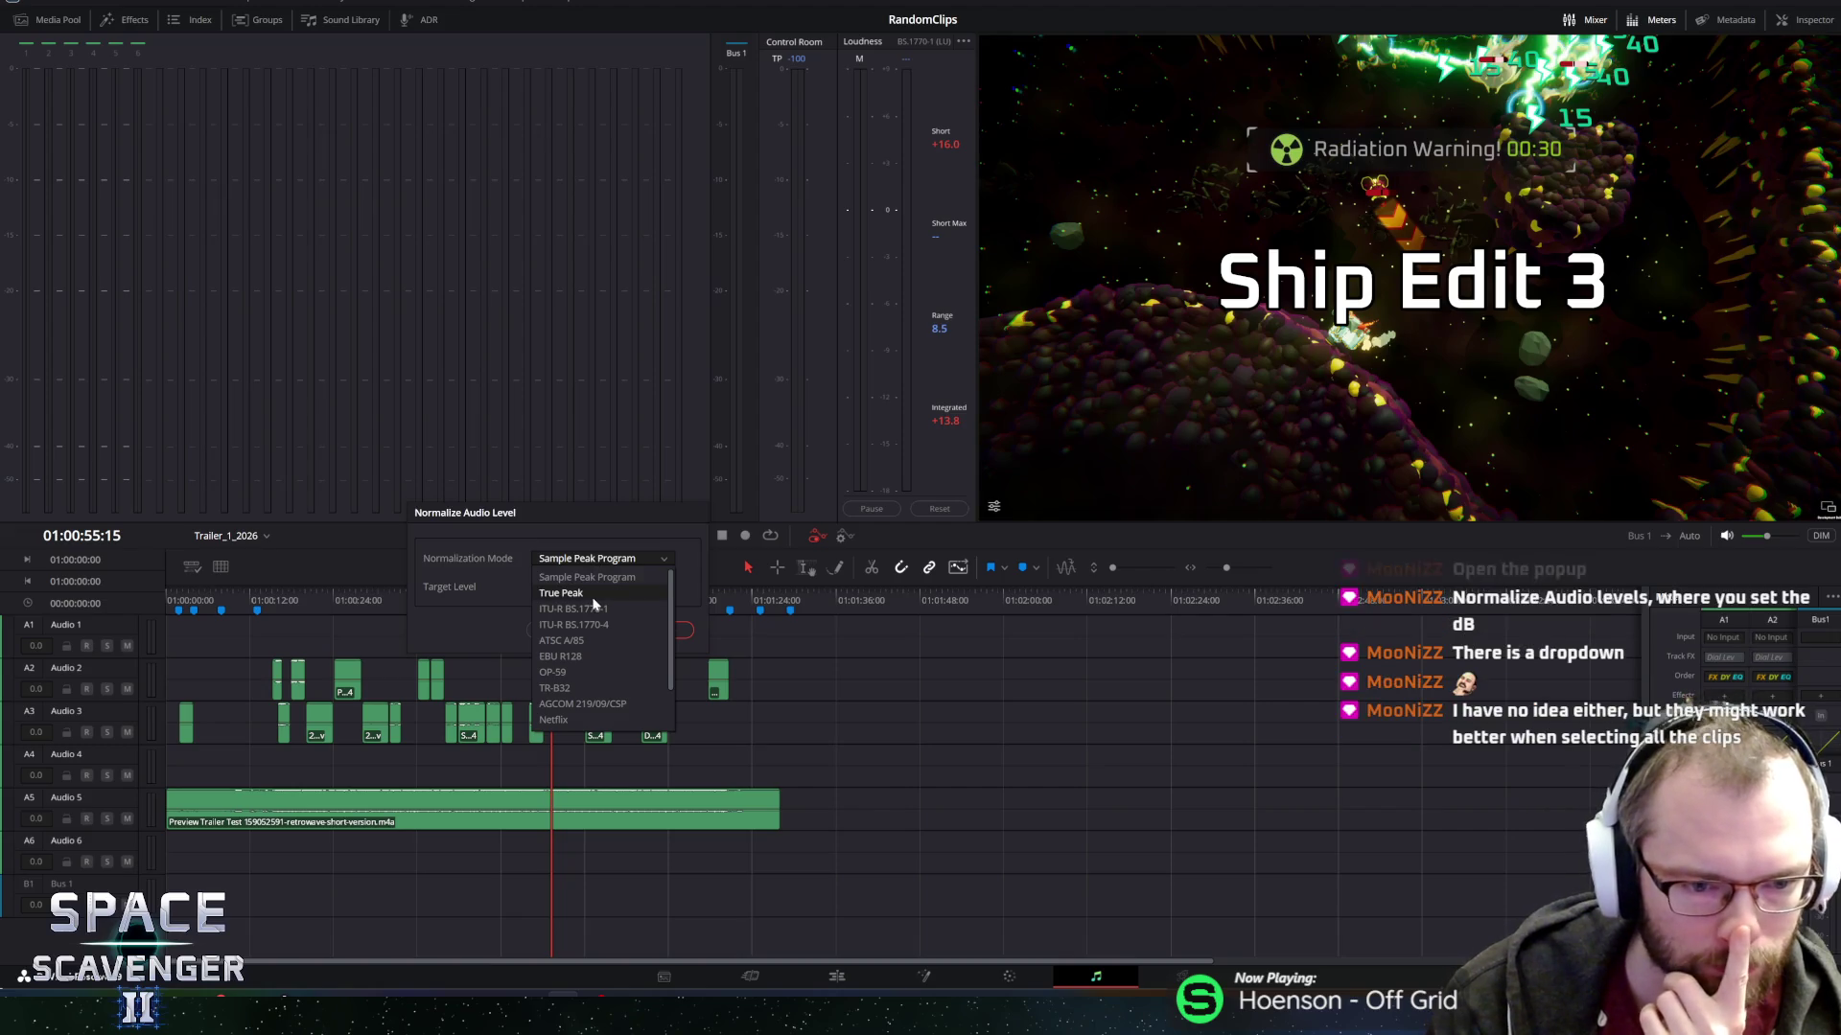
{"action": "left_click", "coordinate": [594, 558]}
{"action": "left_click", "coordinate": [601, 629]}
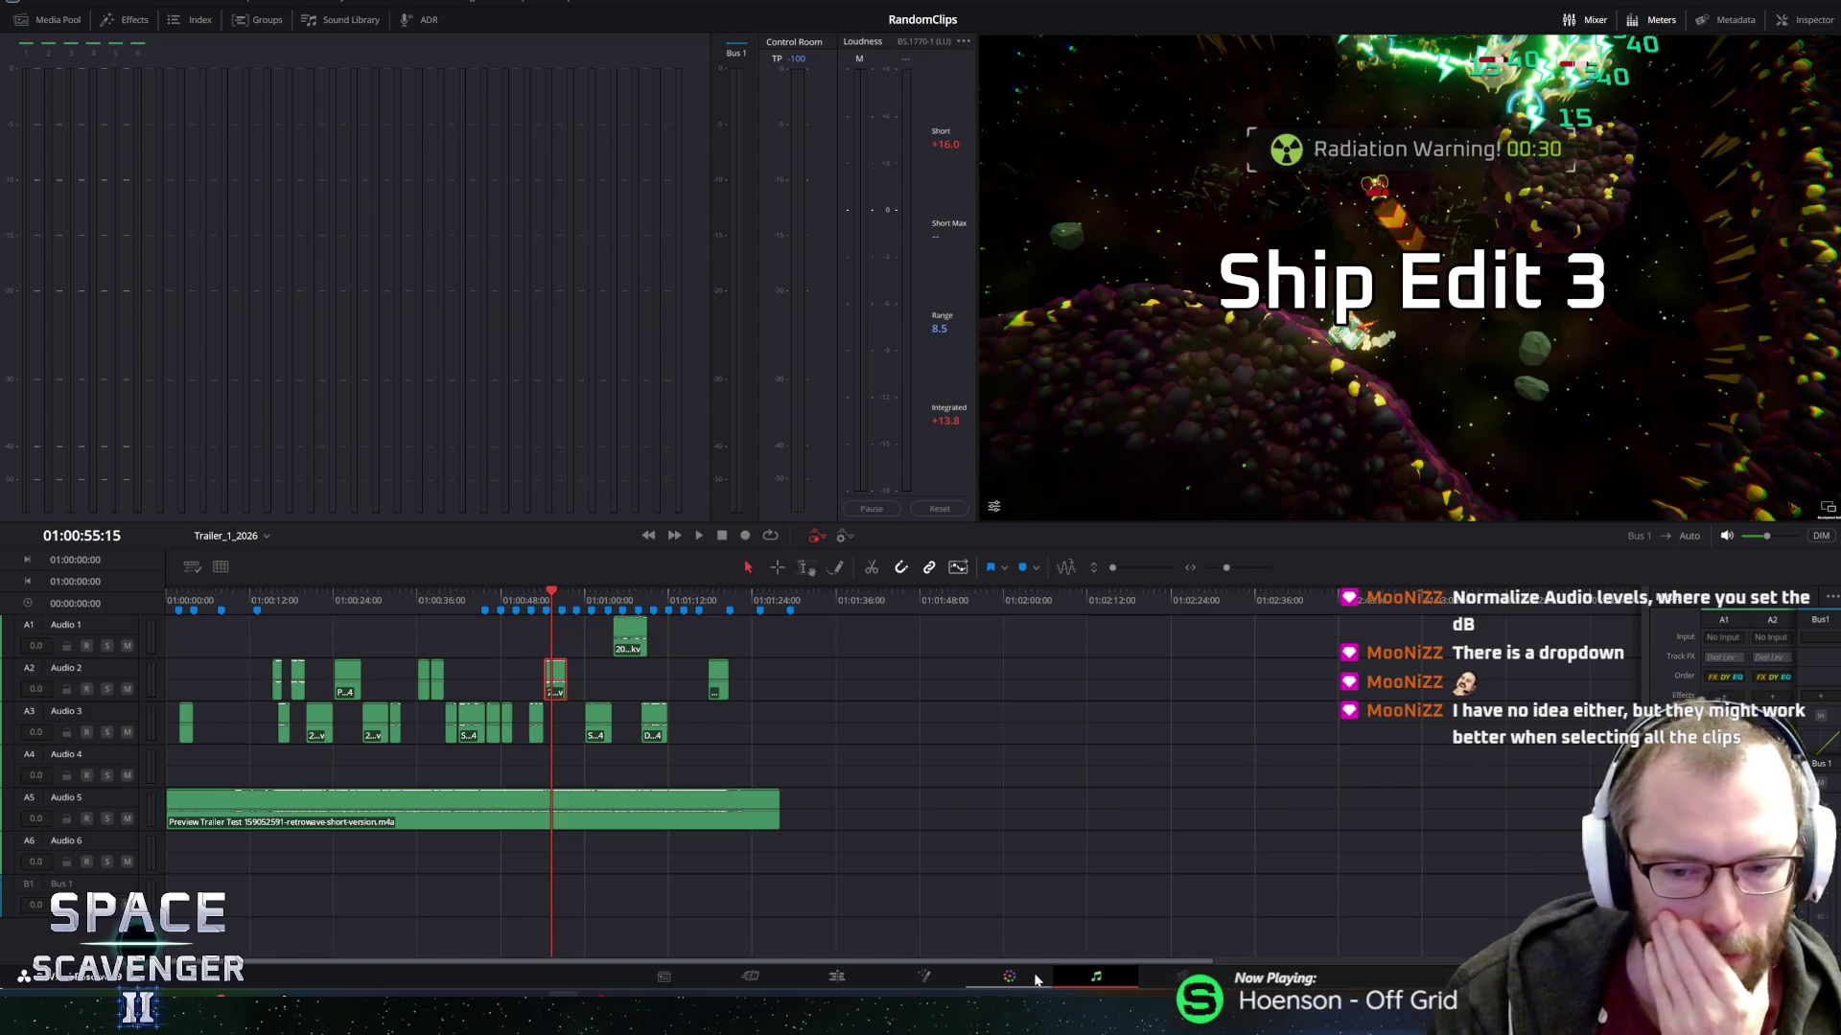
Back on the Edit page, play from marker 9 and stop at 01:01:08:00.
{"action": "left_click", "coordinate": [836, 976]}
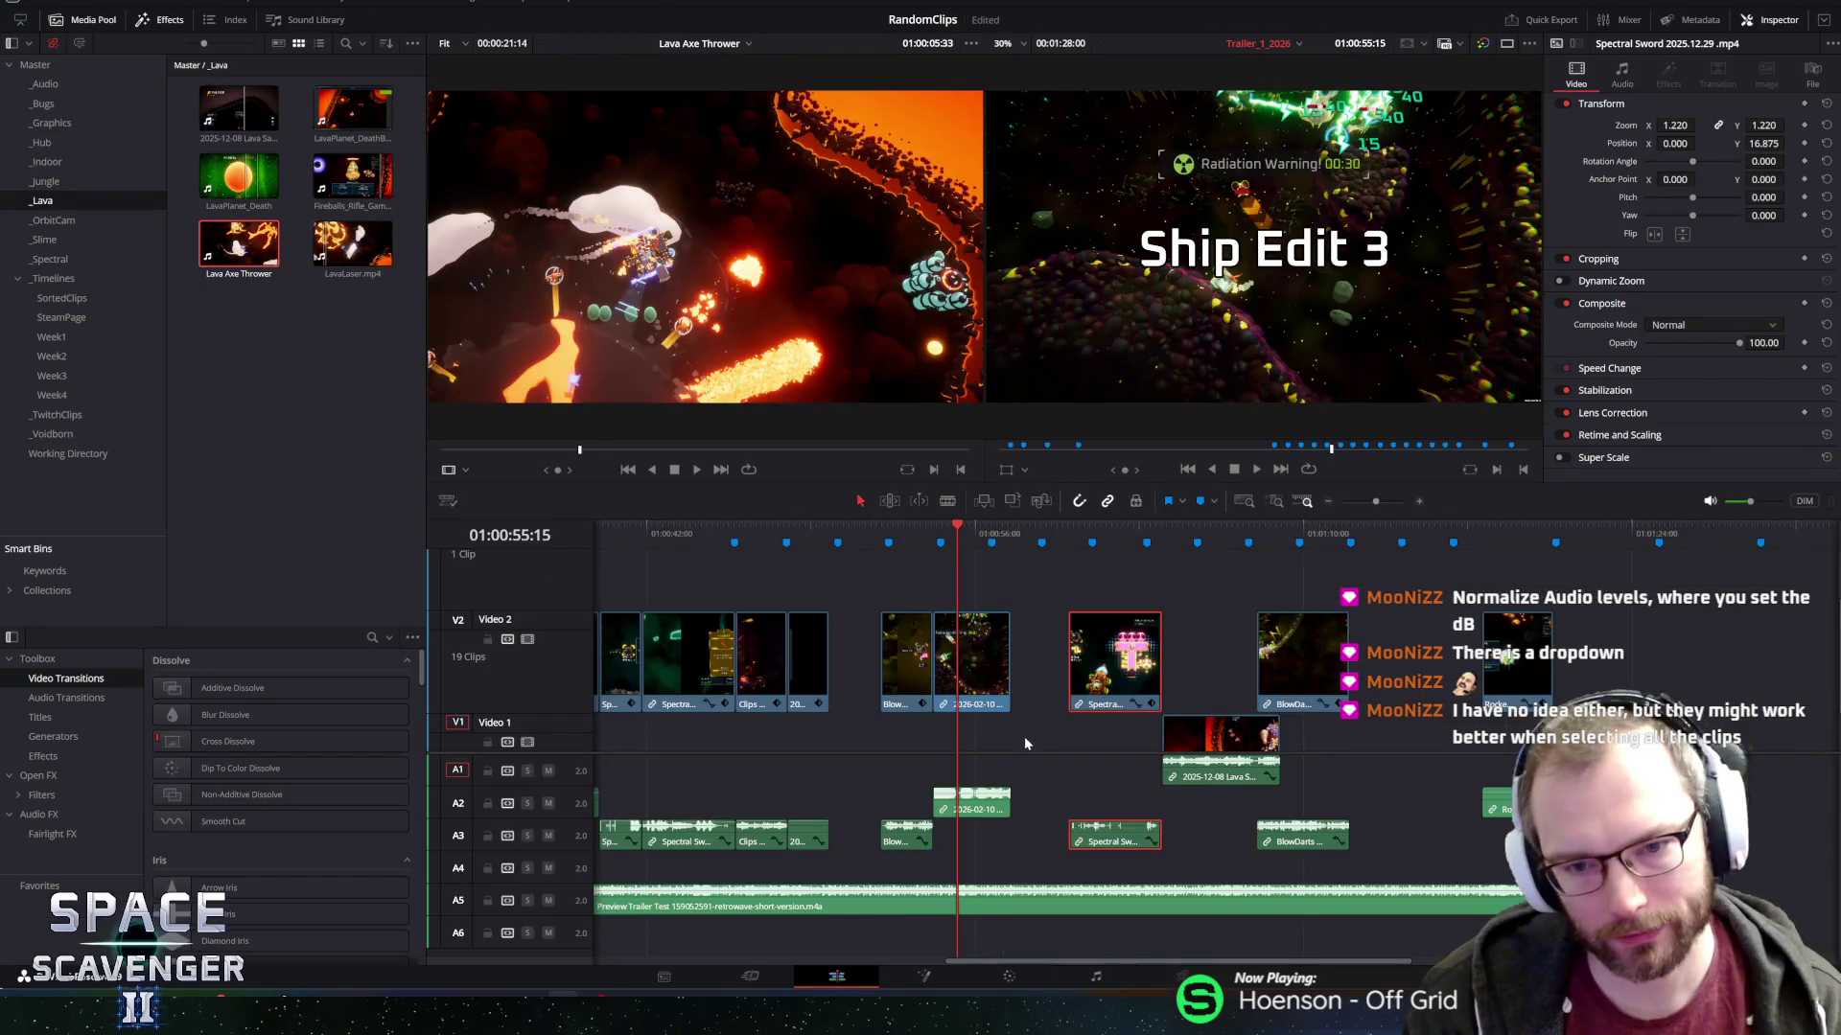
{"action": "scroll", "coordinate": [1024, 736], "scroll_direction": "down", "scroll_amount": 3}
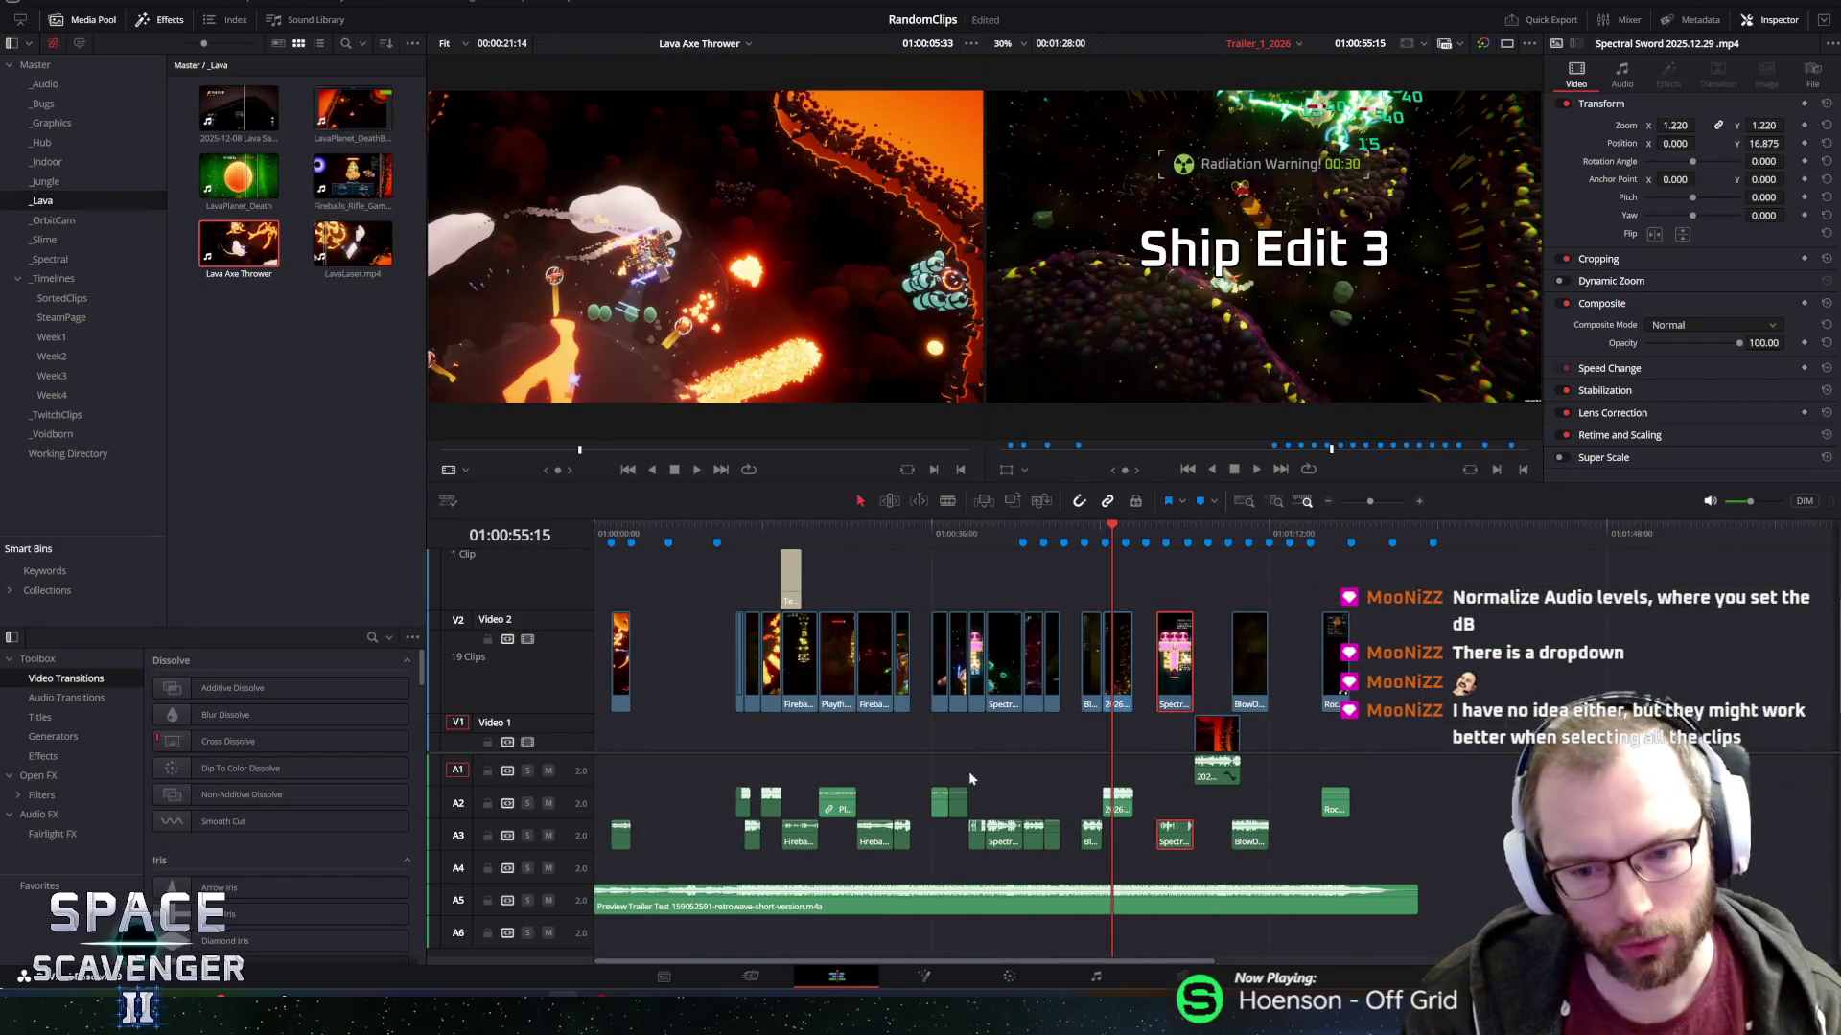
{"action": "left_click", "coordinate": [1189, 526]}
{"action": "key", "text": "space"}
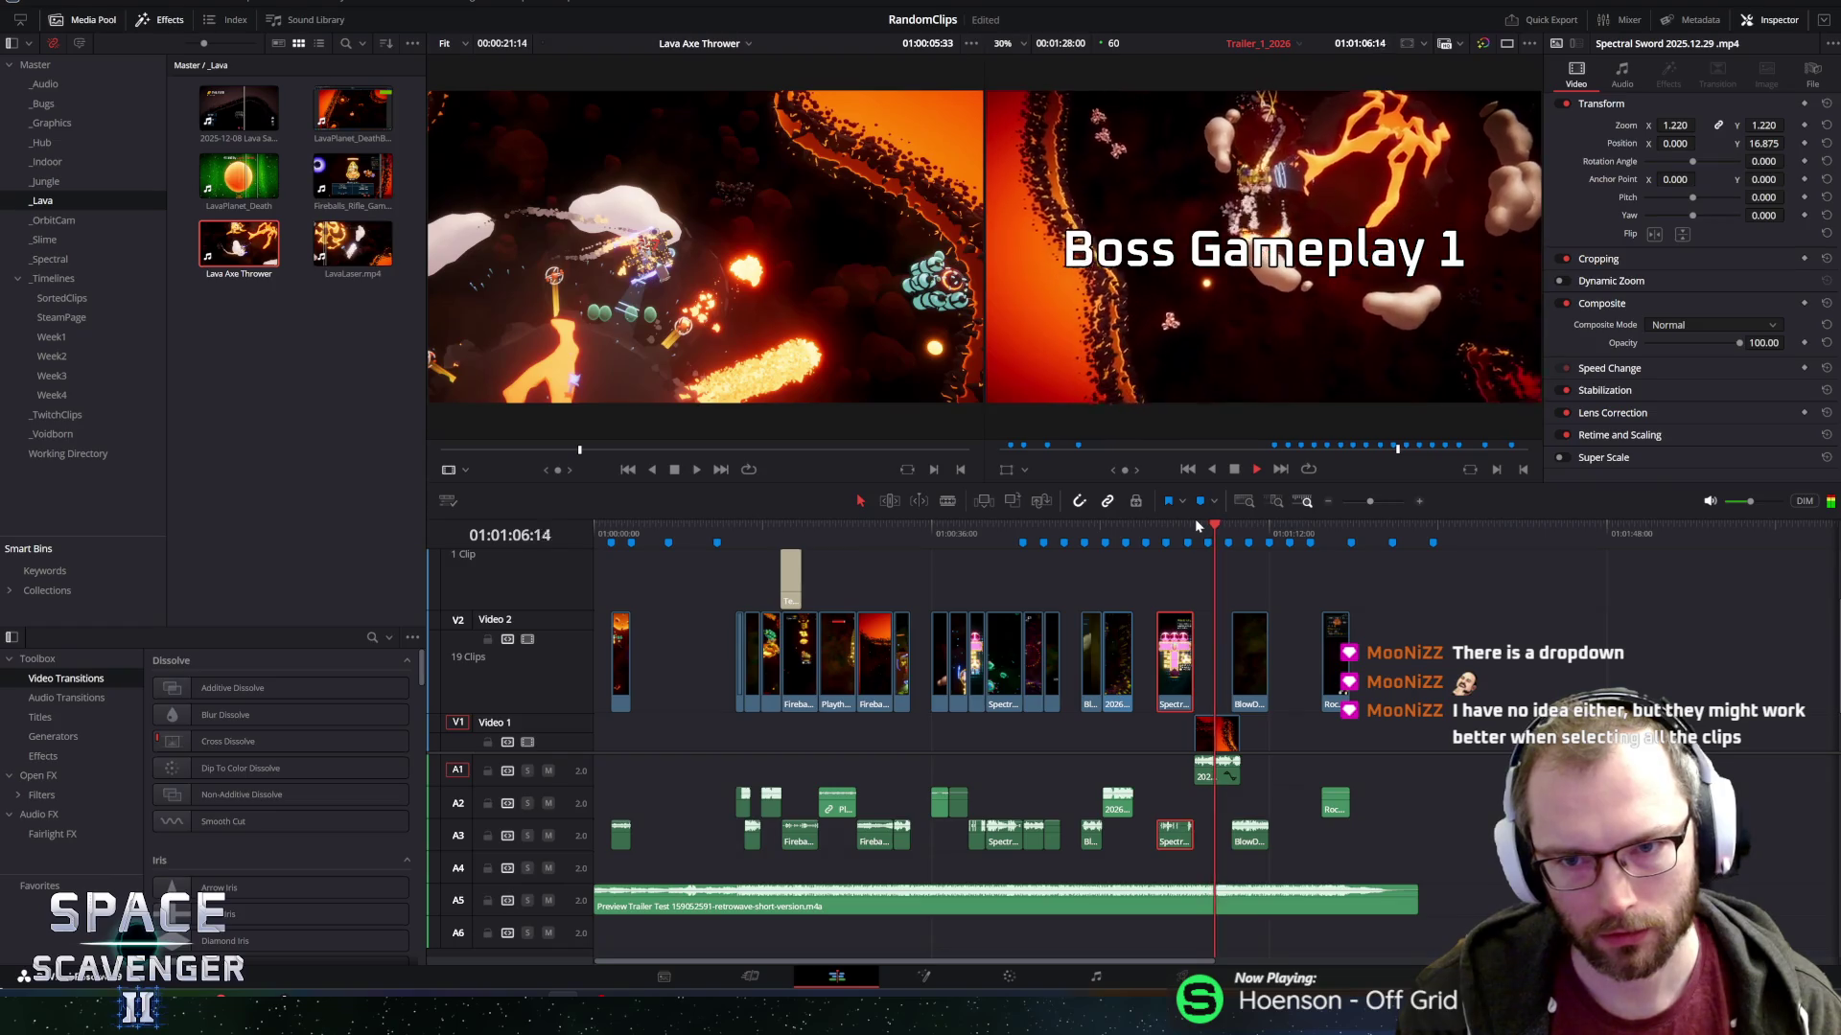
{"action": "key", "text": "space"}
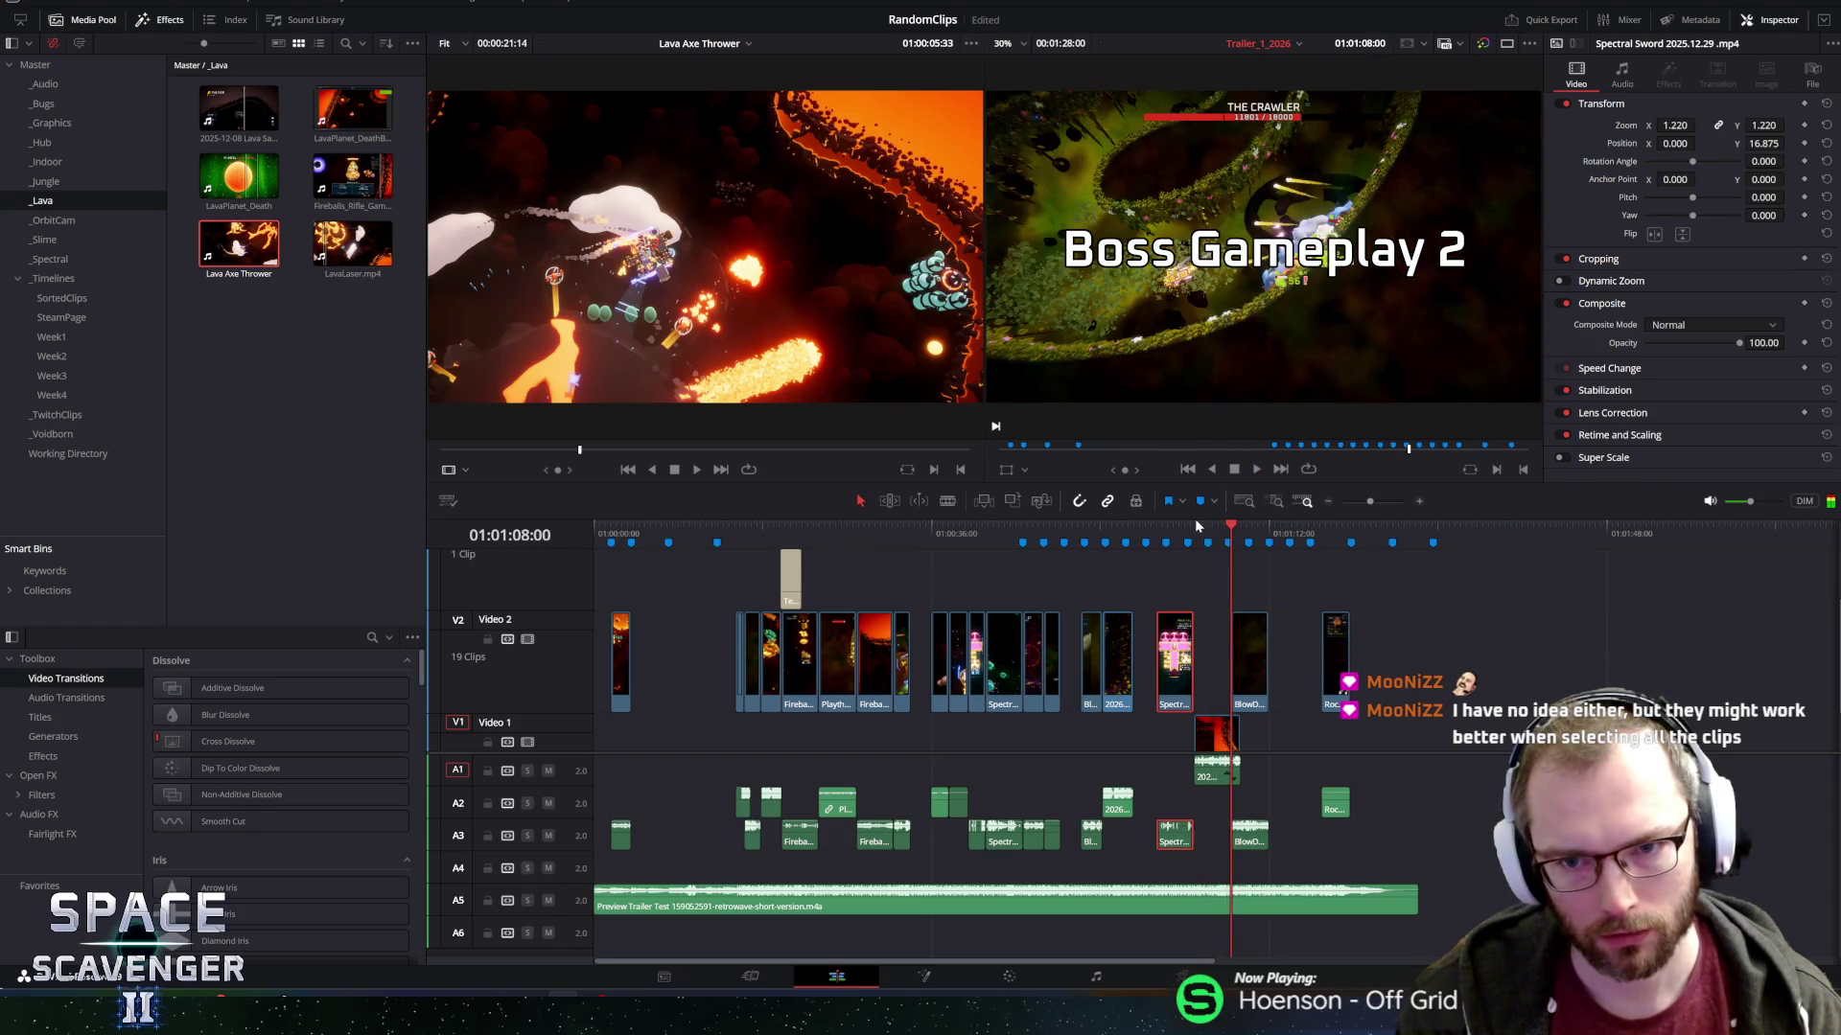
Trim the Lava Saws clip to end at the playhead and move it up onto Video 2.
{"action": "scroll", "coordinate": [1482, 601], "scroll_direction": "up", "scroll_amount": 2}
{"action": "scroll", "coordinate": [1424, 620], "scroll_direction": "up", "scroll_amount": 3}
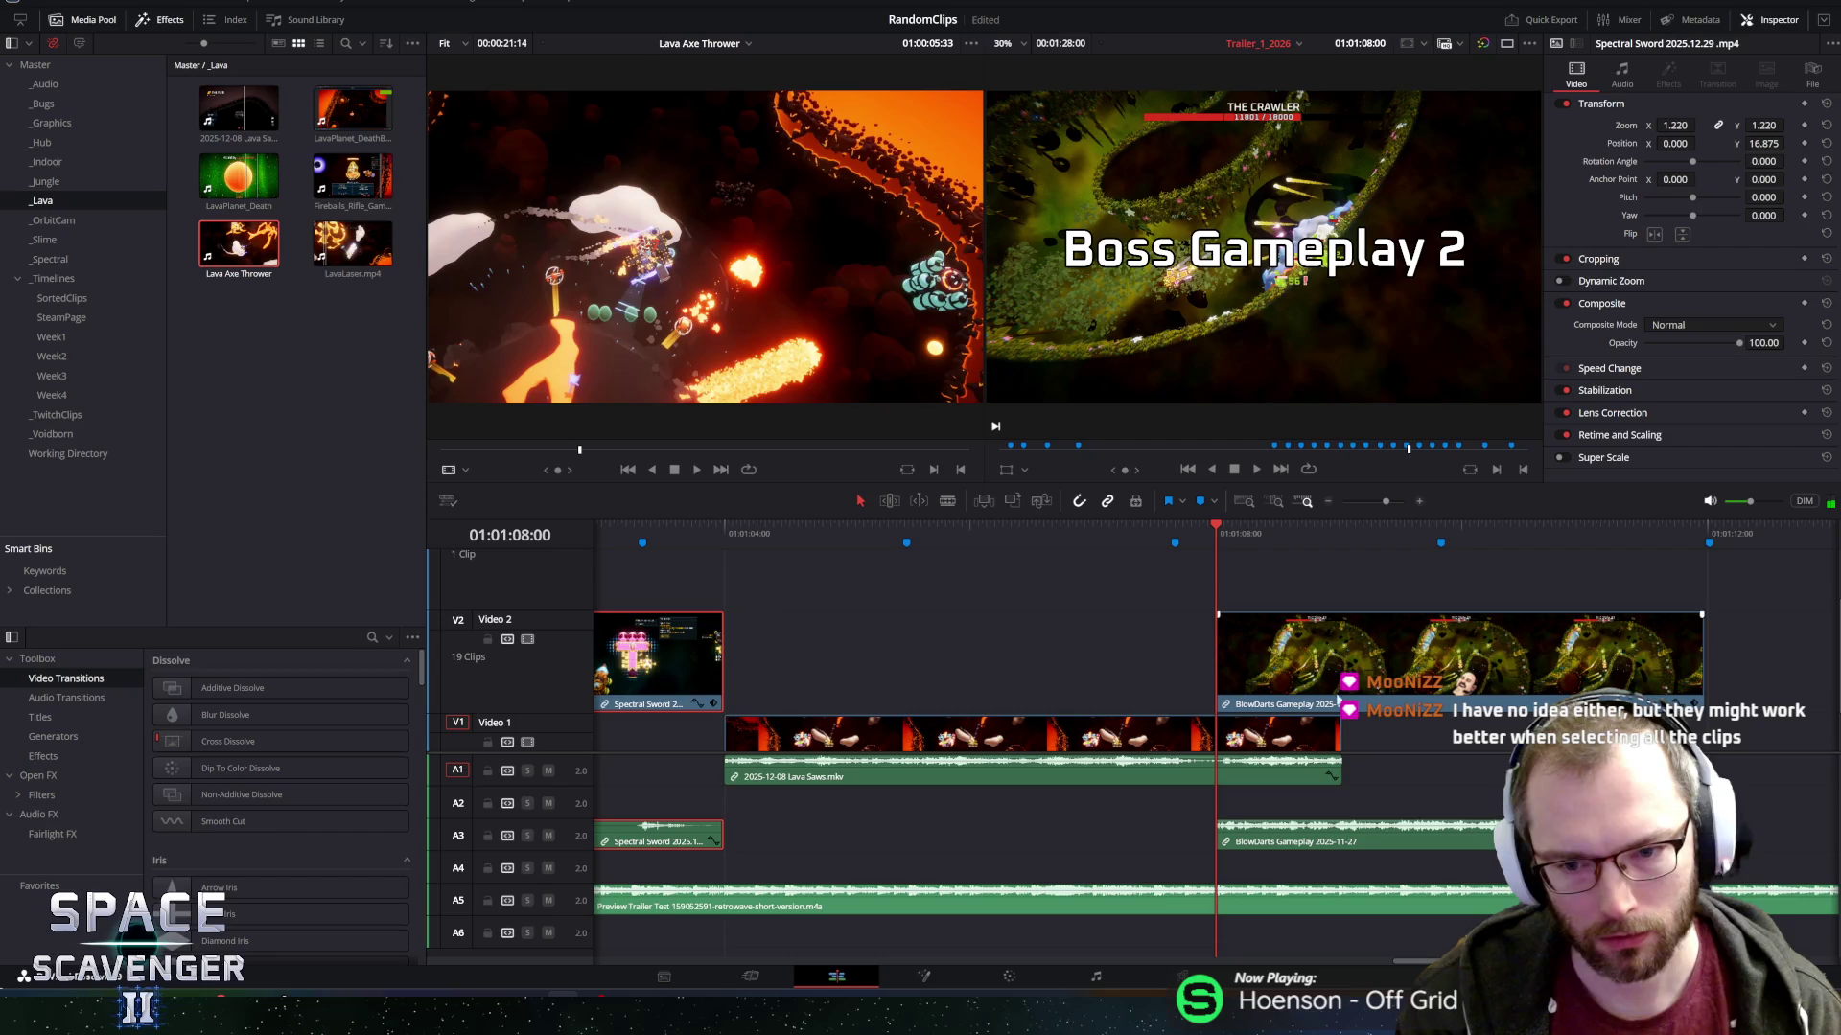
{"action": "left_click", "coordinate": [1339, 738]}
{"action": "left_click_drag", "start_coordinate": [1338, 738], "coordinate": [1215, 747]}
{"action": "left_click_drag", "start_coordinate": [1029, 735], "coordinate": [1028, 680]}
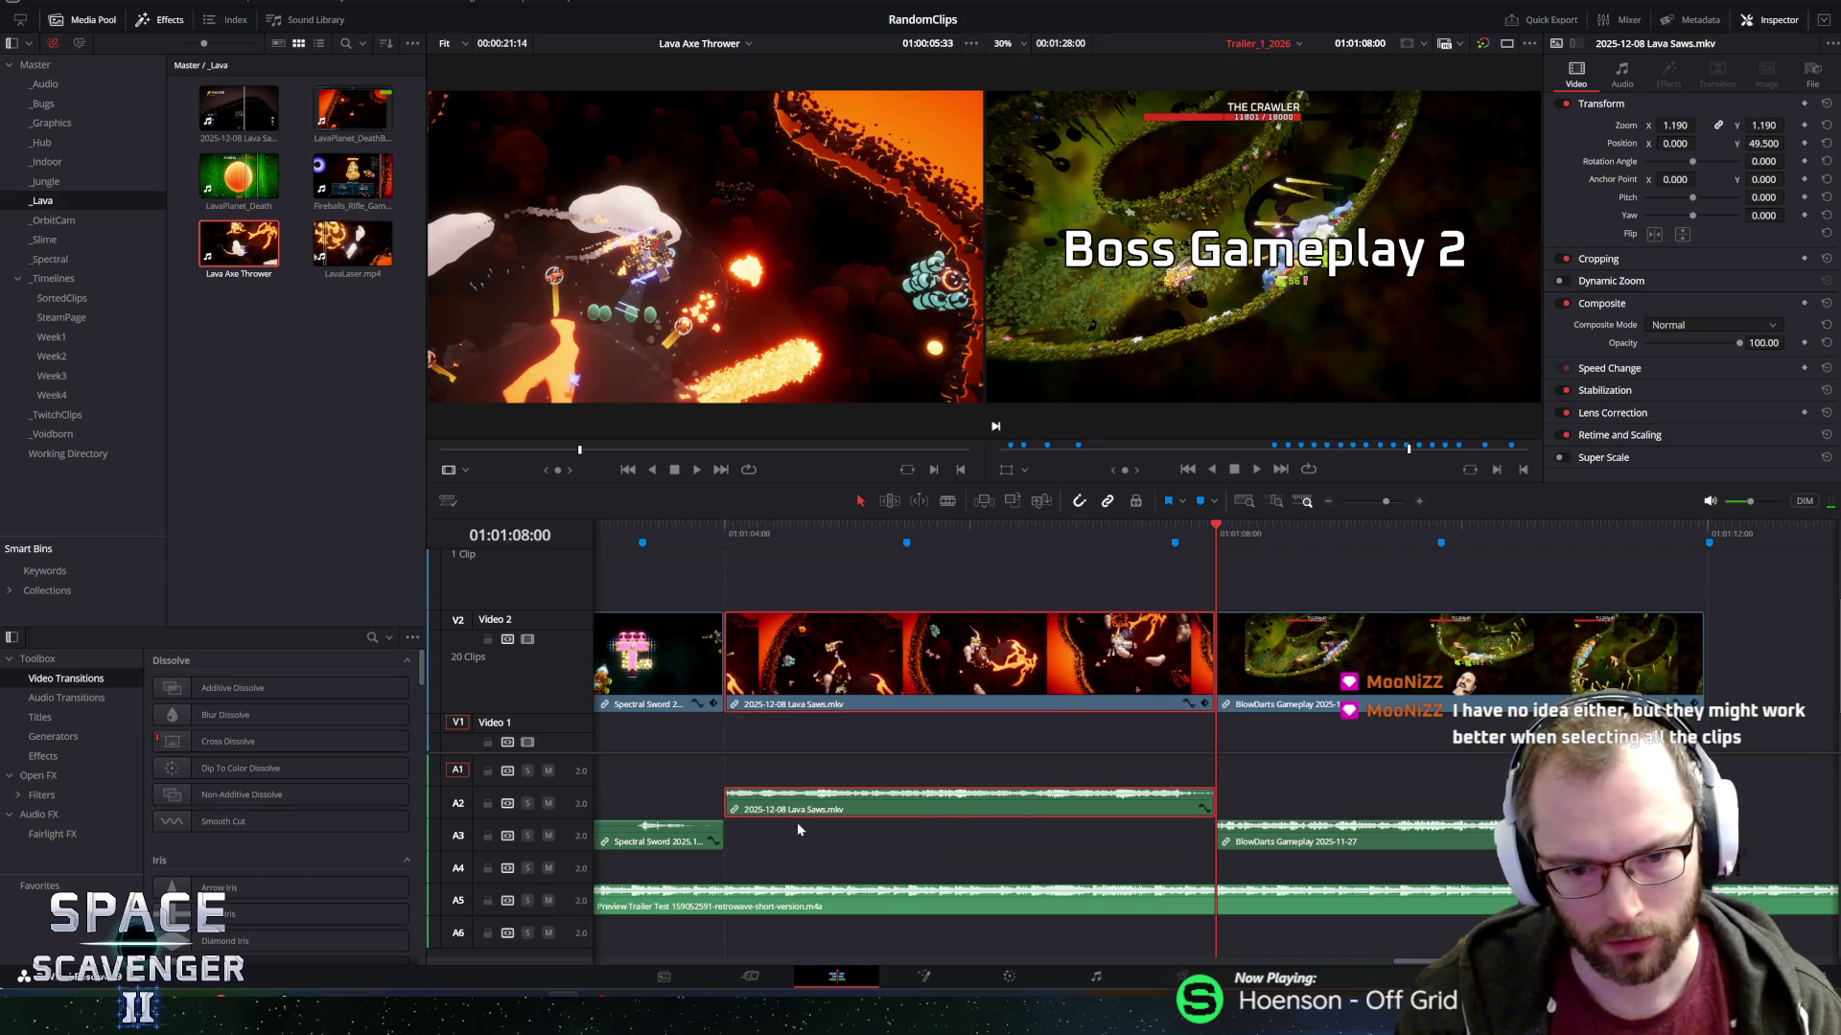
Zoom the timeline out and return the playhead to the start.
{"action": "key", "text": "ctrl+minus"}
{"action": "key", "text": "ctrl+minus"}
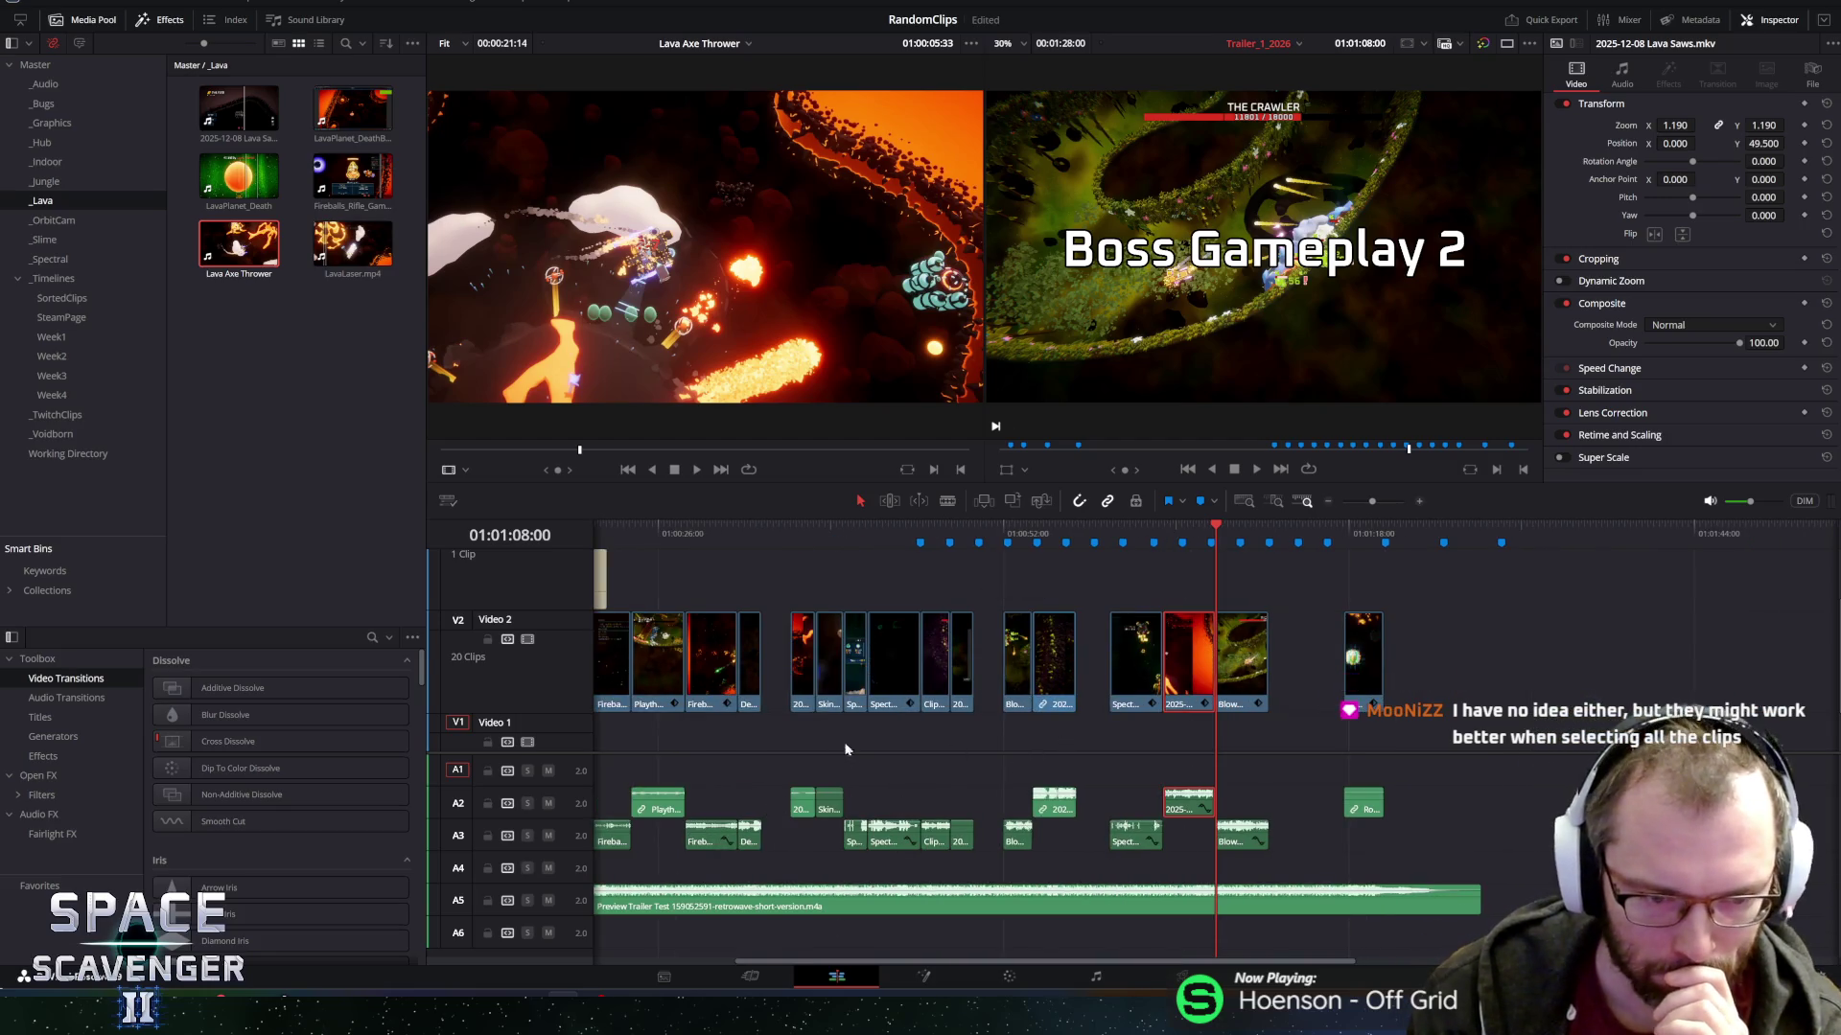
{"action": "scroll", "coordinate": [860, 726], "scroll_direction": "down", "scroll_amount": 2}
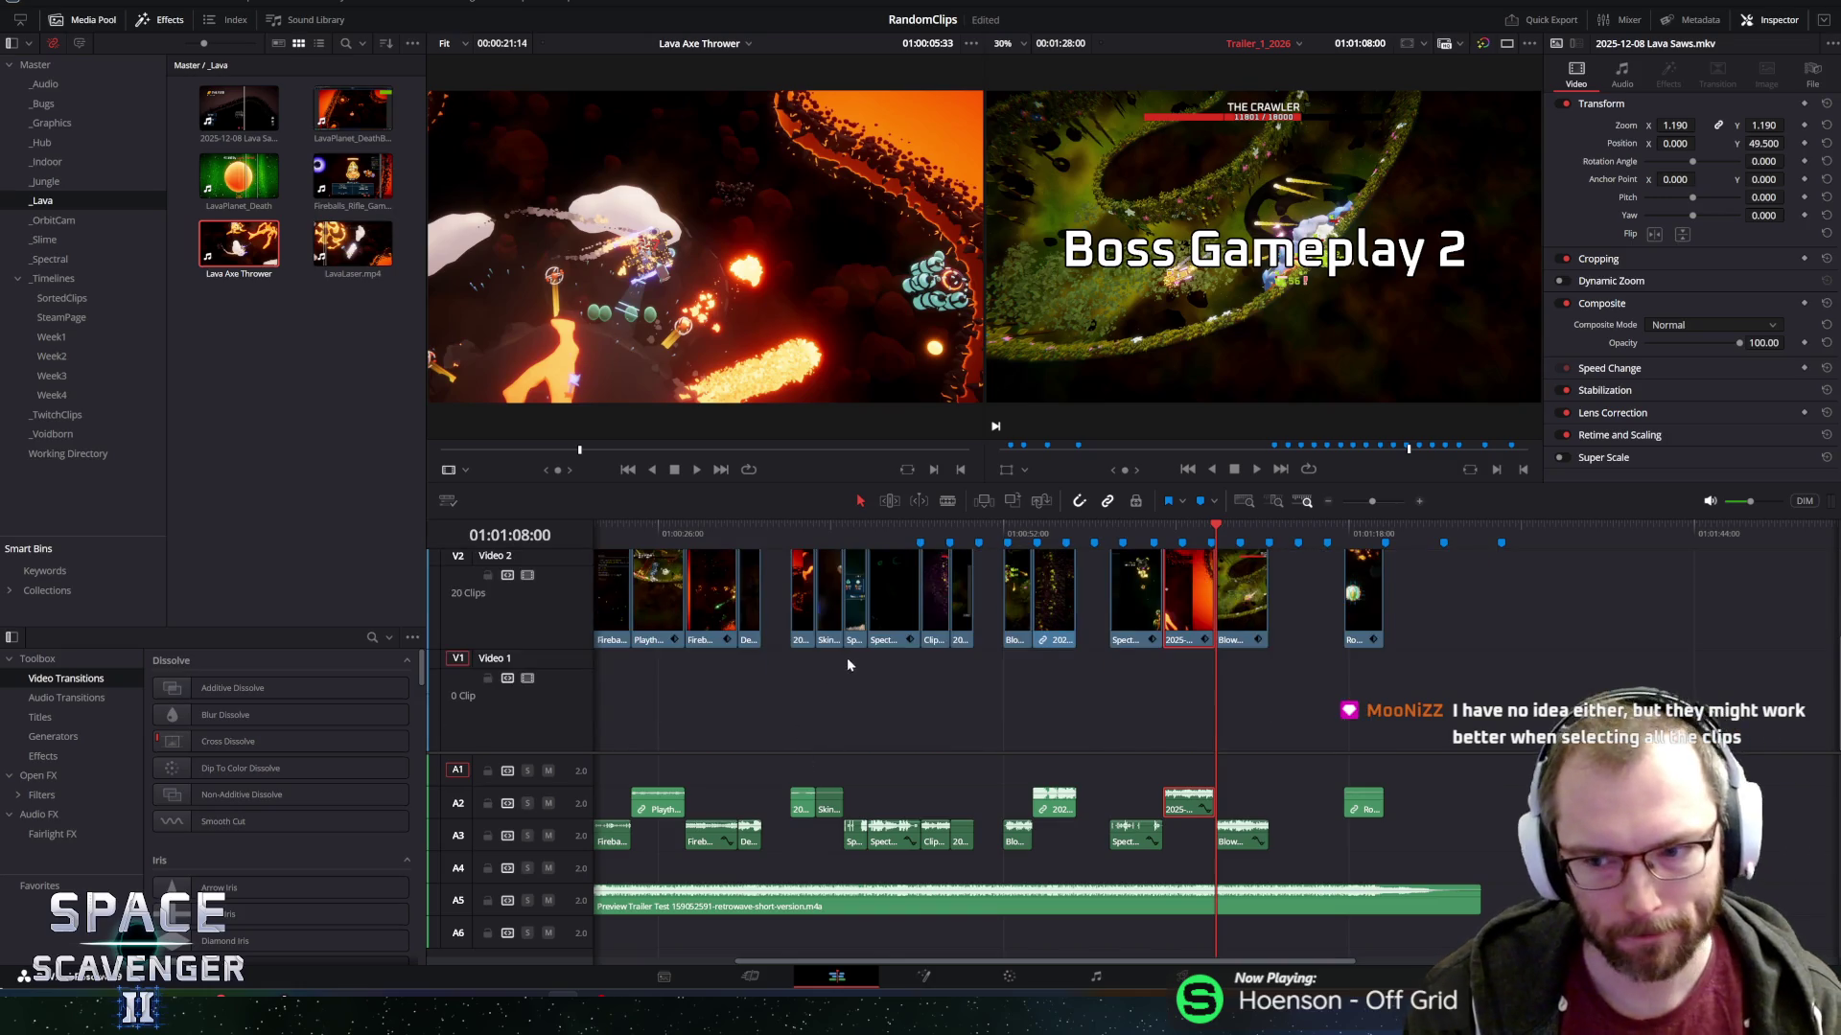
{"action": "scroll", "coordinate": [928, 631], "scroll_direction": "up", "scroll_amount": 1}
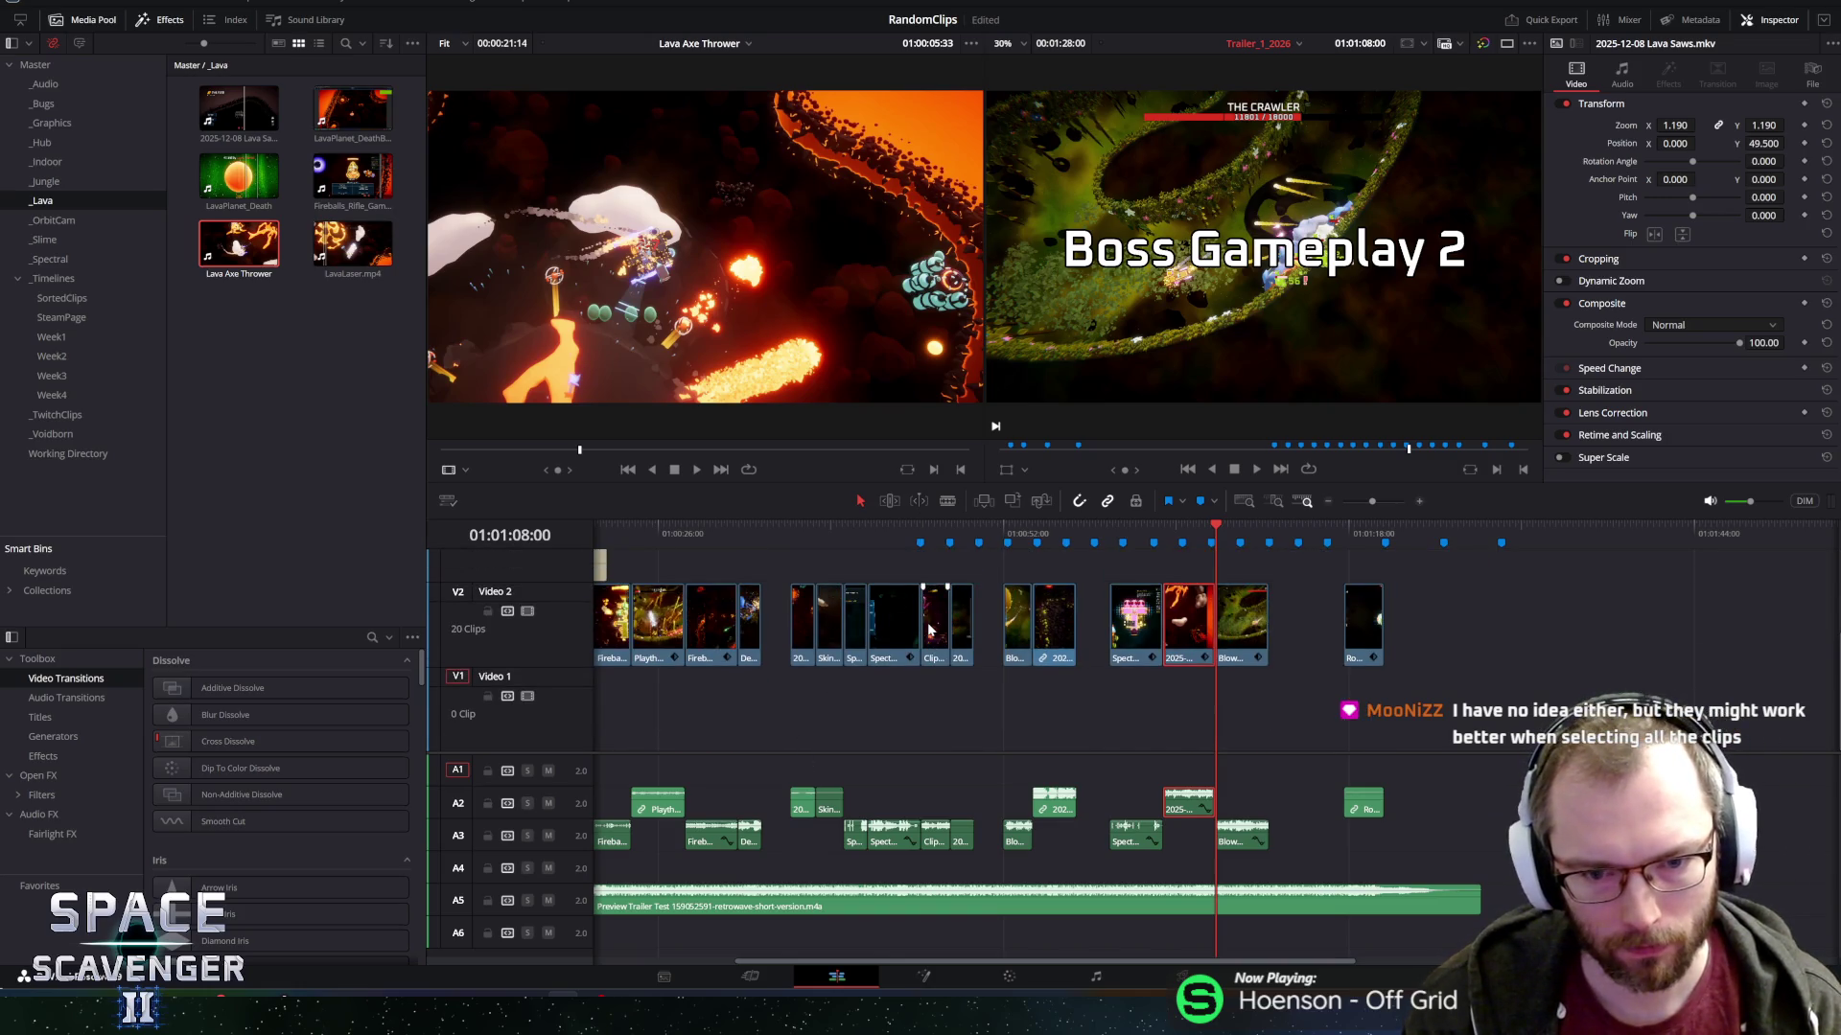
{"action": "scroll", "coordinate": [863, 630], "scroll_direction": "up", "scroll_amount": 1}
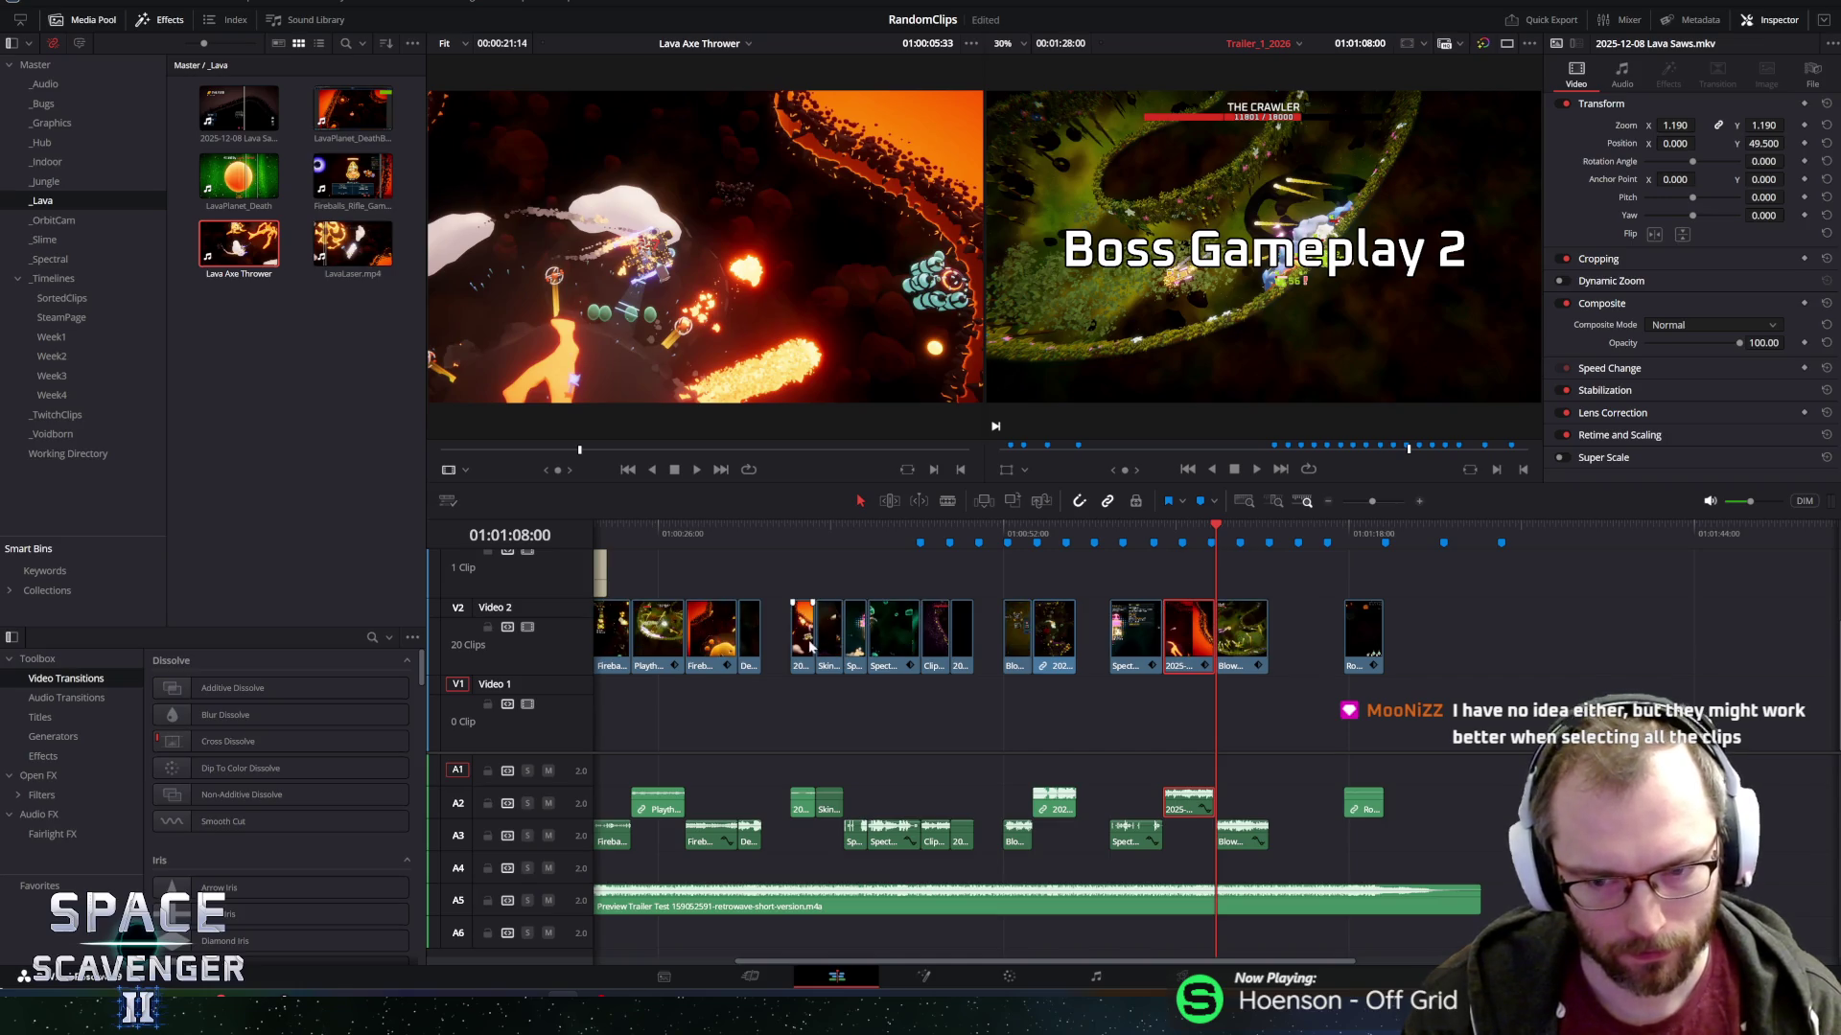
{"action": "key", "text": "Home"}
{"action": "key", "text": "ctrl+minus"}
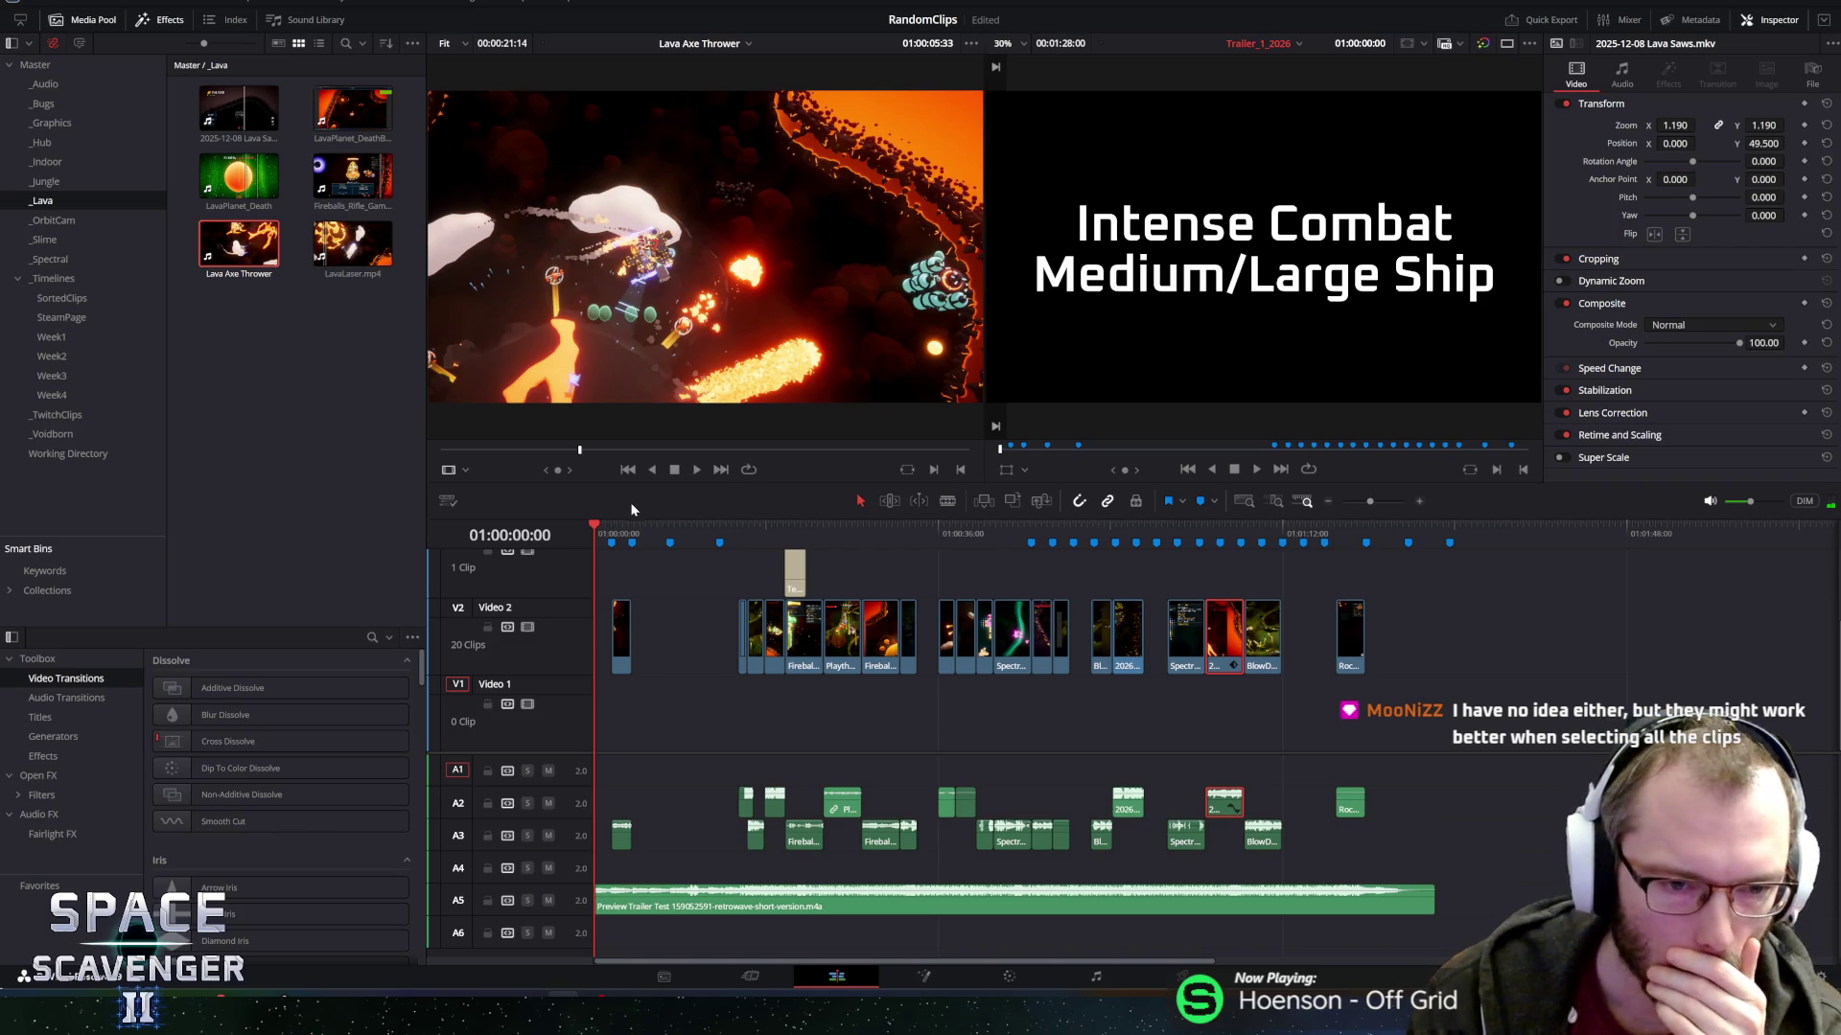
Preview the LavaLaser and 2025-12-08 Lava Saws clips by scrubbing through them.
{"action": "left_click", "coordinate": [347, 261]}
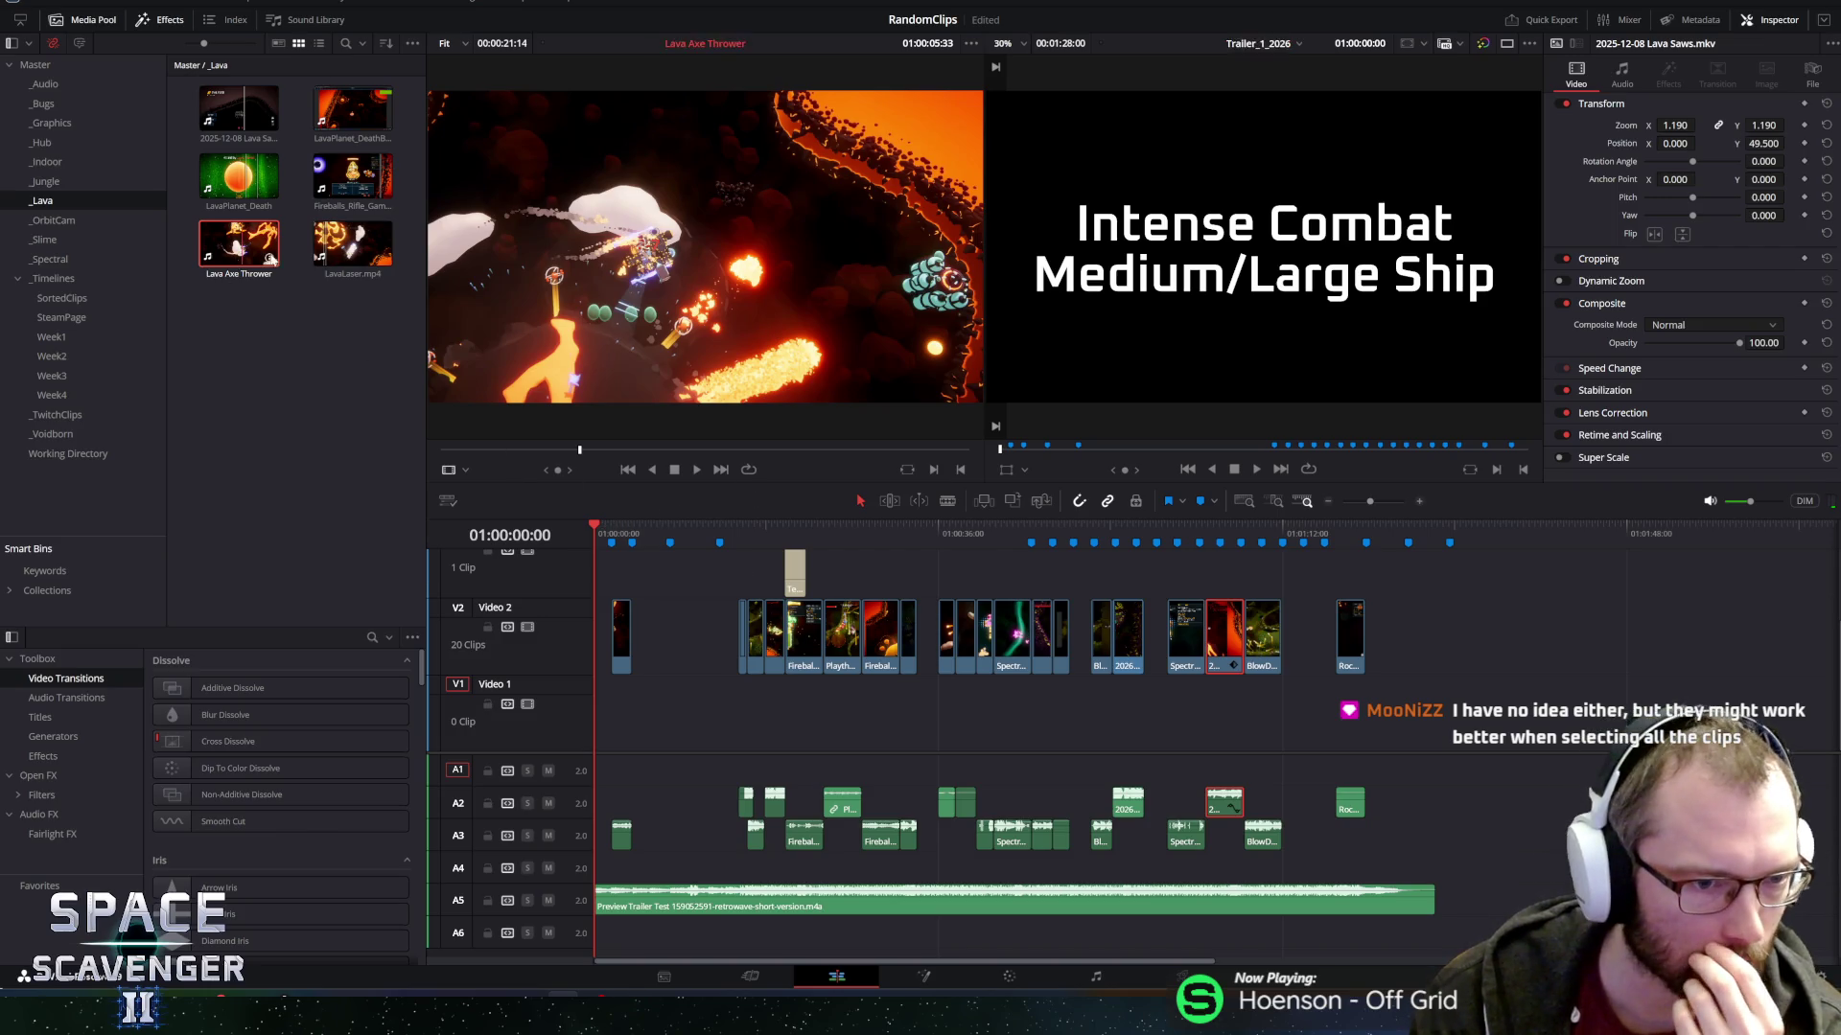
{"action": "left_click", "coordinate": [341, 244]}
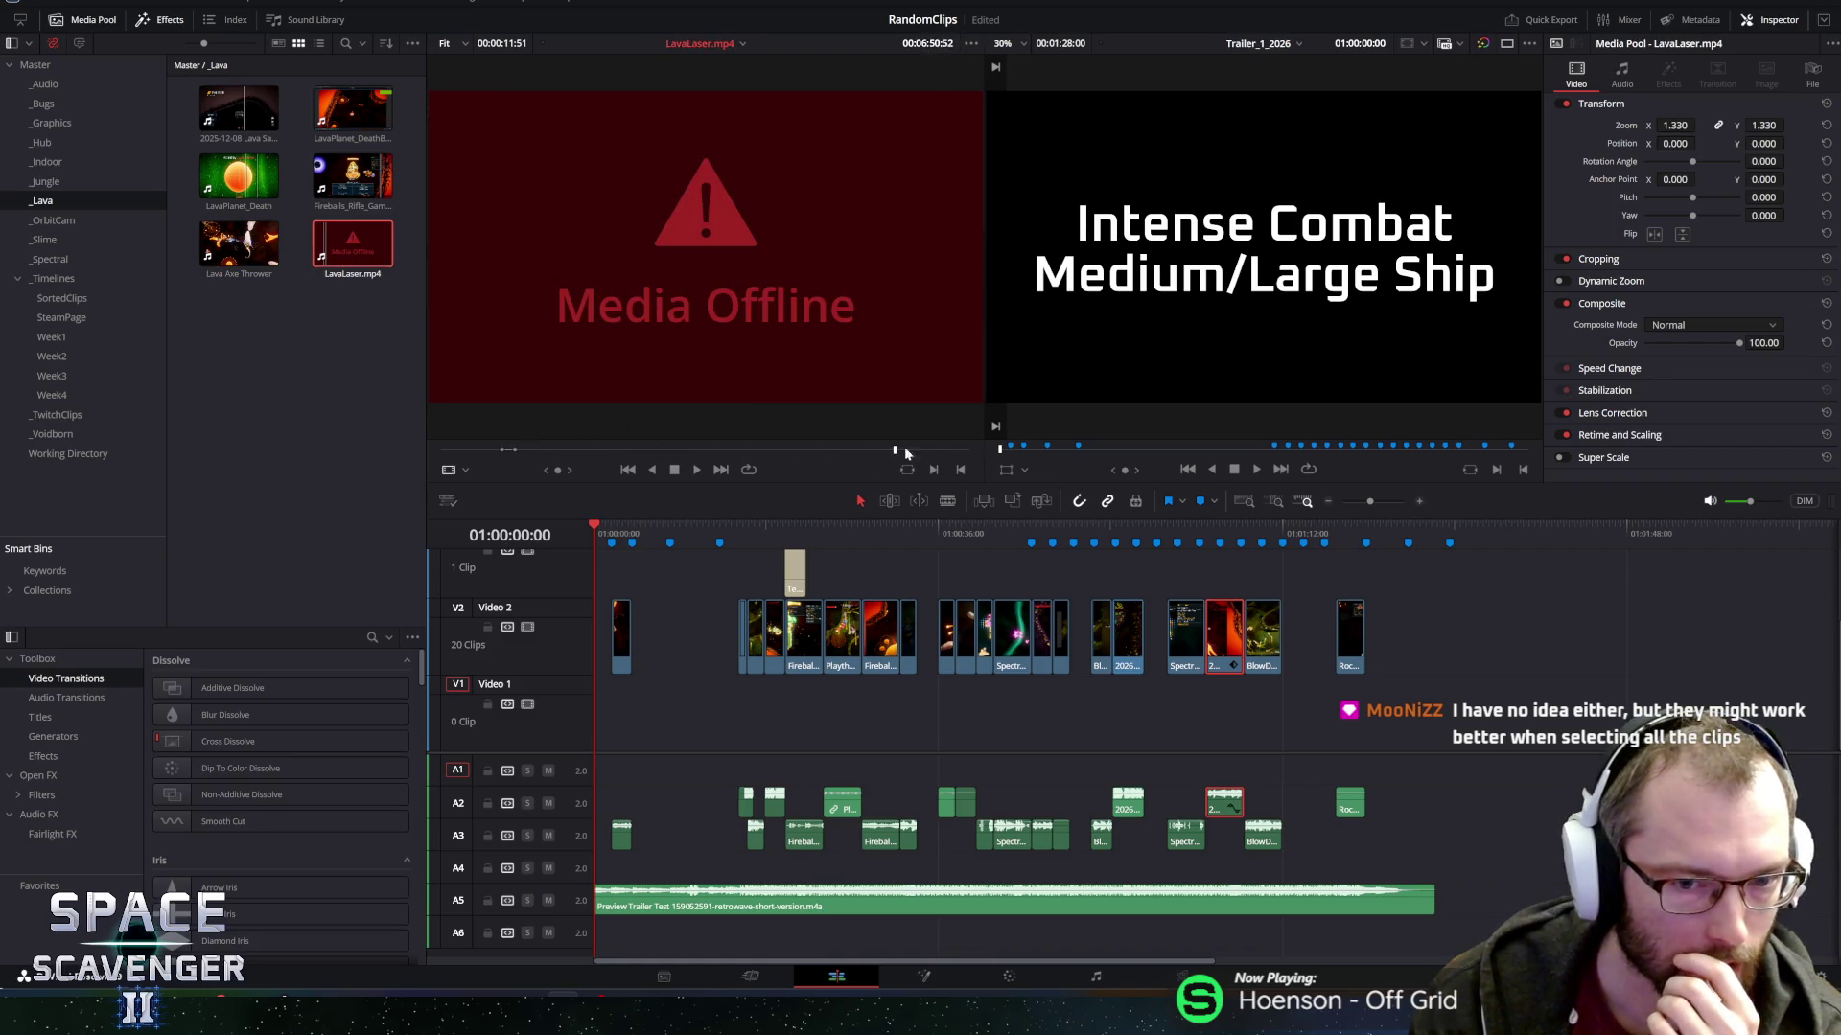
{"action": "left_click_drag", "start_coordinate": [905, 447], "coordinate": [461, 446]}
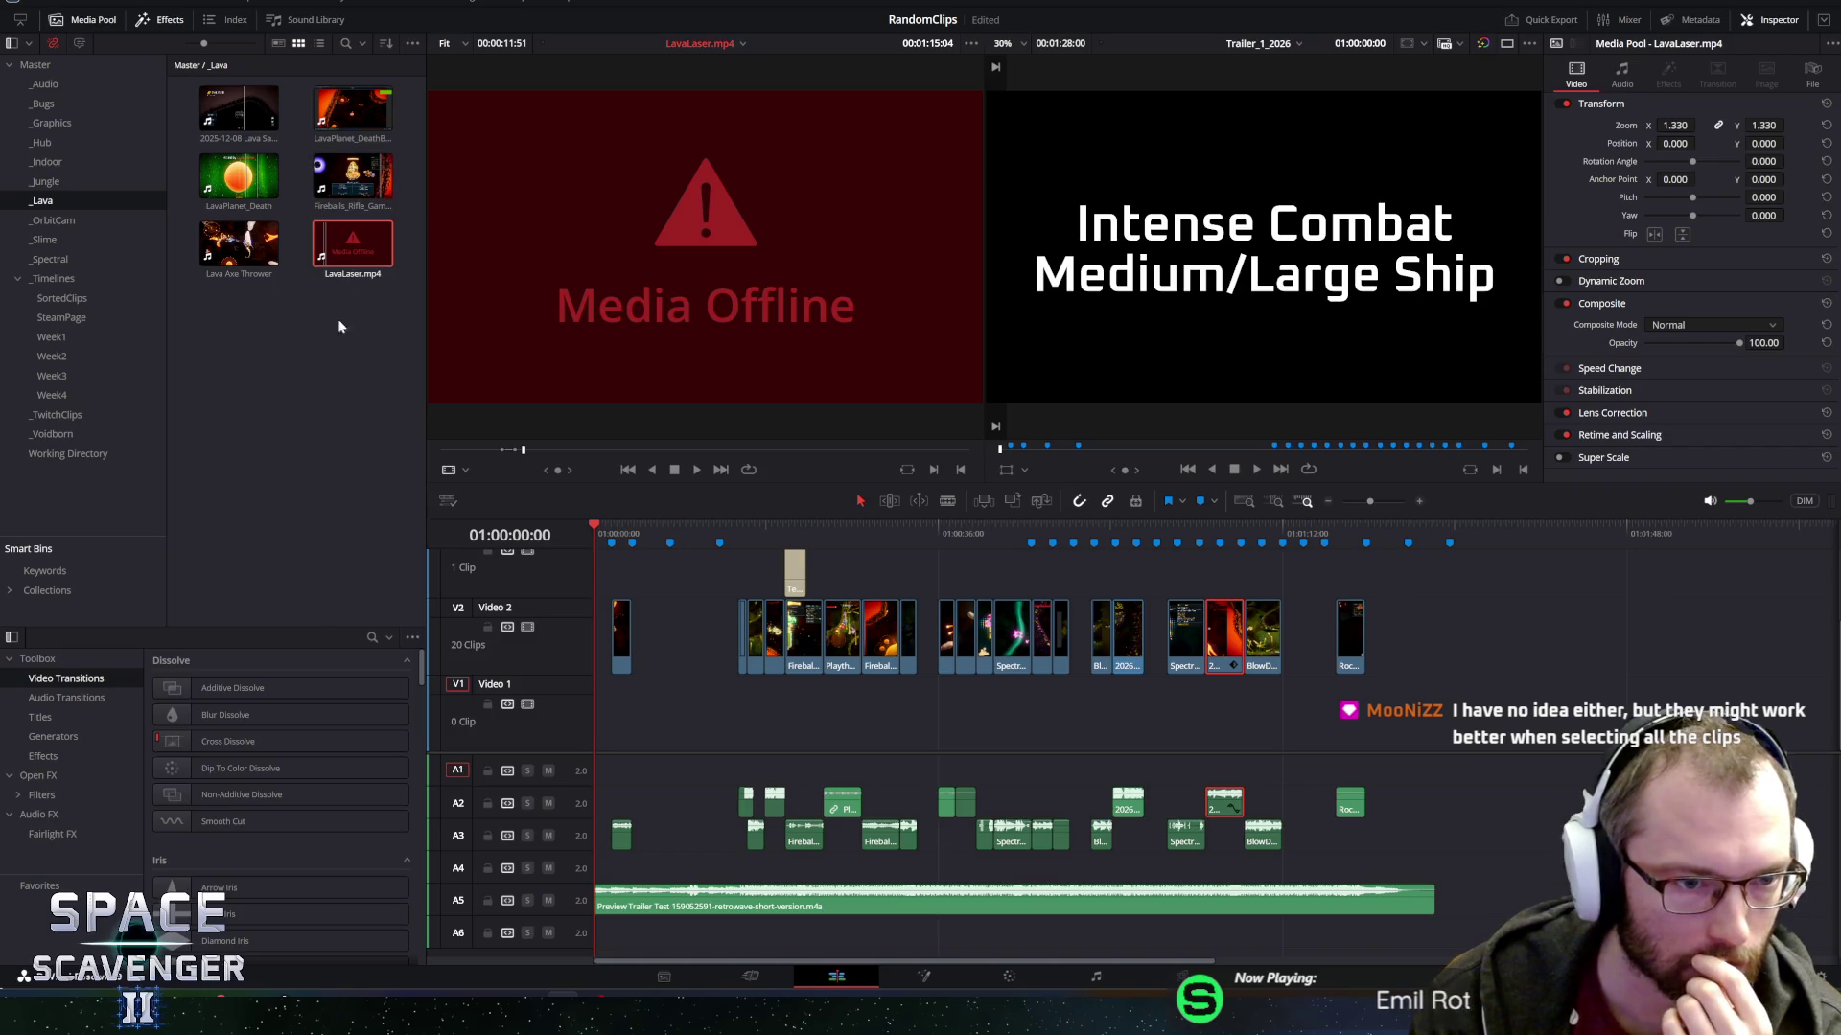
{"action": "left_click", "coordinate": [238, 108]}
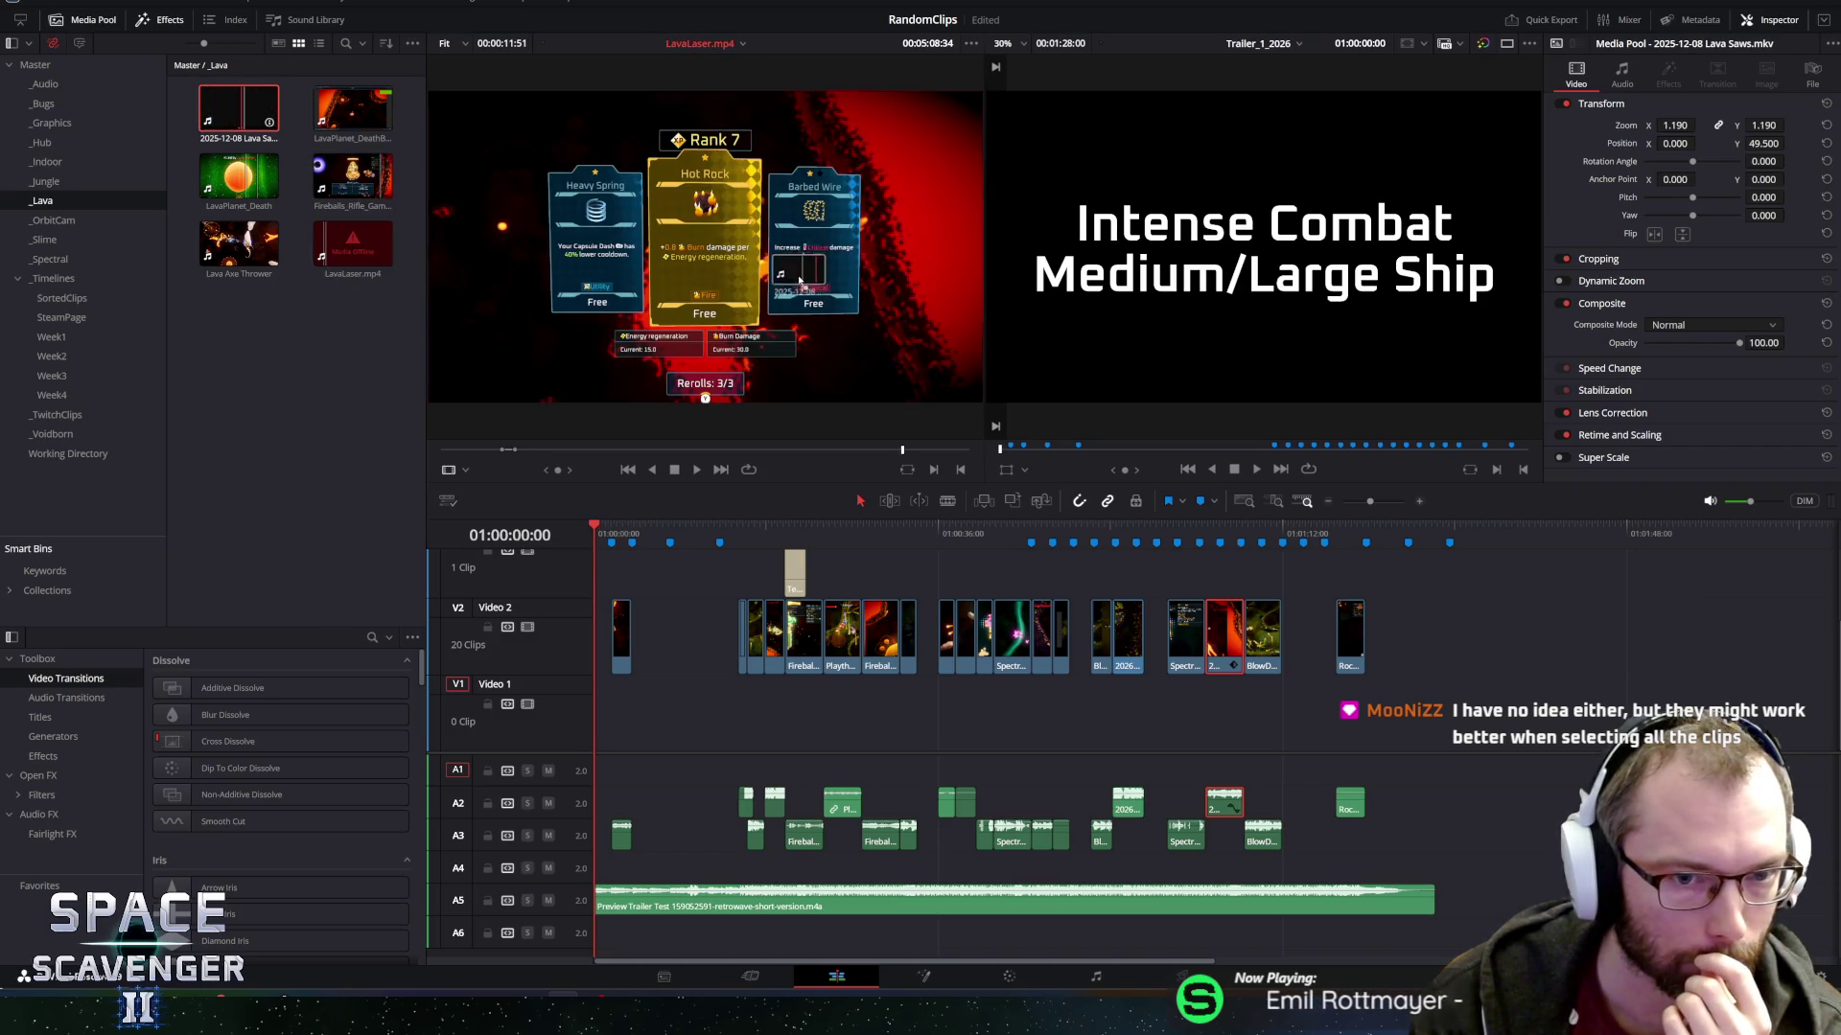
{"action": "left_click_drag", "start_coordinate": [571, 448], "coordinate": [853, 455]}
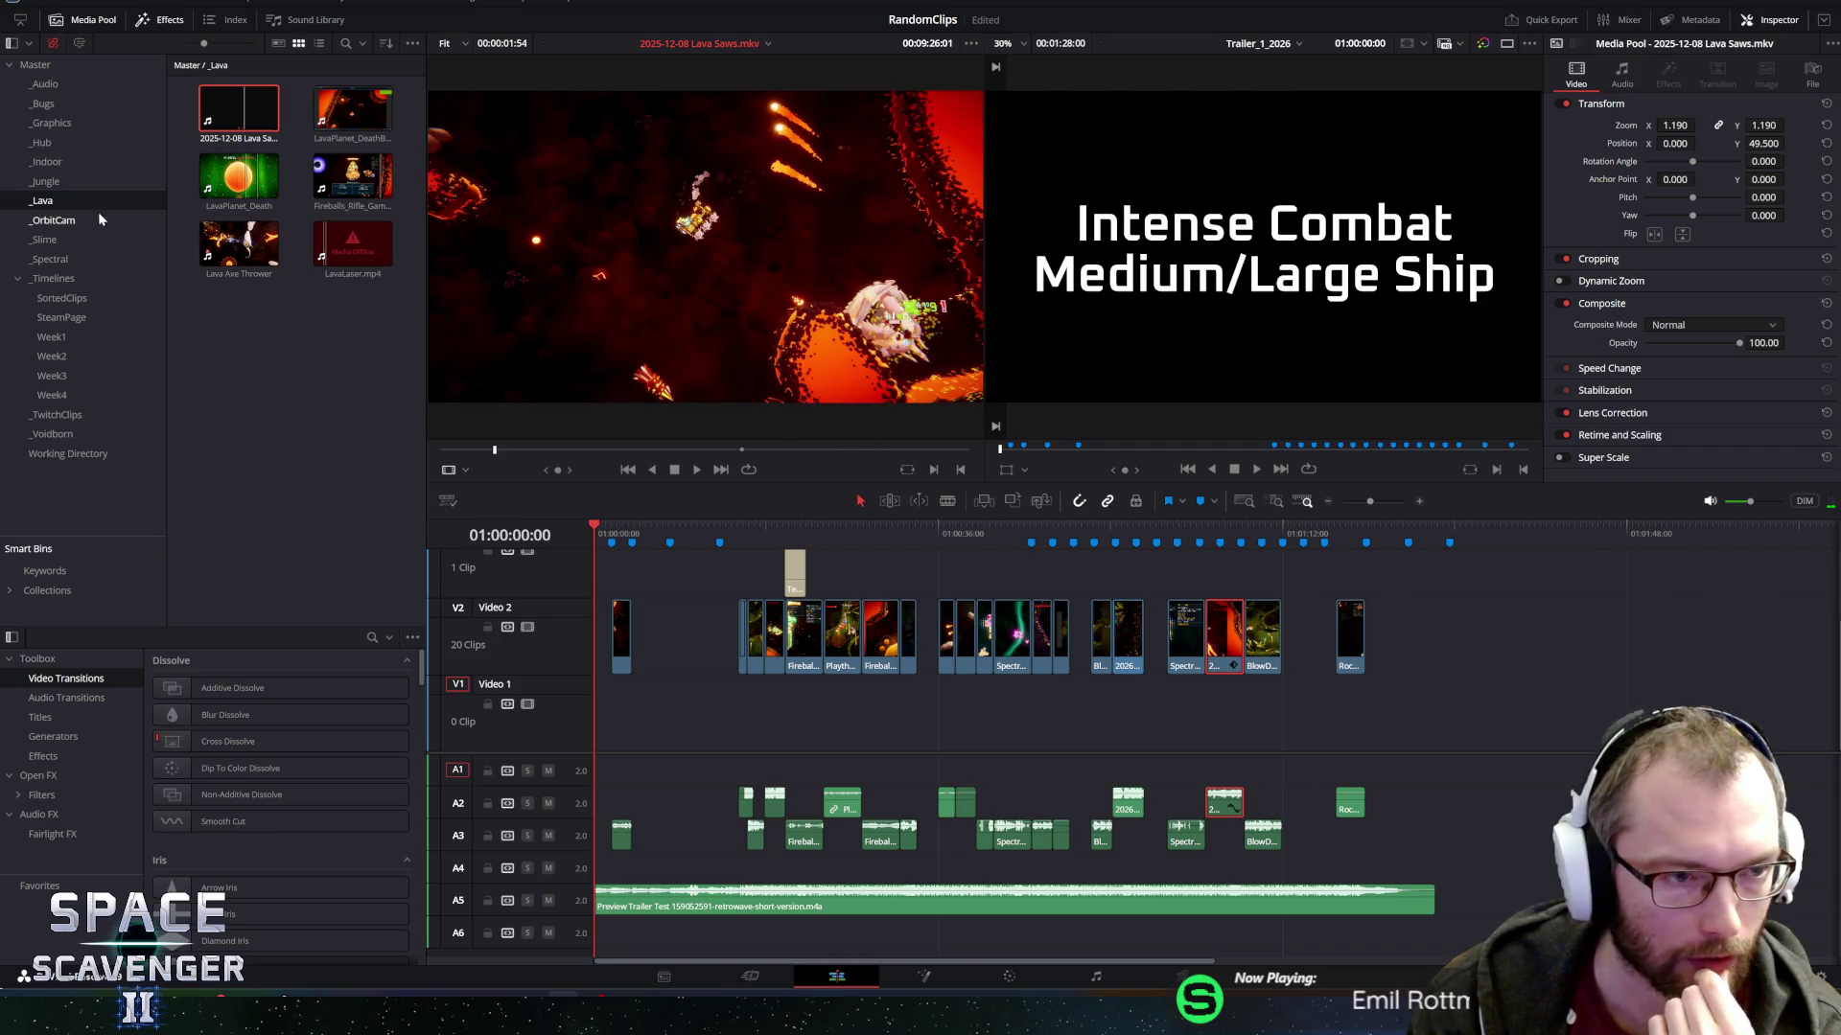
Browse the _OrbitCam, _Indoor and _Hub bins, then load IndoorBattle from _Indoor.
{"action": "left_click", "coordinate": [63, 222]}
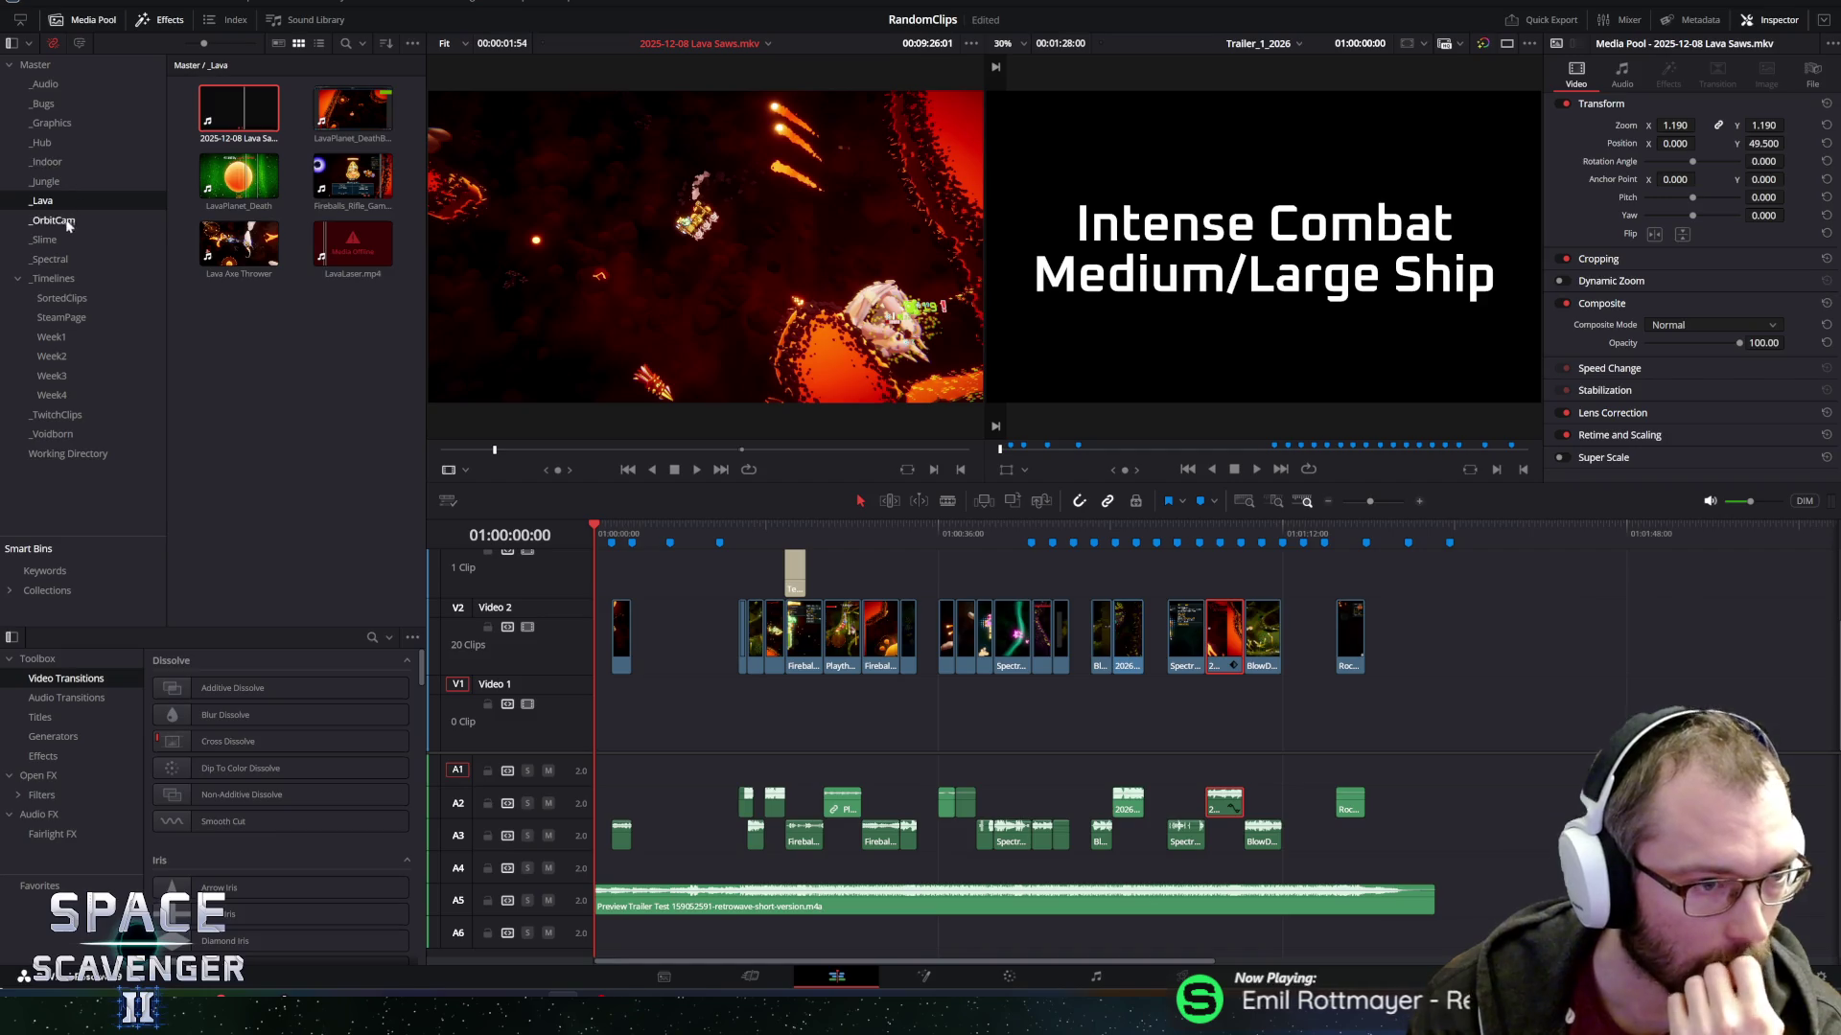
{"action": "left_click", "coordinate": [62, 162]}
{"action": "left_click", "coordinate": [60, 146]}
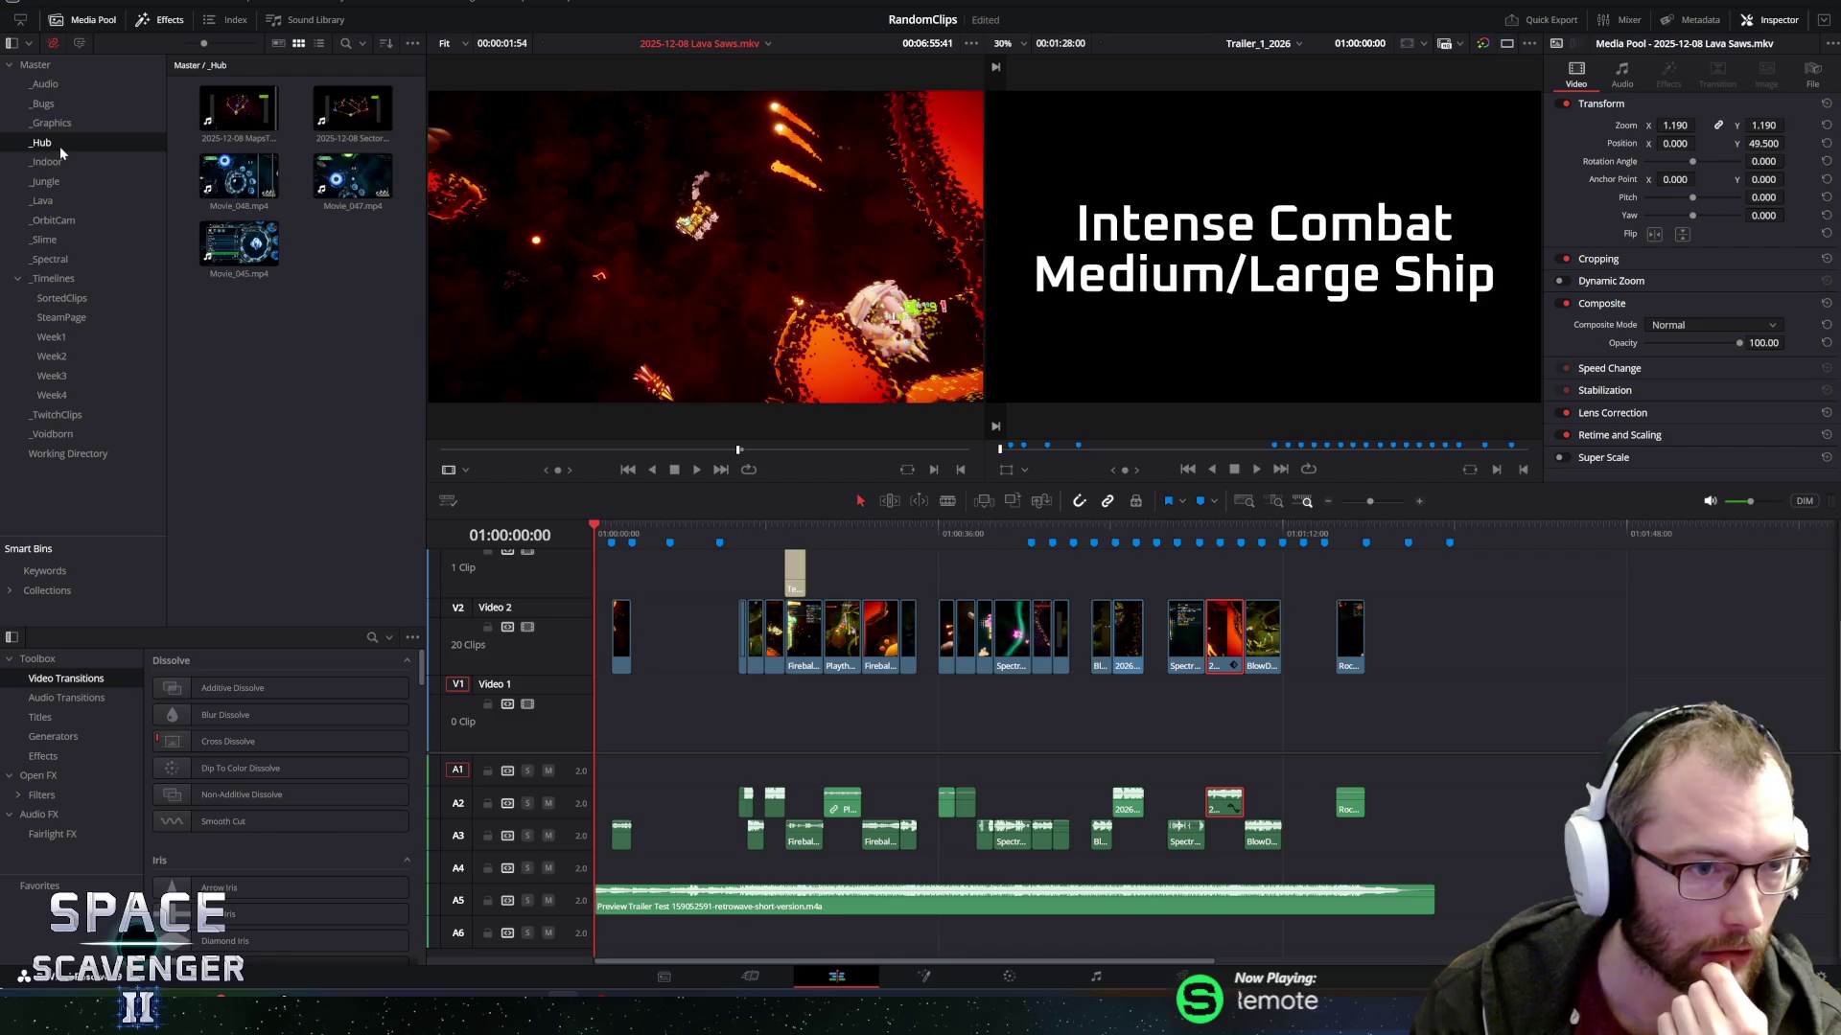
{"action": "left_click", "coordinate": [60, 164]}
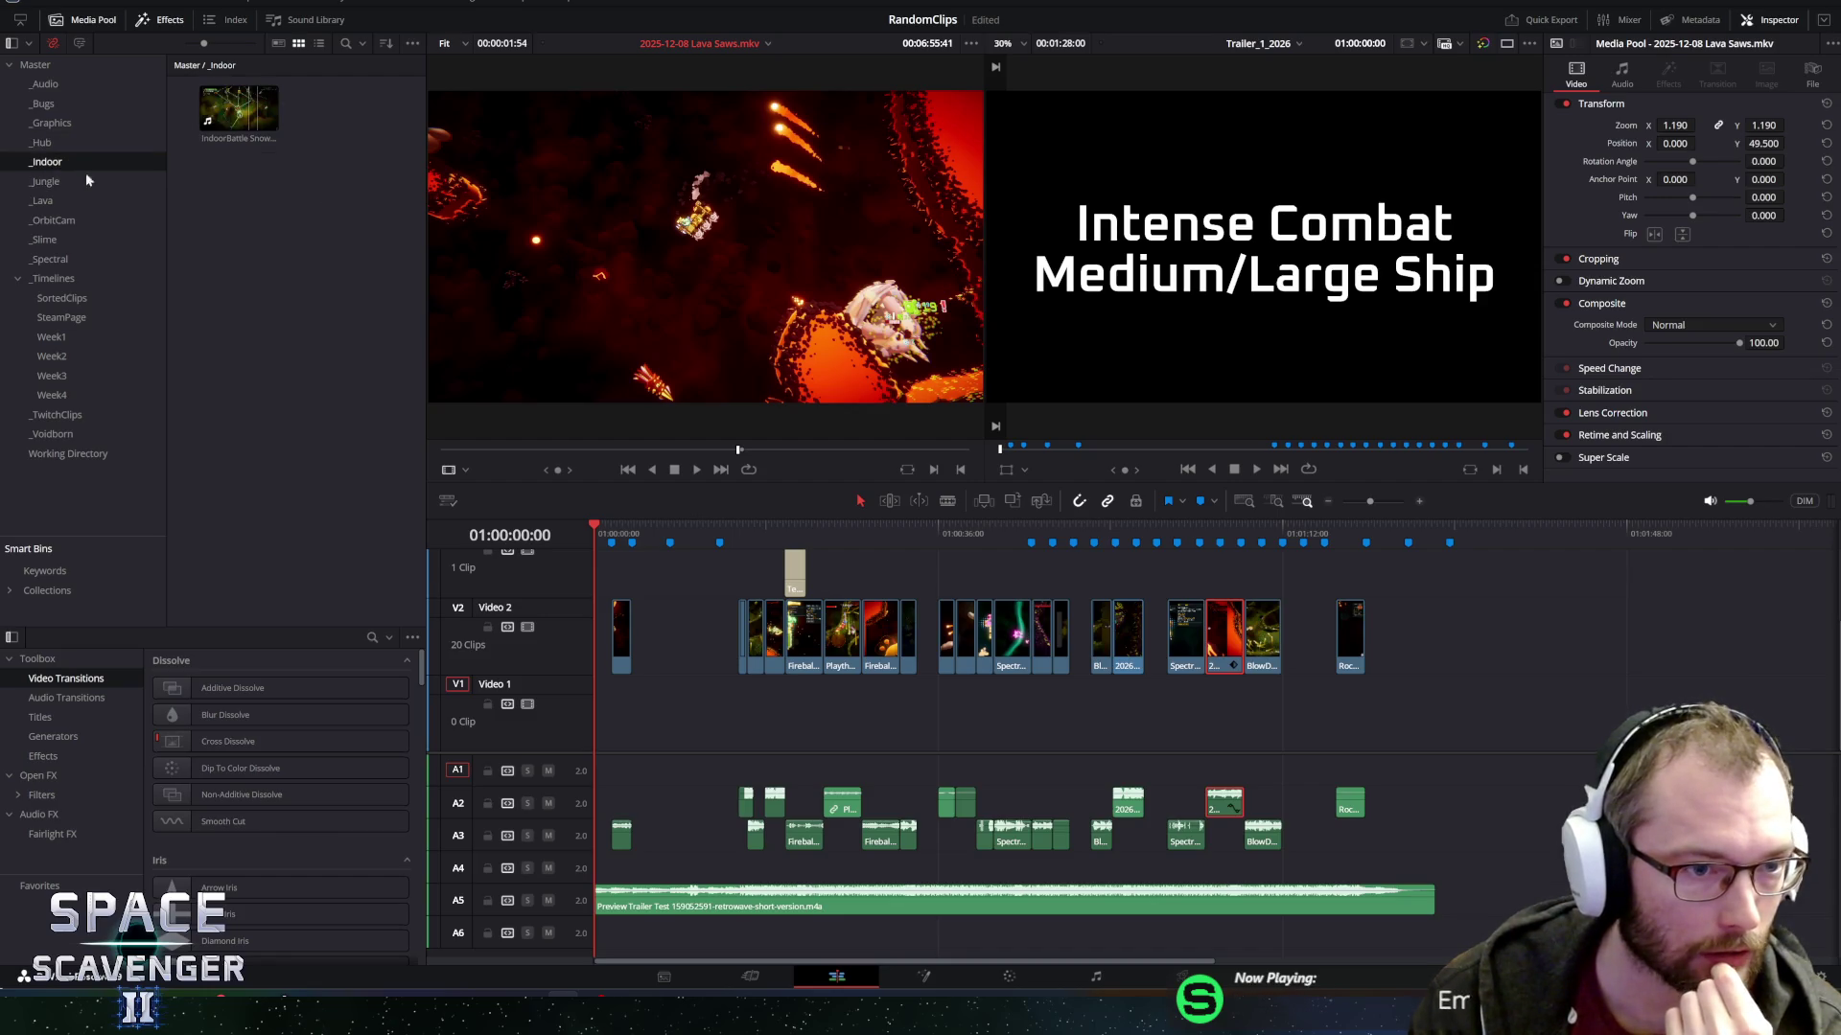
{"action": "left_click", "coordinate": [239, 108]}
{"action": "left_click_drag", "start_coordinate": [738, 451], "coordinate": [780, 454]}
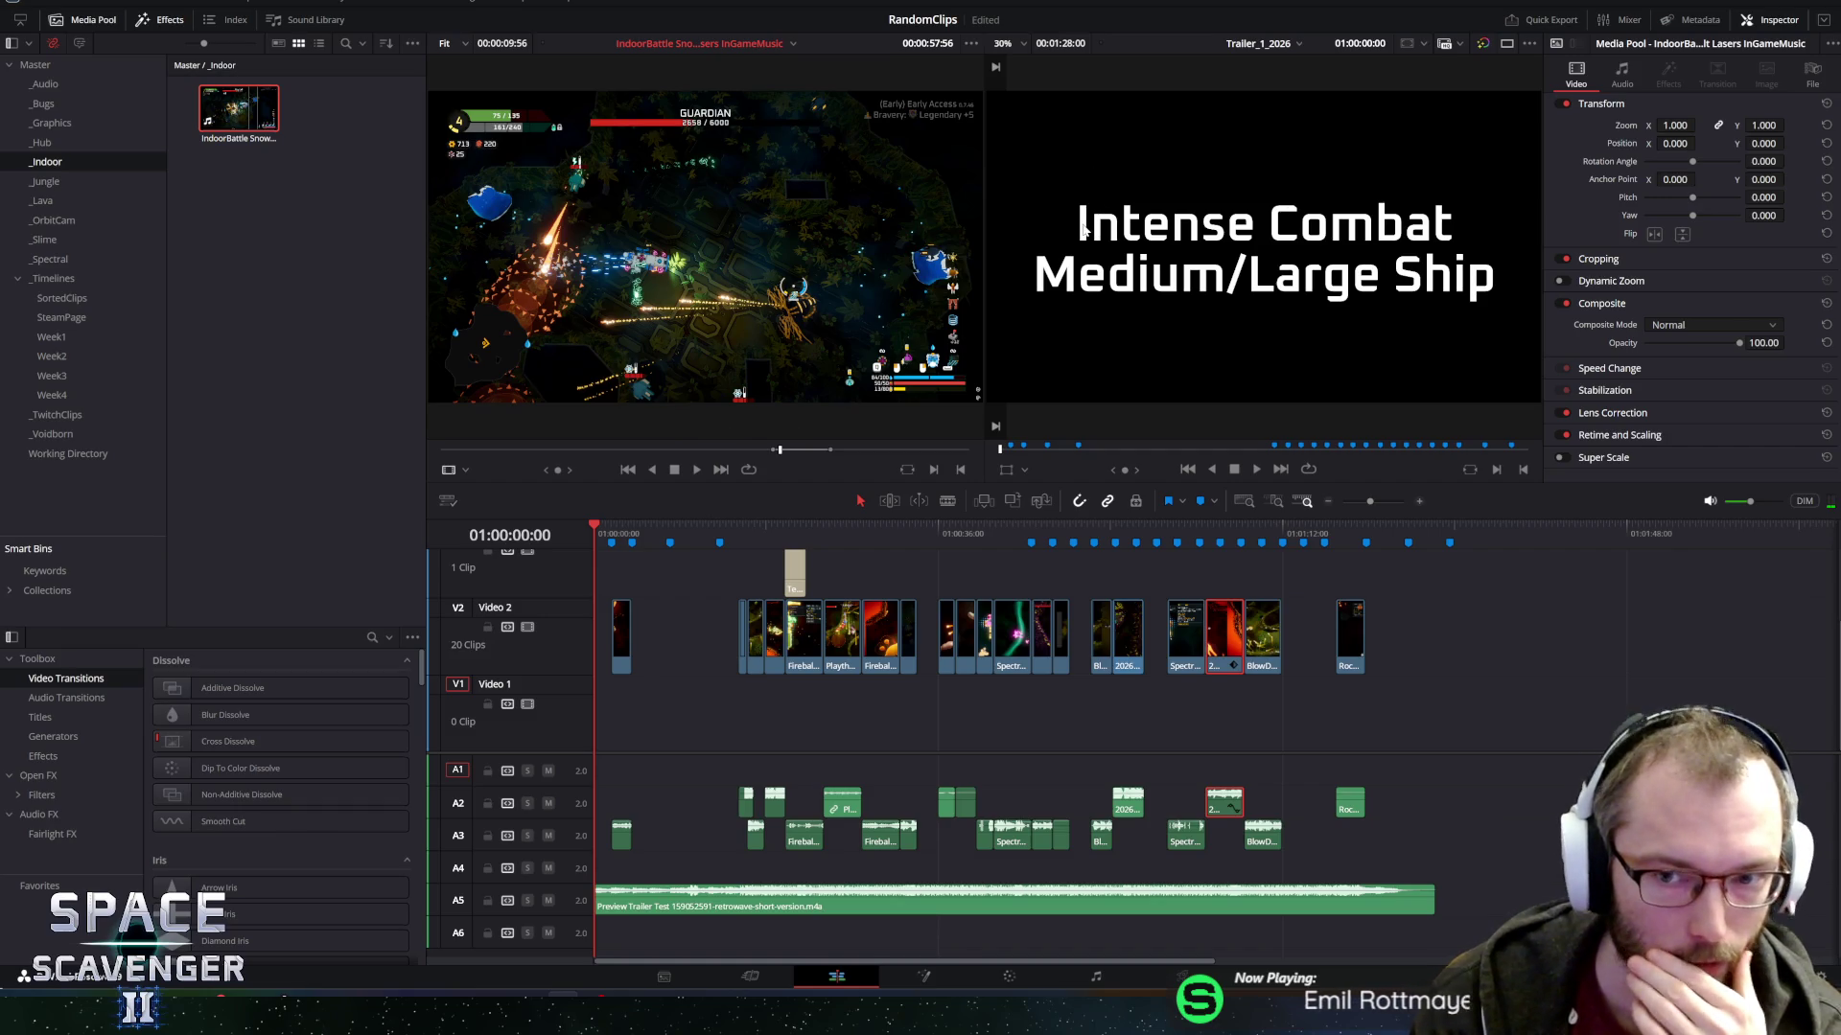
Play and scrub IndoorBattle to a Guardian fight, mark its out point, and drop it onto Video 1.
{"action": "left_click", "coordinate": [697, 471]}
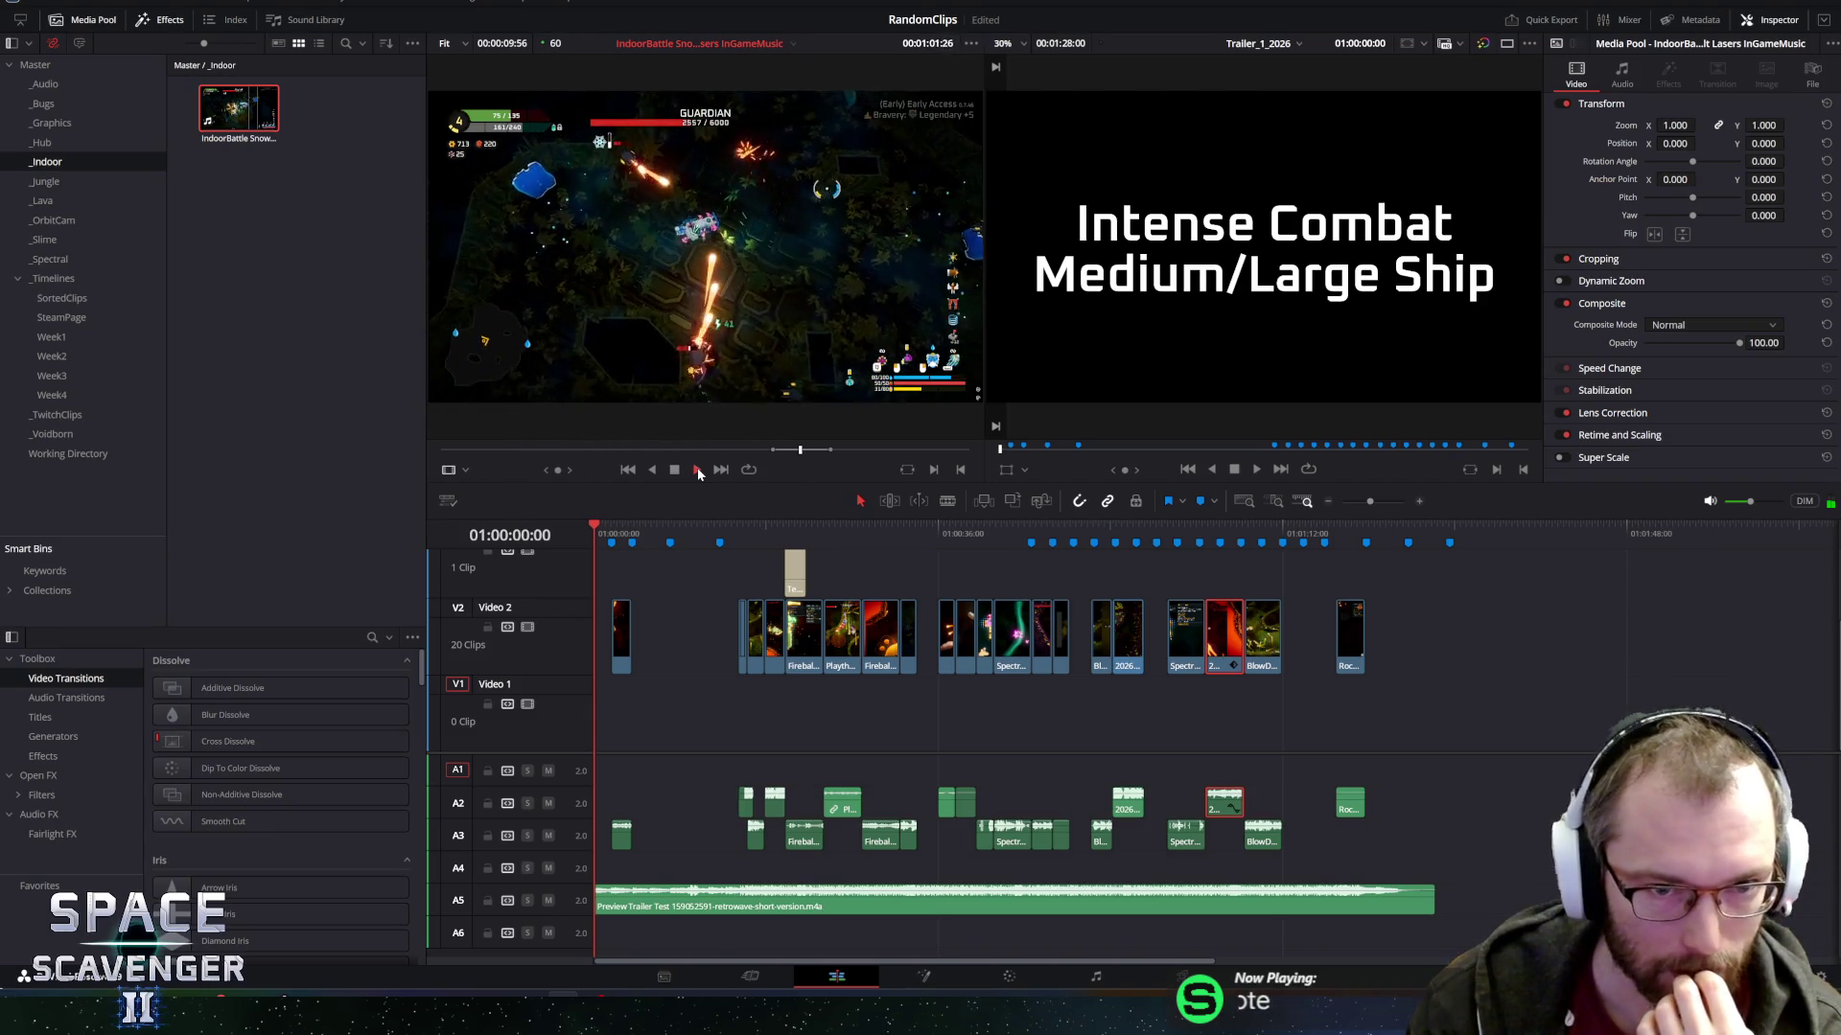
{"action": "left_click", "coordinate": [698, 467]}
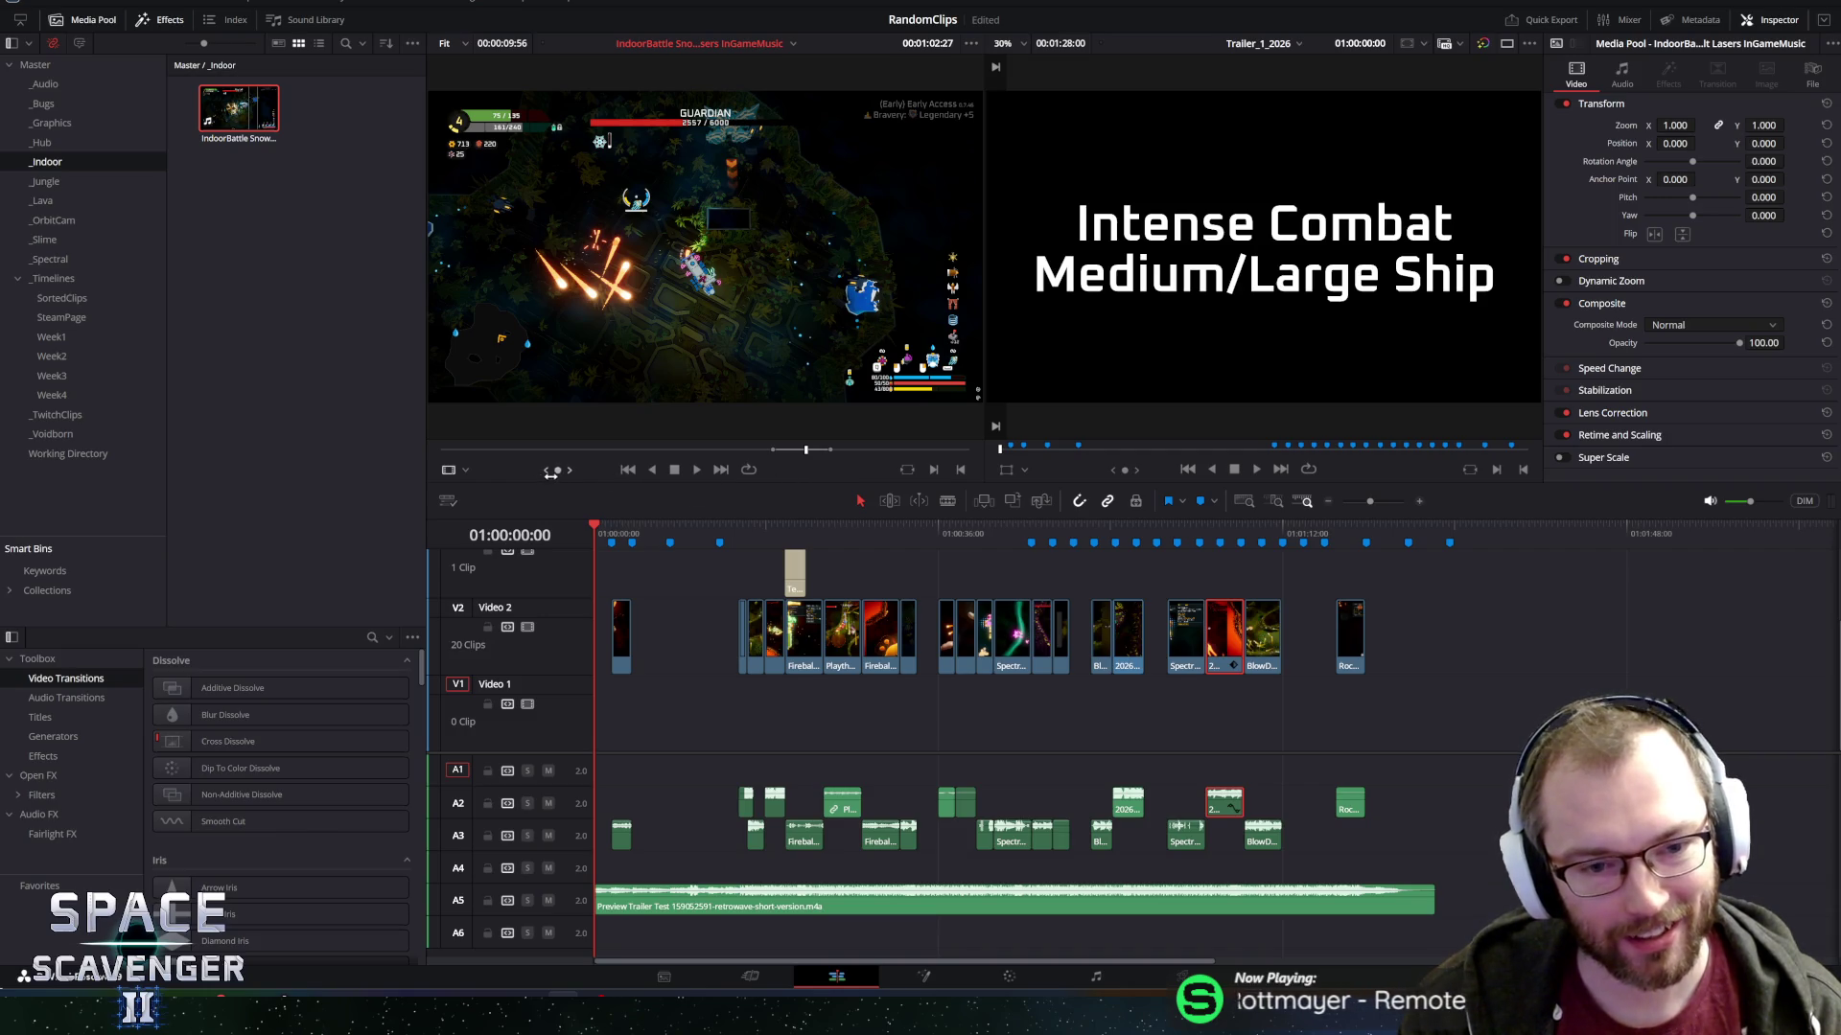
{"action": "key", "text": "space"}
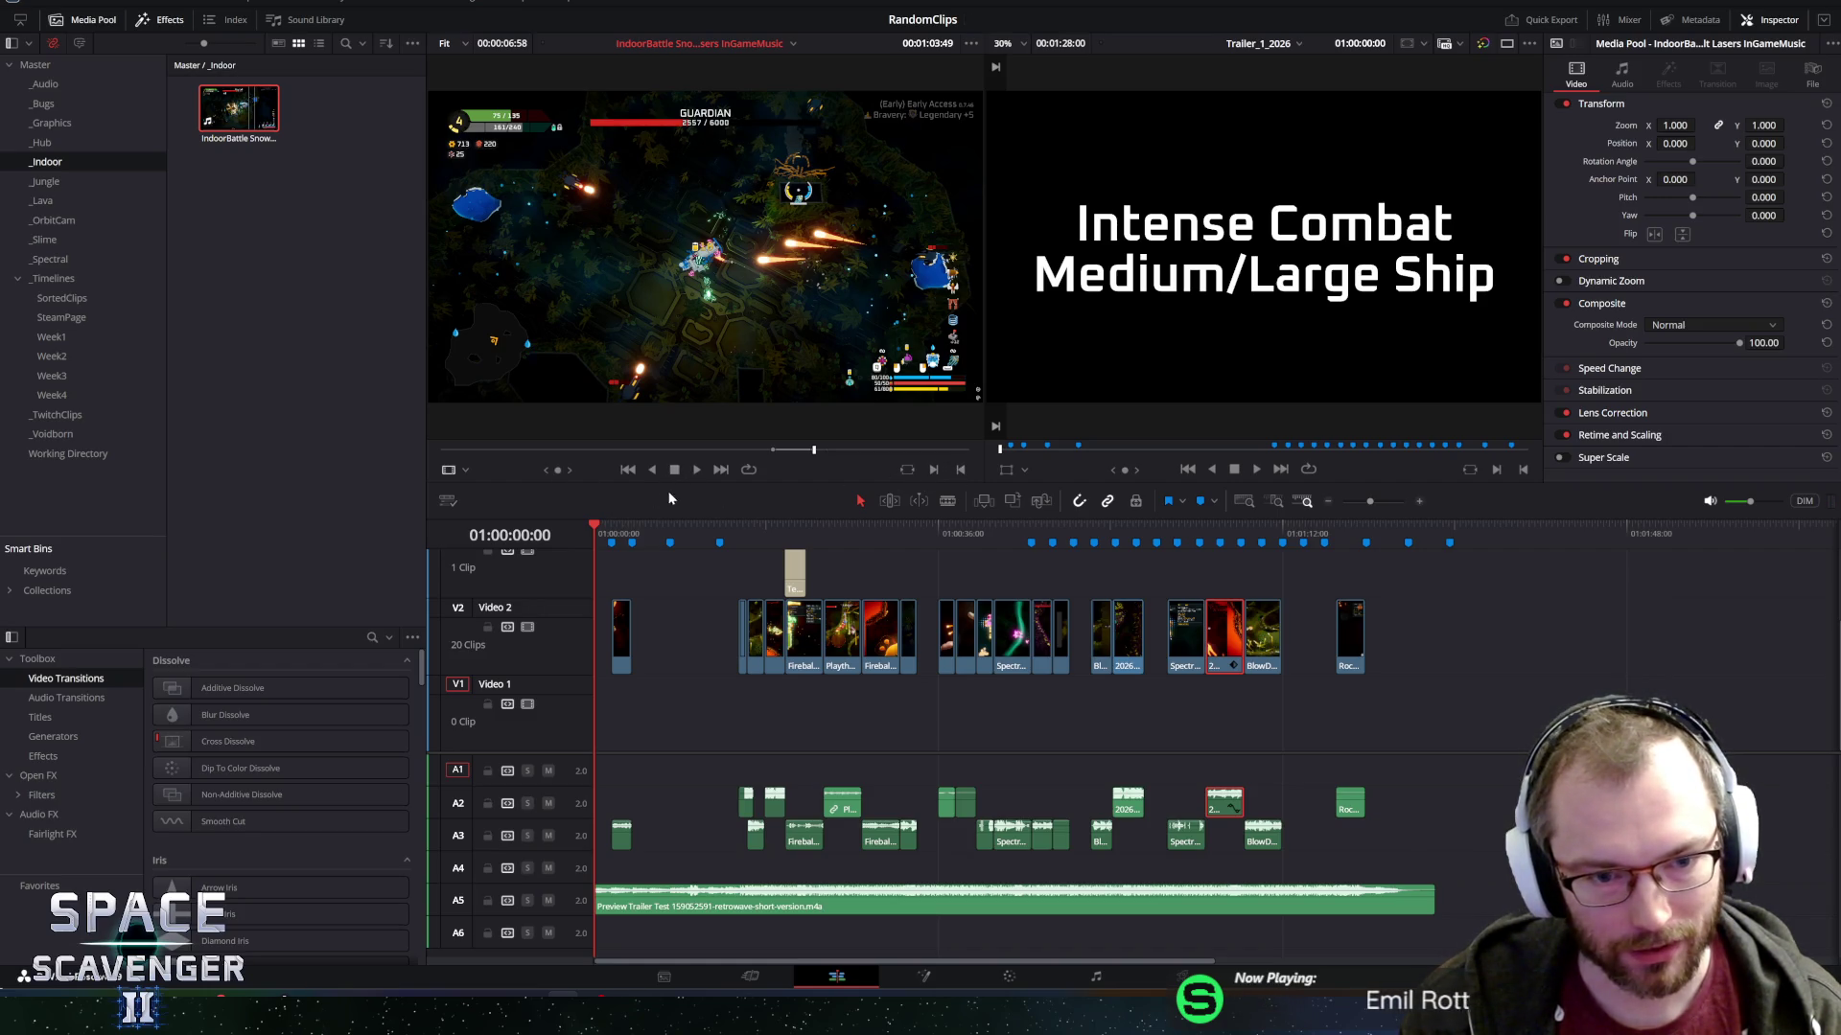
{"action": "left_click_drag", "start_coordinate": [559, 471], "coordinate": [506, 471]}
{"action": "left_click", "coordinate": [935, 471]}
{"action": "mouse_move", "coordinate": [949, 383]}
{"action": "left_mouse_down"}
{"action": "mouse_move", "coordinate": [1047, 349]}
{"action": "mouse_move", "coordinate": [1438, 690]}
{"action": "mouse_move", "coordinate": [1329, 731]}
{"action": "mouse_move", "coordinate": [896, 733]}
{"action": "mouse_move", "coordinate": [920, 733]}
{"action": "left_mouse_up"}
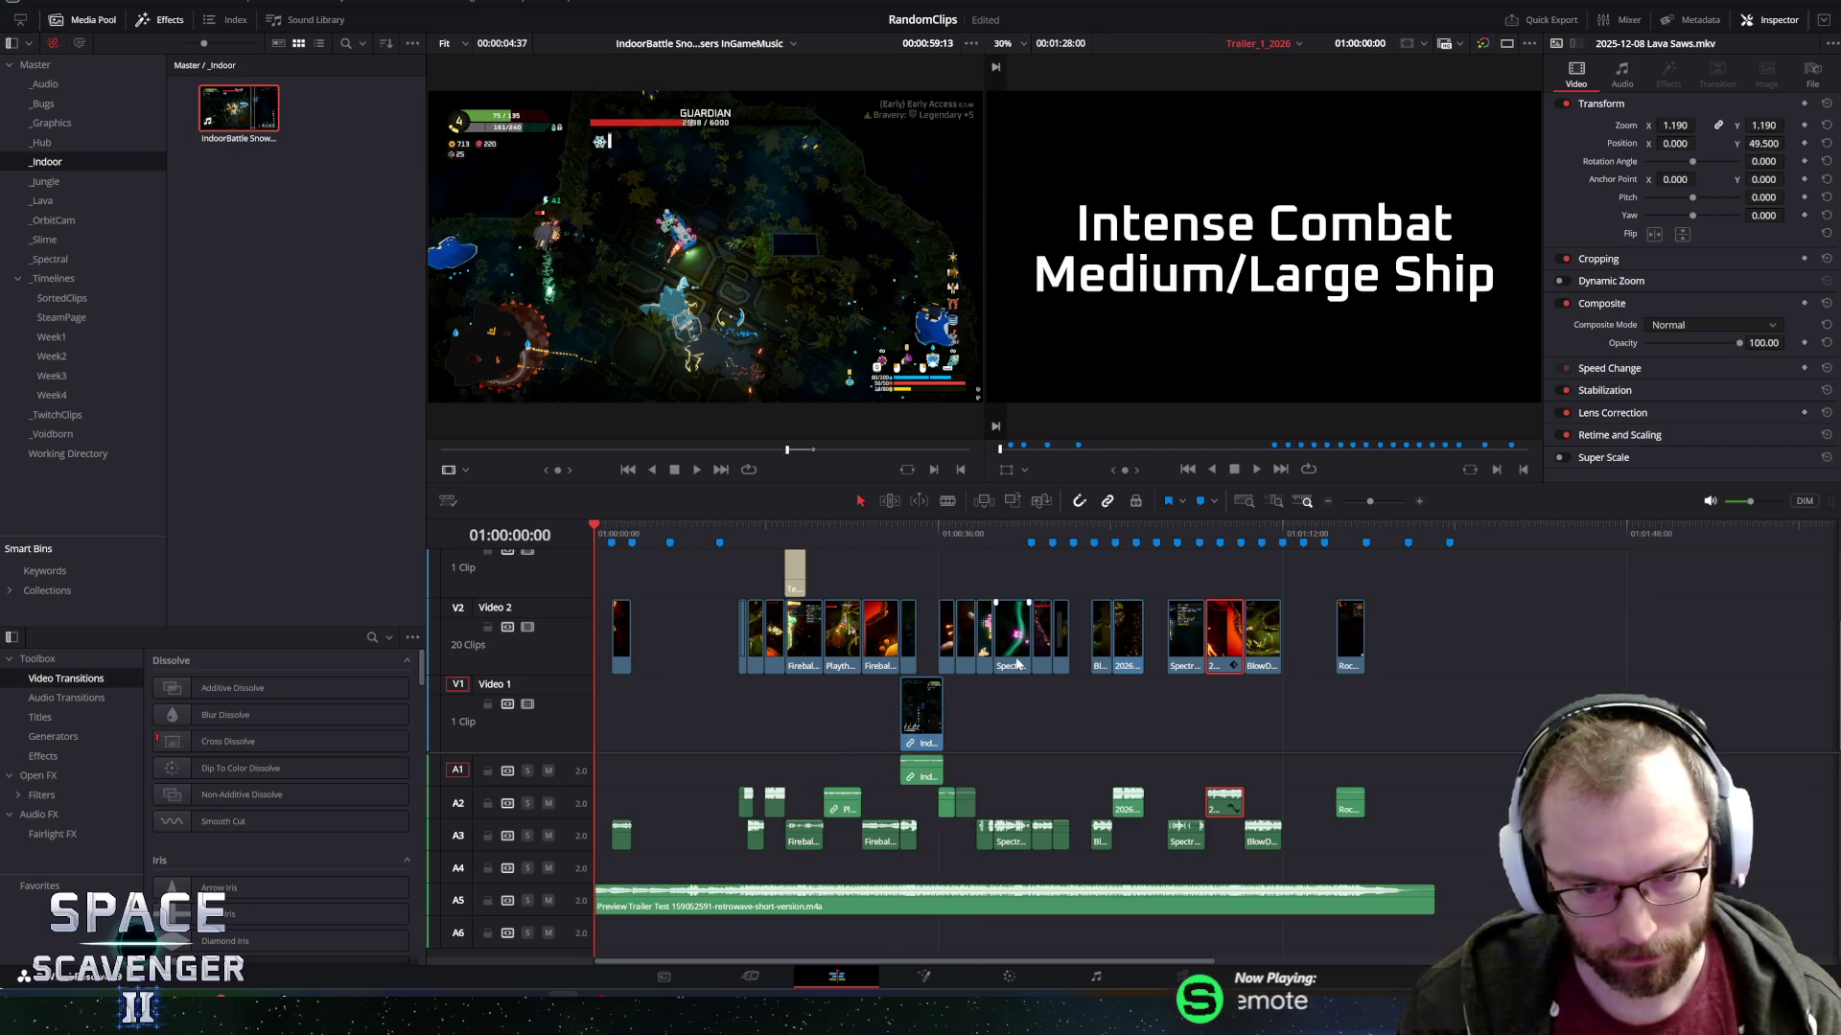
Cue to the Intense Gameplay title and move the IndoorBattle clip later on Video 1.
{"action": "scroll", "coordinate": [1018, 663], "scroll_direction": "up", "scroll_amount": 2}
{"action": "scroll", "coordinate": [1246, 651], "scroll_direction": "down", "scroll_amount": 5}
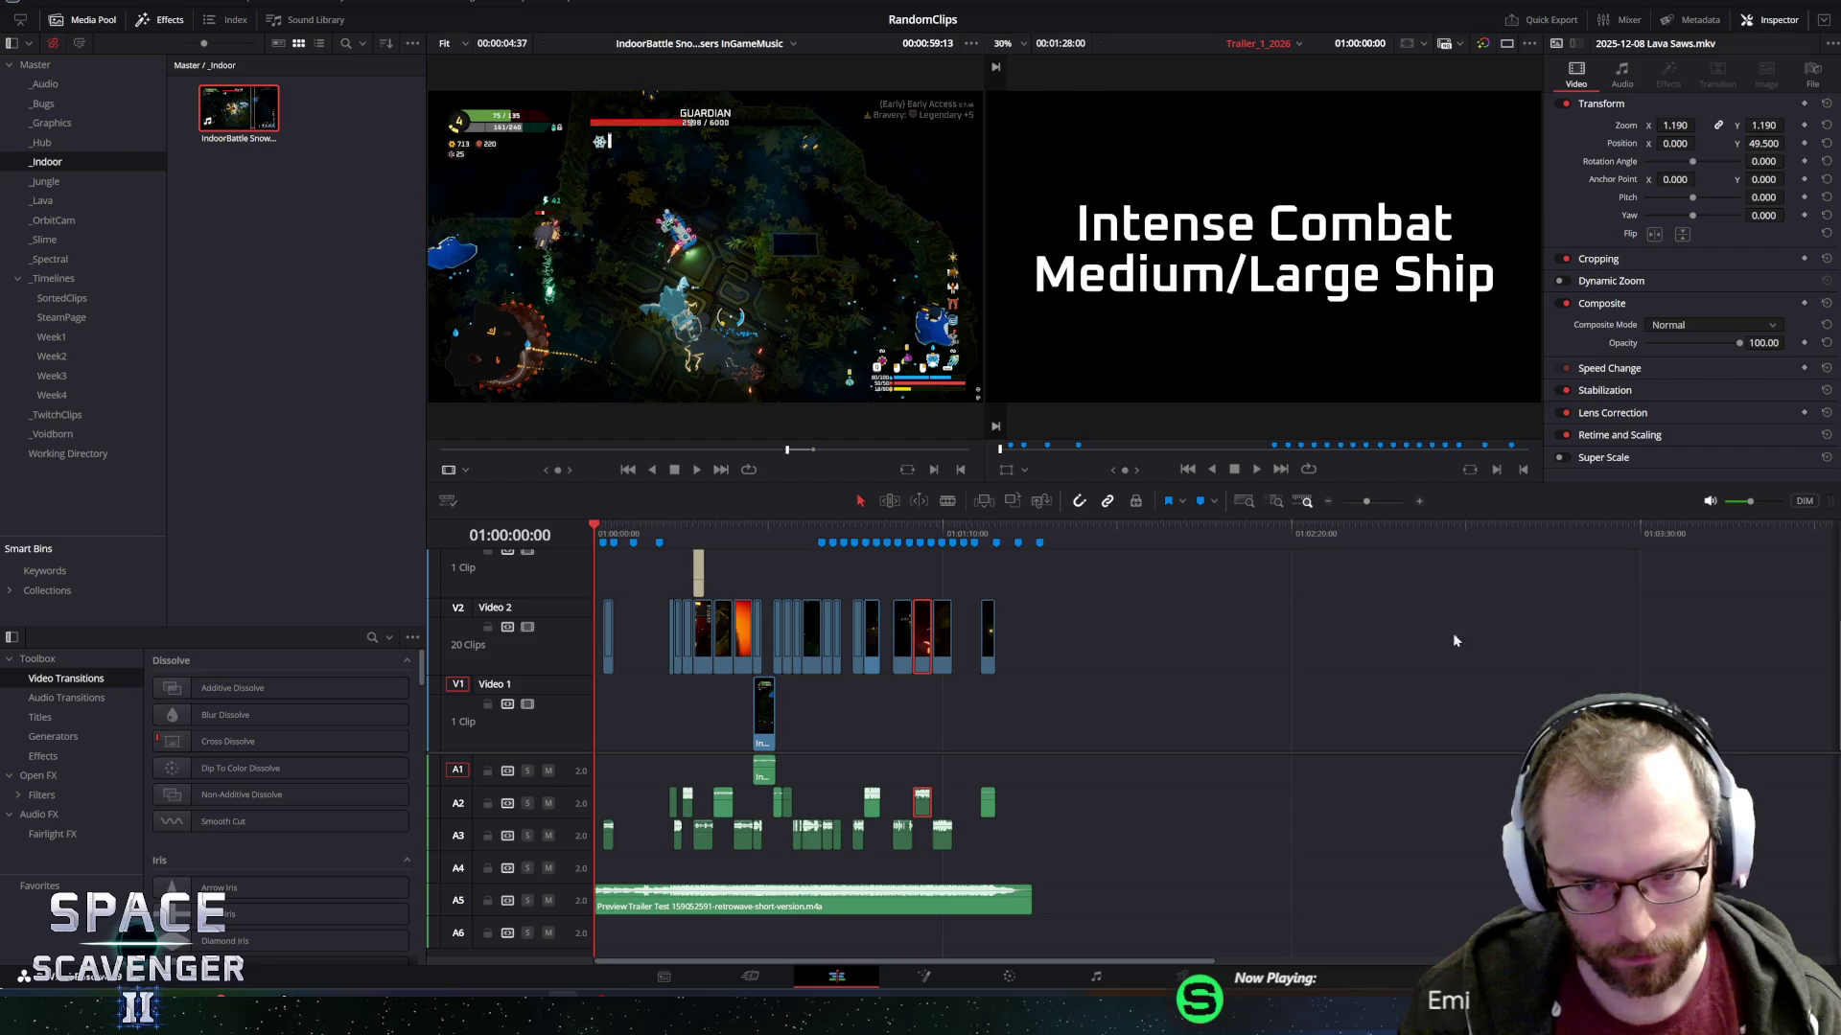
{"action": "left_click", "coordinate": [761, 529]}
{"action": "scroll", "coordinate": [1247, 652], "scroll_direction": "up", "scroll_amount": 5}
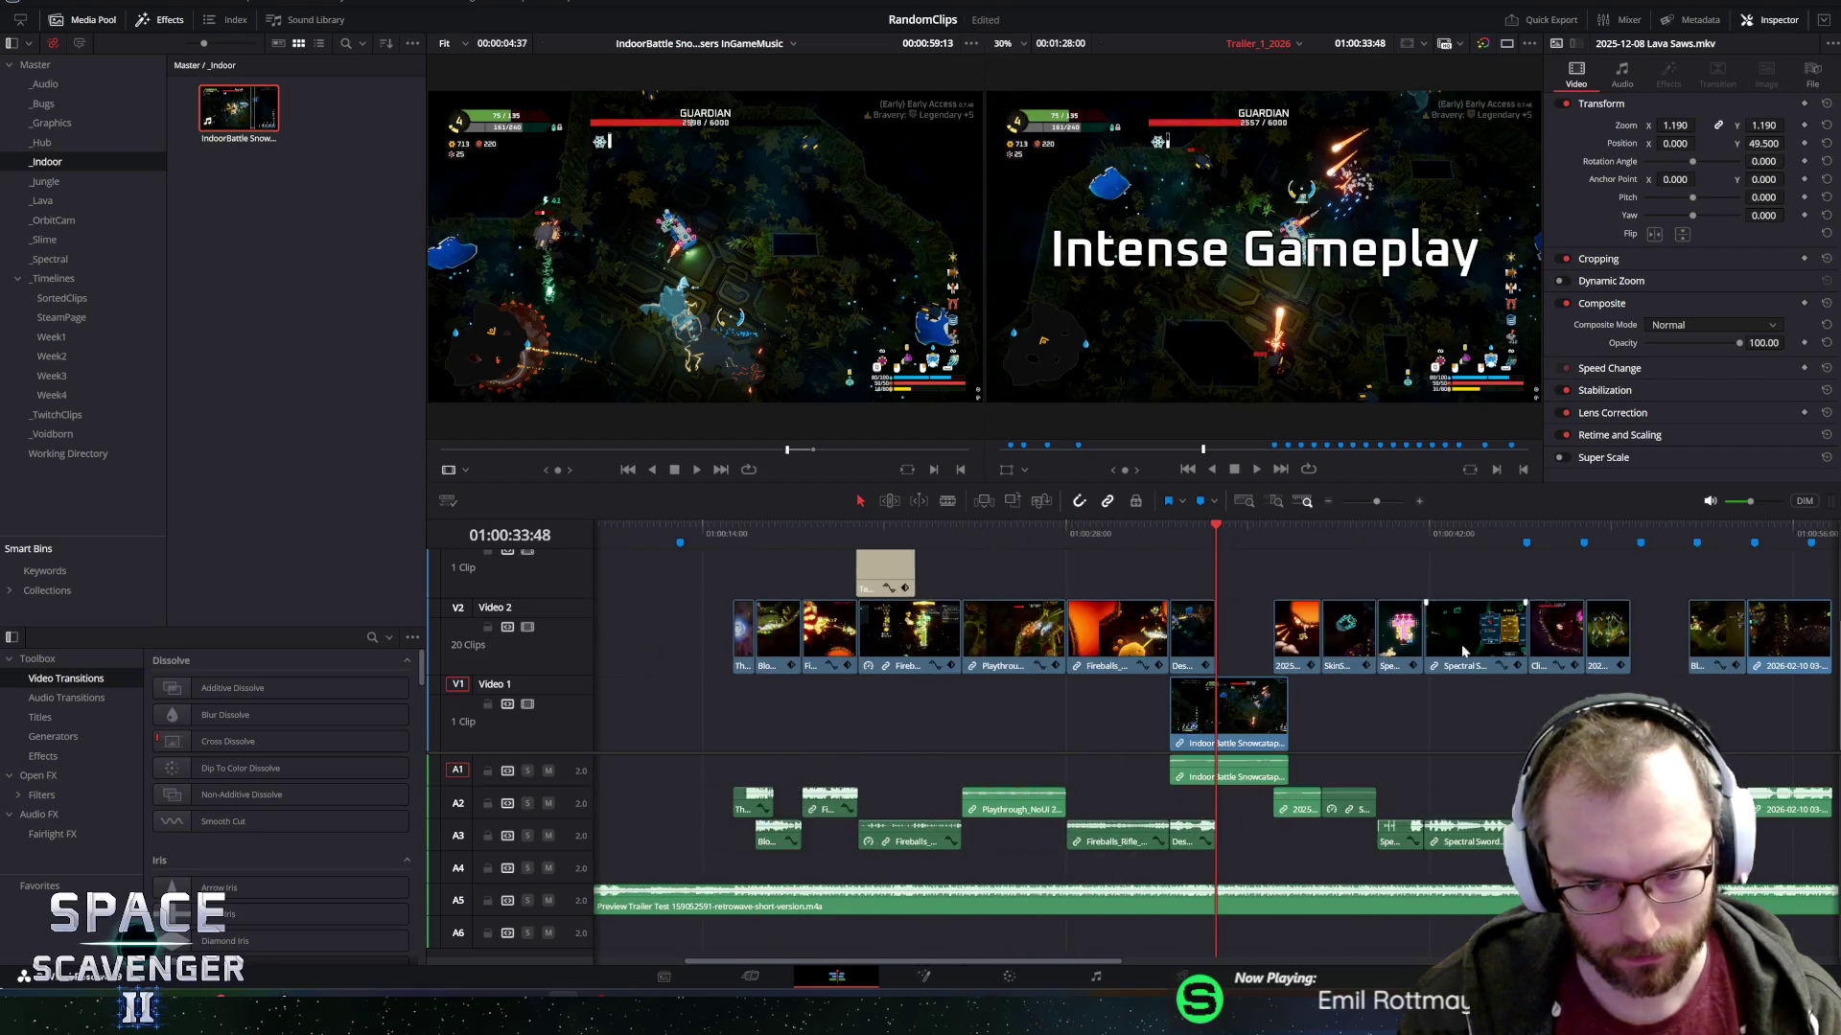
{"action": "scroll", "coordinate": [1471, 652], "scroll_direction": "down", "scroll_amount": 2}
{"action": "mouse_move", "coordinate": [1062, 963]}
{"action": "left_mouse_down"}
{"action": "mouse_move", "coordinate": [1155, 966]}
{"action": "mouse_move", "coordinate": [1013, 962]}
{"action": "left_mouse_up"}
{"action": "left_click", "coordinate": [796, 525]}
{"action": "key", "text": "space"}
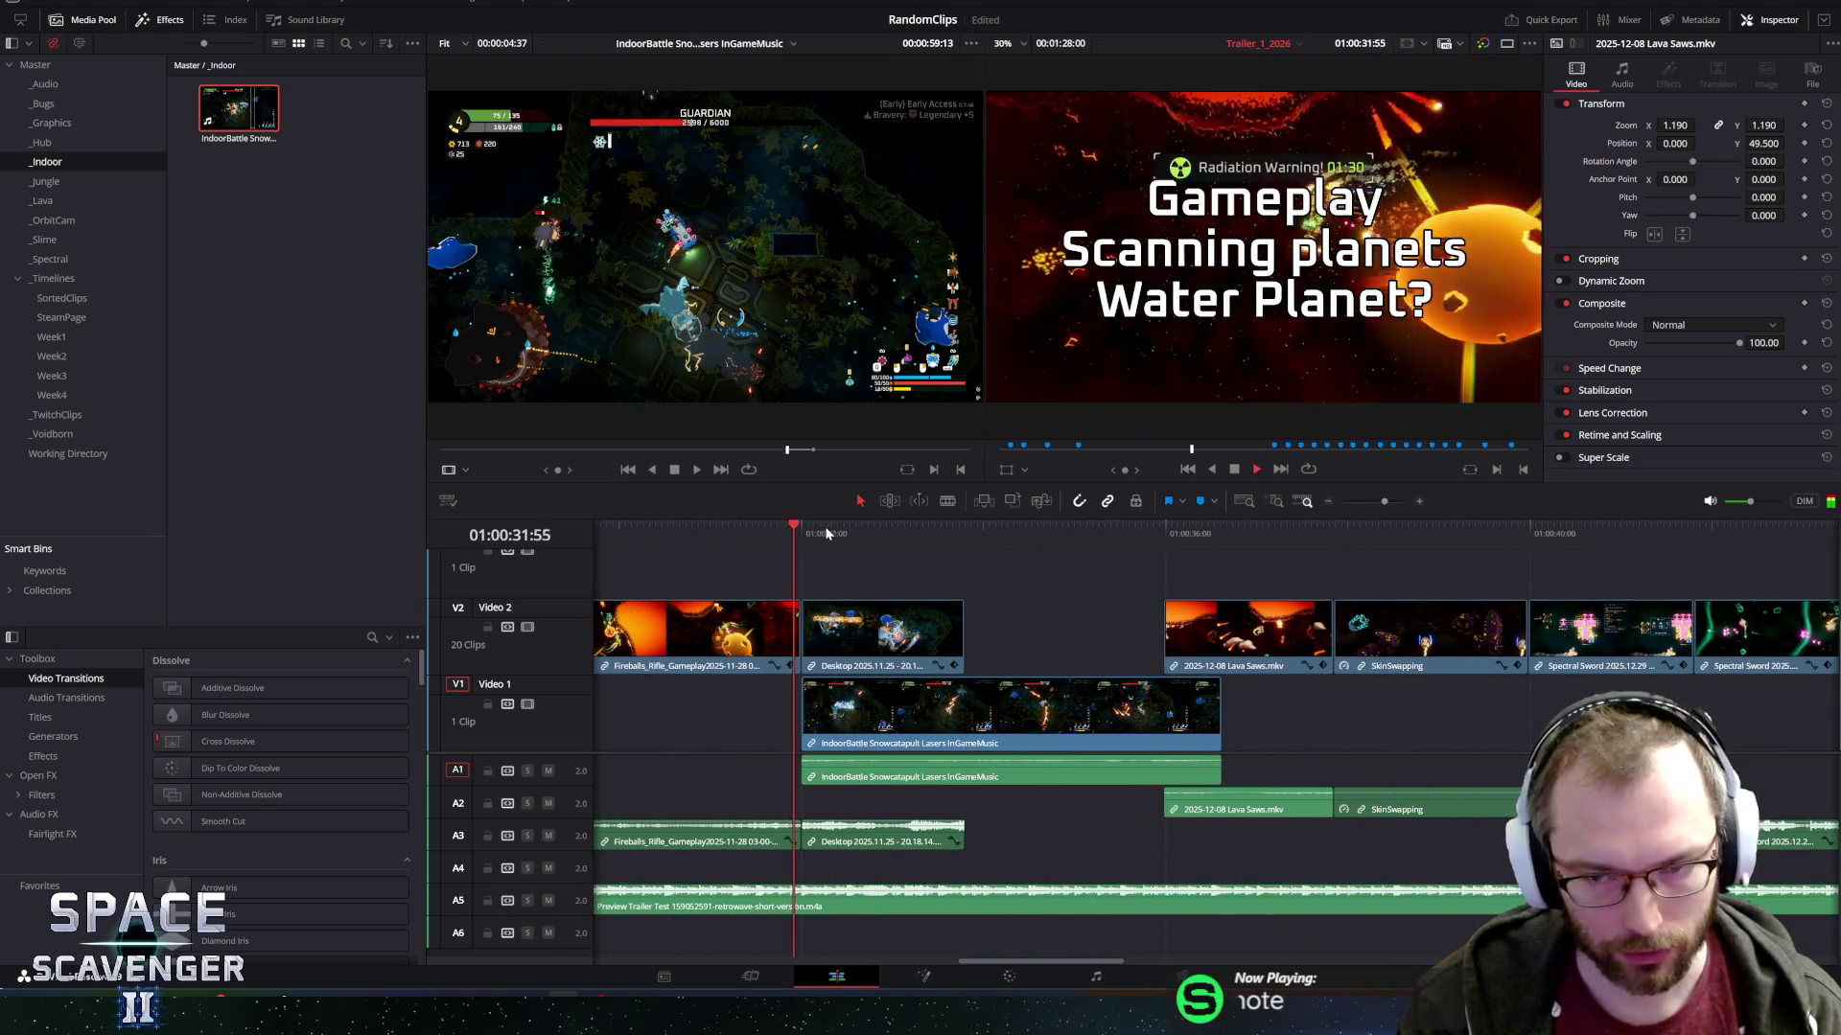
{"action": "left_click_drag", "start_coordinate": [834, 733], "coordinate": [1086, 721]}
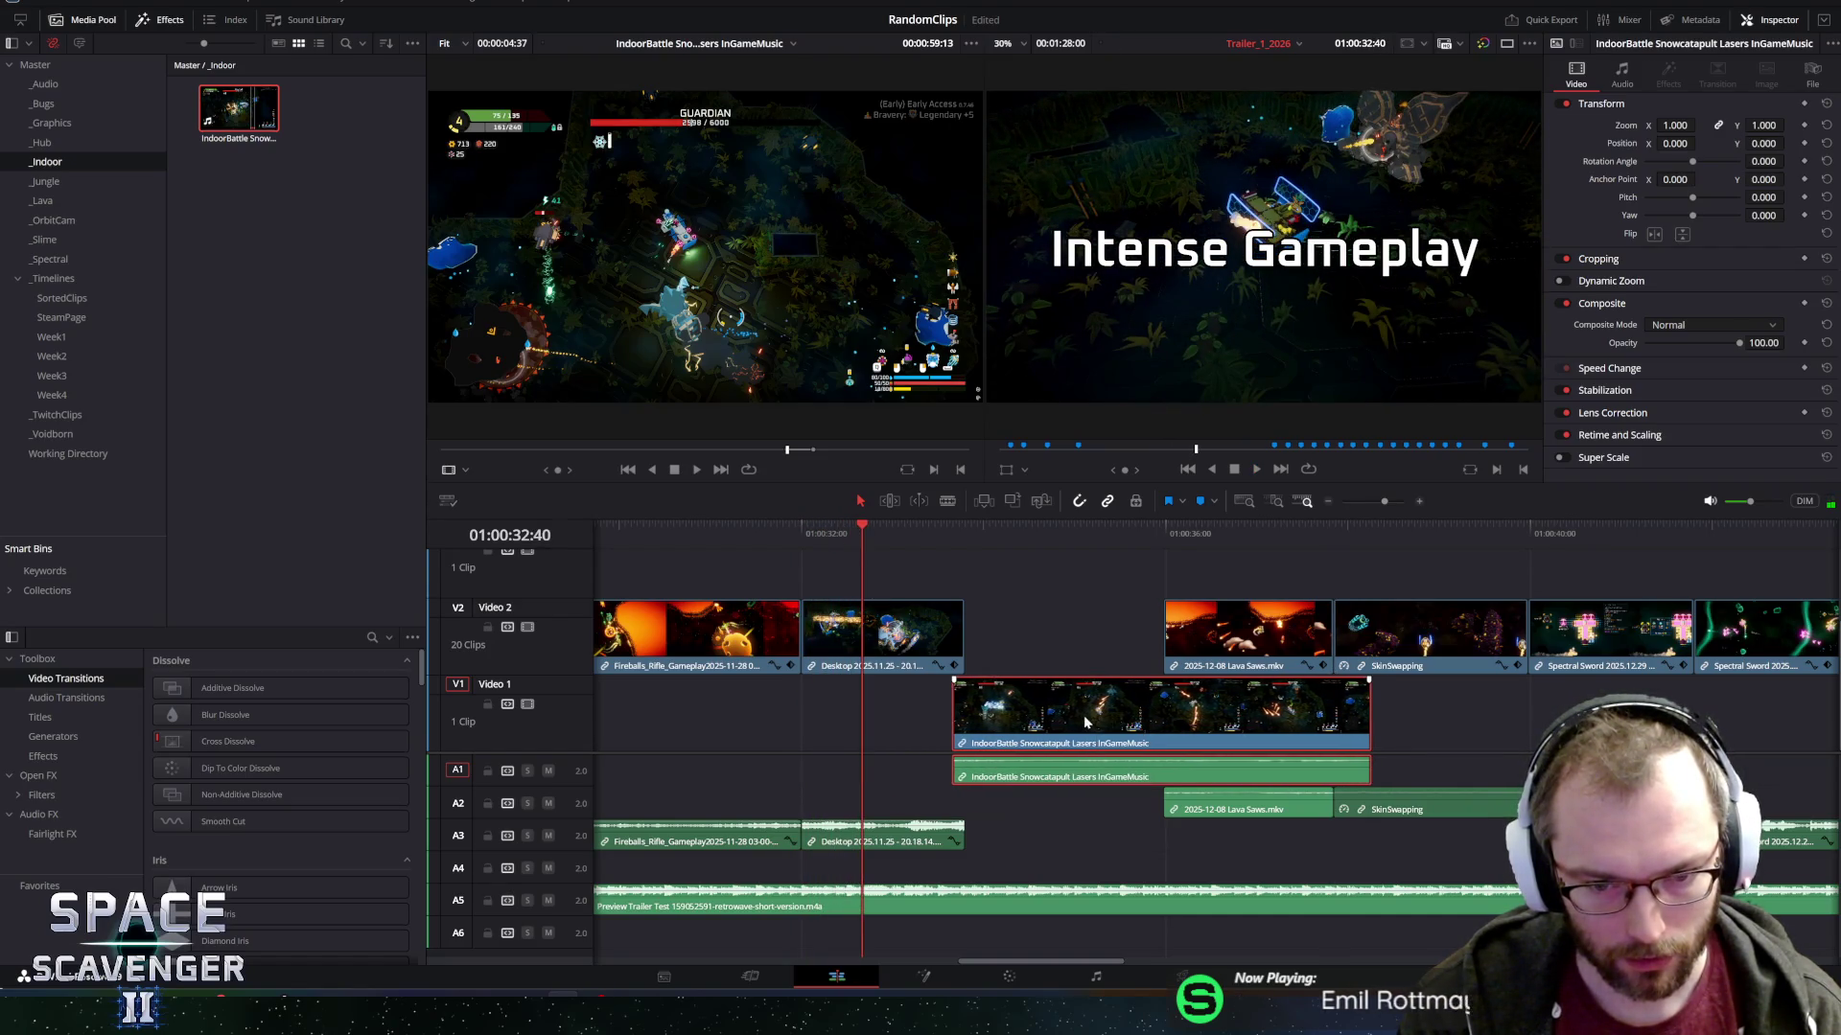
{"action": "left_click", "coordinate": [952, 526]}
{"action": "key", "text": "space"}
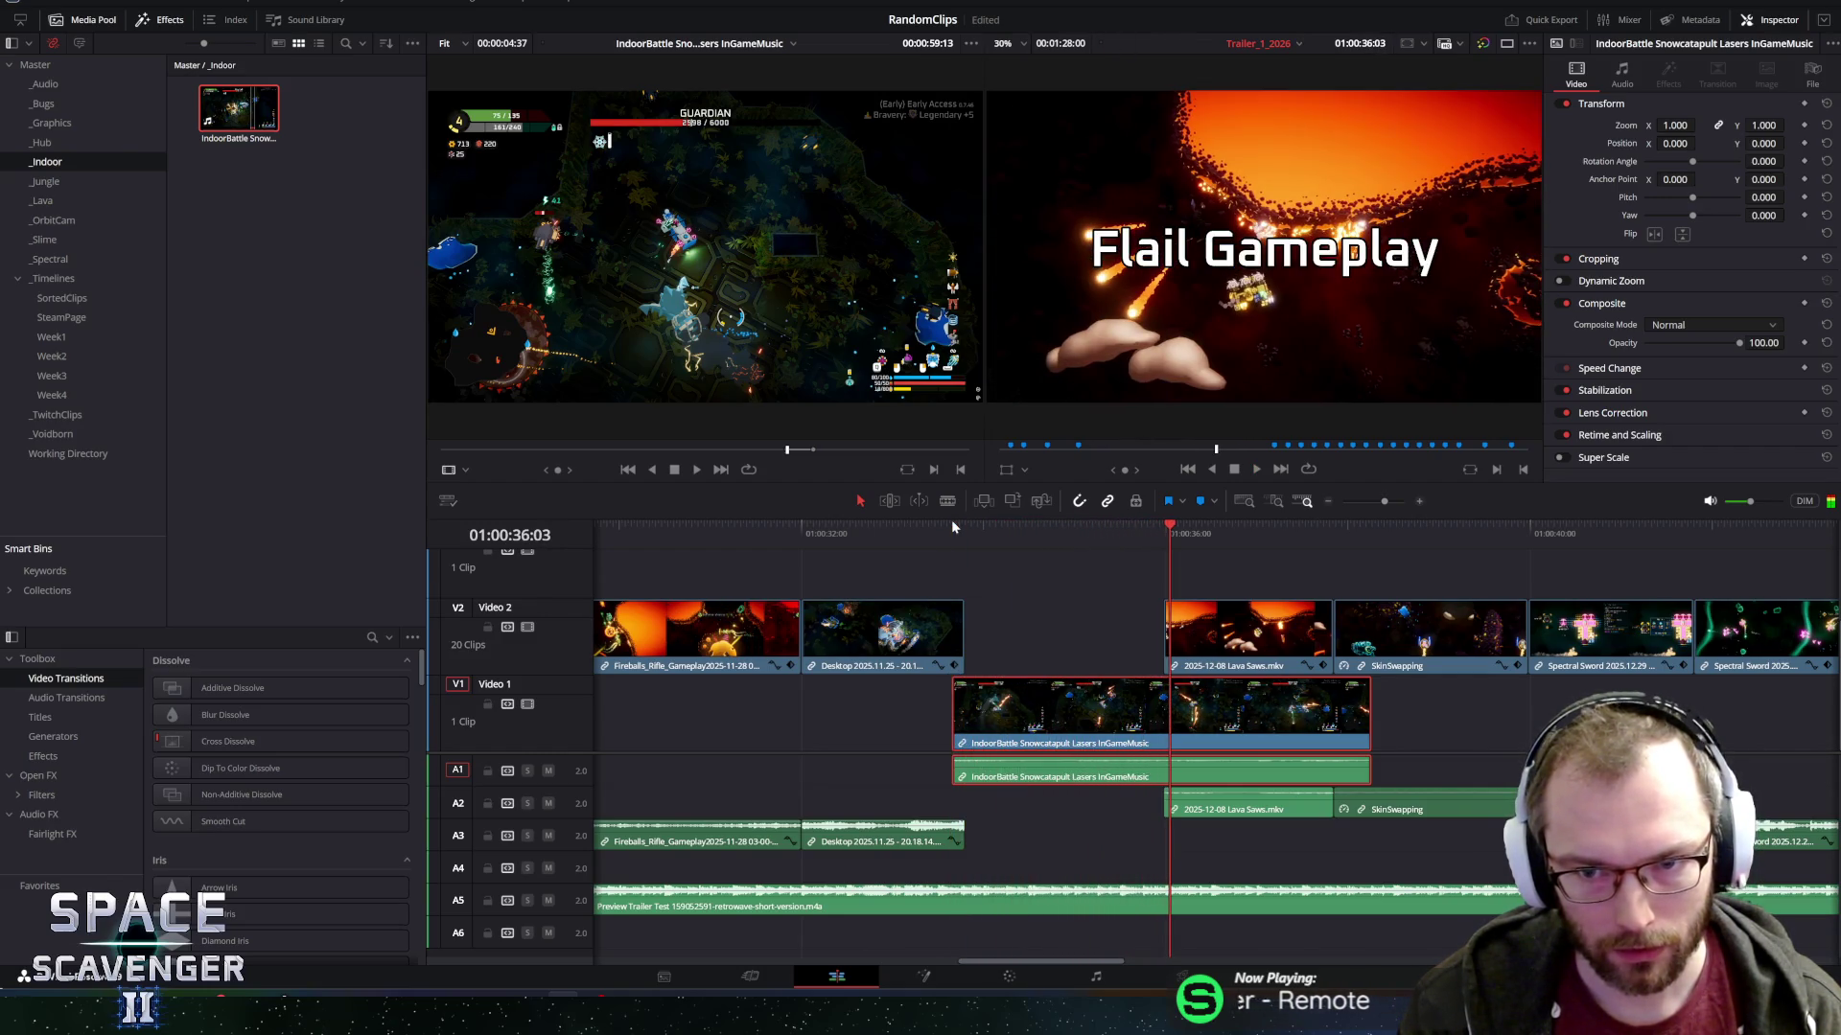
Nudge and slip IndoorBattle to show the desired fight moment, trying and undoing a cut.
{"action": "mouse_move", "coordinate": [970, 719]}
{"action": "left_mouse_down"}
{"action": "mouse_move", "coordinate": [941, 723]}
{"action": "mouse_move", "coordinate": [968, 717]}
{"action": "left_mouse_up"}
{"action": "left_click", "coordinate": [963, 525]}
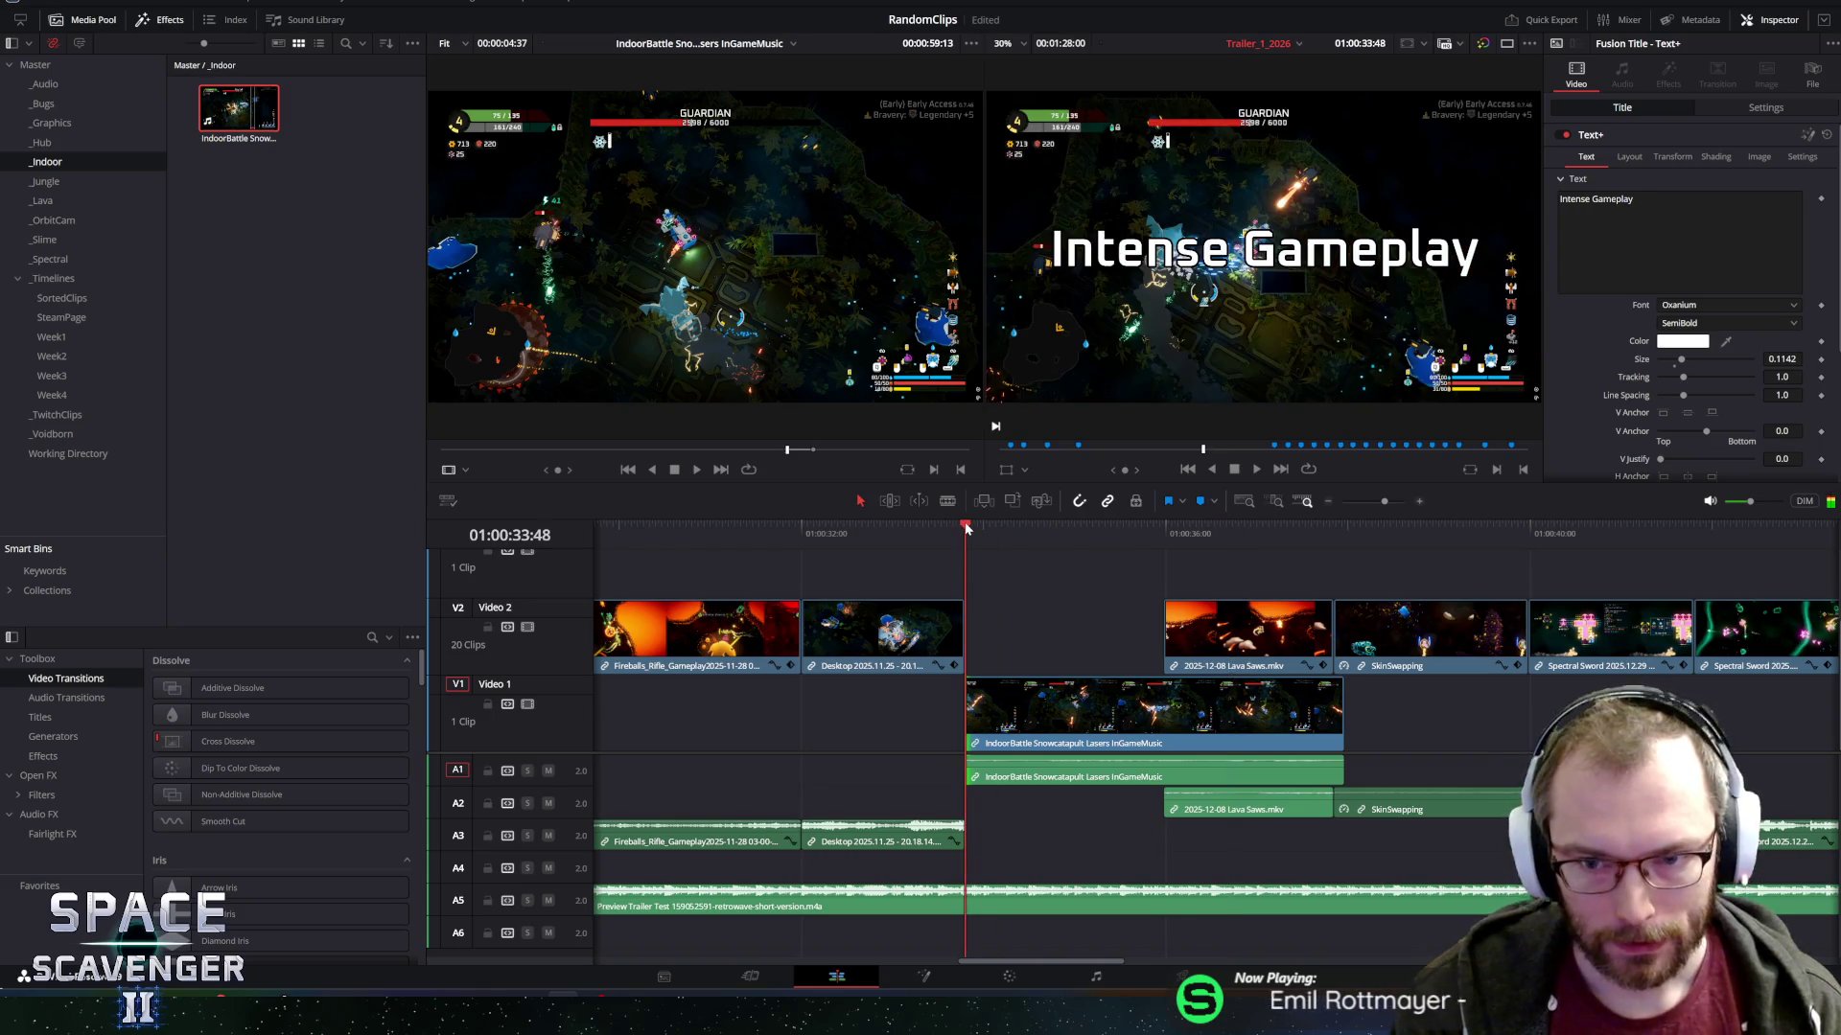
{"action": "key", "text": "space"}
{"action": "key", "text": "space"}
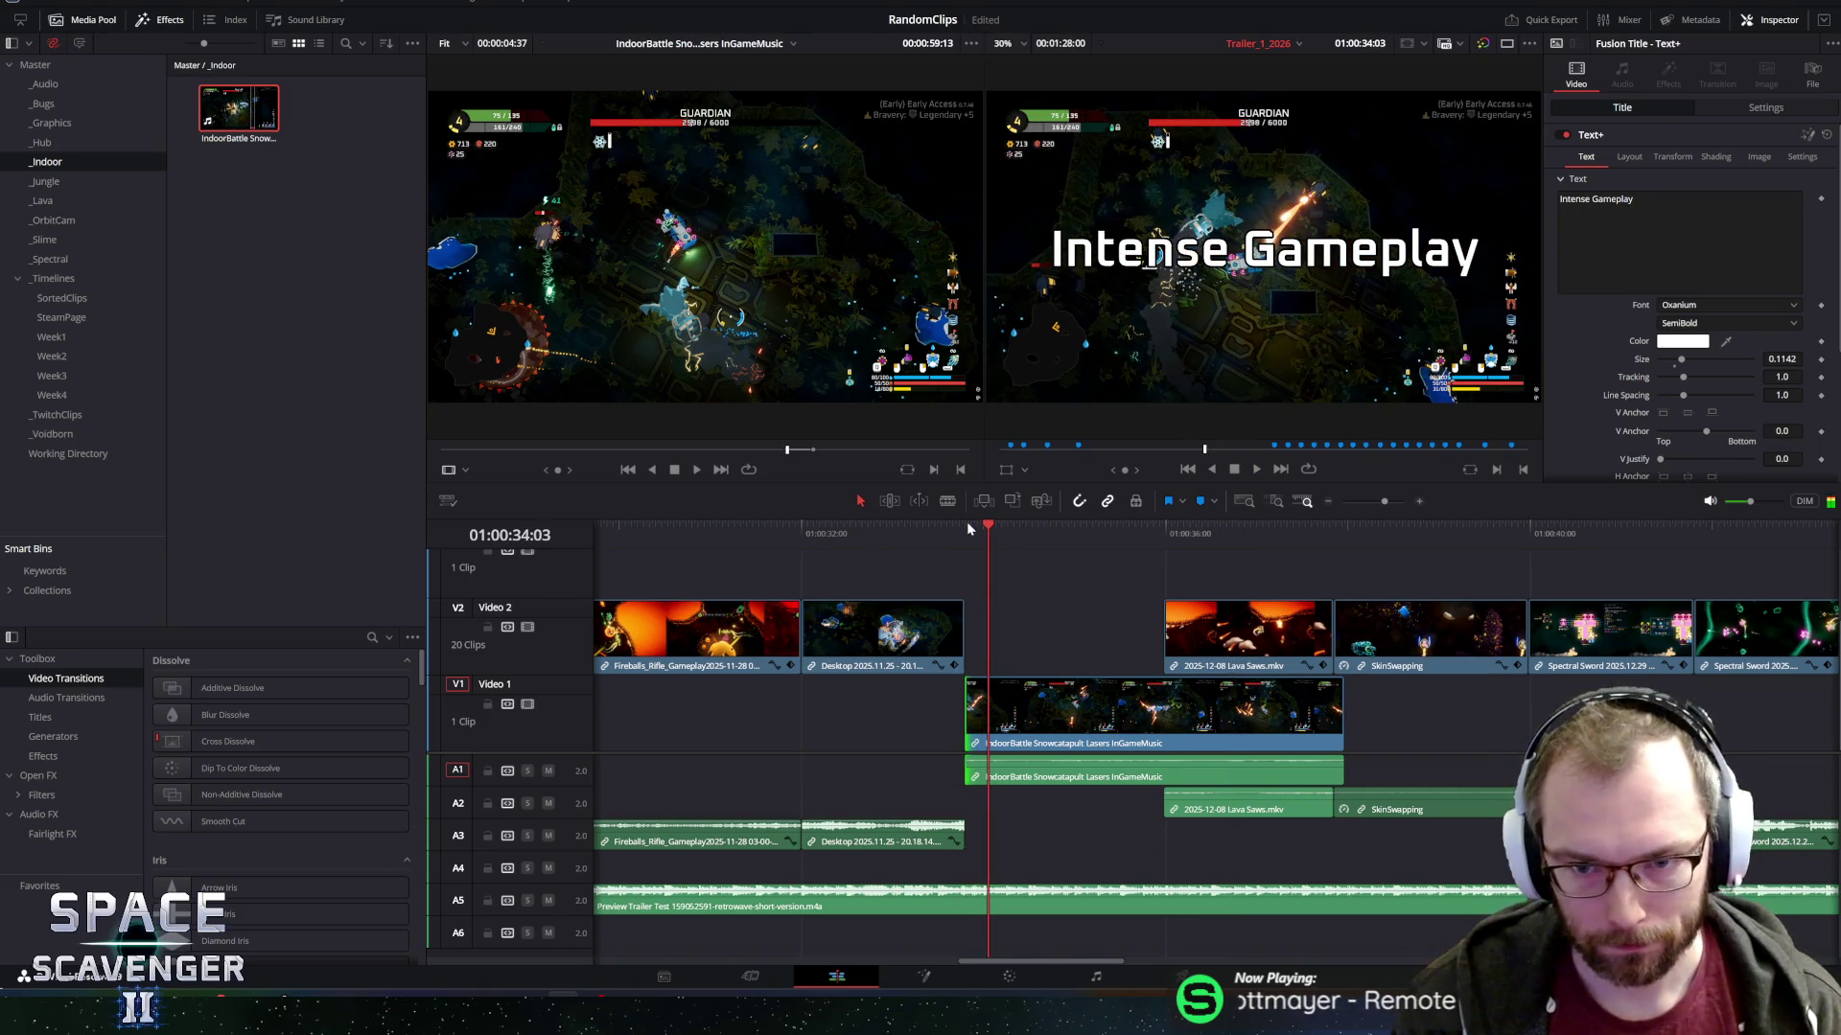
{"action": "left_click_drag", "start_coordinate": [991, 535], "coordinate": [978, 529]}
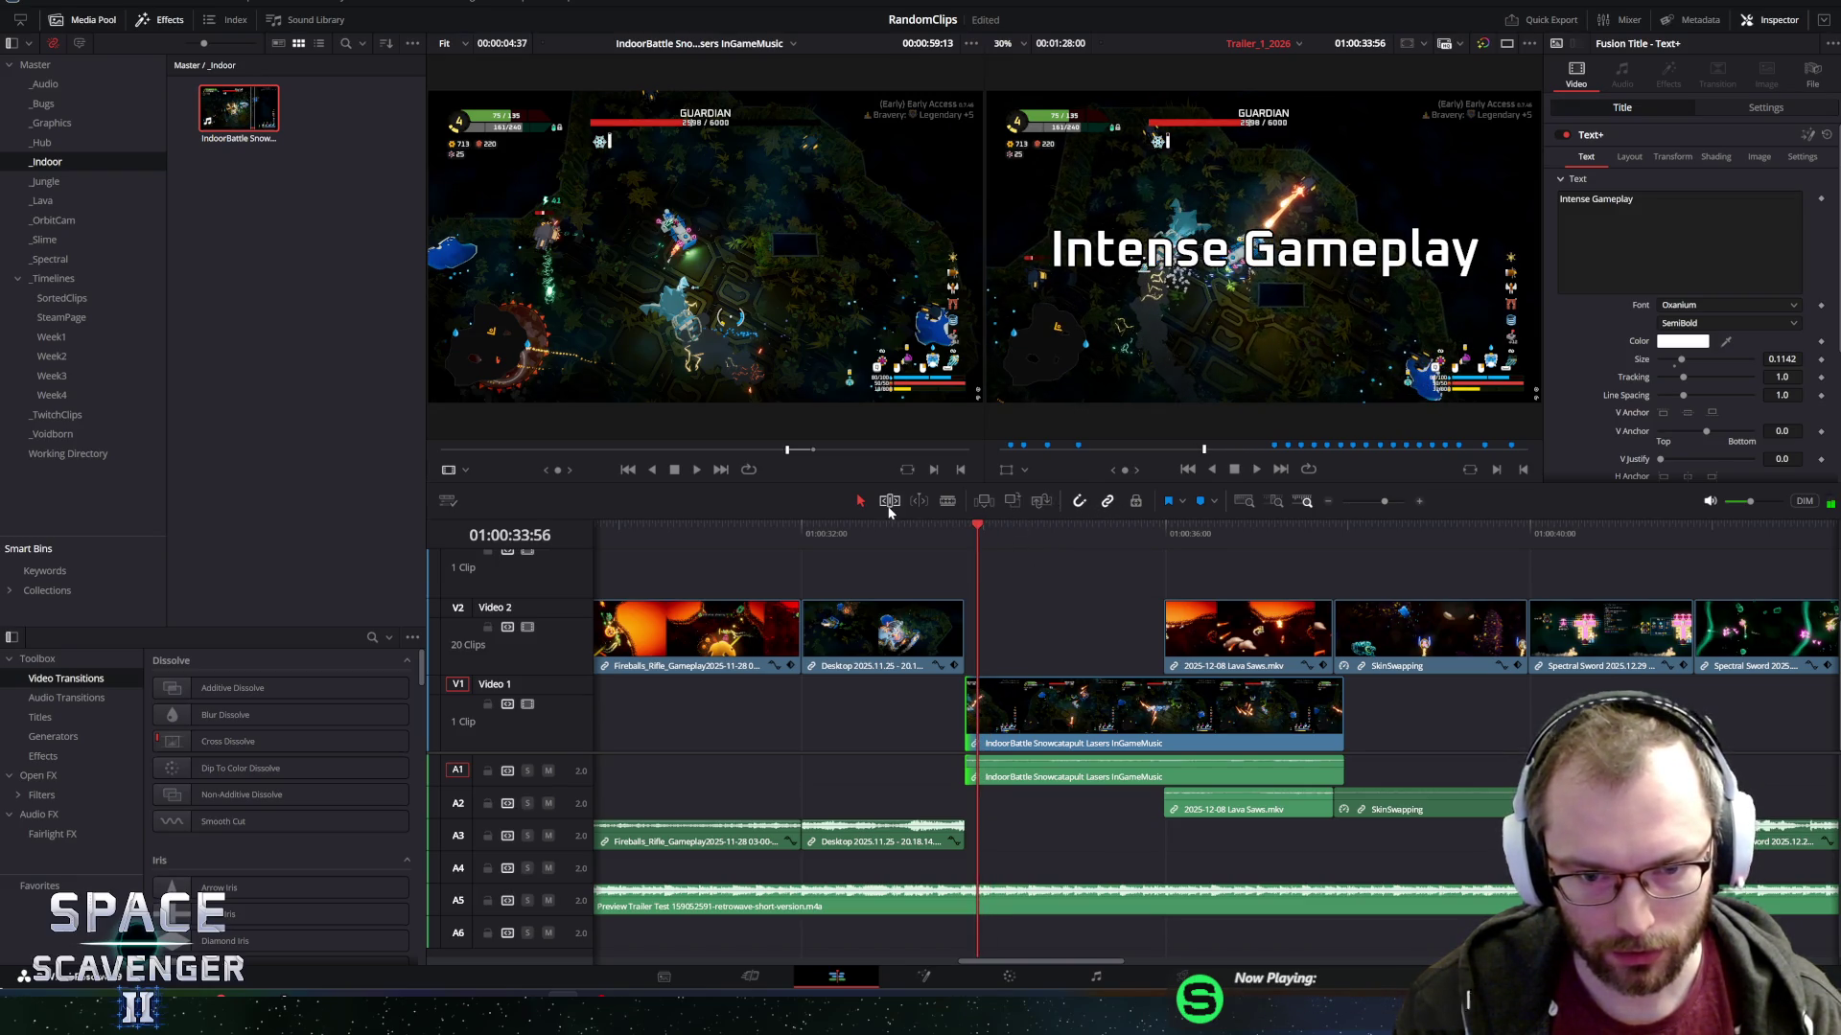
{"action": "left_click_drag", "start_coordinate": [1155, 714], "coordinate": [1112, 715]}
{"action": "left_click_drag", "start_coordinate": [970, 525], "coordinate": [959, 528]}
{"action": "key", "text": "space"}
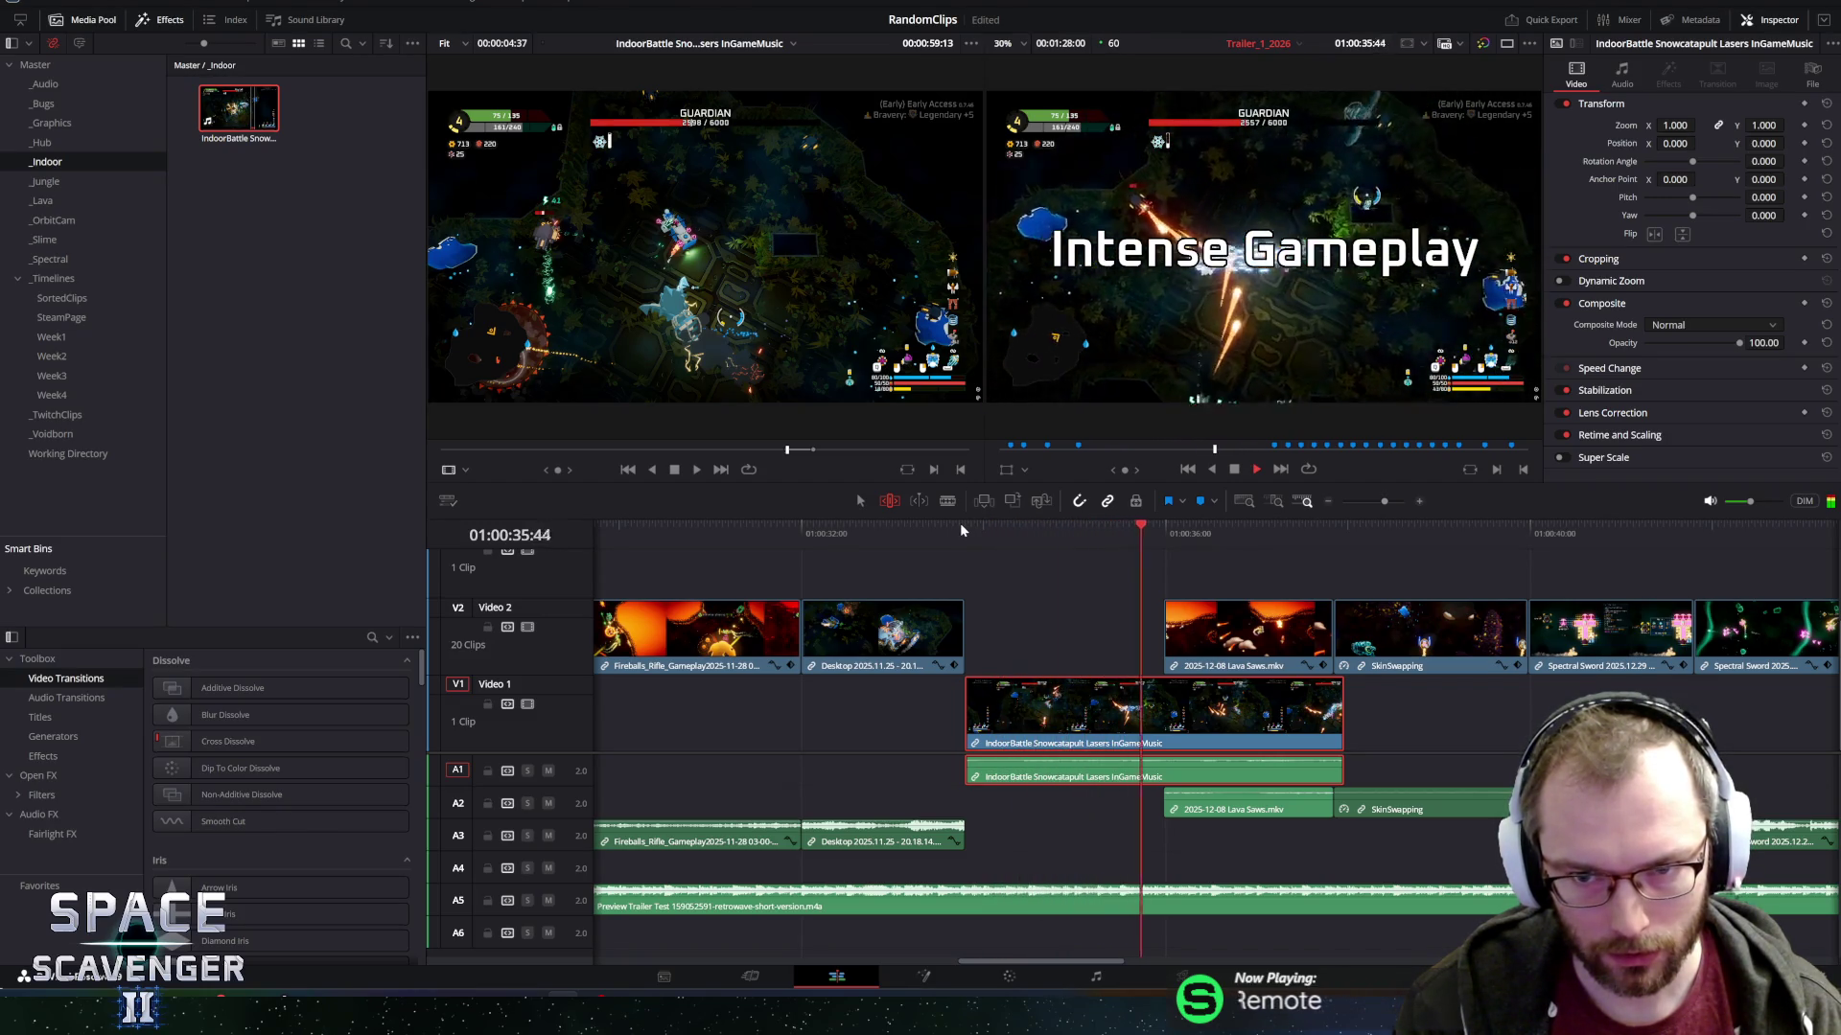
{"action": "key", "text": "ctrl+b"}
{"action": "key", "text": "ctrl+z"}
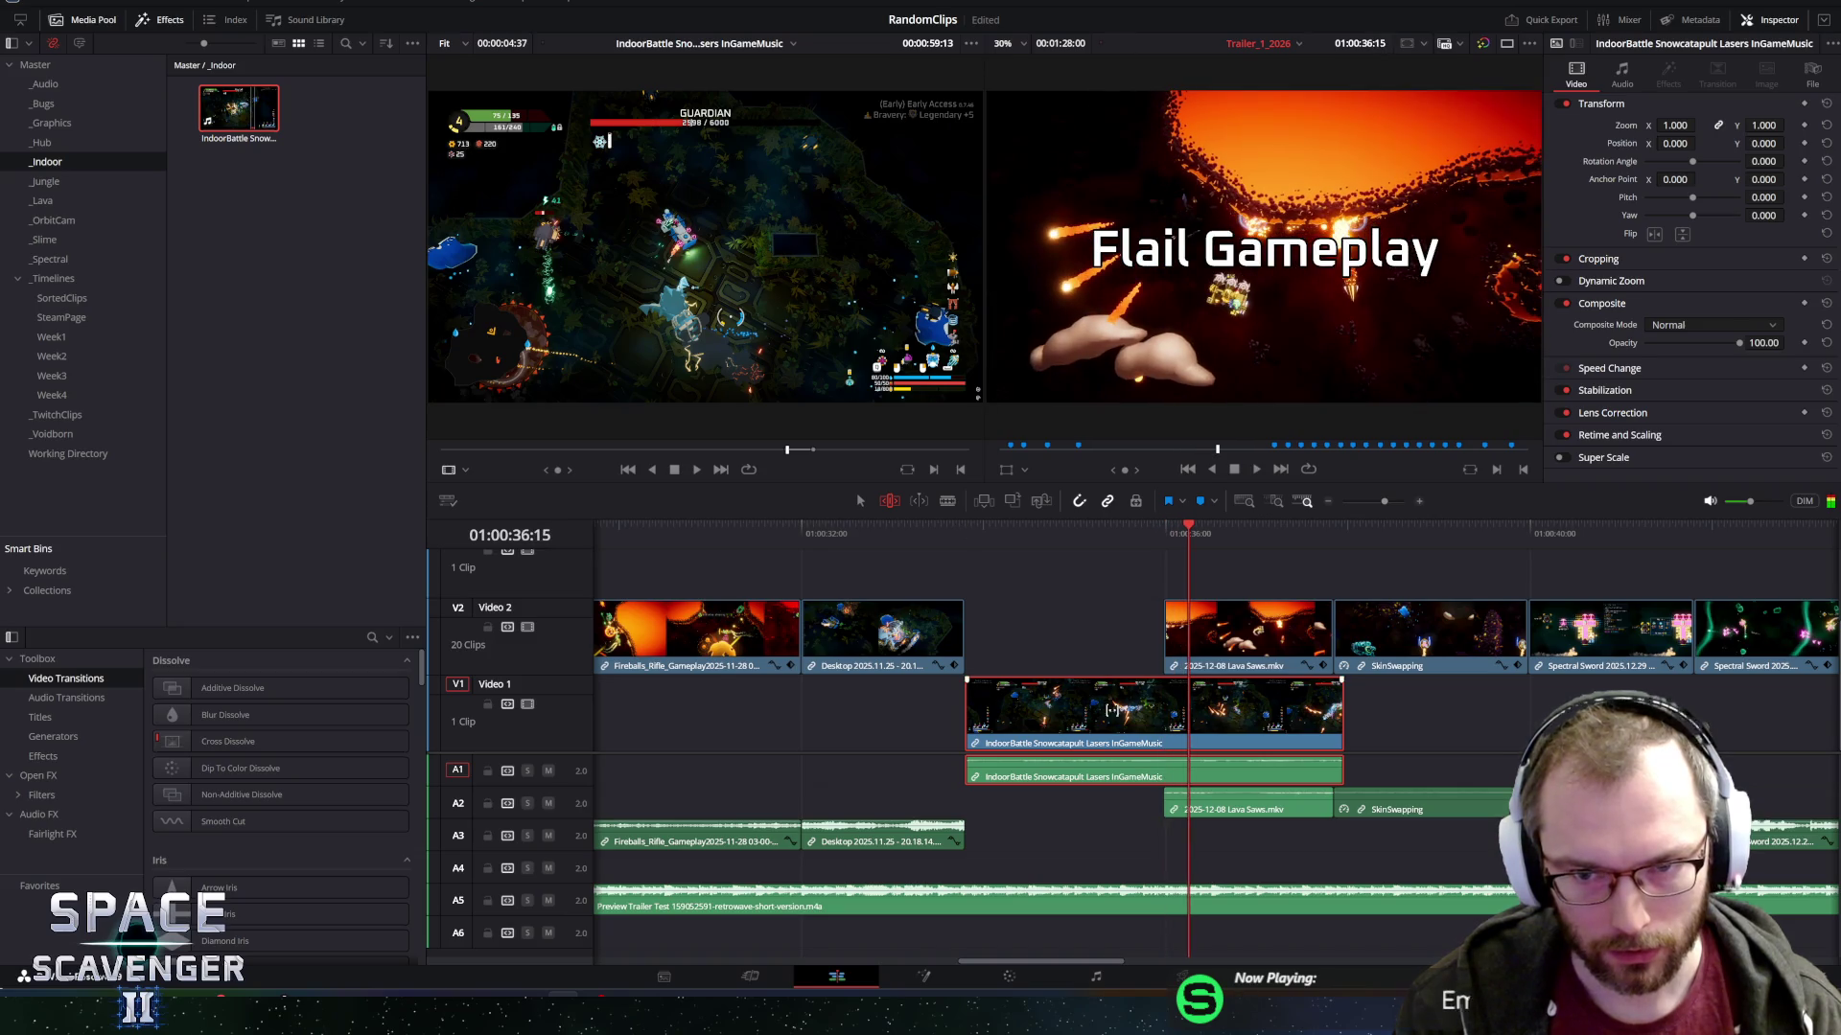
Trim IndoorBattle to end at the playhead and lift it onto Video 2 before Lava Saws.
{"action": "left_click", "coordinate": [1352, 714]}
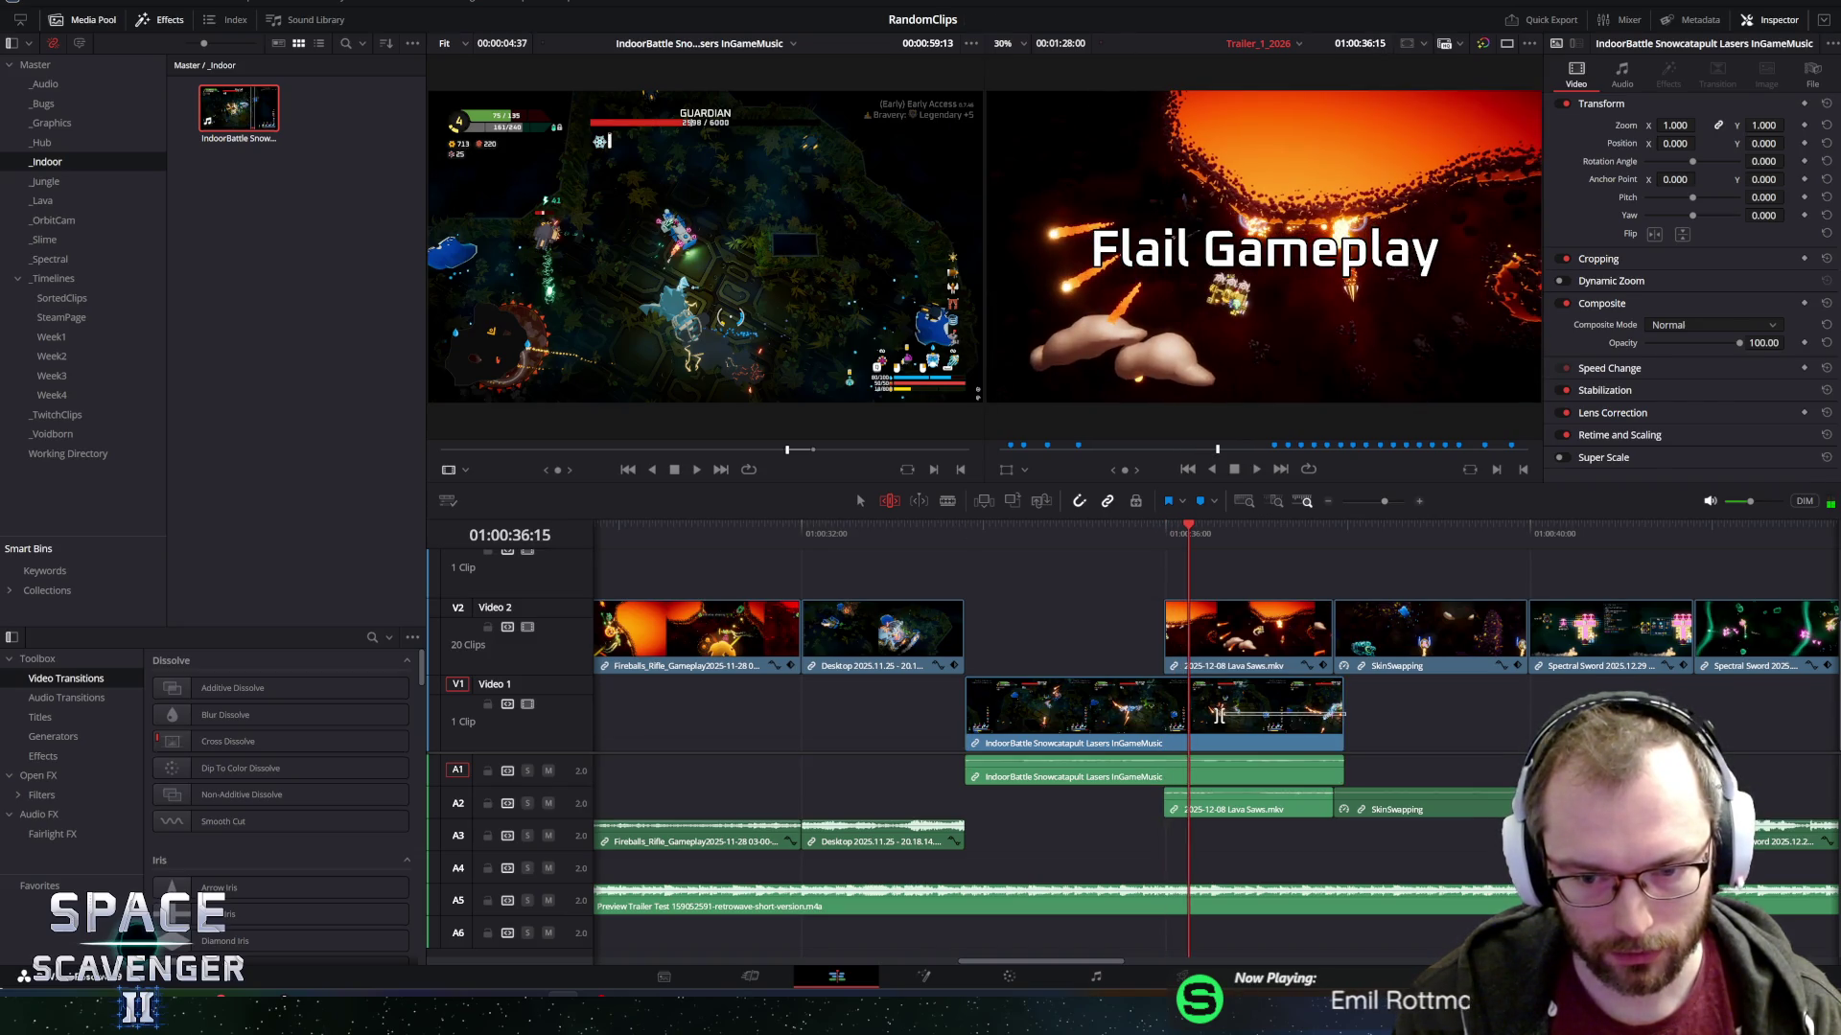
{"action": "left_click", "coordinate": [1214, 689]}
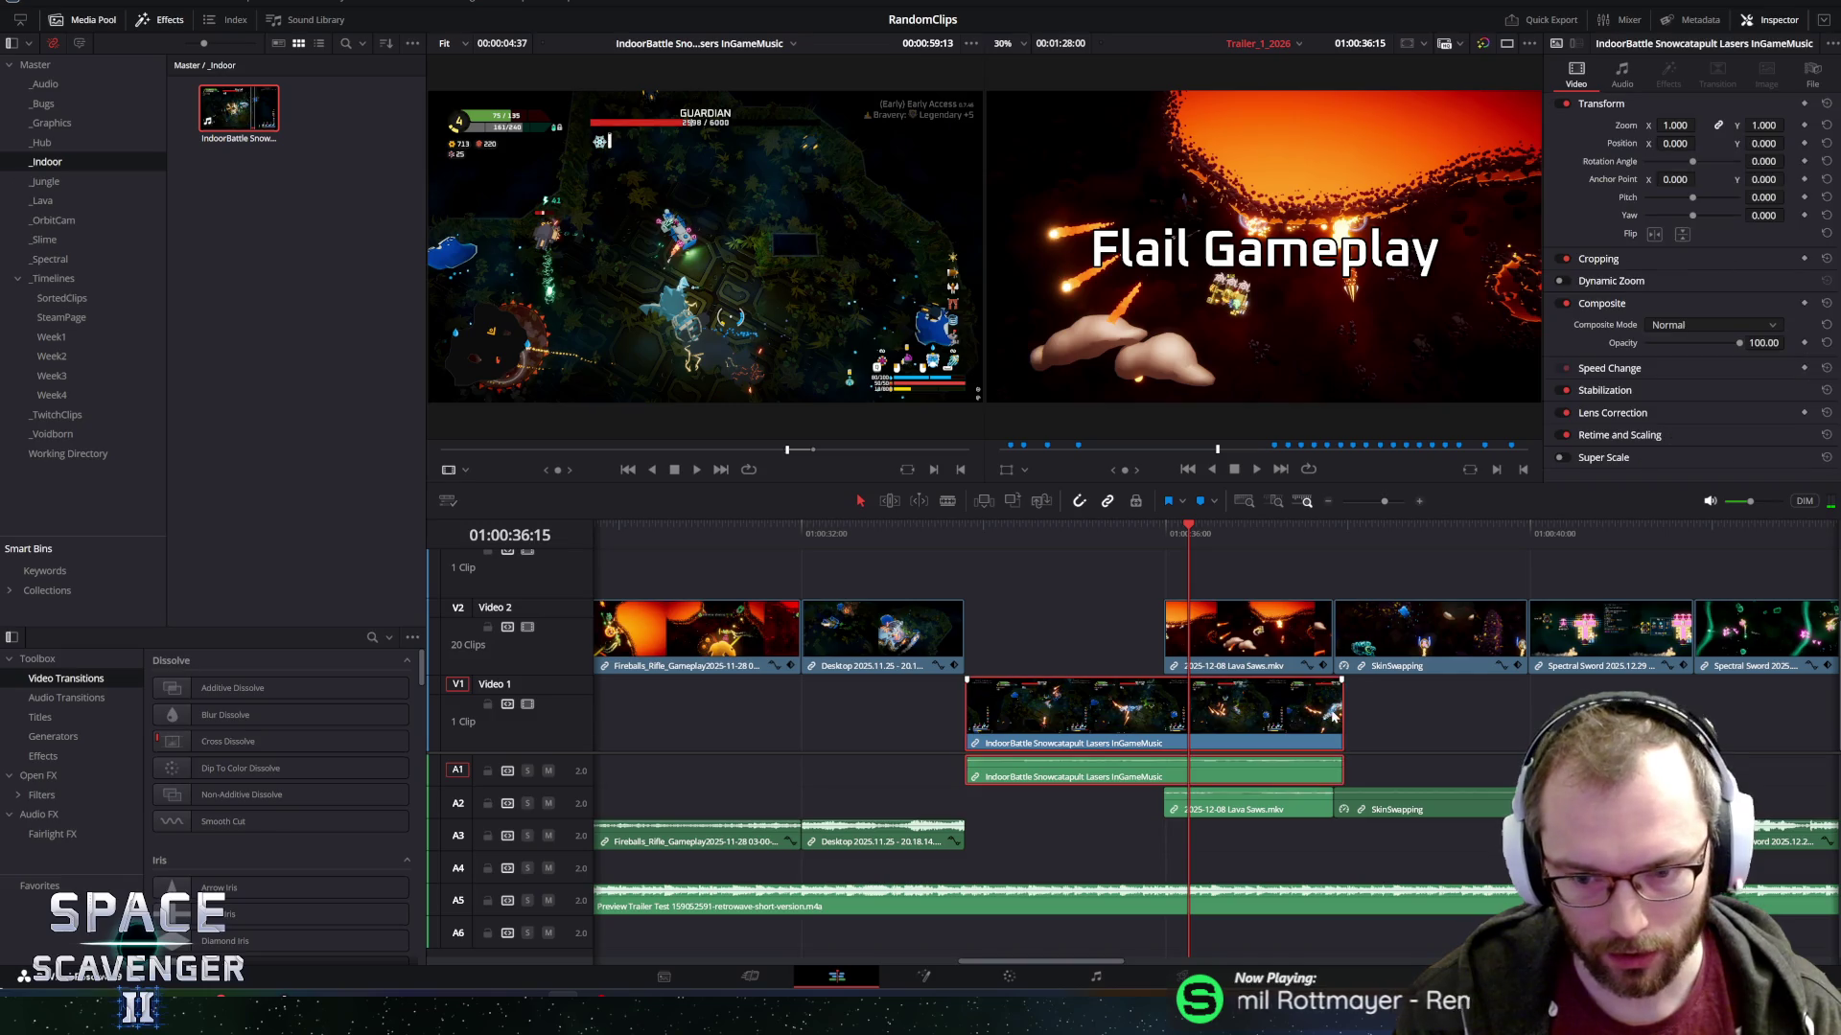
{"action": "left_click_drag", "start_coordinate": [1341, 714], "coordinate": [1162, 714]}
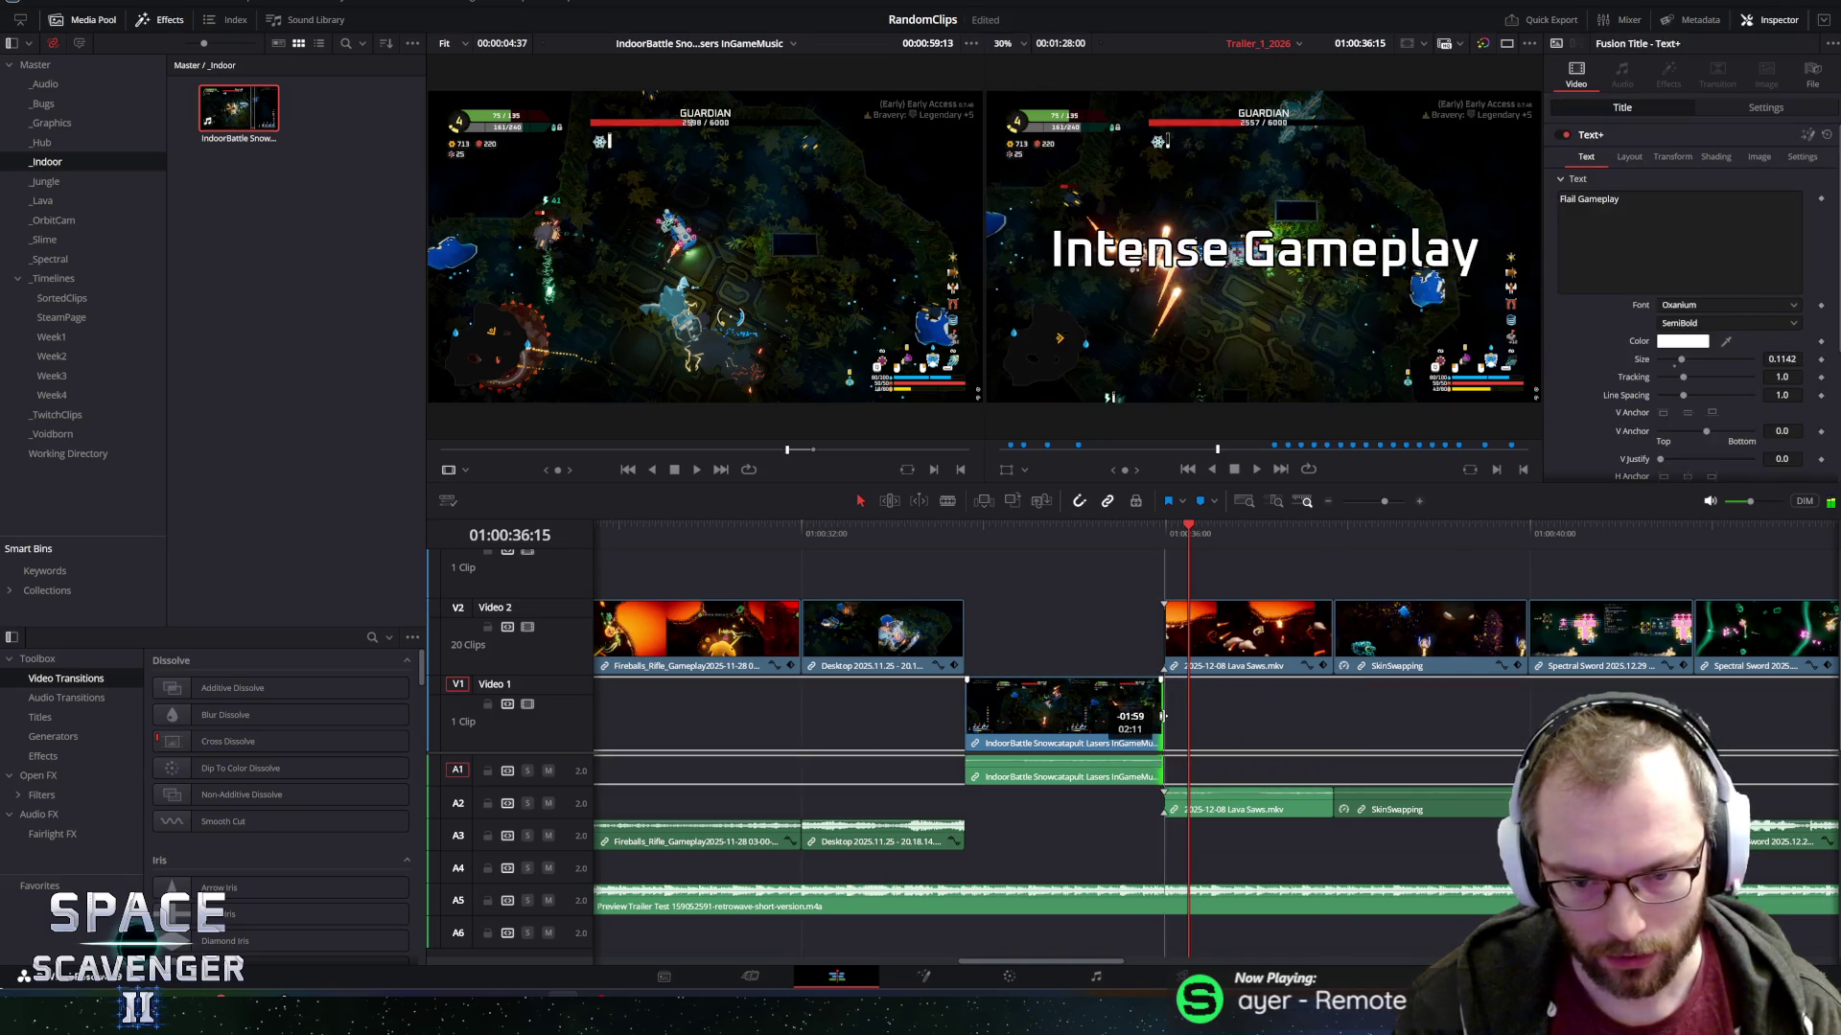
{"action": "left_click_drag", "start_coordinate": [1002, 709], "coordinate": [1007, 661]}
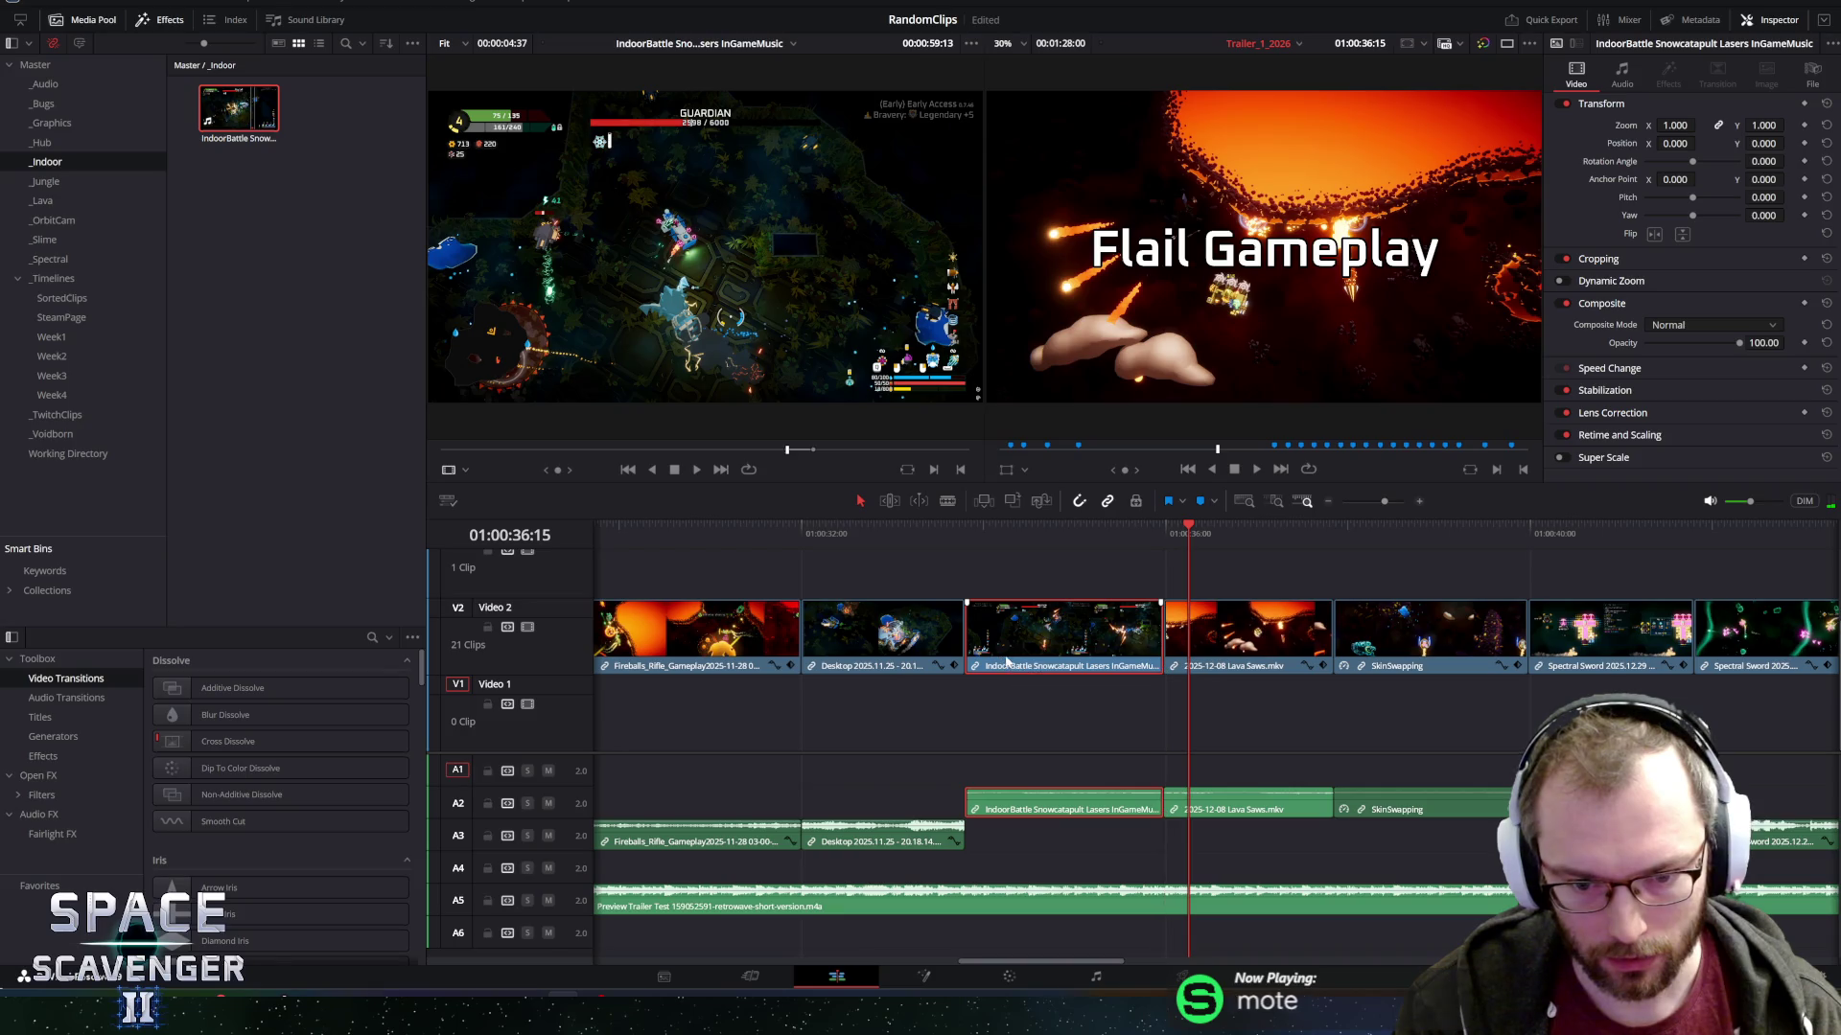
{"action": "key", "text": "/"}
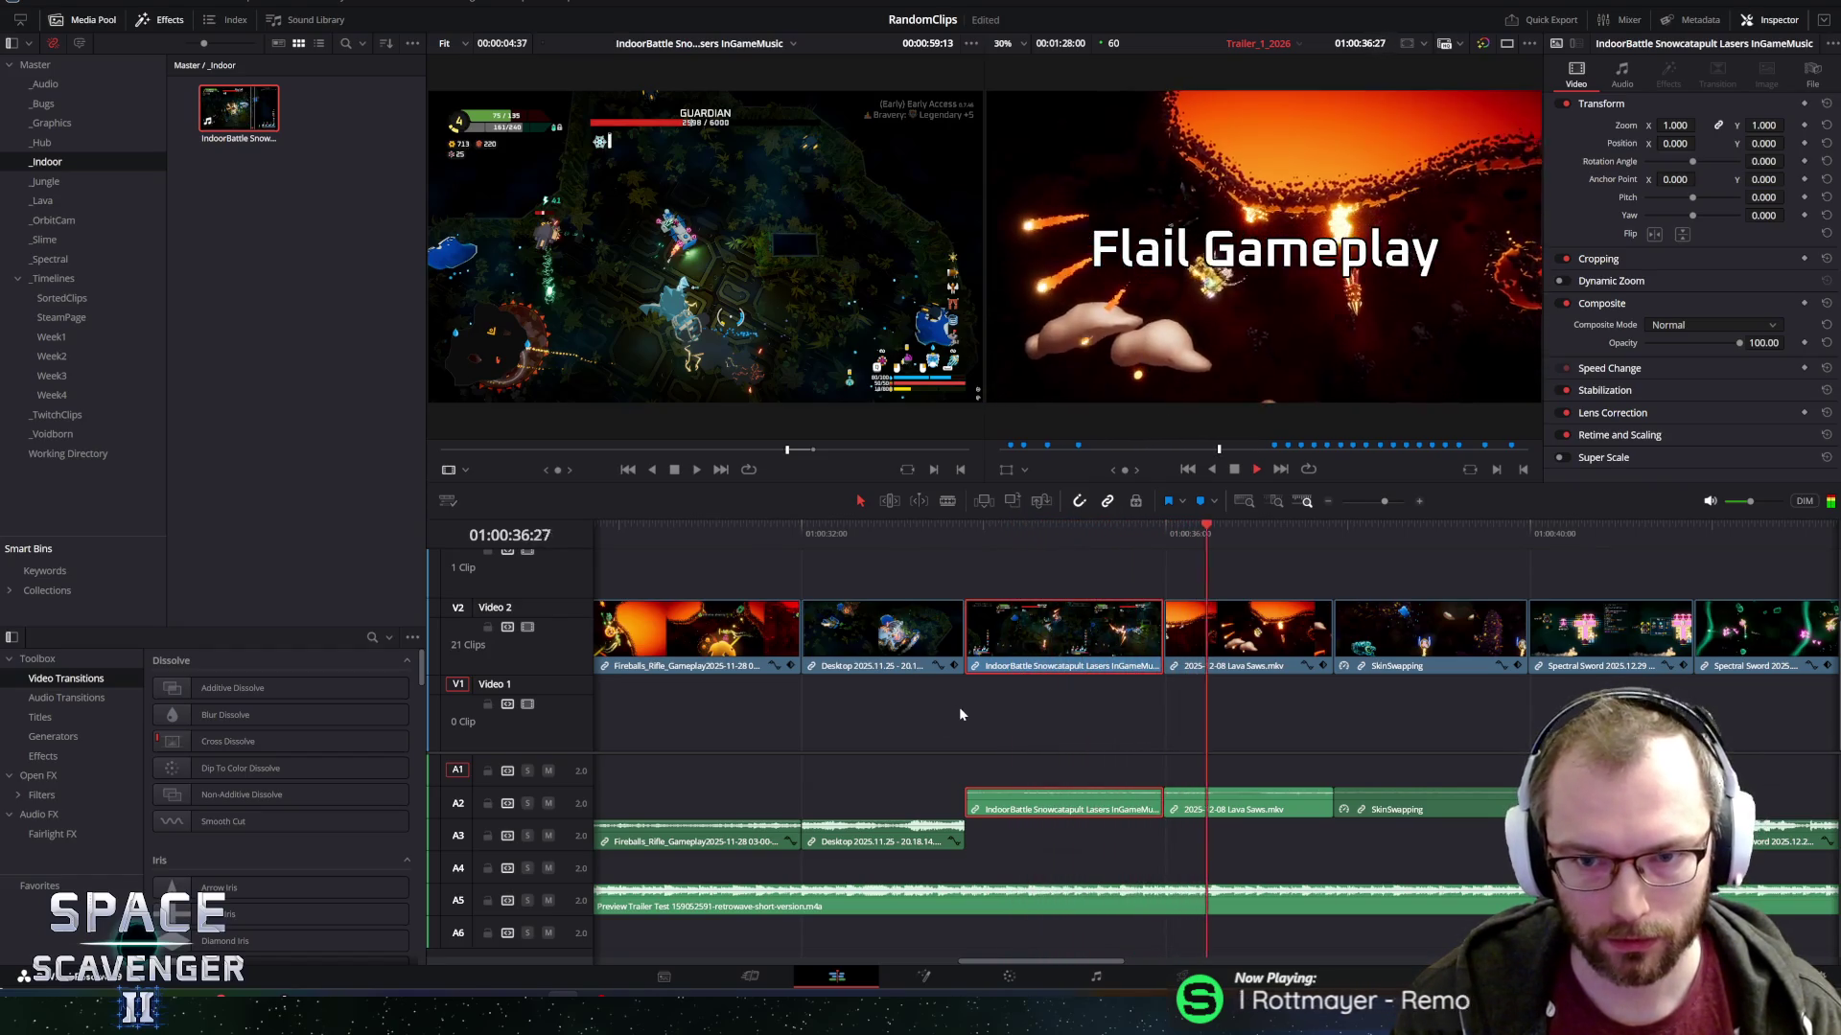
Return to the Intense Gameplay title, enlarge the viewers, and heighten the empty Video 1 track.
{"action": "left_click", "coordinate": [966, 525]}
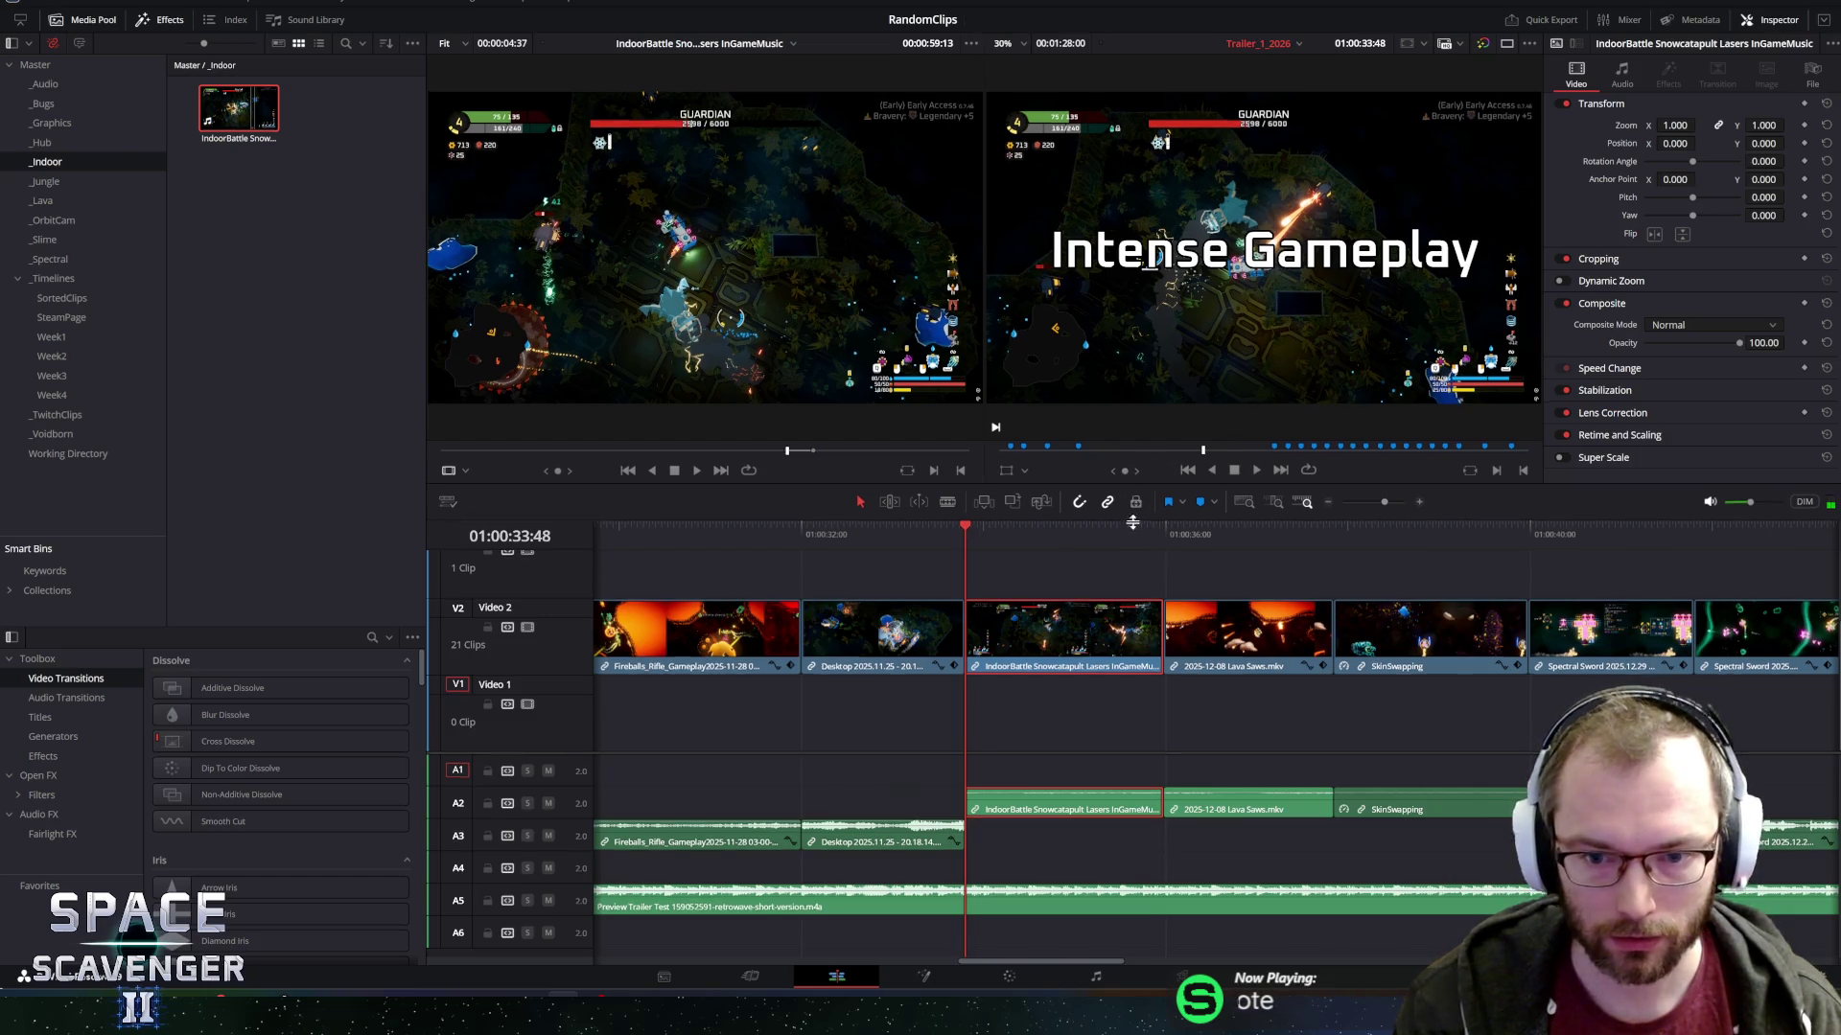
{"action": "left_click_drag", "start_coordinate": [1127, 490], "coordinate": [1131, 525]}
{"action": "scroll", "coordinate": [1147, 656], "scroll_direction": "up", "scroll_amount": 3}
{"action": "scroll", "coordinate": [1146, 656], "scroll_direction": "down", "scroll_amount": 3}
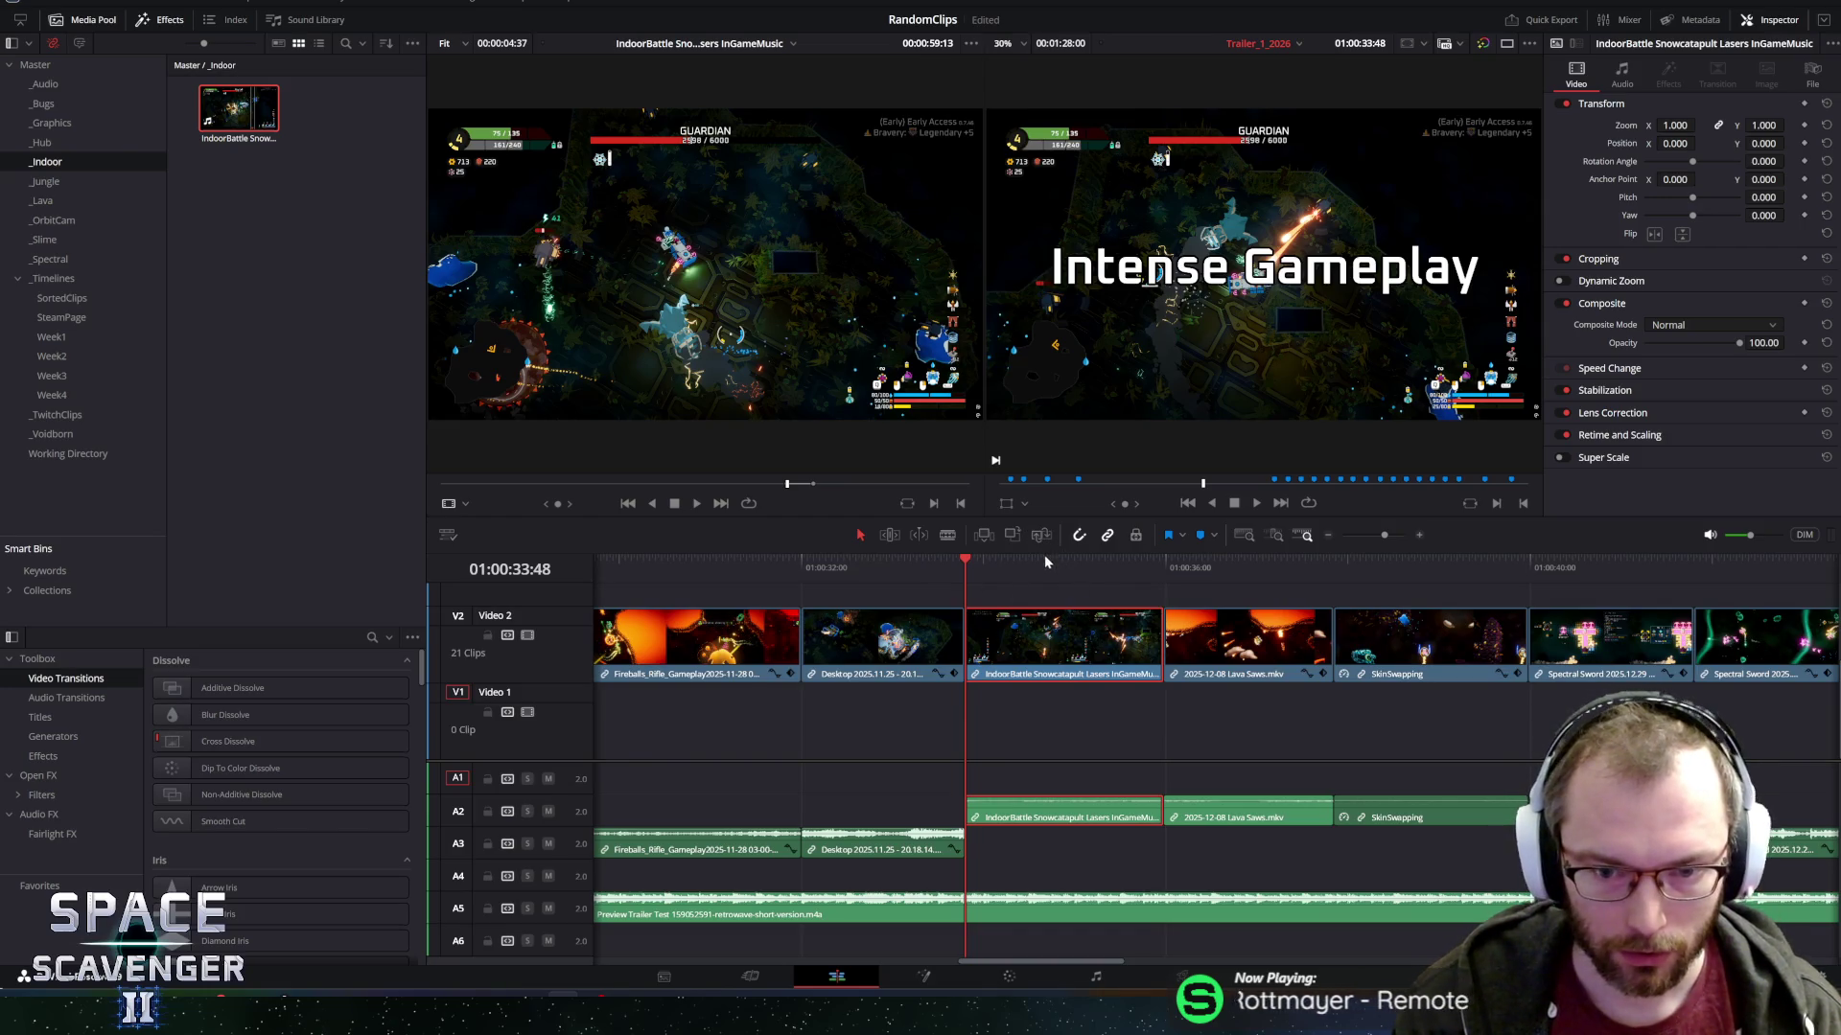
{"action": "left_click_drag", "start_coordinate": [1045, 551], "coordinate": [1045, 579]}
{"action": "scroll", "coordinate": [1279, 707], "scroll_direction": "up", "scroll_amount": 3}
{"action": "scroll", "coordinate": [1299, 717], "scroll_direction": "down", "scroll_amount": 2}
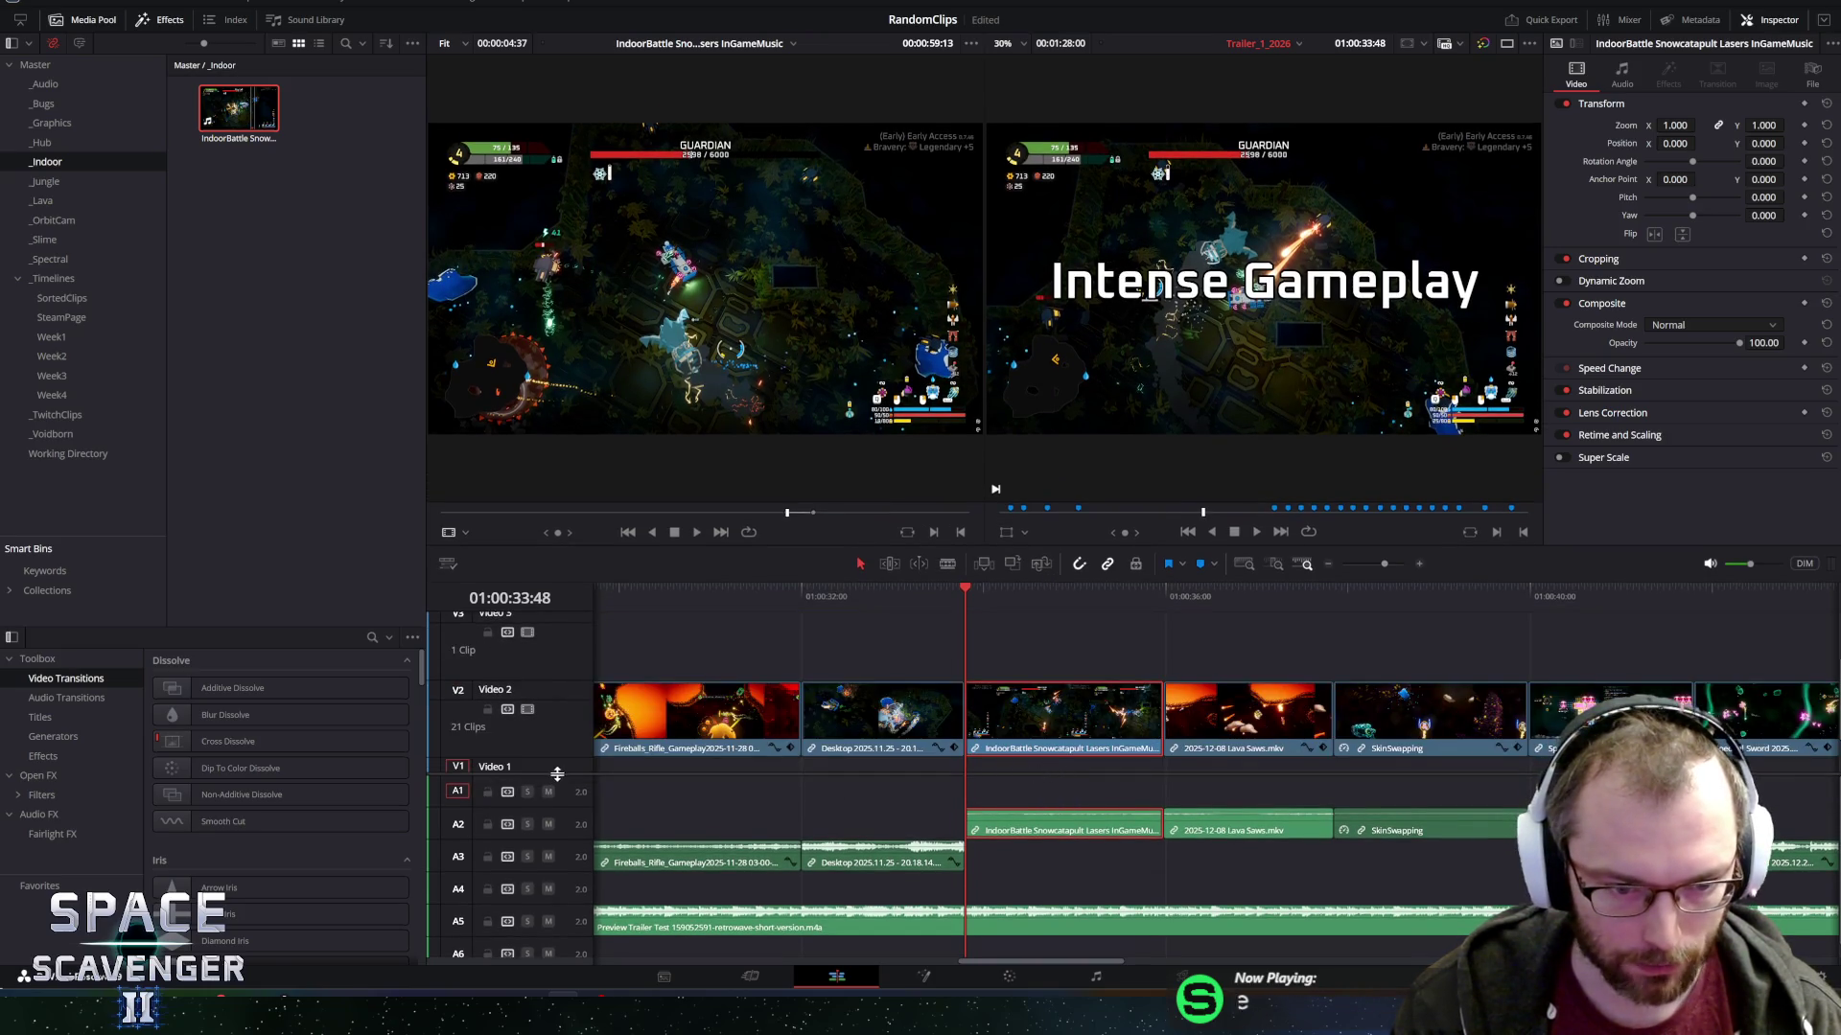
{"action": "left_click_drag", "start_coordinate": [557, 774], "coordinate": [559, 825]}
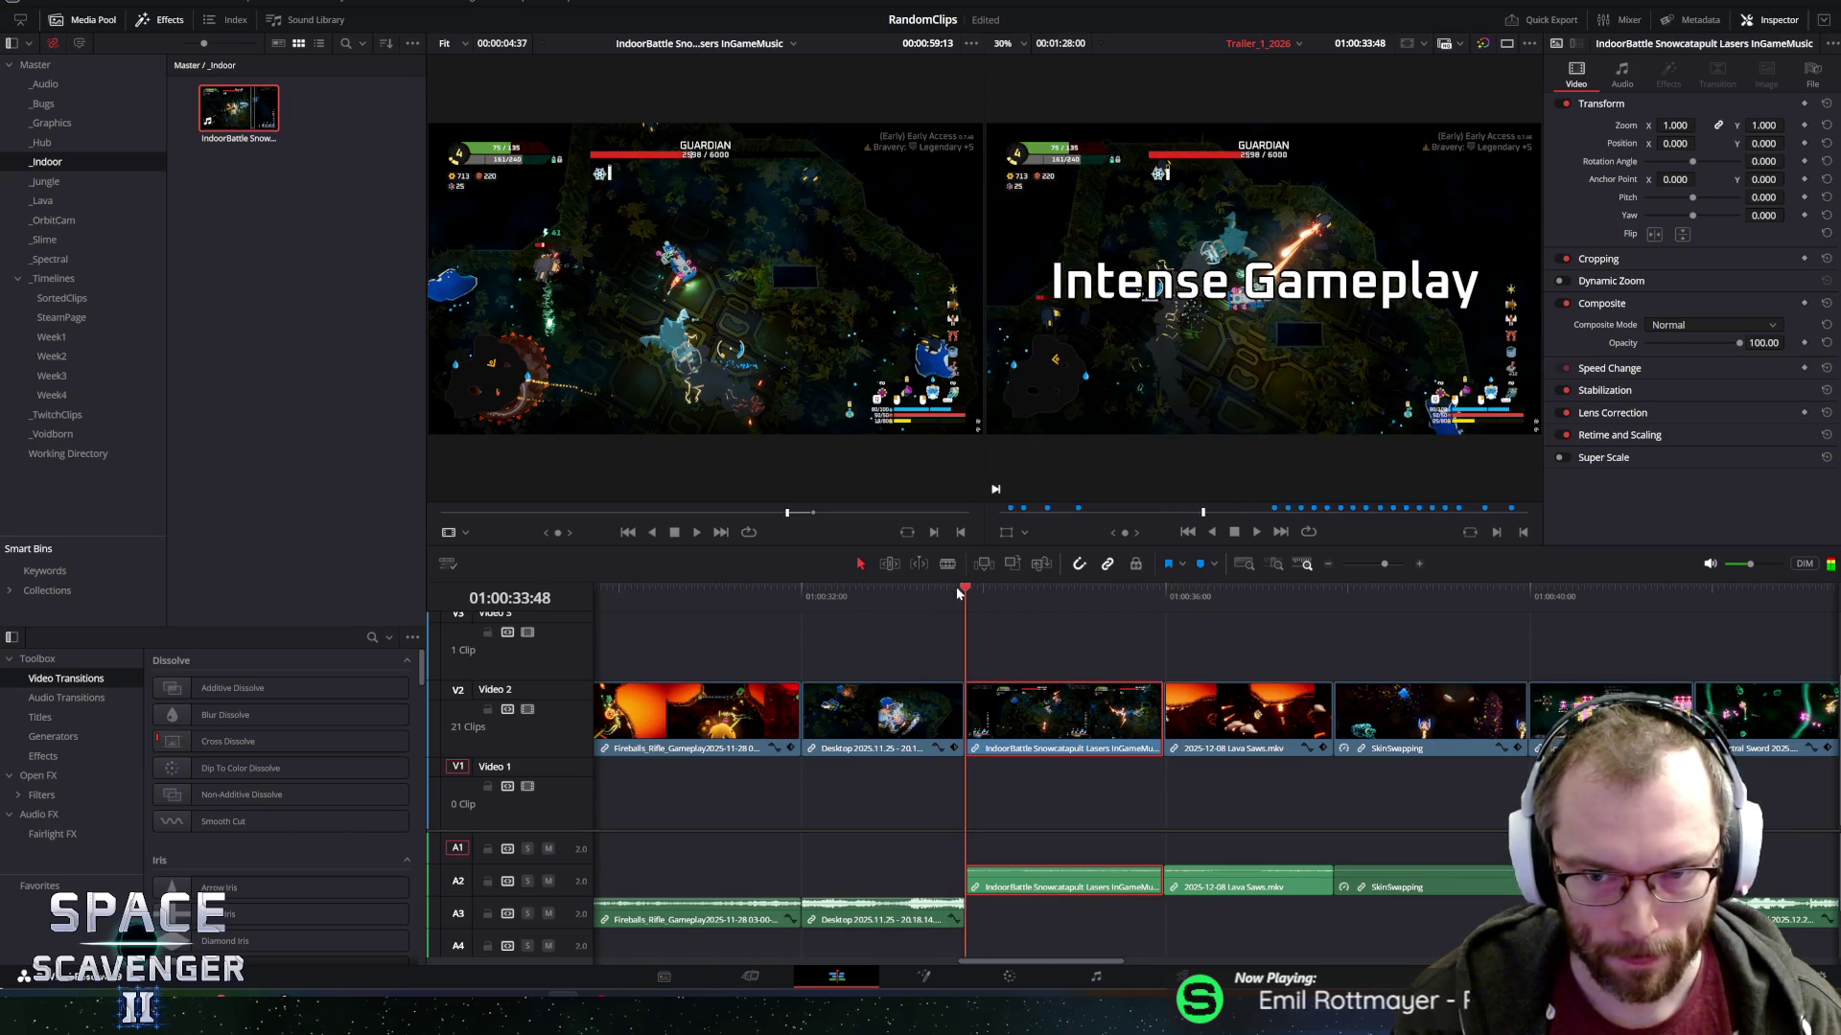
{"action": "scroll", "coordinate": [1028, 640], "scroll_direction": "up", "scroll_amount": 2}
Select the title clips on Video 4, settling on the Intense Gameplay title.
{"action": "left_click", "coordinate": [1033, 649]}
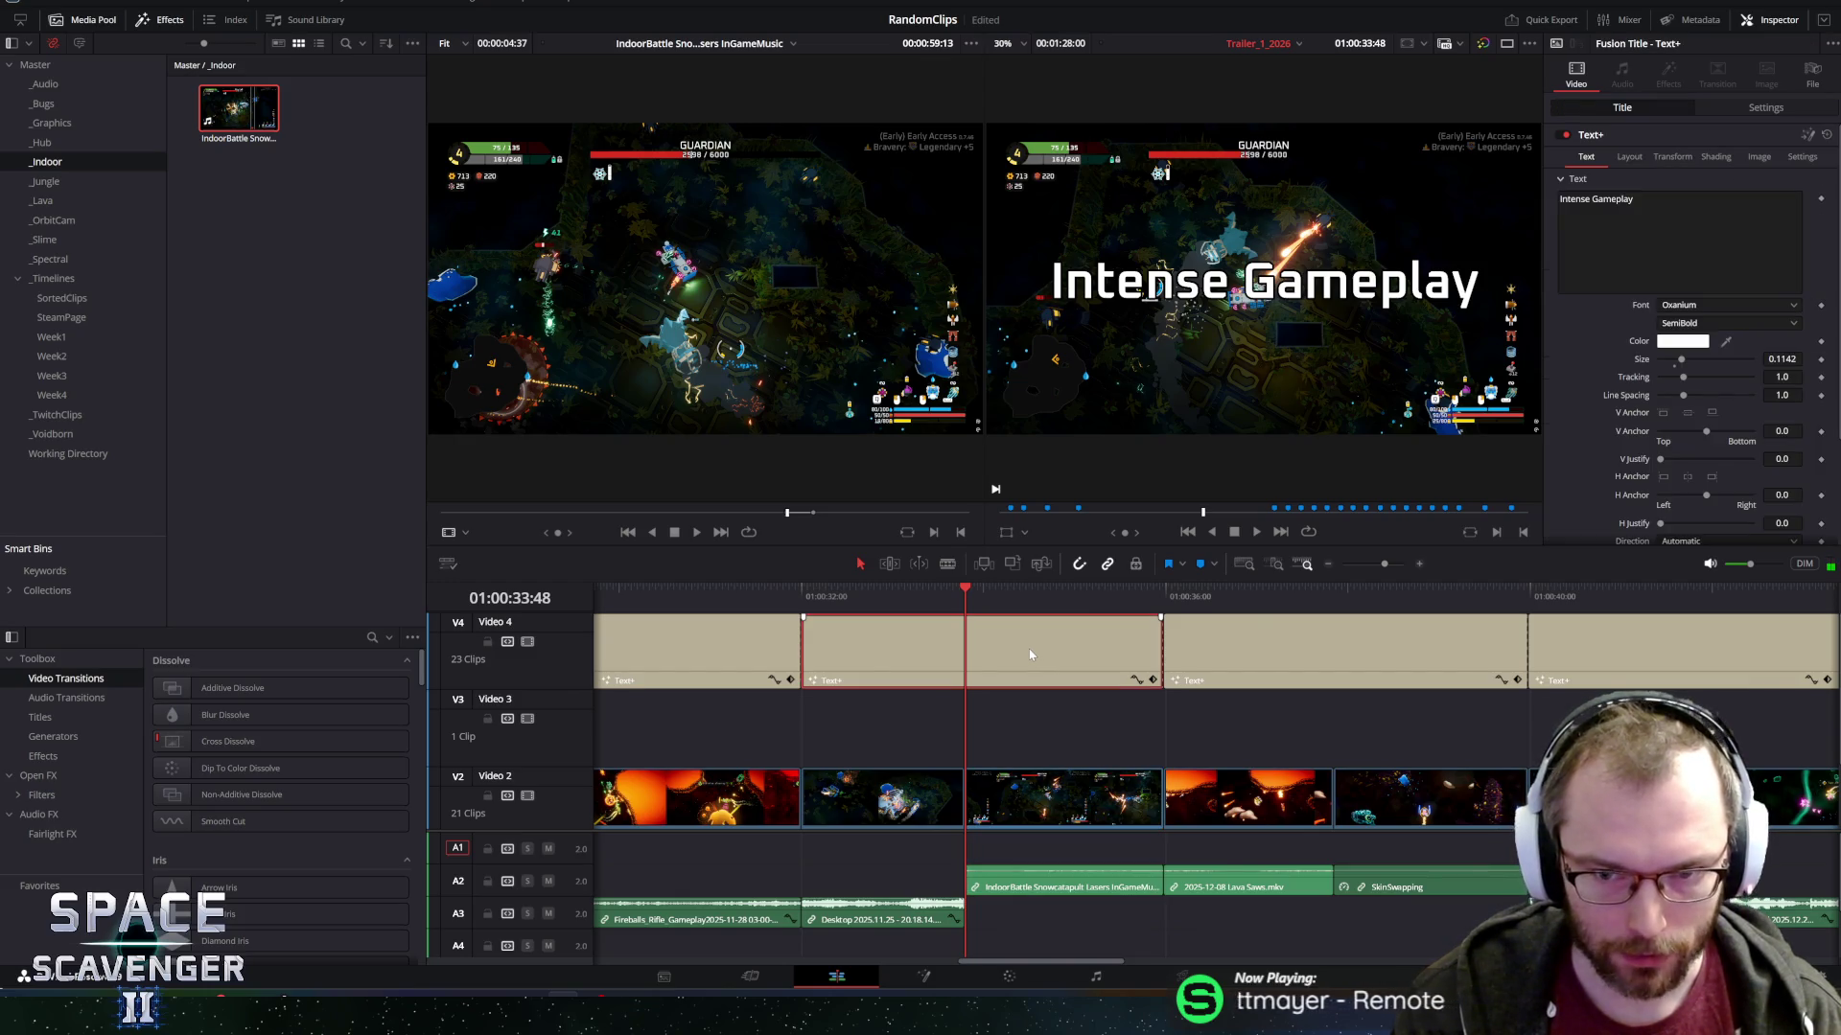
{"action": "scroll", "coordinate": [1024, 660], "scroll_direction": "down", "scroll_amount": 5}
{"action": "left_click_drag", "start_coordinate": [777, 655], "coordinate": [484, 666]}
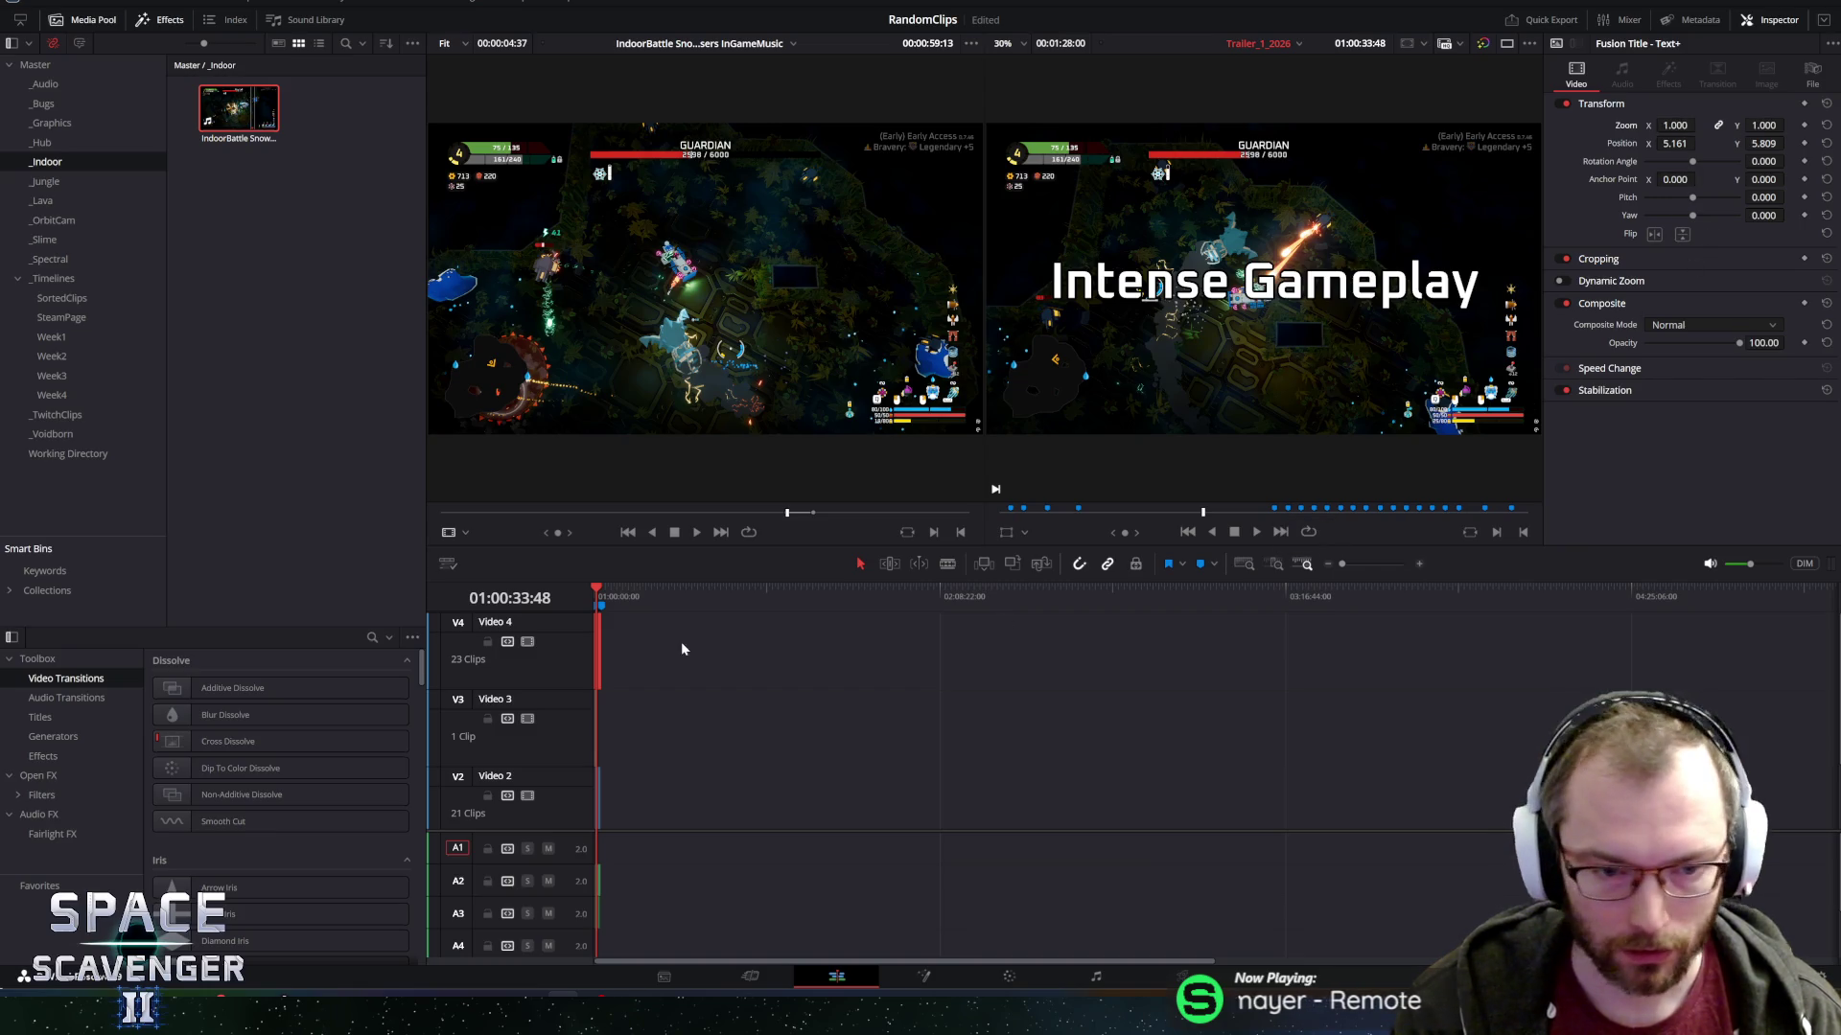
{"action": "left_click", "coordinate": [673, 688]}
{"action": "scroll", "coordinate": [616, 664], "scroll_direction": "up", "scroll_amount": 5}
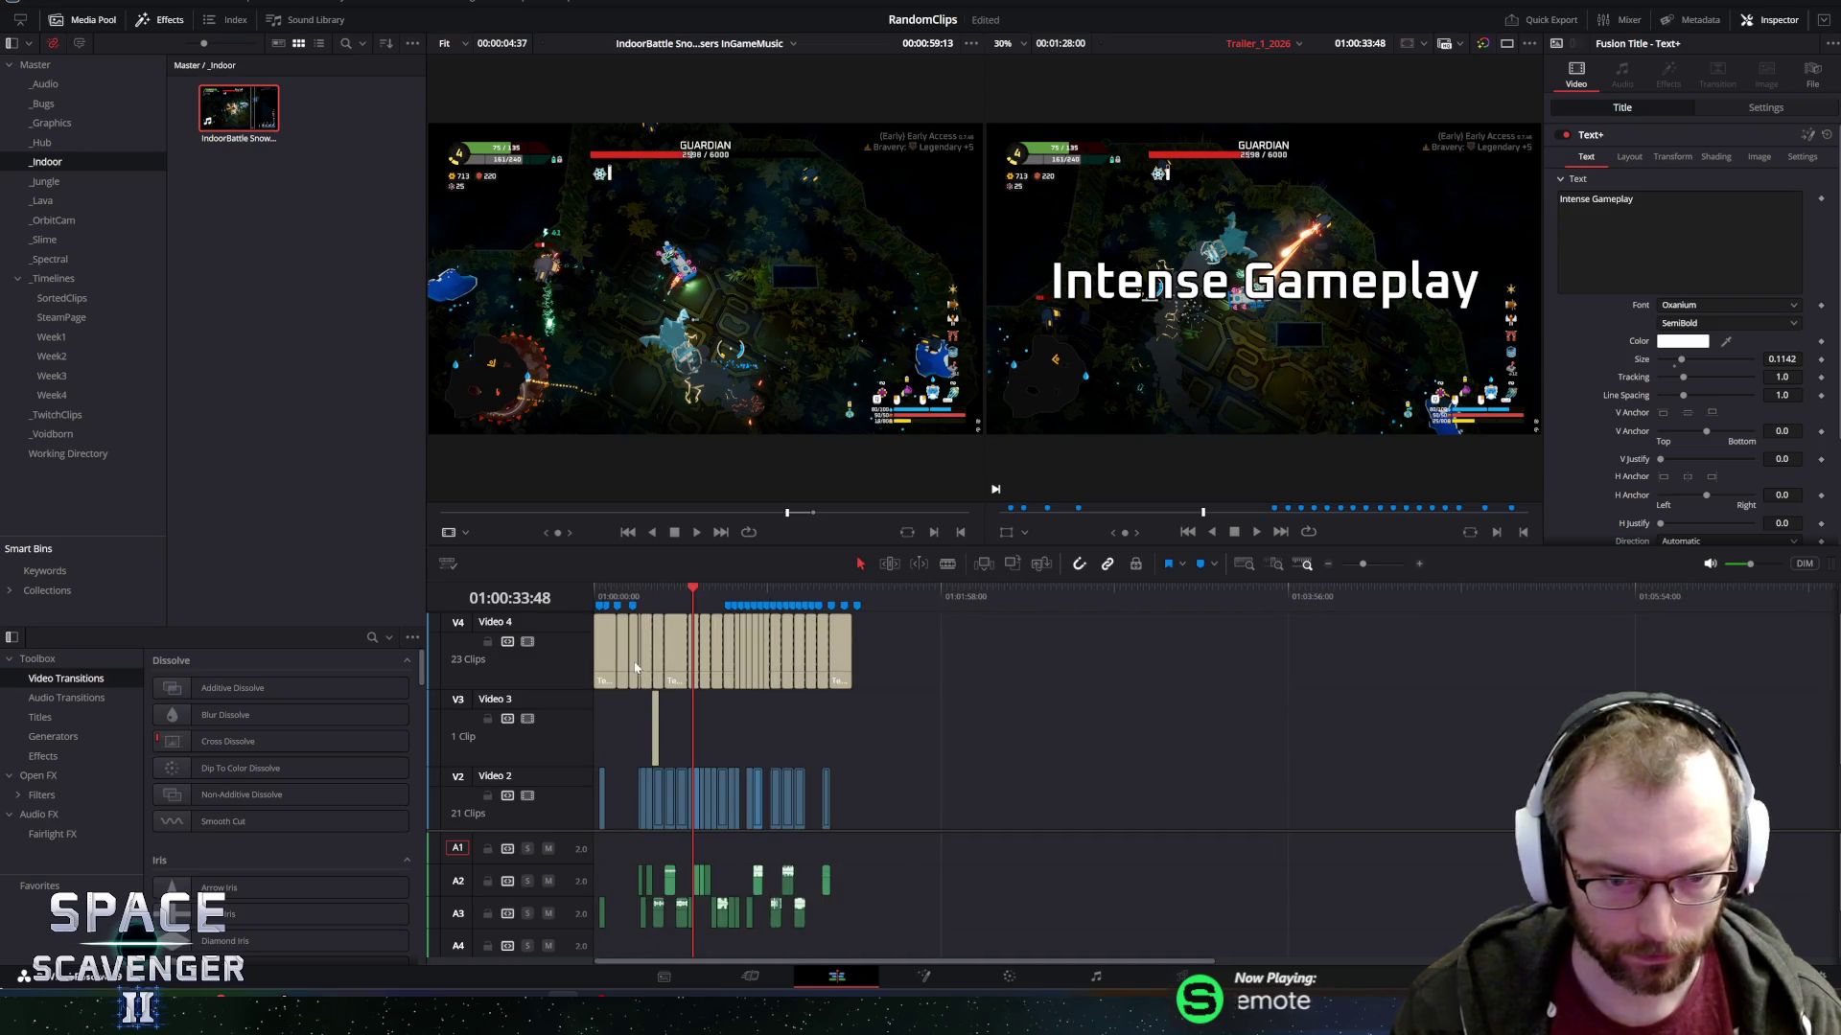
{"action": "left_click_drag", "start_coordinate": [666, 671], "coordinate": [596, 673]}
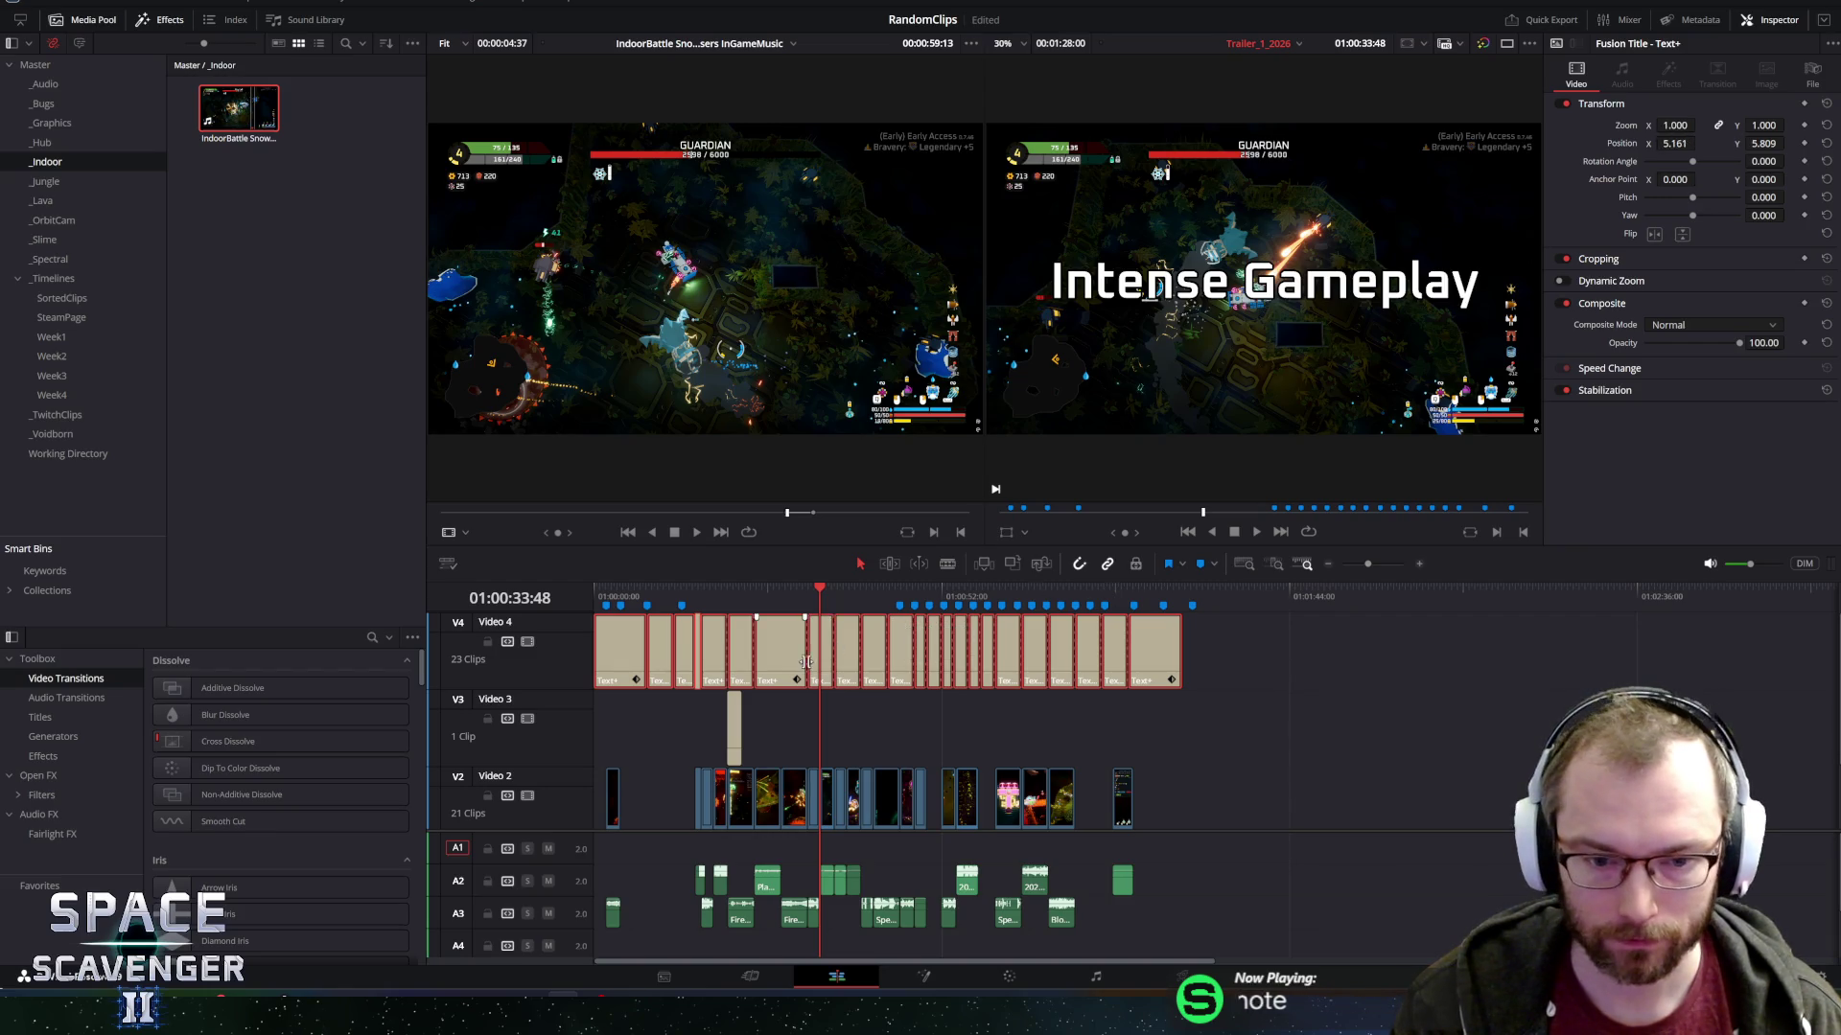
{"action": "left_click", "coordinate": [843, 702]}
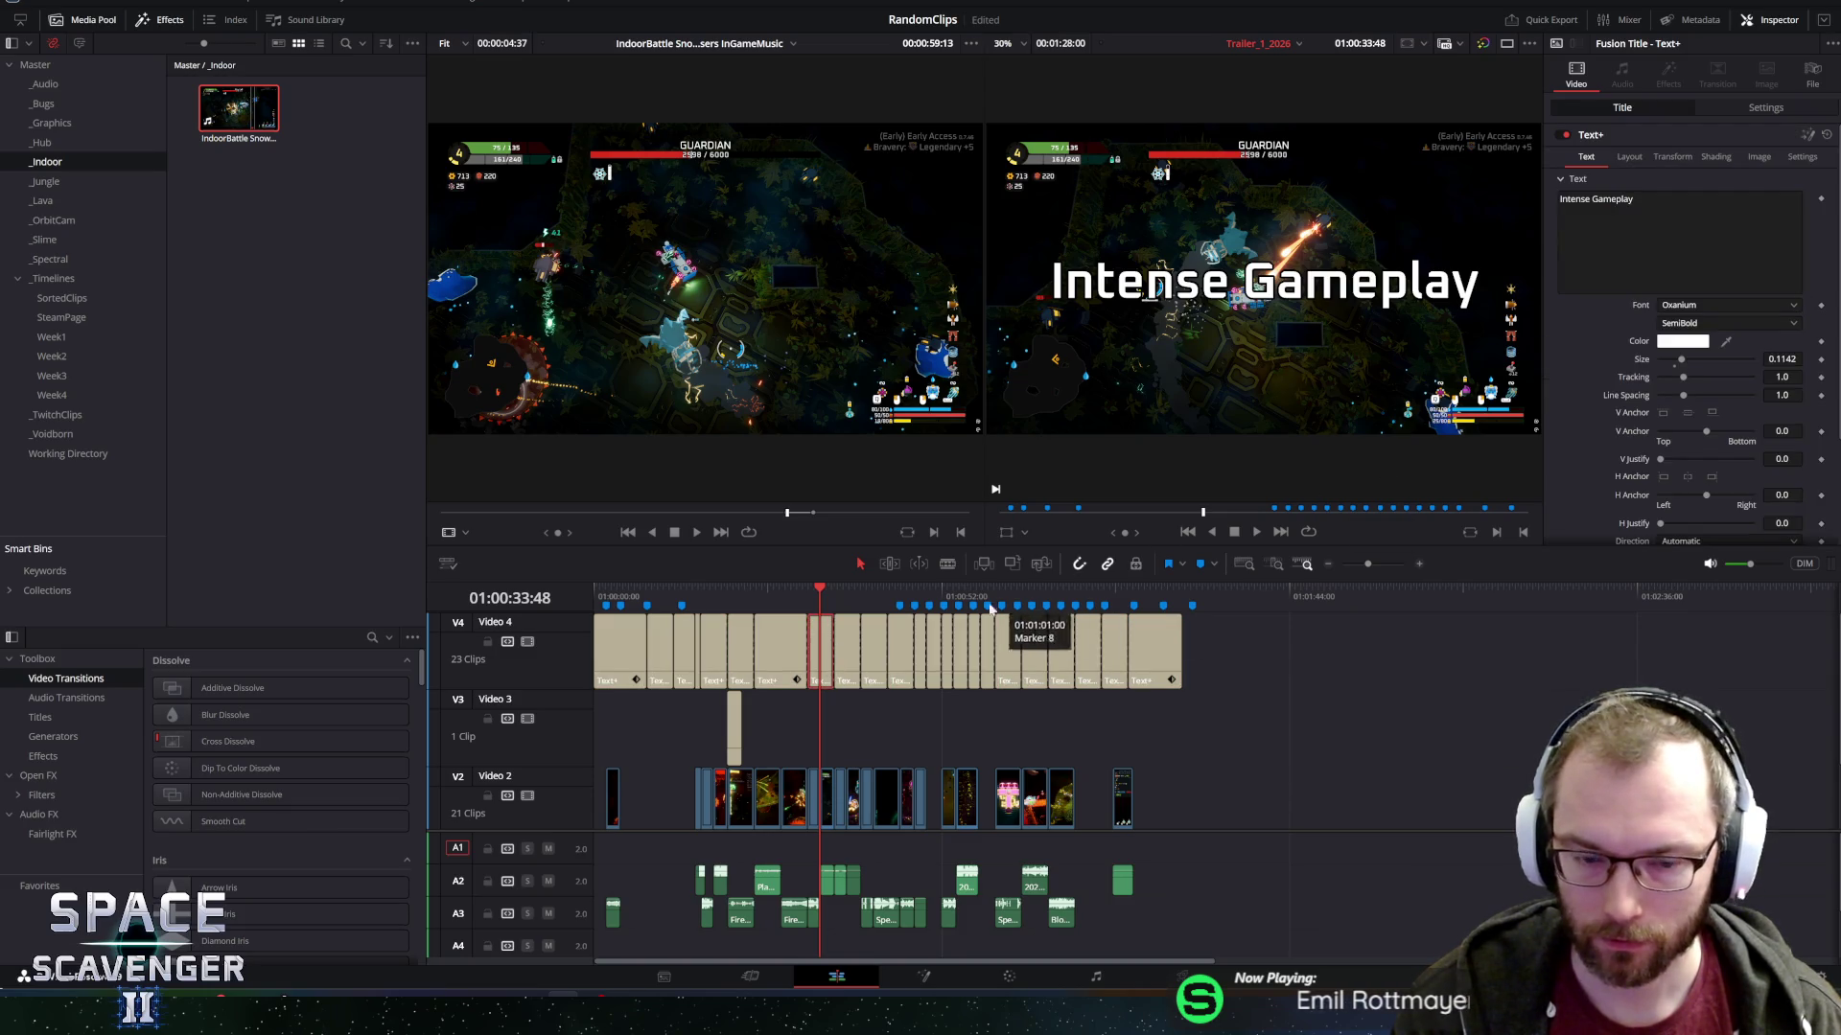
{"action": "left_click", "coordinate": [857, 655], "text": "ctrl"}
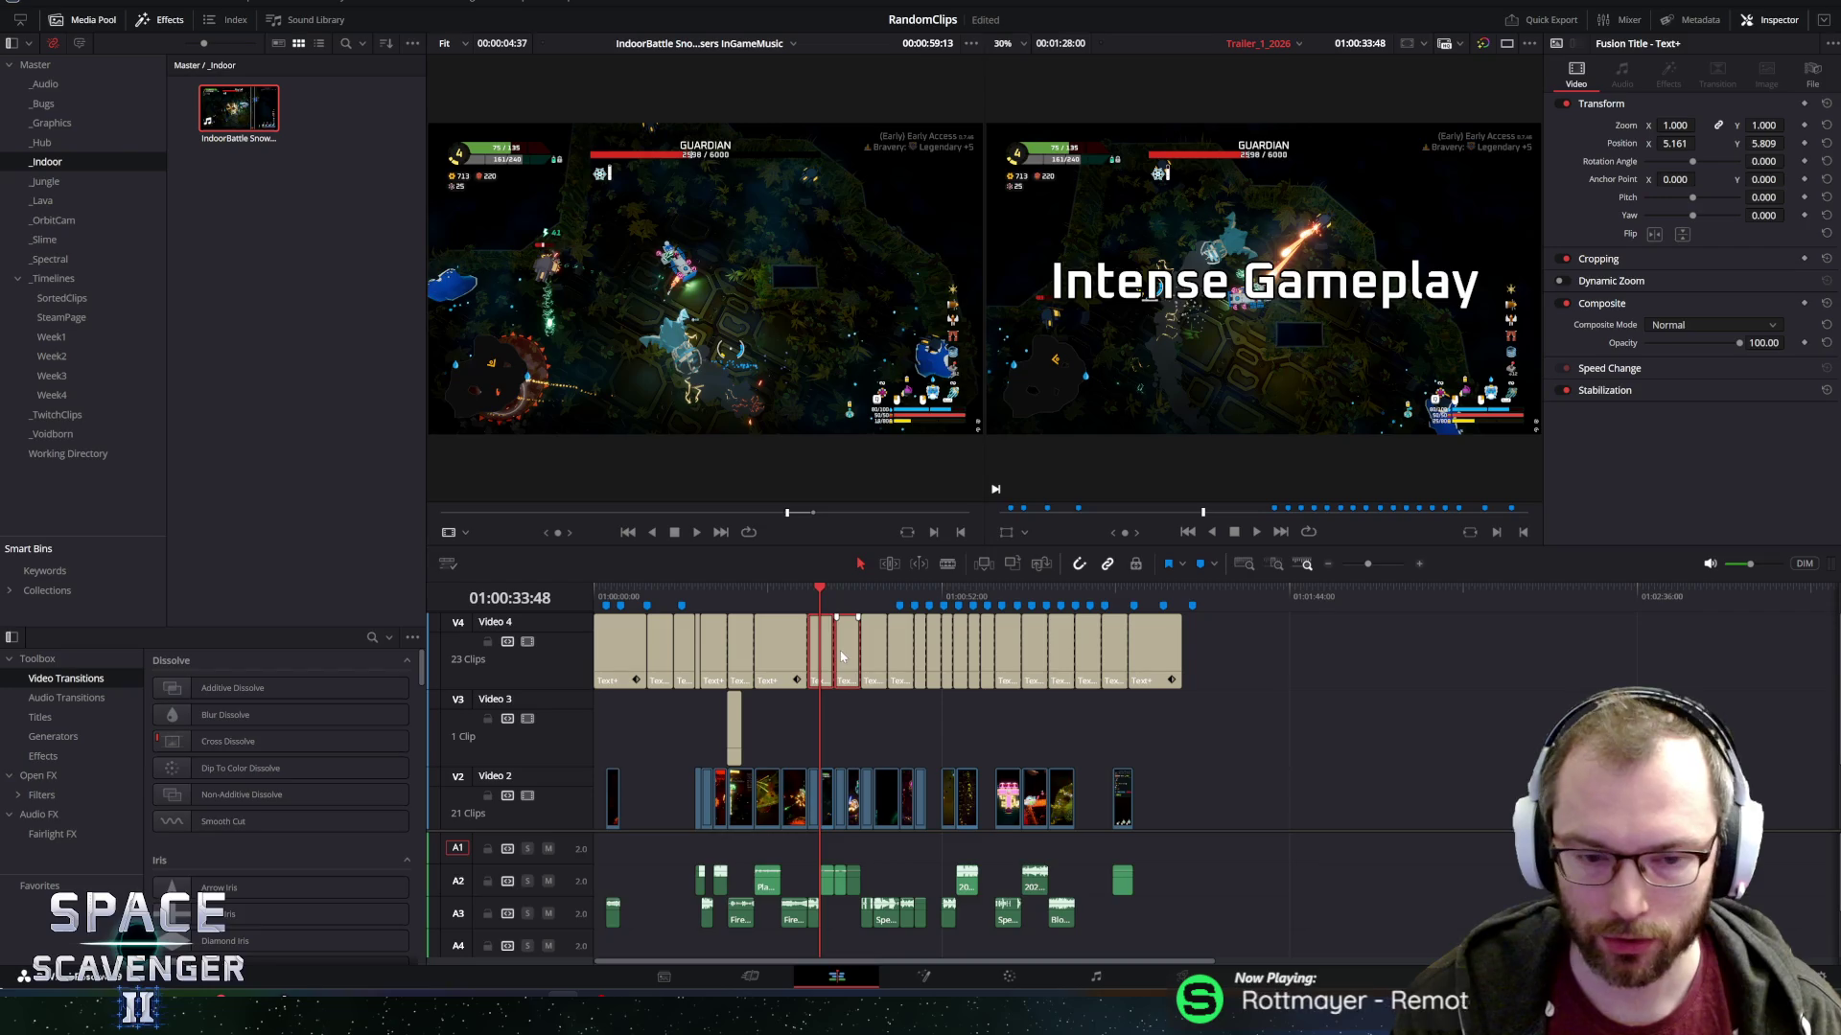
Set the Intense Gameplay title's text Size to 0.08, correcting from 0.8, and preview playback.
{"action": "left_click", "coordinate": [876, 728]}
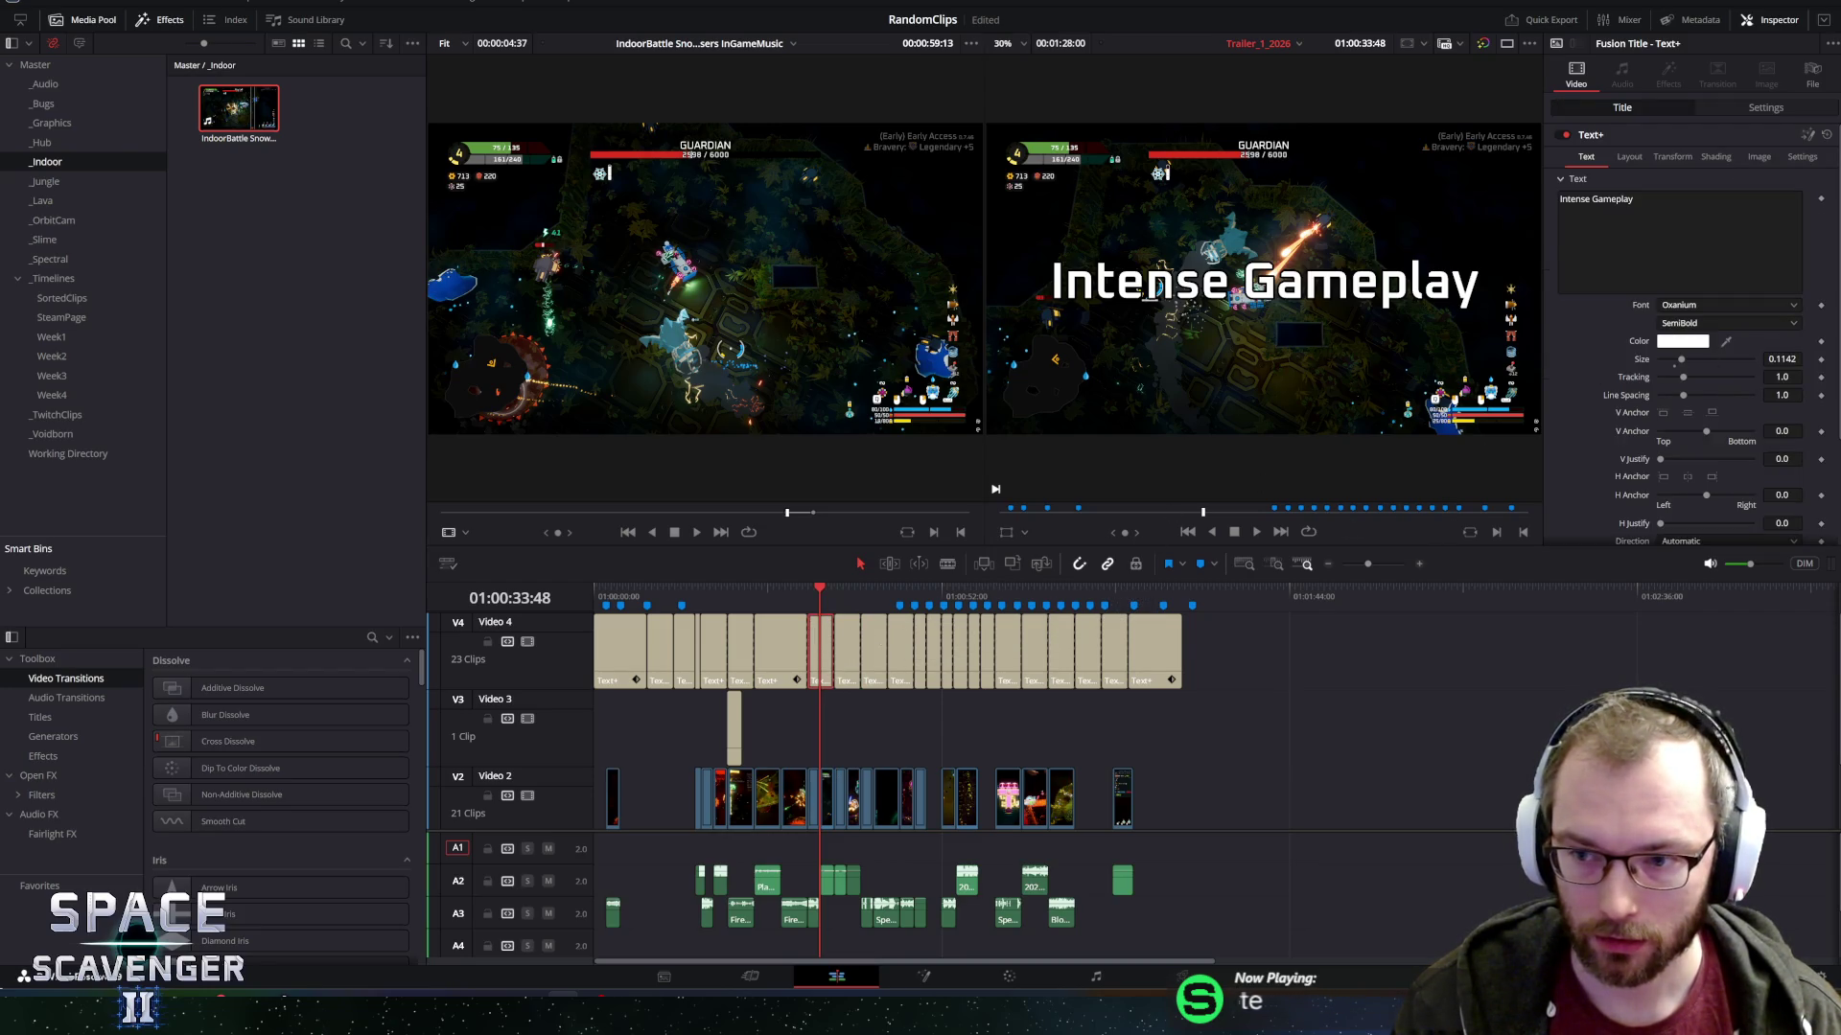
{"action": "type", "text": "0.8"}
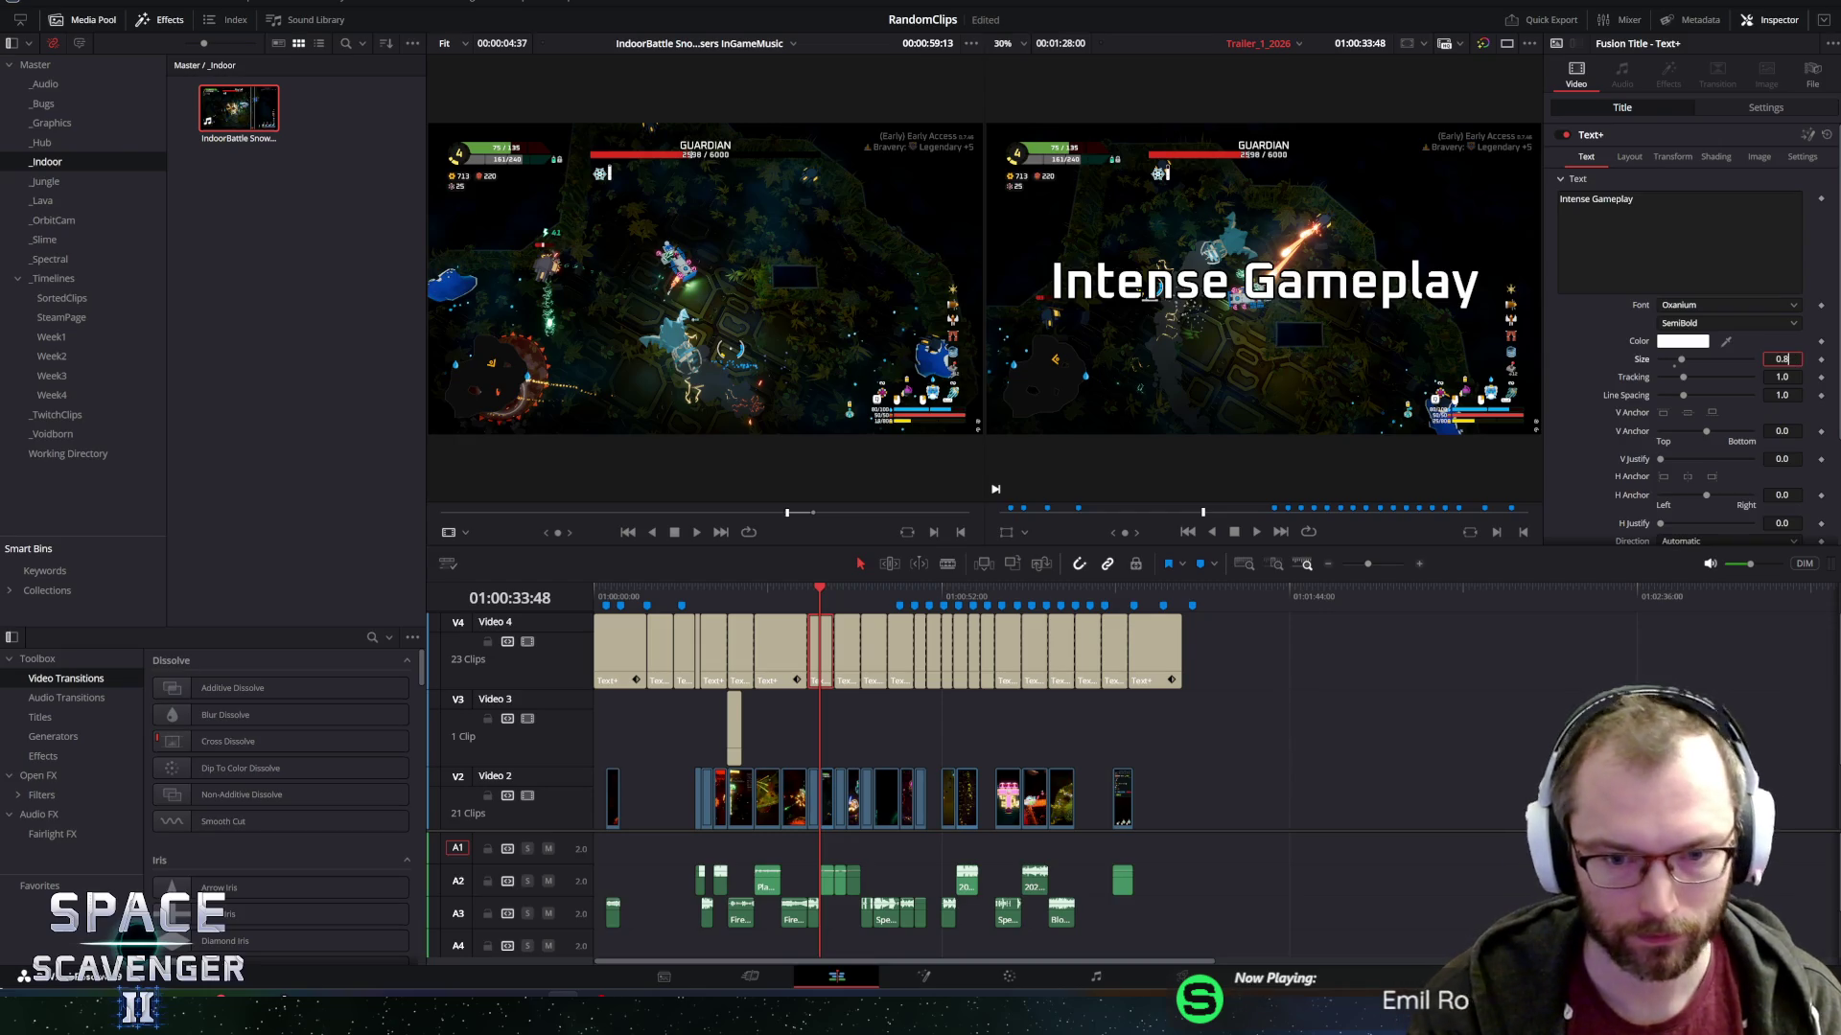
{"action": "key", "text": "Tab"}
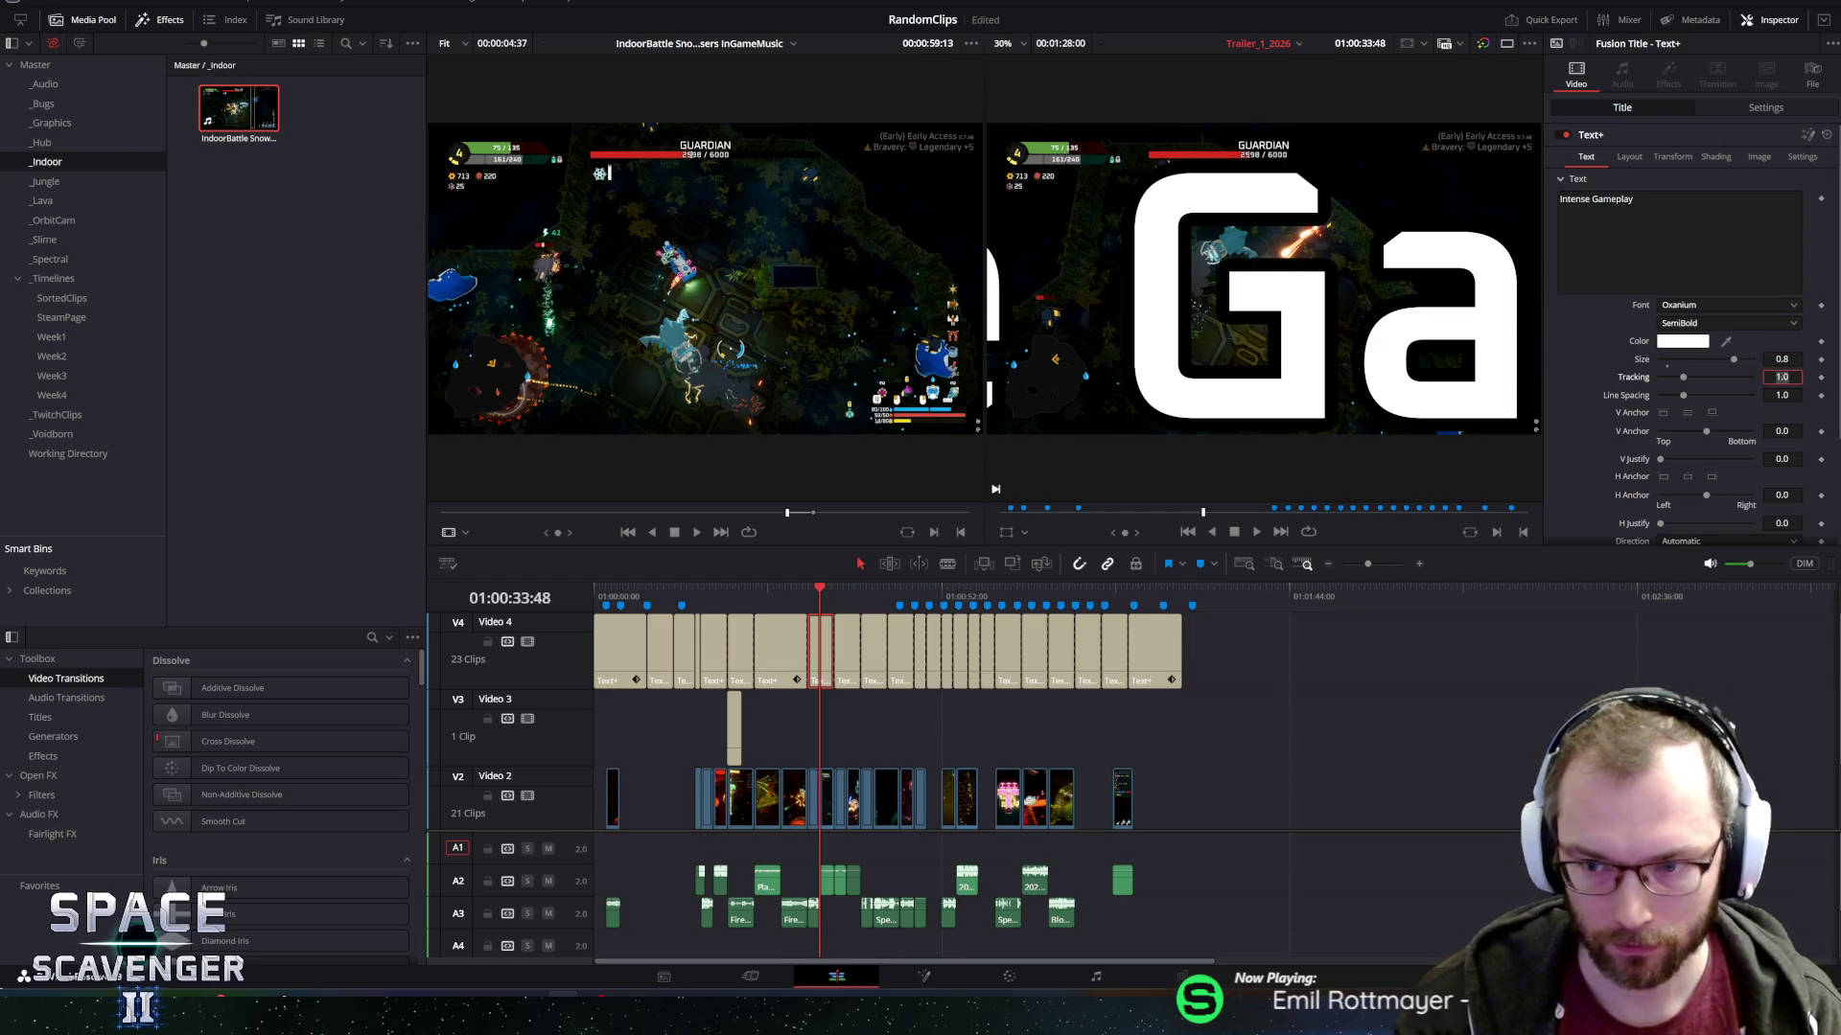
{"action": "key", "text": "shift+Tab"}
{"action": "type", "text": "0.08"}
{"action": "key", "text": "Tab"}
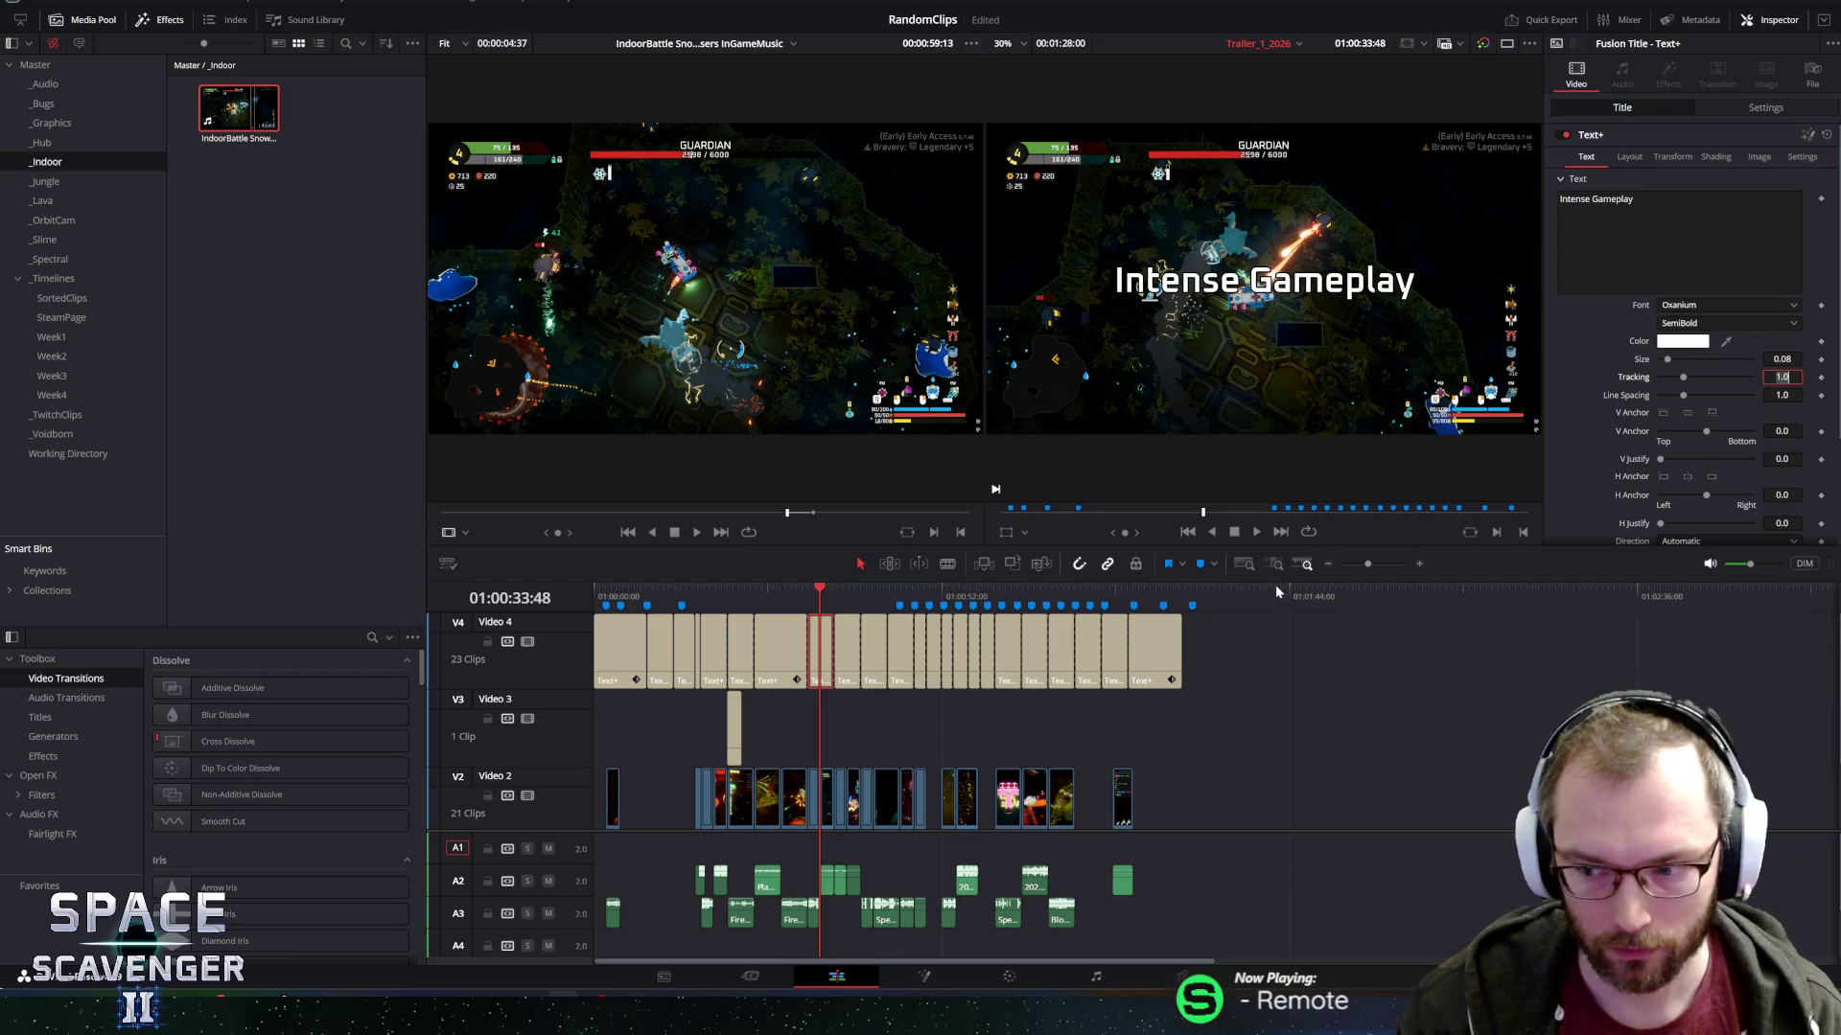
{"action": "left_click", "coordinate": [784, 589]}
{"action": "key", "text": "space"}
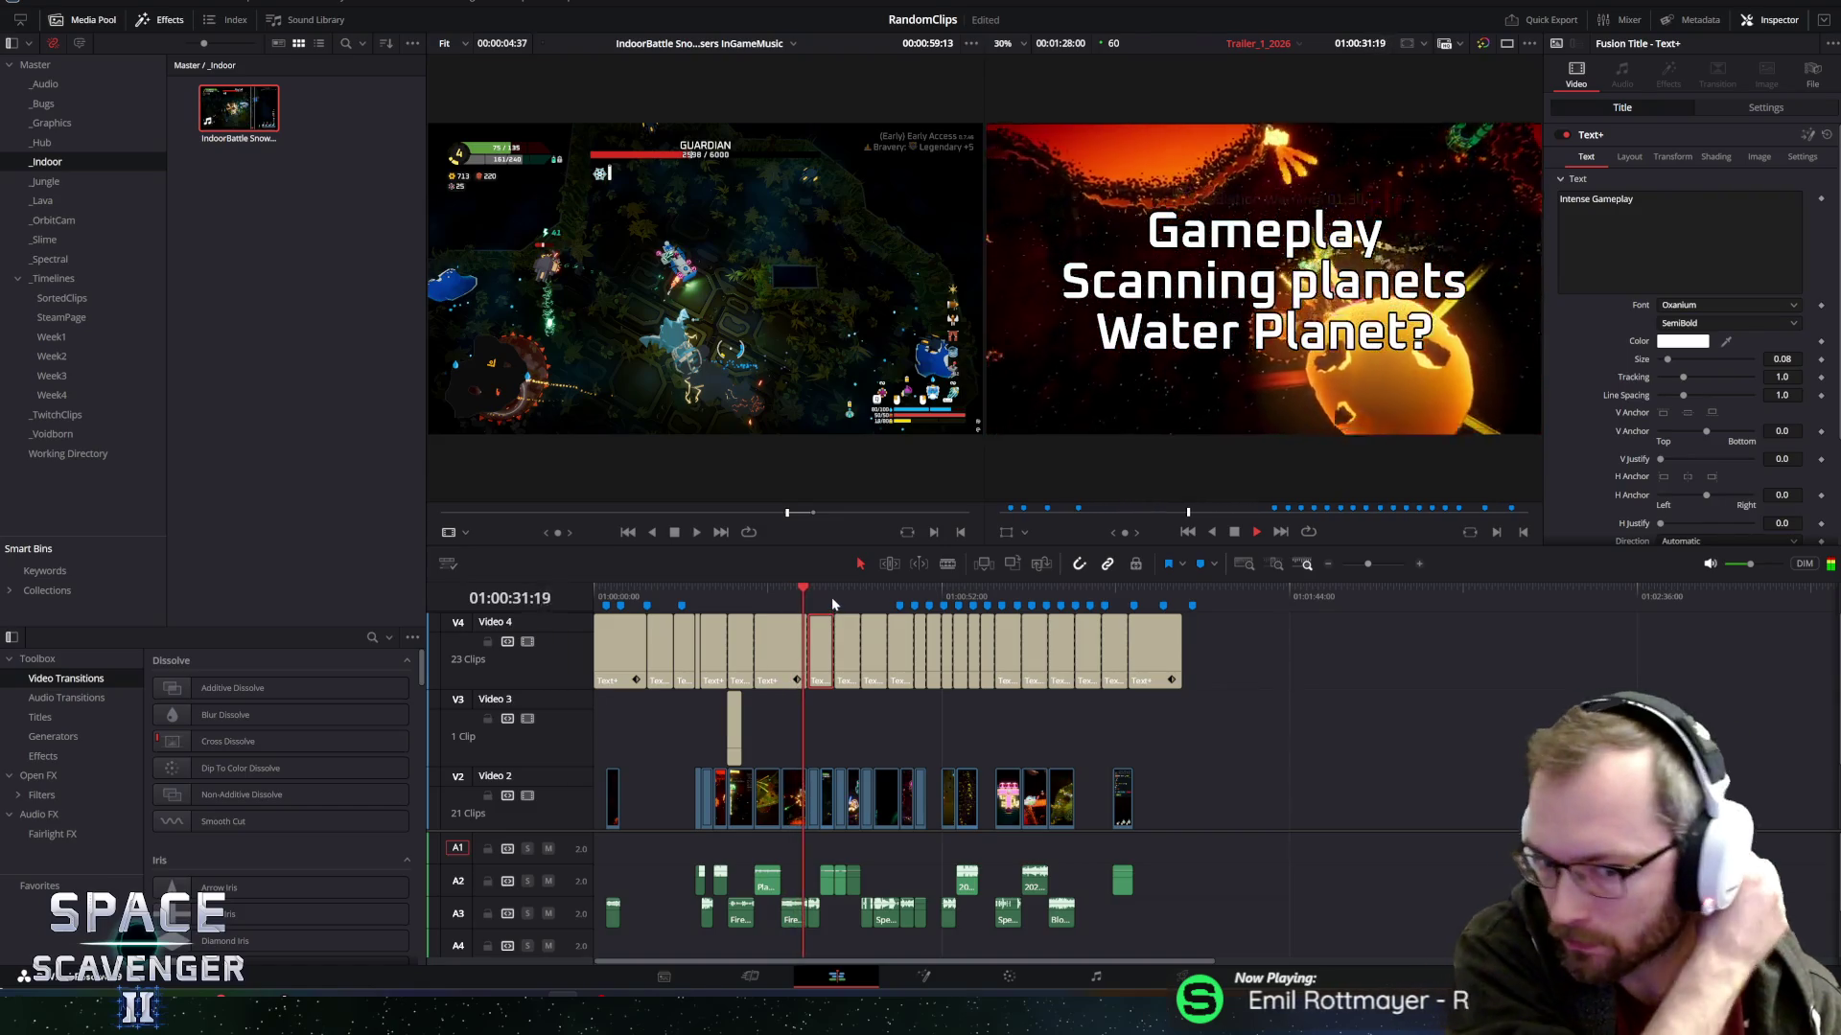
Raise the indoor battle clip's Transform Zoom to 1.760, then play back to review.
{"action": "key", "text": "ctrl+equal"}
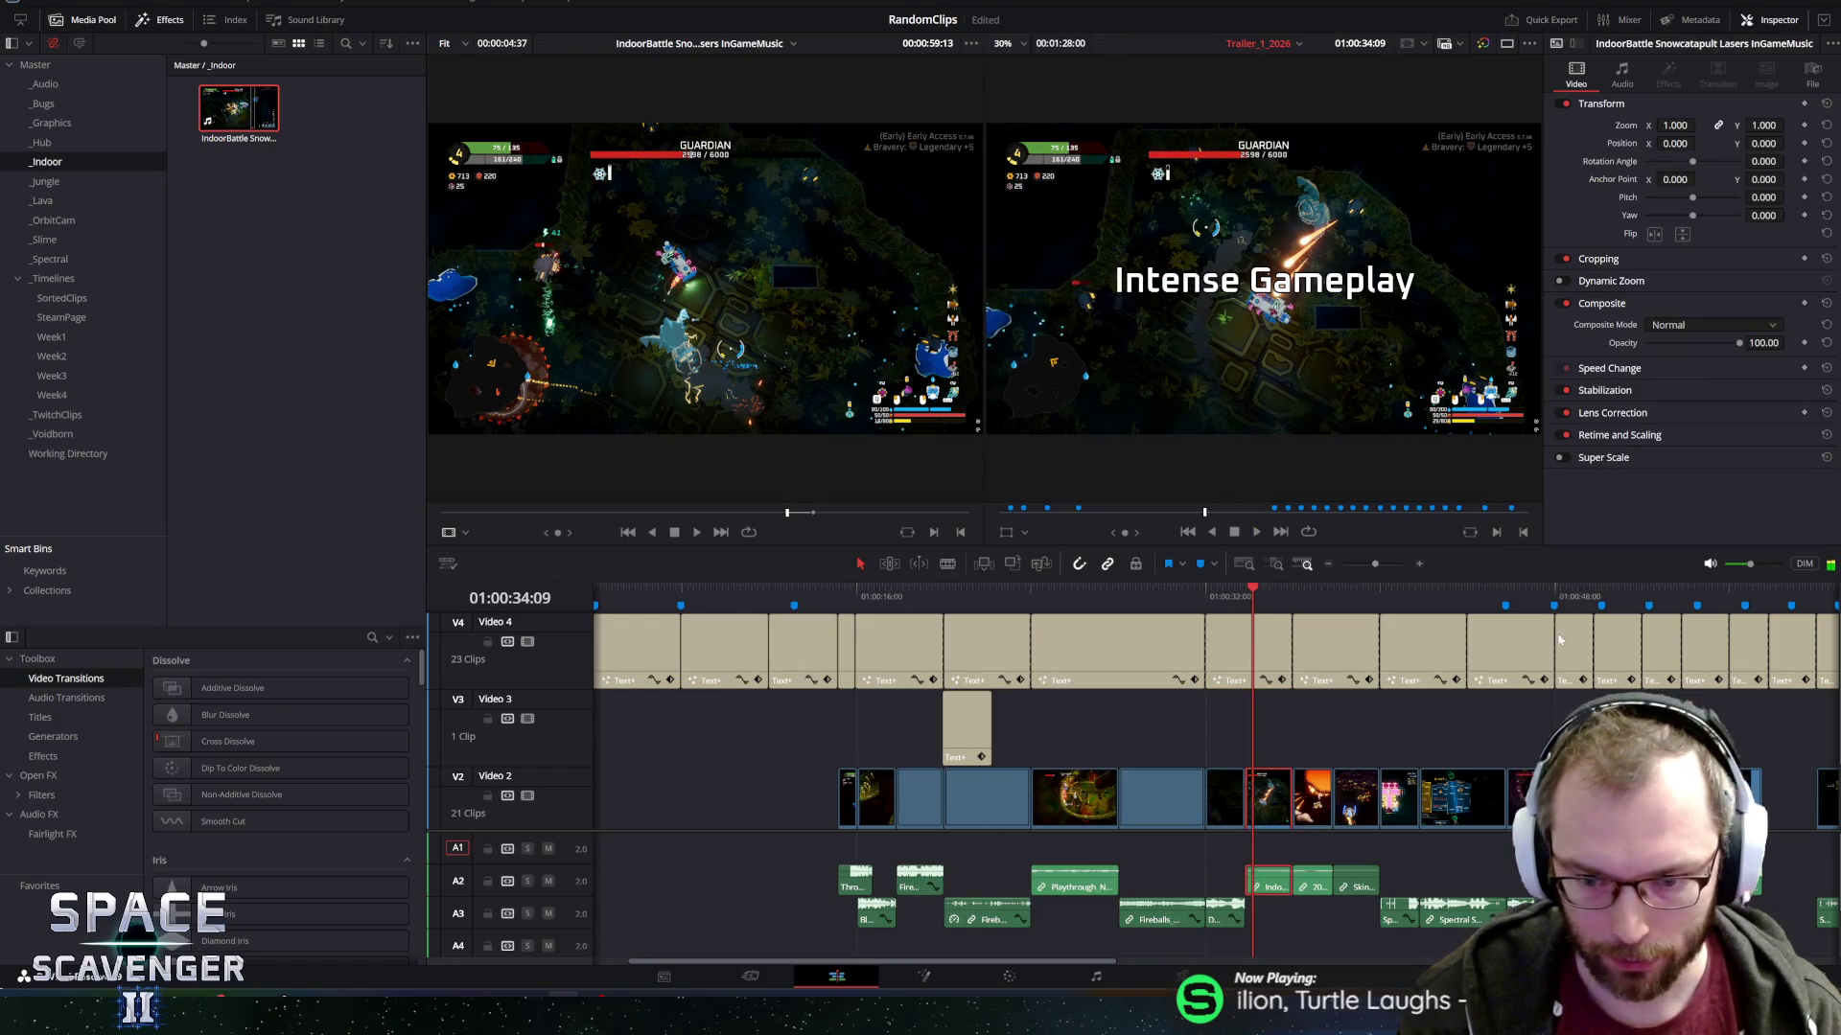
{"action": "left_click_drag", "start_coordinate": [1674, 125], "coordinate": [1700, 124]}
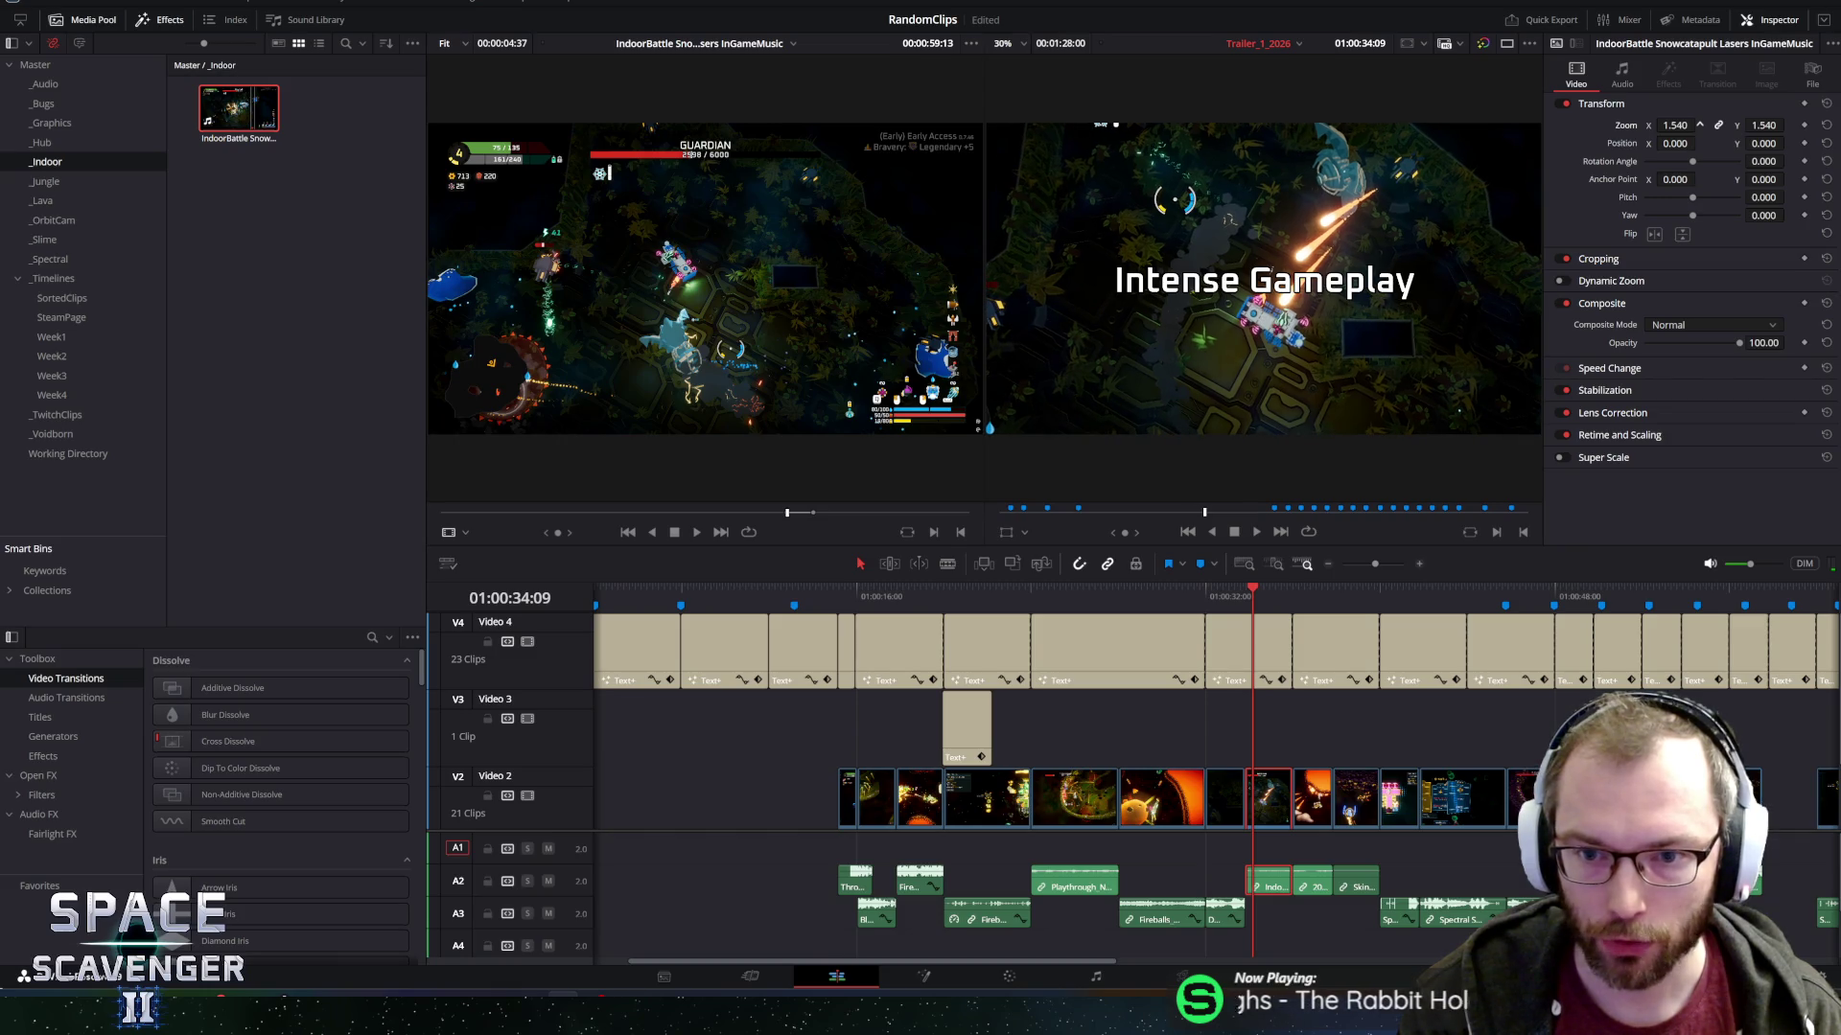
{"action": "left_click_drag", "start_coordinate": [1675, 125], "coordinate": [1696, 124]}
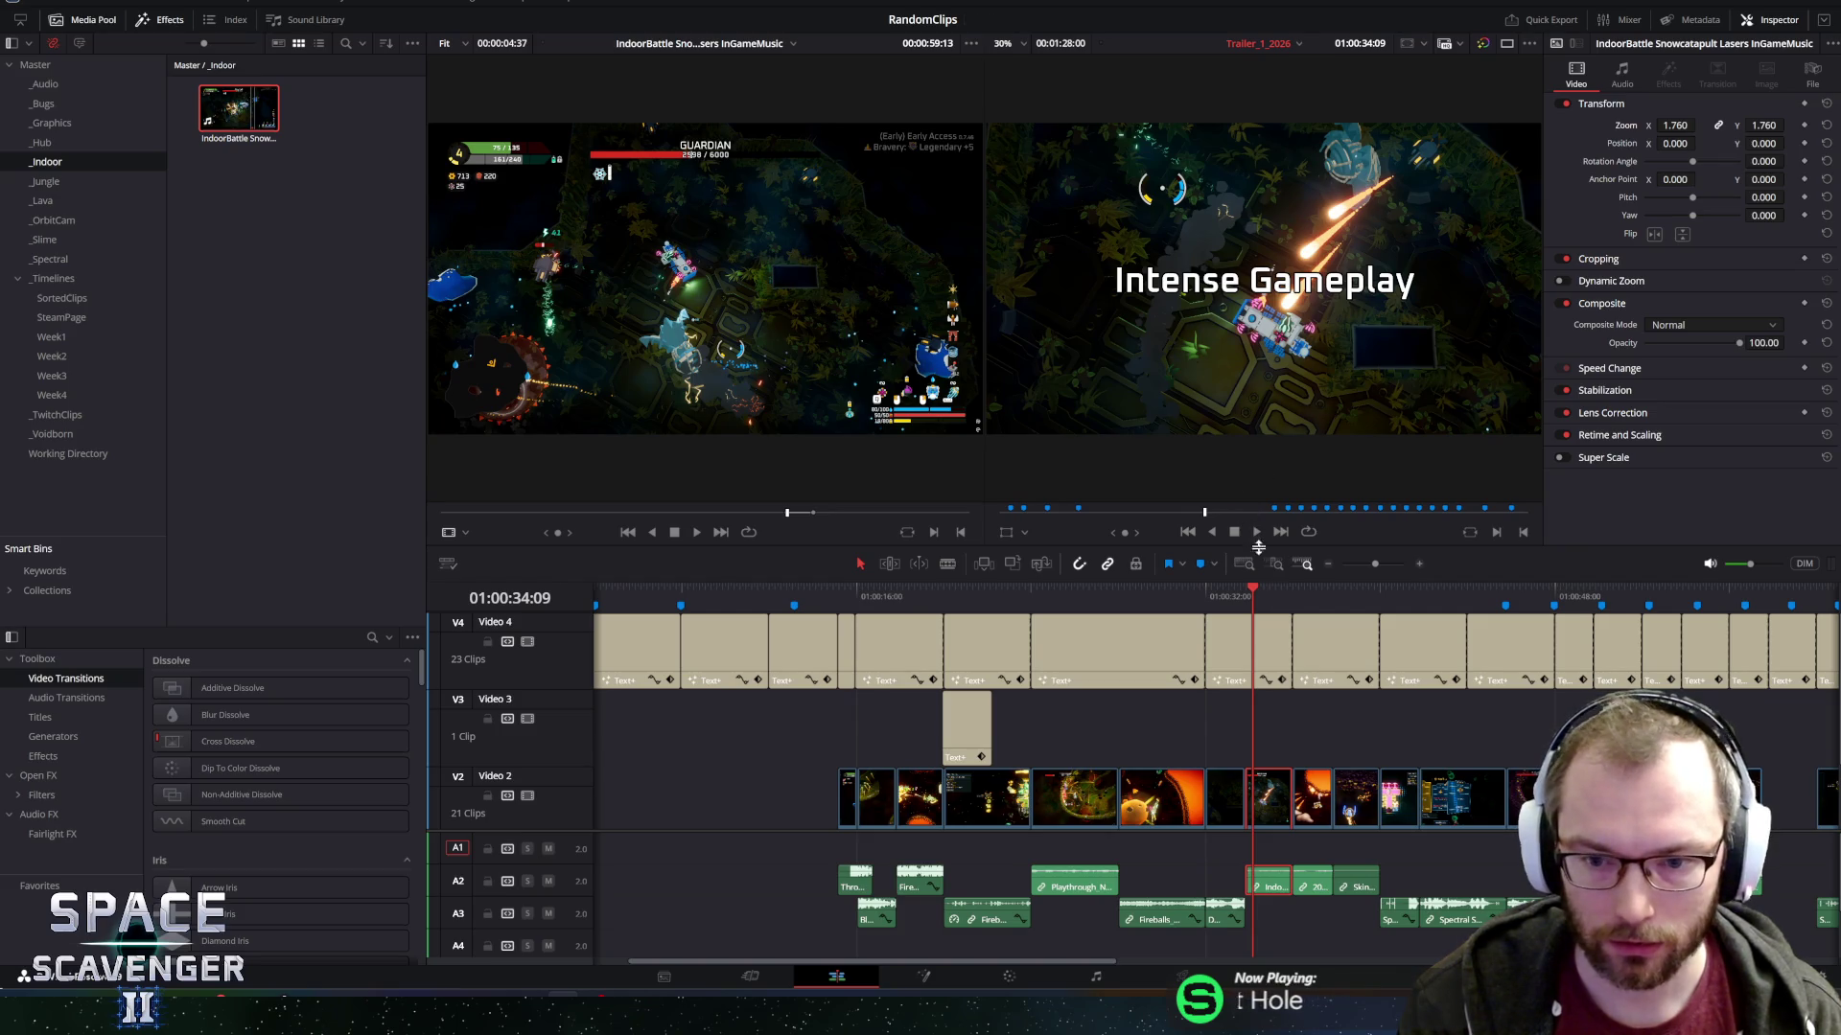
{"action": "key", "text": "space"}
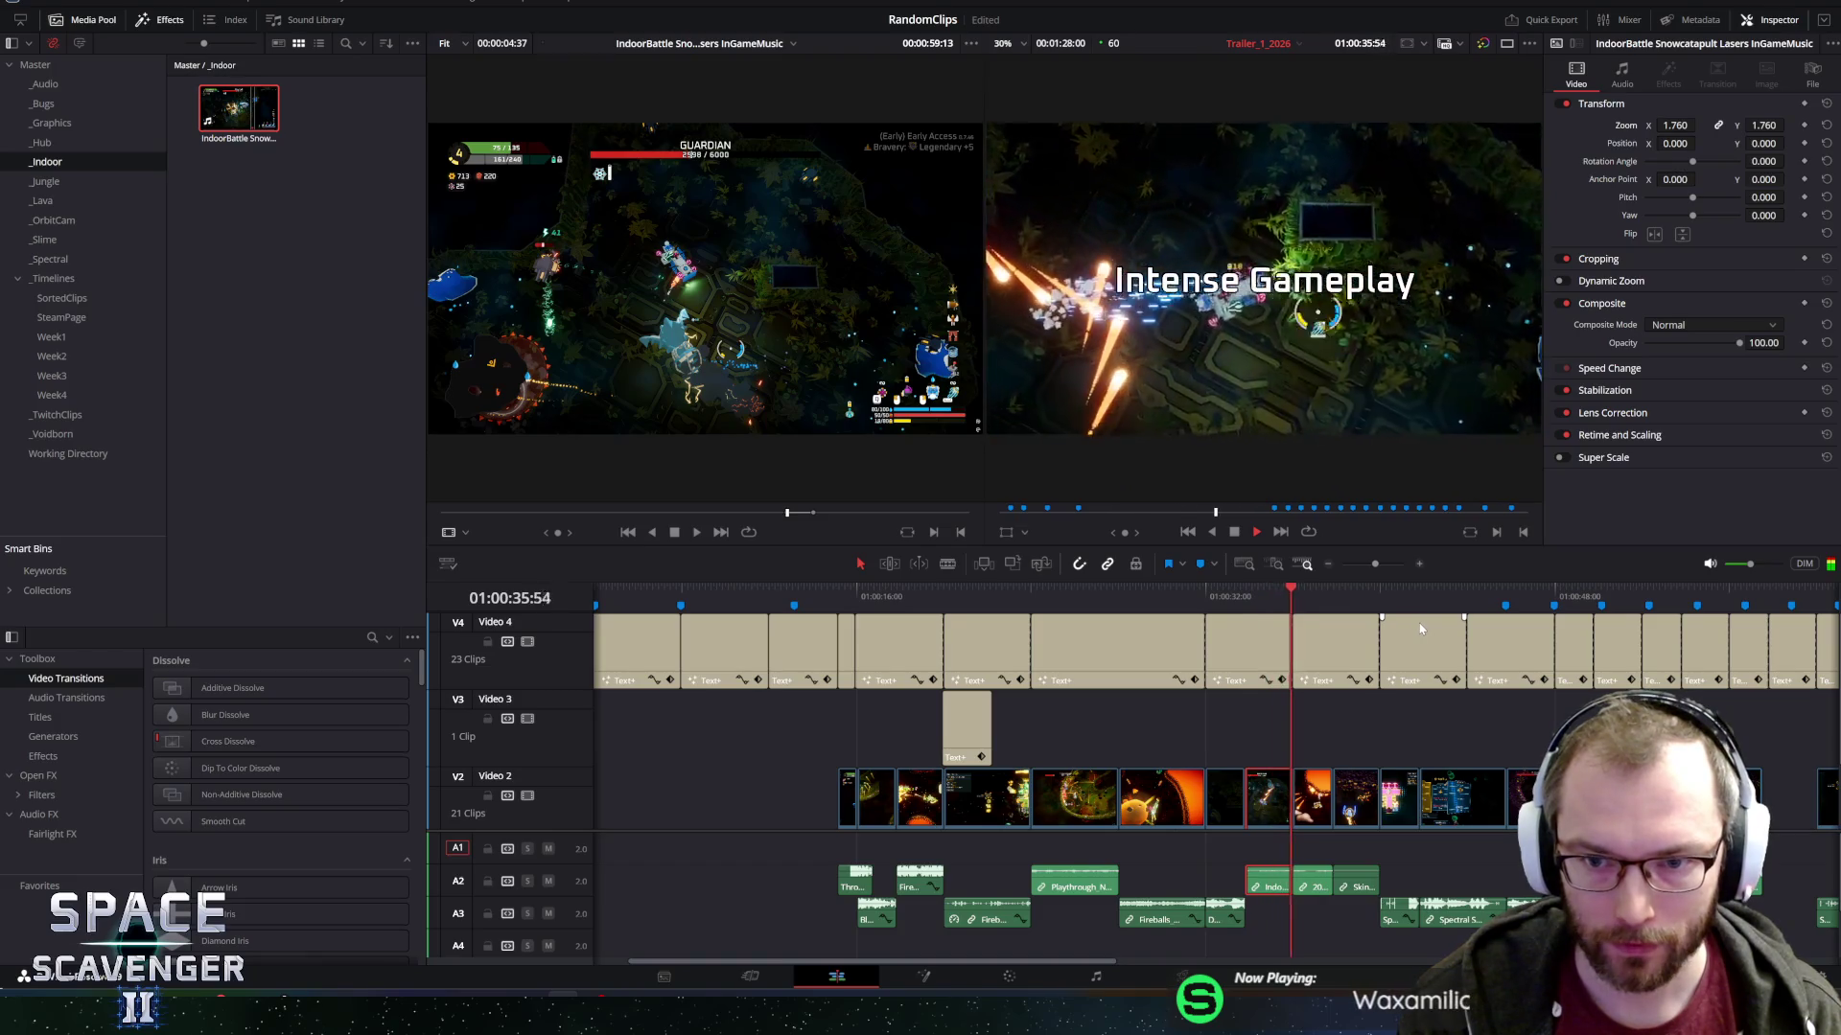
{"action": "key", "text": "space"}
{"action": "key", "text": "space"}
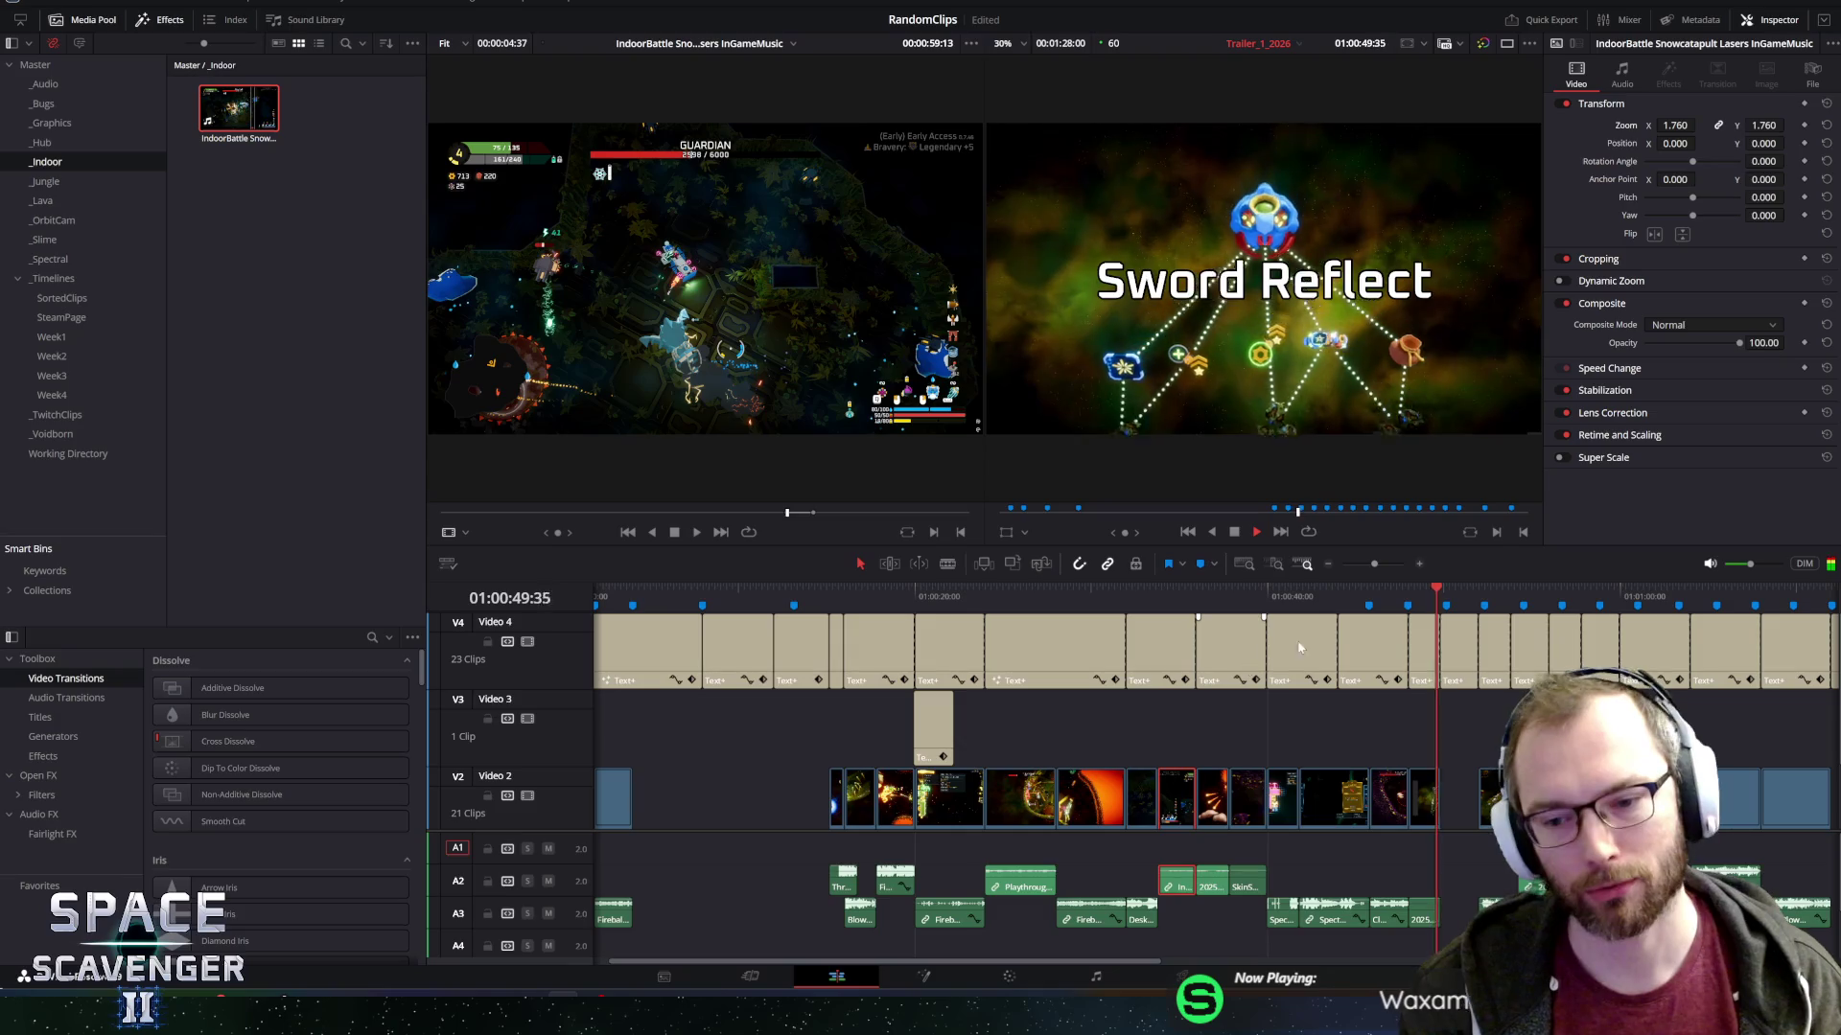
{"action": "left_click", "coordinate": [1252, 589]}
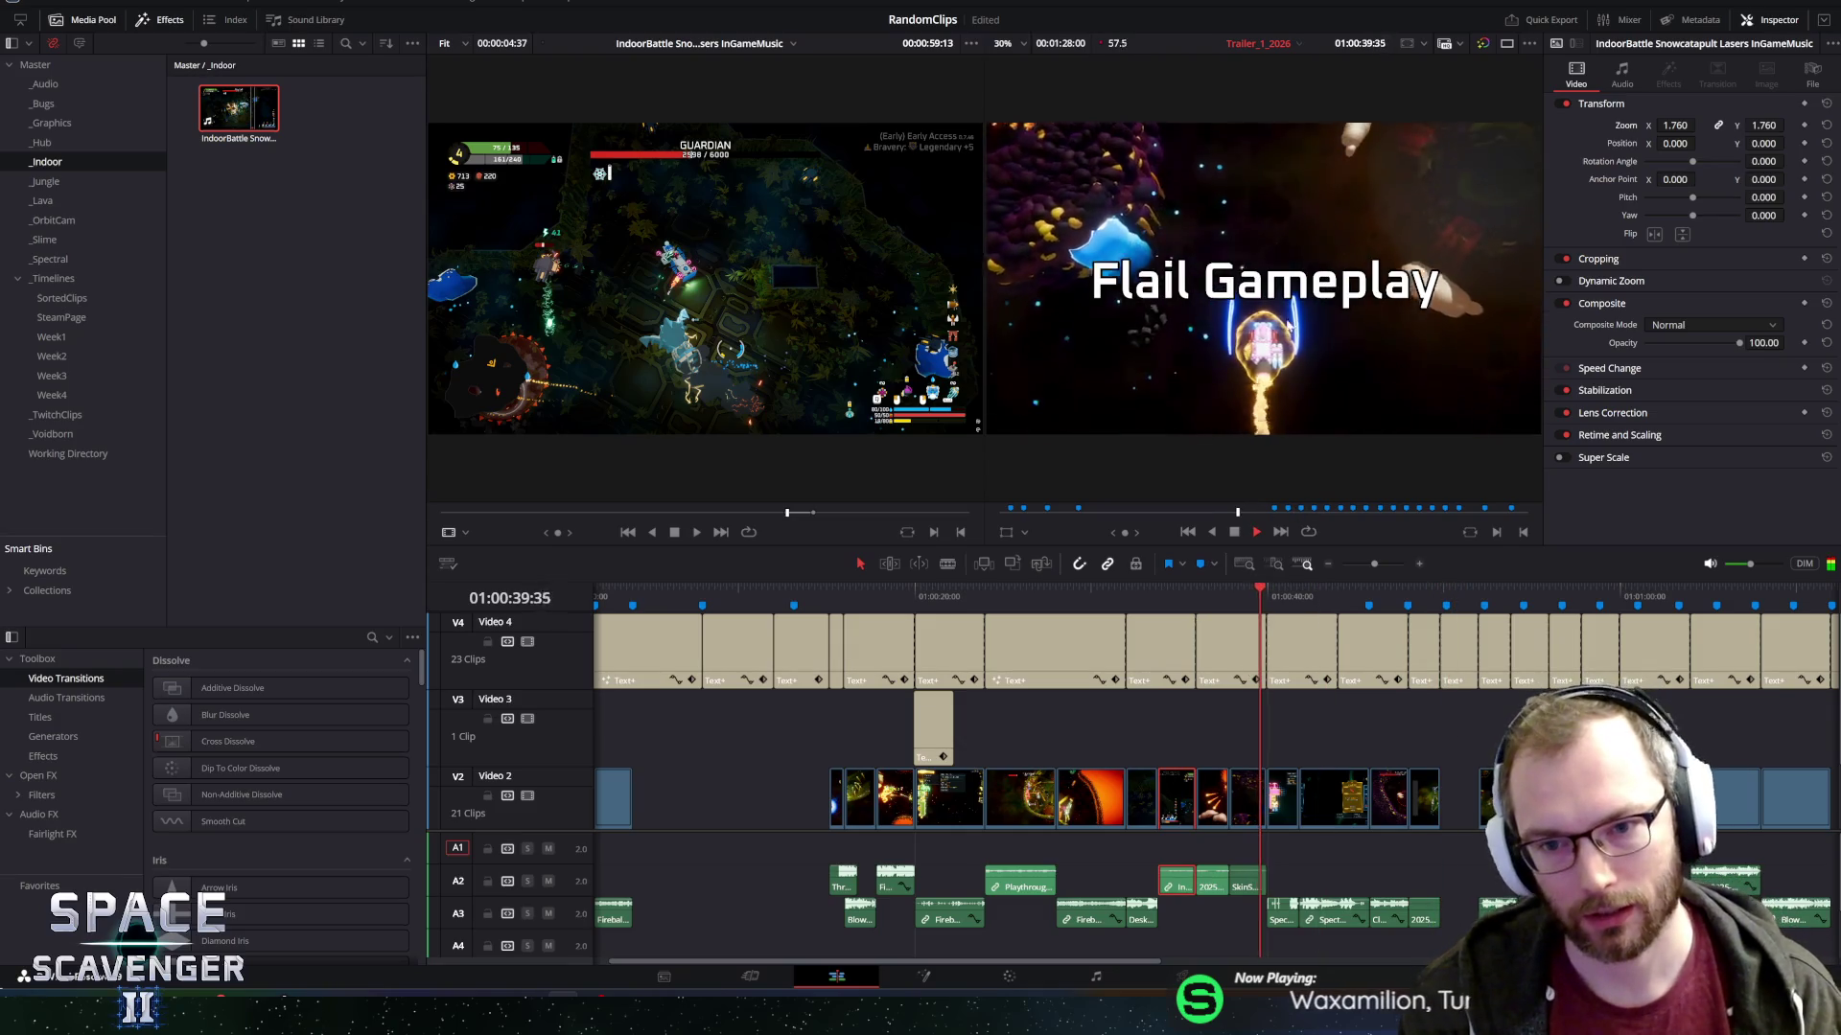
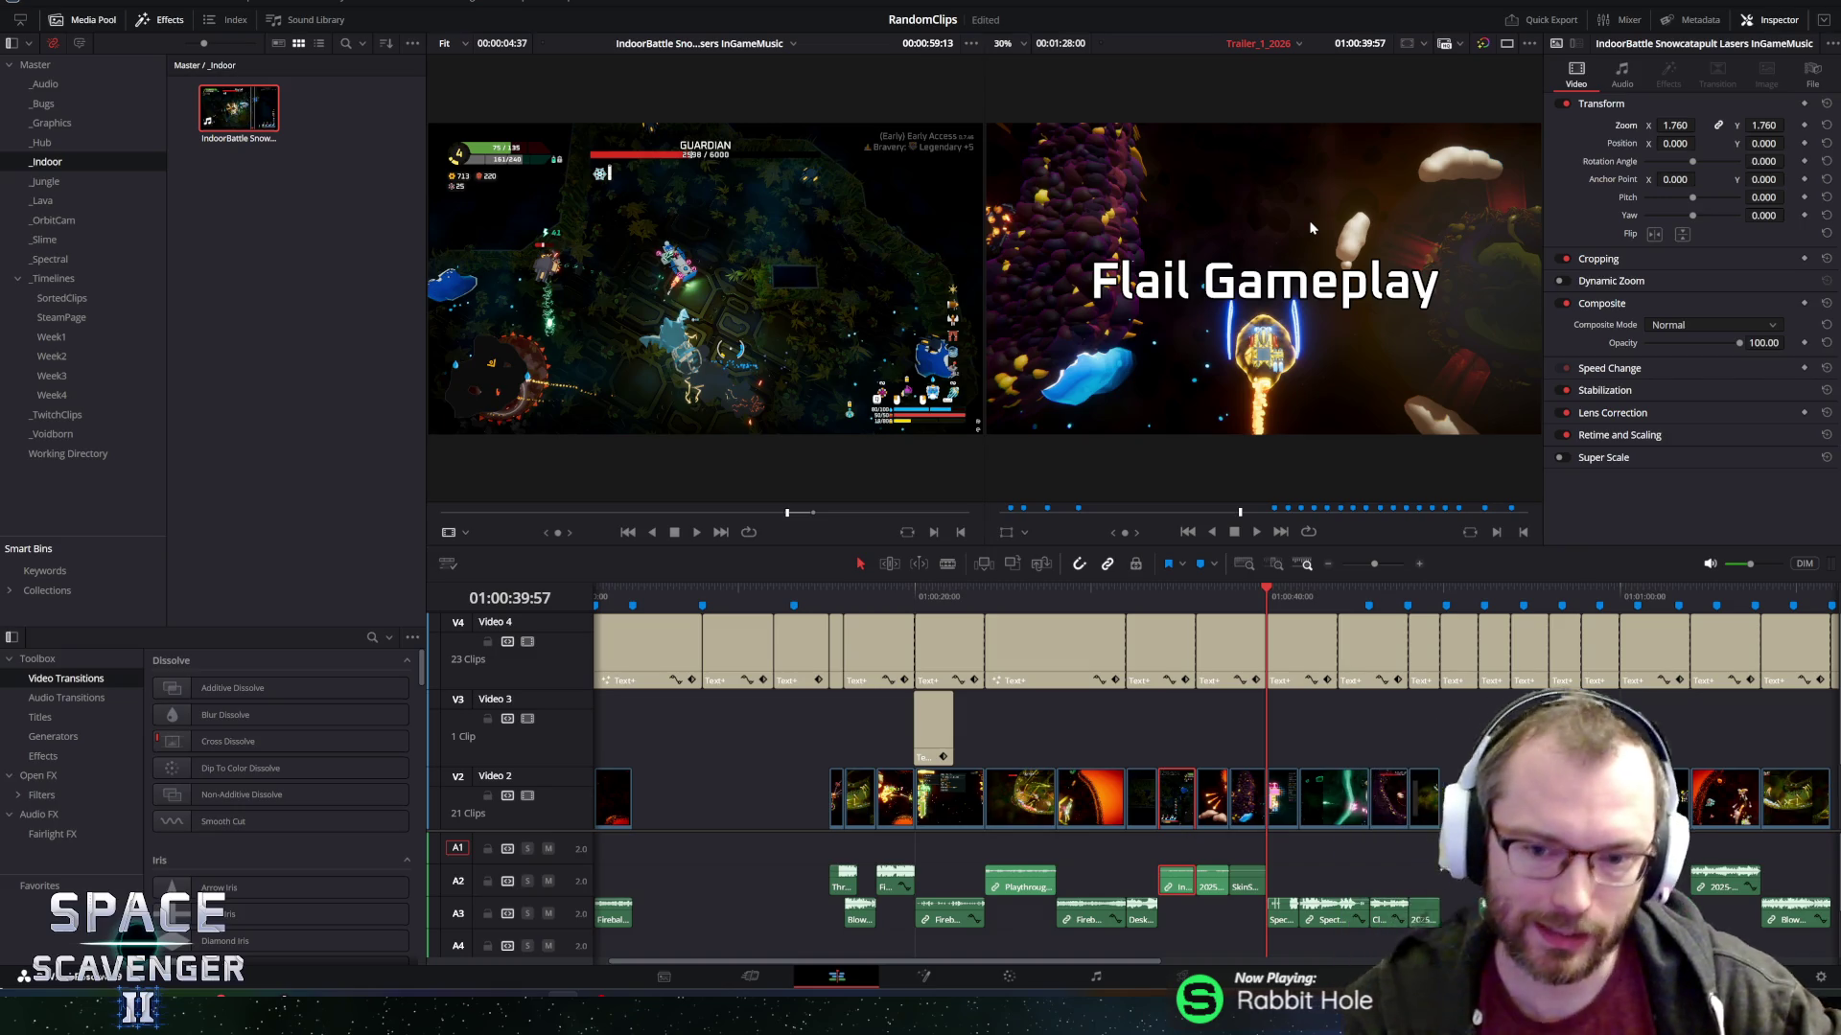
Zoom out and replay the trailer from the Intense Gameplay title.
{"action": "left_click_drag", "start_coordinate": [1260, 594], "coordinate": [1143, 600]}
{"action": "key", "text": "space"}
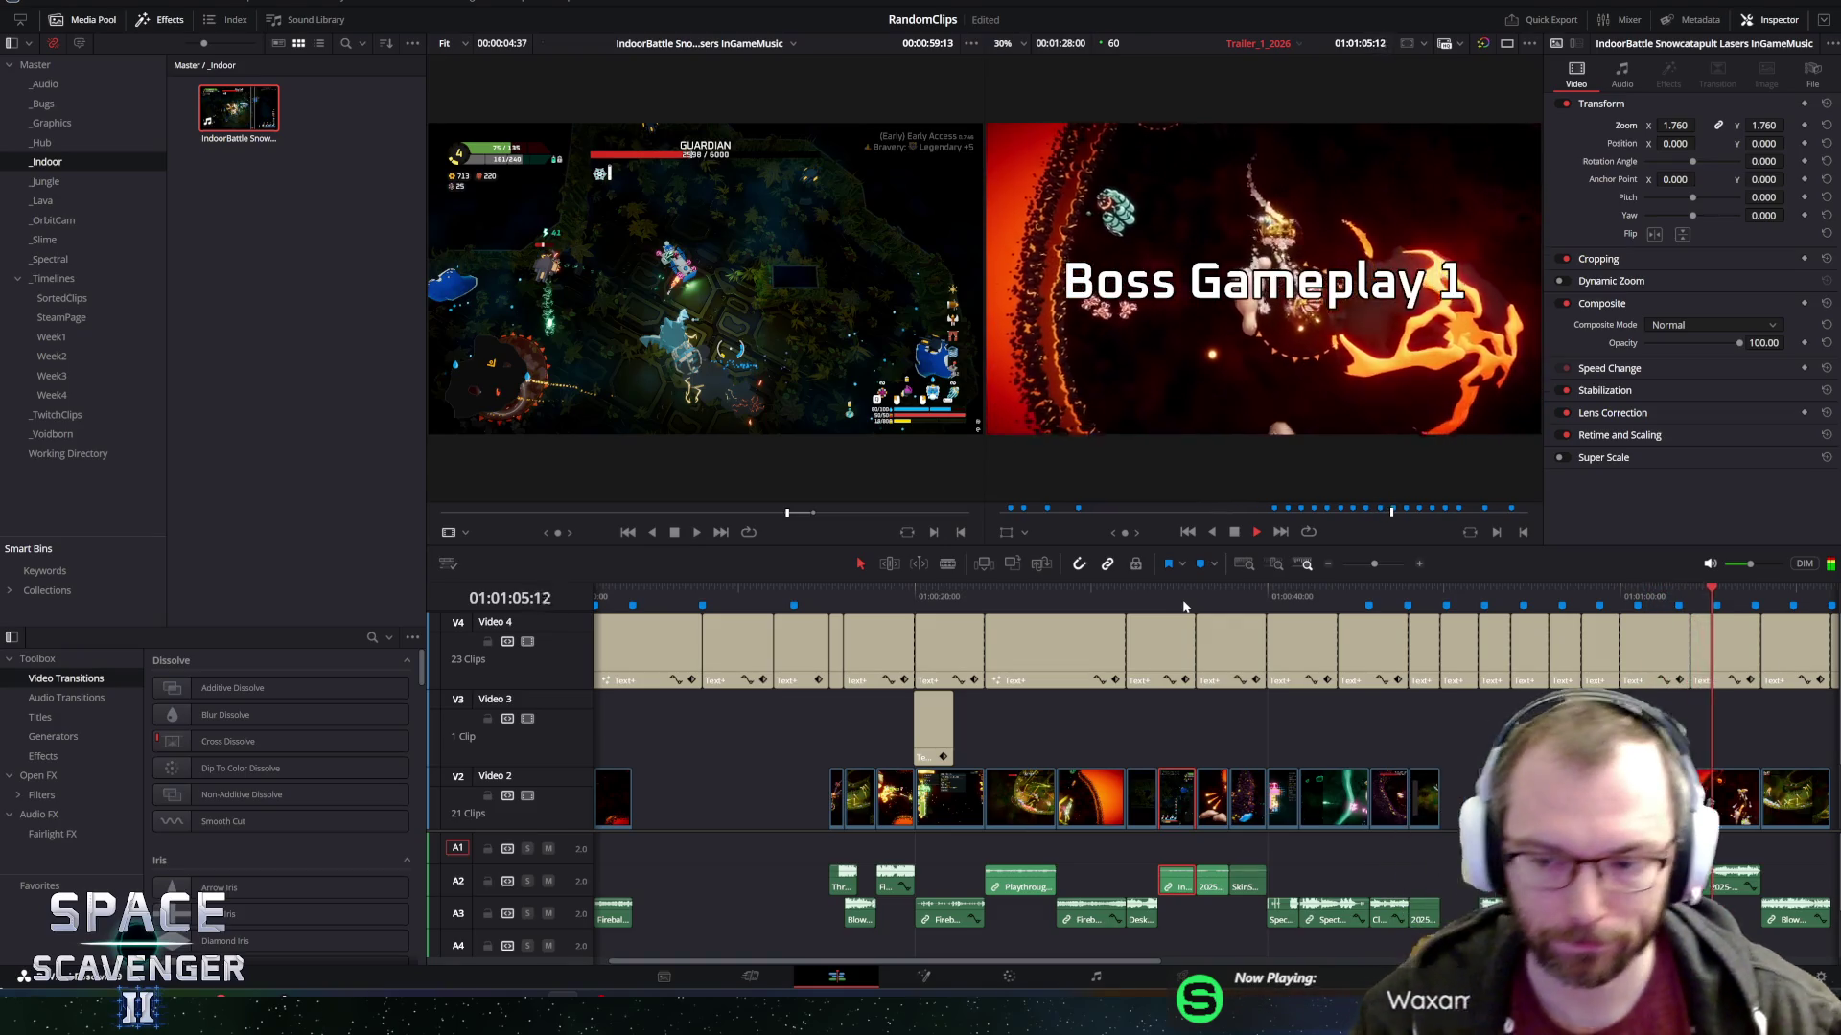
{"action": "scroll", "coordinate": [1416, 738], "scroll_direction": "down", "scroll_amount": 2}
{"action": "scroll", "coordinate": [1414, 731], "scroll_direction": "down", "scroll_amount": 2}
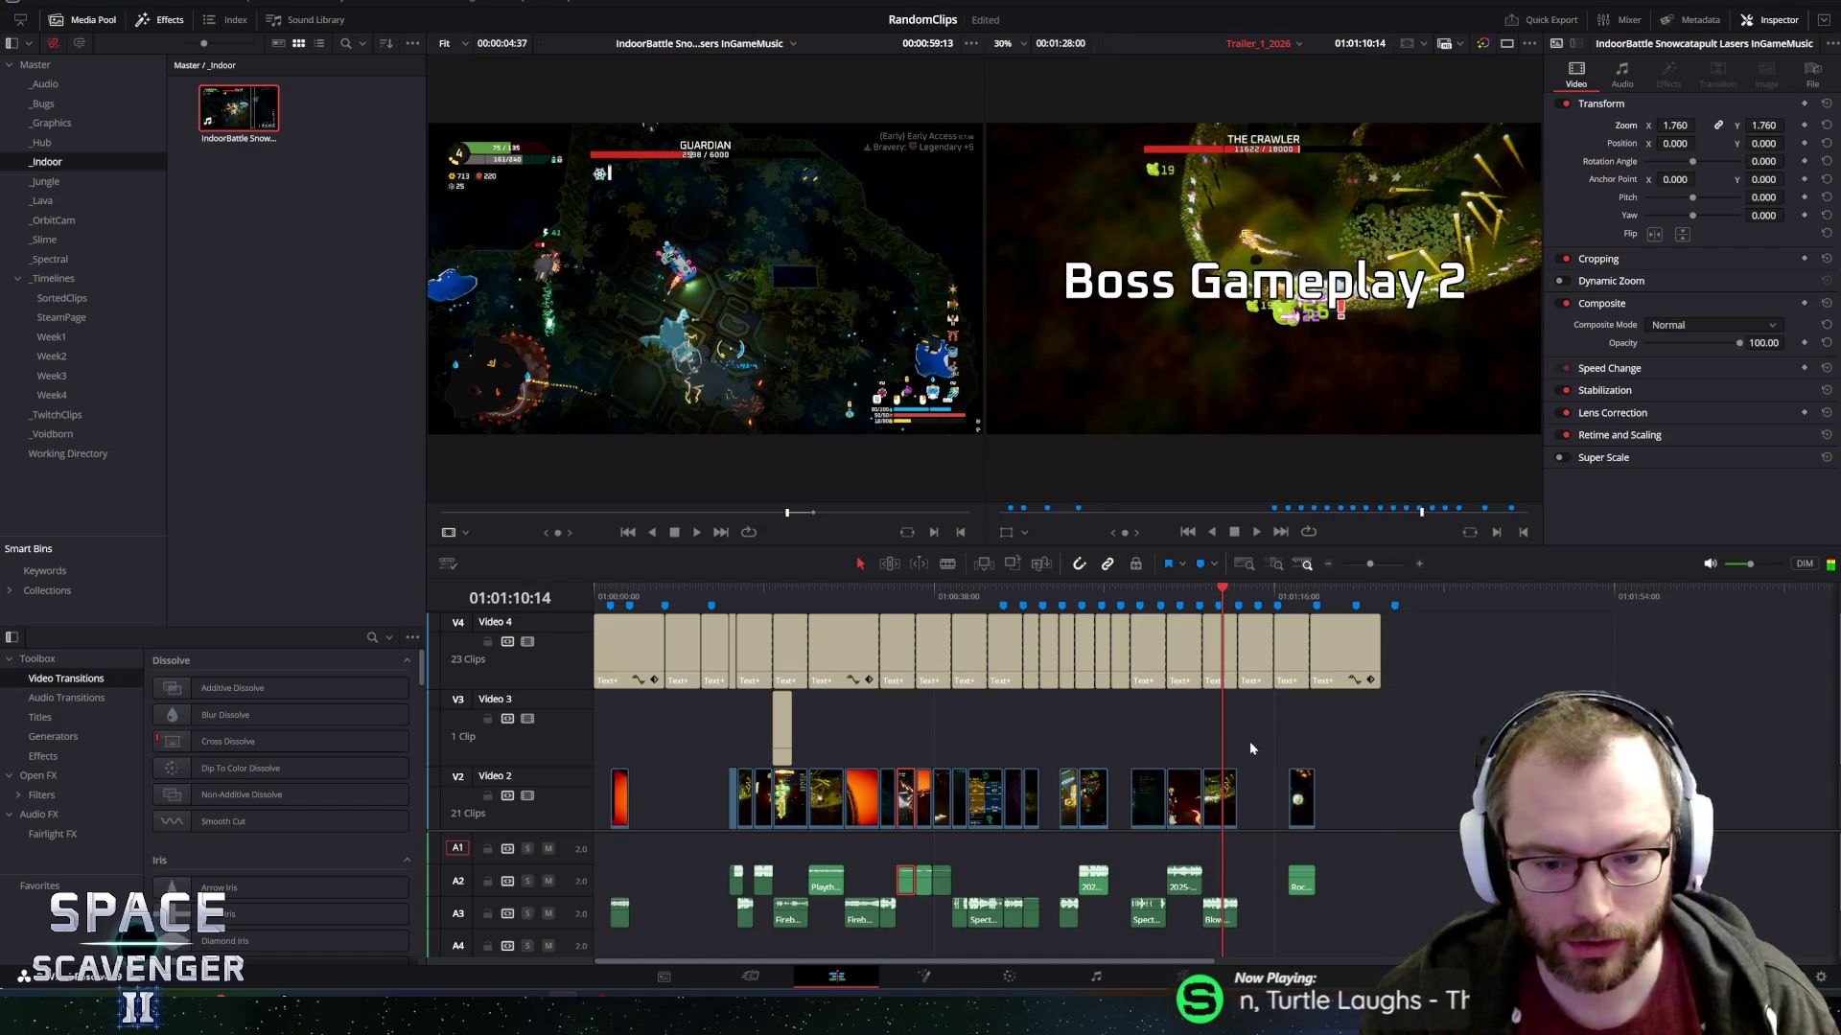
{"action": "left_click", "coordinate": [819, 598]}
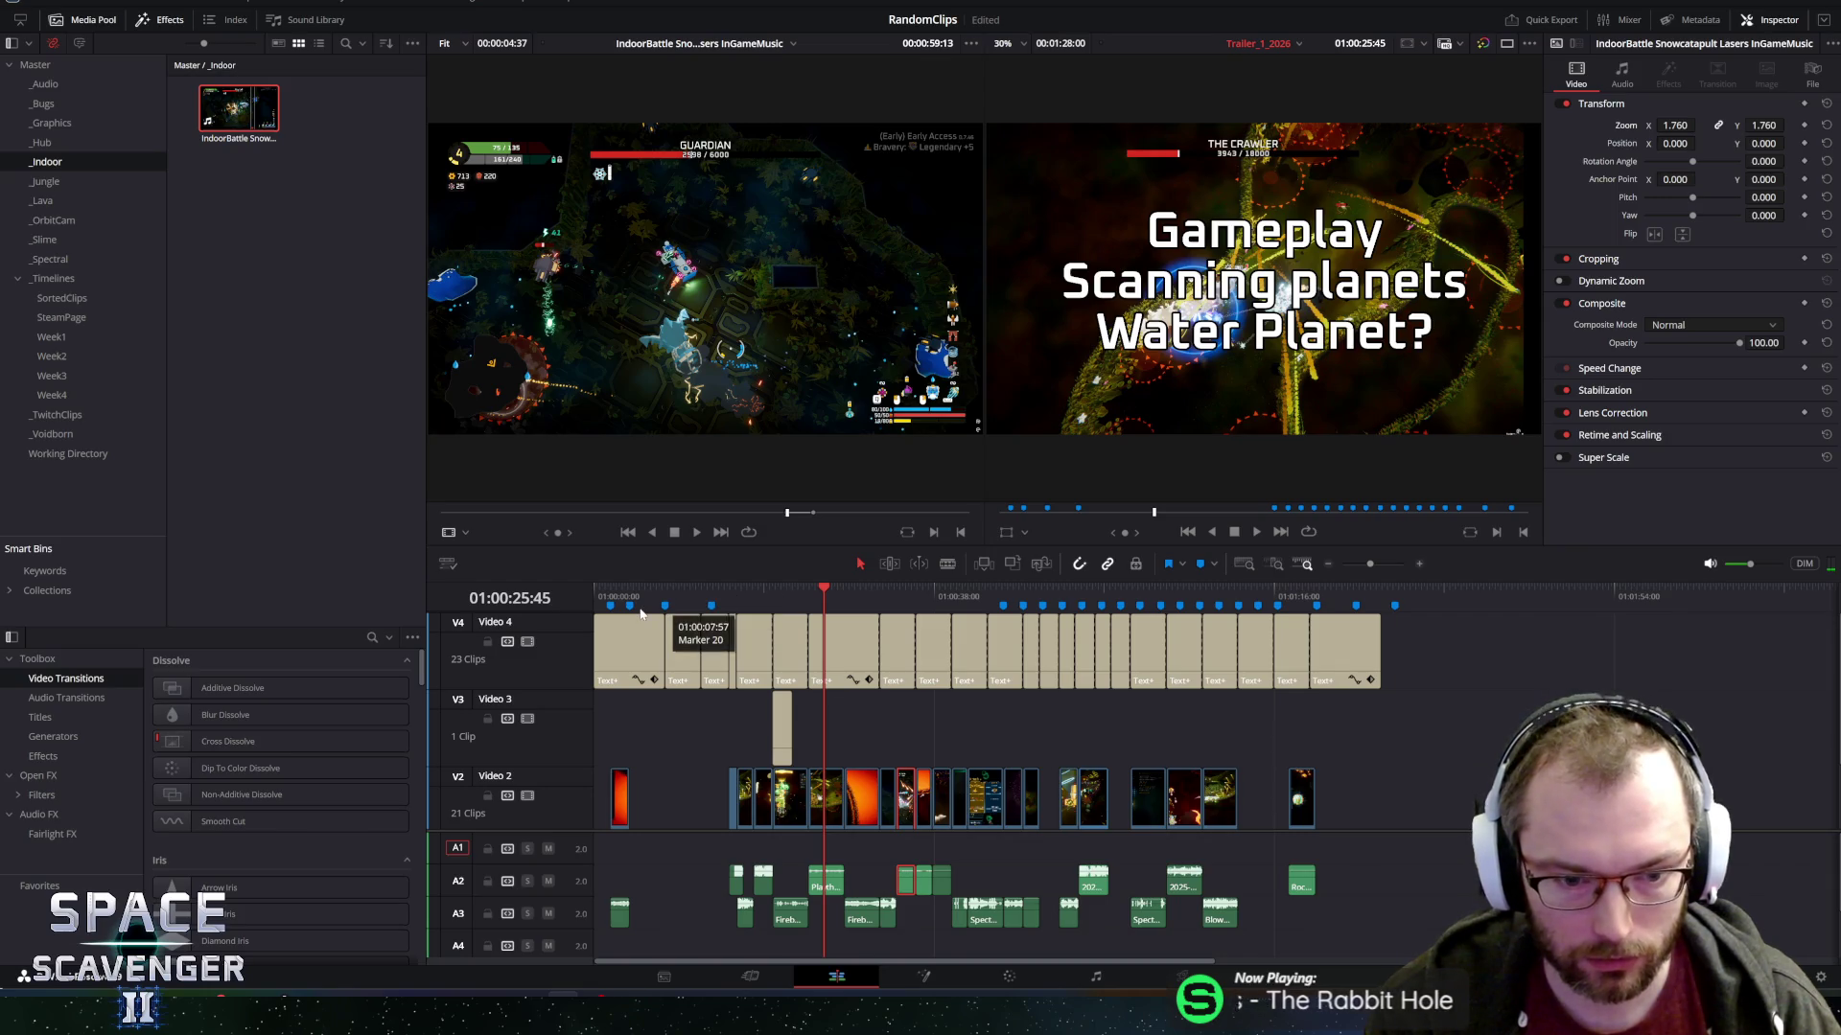
{"action": "left_click", "coordinate": [728, 595]}
{"action": "key", "text": "space"}
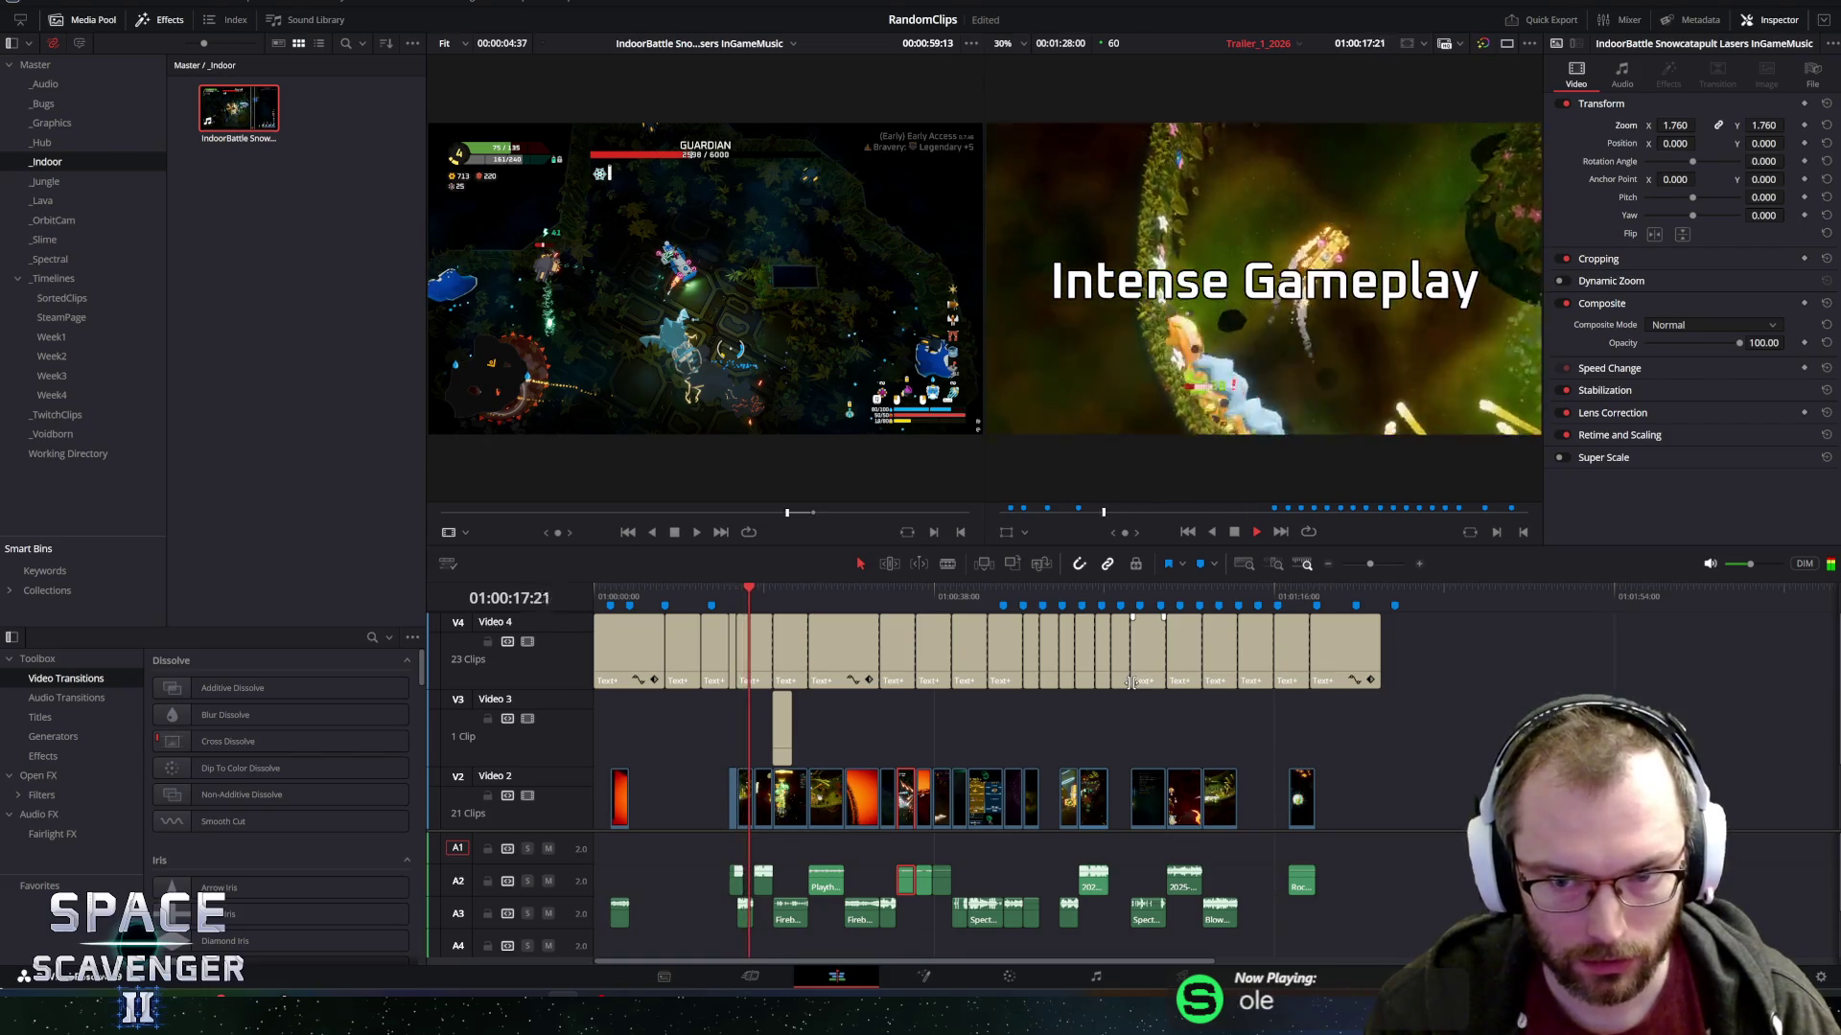
Delete the unwanted late gameplay clip with its audio, then replay the Final Intense Gameplay section.
{"action": "left_click", "coordinate": [1220, 796]}
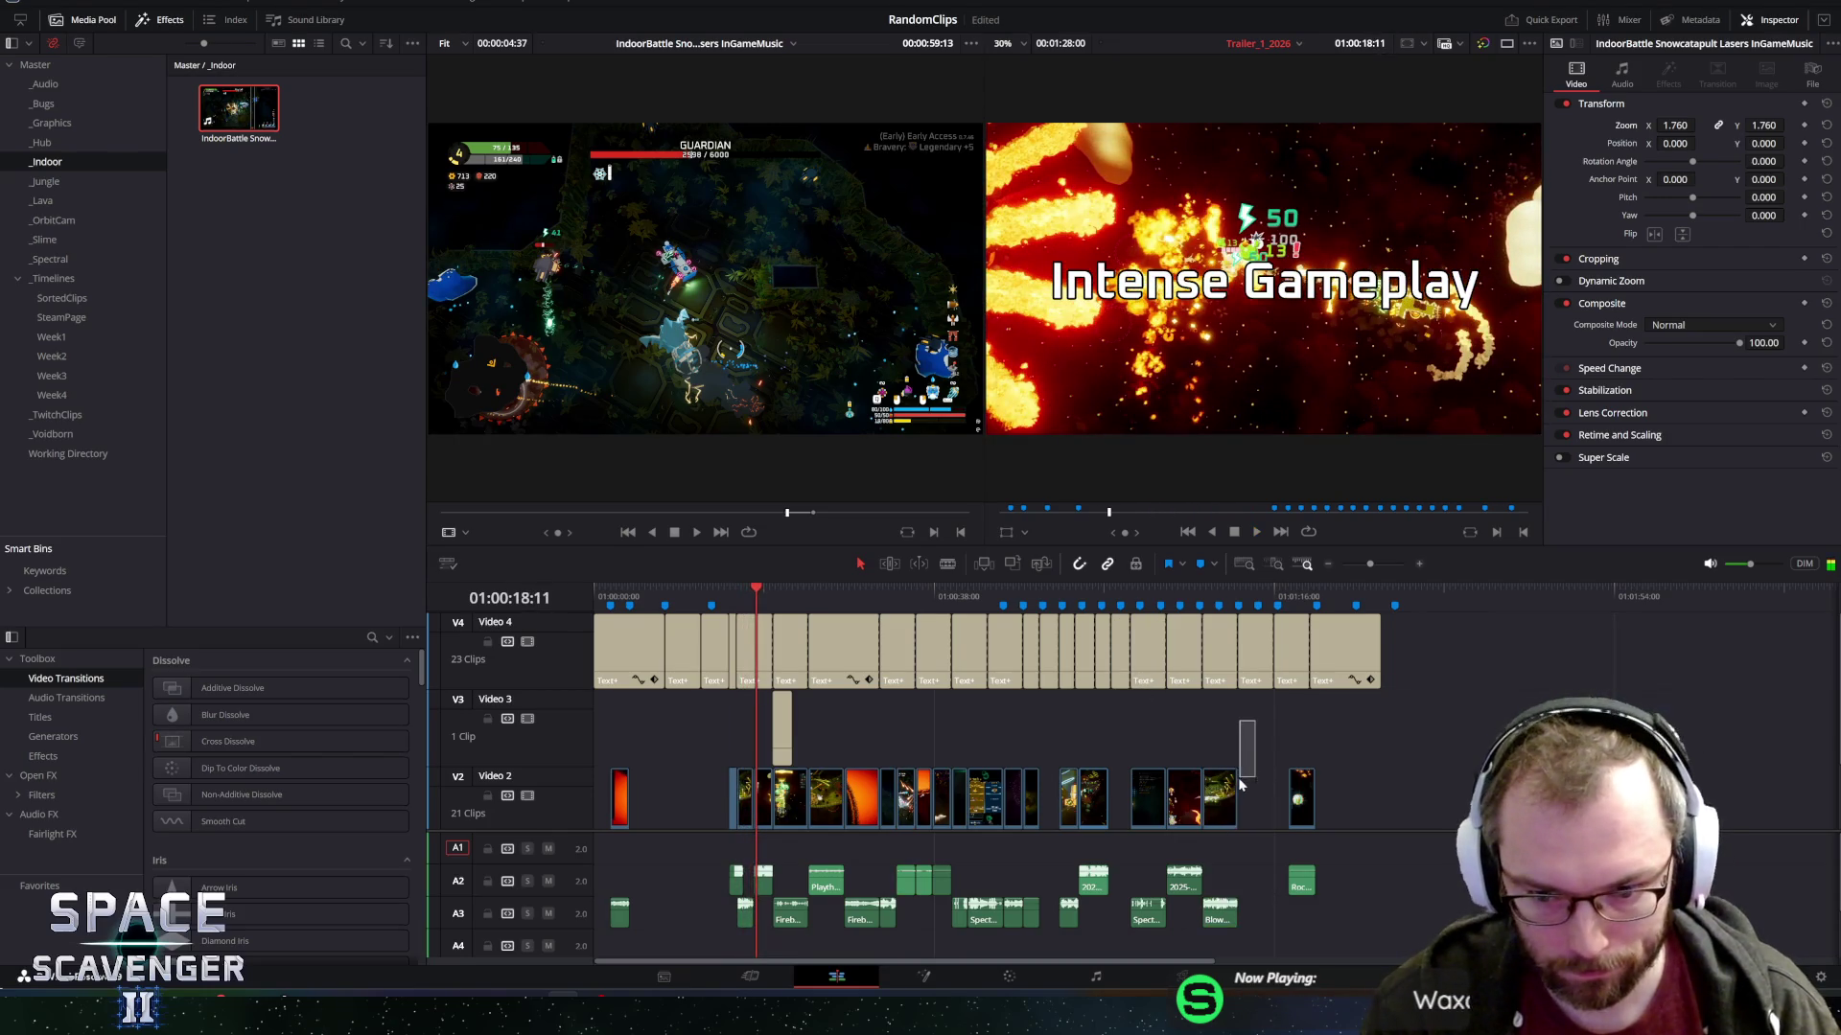
{"action": "key", "text": "Delete"}
{"action": "left_click", "coordinate": [1290, 593]}
{"action": "key", "text": "space"}
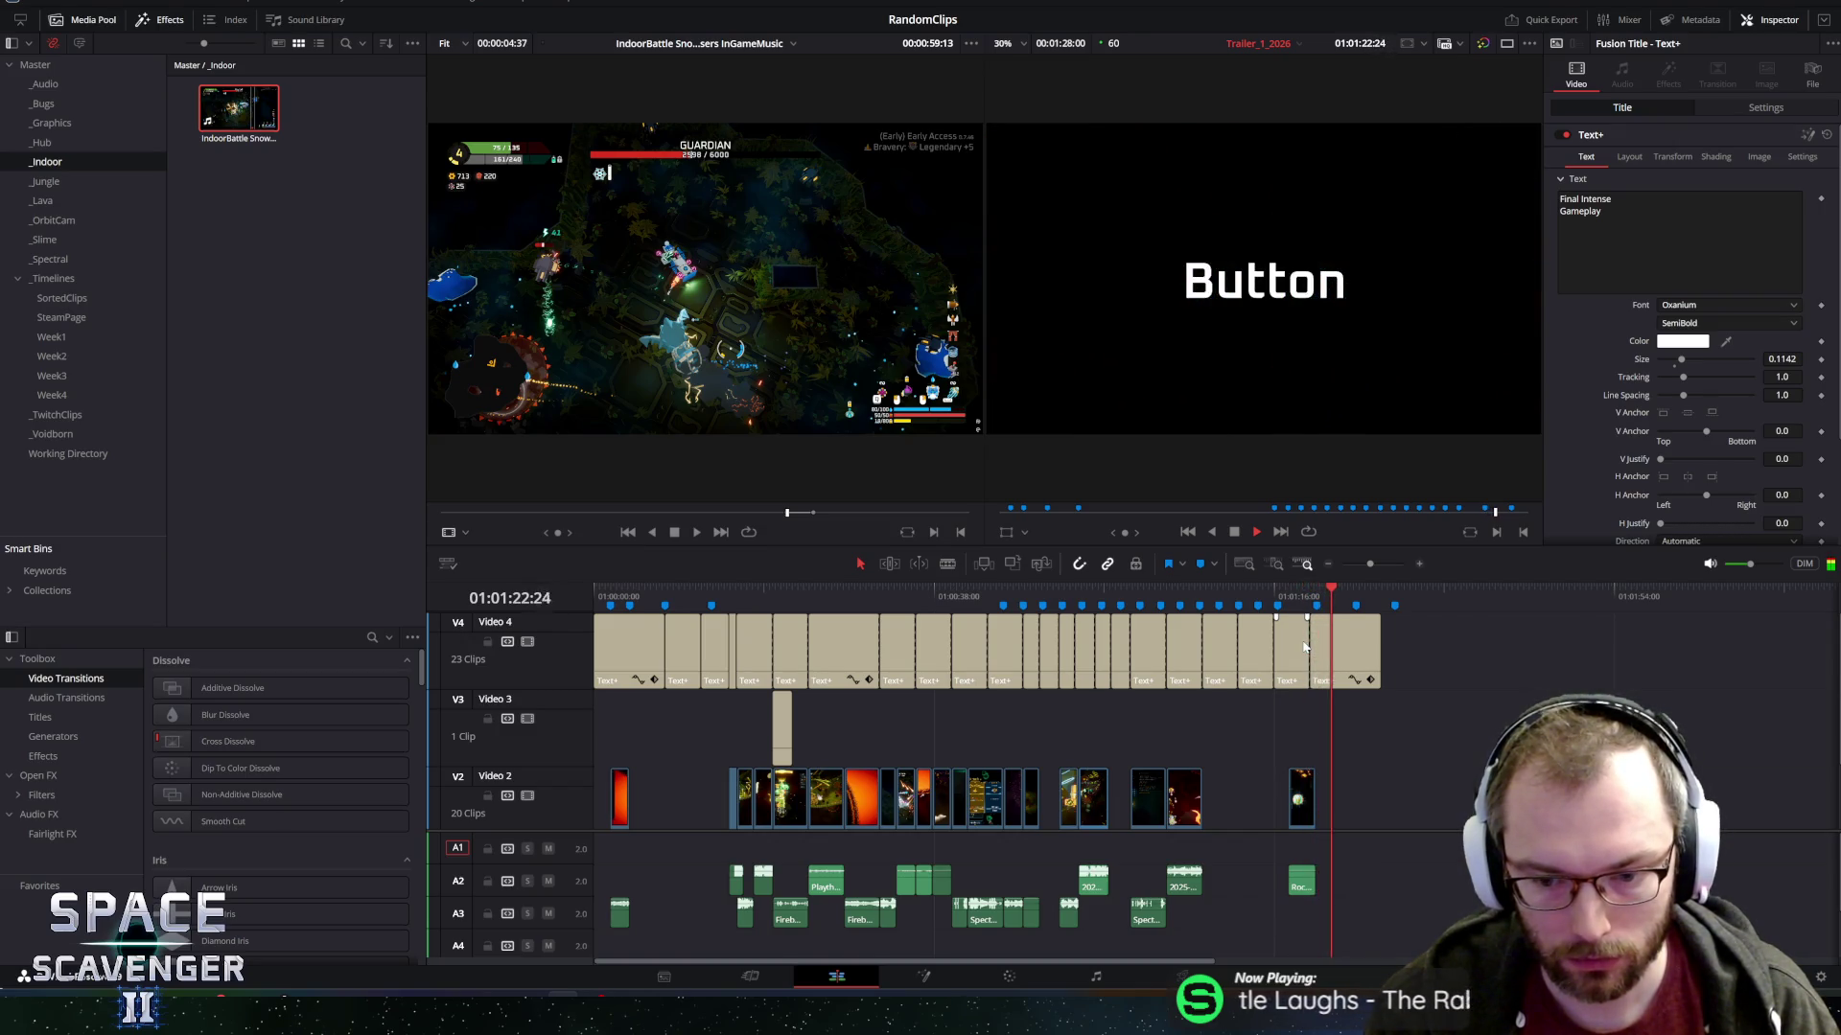
{"action": "key", "text": "space"}
{"action": "key", "text": "space"}
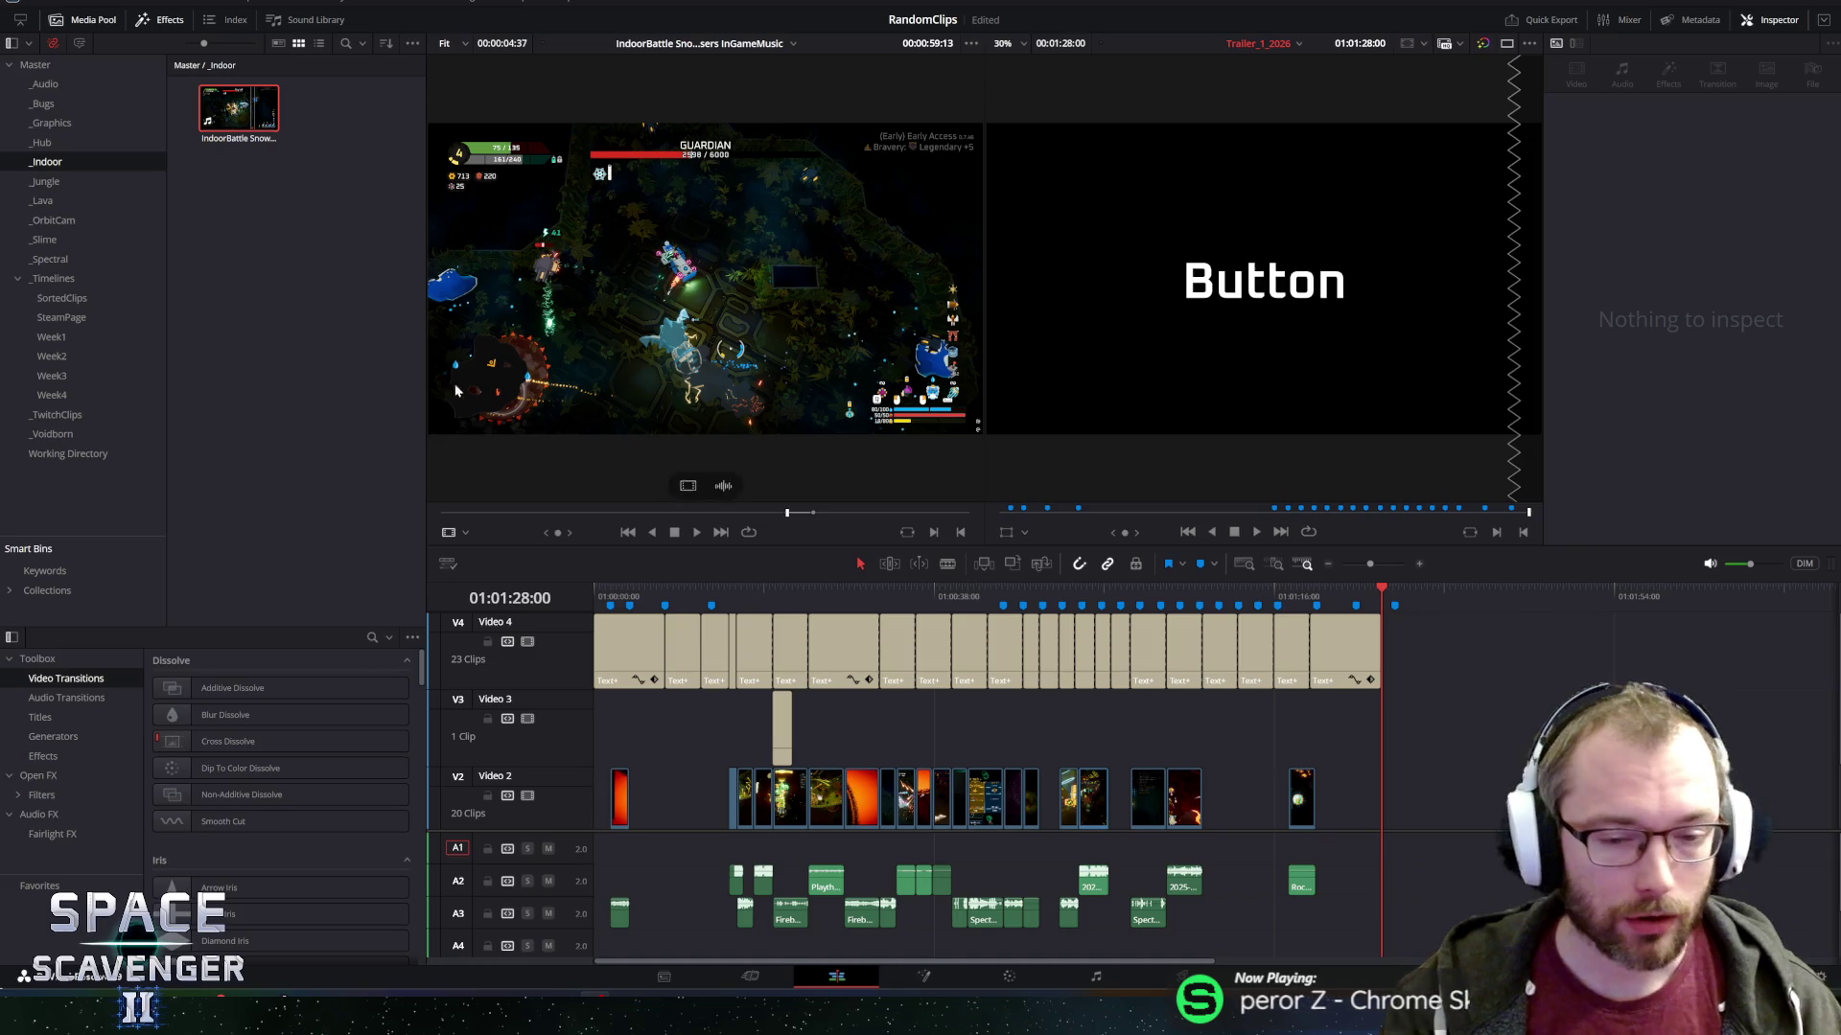
Return the playhead to the start of the timeline.
{"action": "scroll", "coordinate": [654, 701], "scroll_direction": "up", "scroll_amount": 2}
{"action": "scroll", "coordinate": [657, 652], "scroll_direction": "down", "scroll_amount": 3}
{"action": "key", "text": "Home"}
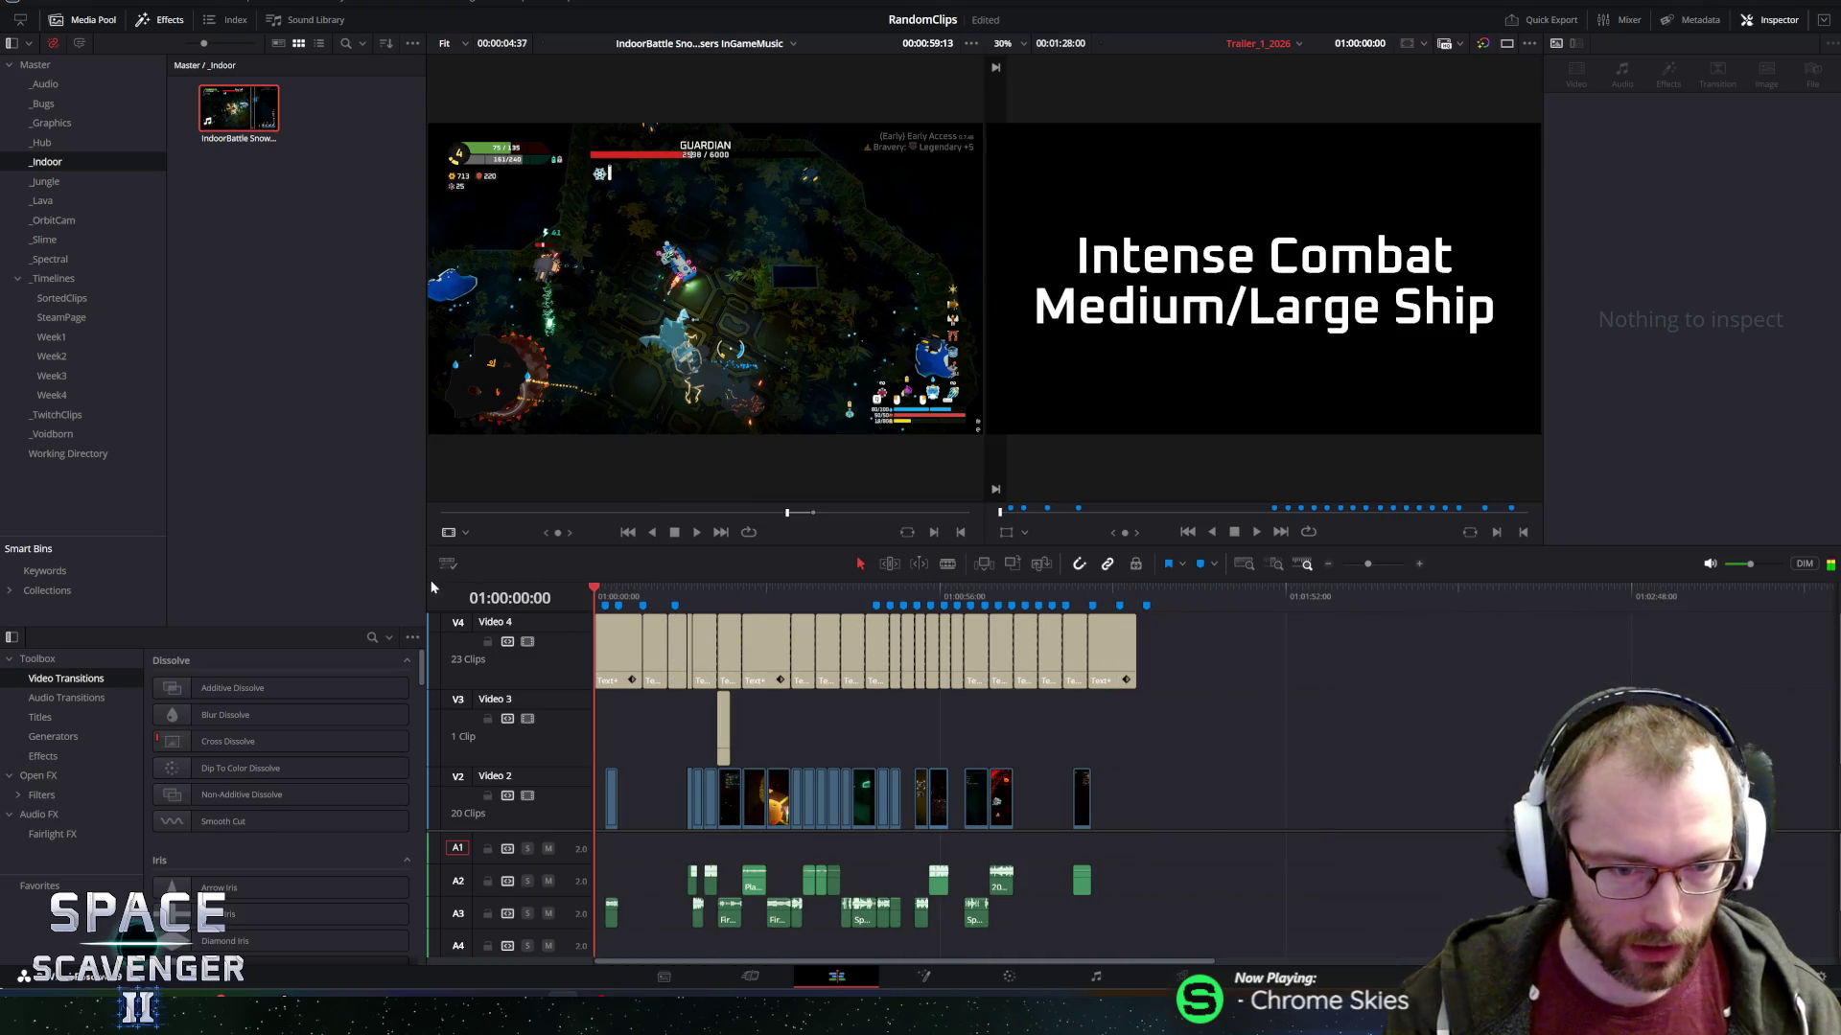
{"action": "scroll", "coordinate": [656, 727], "scroll_direction": "up", "scroll_amount": 2}
{"action": "scroll", "coordinate": [655, 726], "scroll_direction": "up", "scroll_amount": 3}
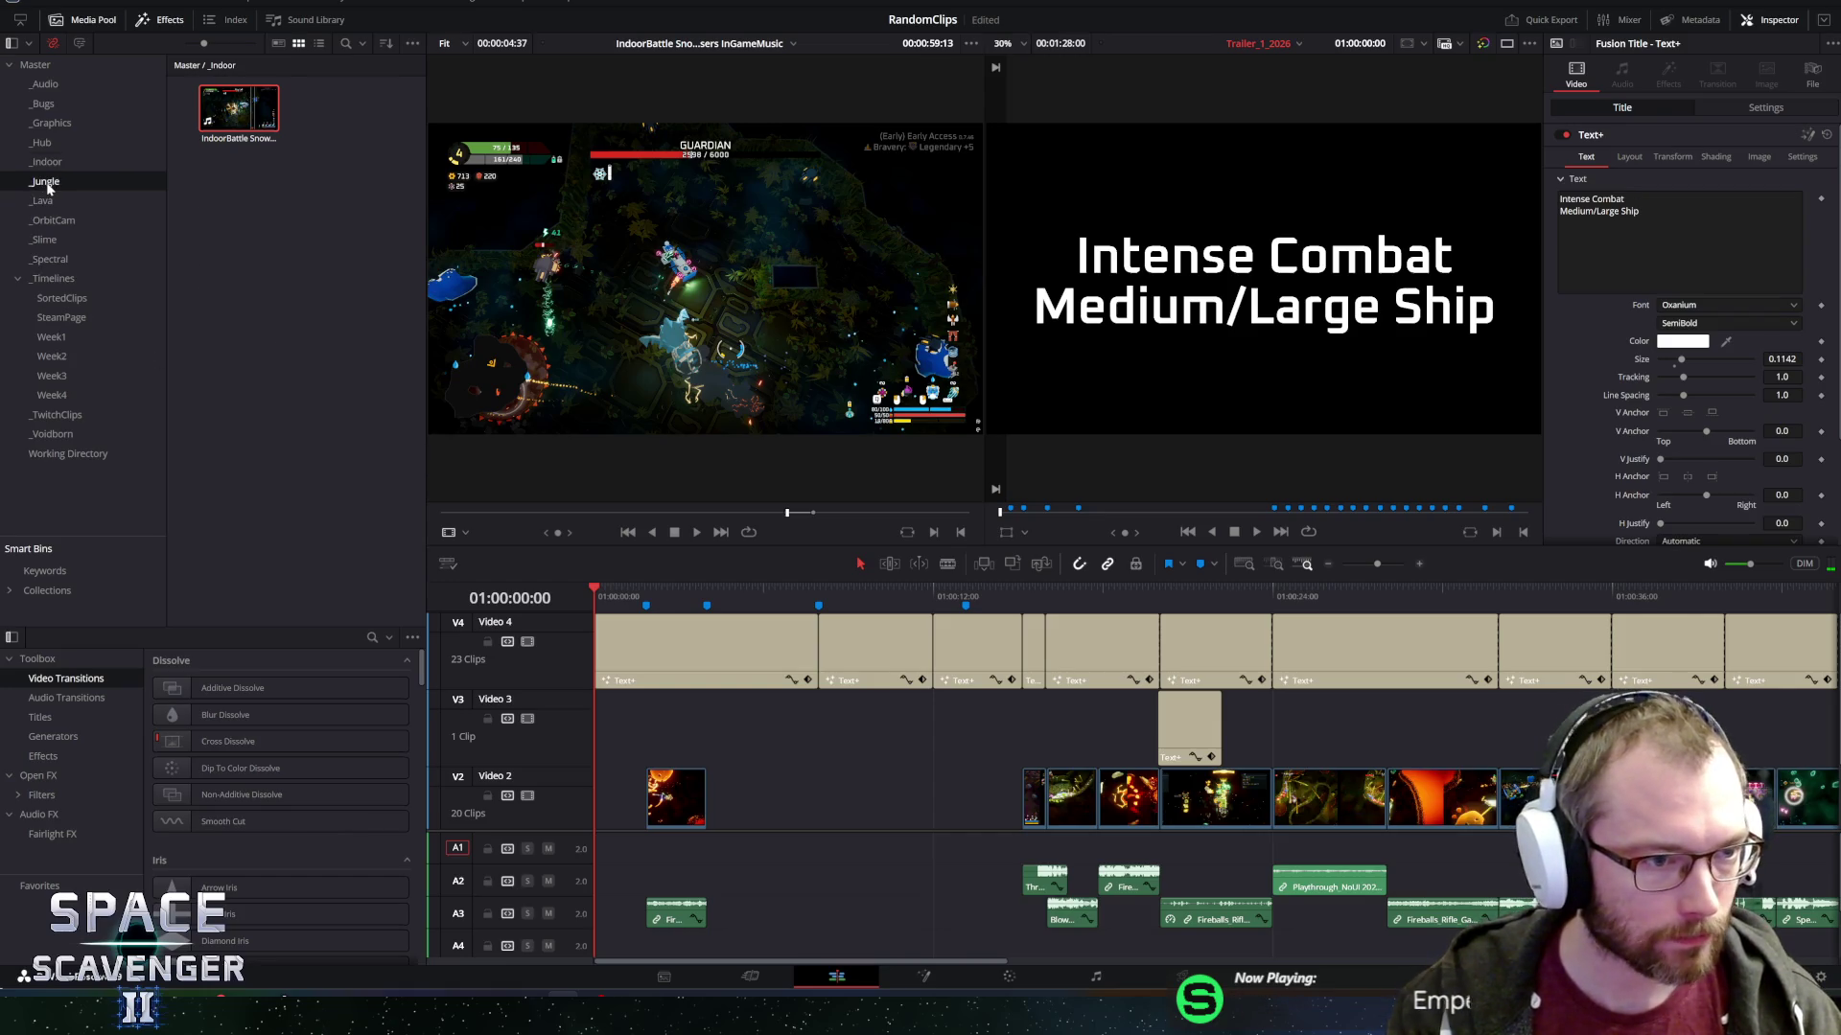
Open the _Jungle bin, preview JungleLaser.mp4, then load VerticalGameplay.mp4 in the viewer.
{"action": "left_click", "coordinate": [46, 183]}
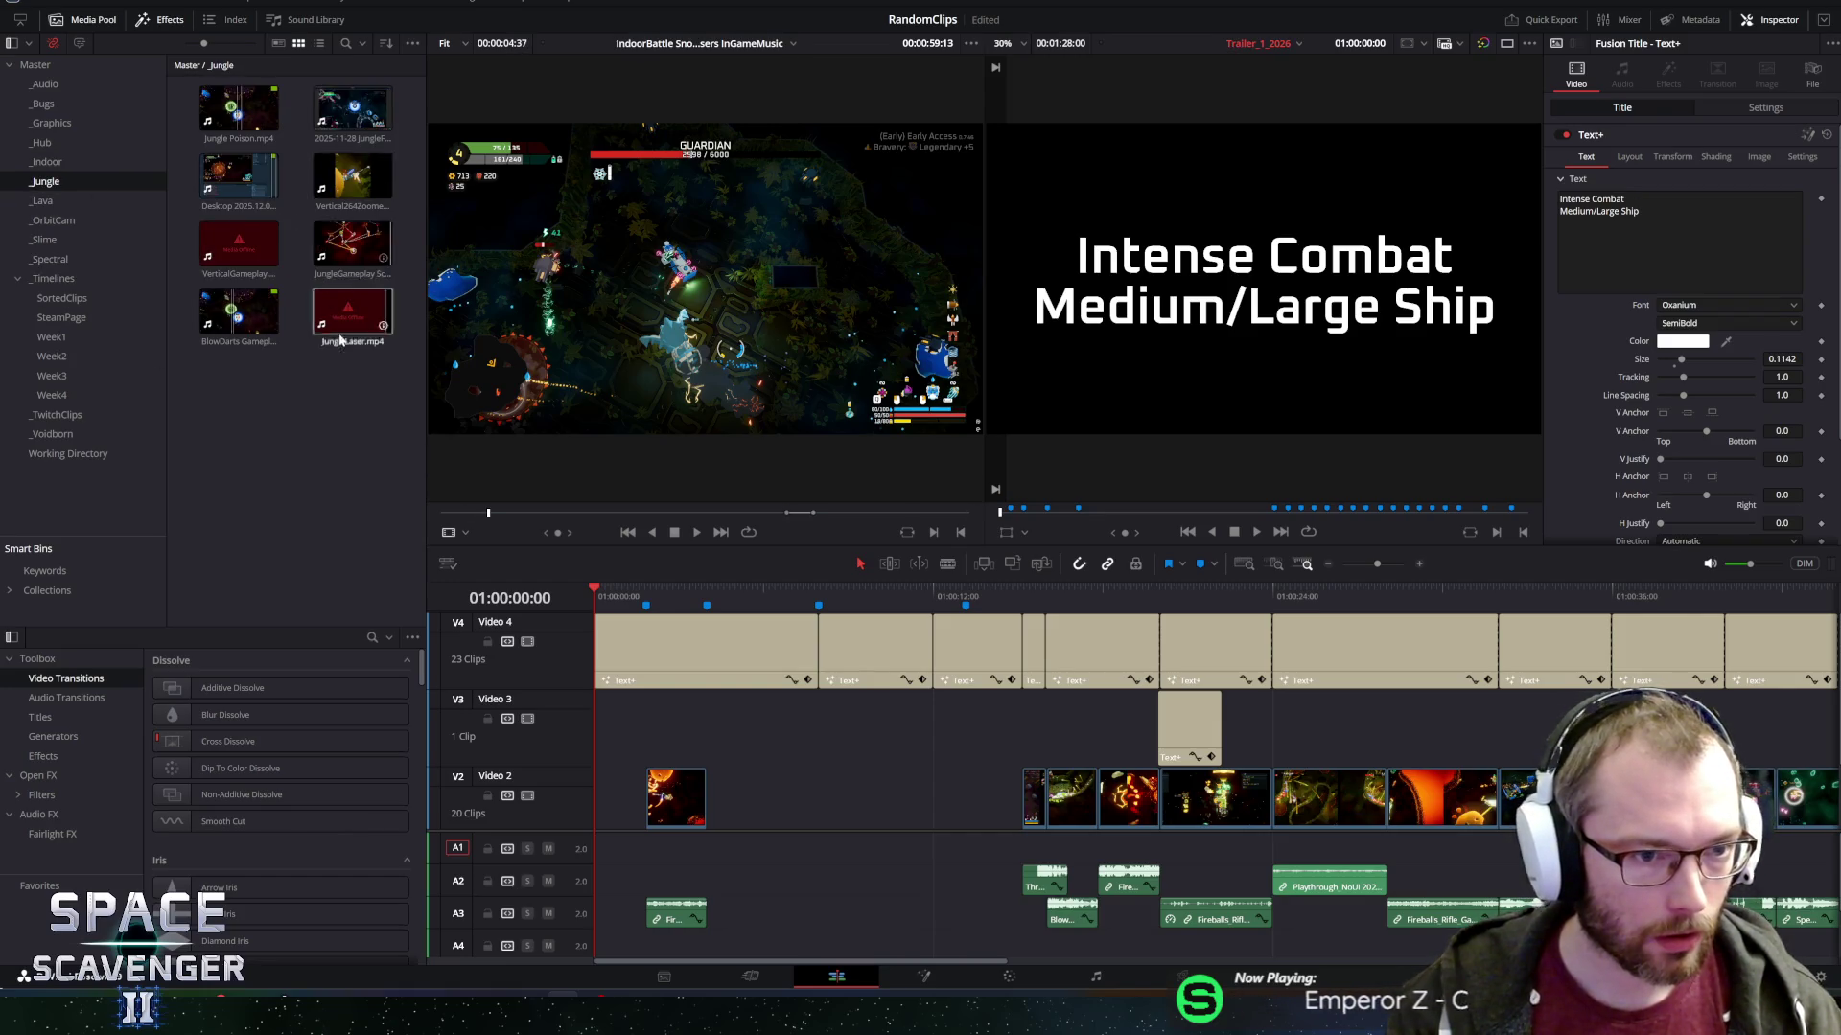
{"action": "left_click", "coordinate": [342, 331]}
{"action": "left_click", "coordinate": [272, 273]}
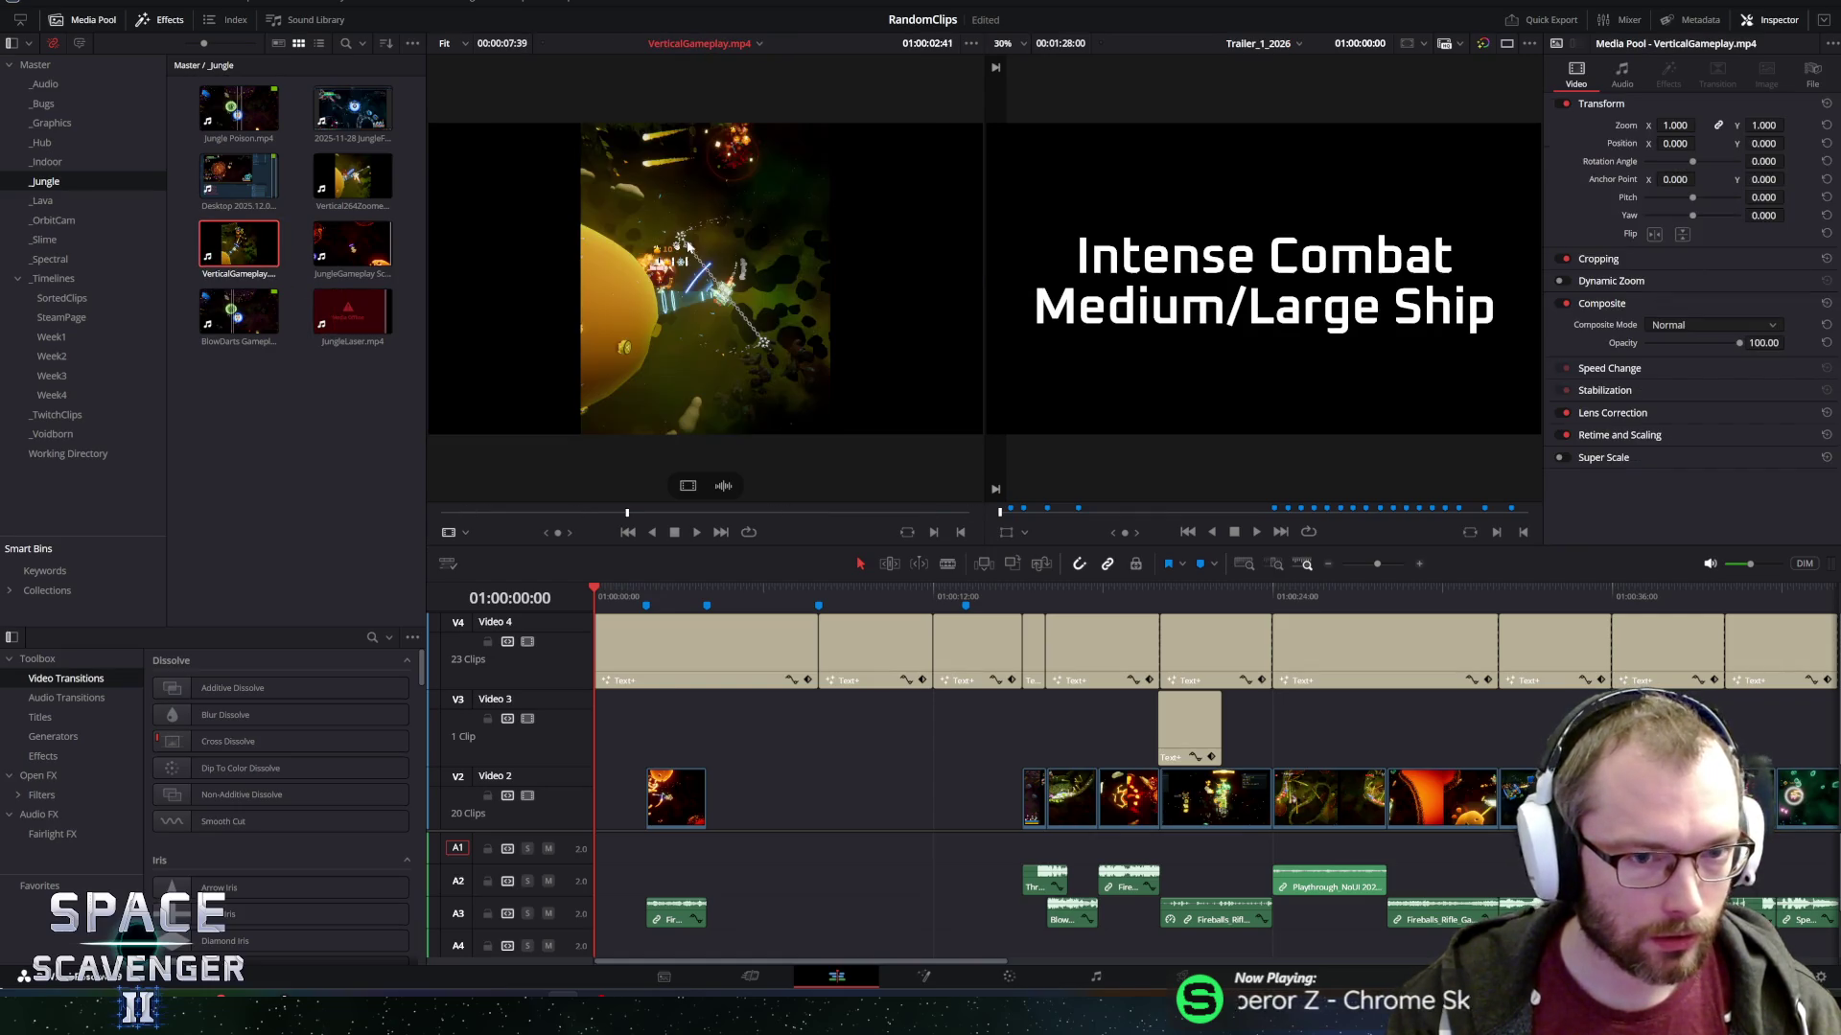